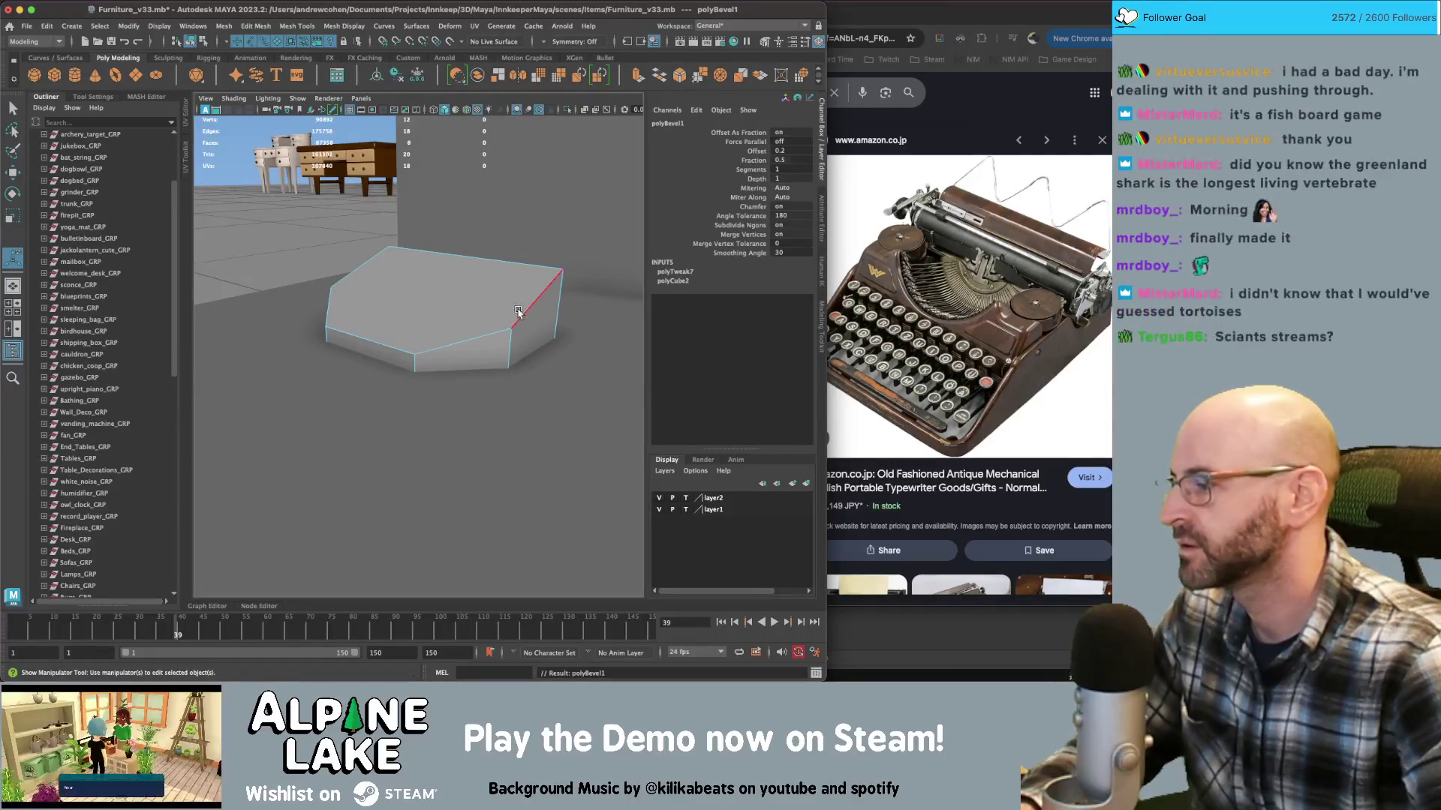
Narrow the base block's polyBevel Fraction from 0.5 to 0.35 in the Channel Box
left_click(754, 160)
middle_click_drag(560, 243, 538, 237)
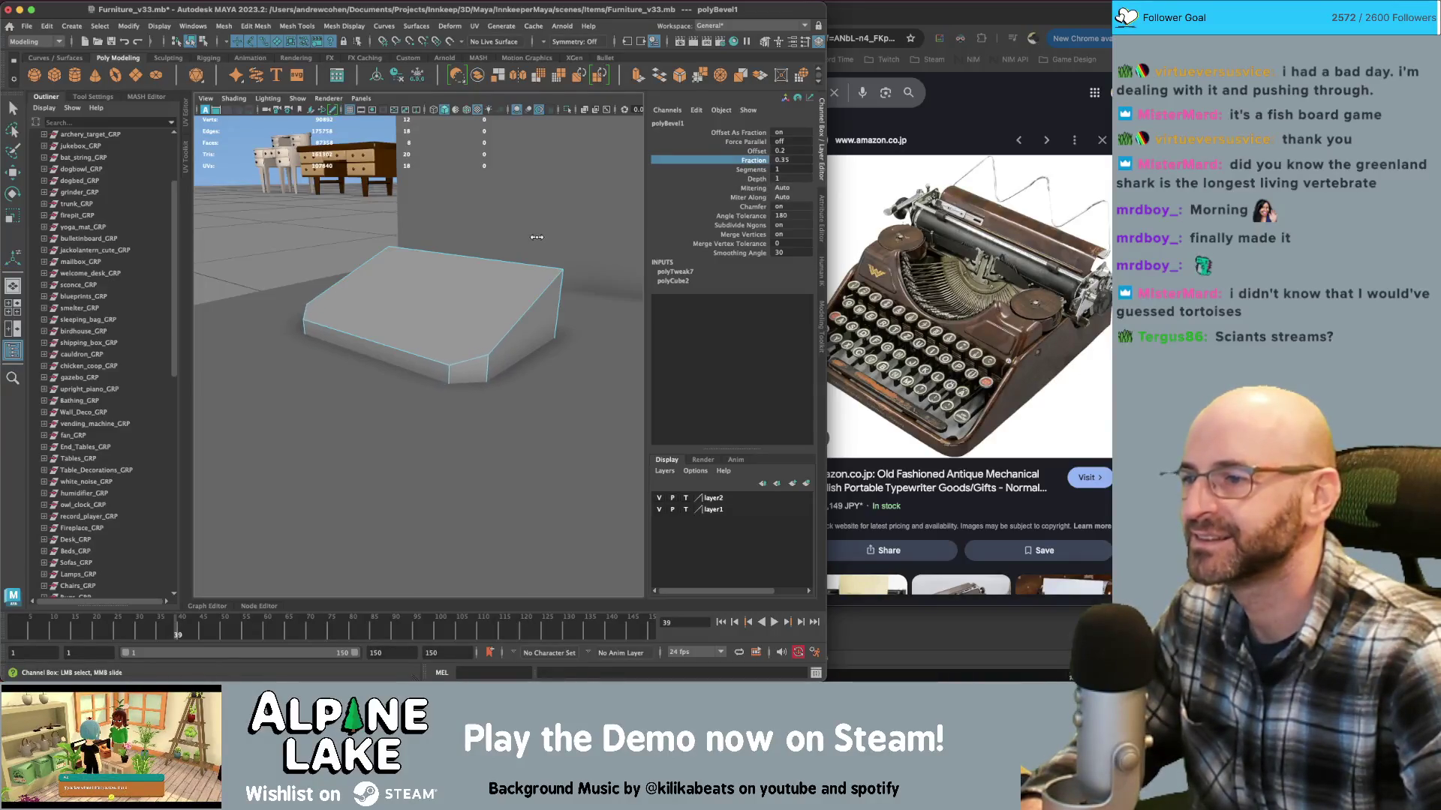
double_click(784, 169)
mouse_move(585, 285)
left_mouse_down("alt")
mouse_move(448, 292)
mouse_move(483, 312)
mouse_move(515, 305)
left_mouse_up("alt")
Extrude the block's front face and pull it outward to lengthen the base
key("q")
right_click_drag(515, 306, 506, 311)
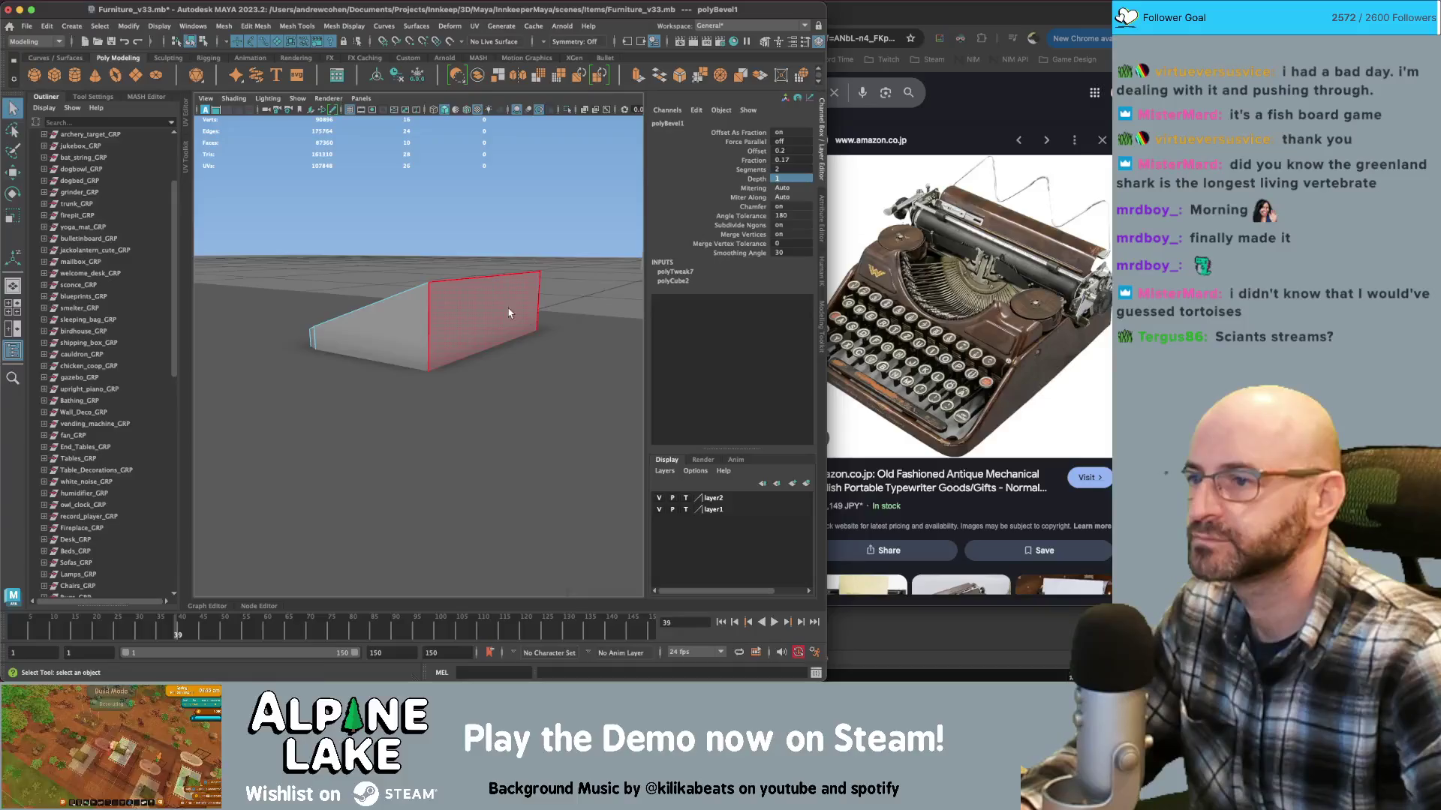
key("w")
left_click(493, 324)
key("ctrl+e")
mouse_move(523, 319)
left_mouse_down()
mouse_move(600, 325)
mouse_move(336, 293)
mouse_move(450, 290)
mouse_move(317, 204)
mouse_move(375, 285)
left_mouse_up()
left_click(344, 282)
Create a polygon cylinder beside the base block
left_click(75, 78)
key("w")
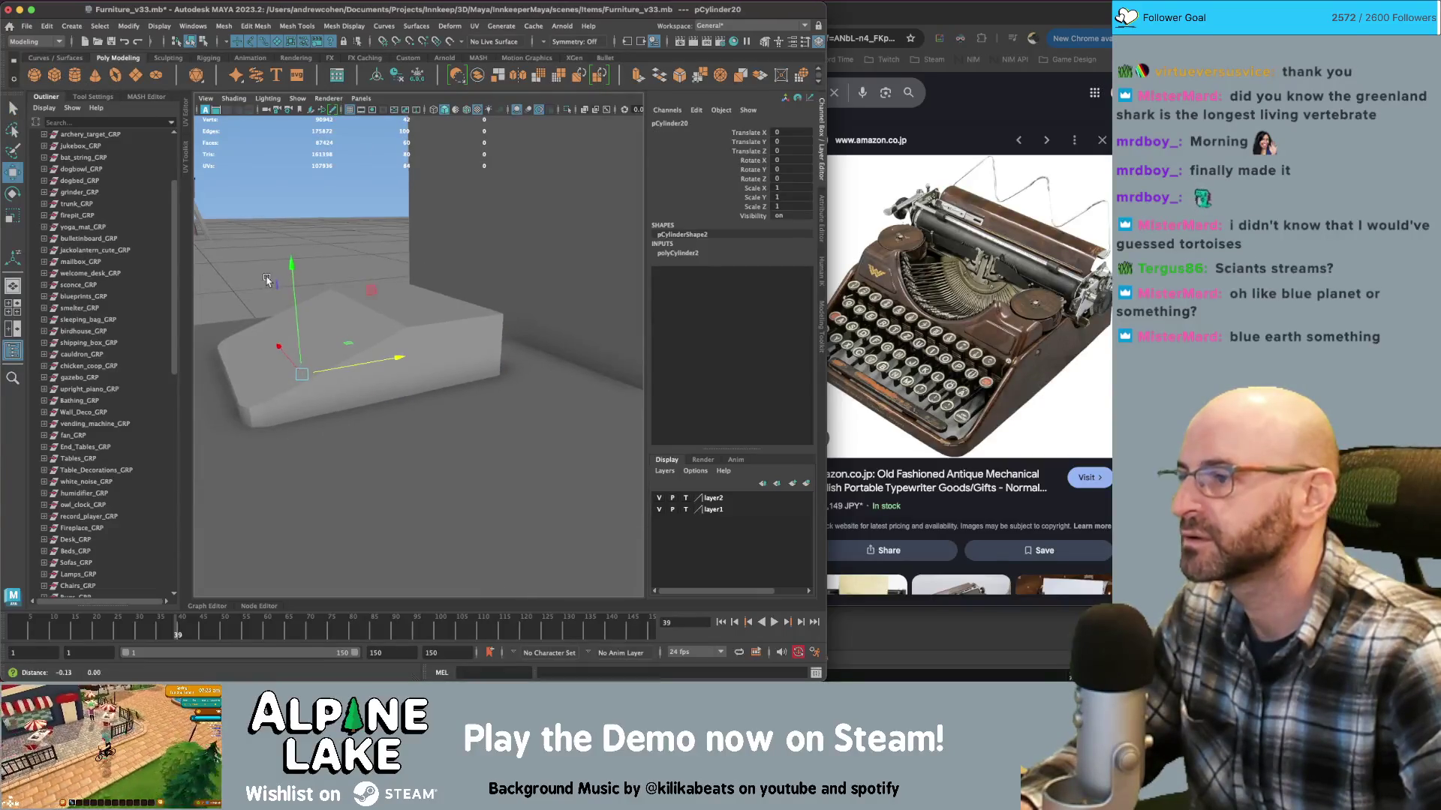
key("q")
left_click(400, 320)
mouse_move(400, 320)
left_mouse_down("alt")
mouse_move(341, 323)
mouse_move(502, 322)
mouse_move(429, 304)
mouse_move(428, 239)
mouse_move(459, 306)
mouse_move(484, 290)
left_mouse_up("alt")
Scale the cylinder up, rotate it -90 onto its side and lower it onto the block
left_click(429, 292)
key("w")
key("r")
key("e")
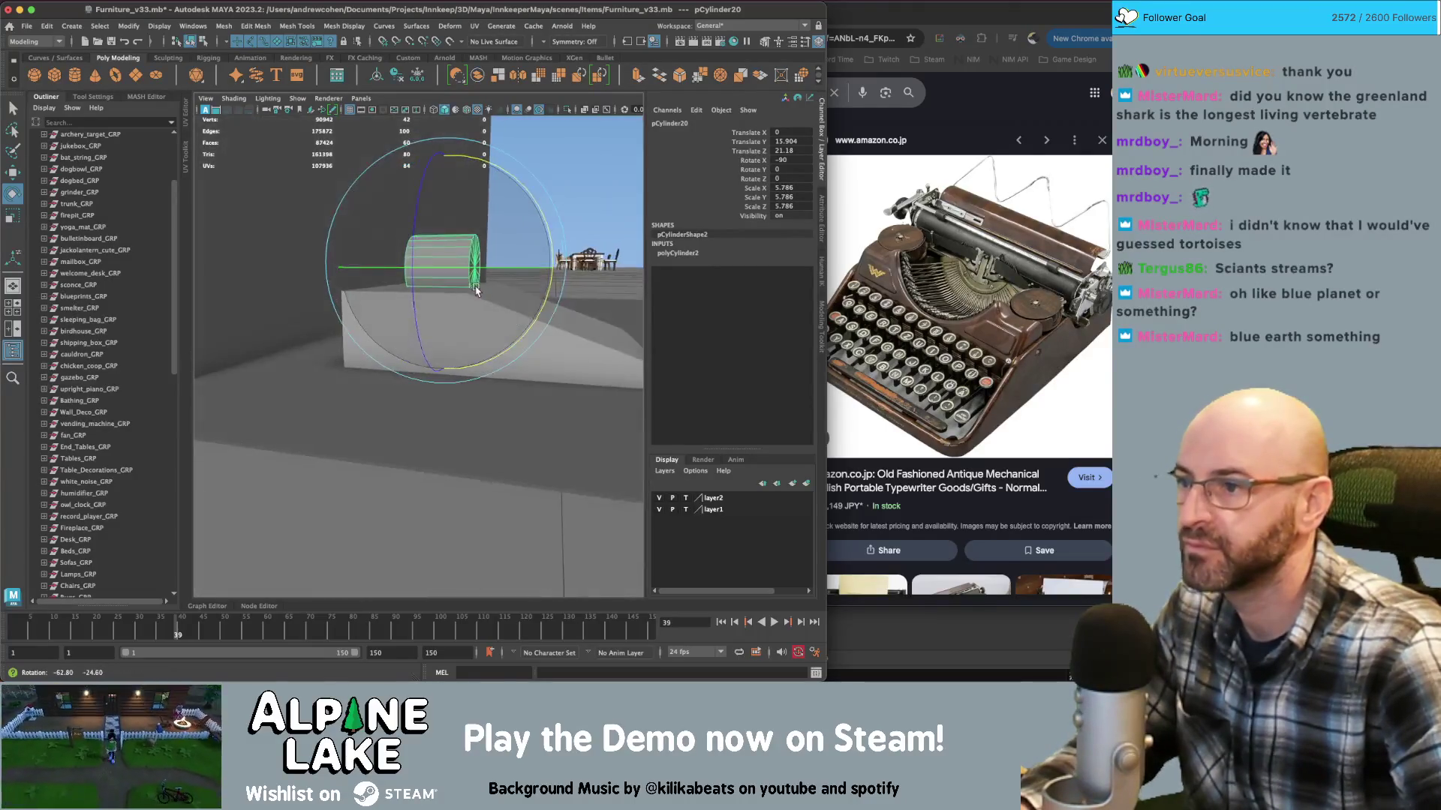
key("w")
left_click_drag(393, 269, 451, 233)
mouse_move(454, 234)
left_mouse_down("alt")
mouse_move(481, 246)
mouse_move(426, 267)
mouse_move(473, 278)
mouse_move(480, 247)
mouse_move(498, 248)
mouse_move(460, 237)
mouse_move(510, 300)
mouse_move(457, 253)
mouse_move(412, 267)
mouse_move(409, 283)
mouse_move(531, 267)
mouse_move(110, 300)
left_mouse_up("alt")
Select a ring of the cylinder's faces for scaling, then undo and clear the selection
right_click(488, 256)
left_click(453, 251)
right_click(458, 253)
left_click(459, 282)
left_click(398, 277)
double_click(404, 277)
key("r")
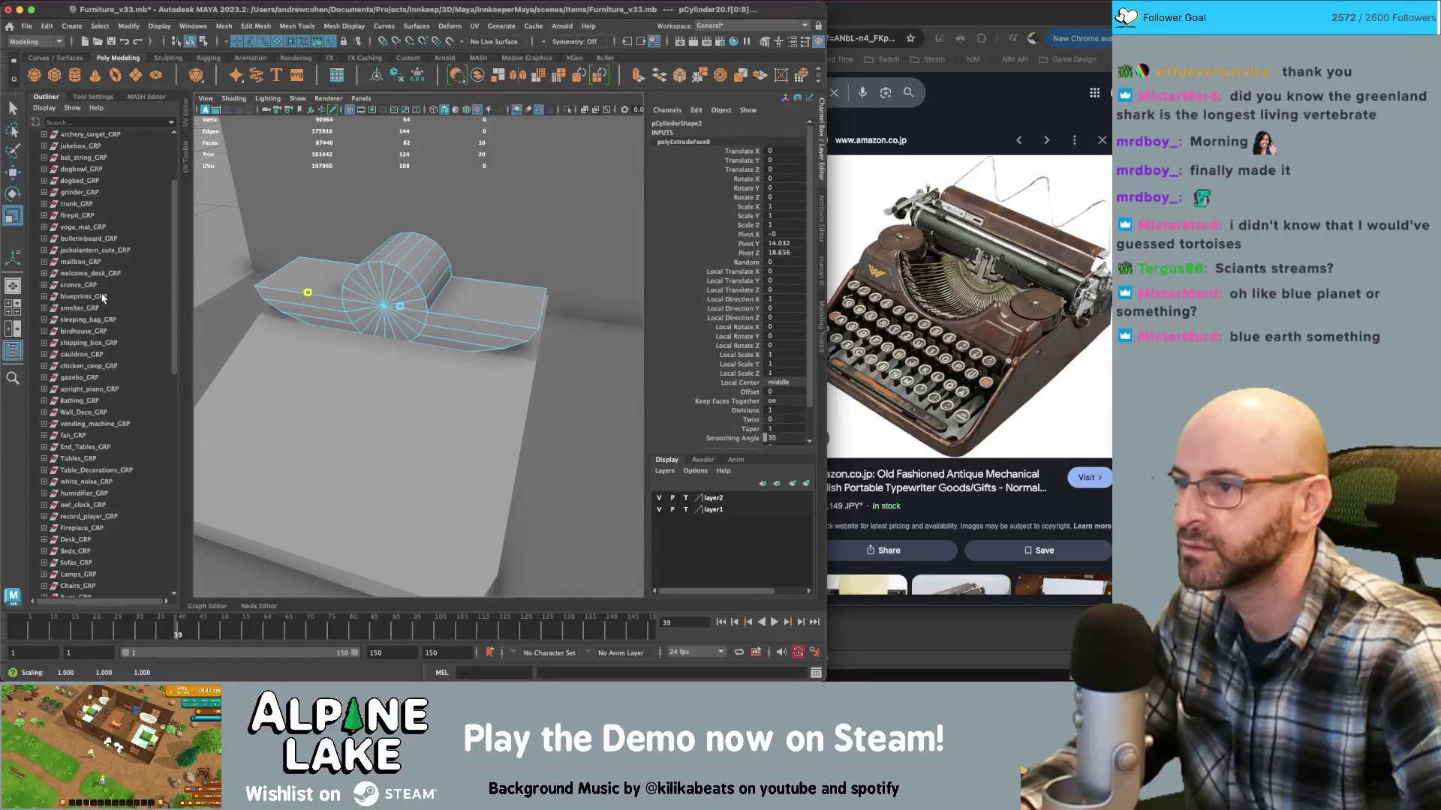
key("z")
key("z")
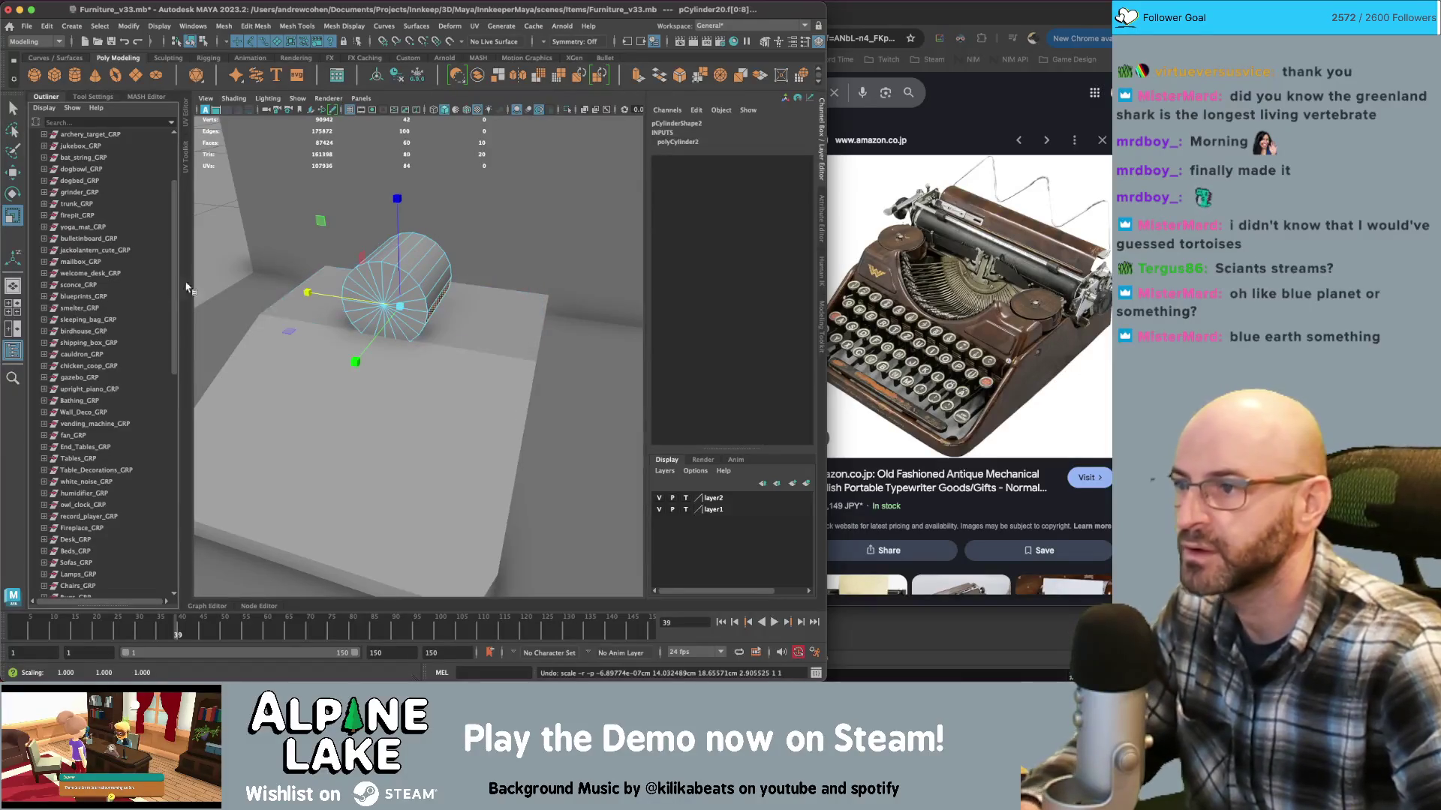
key("q")
mouse_move(411, 296)
left_mouse_down("alt")
mouse_move(382, 262)
mouse_move(528, 311)
mouse_move(441, 272)
left_mouse_up("alt")
left_click(446, 272)
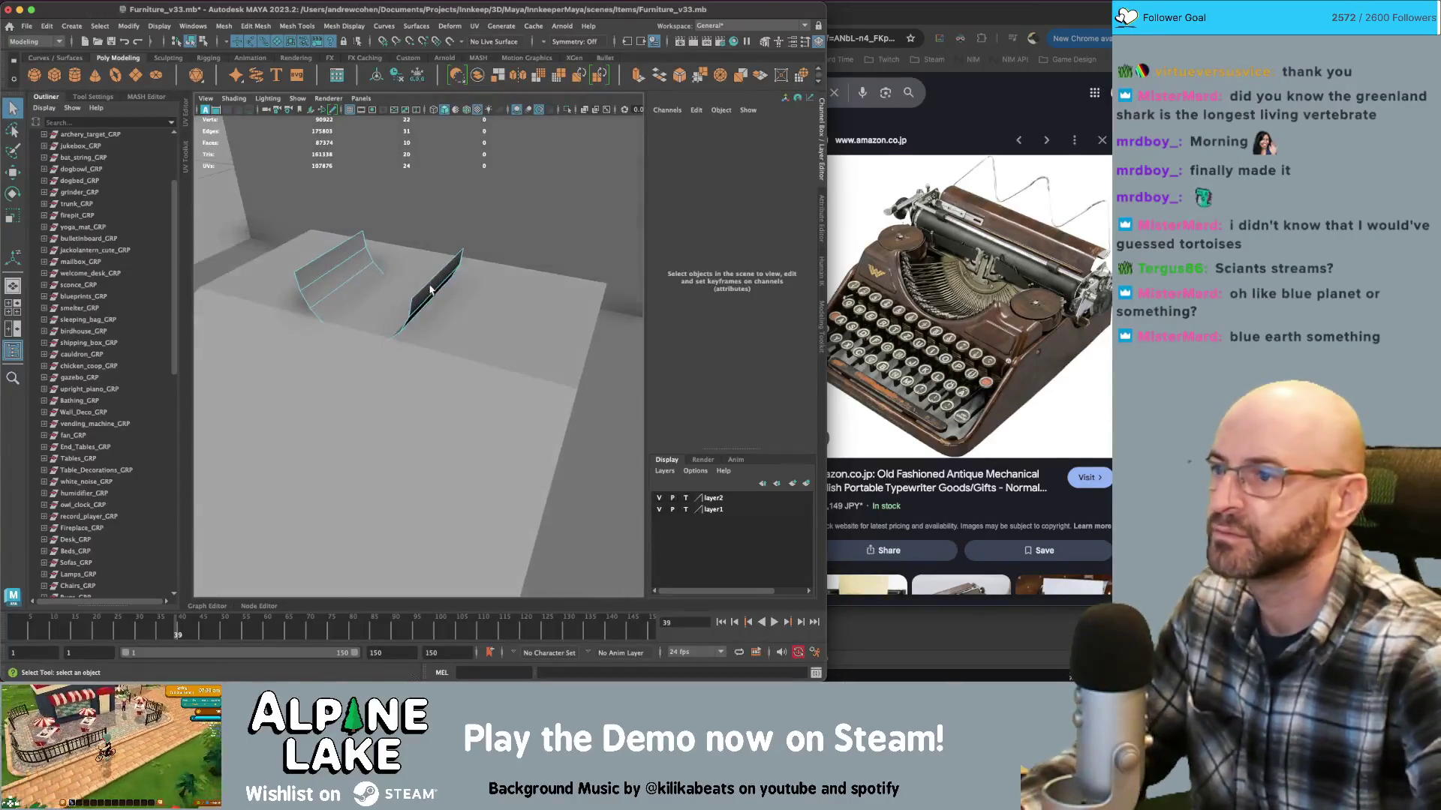
Select an edge loop around the cylinder and turn on smooth shaded display
right_click_drag(440, 272, 439, 252)
double_click(442, 271)
key("f")
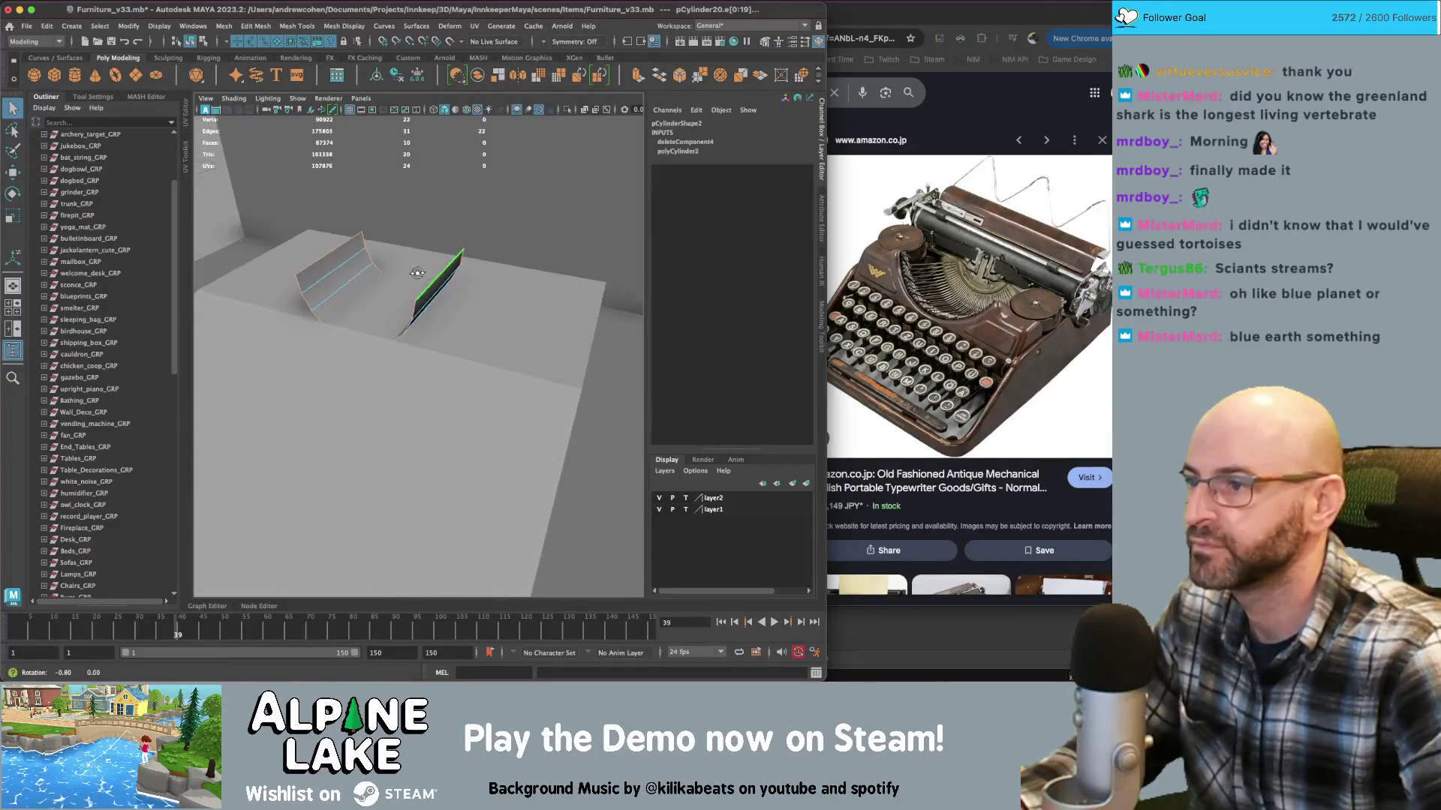
key("5")
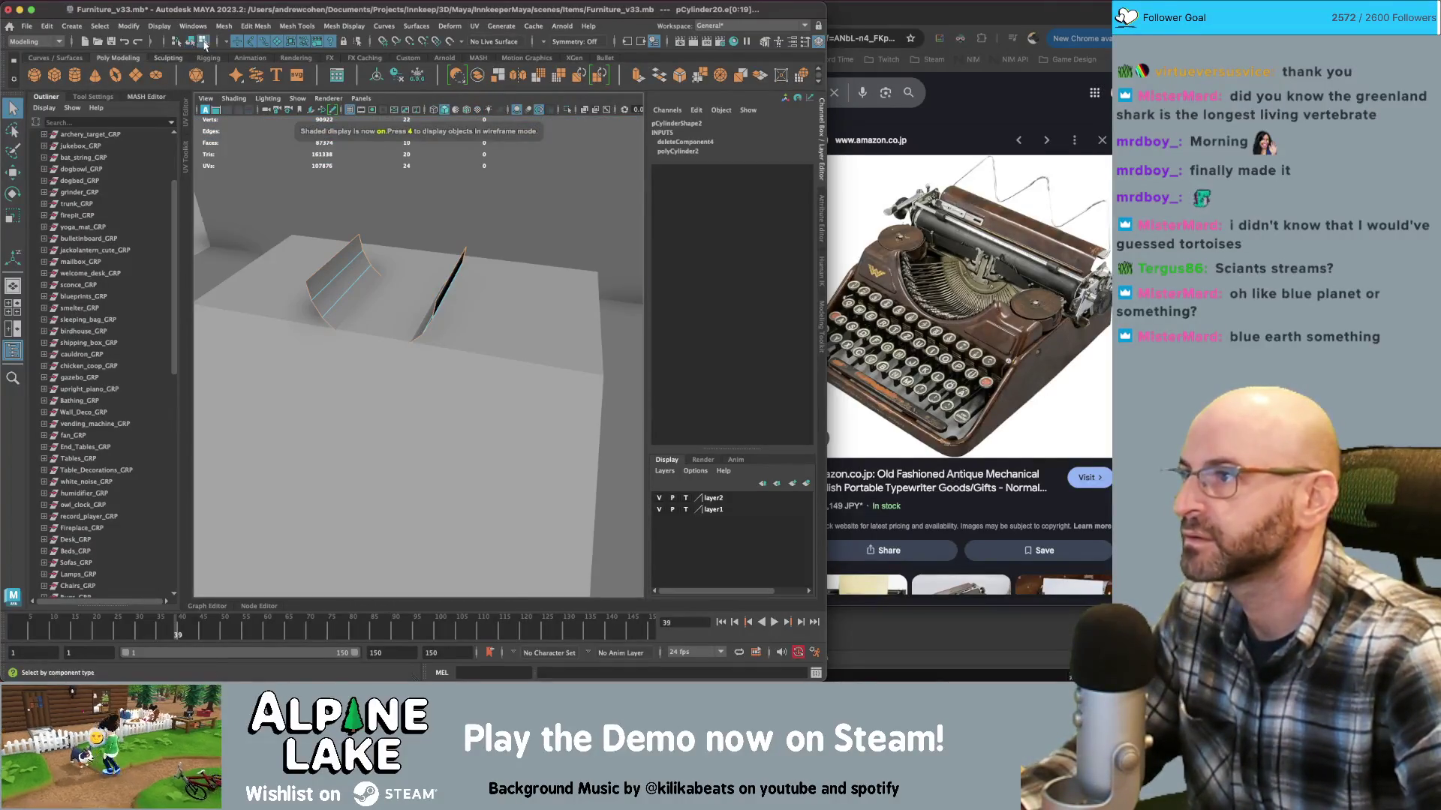
Select the base block's top faces and extrude them
left_click(204, 44)
mouse_move(515, 369)
left_mouse_down("alt")
mouse_move(540, 412)
mouse_move(521, 386)
left_mouse_up("alt")
mouse_move(518, 323)
right_mouse_down()
mouse_move(518, 369)
mouse_move(518, 354)
mouse_move(486, 358)
right_mouse_up()
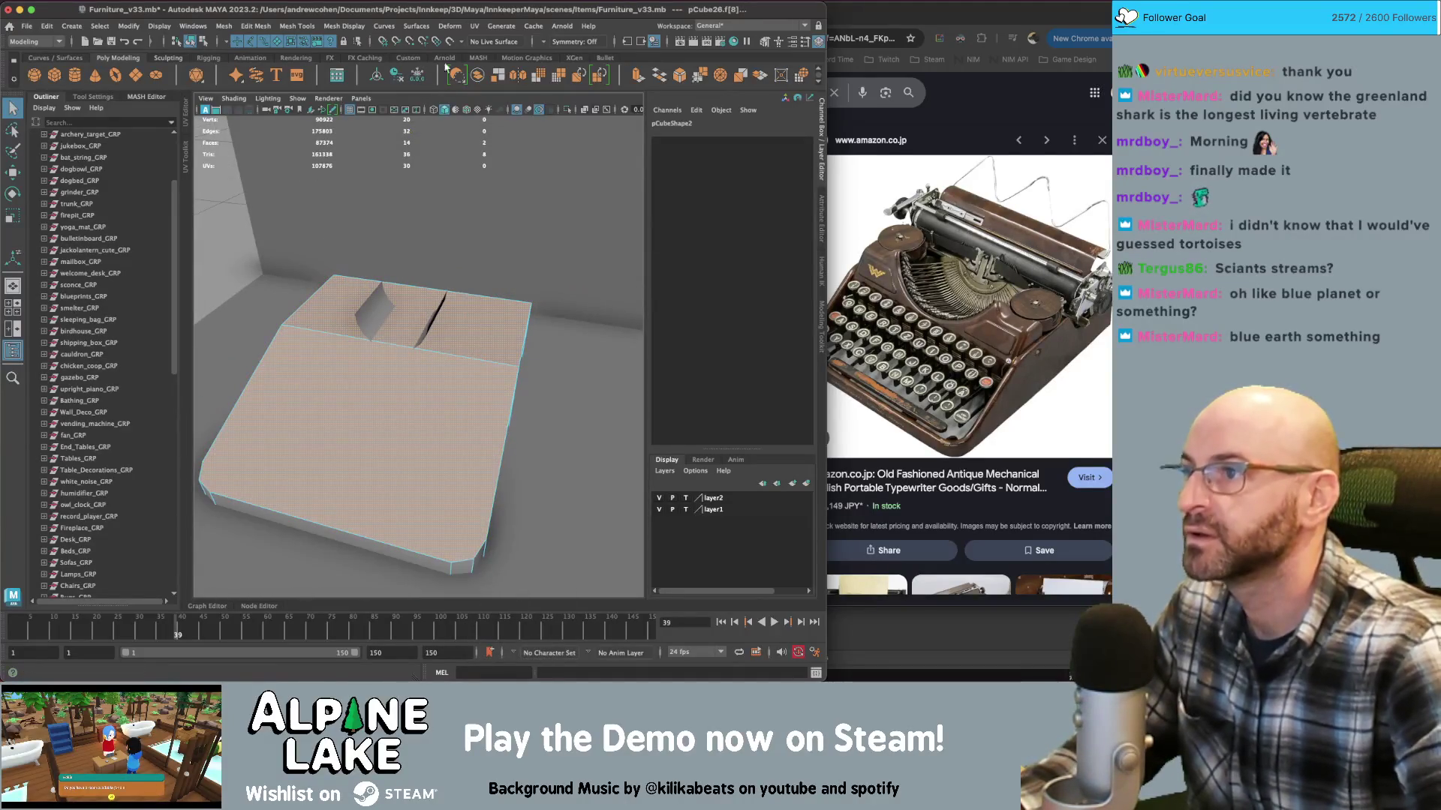
left_click(636, 78)
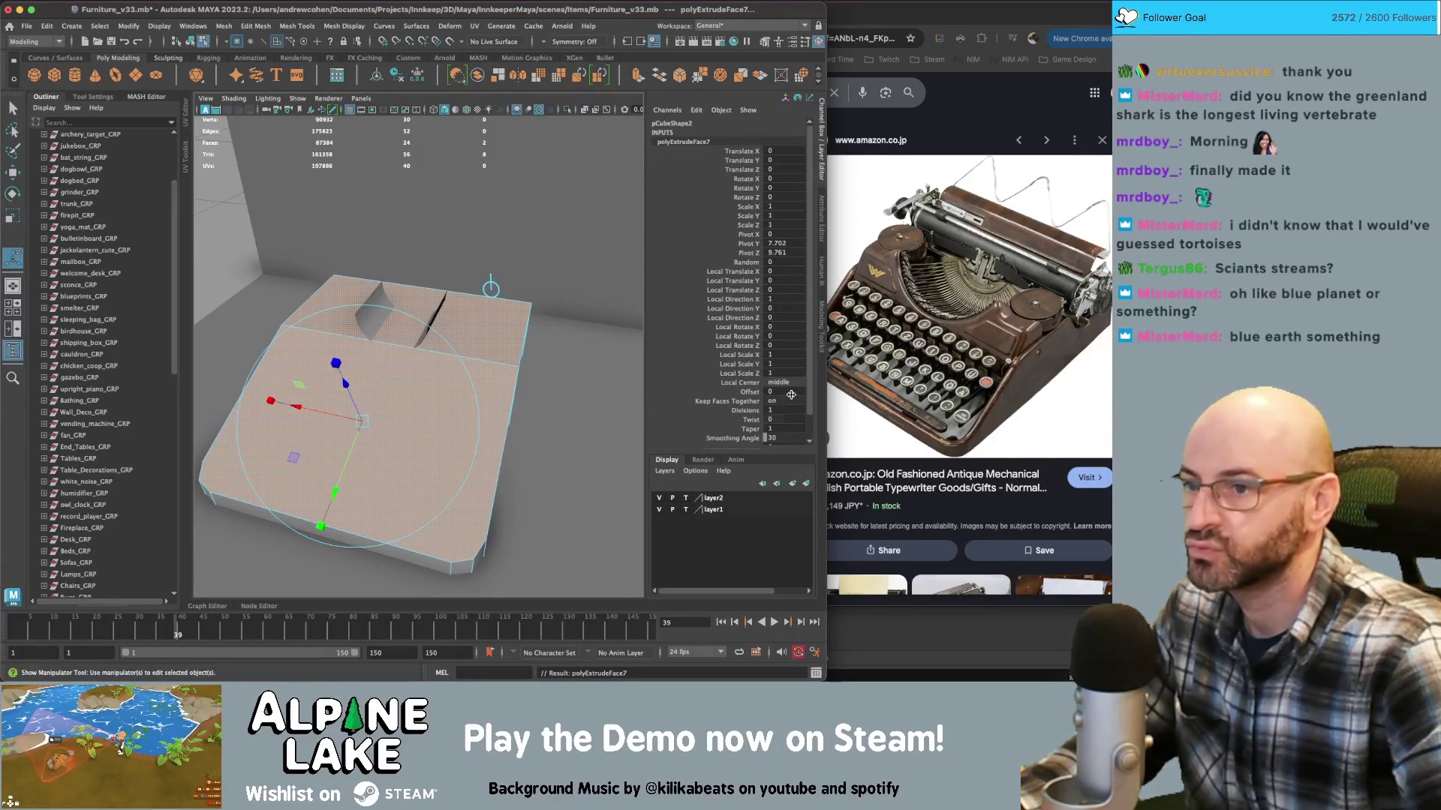
Inset the top extrusion with Offset 1.4, then extrude again and sink it into a tray
left_click(735, 392)
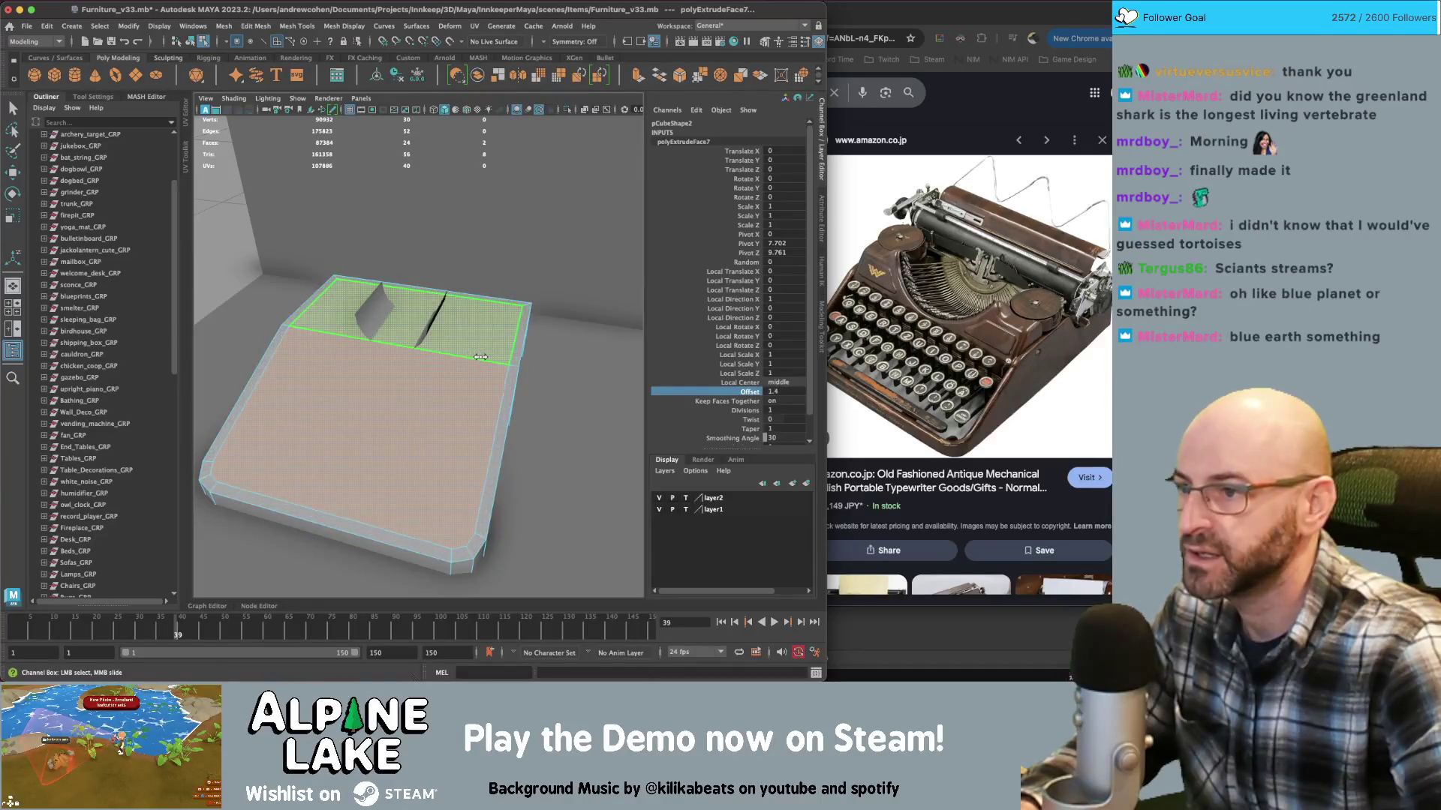
key("w")
mouse_move(478, 364)
left_mouse_down("alt")
mouse_move(425, 322)
mouse_move(382, 319)
mouse_move(383, 390)
left_mouse_up("alt")
key("ctrl+e")
key("q")
left_click(390, 333)
mouse_move(390, 333)
right_mouse_down("alt")
mouse_move(417, 327)
mouse_move(360, 293)
mouse_move(425, 284)
right_mouse_up("alt")
Select the cylinder piece's edge loop and switch it to face editing
left_click(193, 43)
left_click(425, 316)
mouse_move(426, 285)
left_mouse_down("alt")
mouse_move(424, 300)
mouse_move(478, 286)
mouse_move(375, 277)
left_mouse_up("alt")
right_click_drag(365, 274, 364, 304)
left_click(456, 271)
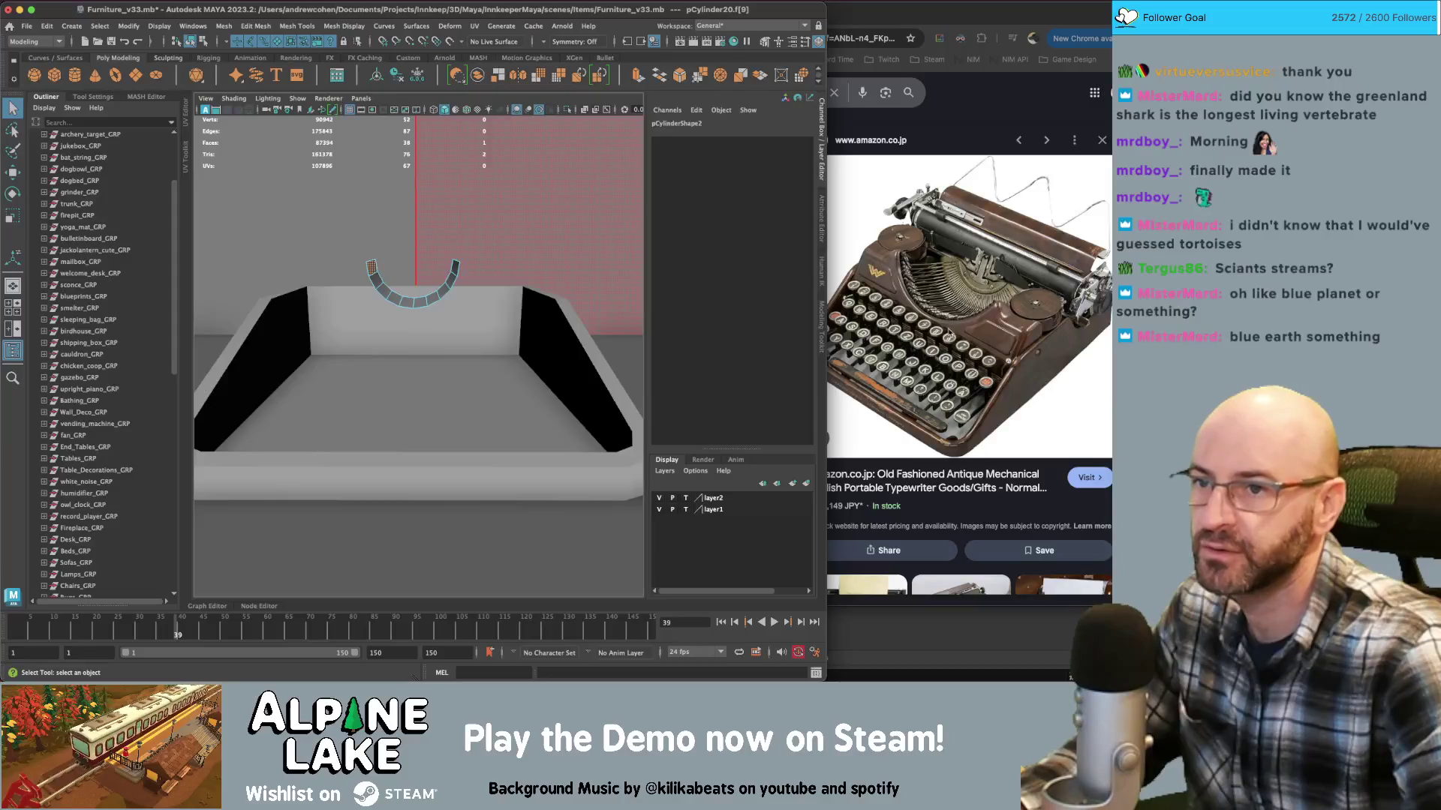
Select the cylinder's face ring and stretch it wider along X
mouse_move(401, 297)
left_mouse_down("alt")
mouse_move(379, 309)
mouse_move(406, 293)
mouse_move(360, 283)
left_mouse_up("alt")
double_click(398, 303)
key("r")
mouse_move(360, 284)
left_mouse_down()
mouse_move(328, 294)
mouse_move(473, 259)
mouse_move(451, 251)
mouse_move(489, 276)
left_mouse_up()
key("q")
Select half of the cylinder's vertices, undoing a trial rotation
right_click_drag(490, 276, 486, 247)
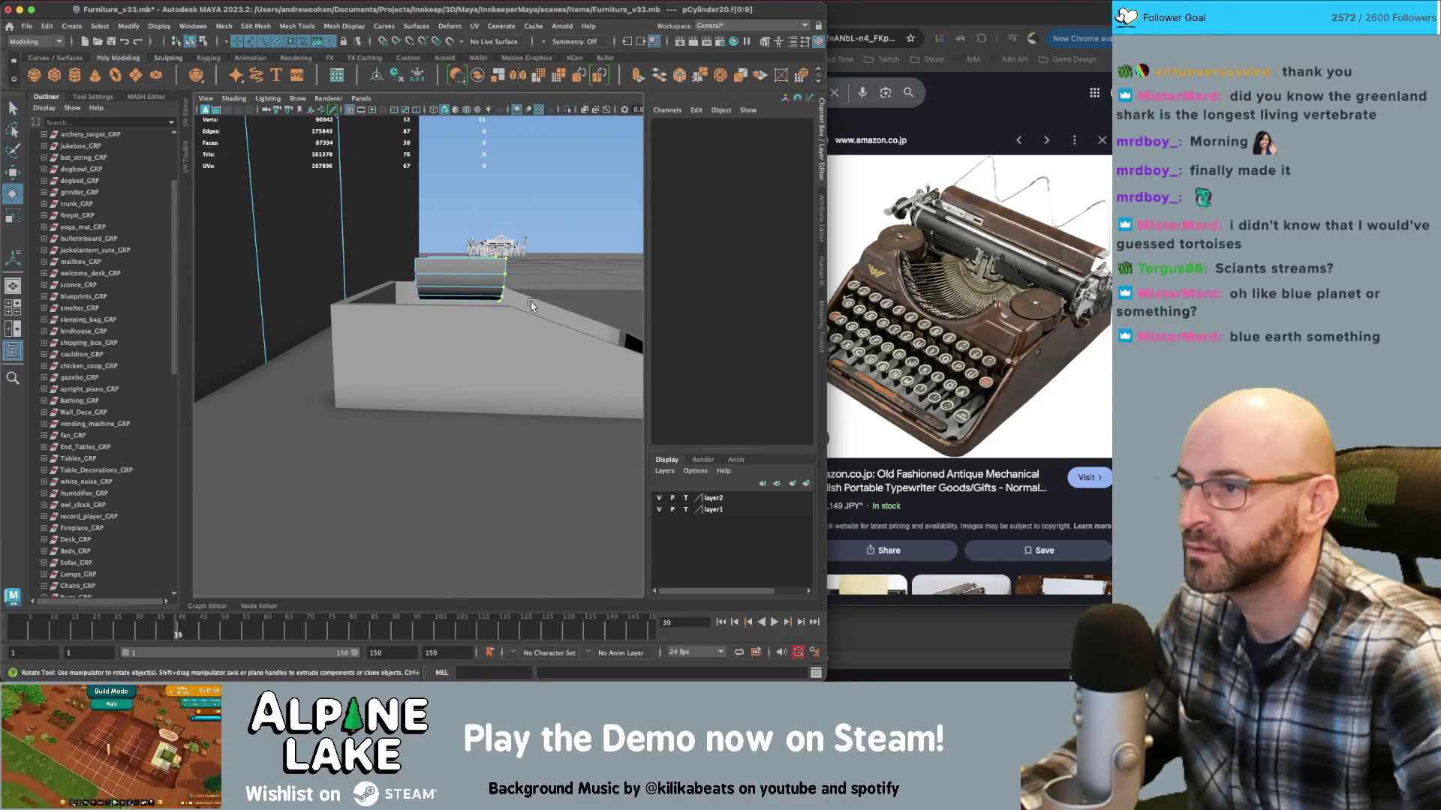
key("e")
left_click_drag(486, 248, 502, 275, "alt")
key("ctrl+z")
key("ctrl+z")
key("ctrl+z")
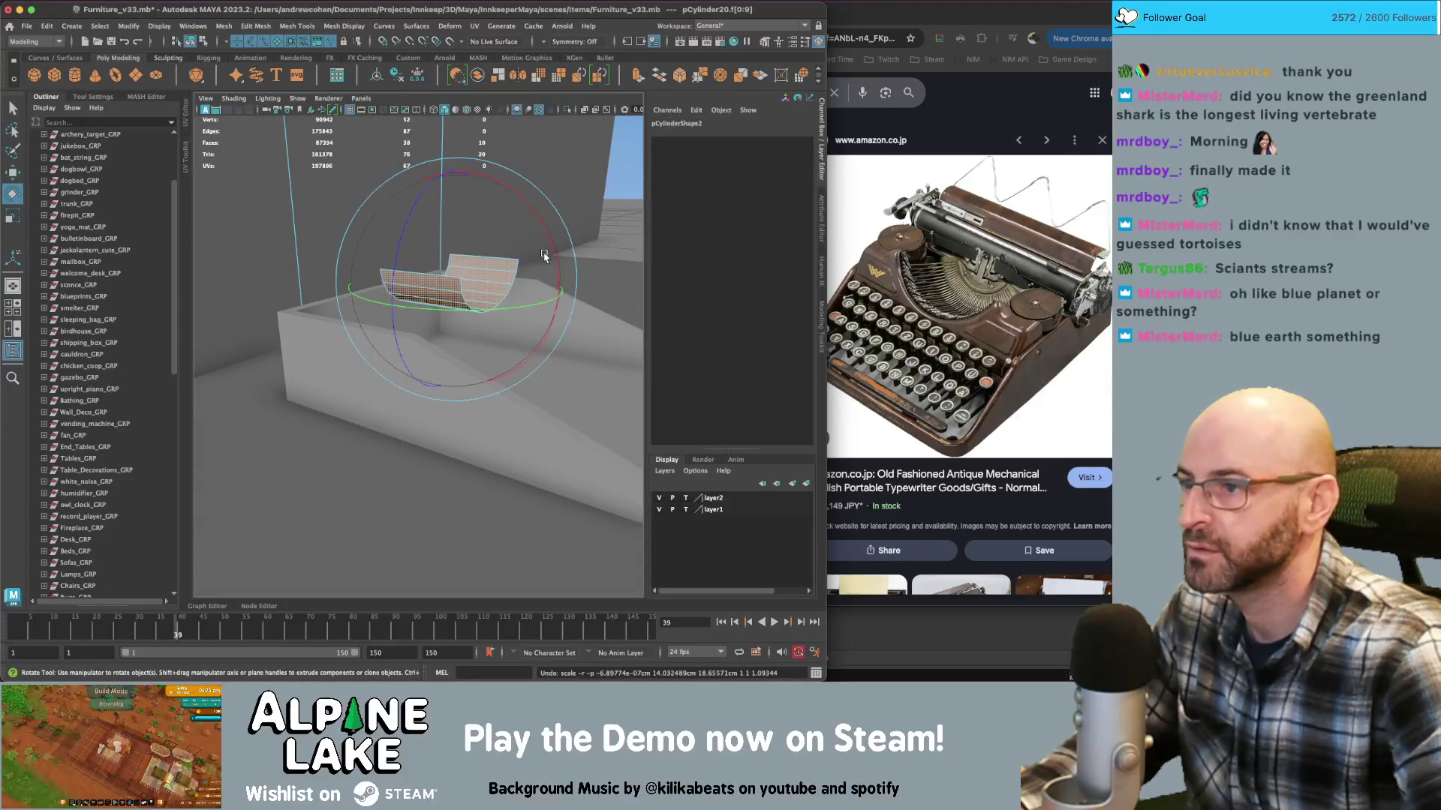
left_click_drag(457, 272, 486, 272, "alt")
right_click_drag(486, 272, 488, 271)
key("q")
key("ctrl+z")
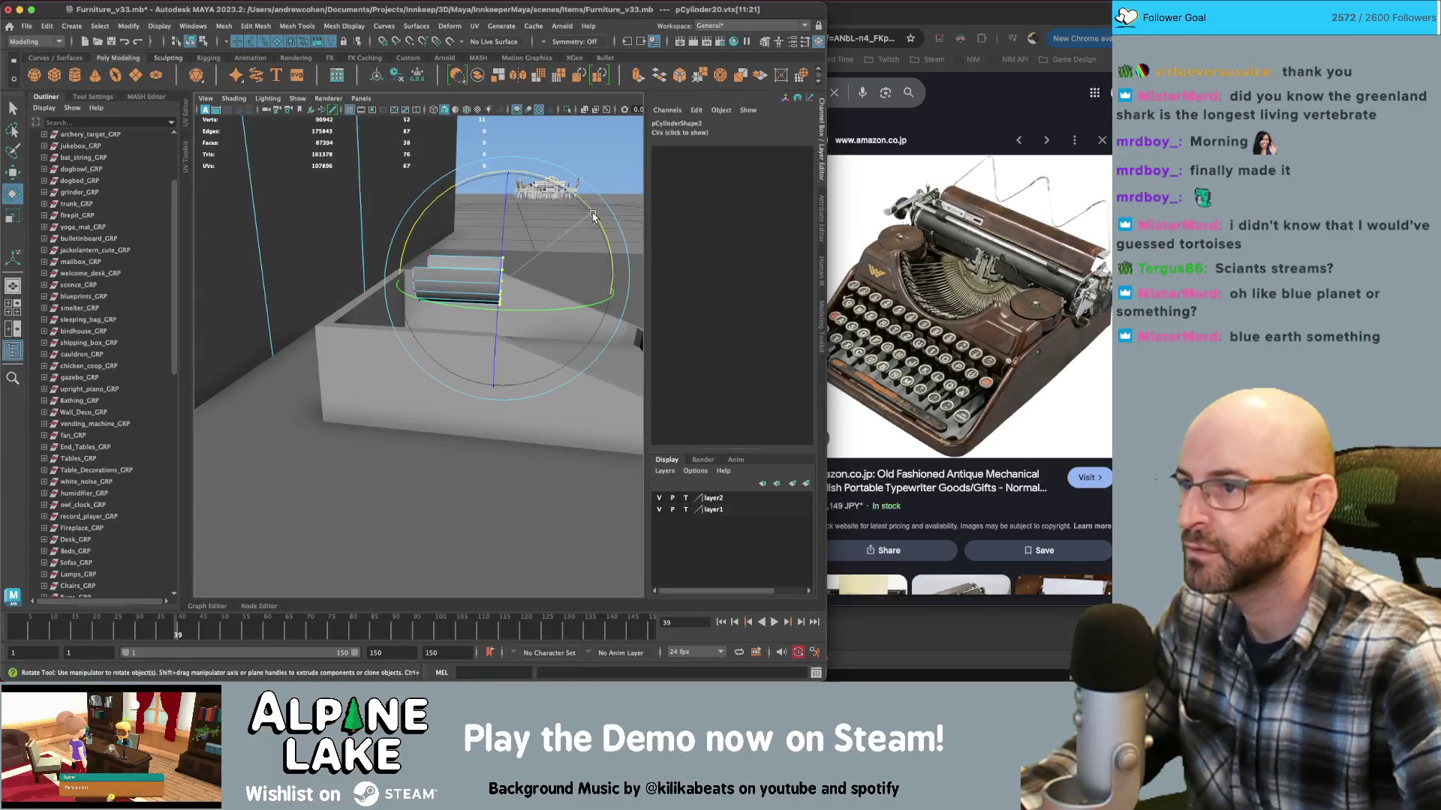
Stretch the half-vertex selection slightly upward and shift it to the left
key("r")
left_click_drag(612, 289, 570, 289)
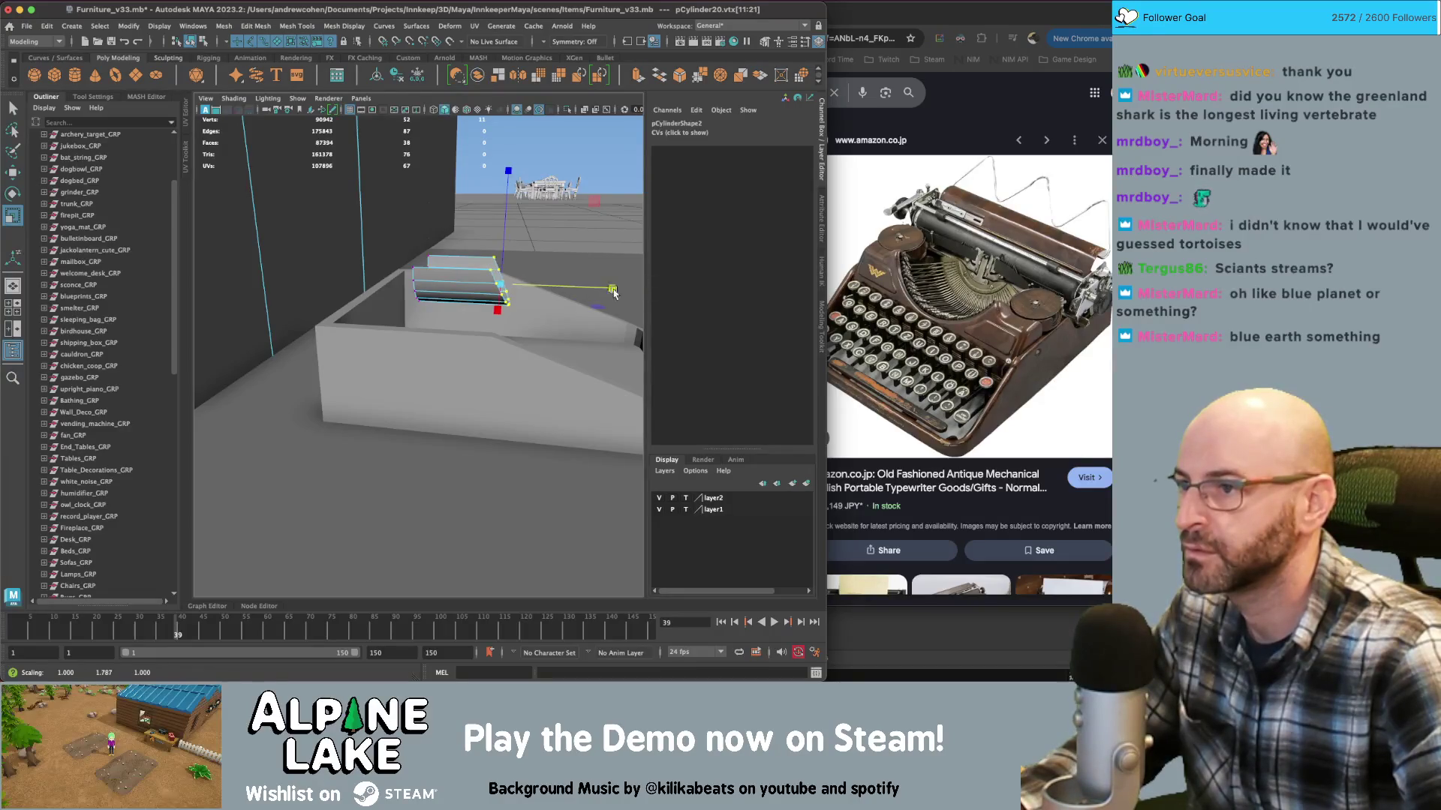
scroll(528, 288, "up", 4)
key("w")
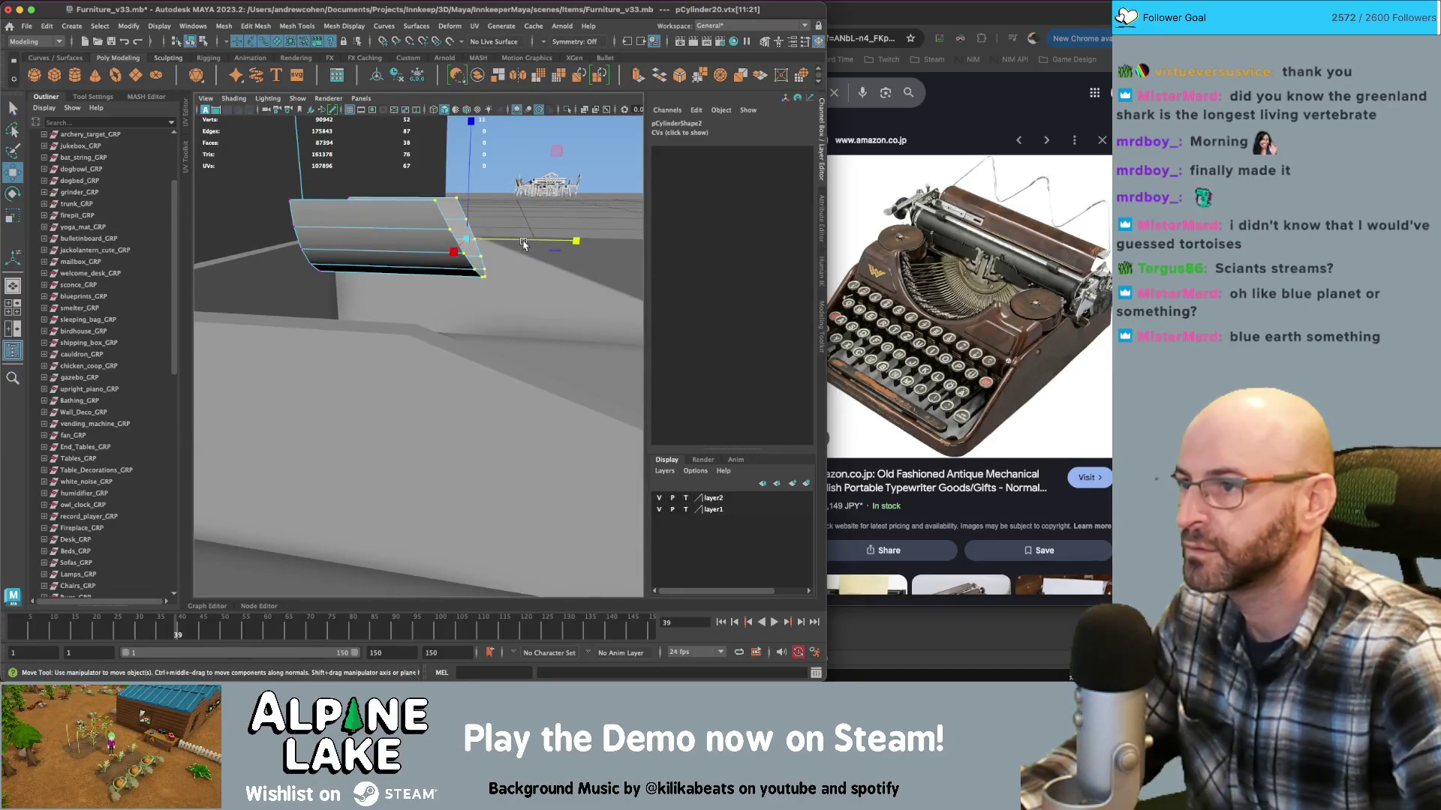
key("ctrl+z")
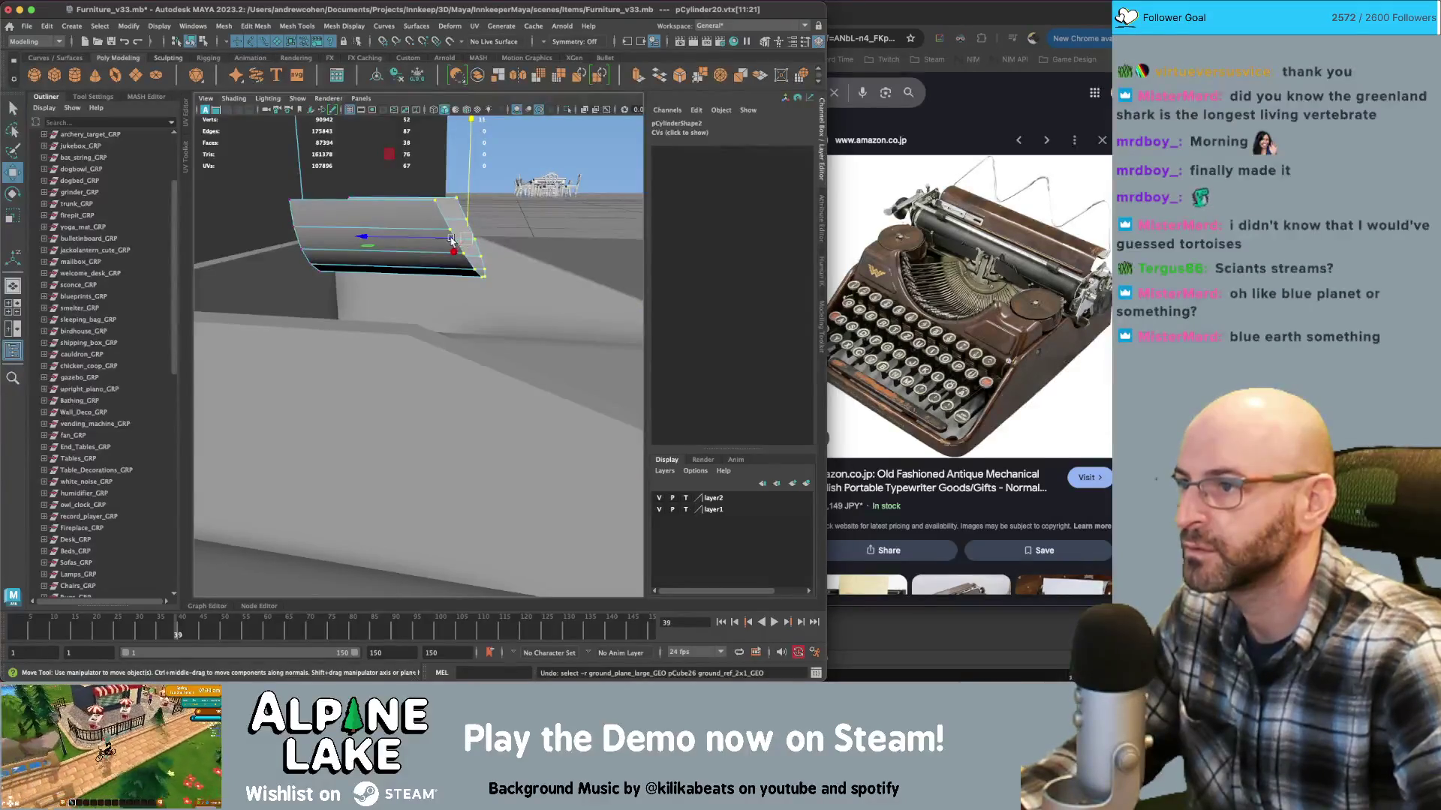
left_click_drag(451, 240, 409, 239)
Extrude the open edges into new faces and delete the original face ring
right_click_drag(413, 217, 414, 190)
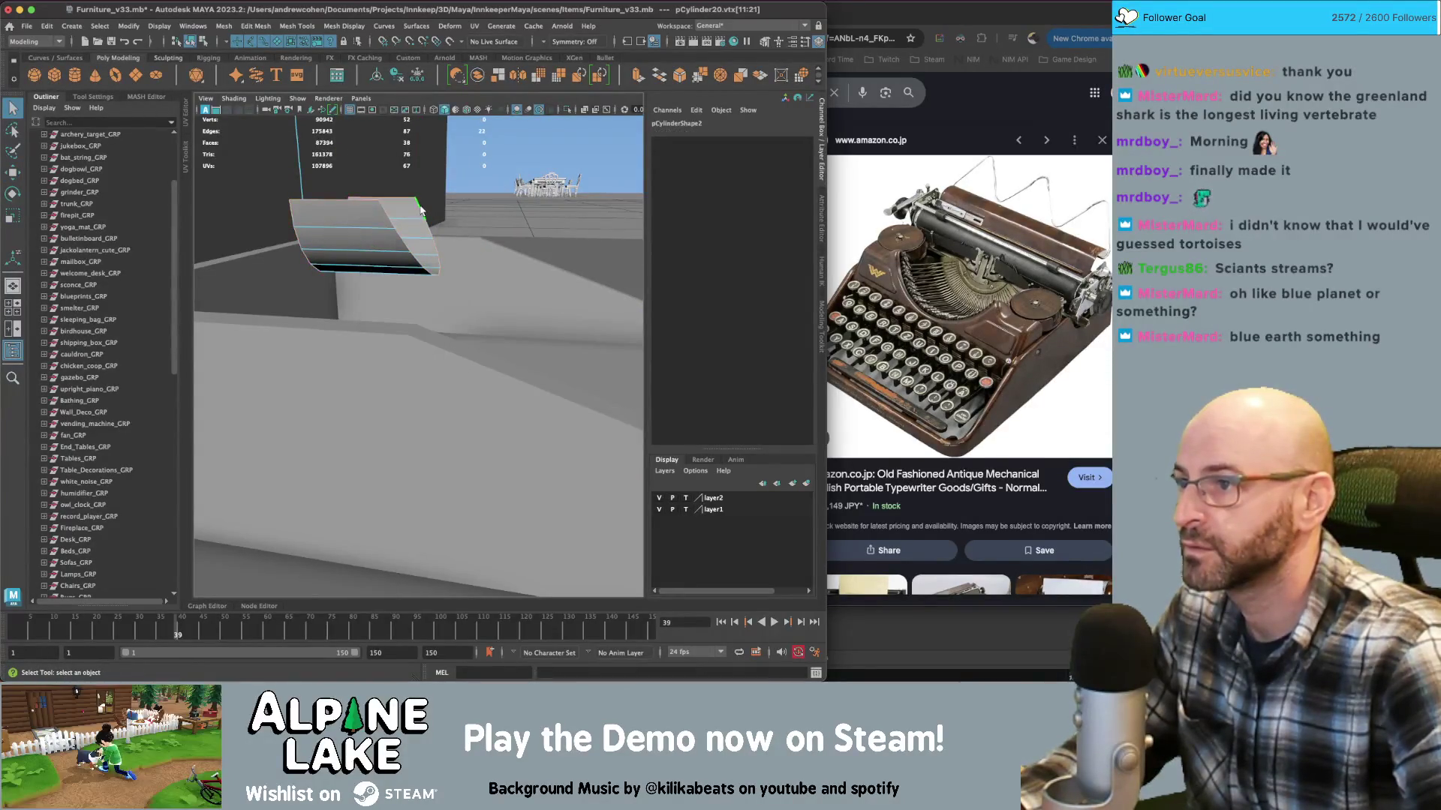
key("w")
mouse_move(397, 227)
left_mouse_down("shift")
mouse_move(420, 229)
mouse_move(385, 225)
mouse_move(391, 240)
left_mouse_up("shift")
mouse_move(390, 240)
right_mouse_down()
mouse_move(431, 229)
mouse_move(394, 225)
right_mouse_up()
key("Delete")
Shift the eleven vertices on one side left along X to form the U-shaped strip
left_click_drag(393, 225, 392, 215, "alt")
left_click_drag(465, 313, 464, 313)
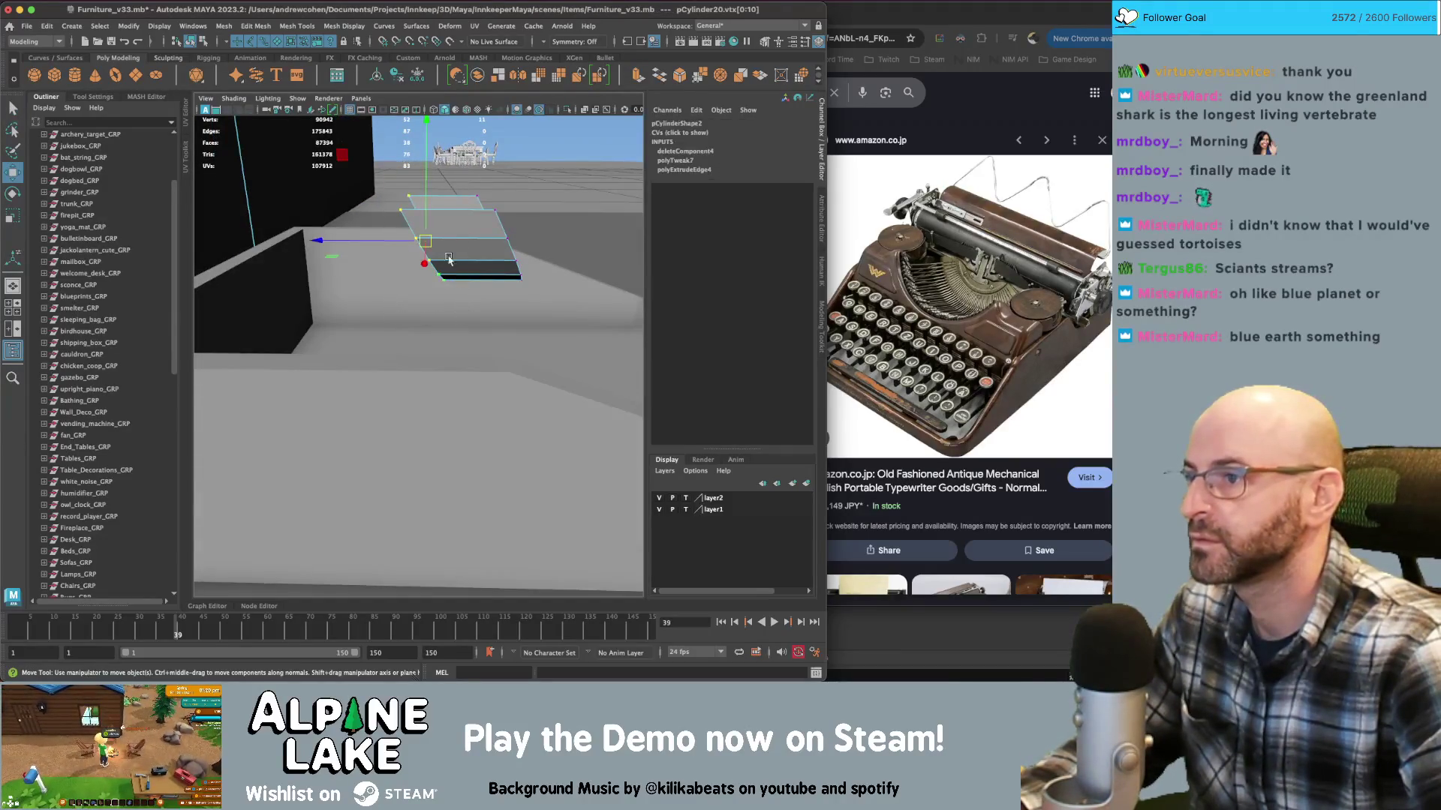
left_click_drag(405, 242, 332, 244)
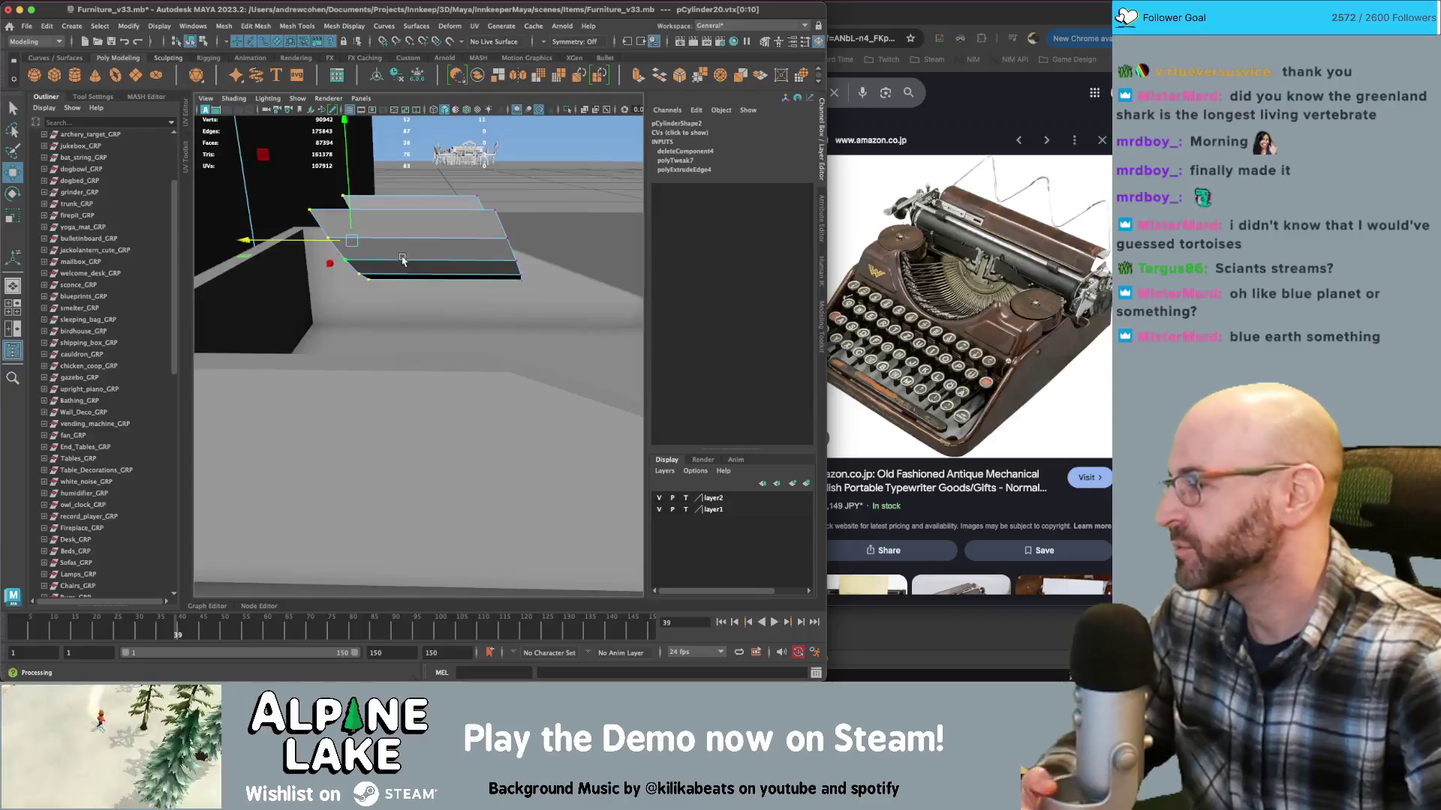
mouse_move(477, 291)
left_mouse_down("alt")
mouse_move(448, 270)
mouse_move(368, 279)
mouse_move(337, 230)
left_mouse_up("alt")
key("q")
left_click(529, 353)
key("r")
left_click_drag(530, 353, 400, 289, "alt")
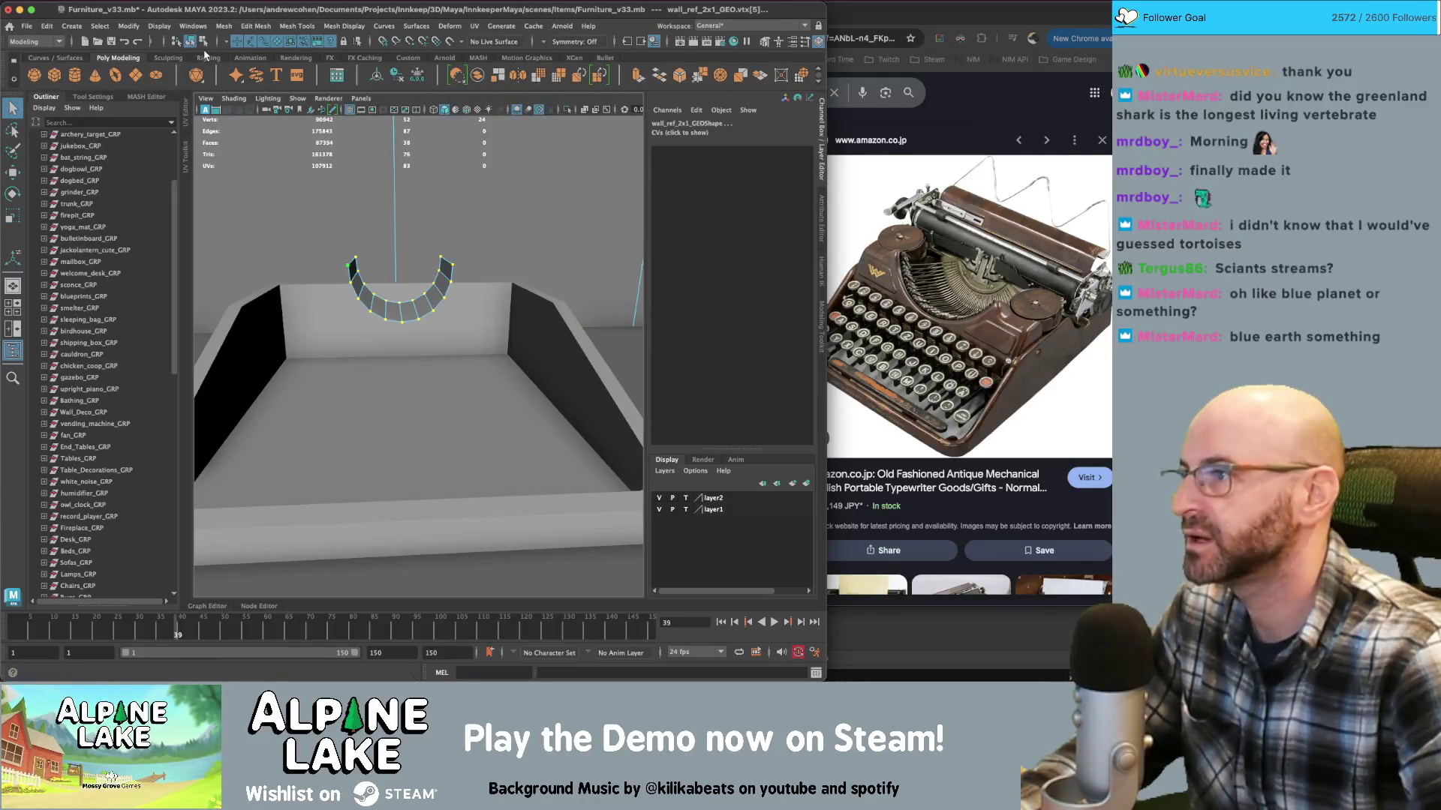
left_click(189, 43)
Select all of the curved strip's vertices
left_click(401, 303)
left_click_drag(401, 304, 450, 304, "alt")
right_click(453, 303)
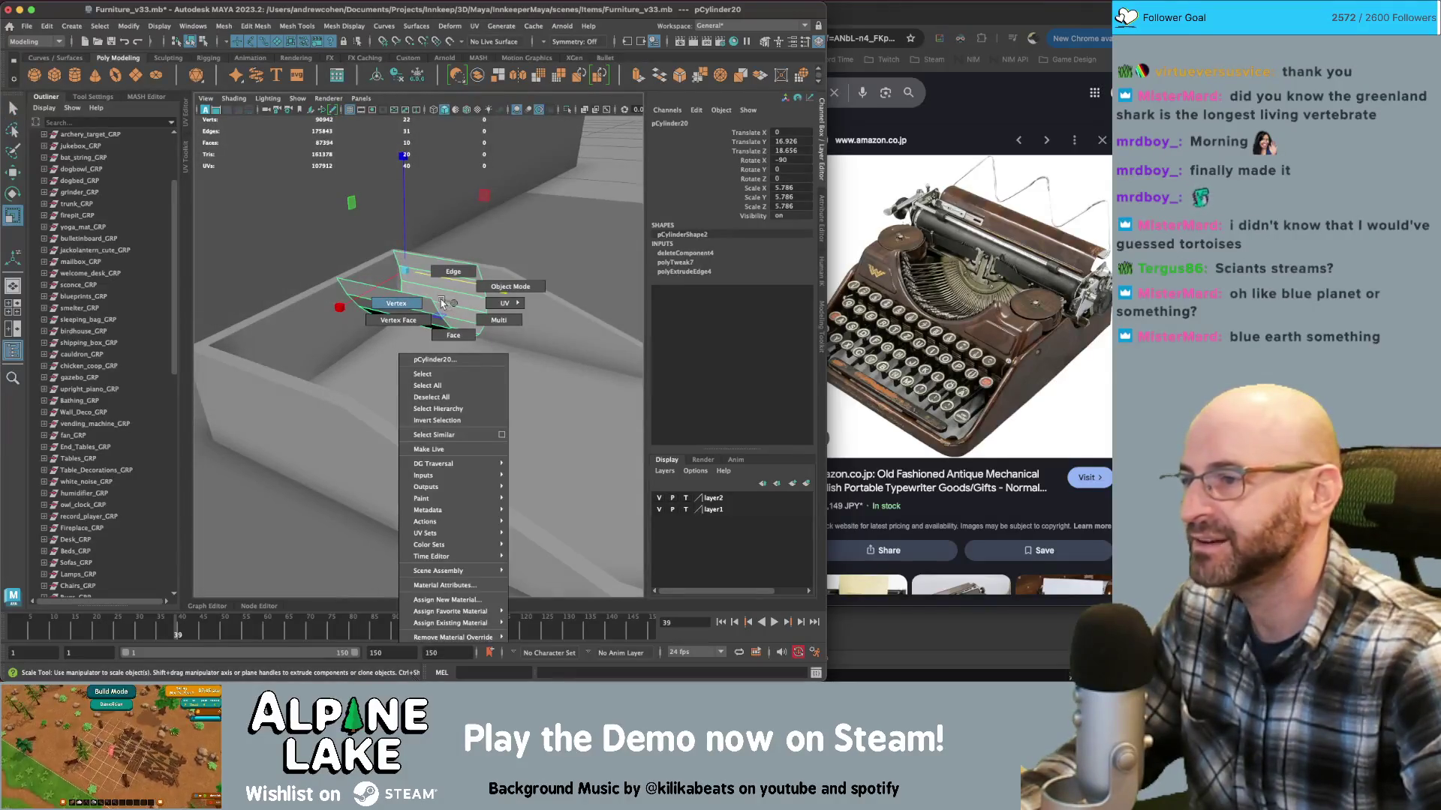
left_click(443, 303)
left_click_drag(527, 363, 546, 325, "alt")
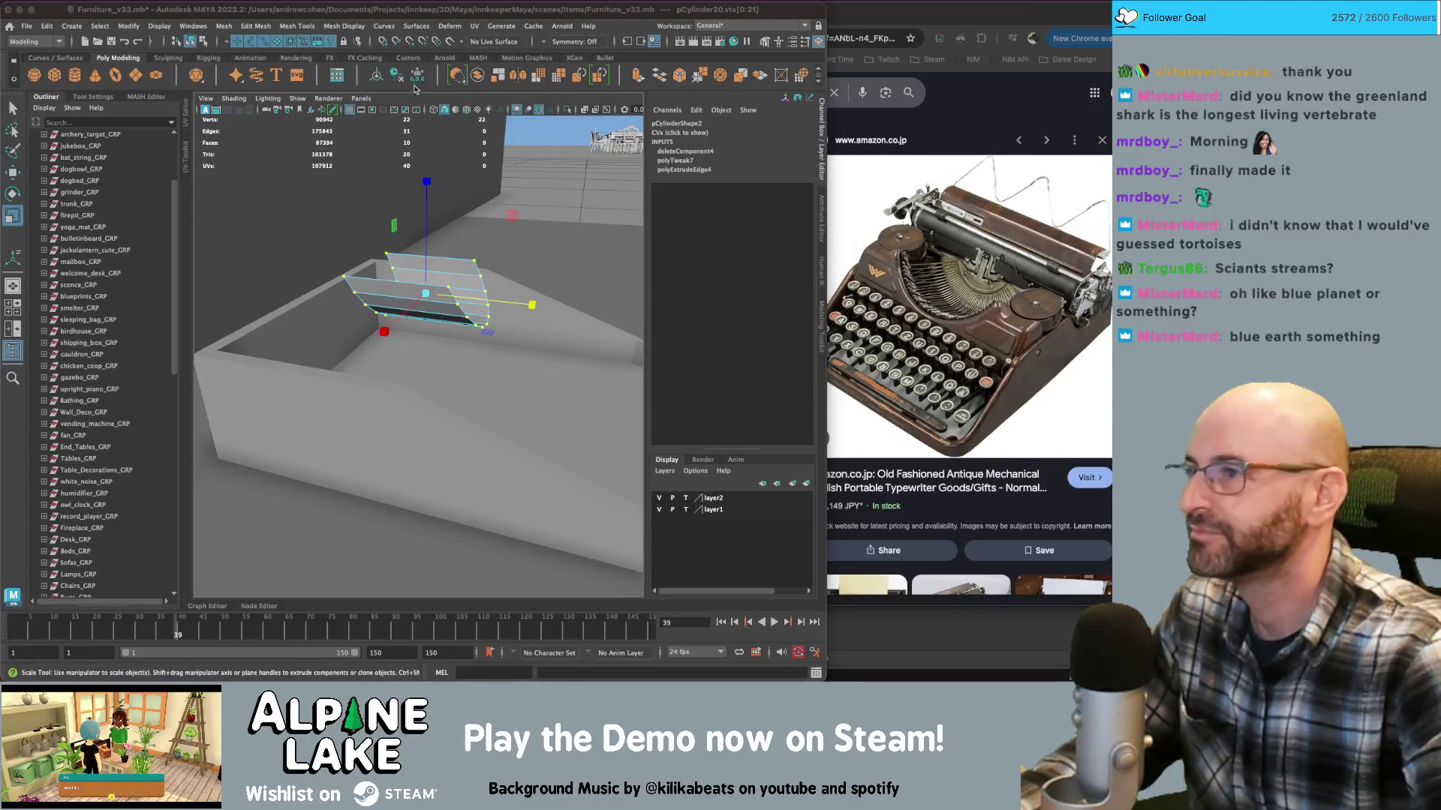
Scale the strip's vertices to widen and flatten it across the tray
mouse_move(451, 300)
left_mouse_down("alt")
mouse_move(469, 285)
mouse_move(458, 281)
mouse_move(440, 287)
mouse_move(538, 298)
mouse_move(526, 300)
left_mouse_up("alt")
scroll(435, 285, "up", 3)
key("e")
key("r")
mouse_move(525, 300)
left_mouse_down("alt")
mouse_move(420, 259)
mouse_move(225, 296)
left_mouse_up("alt")
key("w")
key("r")
left_click_drag(316, 300, 396, 298, "alt")
key("q")
right_click_drag(396, 298, 436, 271)
Move selected vertices to bend the panel down into the back of the tray
left_click(462, 267)
mouse_move(480, 271)
left_mouse_down("alt")
mouse_move(362, 268)
mouse_move(439, 338)
mouse_move(395, 349)
mouse_move(470, 302)
mouse_move(420, 286)
left_mouse_up("alt")
left_click(439, 337)
key("r")
right_click_drag(420, 287, 418, 373)
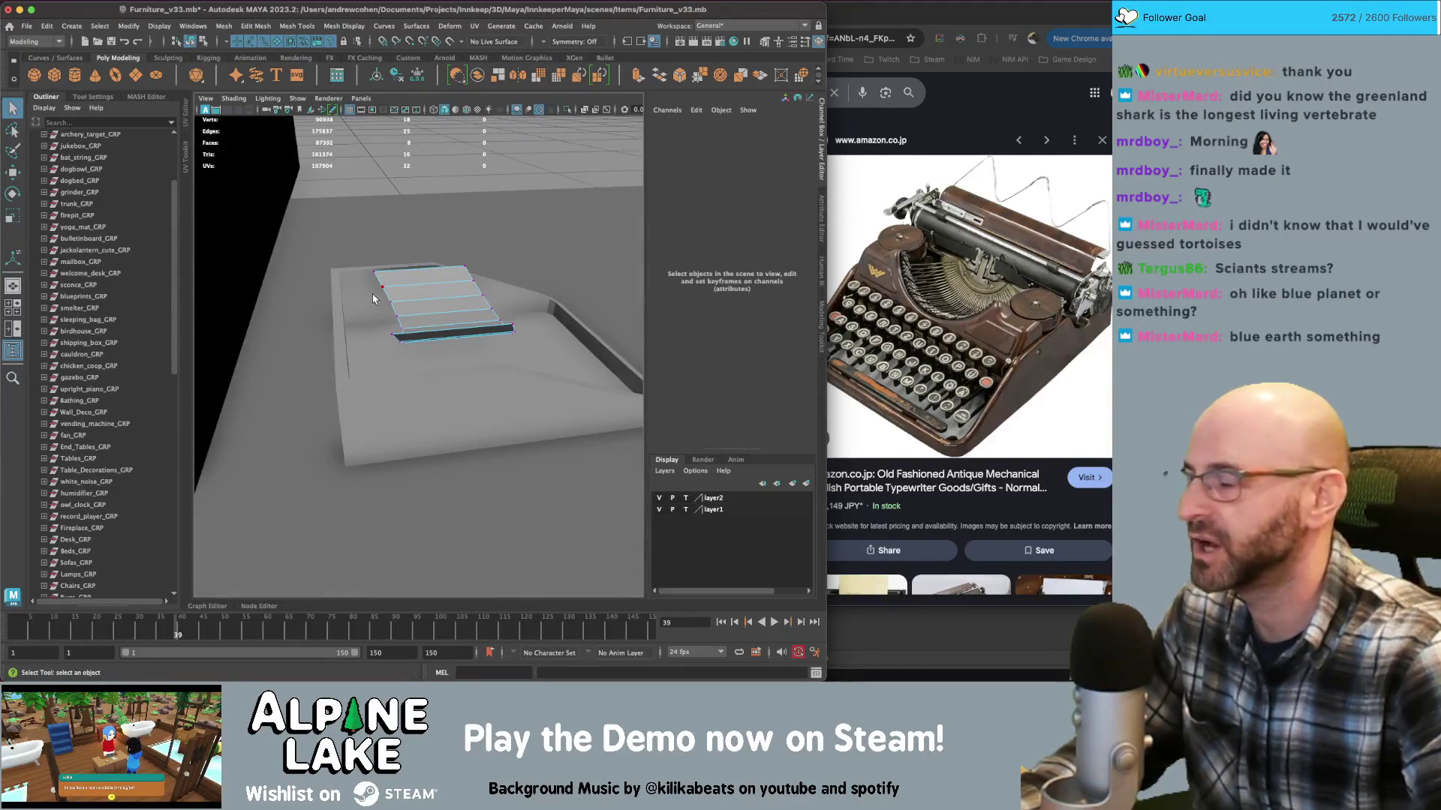
left_click_drag(330, 244, 363, 284, "alt")
key("w")
middle_click_drag(308, 232, 357, 259)
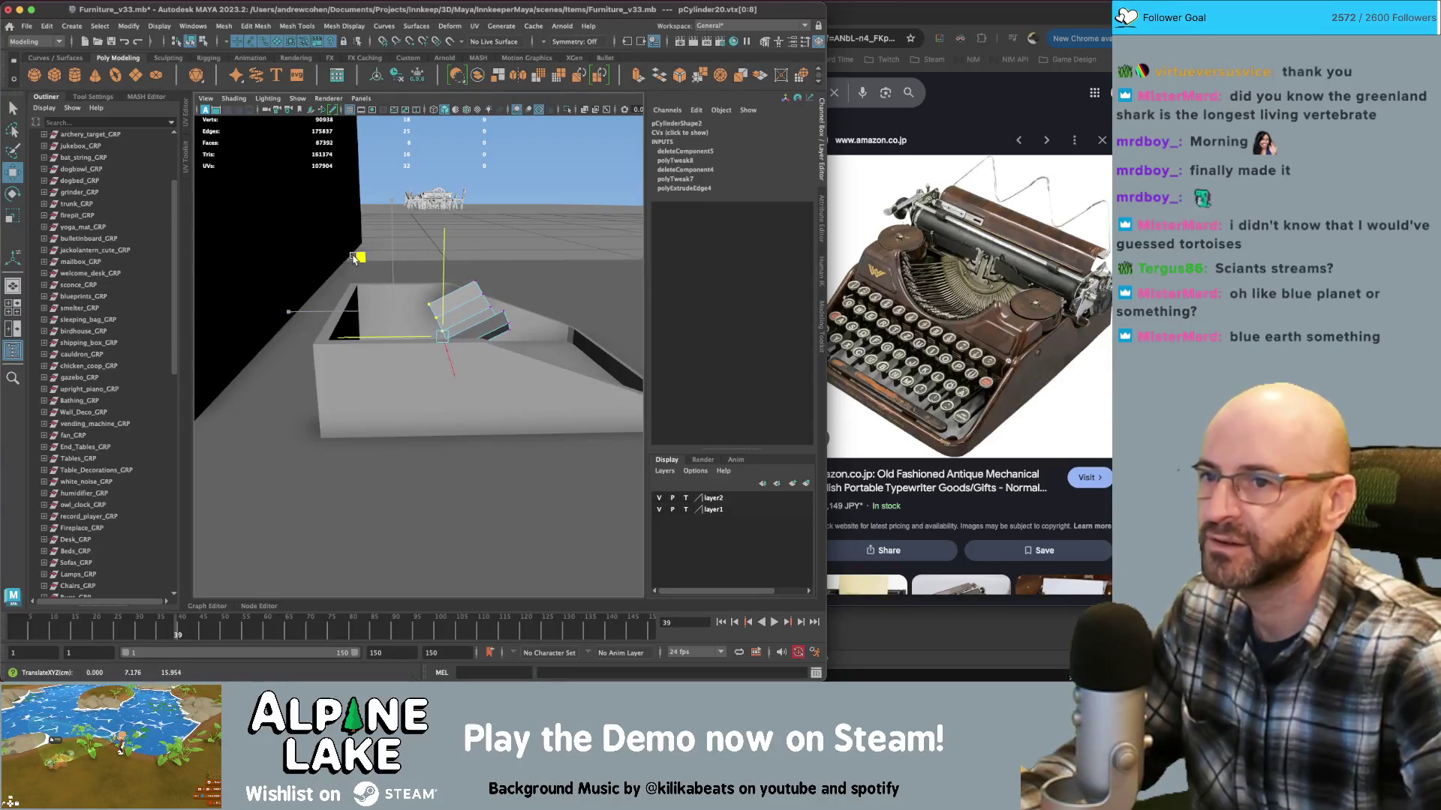
mouse_move(357, 258)
left_mouse_down("alt")
mouse_move(298, 317)
mouse_move(430, 268)
mouse_move(360, 331)
mouse_move(428, 309)
mouse_move(418, 322)
mouse_move(484, 335)
left_mouse_up("alt")
key("q")
right_click_drag(484, 335, 525, 291)
Select the edge loop along the panel's opening
left_click(512, 304)
double_click(472, 321)
left_click_drag(472, 321, 412, 325, "alt")
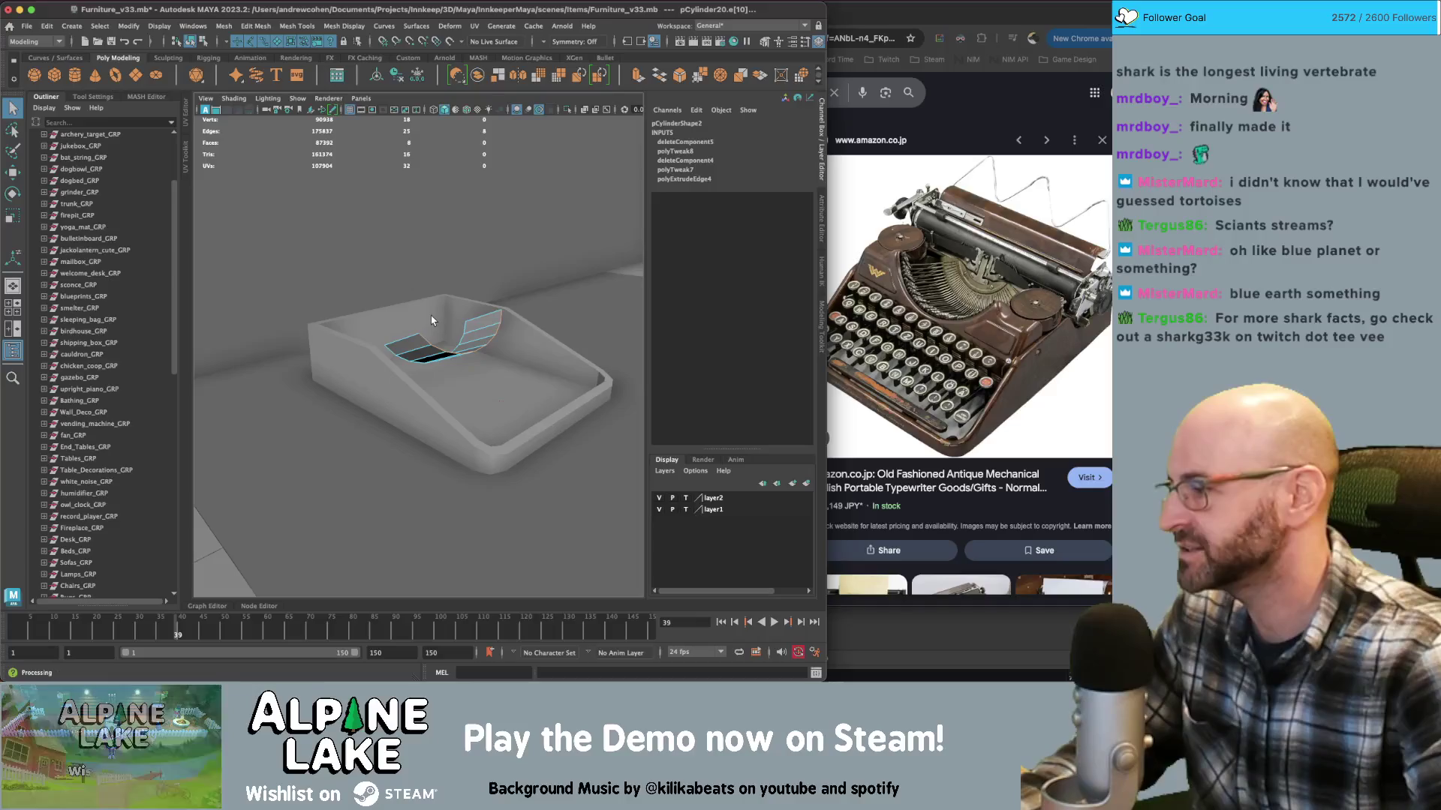
left_click_drag(432, 321, 480, 304, "alt")
mouse_move(480, 304)
right_mouse_down("alt")
mouse_move(497, 295)
mouse_move(466, 296)
right_mouse_up("alt")
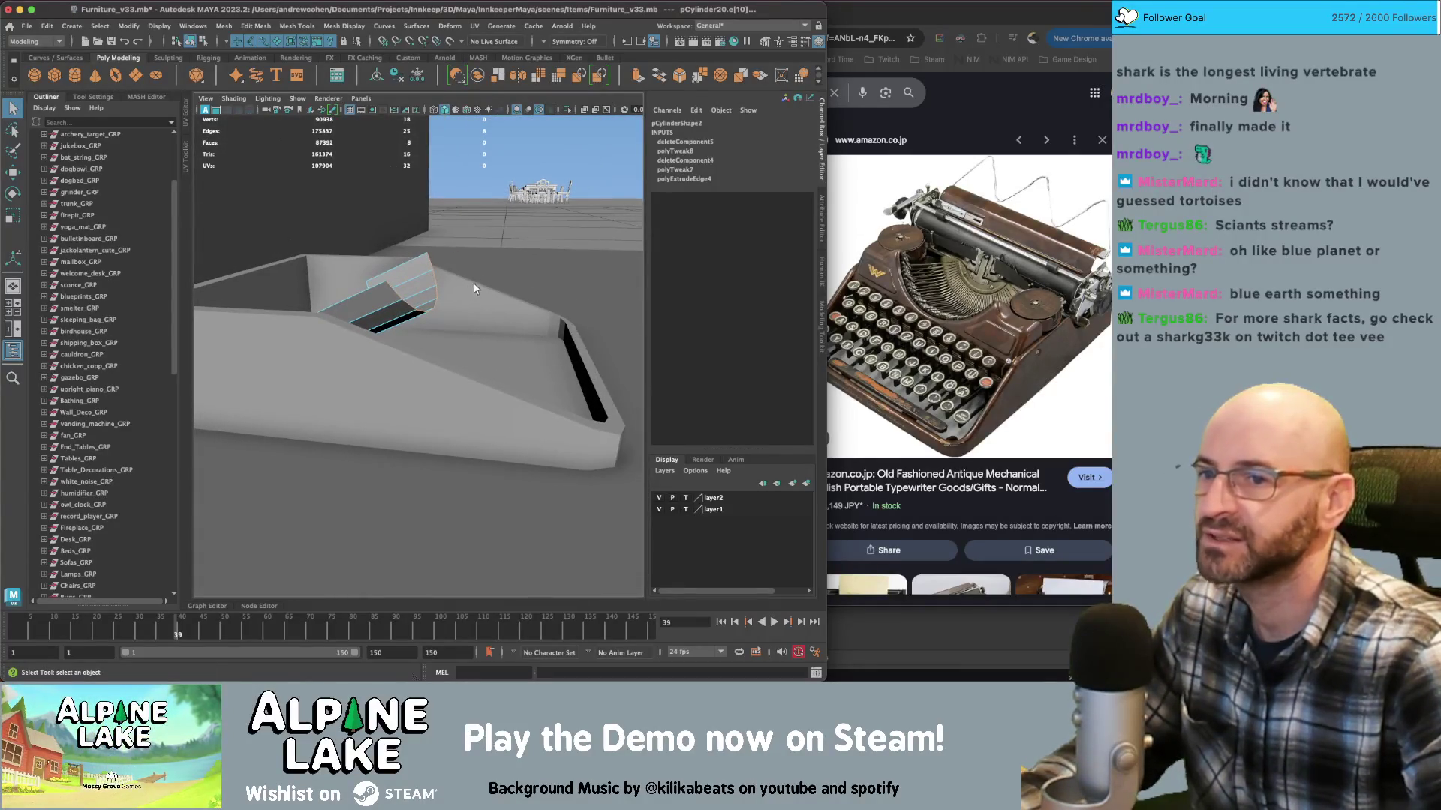
mouse_move(461, 287)
left_mouse_down("alt")
mouse_move(402, 300)
mouse_move(441, 279)
left_mouse_up("alt")
Extrude the edge loop upward and scale it inward into a new strip
key("w")
key("r")
key("w")
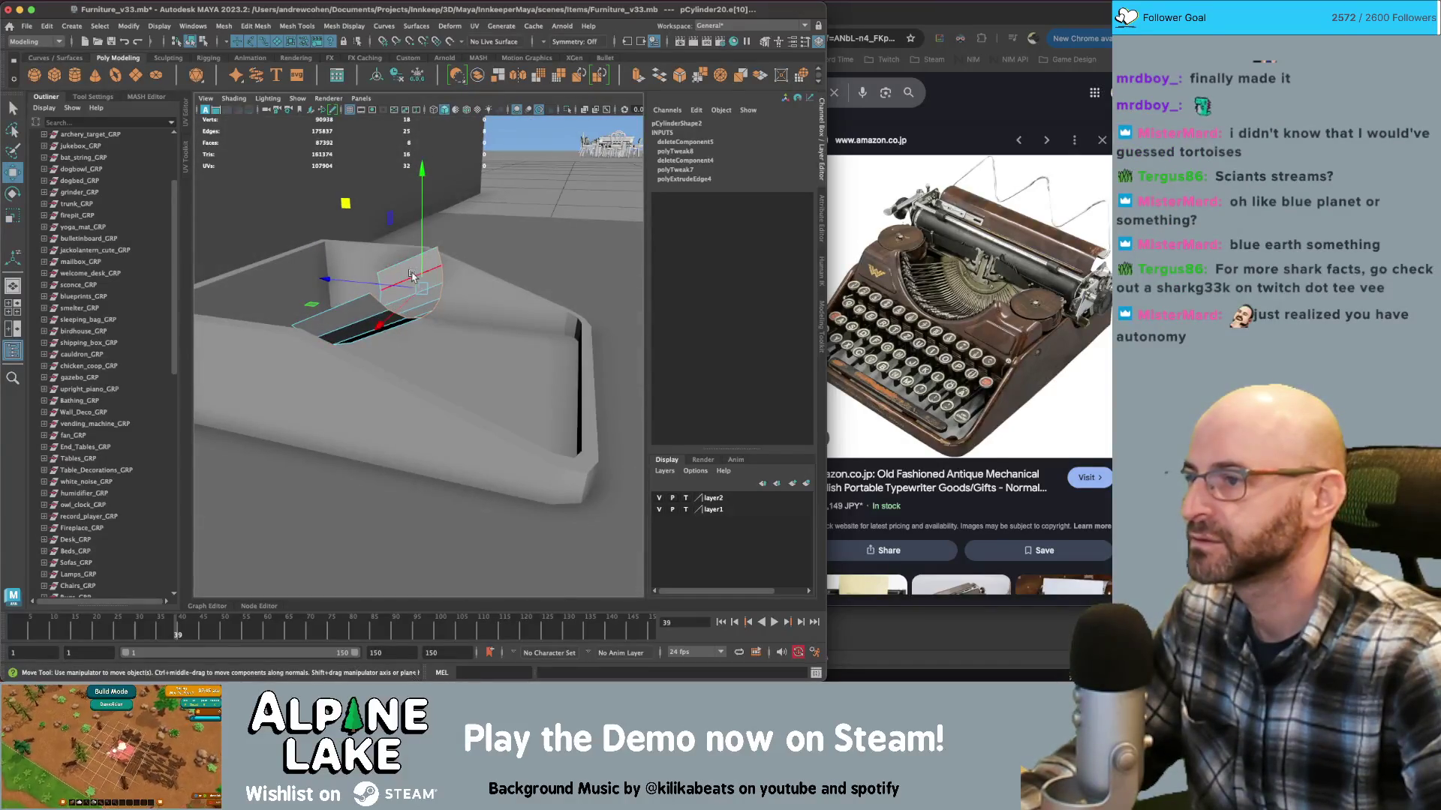
left_click_drag(344, 216, 360, 232, "shift")
key("r")
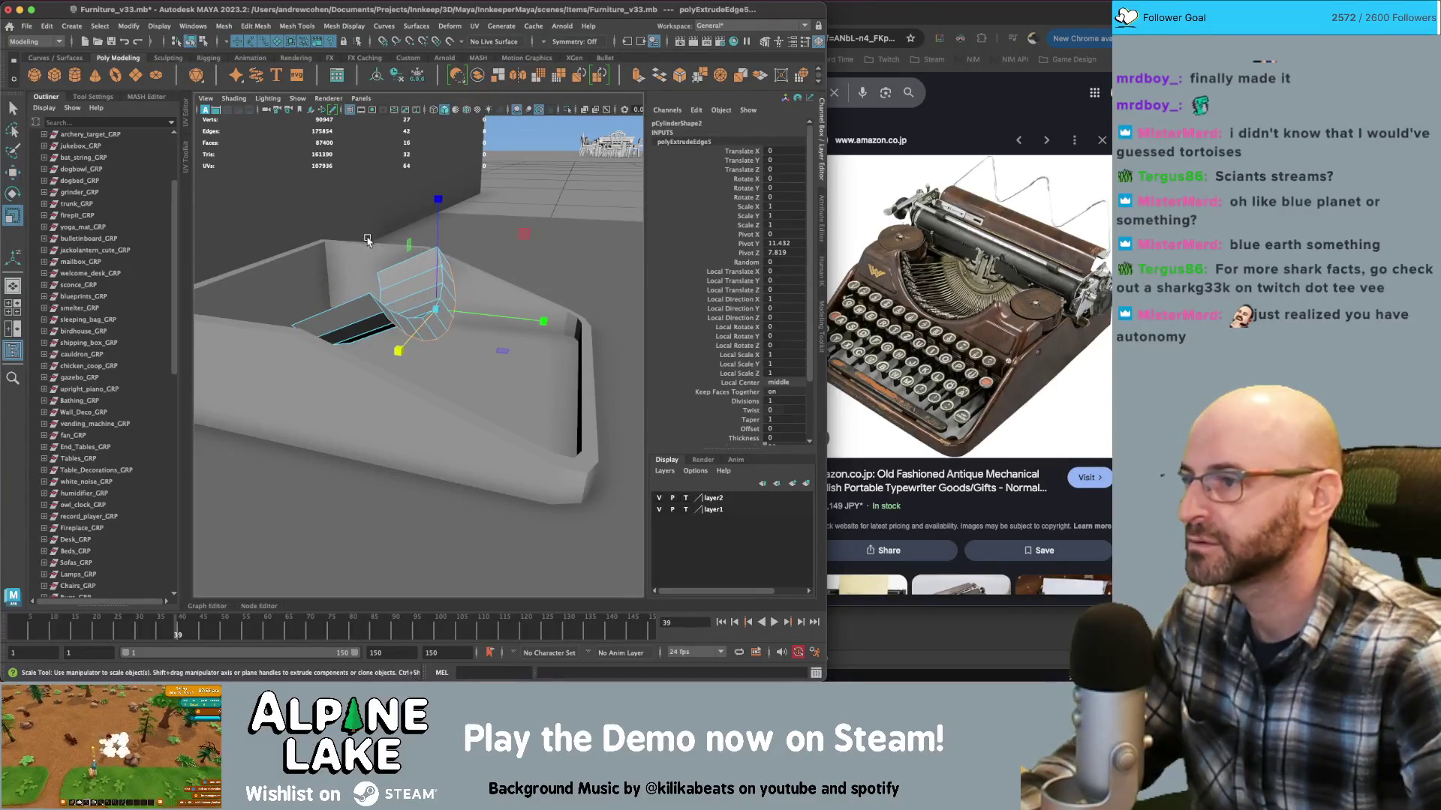
left_click_drag(523, 234, 437, 260)
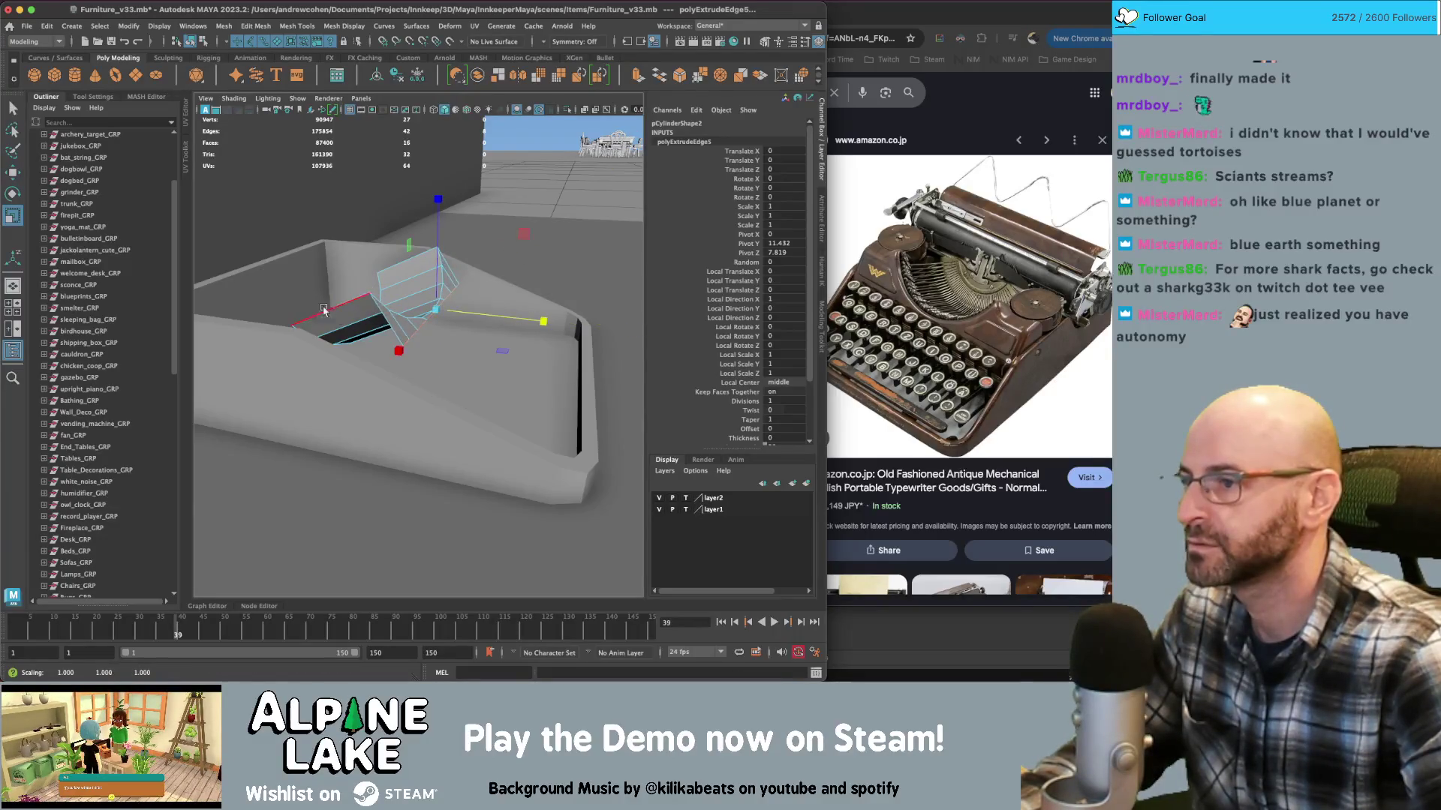
key("w")
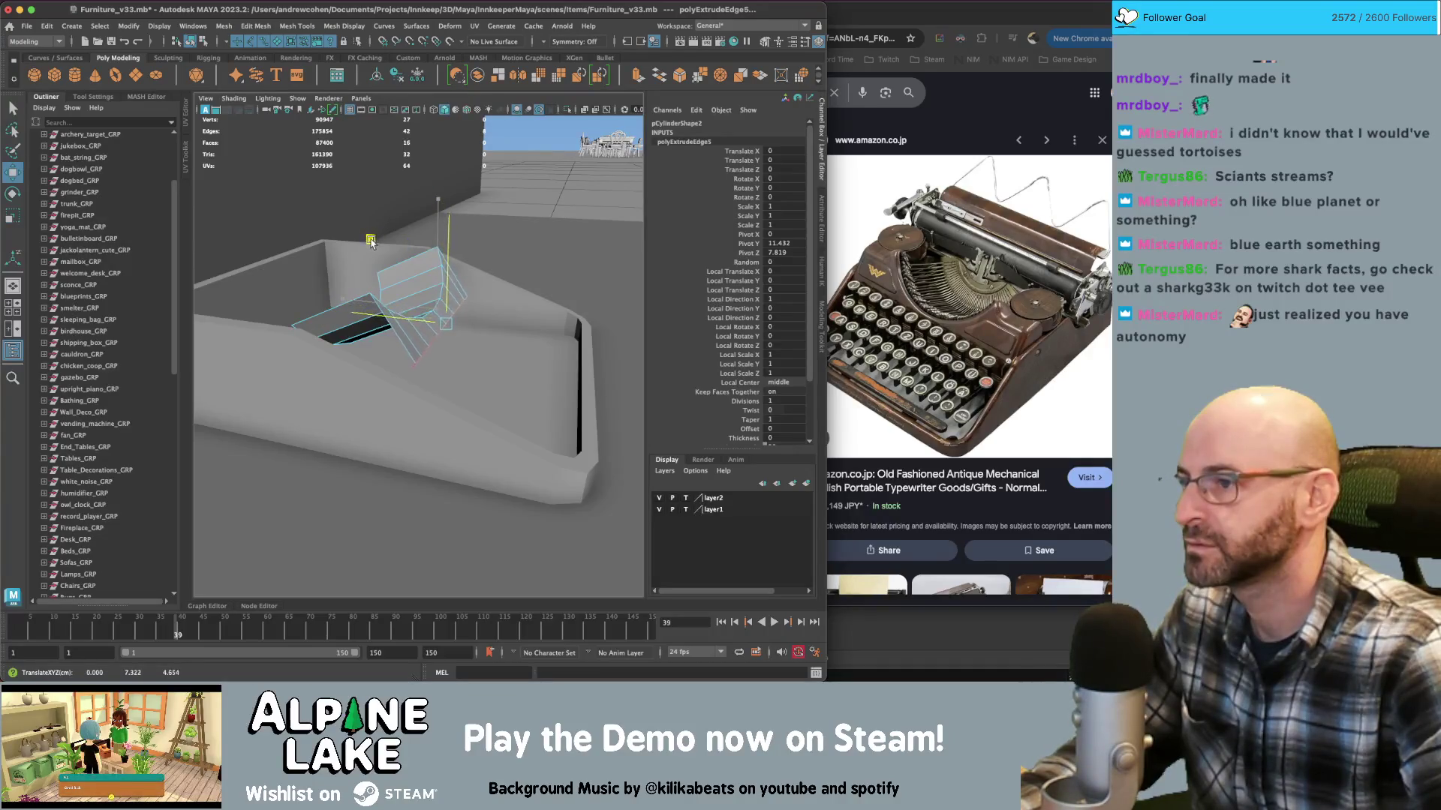
Frame the selected edge loop and orbit around the new curved strip
left_click_drag(379, 232, 387, 232, "alt")
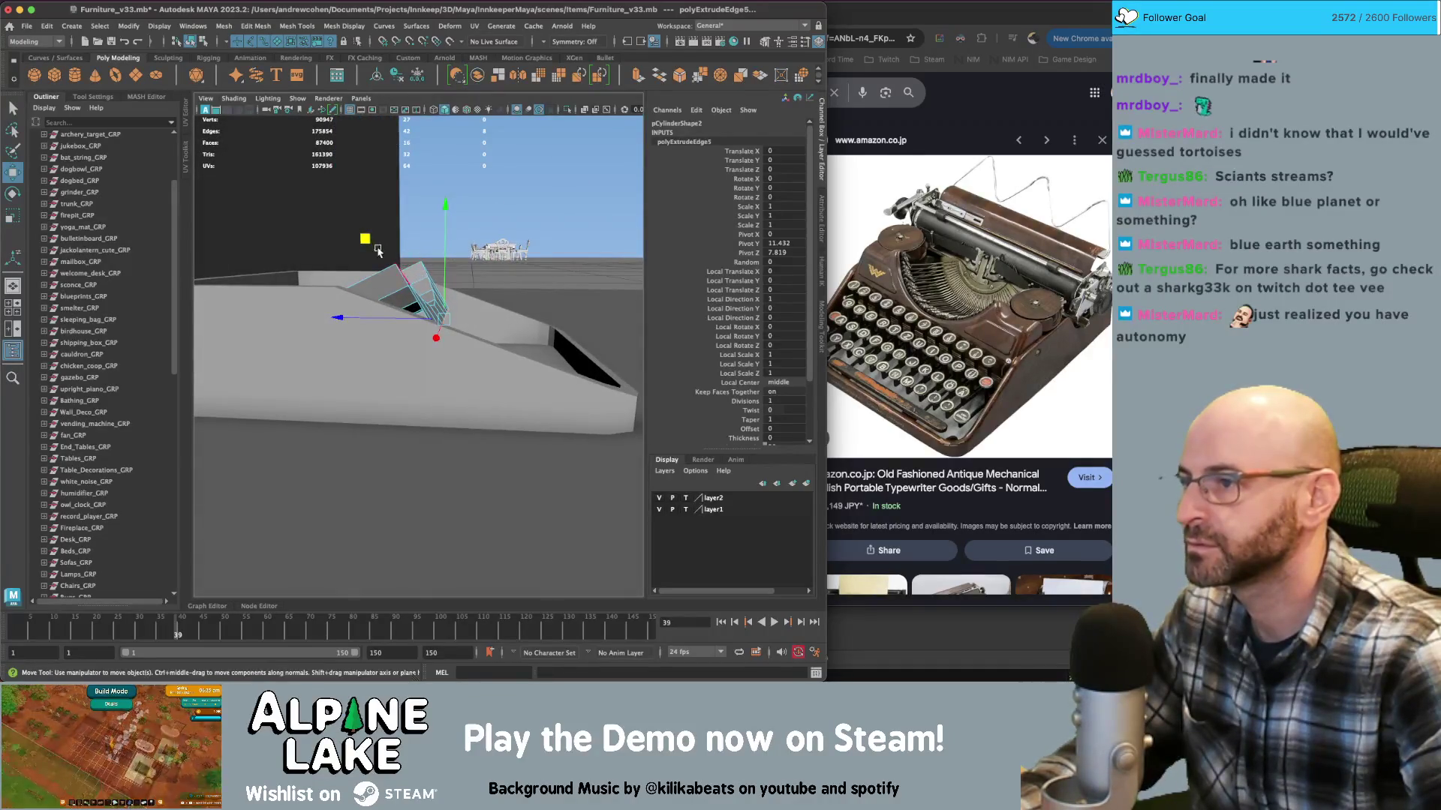
key("f")
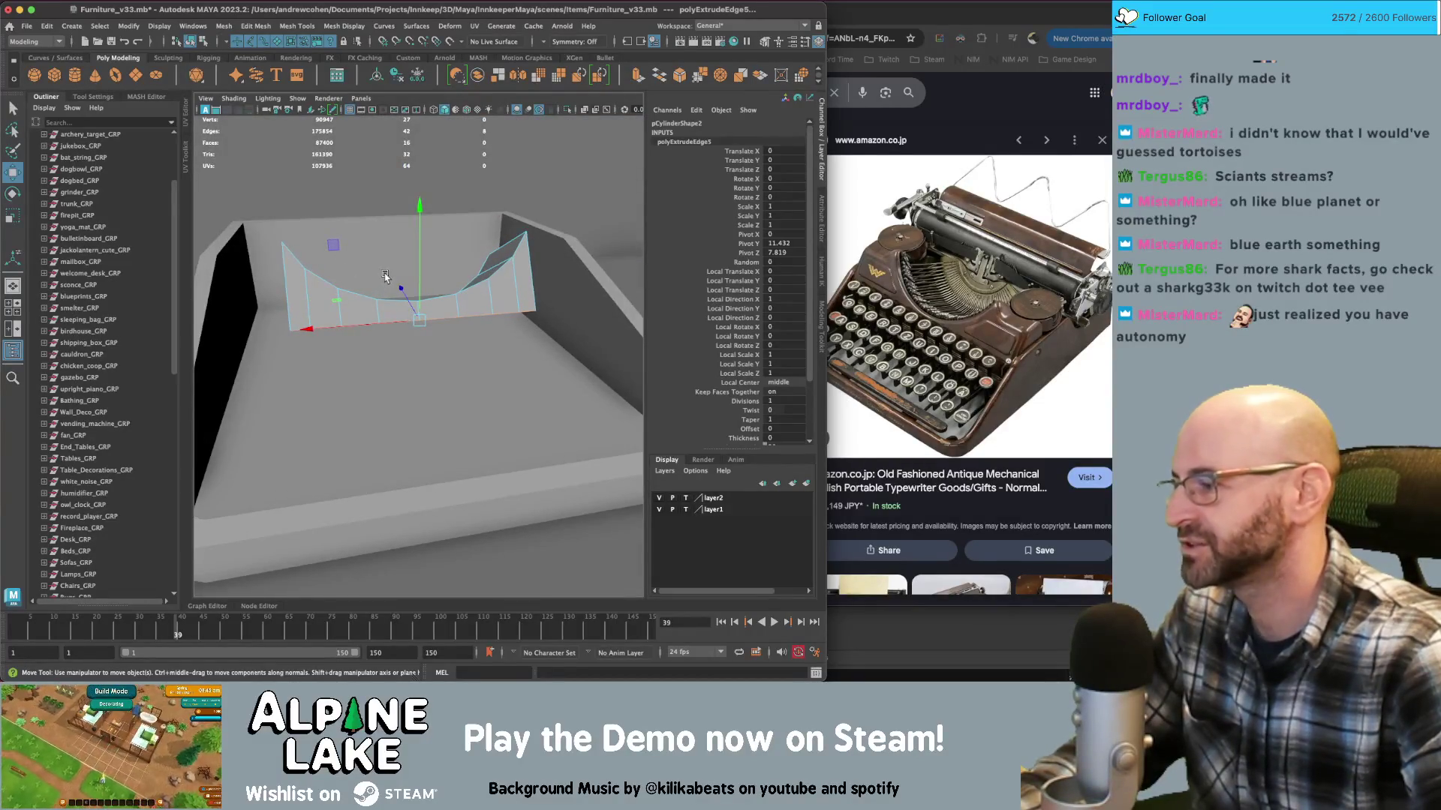
left_click_drag(438, 275, 488, 300, "alt")
key("q")
right_click(488, 300)
Extrude the curved strip's edges again and raise the new edge loop upward
left_click(487, 268)
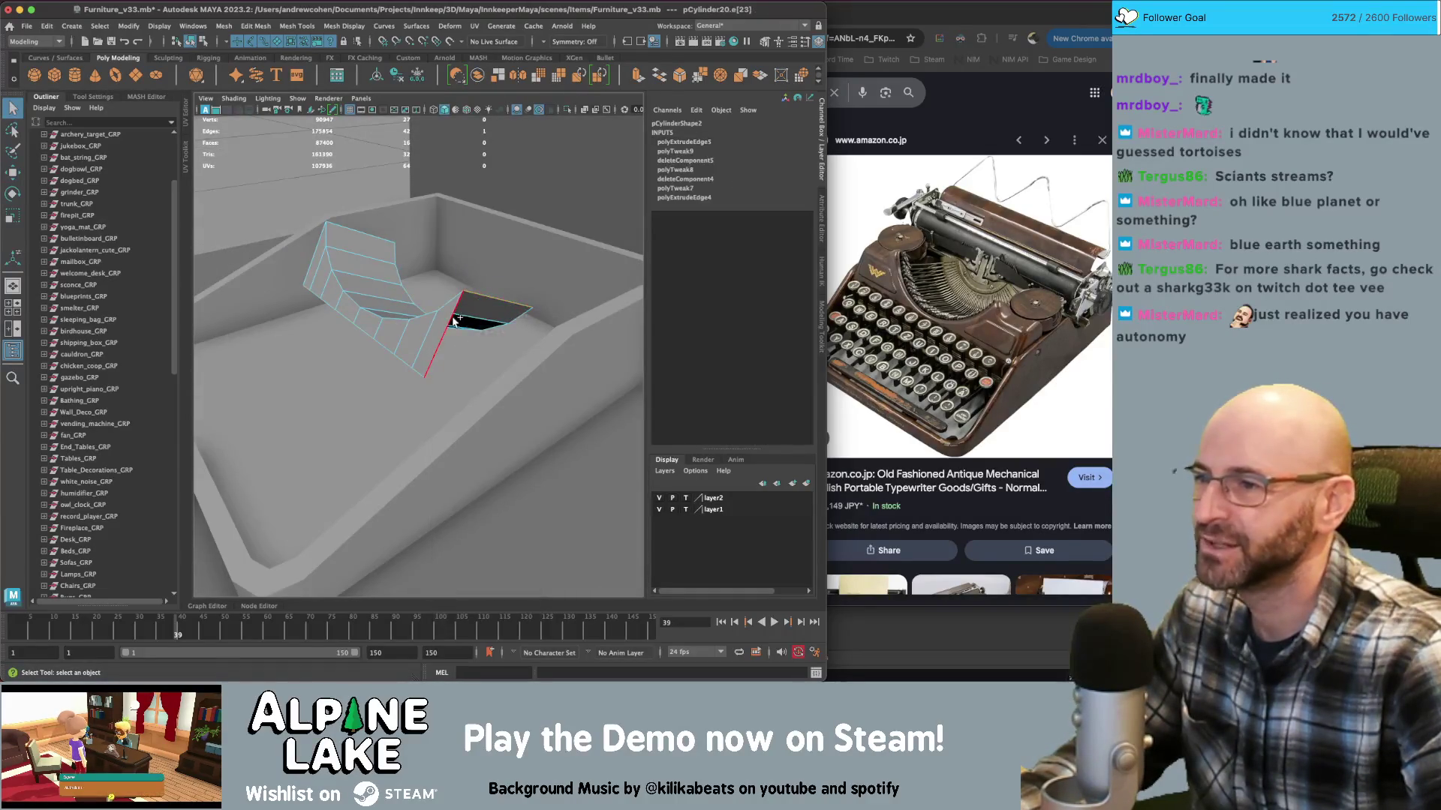
left_click(487, 315)
mouse_move(421, 338)
left_mouse_down("alt")
mouse_move(378, 265)
mouse_move(366, 330)
mouse_move(435, 293)
mouse_move(350, 299)
mouse_move(505, 305)
mouse_move(439, 296)
mouse_move(511, 281)
mouse_move(405, 304)
mouse_move(523, 253)
mouse_move(520, 171)
mouse_move(521, 196)
mouse_move(520, 180)
mouse_move(366, 249)
left_mouse_up("alt")
left_click(345, 323)
key("r")
key("ctrl+e")
left_click(436, 315)
double_click(339, 313)
key("w")
Pull the top edges on both sides up to form taller U-shaped ends
key("q")
left_click(325, 283)
left_click(587, 301, "shift")
left_click_drag(587, 301, 464, 229, "alt")
key("r")
key("w")
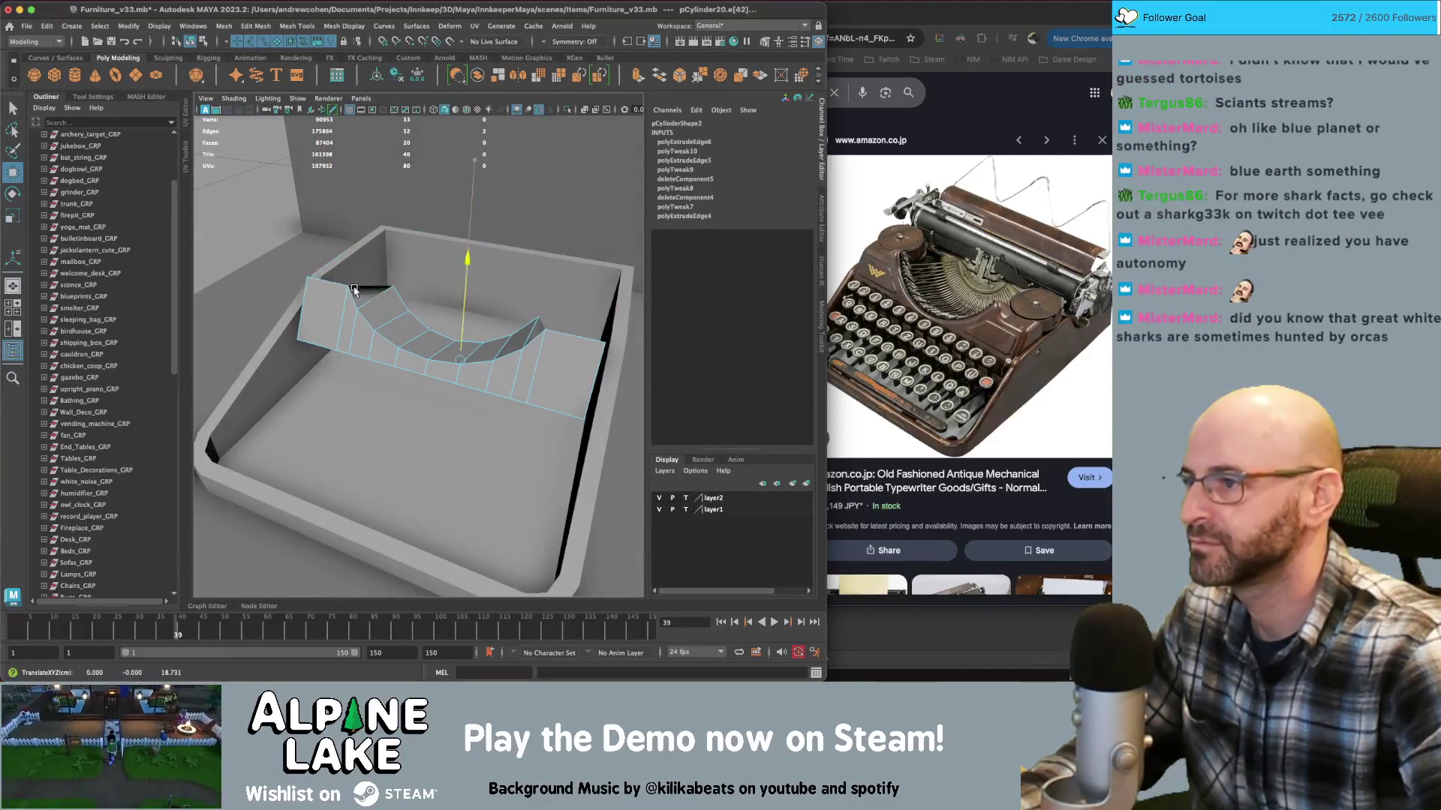
left_click_drag(353, 289, 405, 262, "alt")
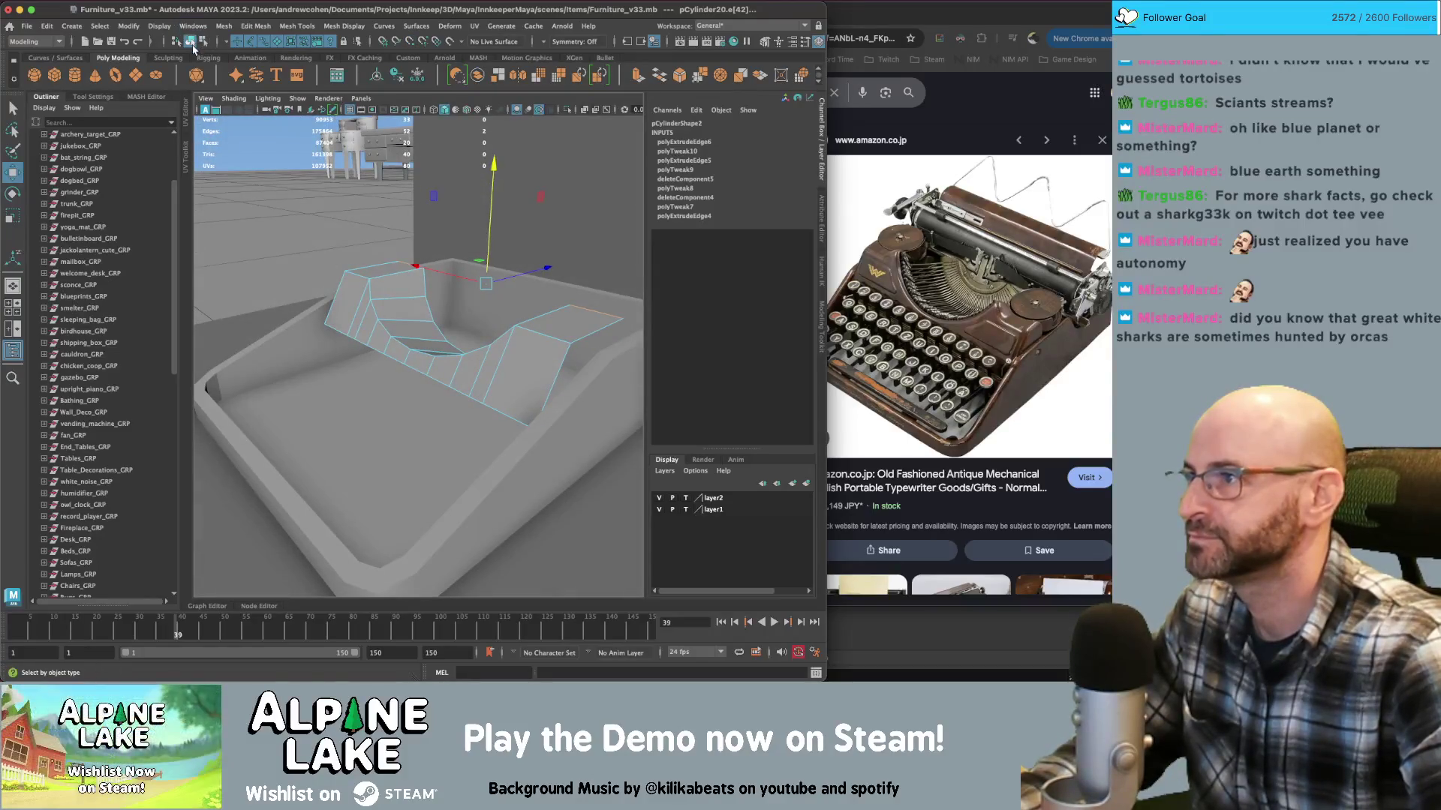
Clear the edge selection and reselect the curved housing piece
key("q")
left_click(192, 41)
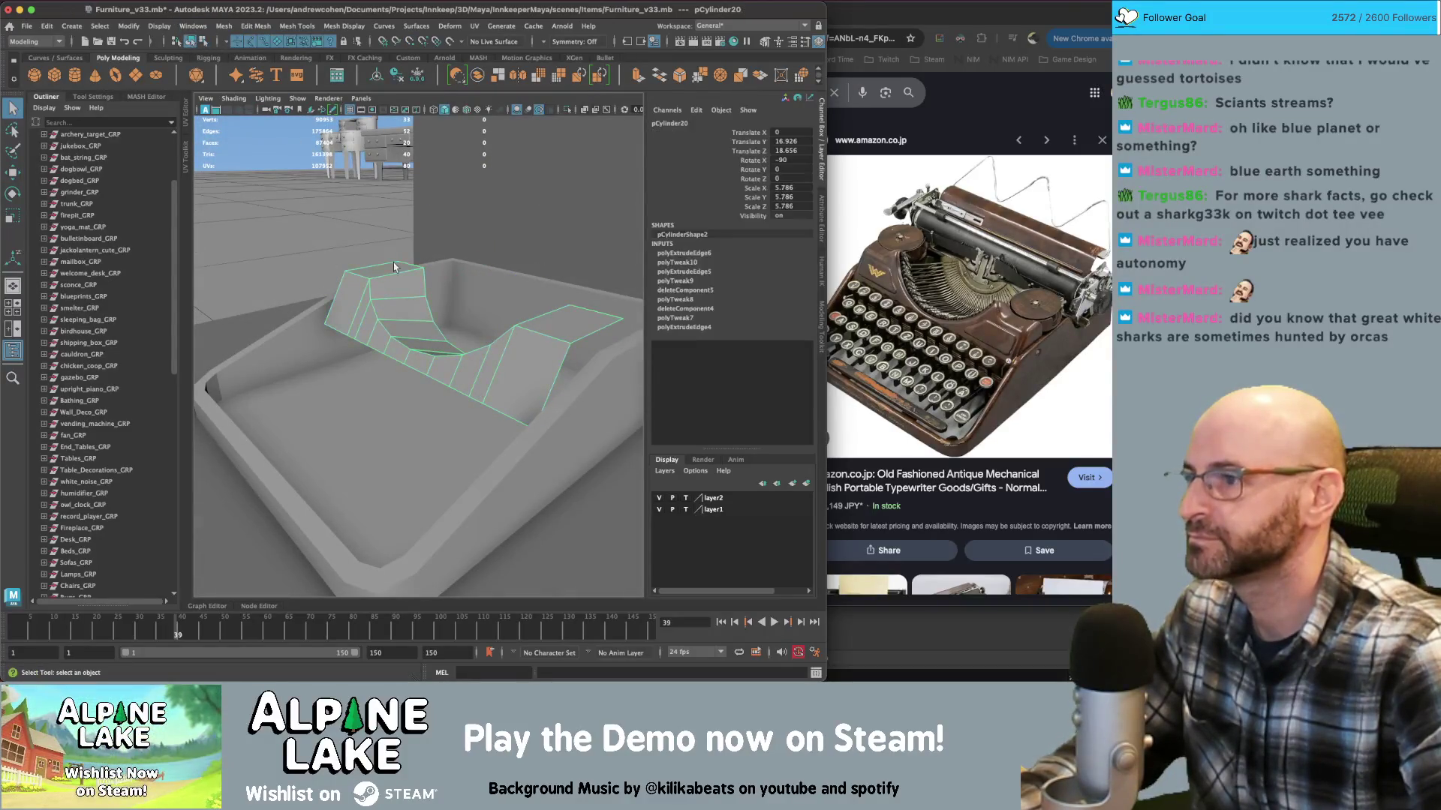
left_click(389, 295)
mouse_move(389, 295)
left_mouse_down("alt")
mouse_move(408, 297)
mouse_move(418, 331)
left_mouse_up("alt")
left_click(413, 328)
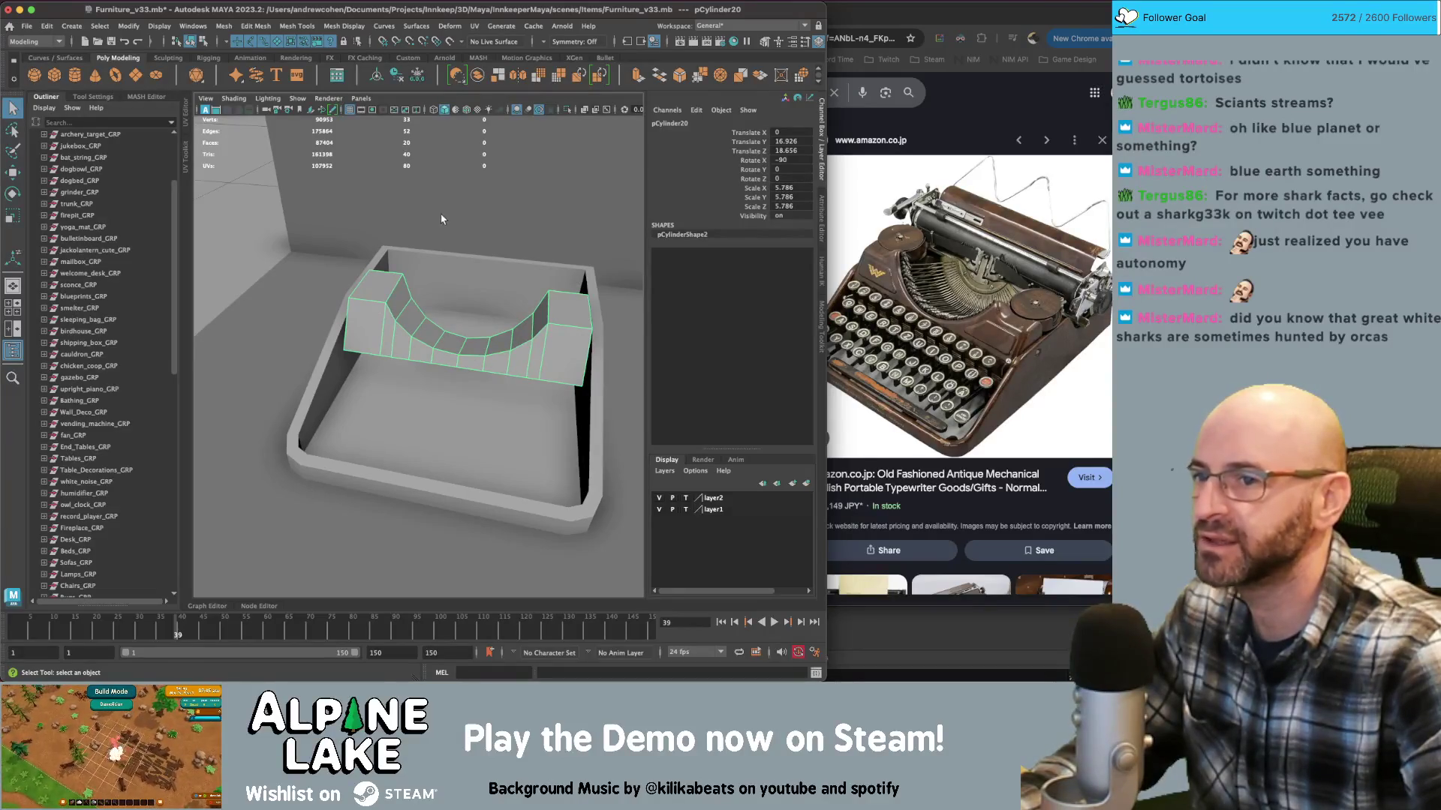
Create a new cylinder and place it above the tray near the housing
left_click(75, 75)
mouse_move(475, 422)
left_mouse_down("alt")
mouse_move(407, 383)
mouse_move(409, 301)
left_mouse_up("alt")
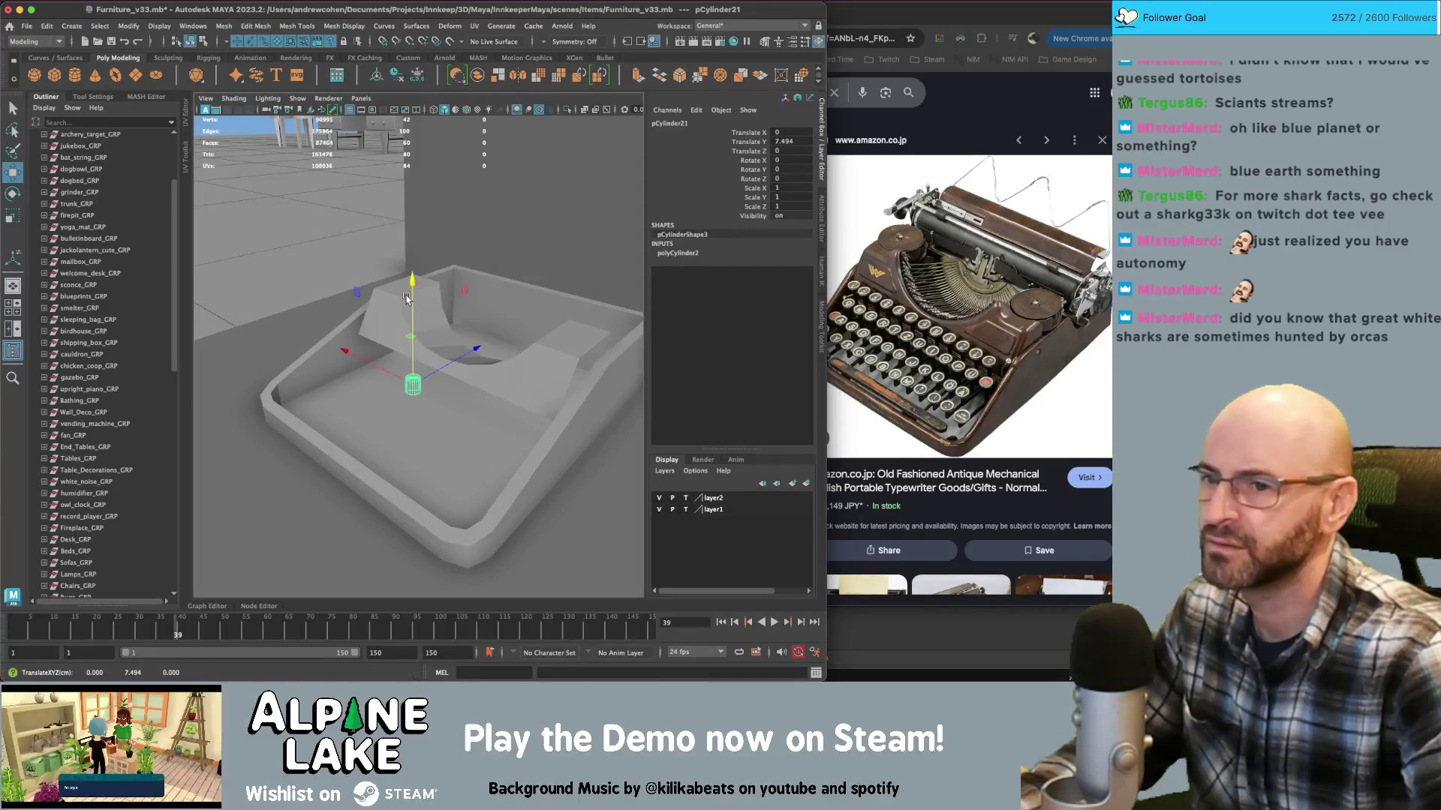
left_click_drag(422, 392, 396, 355)
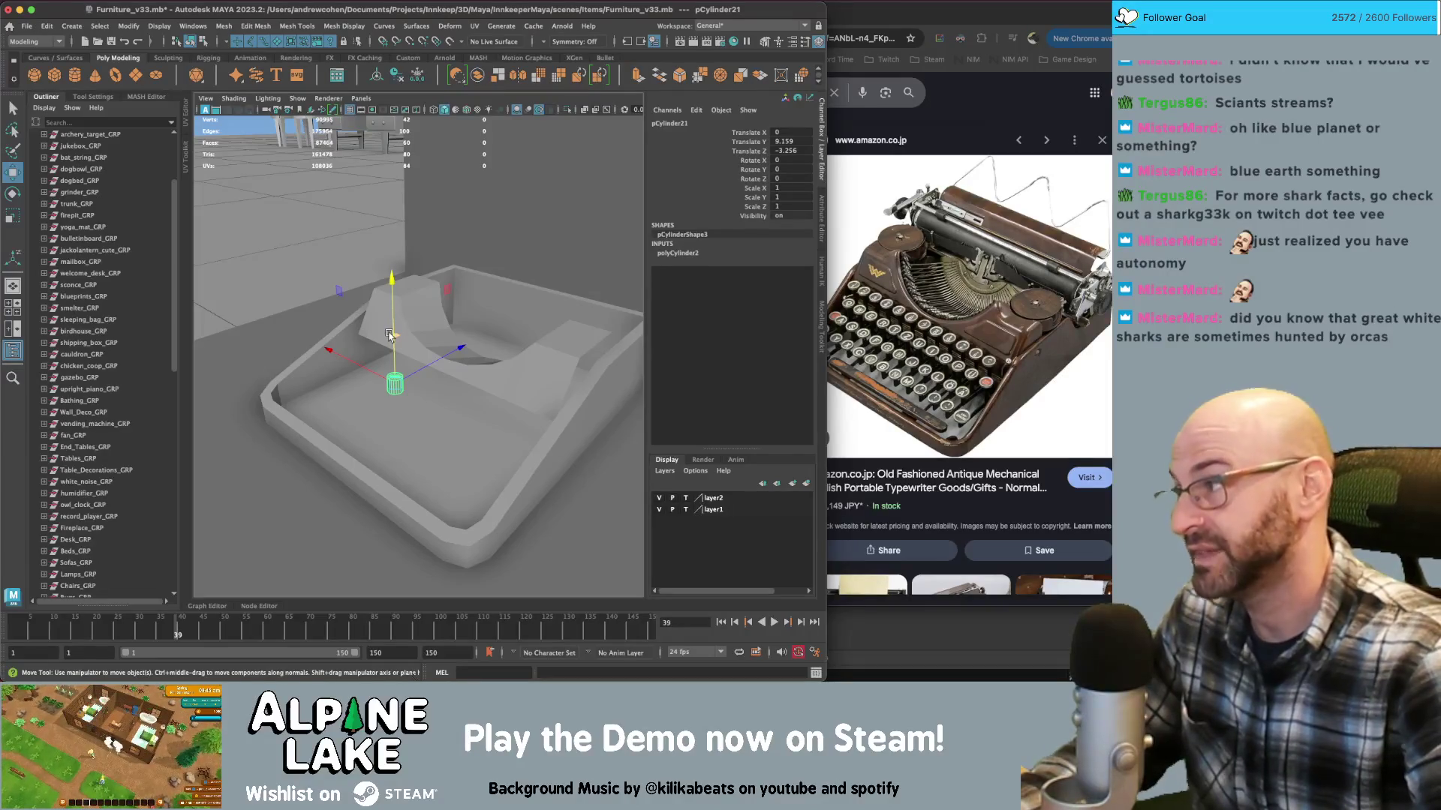
left_click_drag(377, 367, 420, 360, "alt")
Set the cylinder's Subdivisions Axis to 8
left_click(670, 254)
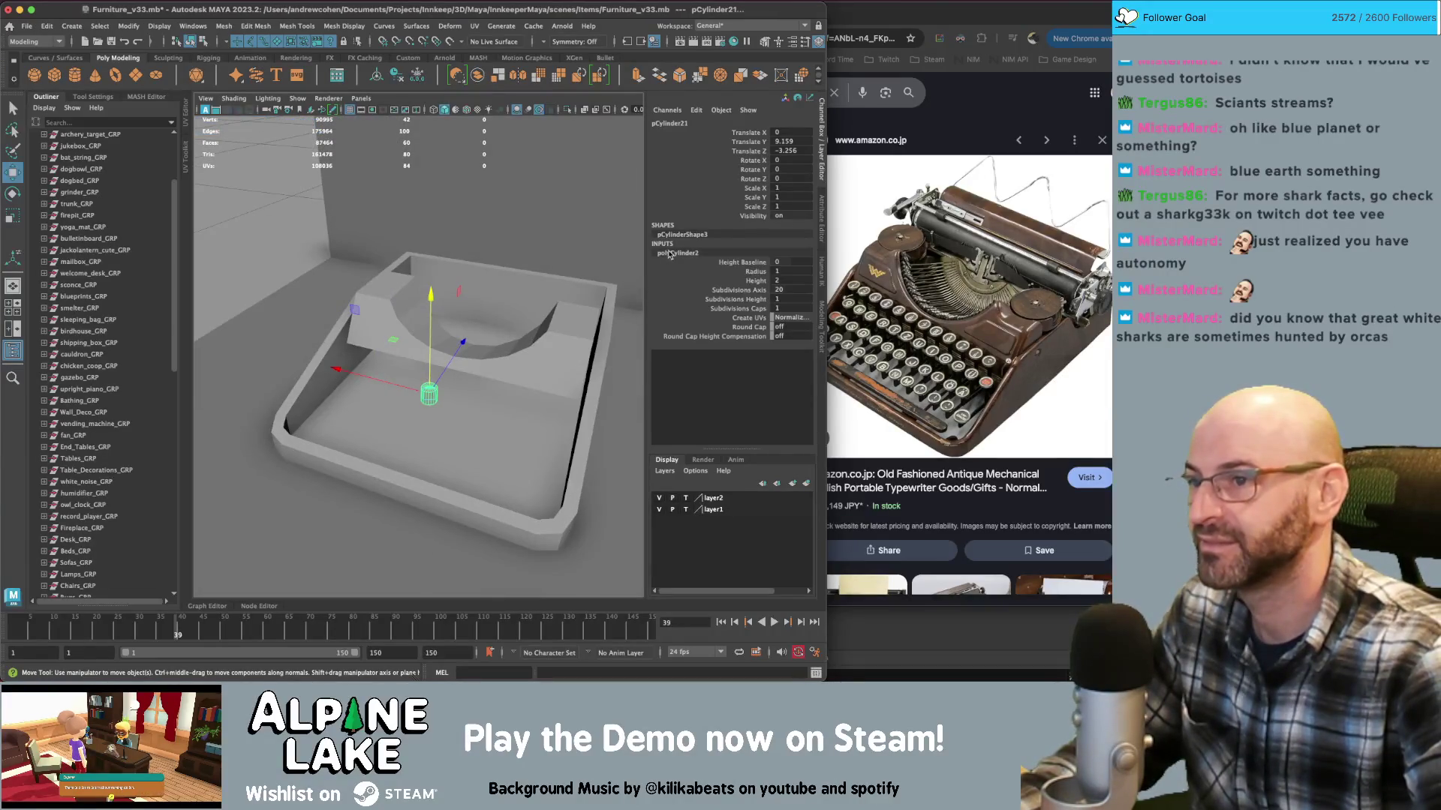
left_click(754, 290)
left_click(792, 290)
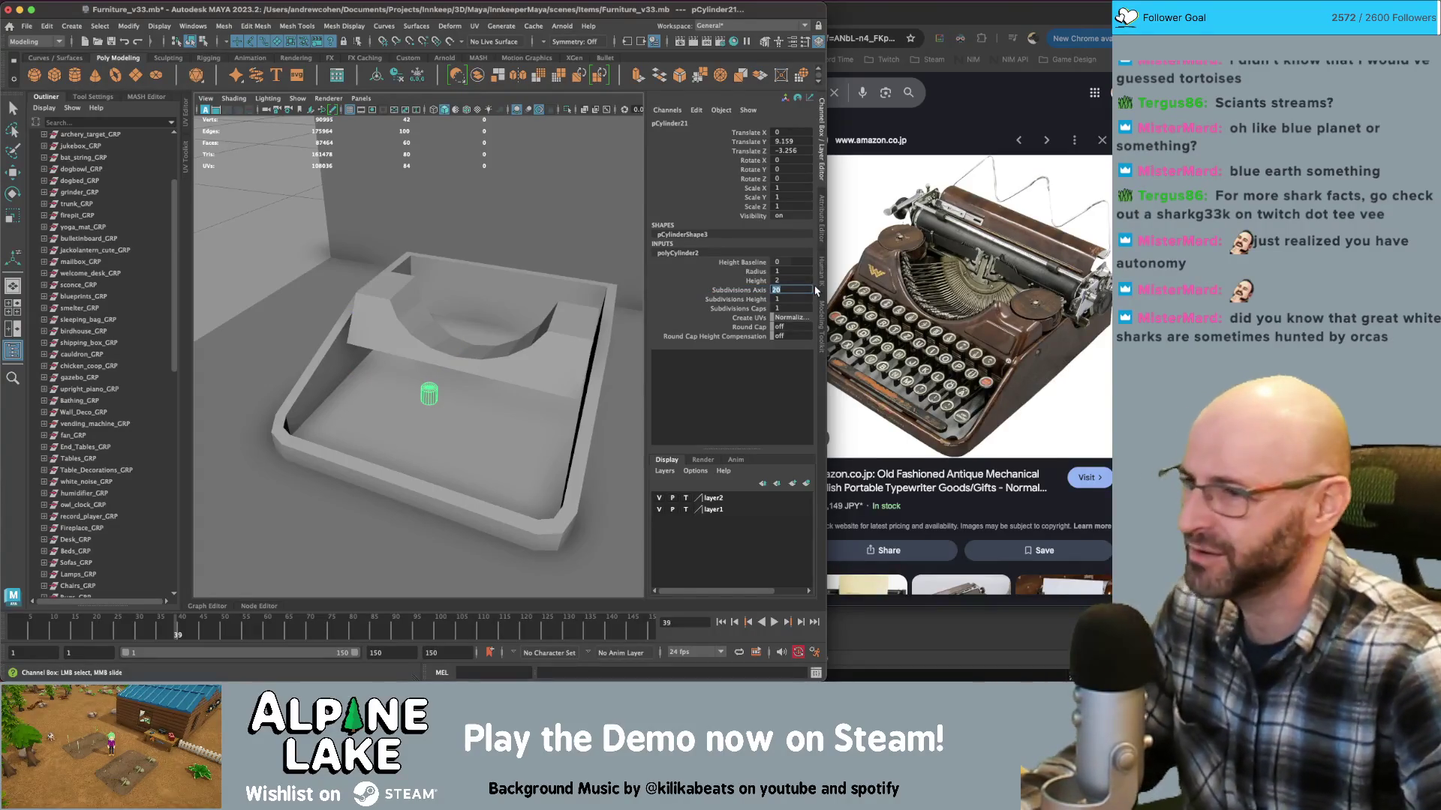
type("8")
key("Return")
key("f")
scroll(462, 351, "down", 10)
right_click_drag(346, 340, 409, 356)
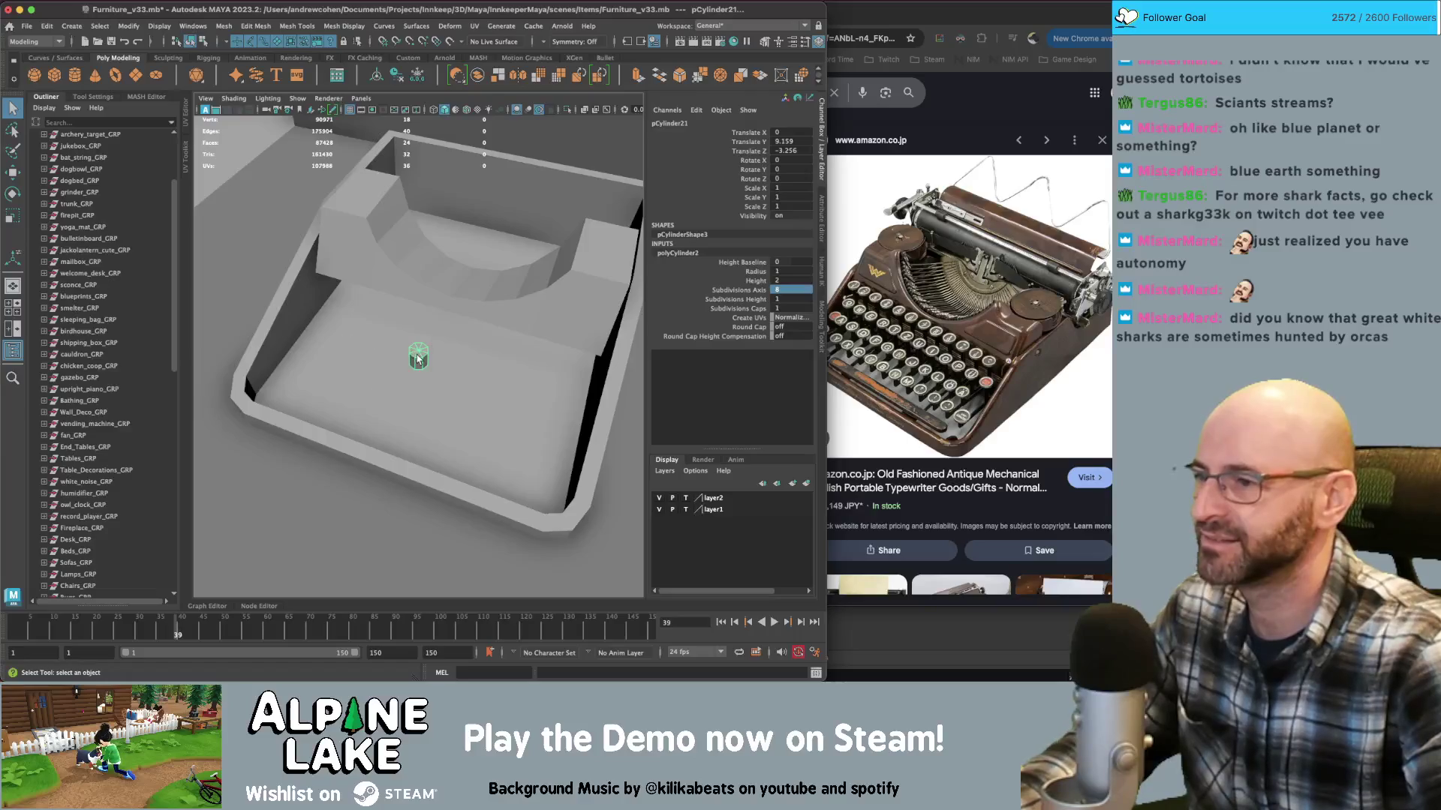
Widen the cylinder to 1.434 in X and Z and flatten it to 0.563 in Y
key("r")
left_click_drag(381, 284, 322, 309)
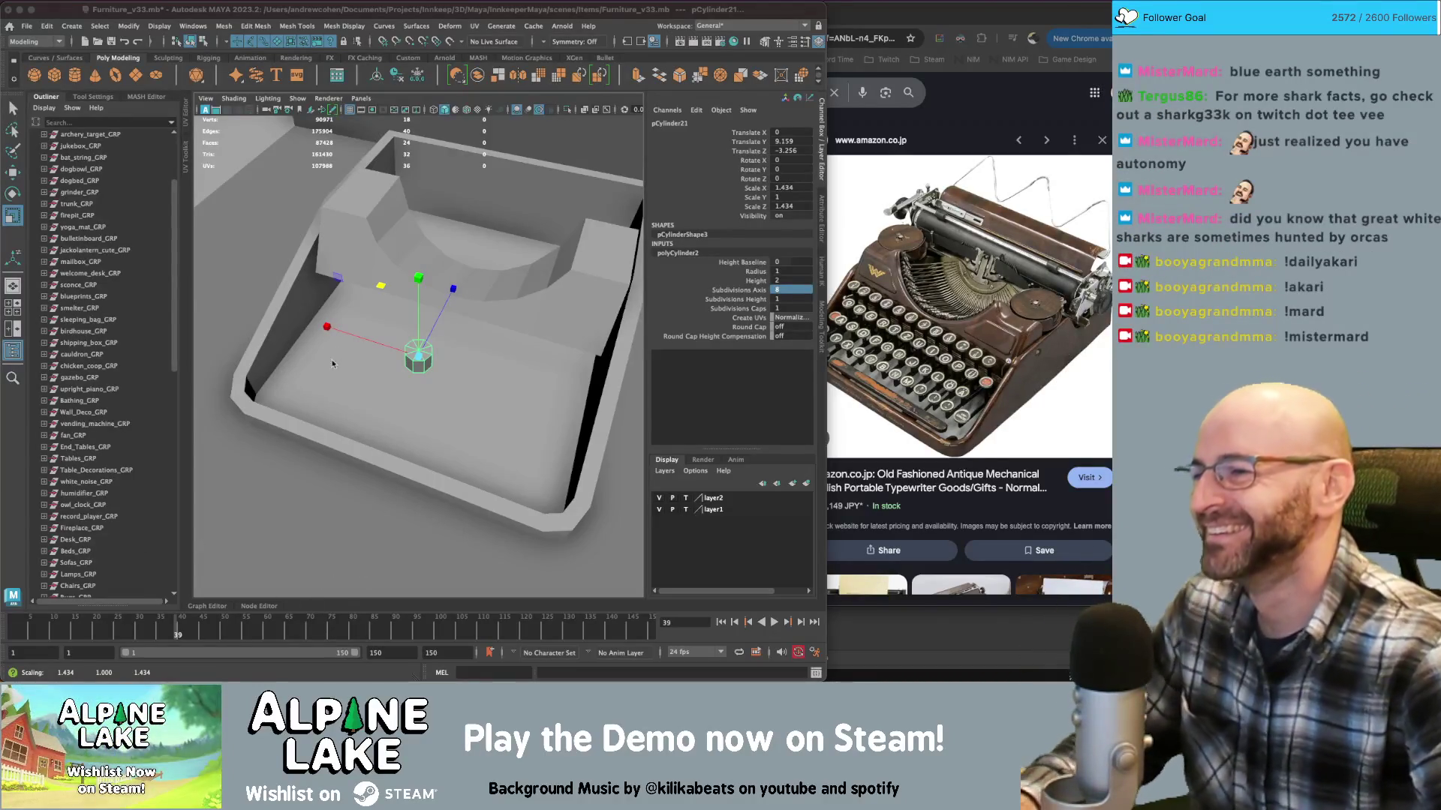
left_click_drag(423, 292, 420, 303)
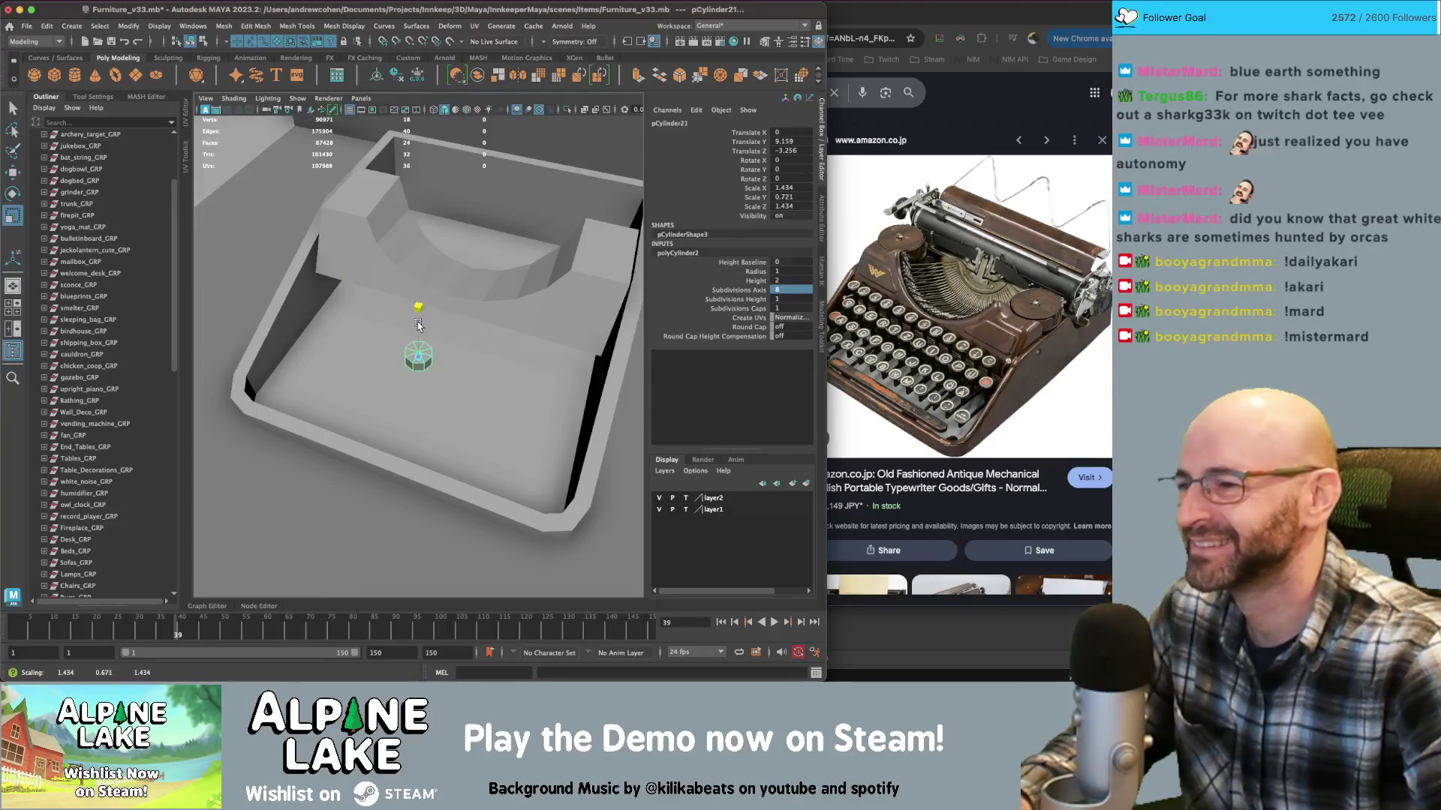
key("f")
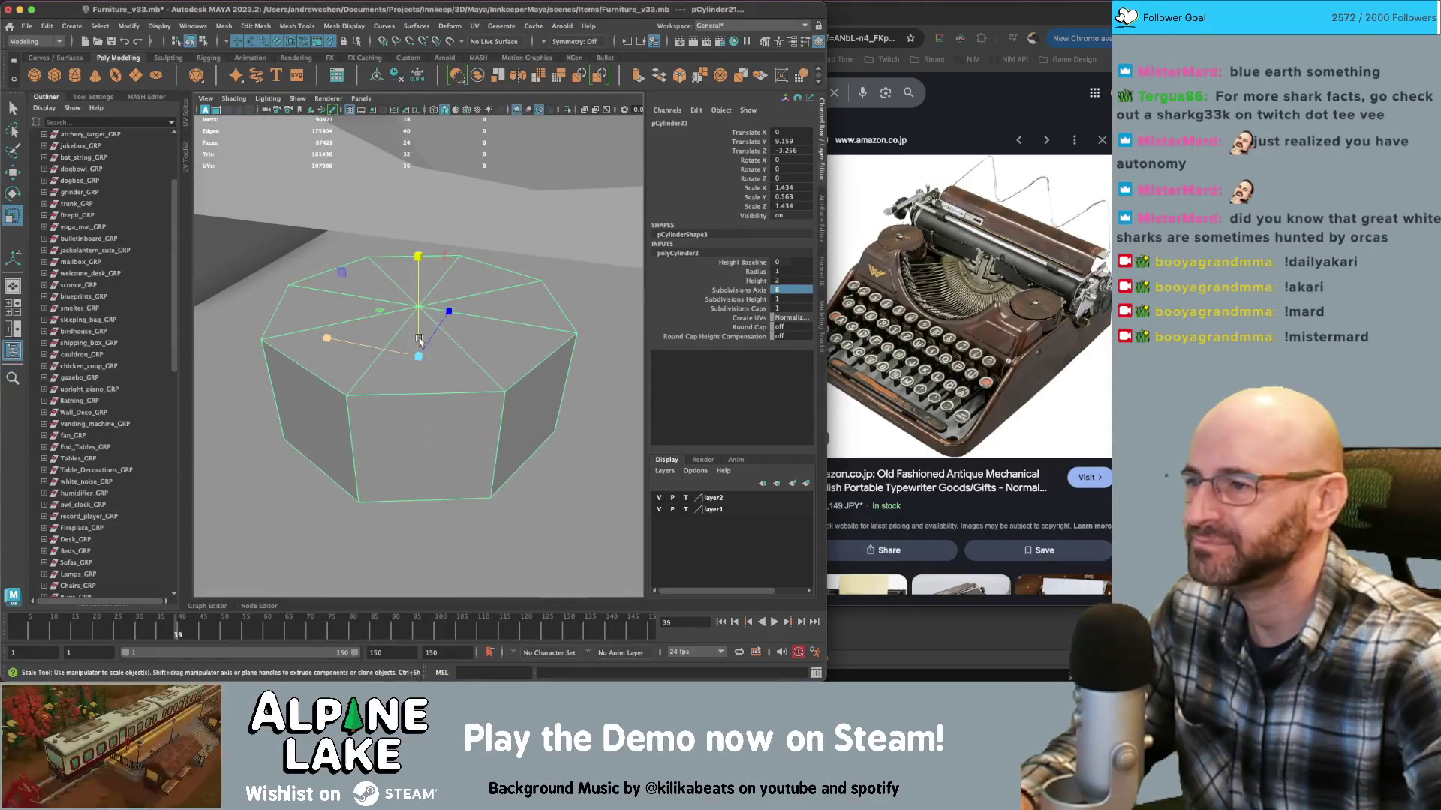
Save the scene file
key("q")
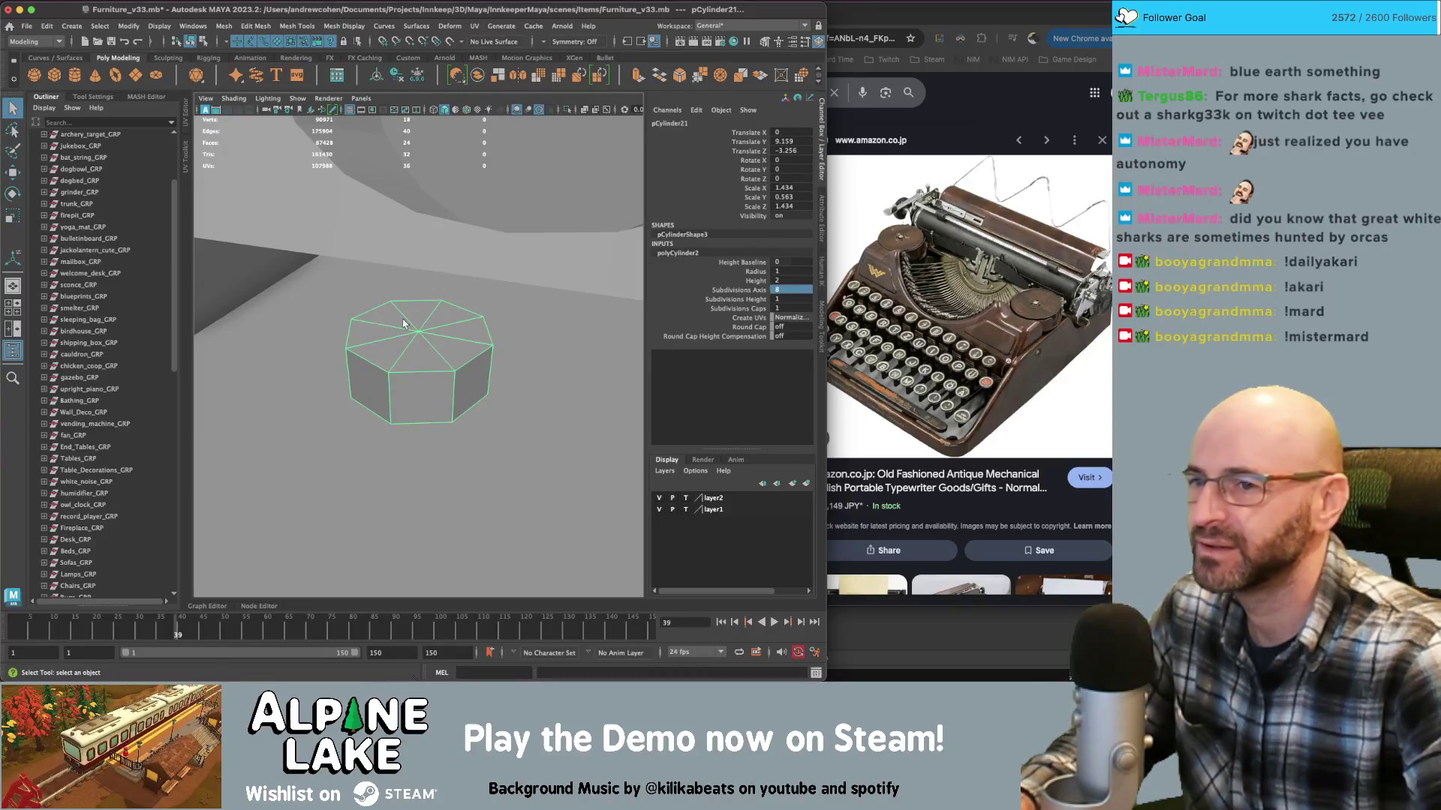
left_click_drag(404, 324, 403, 335, "alt")
key("ctrl+s")
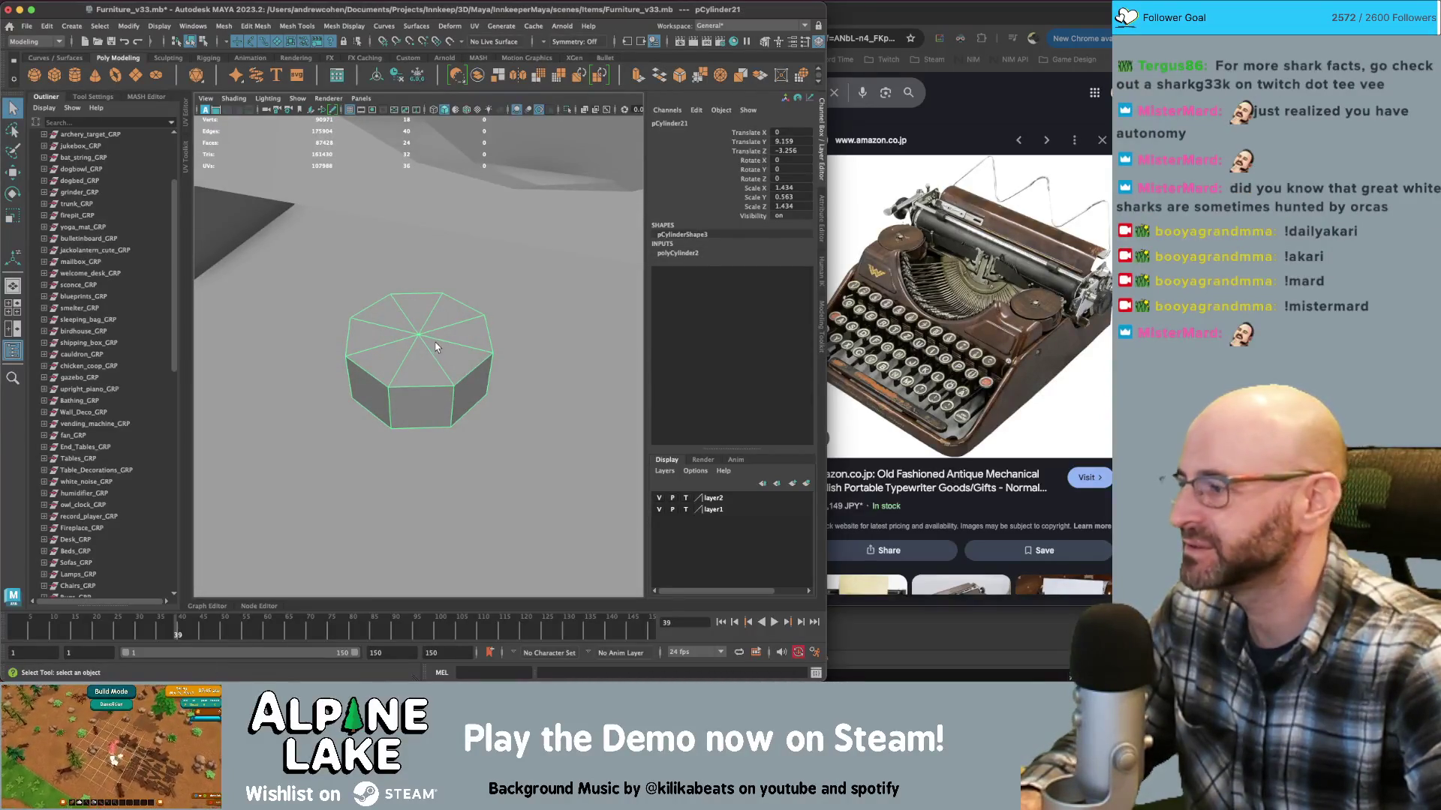
key("ctrl+shift+x")
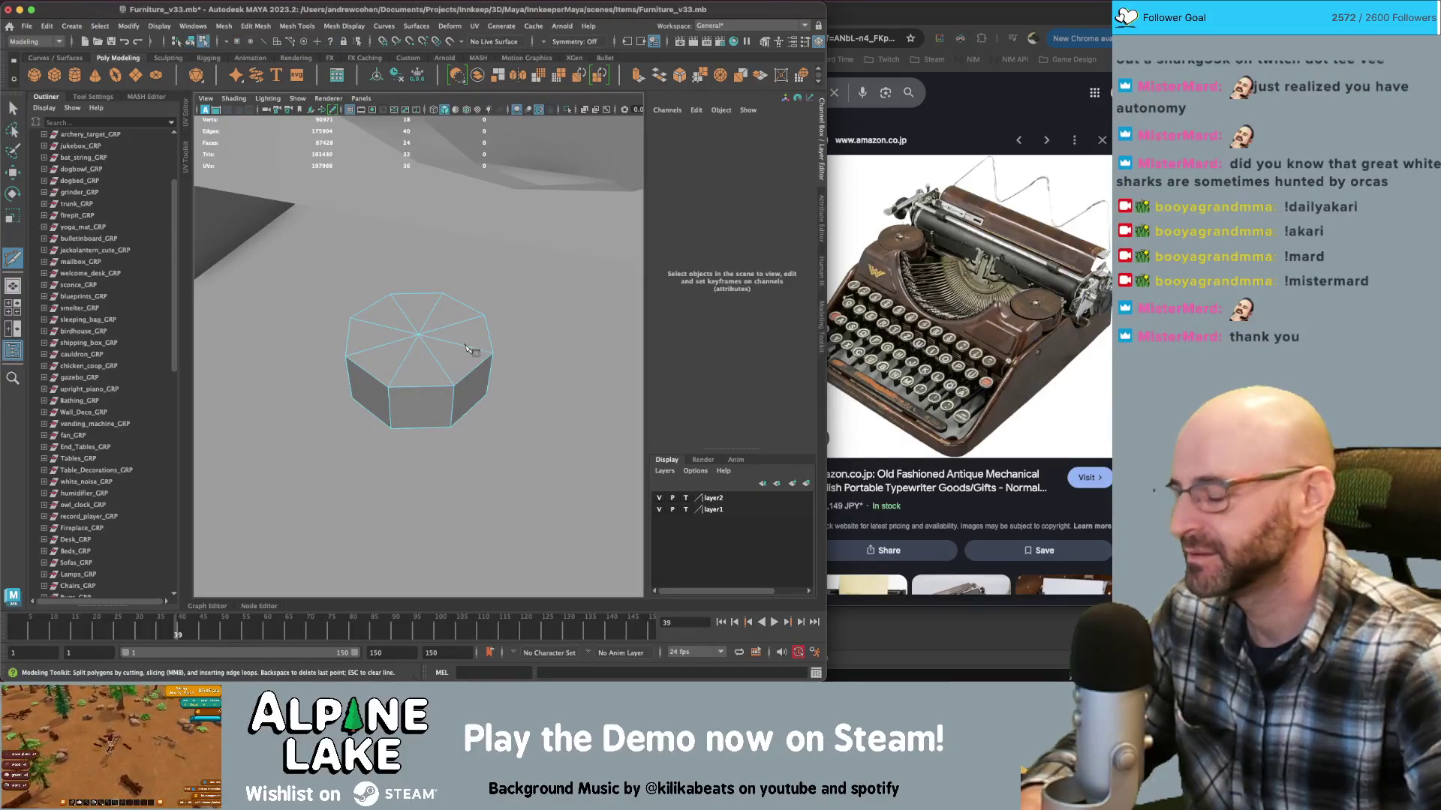
Work on the cylinder's top faces, then delete its construction history
key("q")
right_click_drag(446, 339, 450, 375)
mouse_move(480, 337)
left_mouse_down("alt")
mouse_move(390, 323)
mouse_move(420, 330)
mouse_move(461, 304)
left_mouse_up("alt")
left_click(402, 340)
double_click(402, 340)
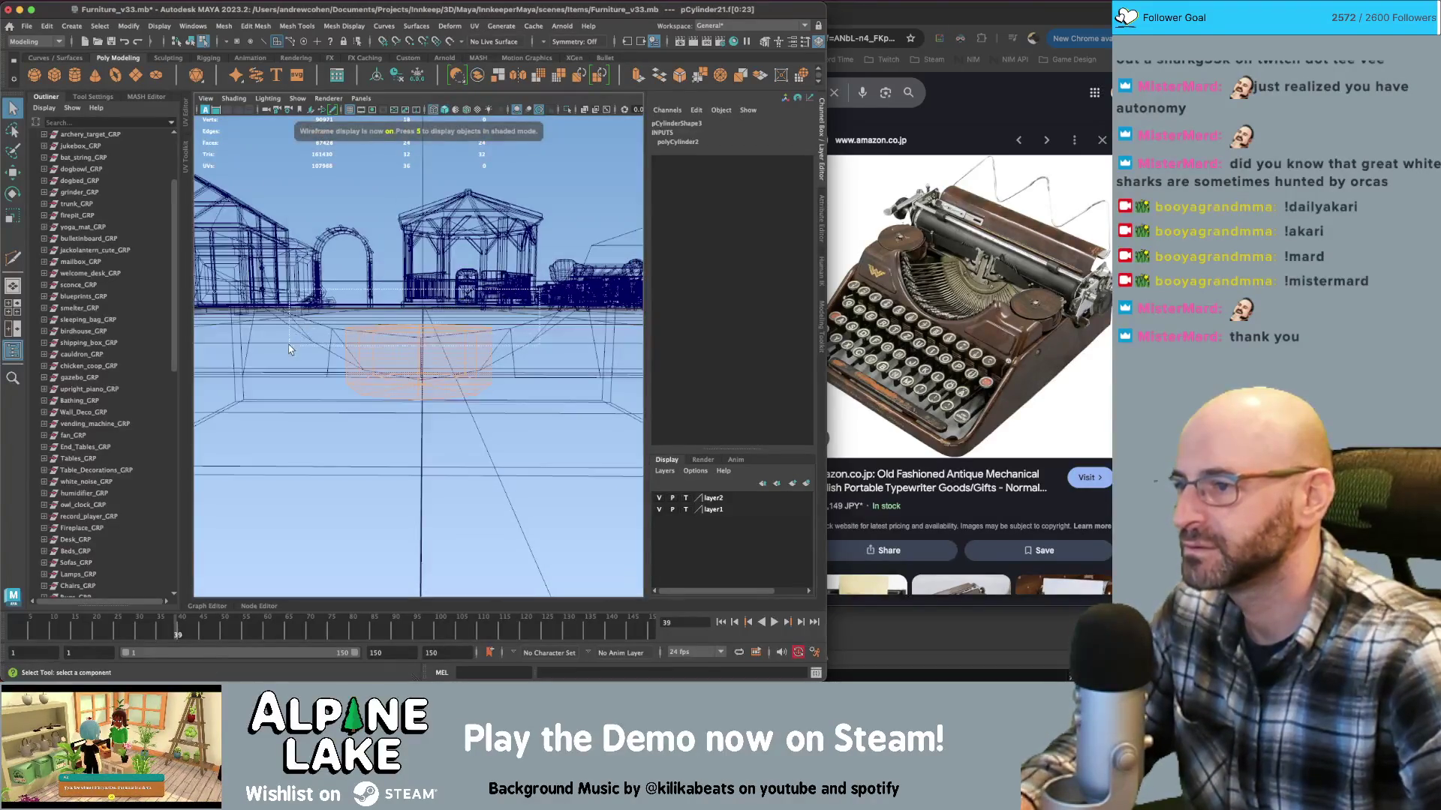
key("5")
left_click(428, 359)
key("r")
left_click_drag(445, 366, 392, 377, "alt")
key("q")
key("F8")
key("alt+shift+d")
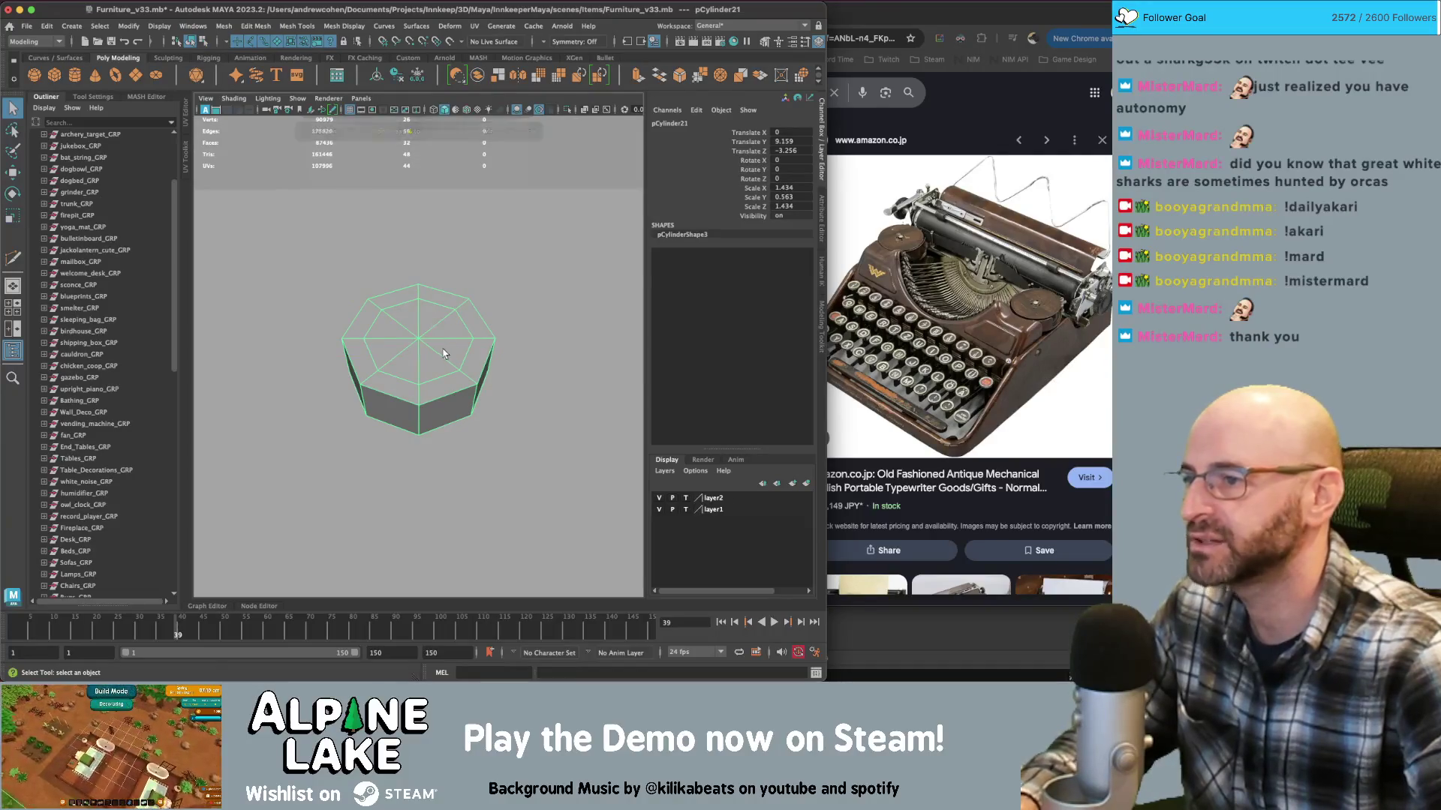
key("ctrl+1")
Select all the cylinder's bottom cap faces and delete them
right_click(448, 326)
left_click(447, 354)
left_click(416, 351)
left_click(375, 383, "shift")
mouse_move(400, 400)
left_mouse_down("shift")
mouse_move(466, 386)
mouse_move(461, 366)
left_mouse_up("shift")
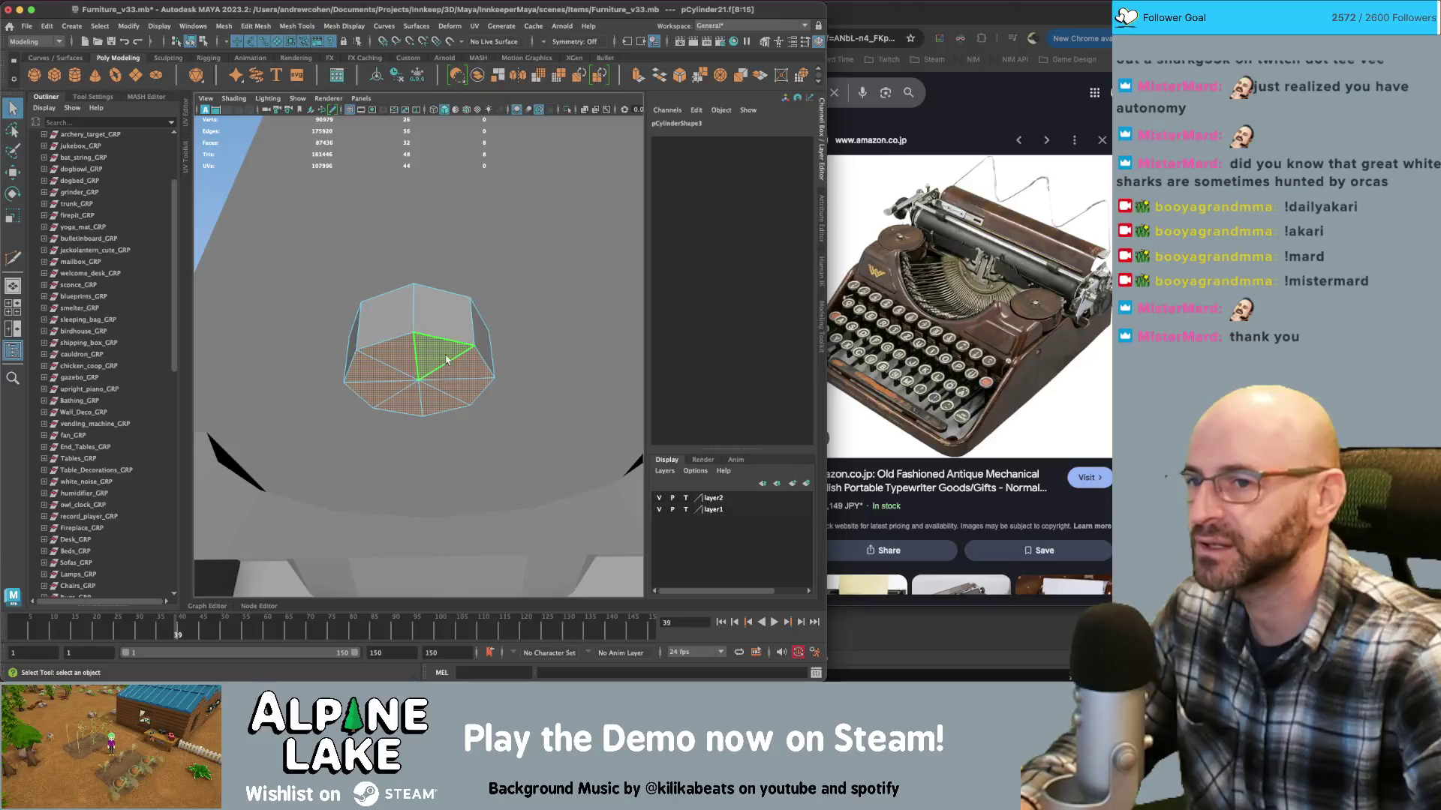
left_click_drag(455, 357, 445, 355, "alt")
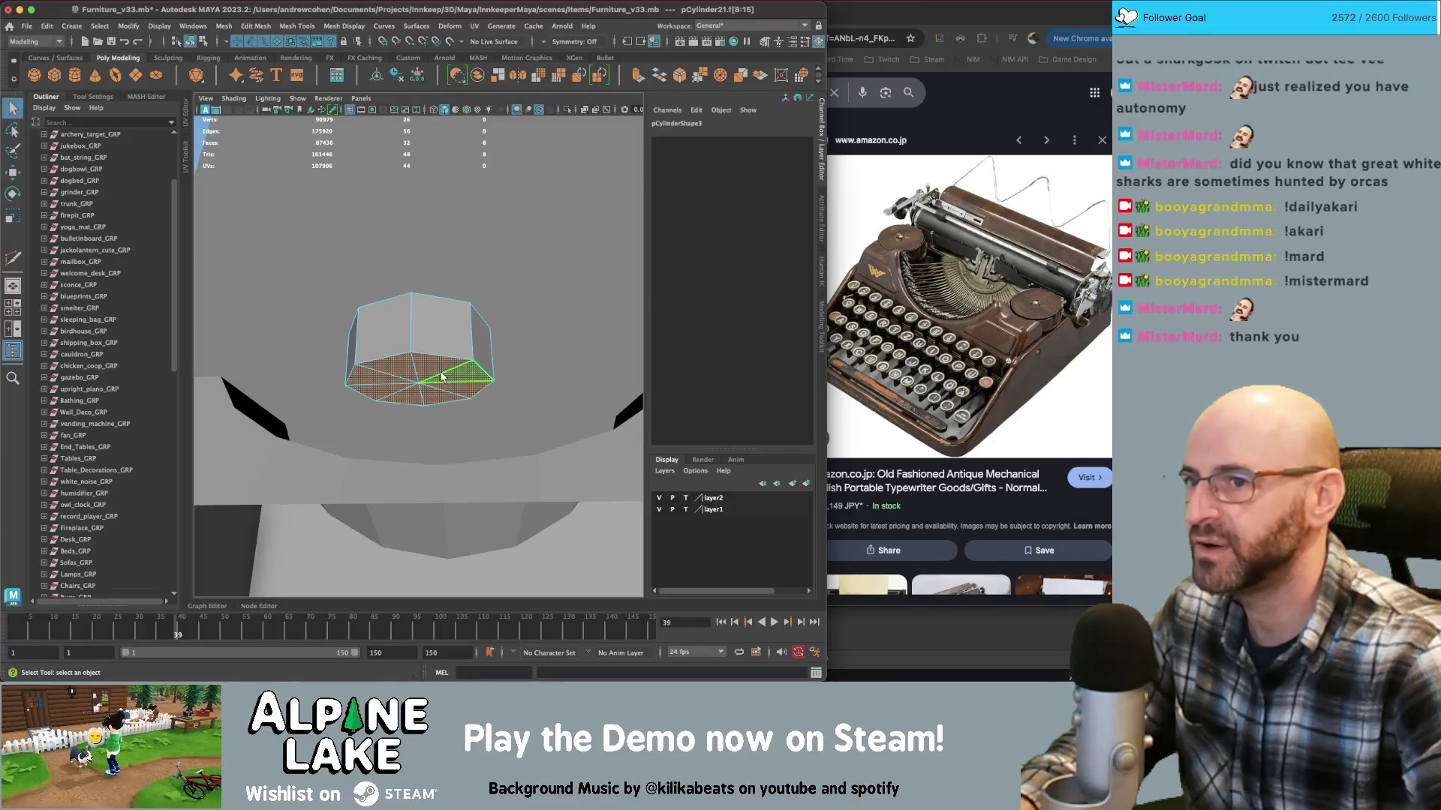
key("Delete")
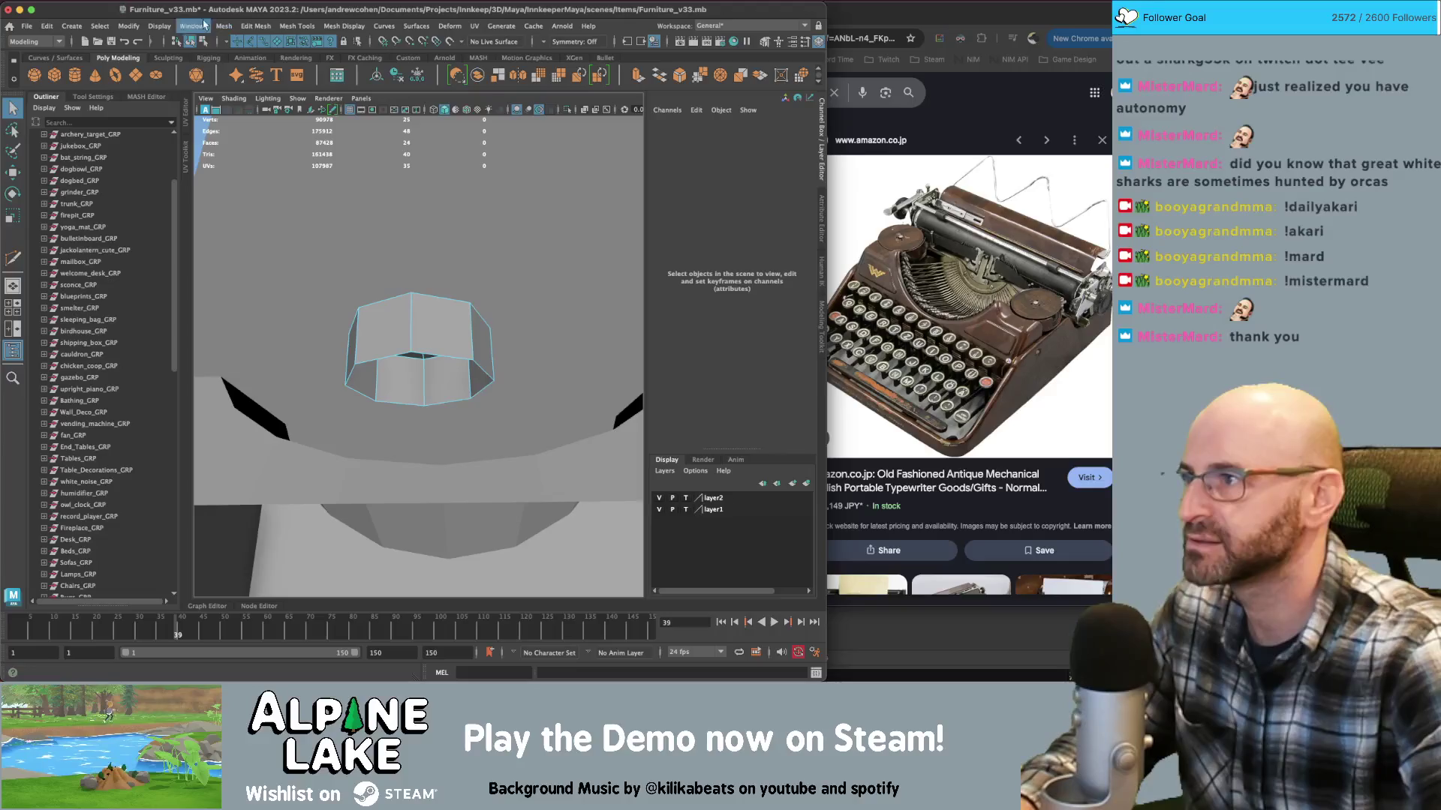
Duplicate the octagonal cylinder and lower the copy beneath the original
left_click(204, 42)
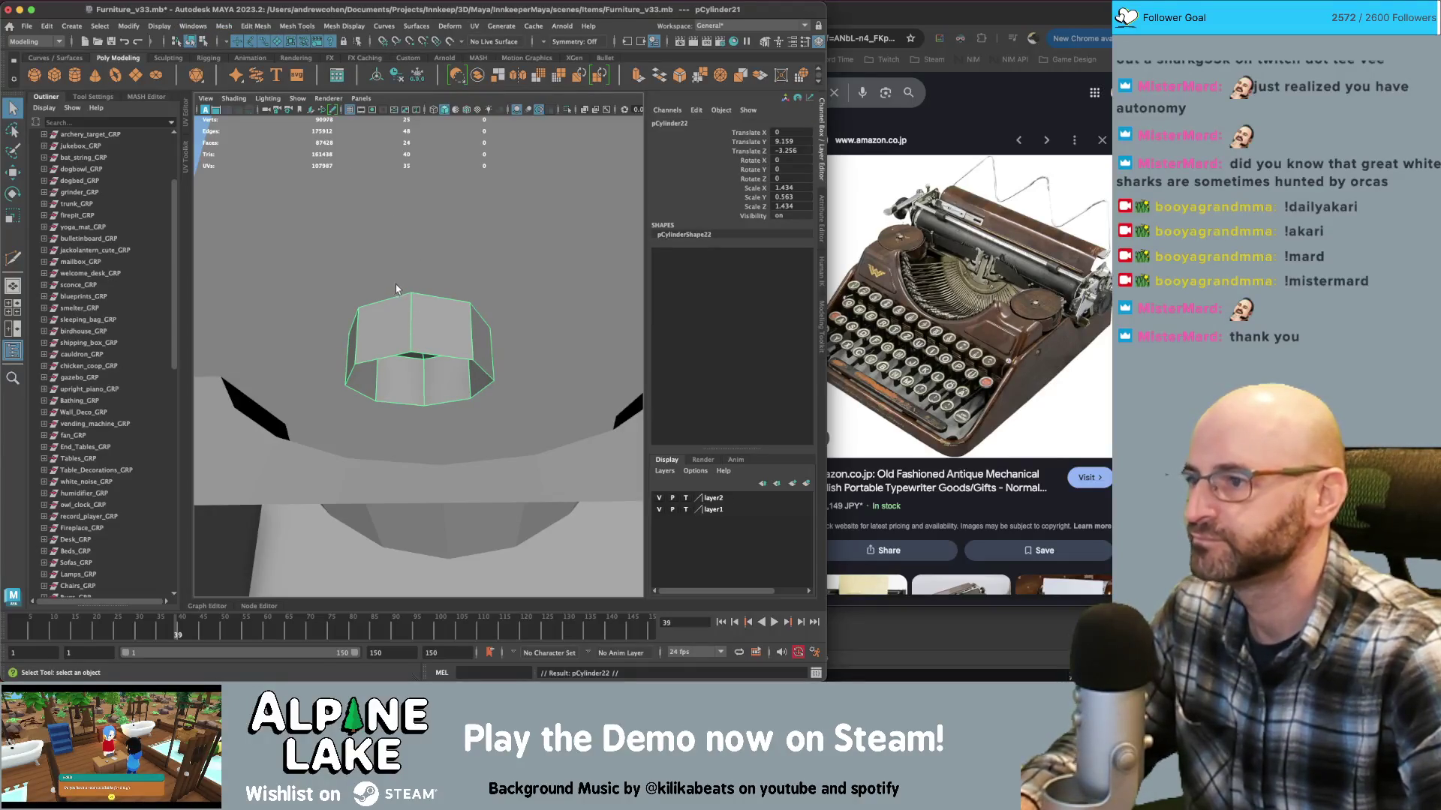
key("w")
left_click_drag(418, 338, 434, 425, "shift")
key("r")
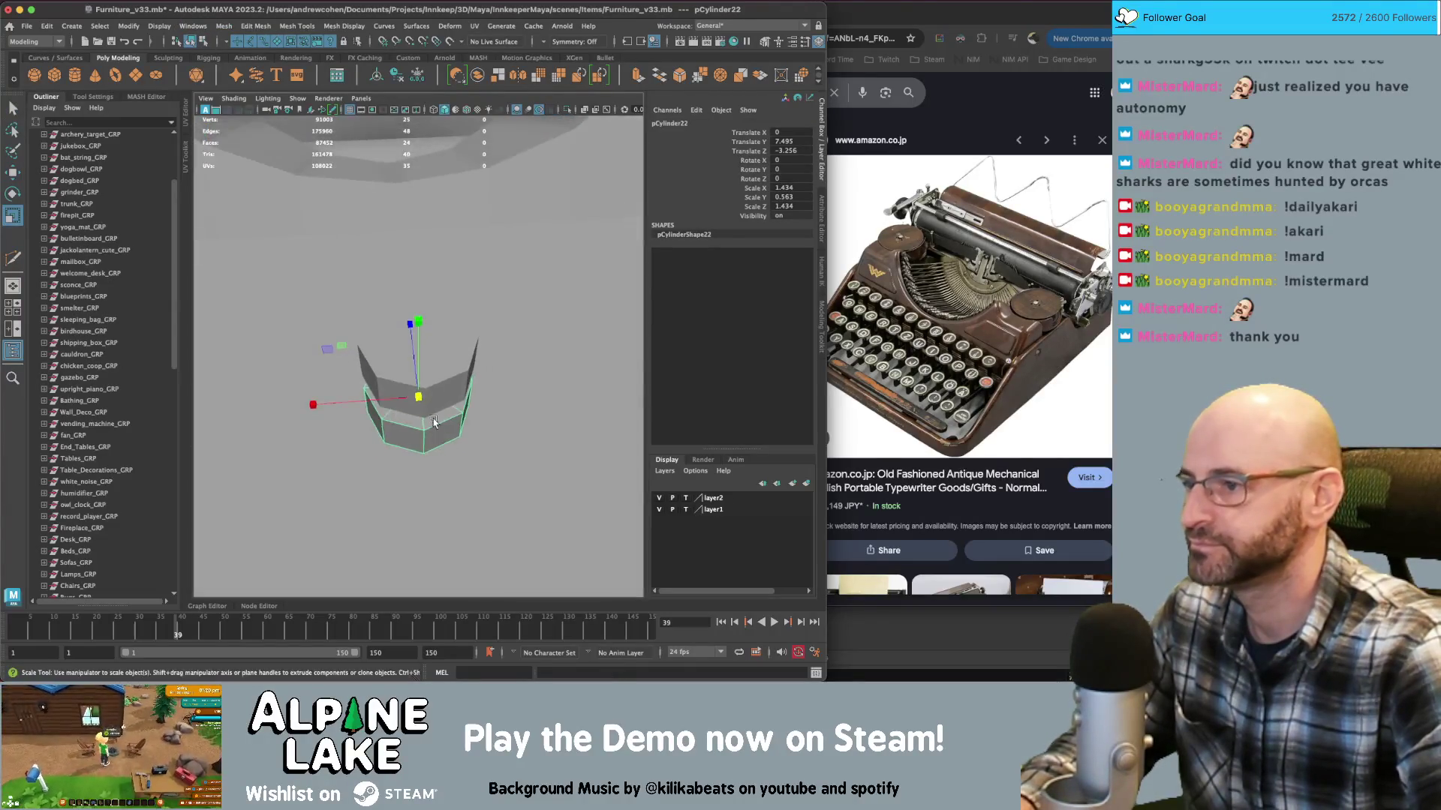
scroll(434, 425, "up", 3)
key("w")
left_click_drag(419, 353, 418, 420)
key("q")
mouse_move(439, 322)
right_mouse_down()
mouse_move(441, 460)
mouse_move(442, 404)
right_mouse_up()
Delete the duplicate's top cap faces
left_click(430, 471)
left_click(419, 460, "shift")
left_click(409, 449, "shift")
left_click(438, 431, "shift")
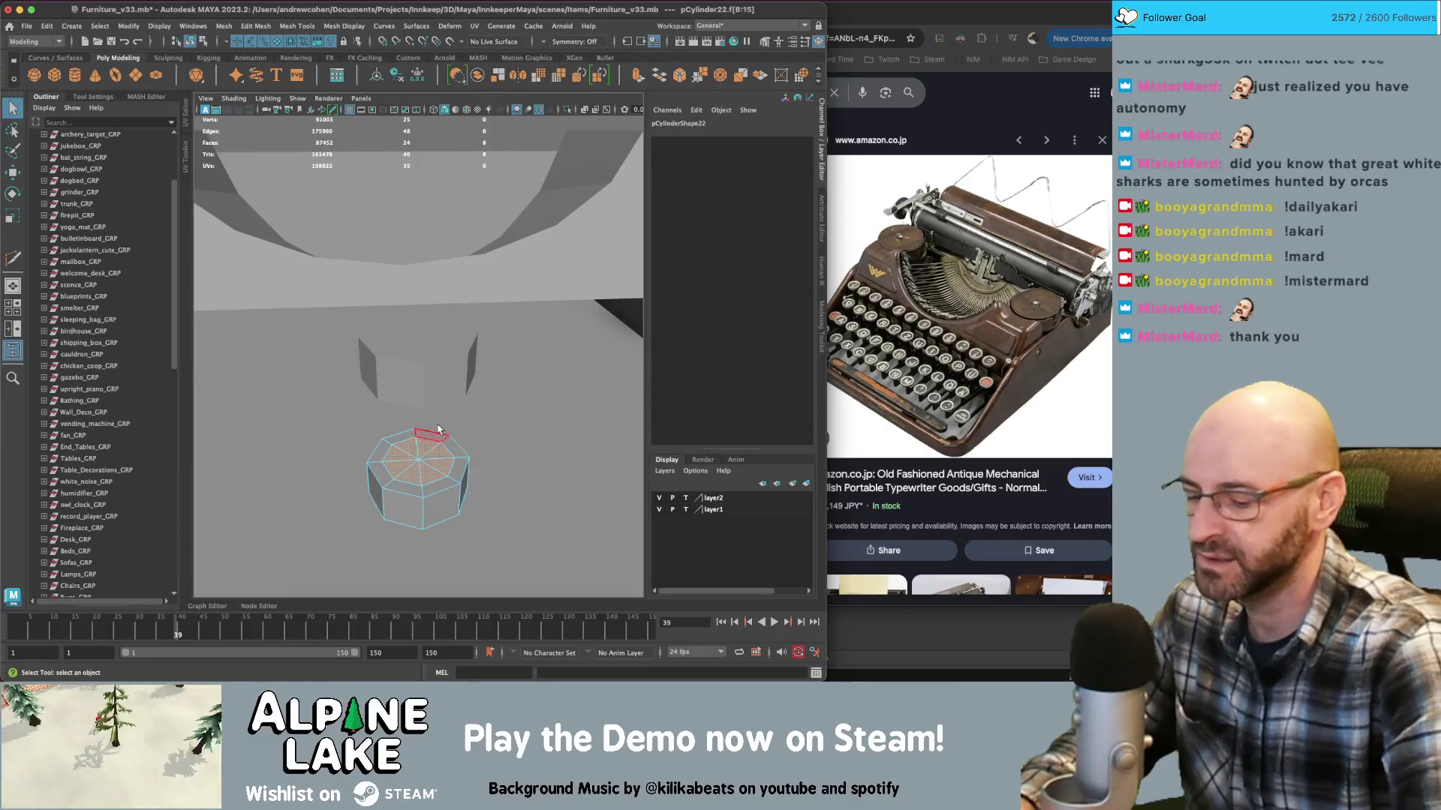
key("Delete")
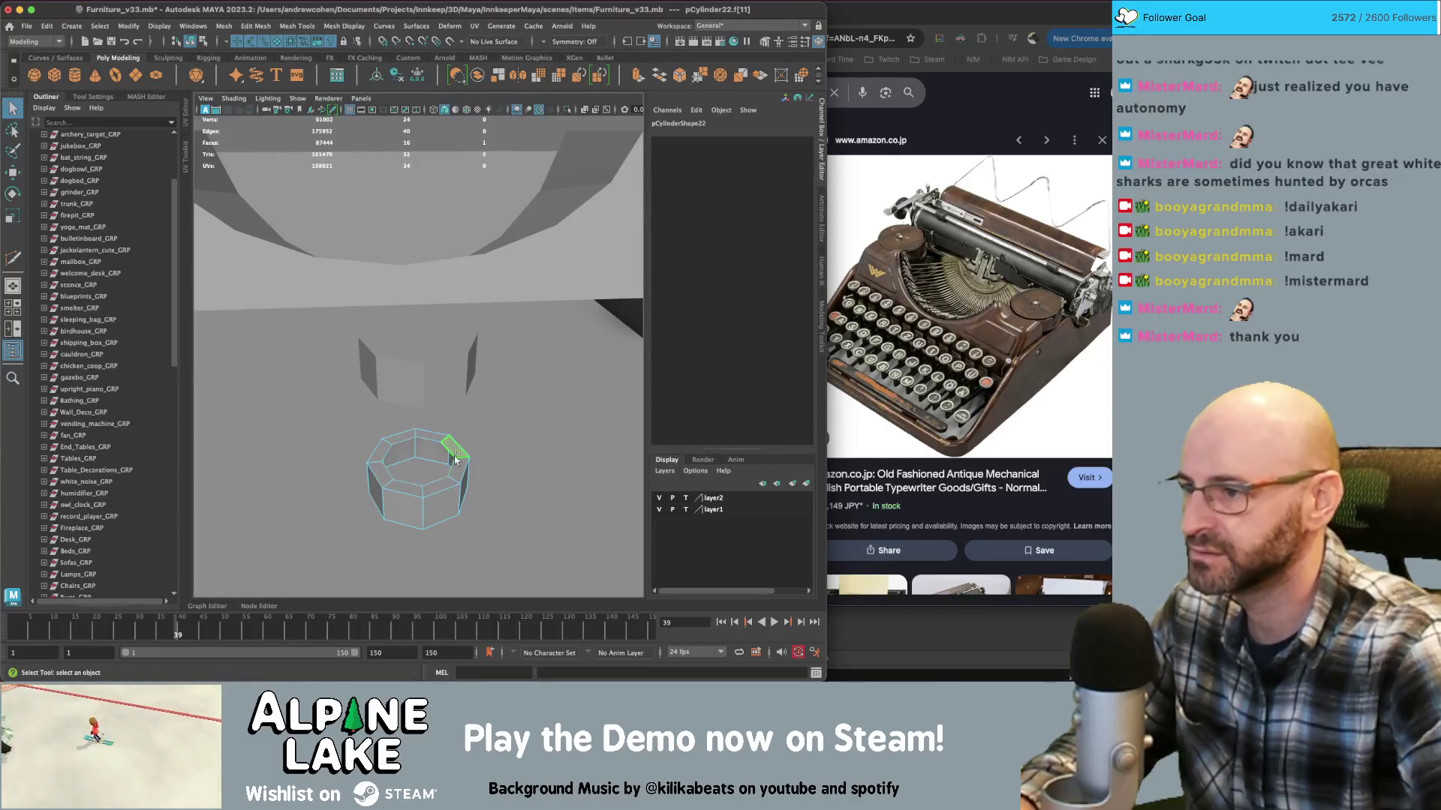
key("Delete")
left_click_drag(450, 498, 455, 574, "alt")
Delete alternating vertical edges so the duplicate has only four sides
right_click_drag(450, 330, 450, 301)
left_click(394, 518)
double_click(372, 515)
left_click_drag(372, 515, 417, 518, "alt")
key("Delete")
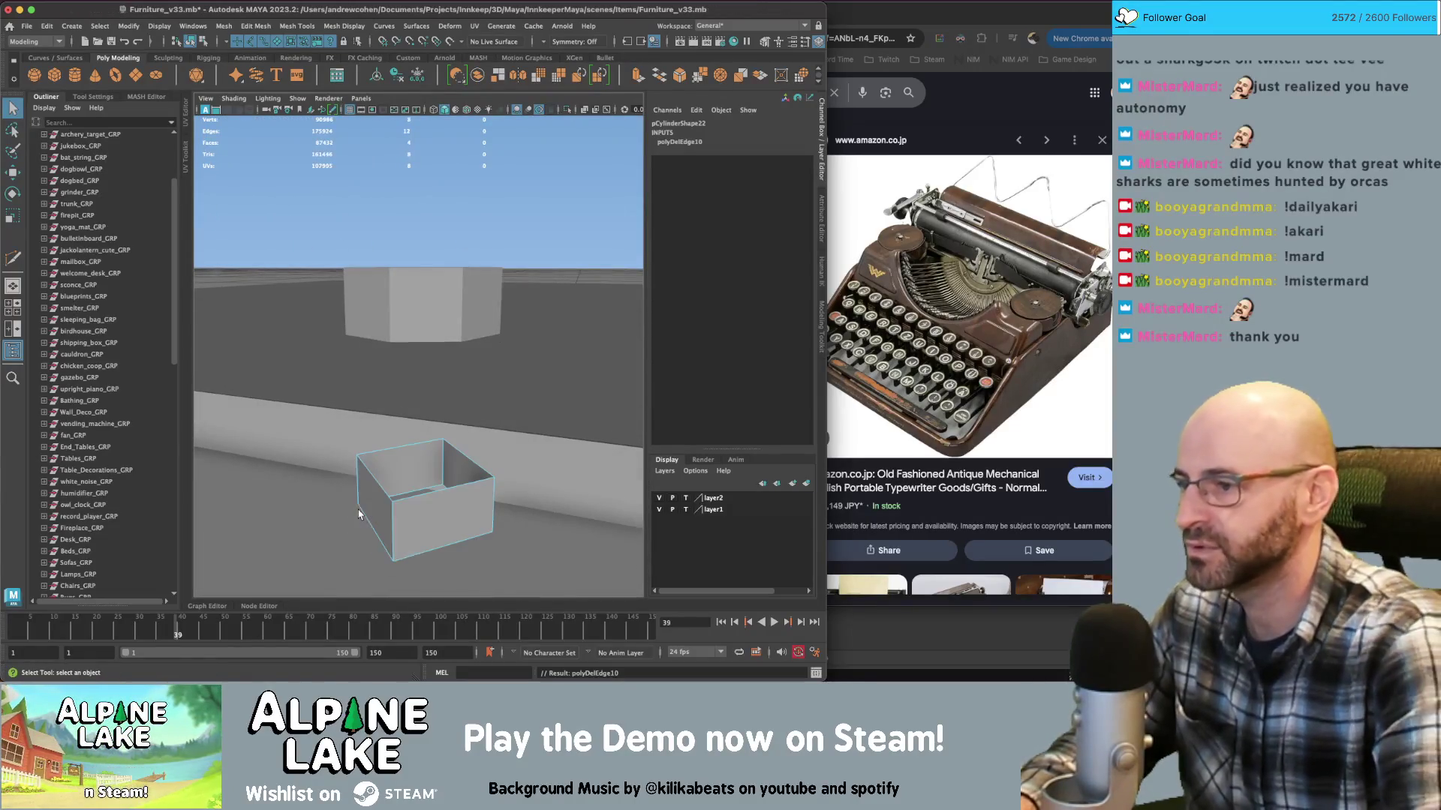
Stretch the box taller in Y and thin it to 0.237 in X and Z
mouse_move(402, 449)
left_mouse_down("alt")
mouse_move(364, 460)
mouse_move(507, 346)
mouse_move(329, 489)
left_mouse_up("alt")
key("r")
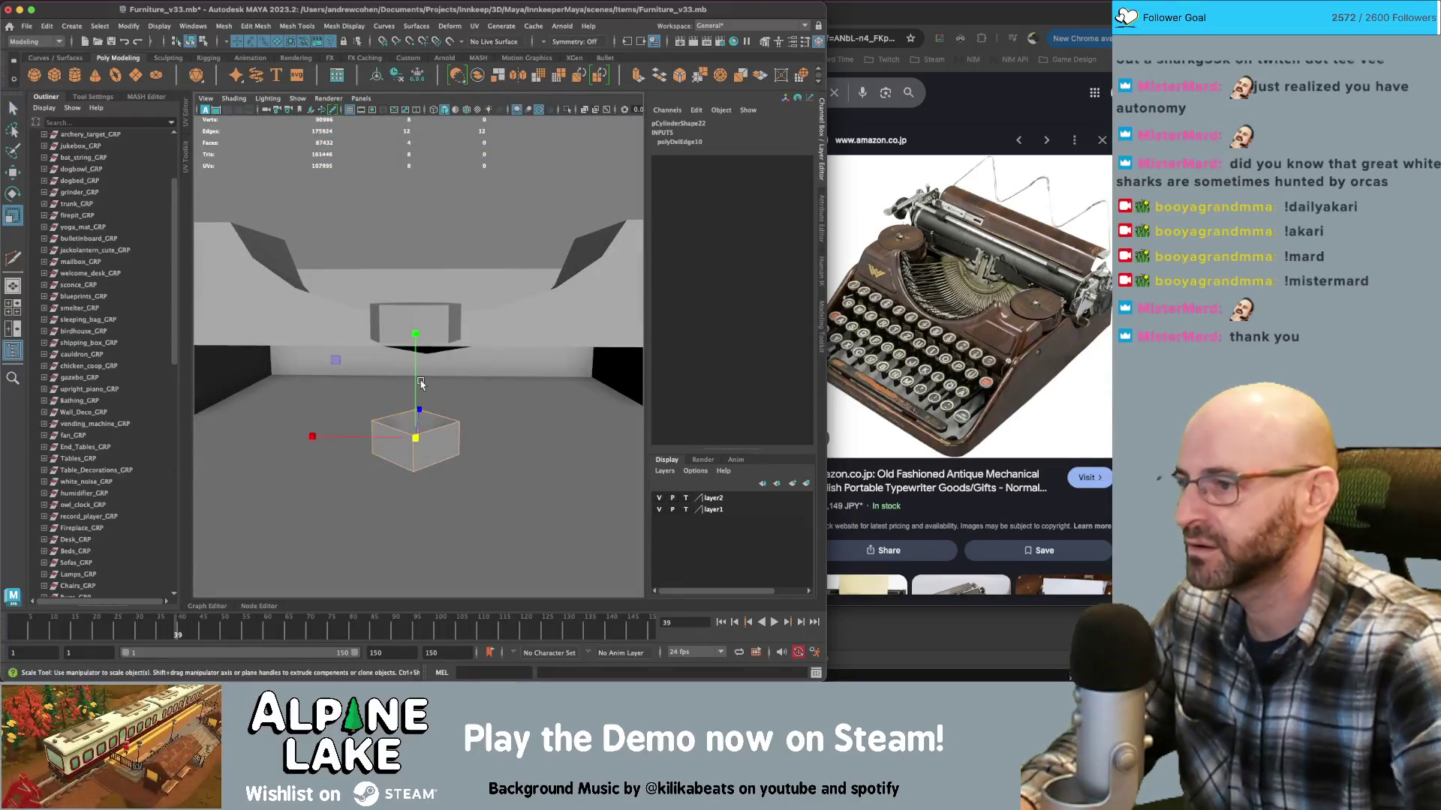
left_click_drag(414, 323, 411, 281)
mouse_move(336, 360)
left_mouse_down("alt")
mouse_move(336, 390)
mouse_move(412, 353)
mouse_move(328, 201)
left_mouse_up("alt")
Delete the leg's construction history
key("w")
key("q")
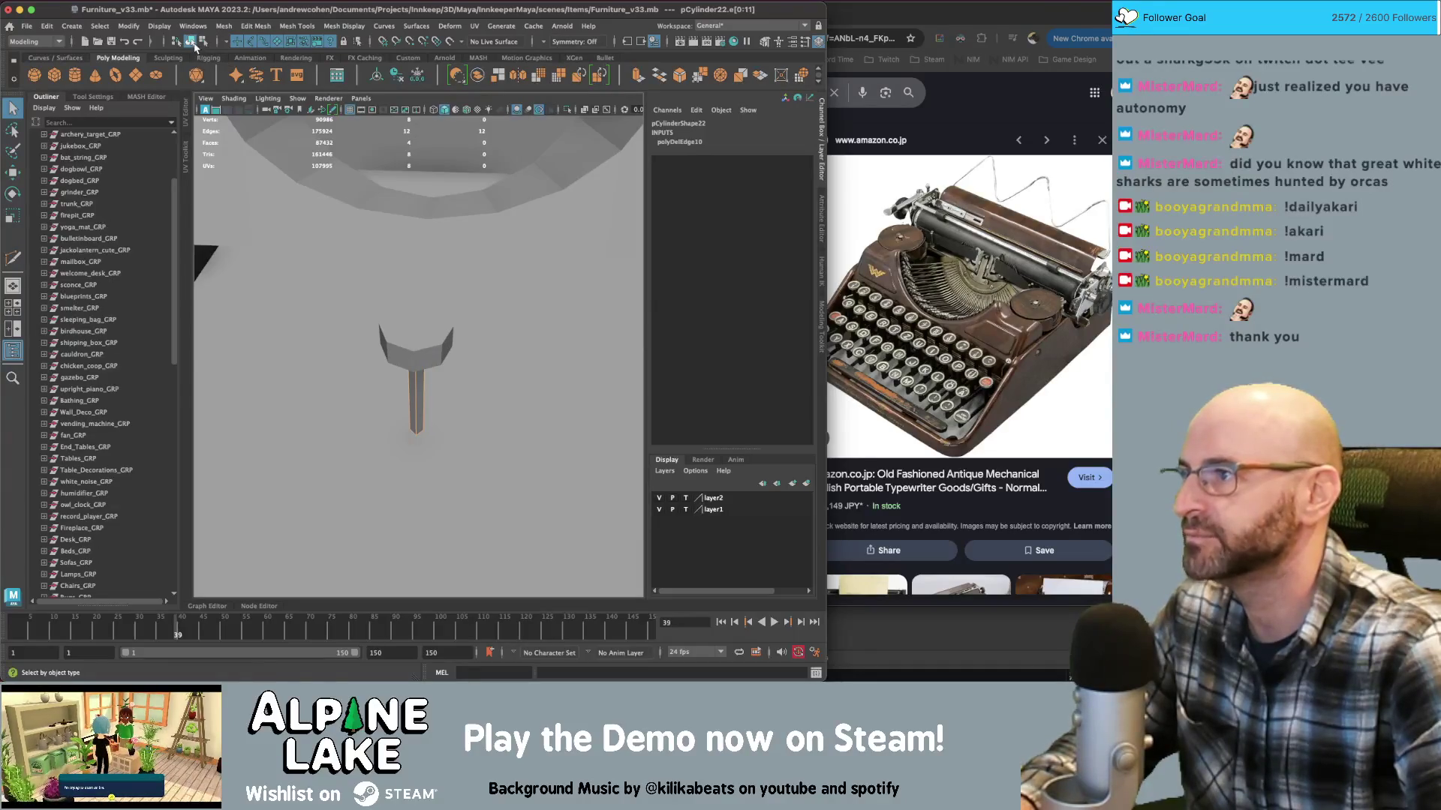
left_click(190, 42)
key("alt+shift+d")
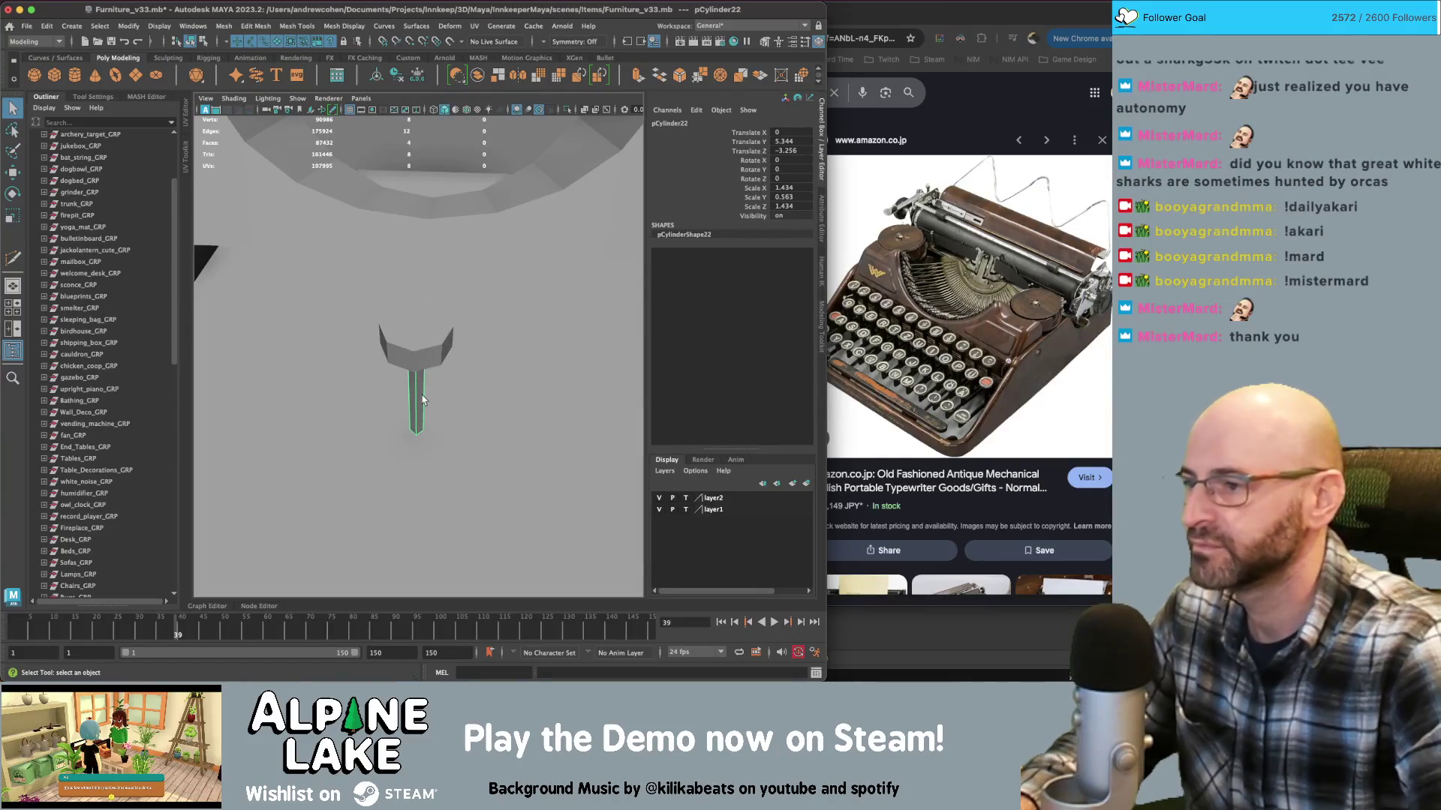
left_click(423, 335)
key("[")
Select the octagonal cap's top edge ring and move it
left_click(425, 334)
left_click_drag(441, 321, 402, 324, "alt")
right_click(424, 306)
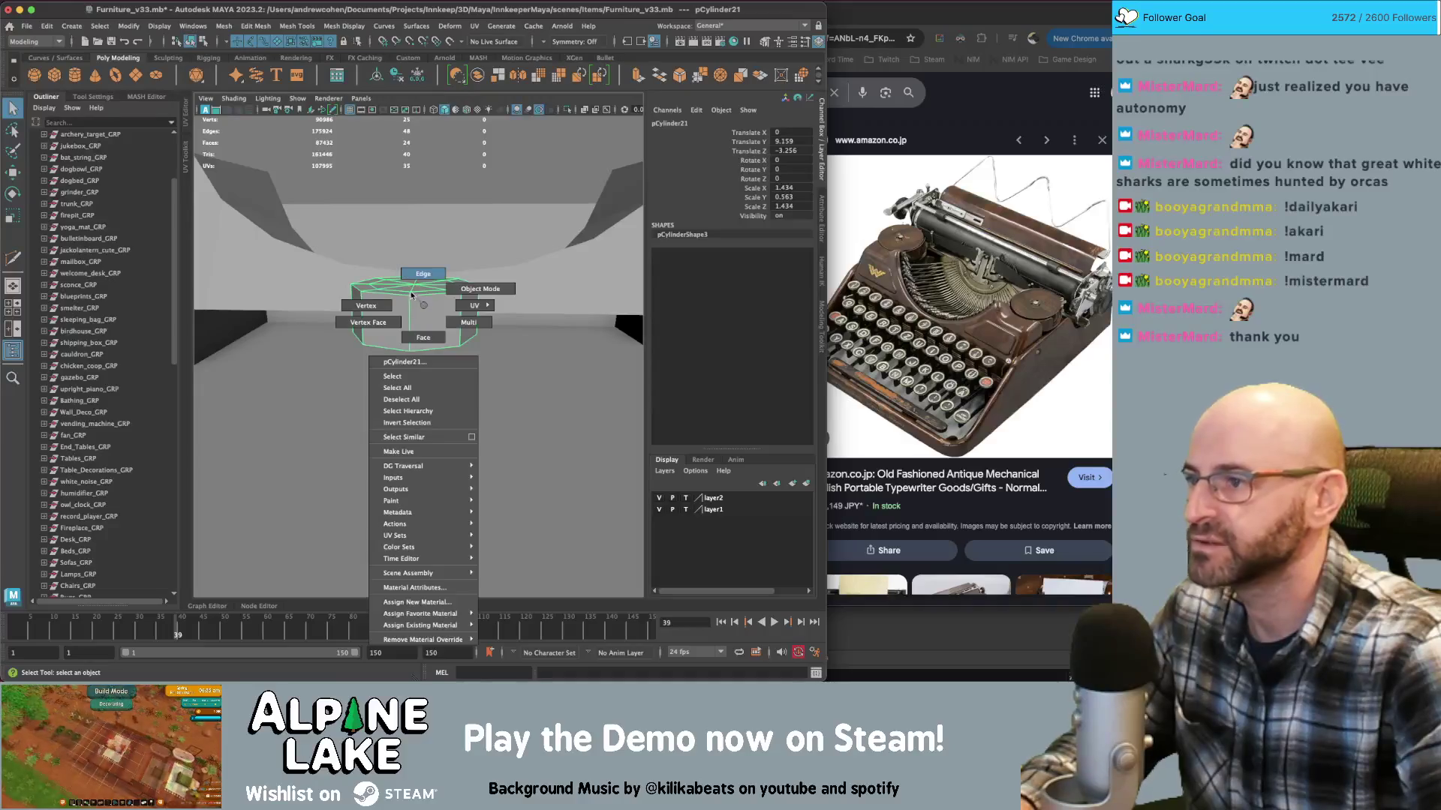
left_click(433, 342)
key("w")
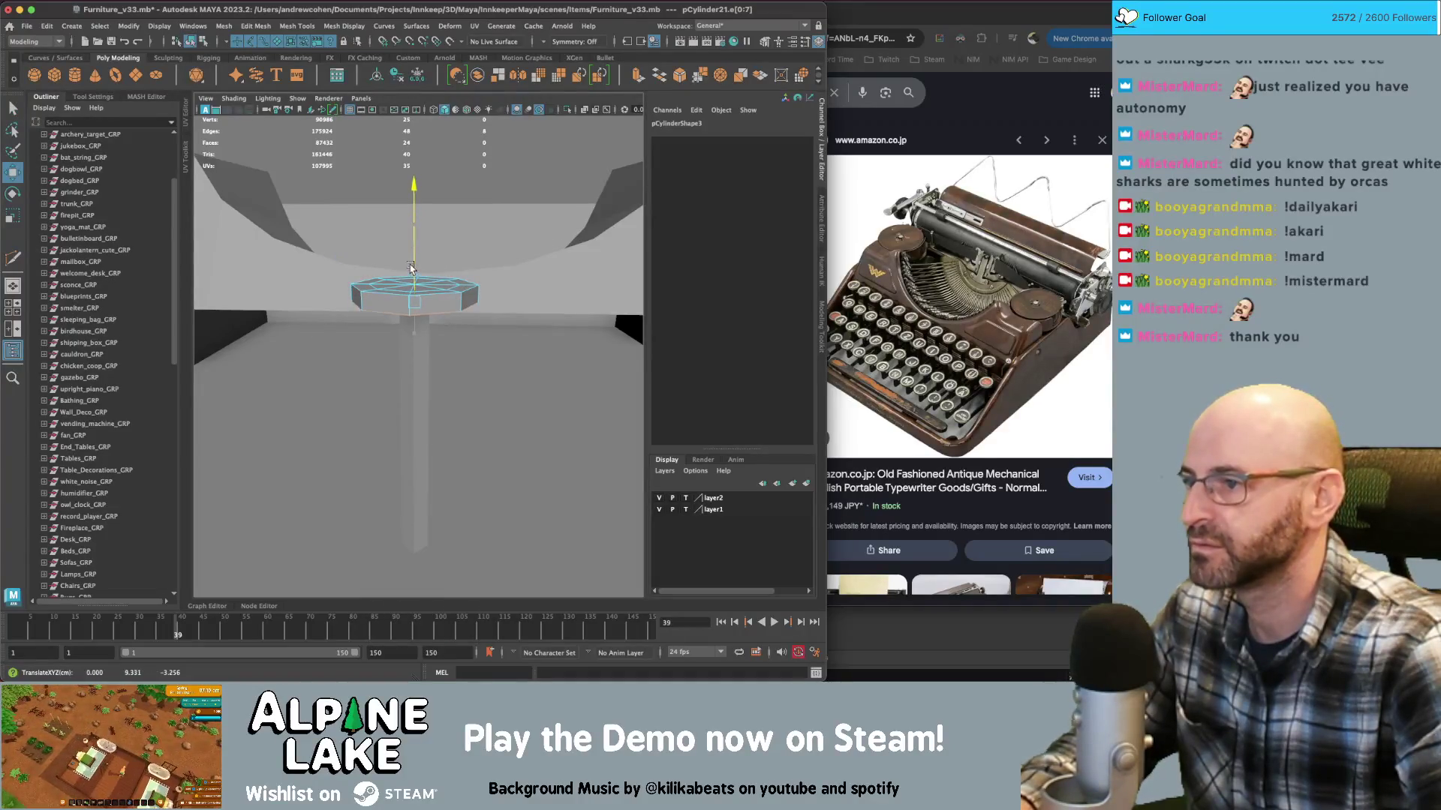
left_click(196, 44)
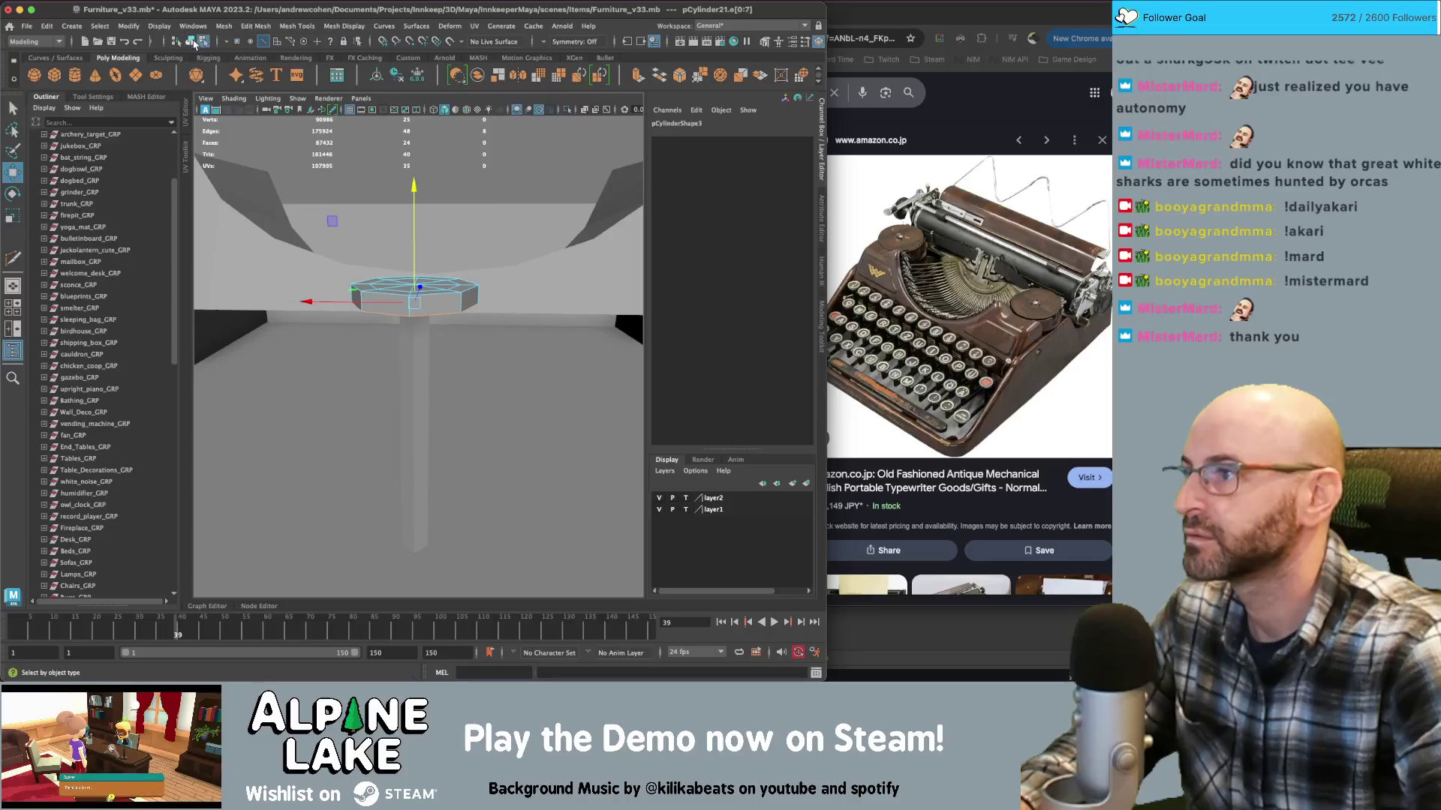
key("q")
Move the cap's top faces to shape the raised rim and recessed centre
mouse_move(420, 248)
left_mouse_down("alt")
mouse_move(424, 306)
mouse_move(390, 276)
mouse_move(439, 272)
mouse_move(412, 254)
left_mouse_up("alt")
right_click(424, 306)
left_click(419, 316)
key("w")
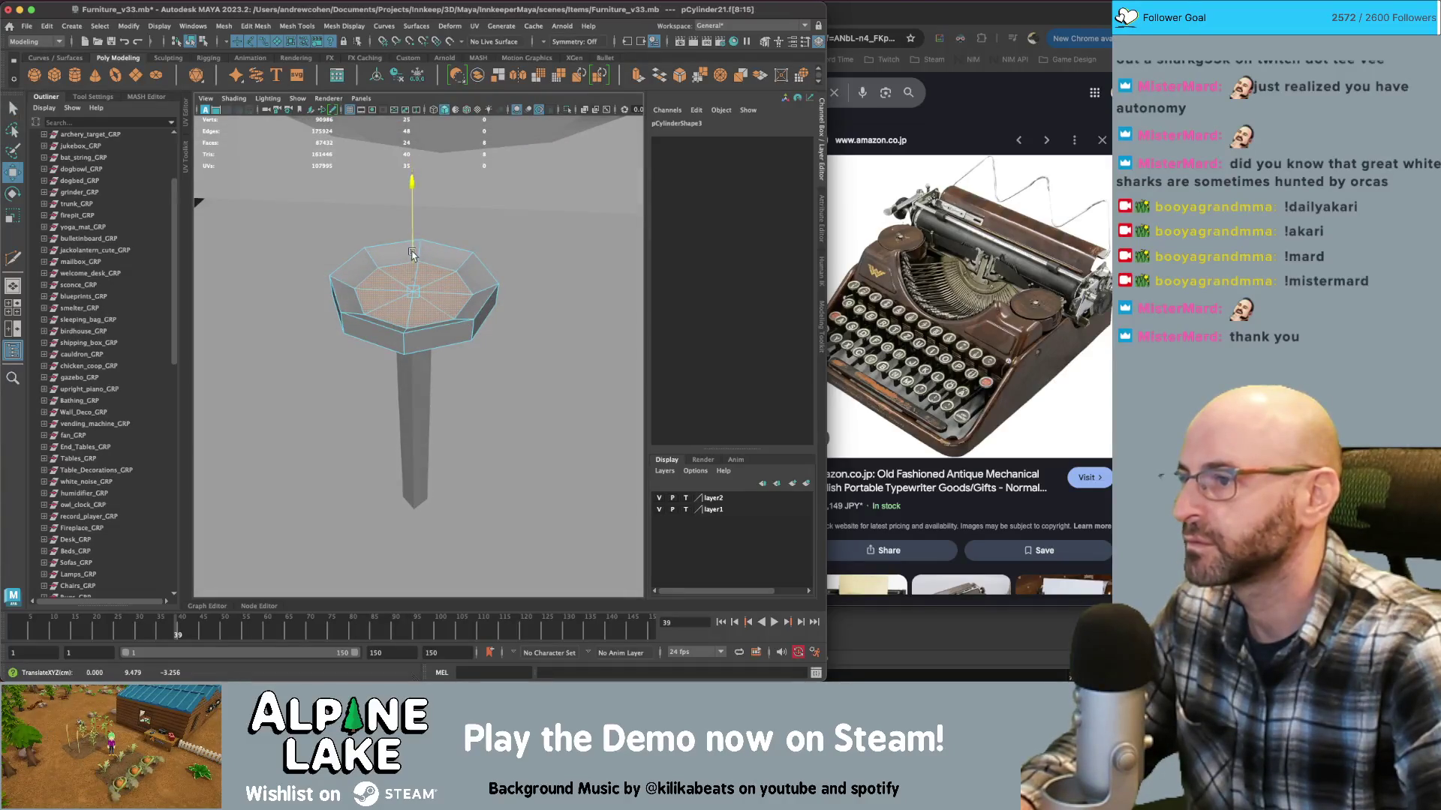
left_click(190, 41)
key("q")
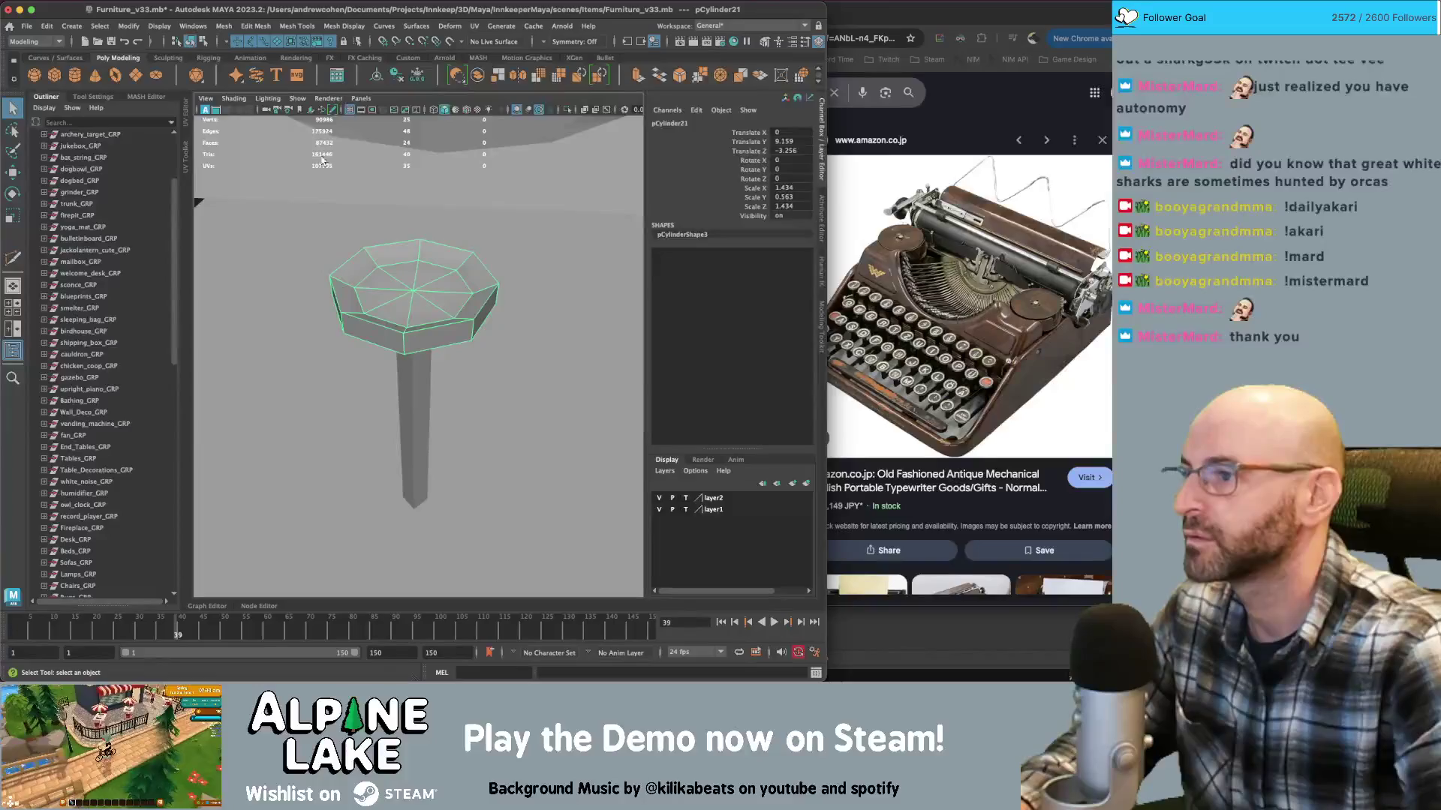
left_click(385, 278)
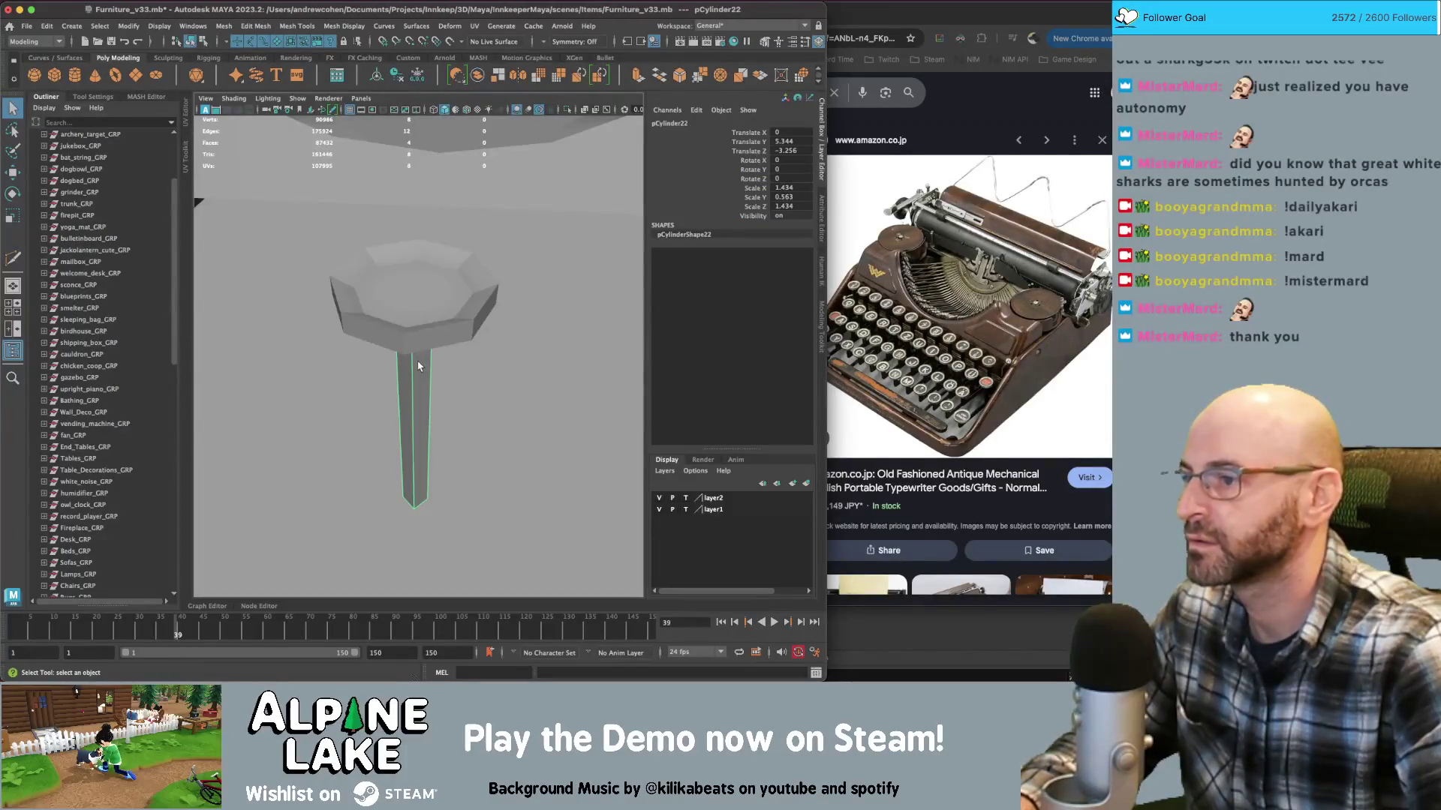
left_click(342, 26)
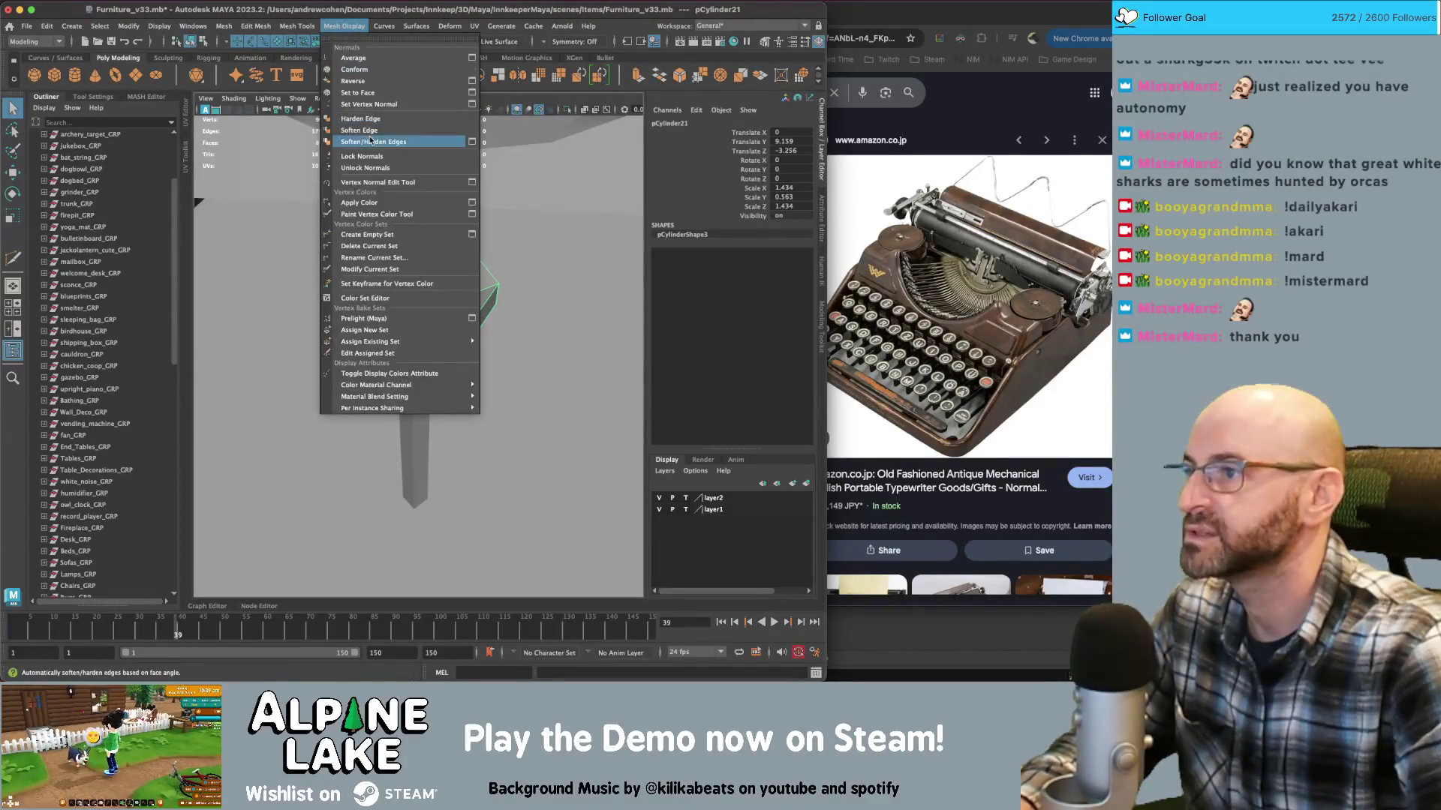
Apply Soften Edge to the octagonal cap's edges
left_click(372, 127)
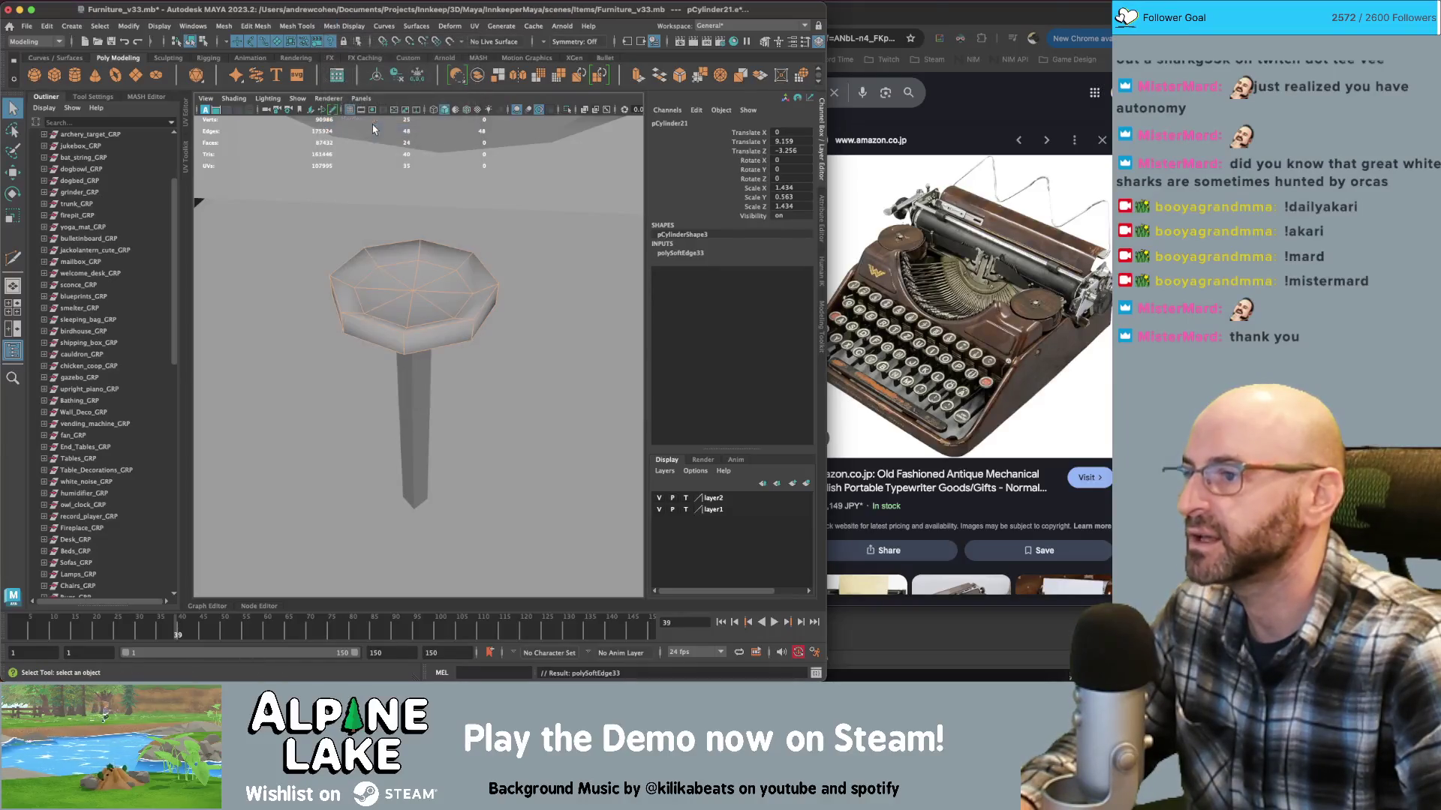
right_click(418, 259)
right_click_drag(406, 257, 403, 262)
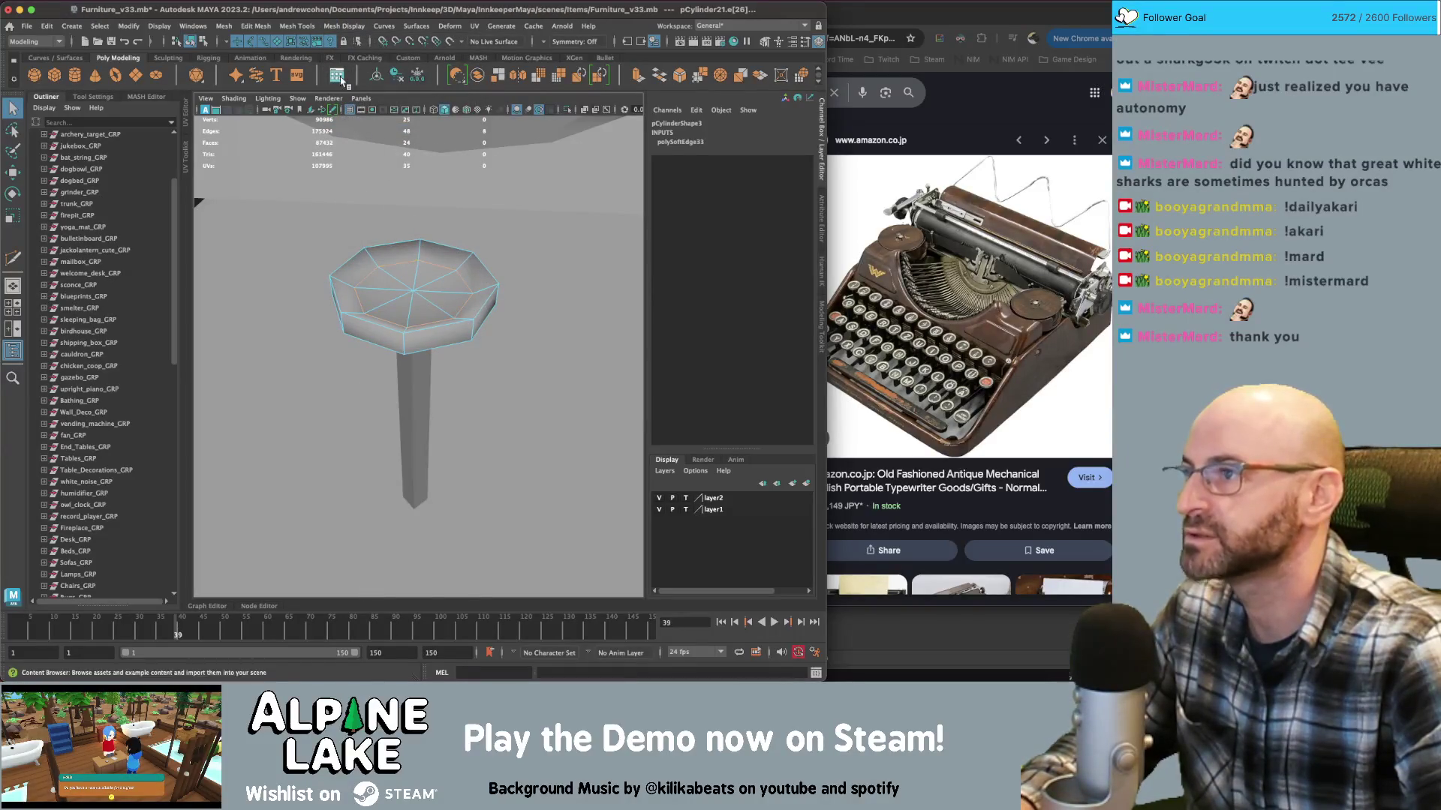
left_click(338, 27)
left_click(355, 125)
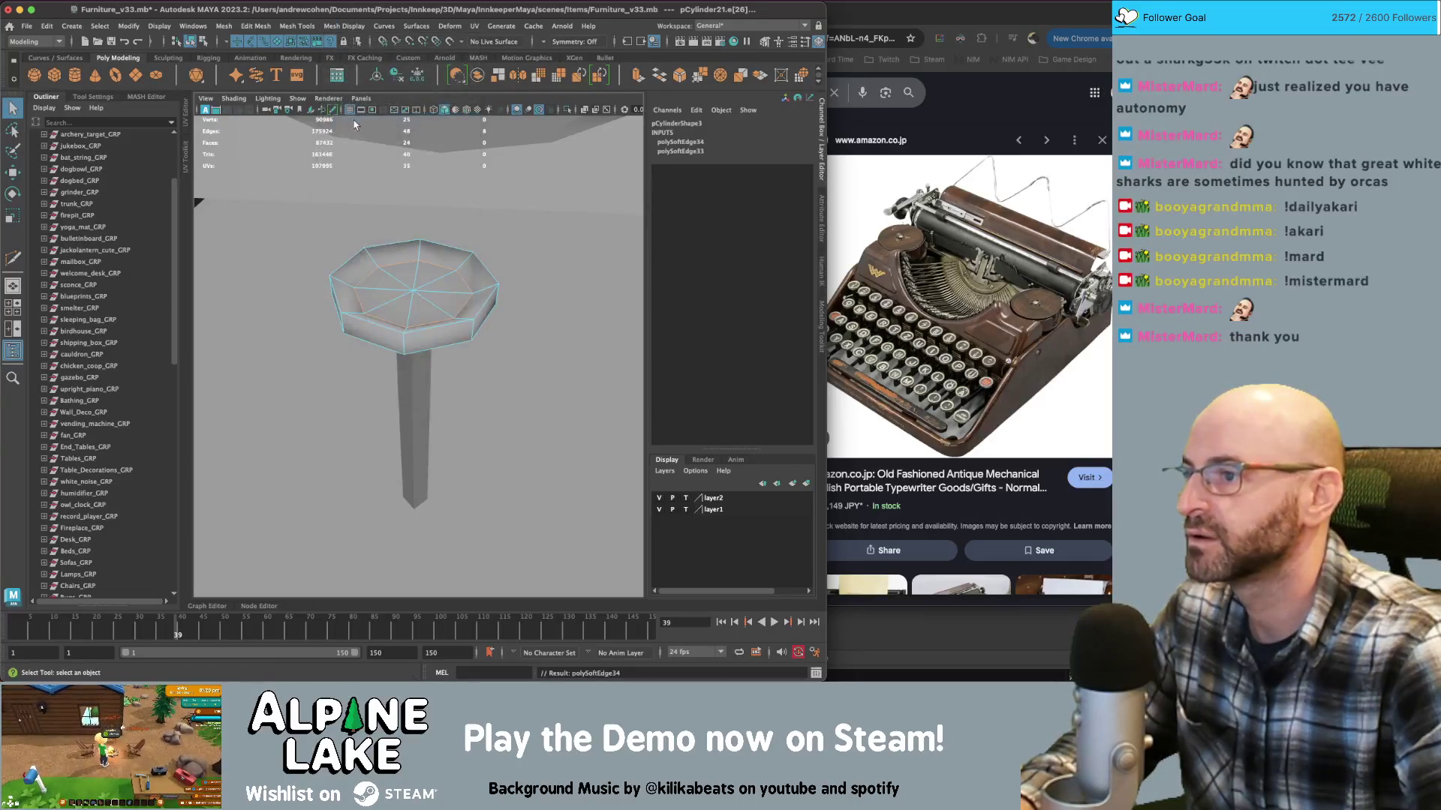
left_click(191, 39)
left_click(315, 225)
Raise the cap's centre vertex upward
mouse_move(315, 225)
left_mouse_down("alt")
mouse_move(358, 297)
mouse_move(426, 276)
left_mouse_up("alt")
left_click(426, 277)
mouse_move(418, 261)
right_mouse_down()
mouse_move(398, 248)
mouse_move(415, 264)
right_mouse_up()
left_click(415, 263)
key("w")
left_click_drag(411, 195, 411, 181)
left_click(192, 41)
left_click(453, 290)
mouse_move(453, 289)
left_mouse_down("alt")
mouse_move(435, 300)
mouse_move(453, 290)
mouse_move(487, 367)
left_mouse_up("alt")
Apply Soften Edge to the leg's edges
left_click(424, 374)
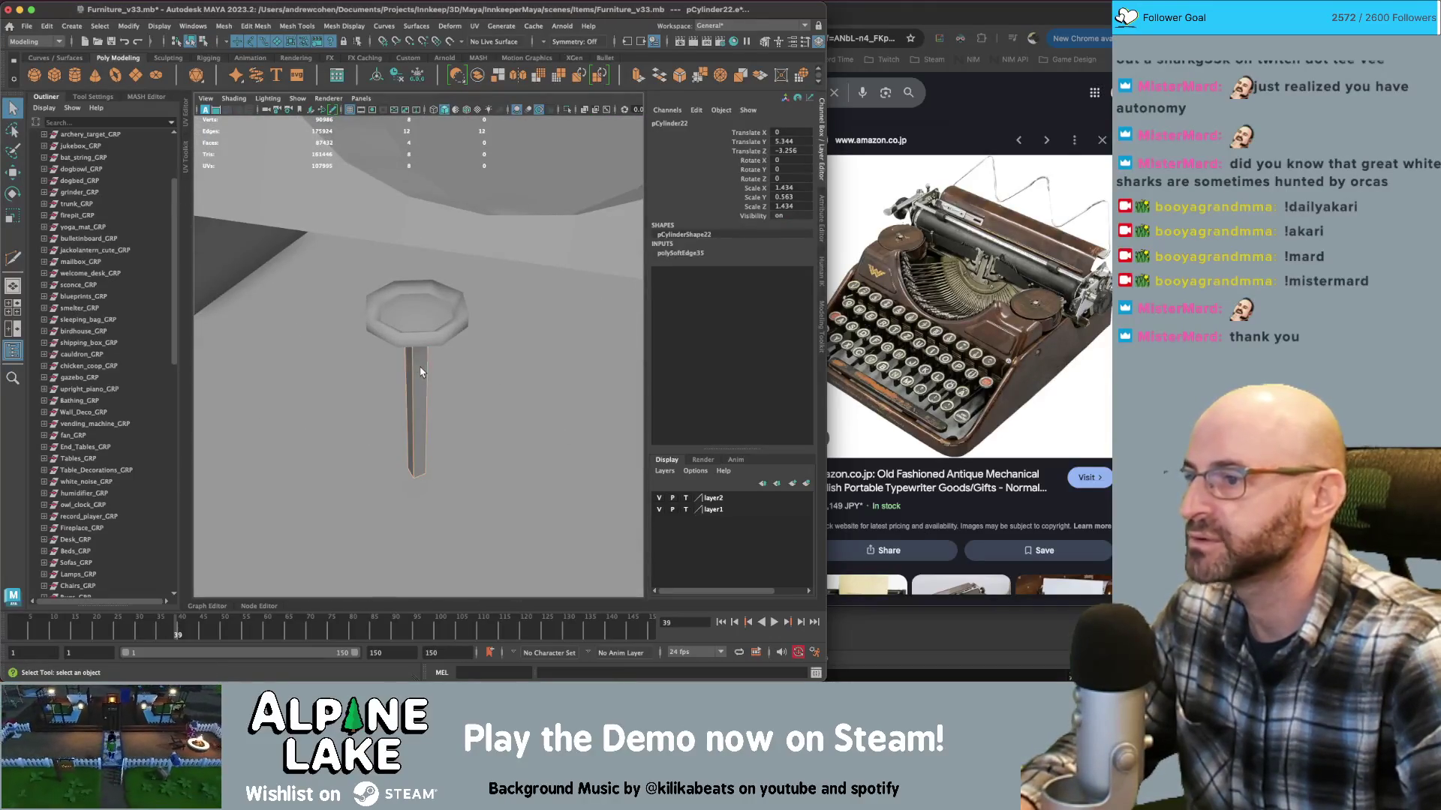
left_click(297, 25)
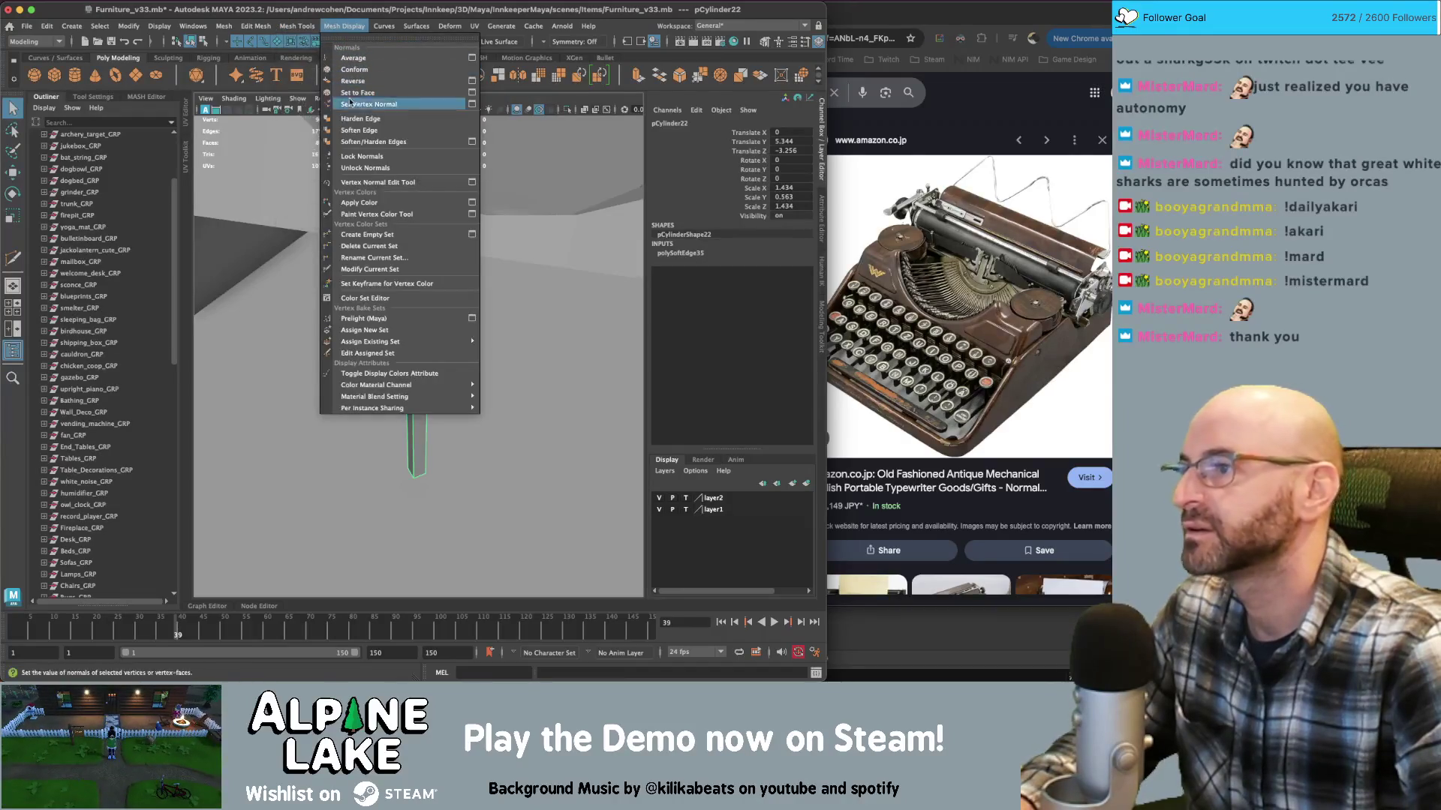
left_click(375, 130)
left_click(415, 362)
scroll(413, 363, "down", 5)
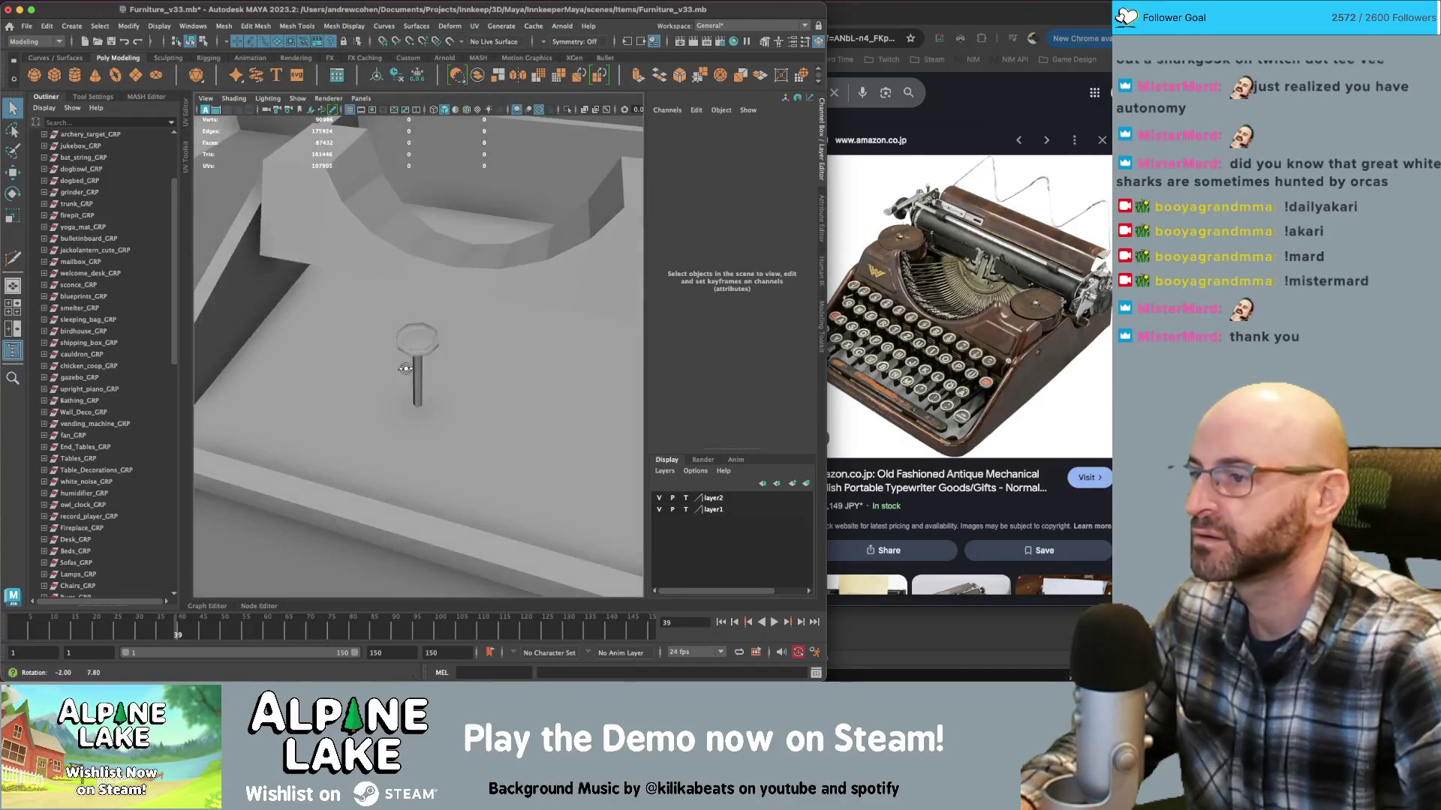
Select both cap and leg and combine them into one mesh
left_click(418, 364)
left_click(419, 347)
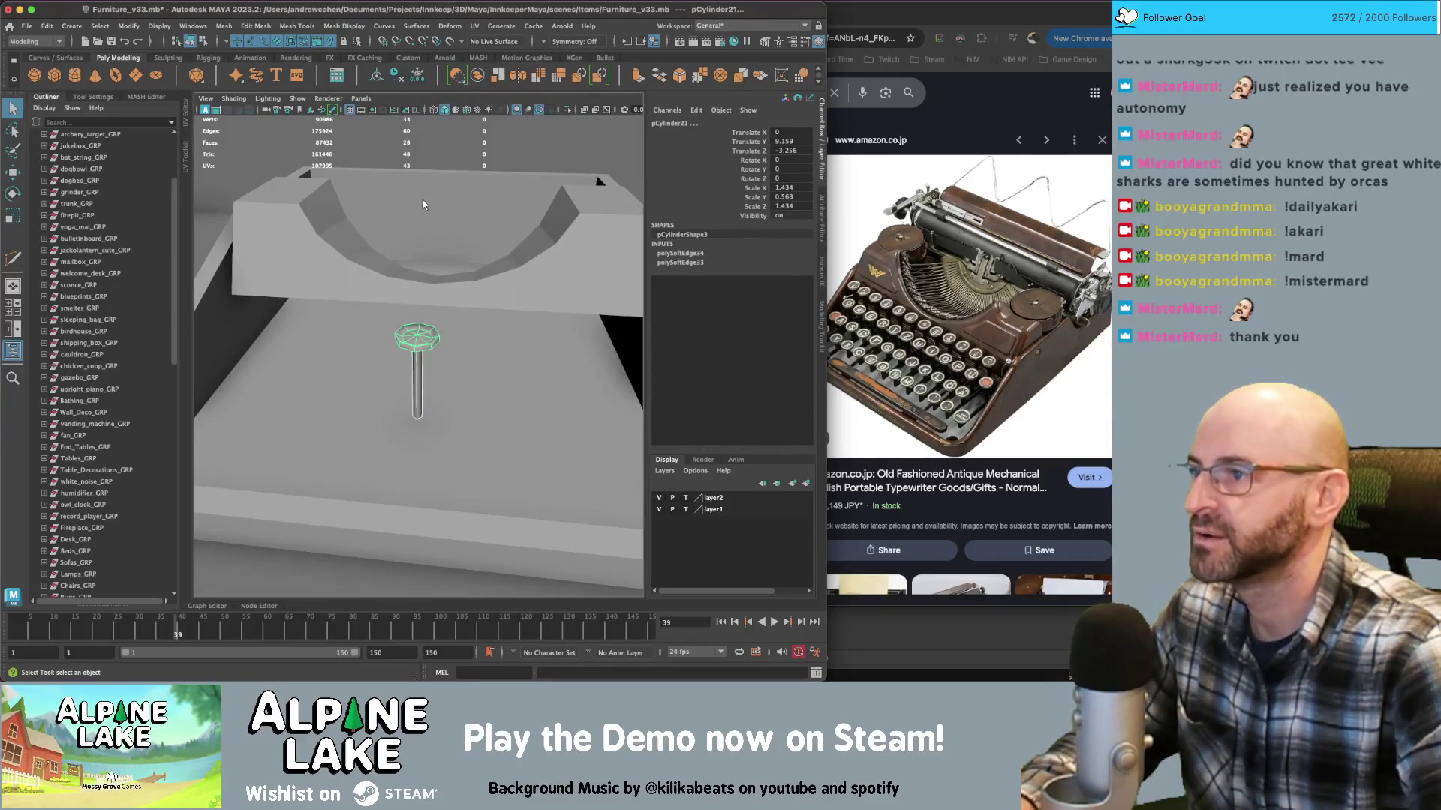
left_click(417, 365)
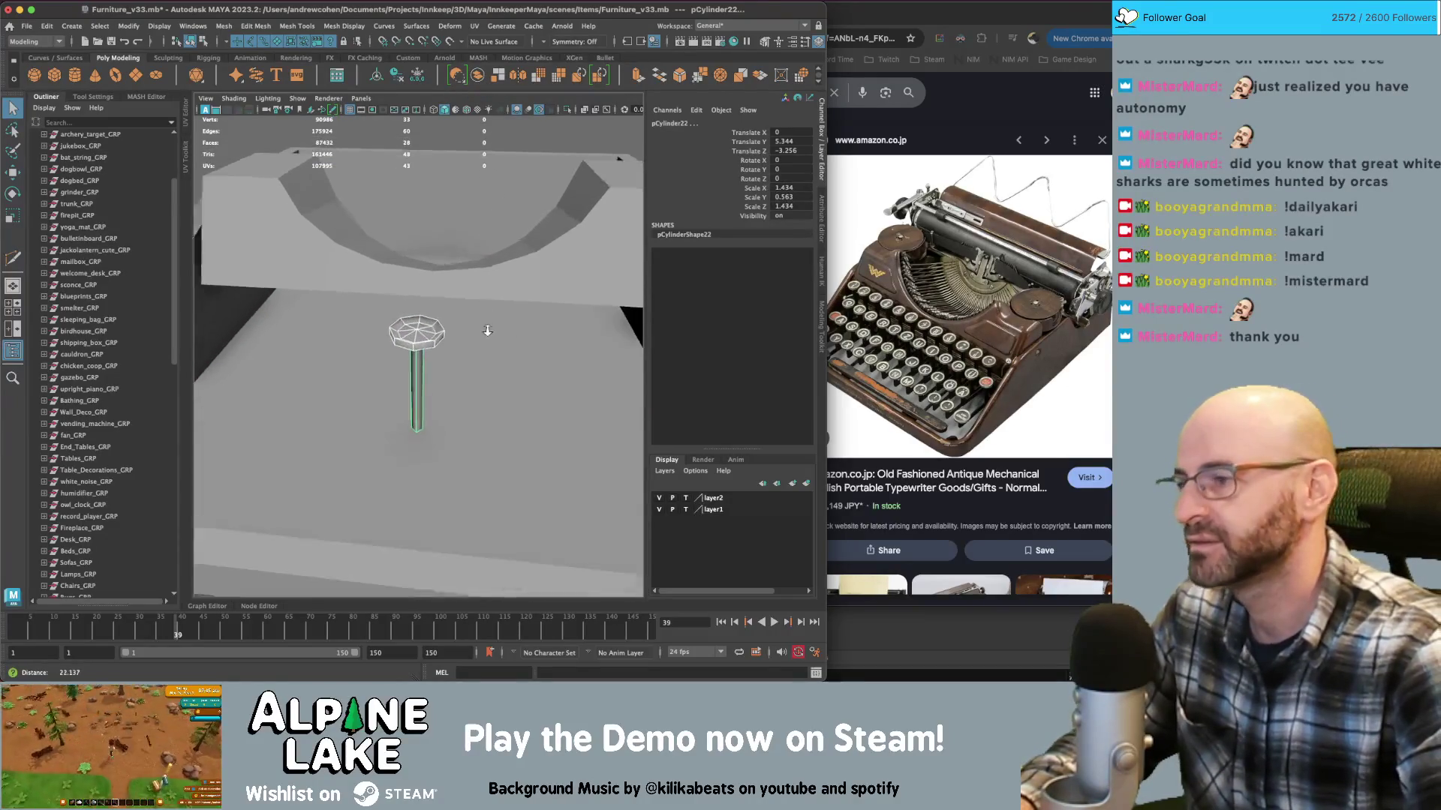
key("w")
left_click_drag(466, 241, 470, 267, "alt")
left_click(477, 78)
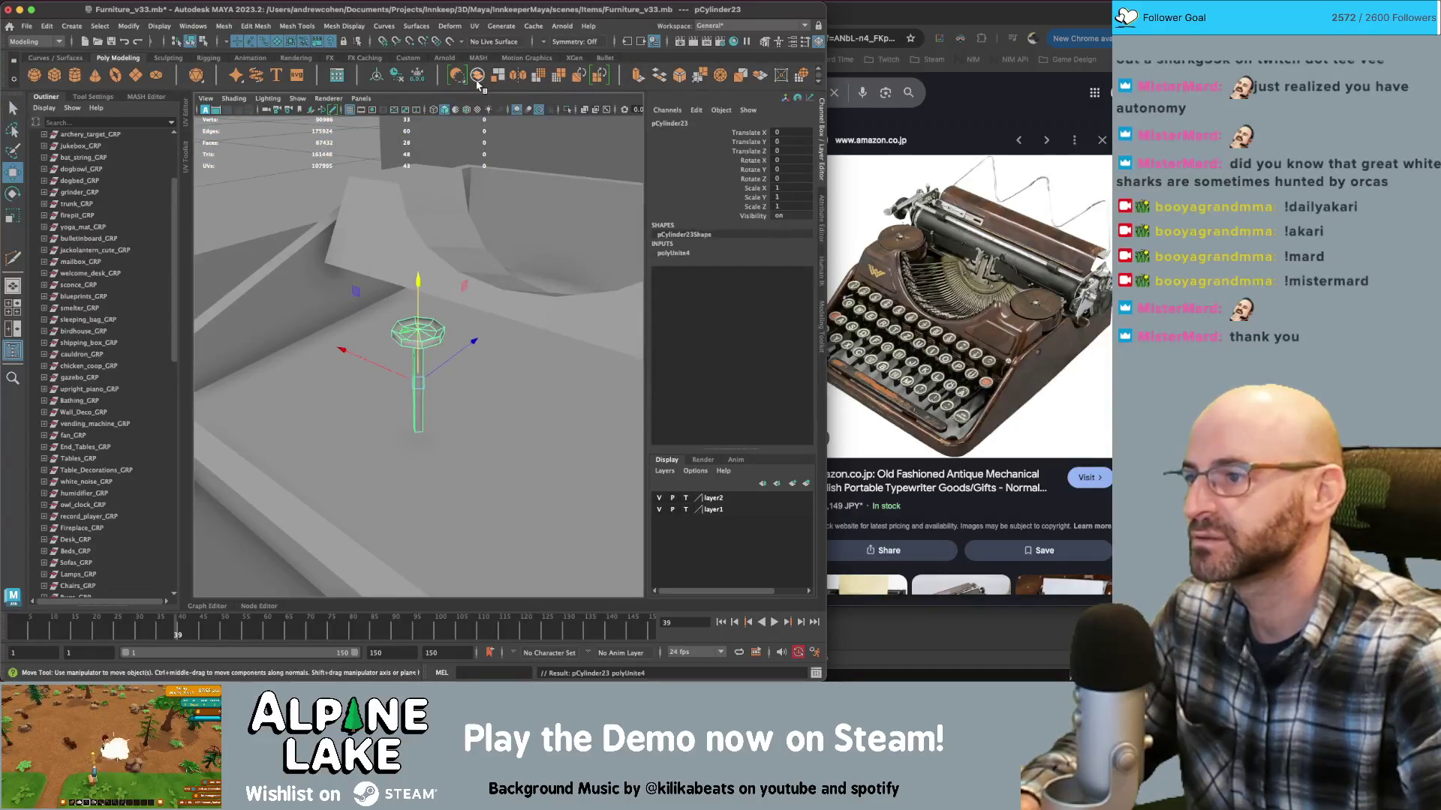
Assign the existing matte material to the combined object and show its UV layout
left_click_drag(432, 295, 415, 321, "alt")
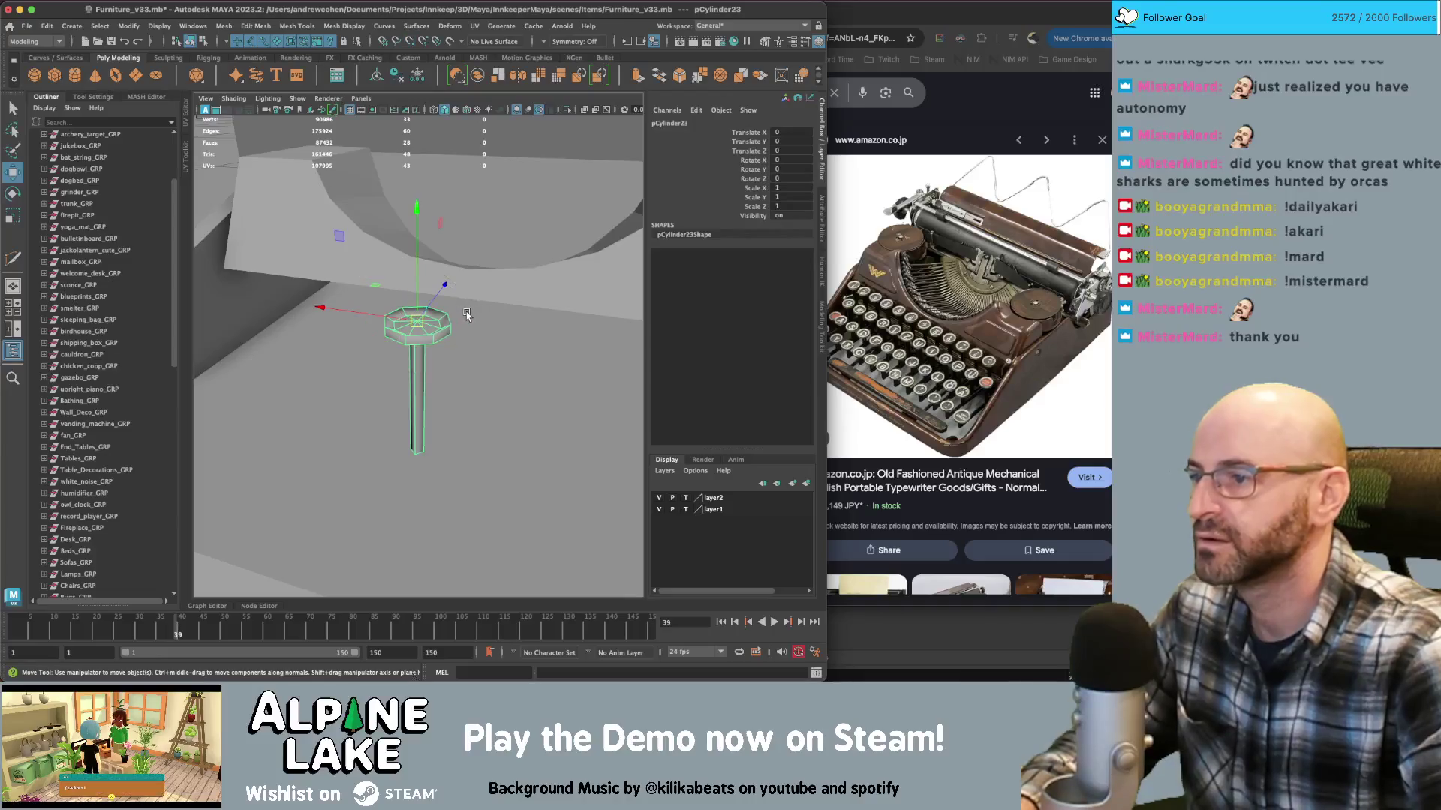
key("q")
mouse_move(427, 323)
right_mouse_down()
mouse_move(424, 622)
mouse_move(454, 645)
mouse_move(559, 387)
mouse_move(559, 260)
mouse_move(555, 561)
mouse_move(551, 260)
right_mouse_up()
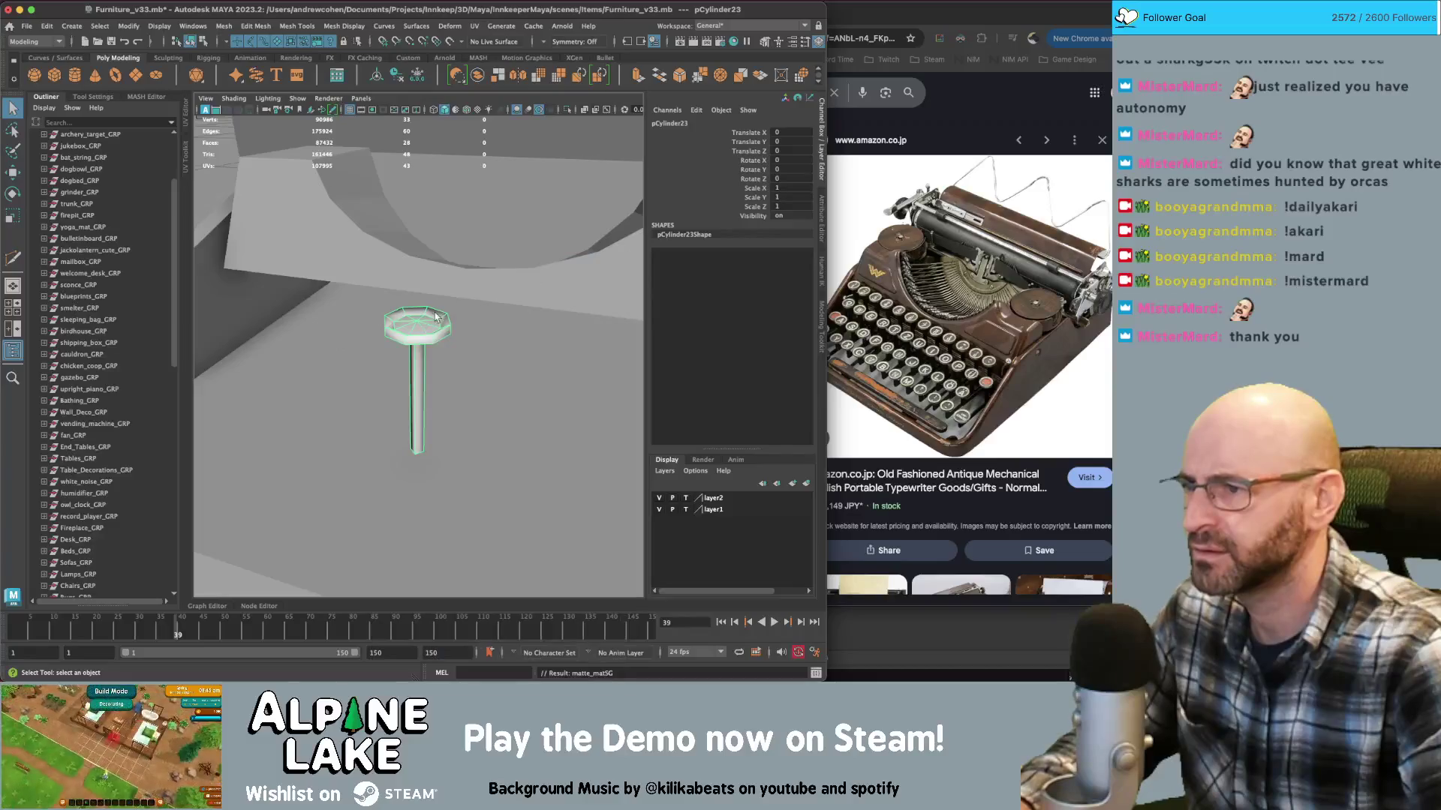
right_click_drag(420, 327, 454, 331, "shift")
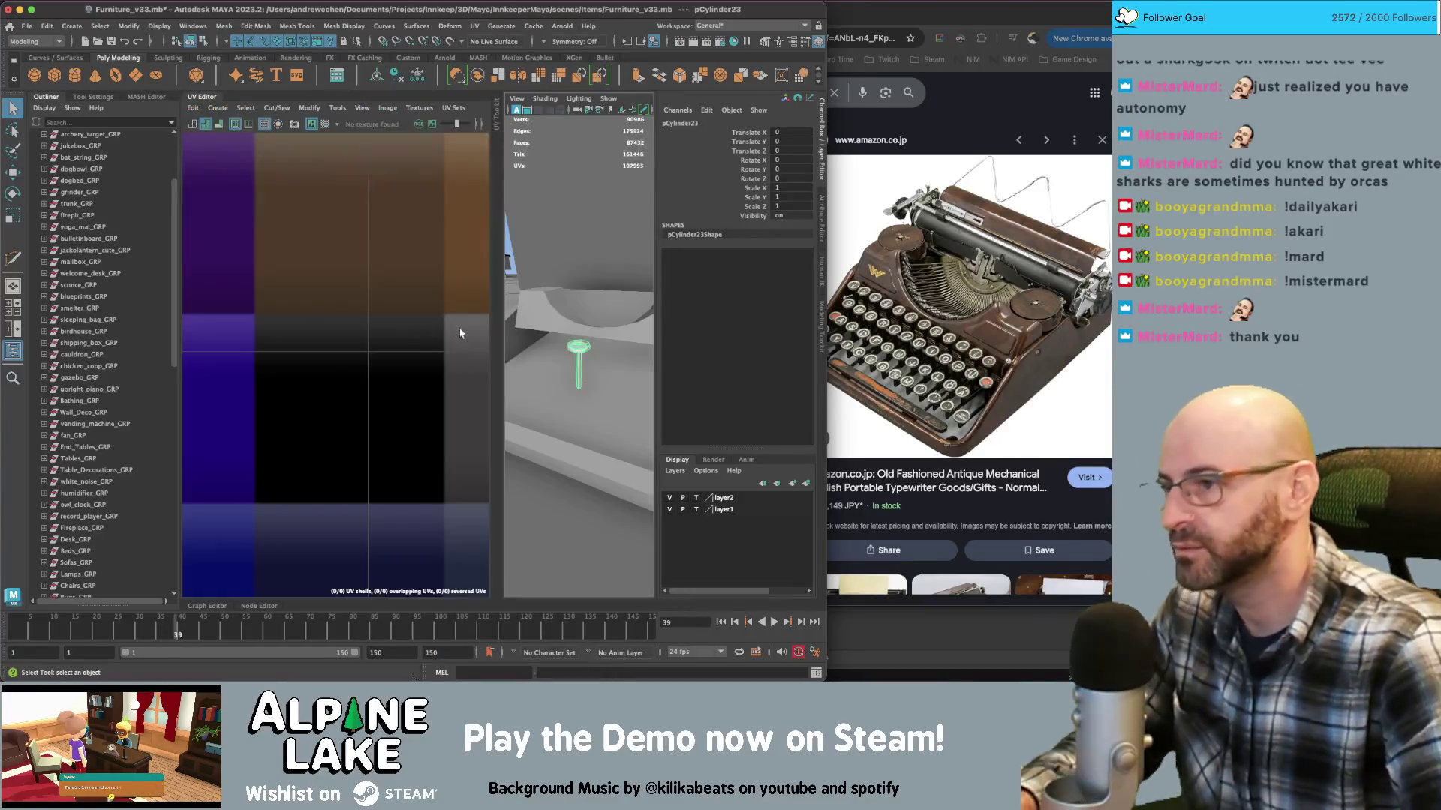
Apply a planar UV projection to the small cylinder from the Y axis
right_click_drag(310, 279, 288, 271)
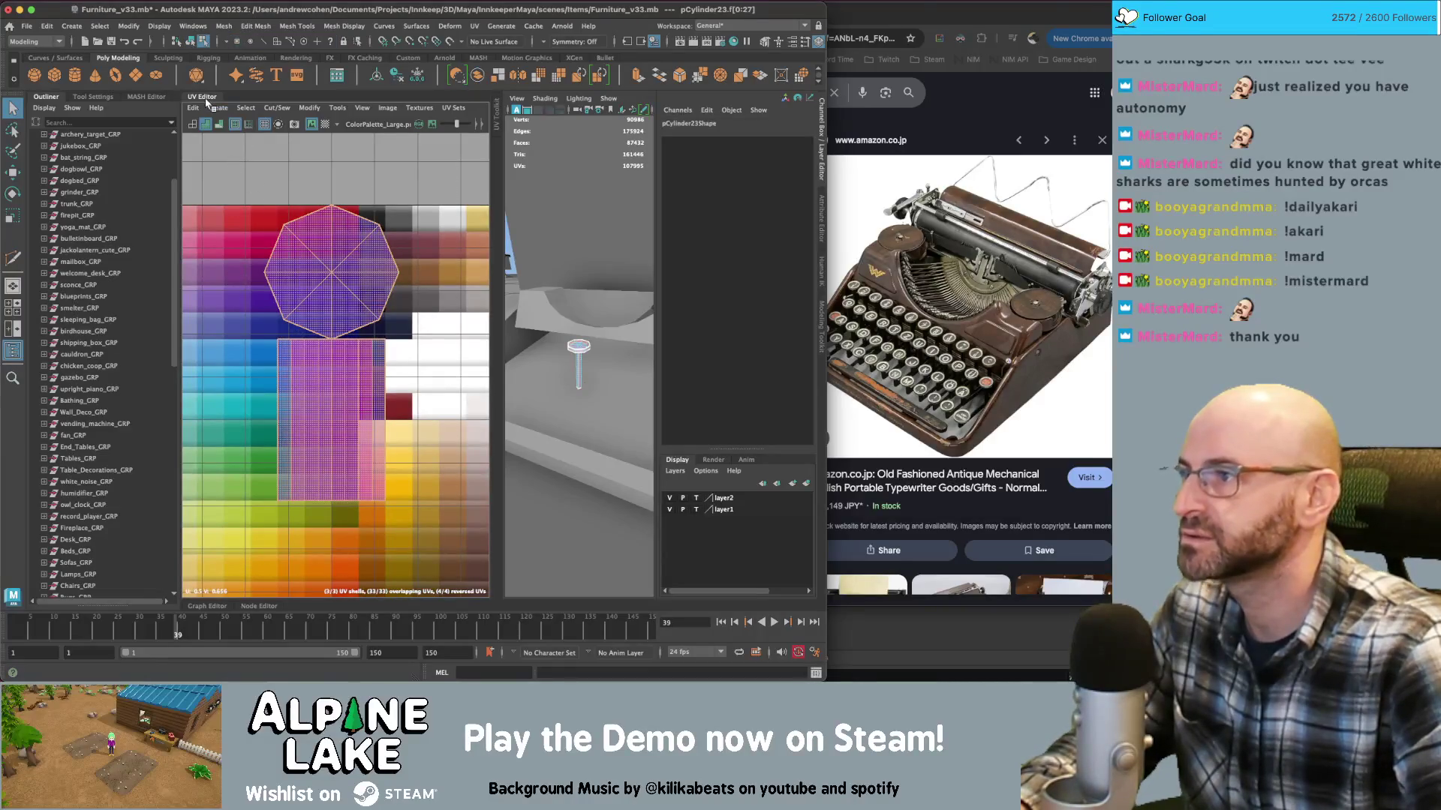
left_click(215, 111)
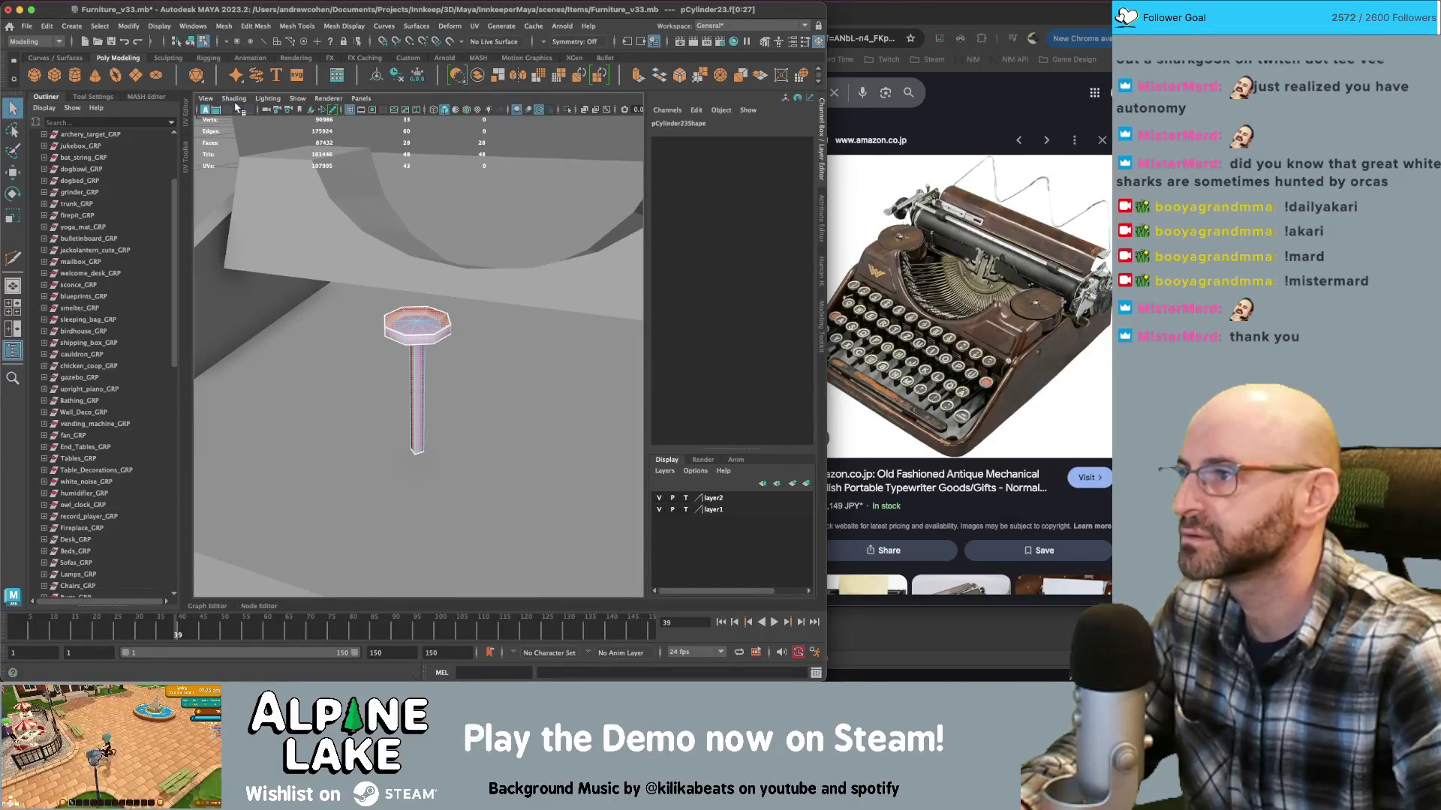
key("space")
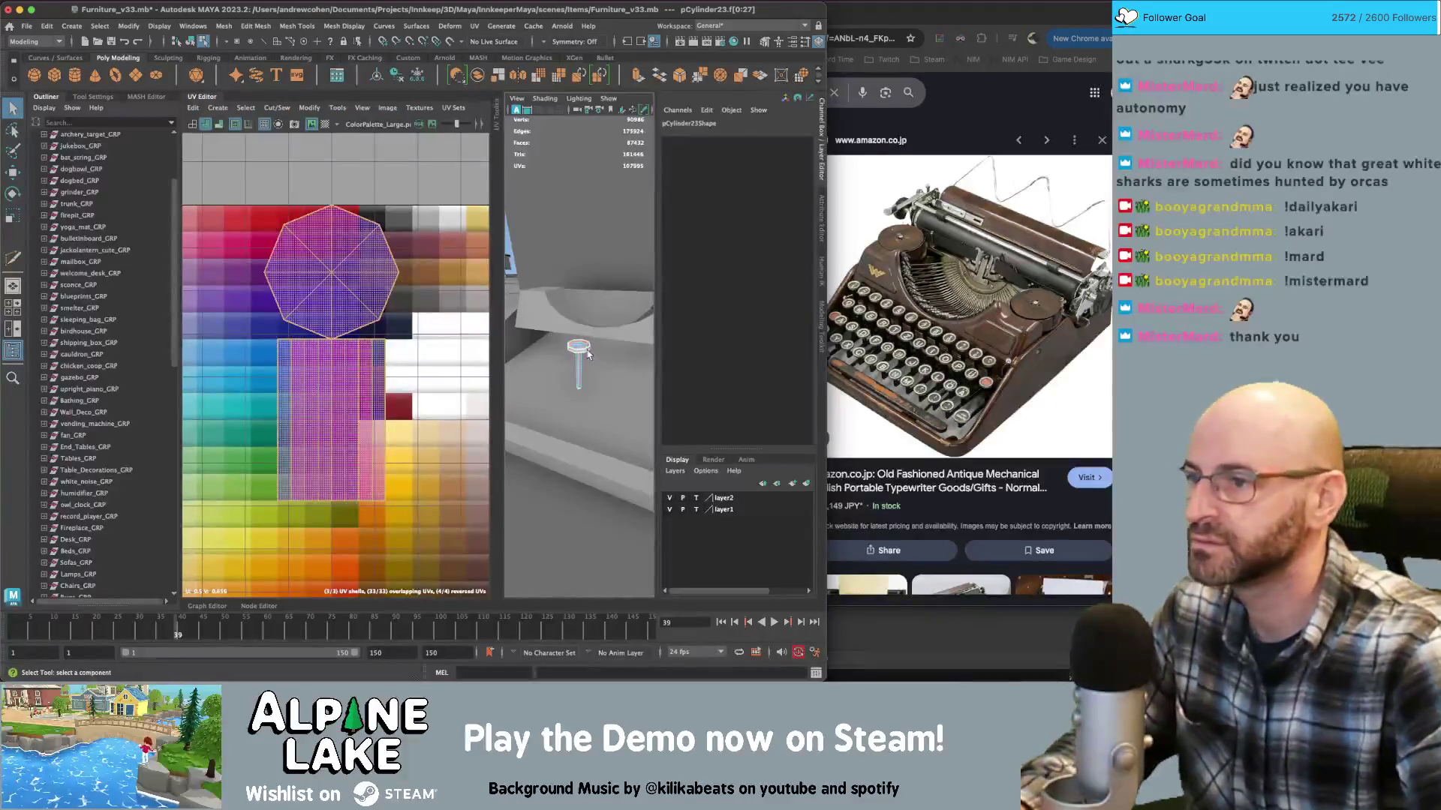
right_click_drag(272, 253, 256, 247)
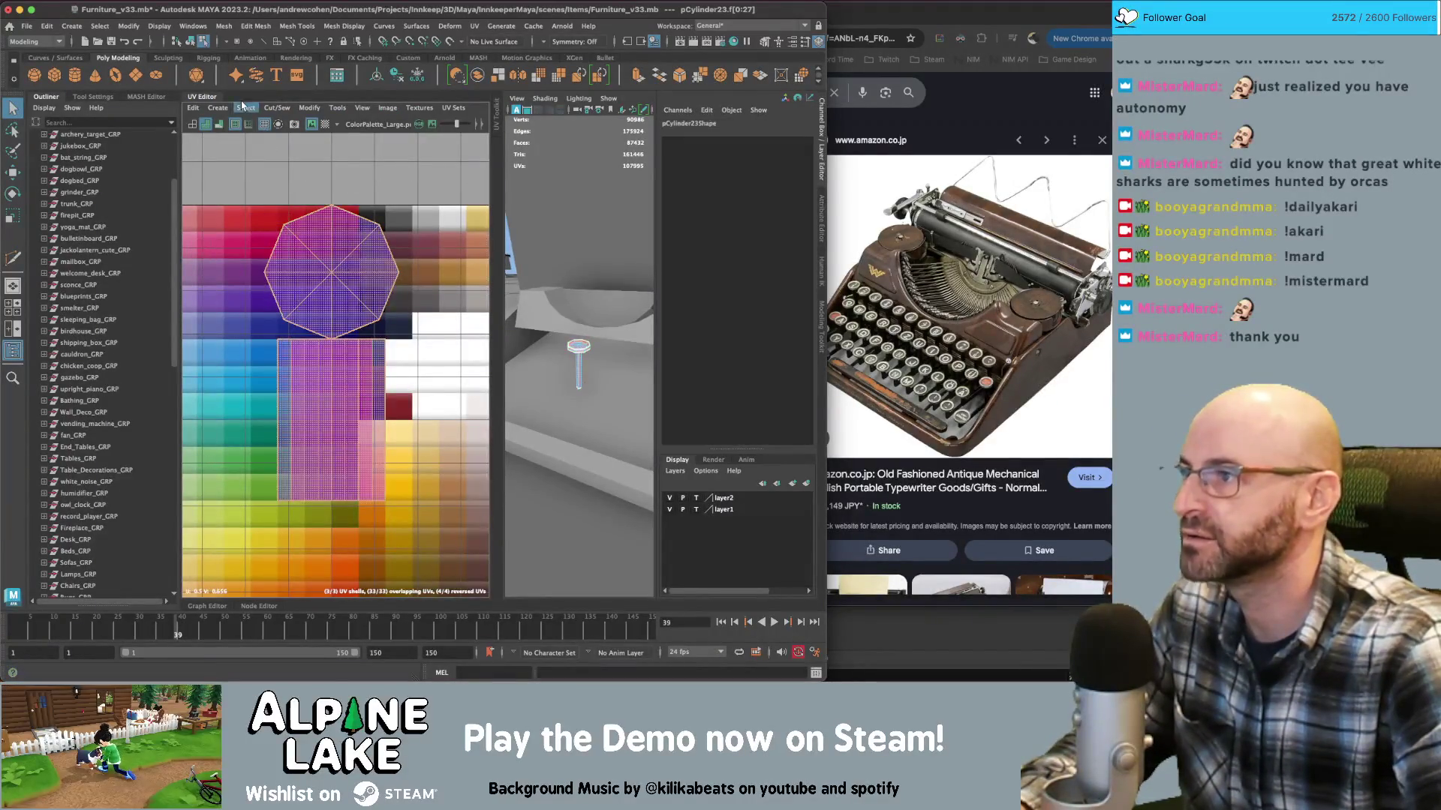
left_click(217, 108)
left_click(236, 200)
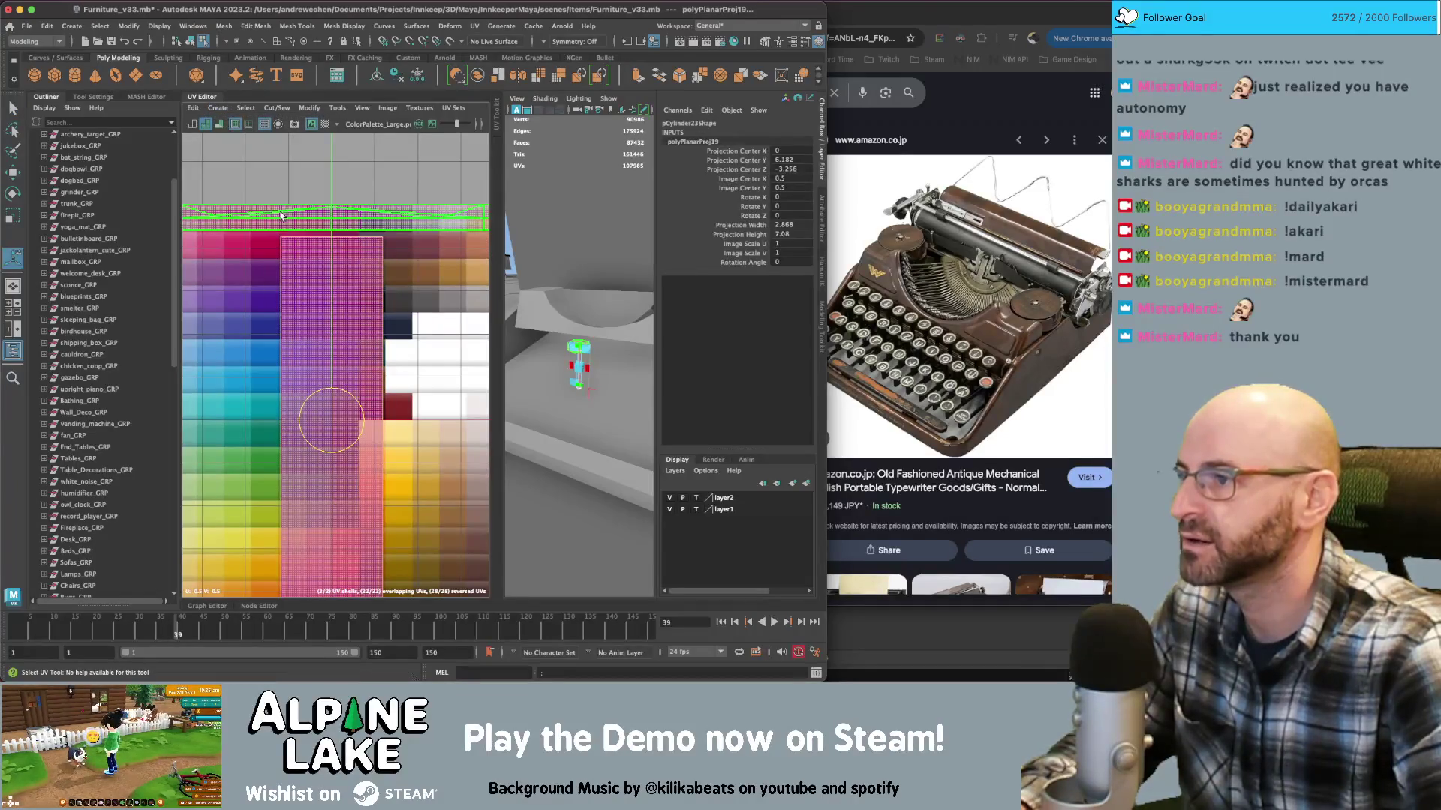
key("q")
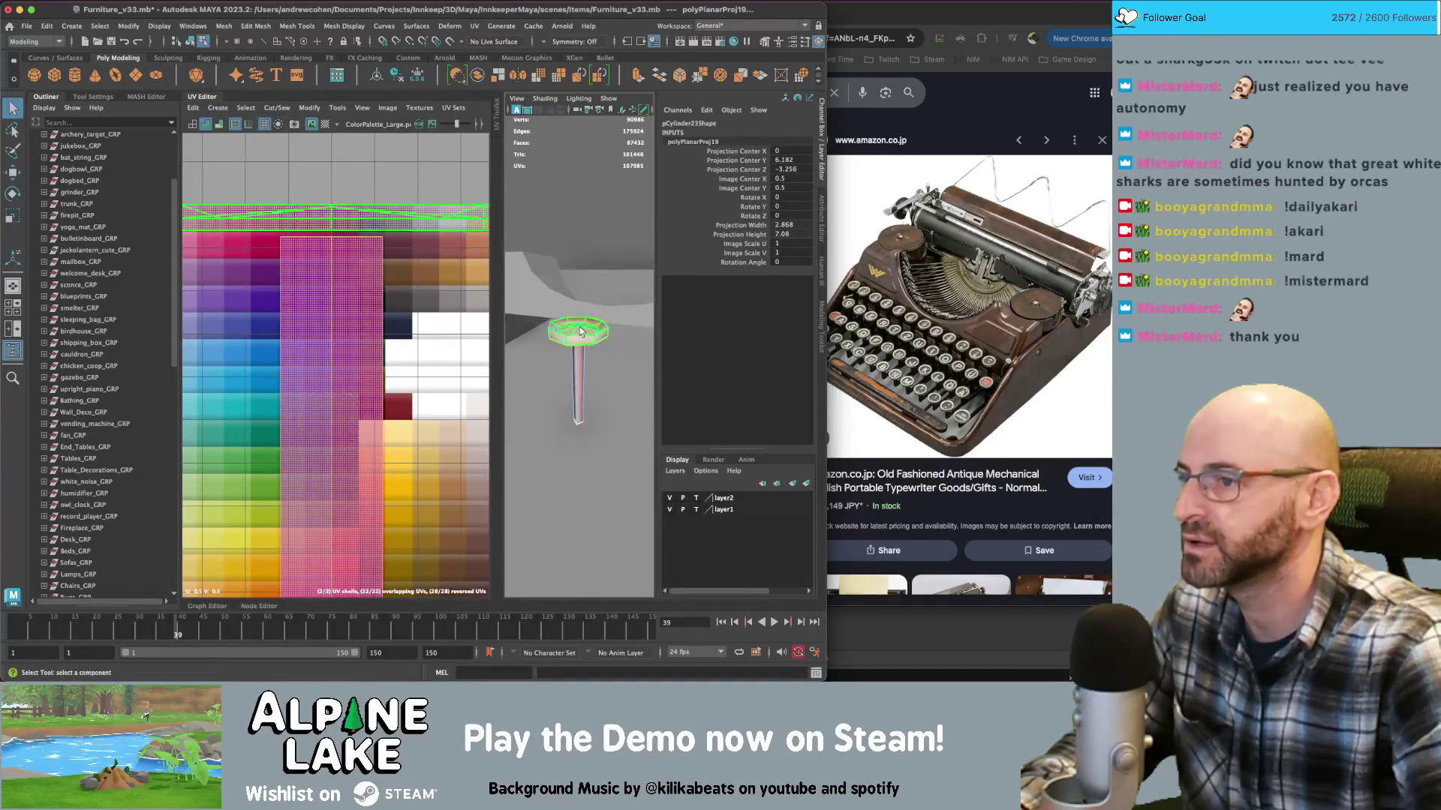
left_click(246, 108)
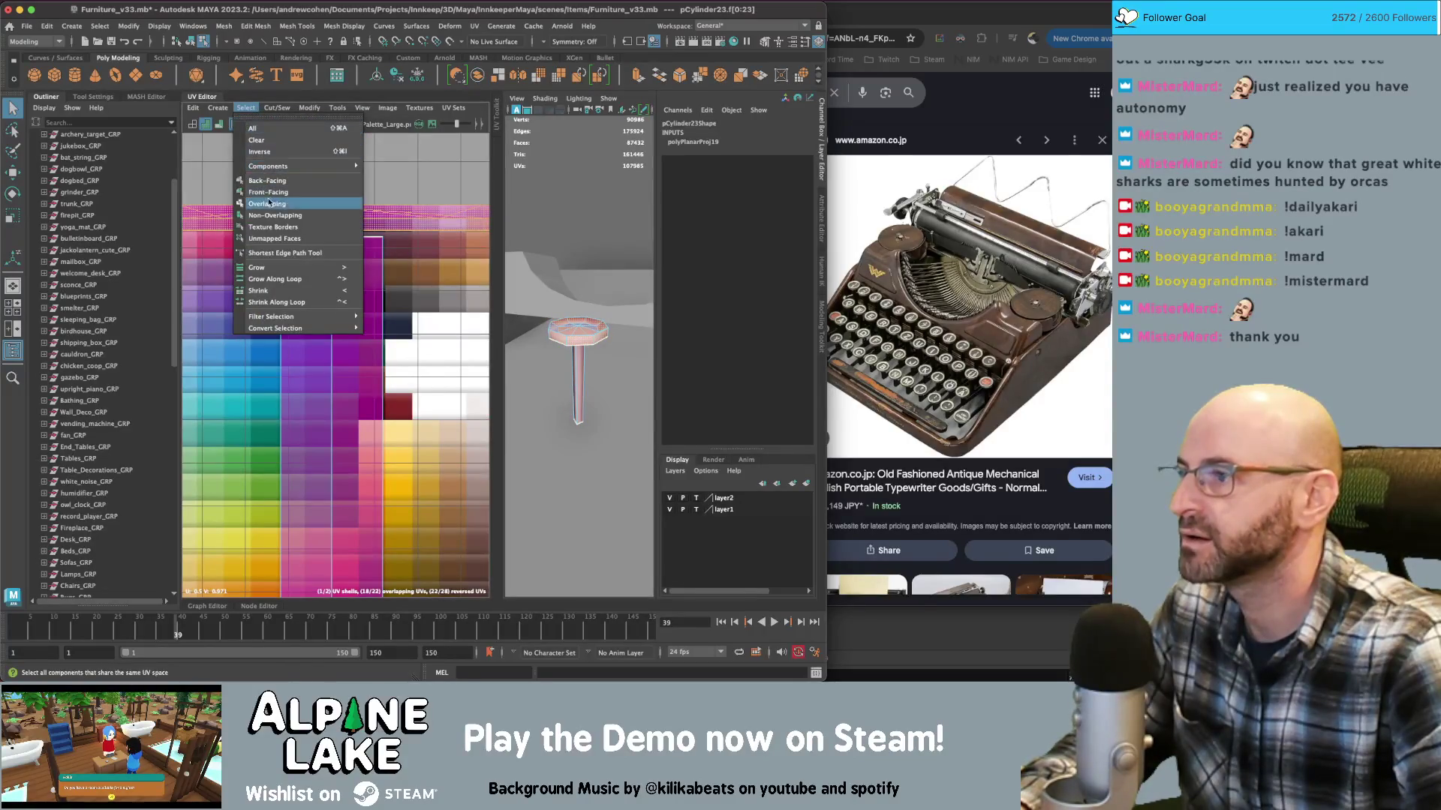
mouse_move(218, 108)
left_click(328, 203)
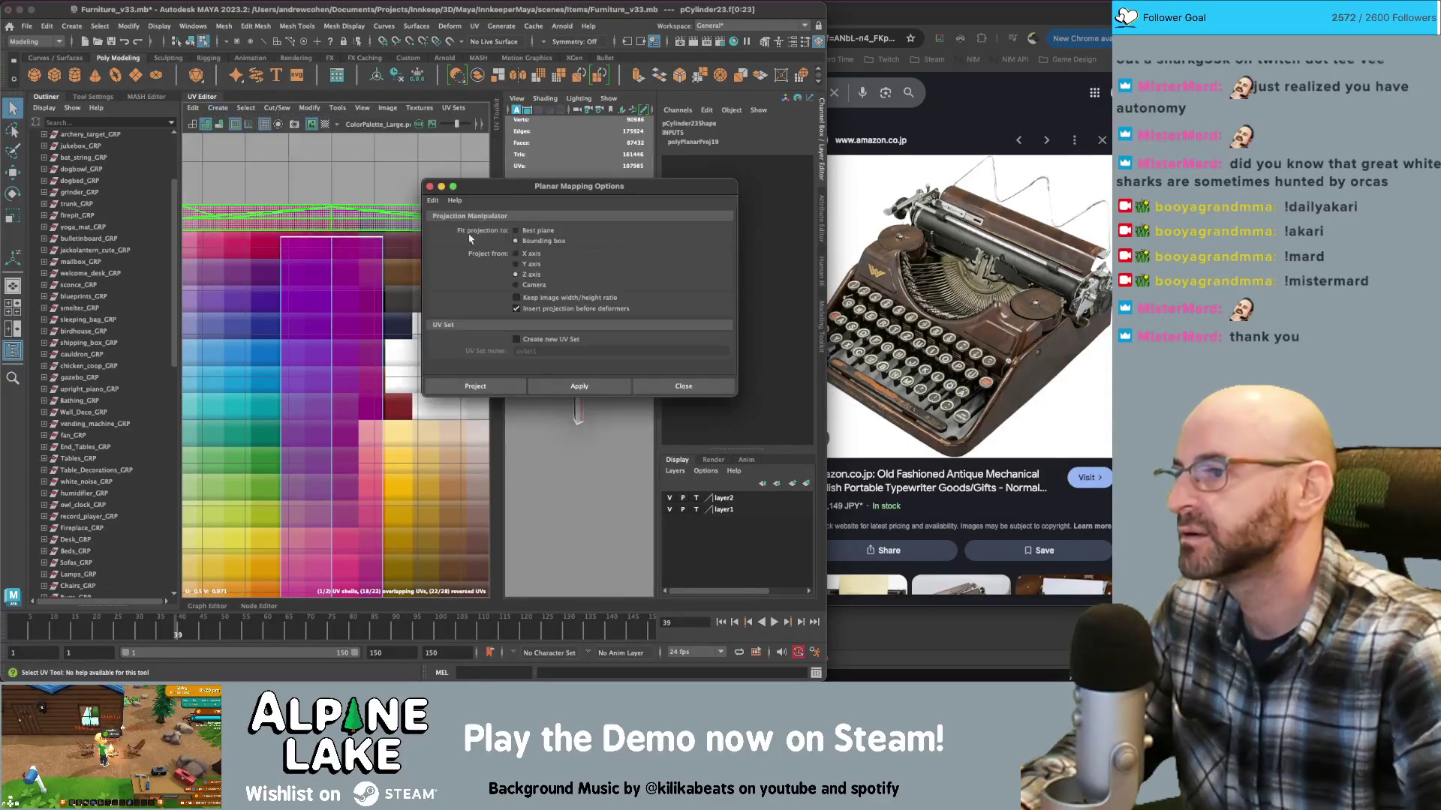
left_click(578, 386)
Planar-project a group of the cylinder's faces and move them into a smaller octagon
right_click(332, 342)
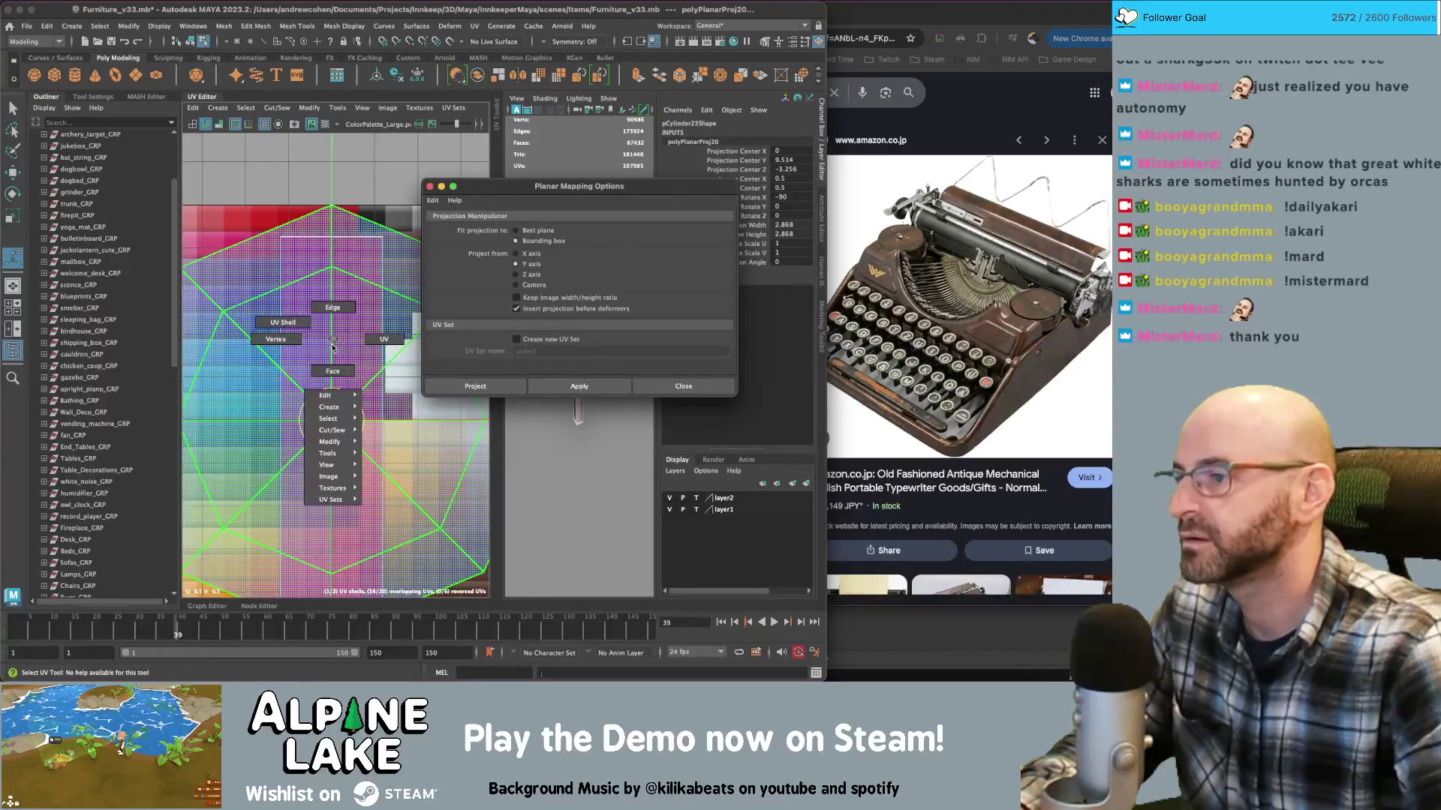
right_click_drag(334, 360, 332, 371)
left_click(320, 317)
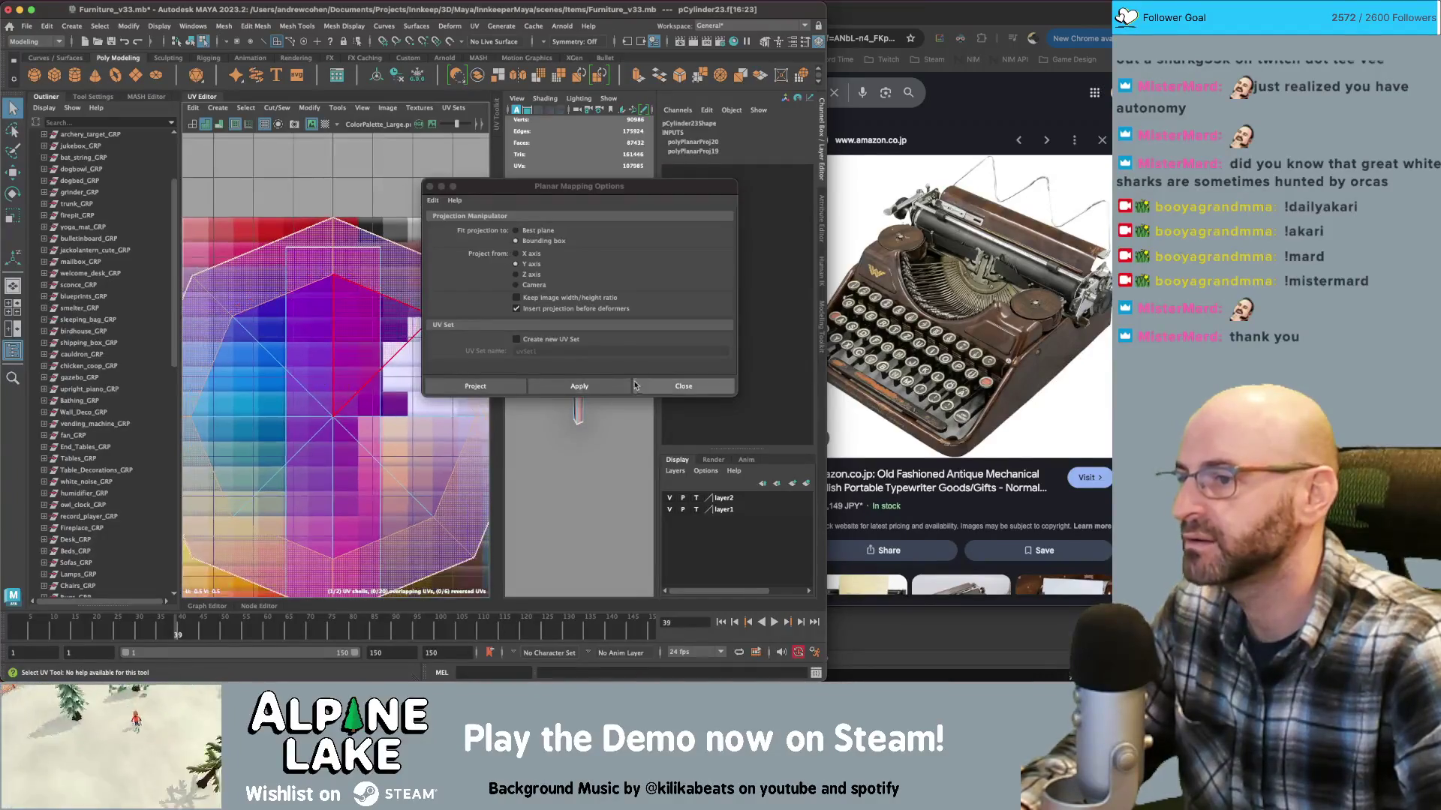
left_click(579, 386)
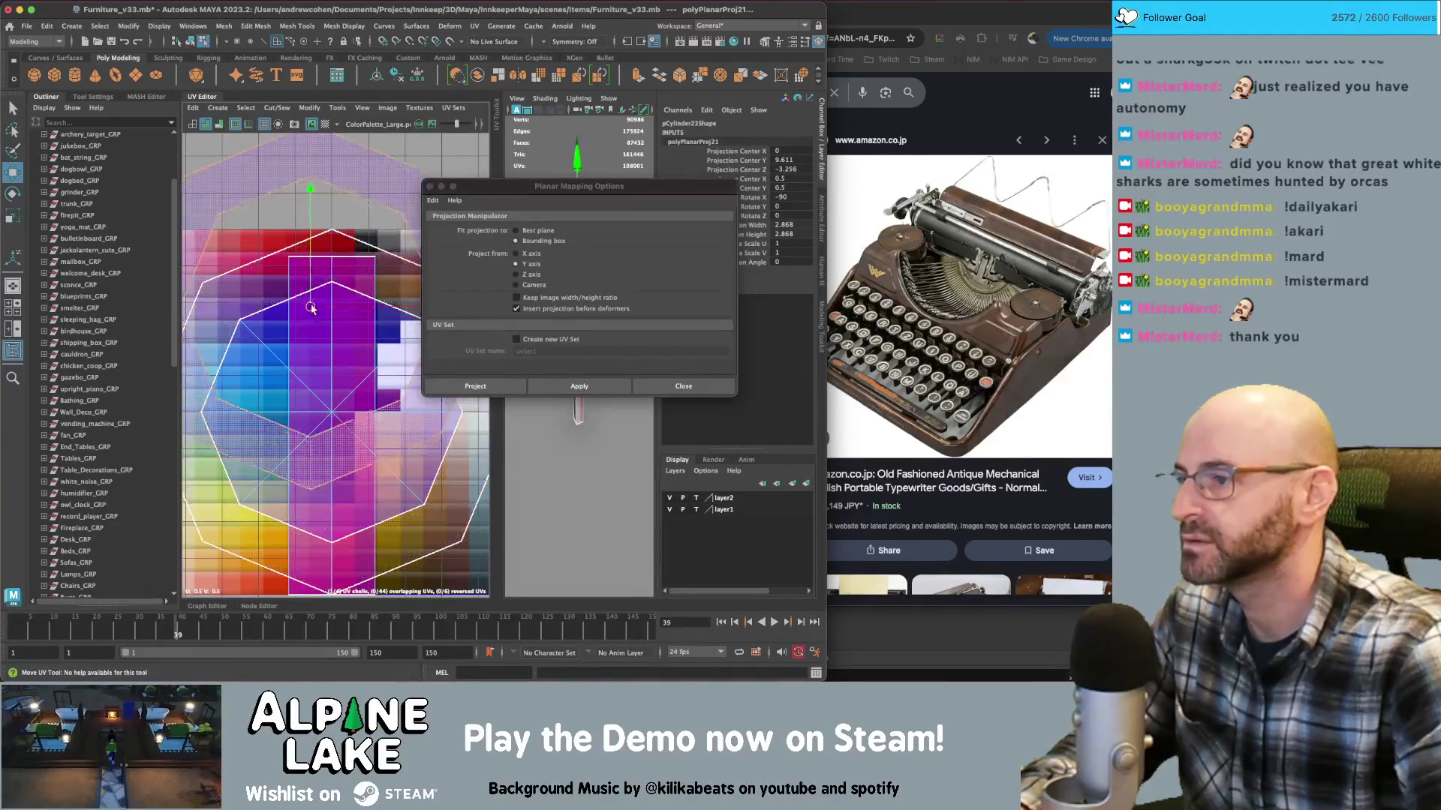
left_click_drag(332, 414, 335, 398)
key("q")
Shrink the combined octagon and strip UV shell and move it up on the palette
left_click(341, 443)
key("w")
left_click(316, 454)
key("q")
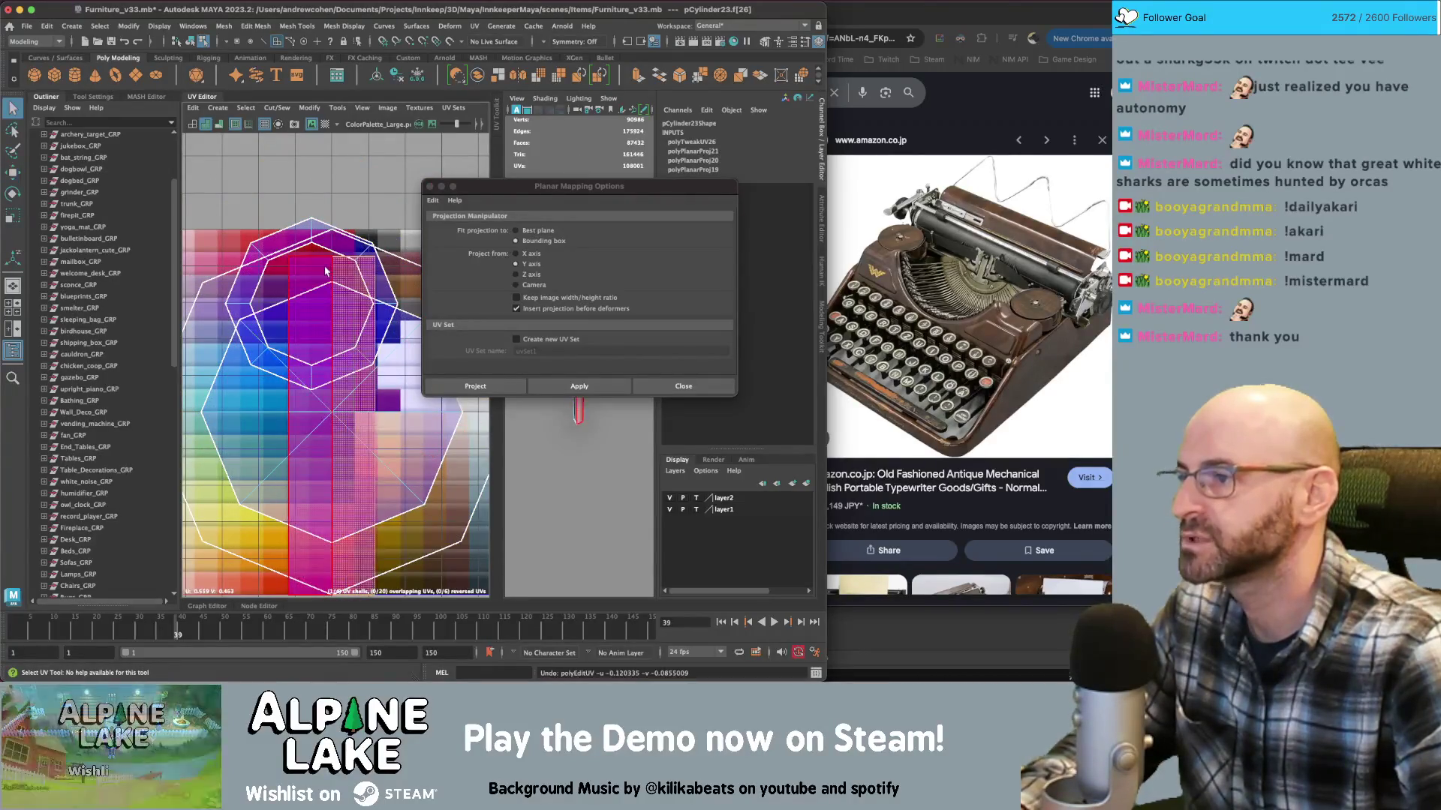
double_click(316, 454)
key("r")
mouse_move(328, 401)
left_mouse_down()
mouse_move(315, 405)
mouse_move(349, 302)
mouse_move(364, 336)
mouse_move(295, 375)
left_mouse_up()
key("w")
key("r")
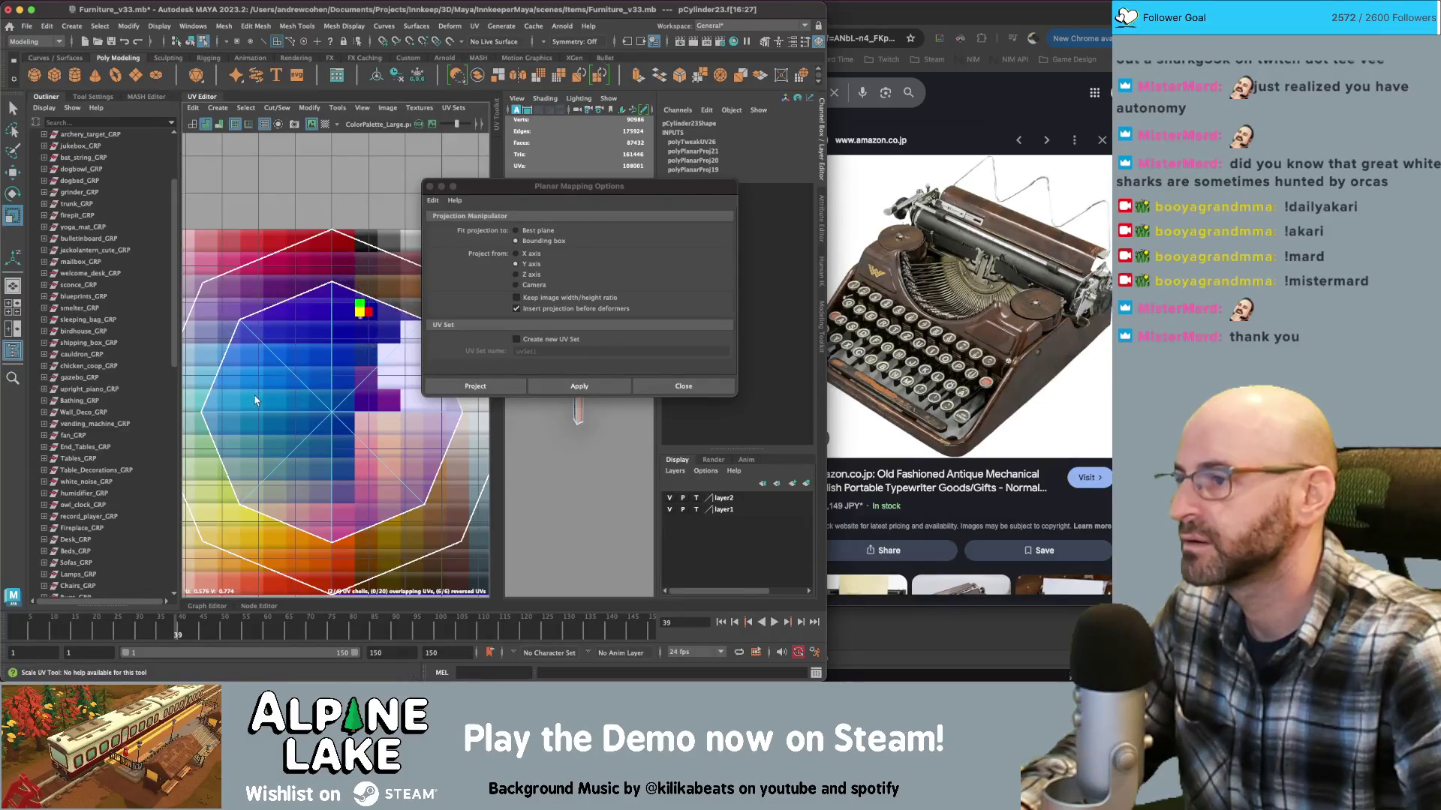
key("q")
Move the octagon cap shell up-left, shrink it sharply, and select the other cap faces
double_click(334, 314)
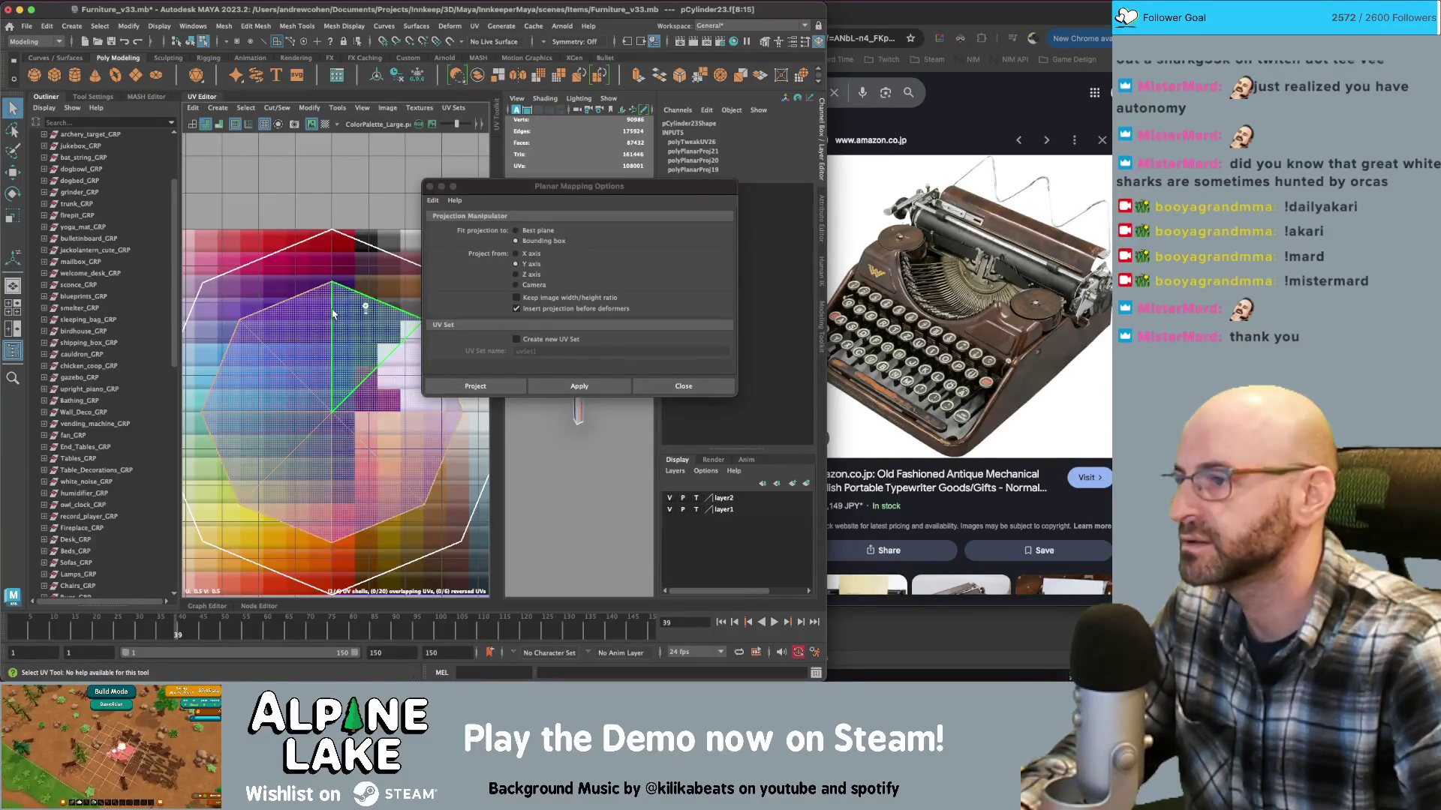
mouse_move(349, 378)
left_mouse_down()
mouse_move(339, 389)
mouse_move(294, 334)
mouse_move(315, 357)
left_mouse_up()
key("r")
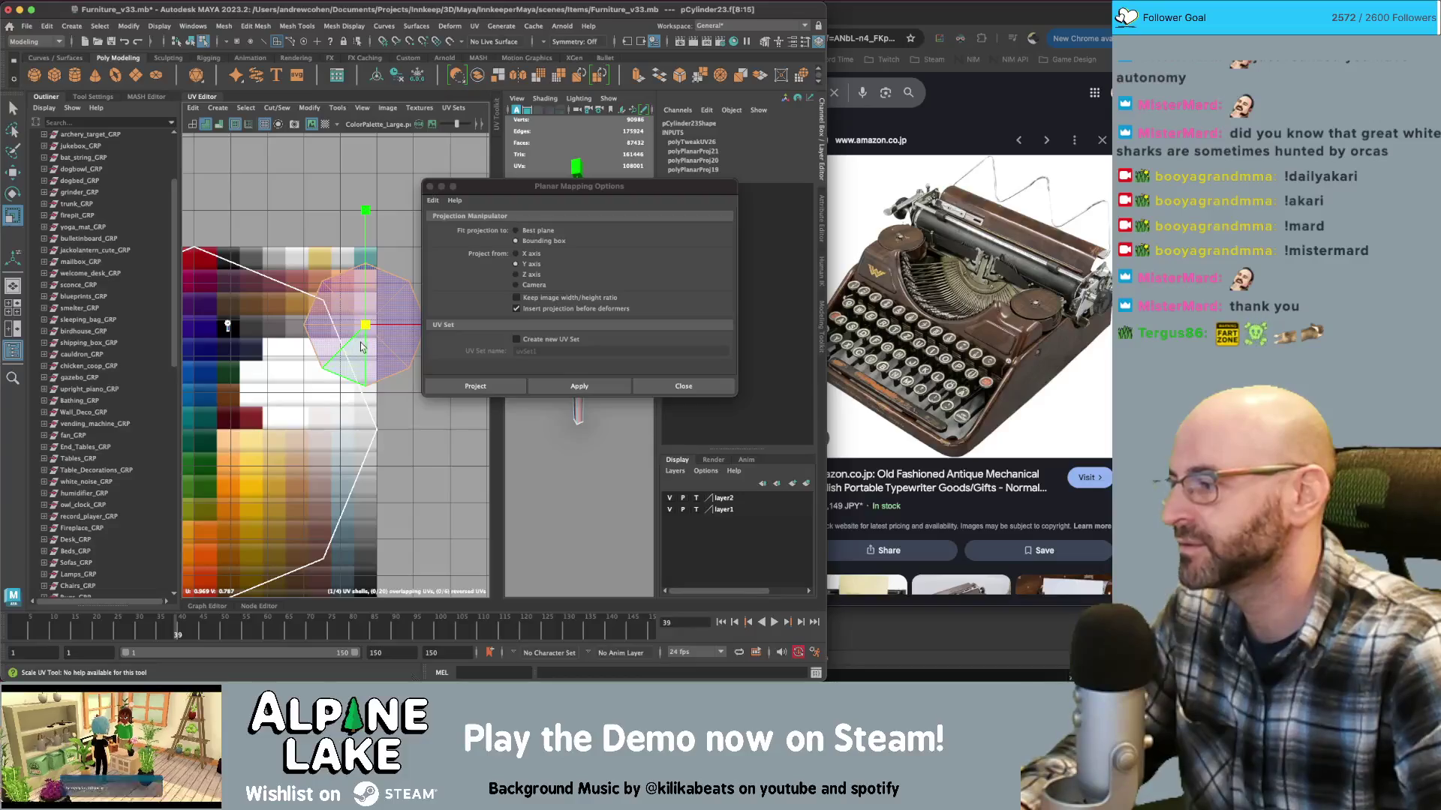
left_click_drag(367, 328, 295, 366)
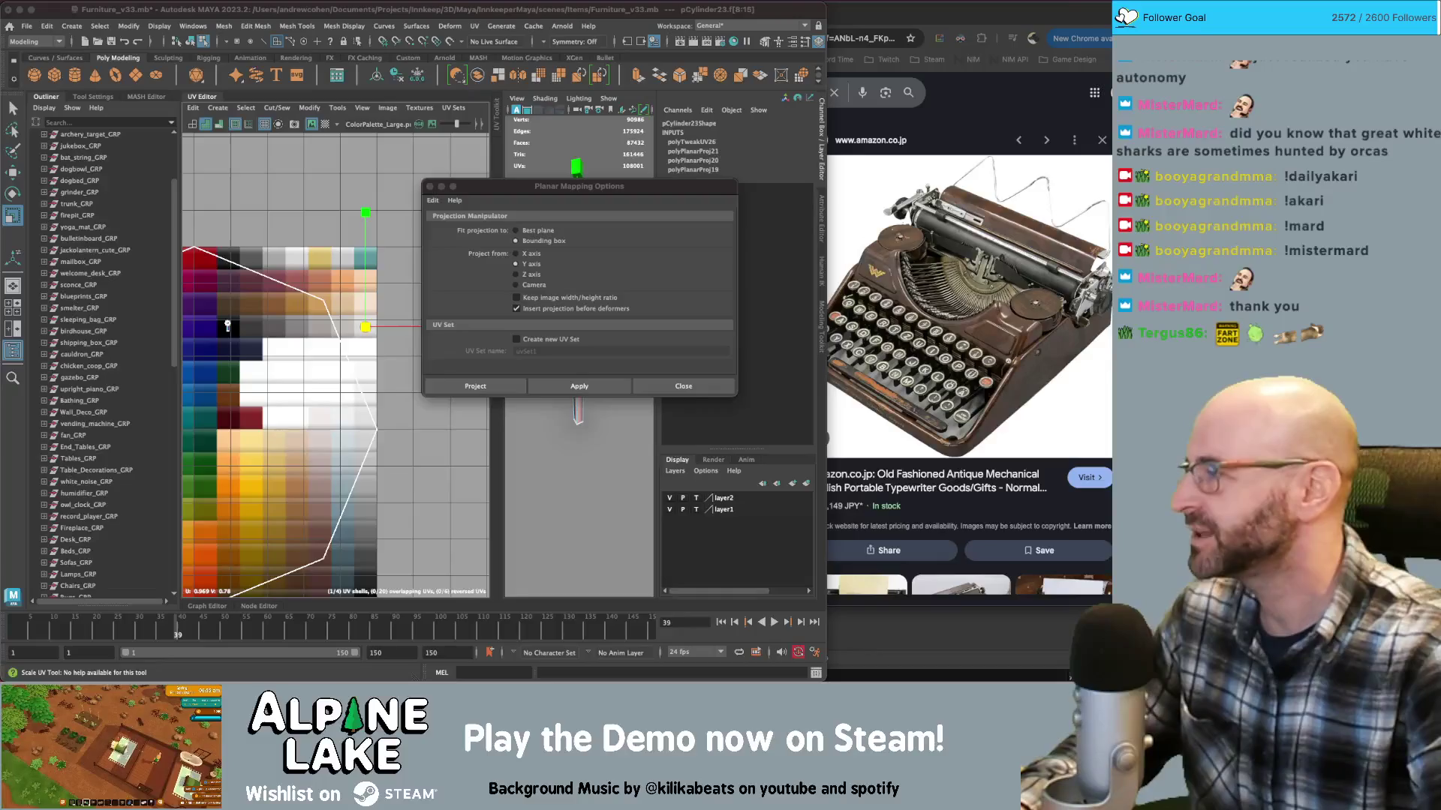
left_click(277, 429)
middle_click_drag(231, 334, 284, 315, "alt")
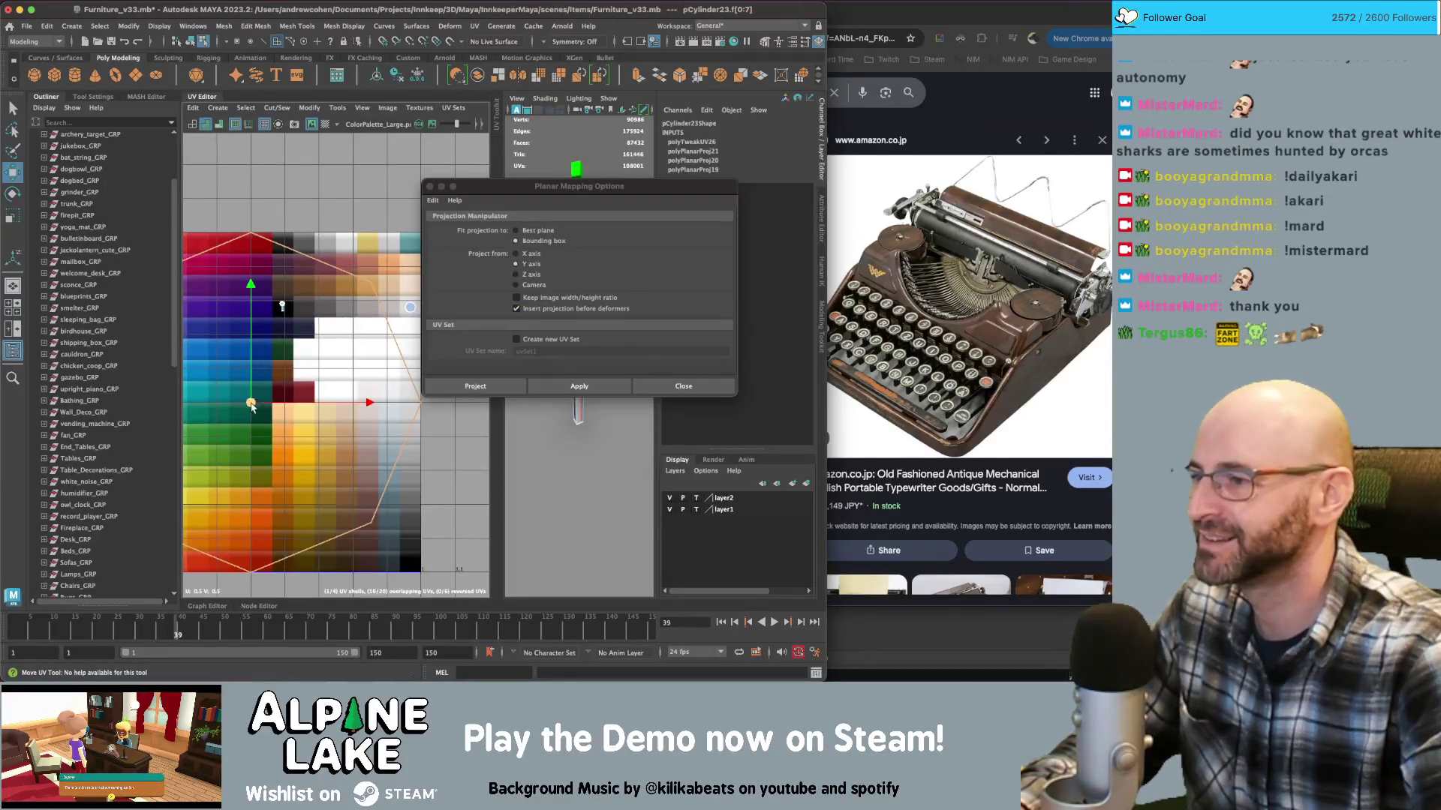
left_click(280, 304)
Close Planar Mapping Options and display the model with its texture
key("r")
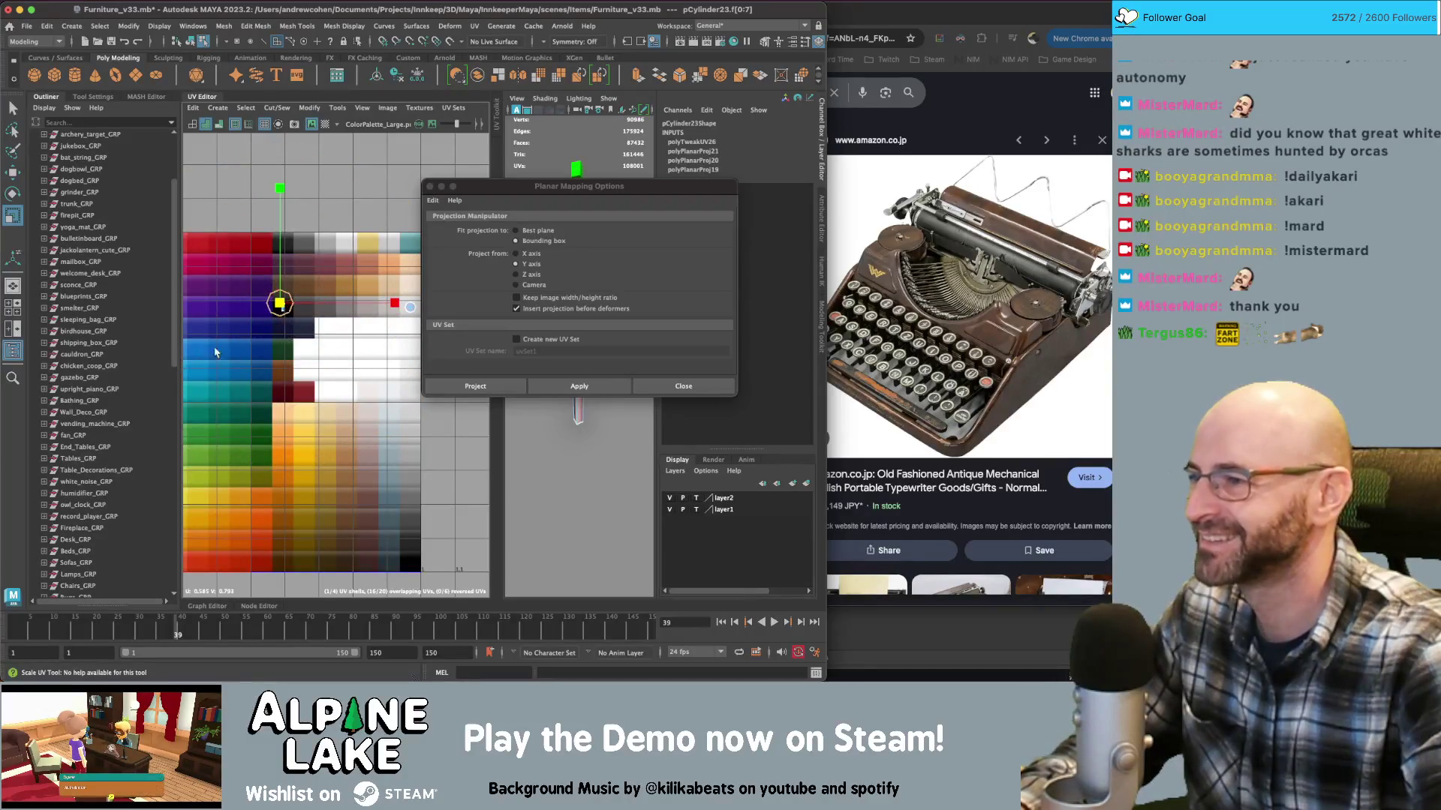
key("f")
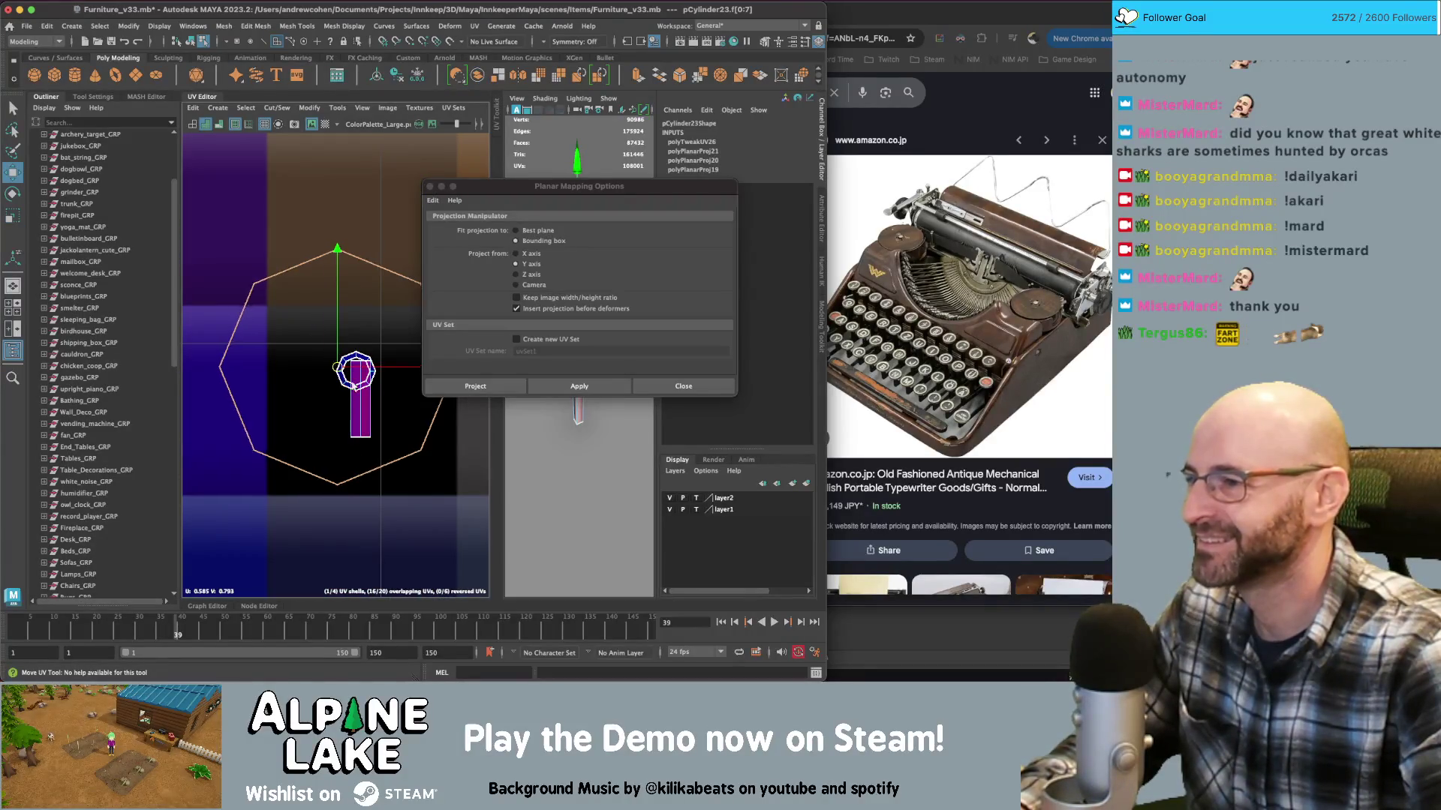
key("r")
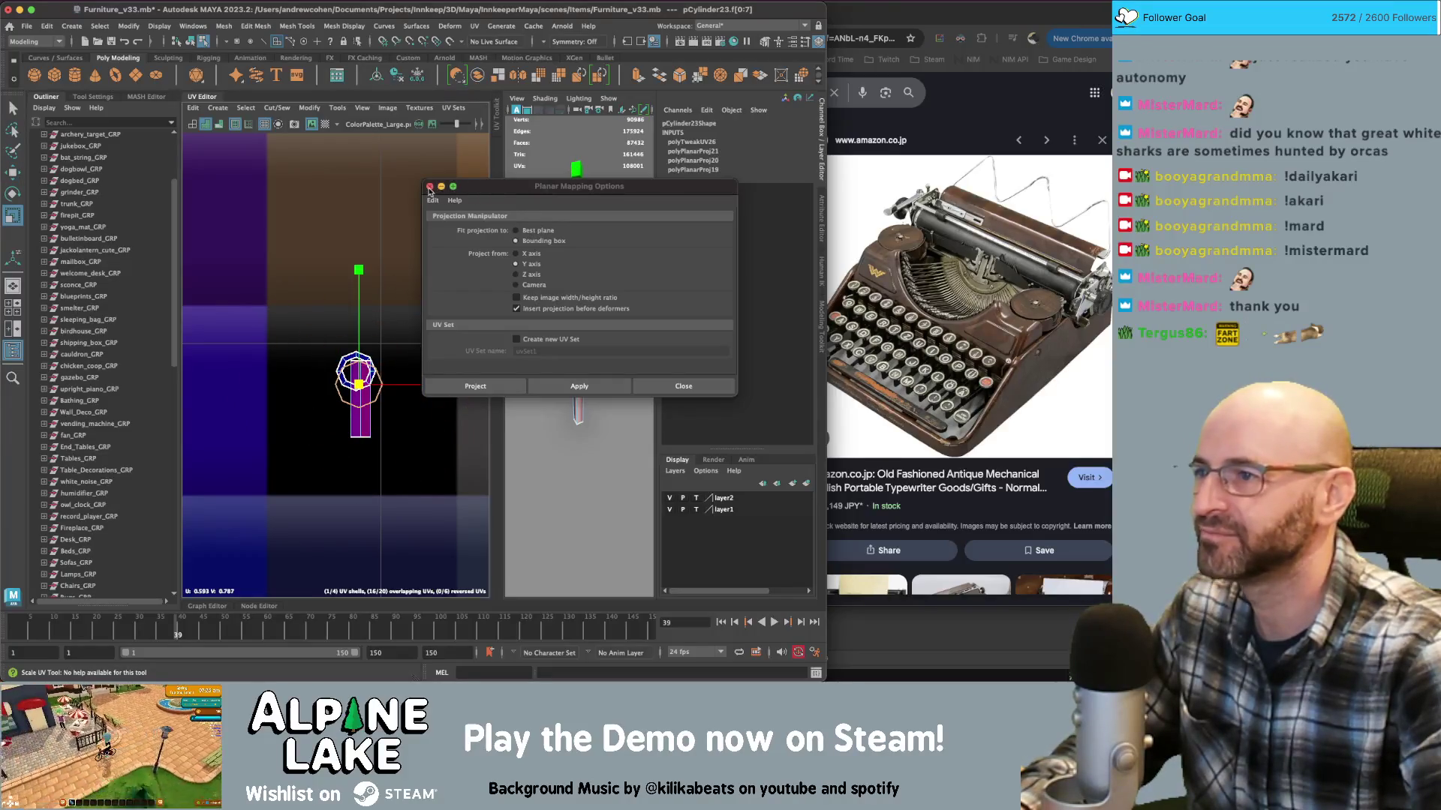
left_click(430, 187)
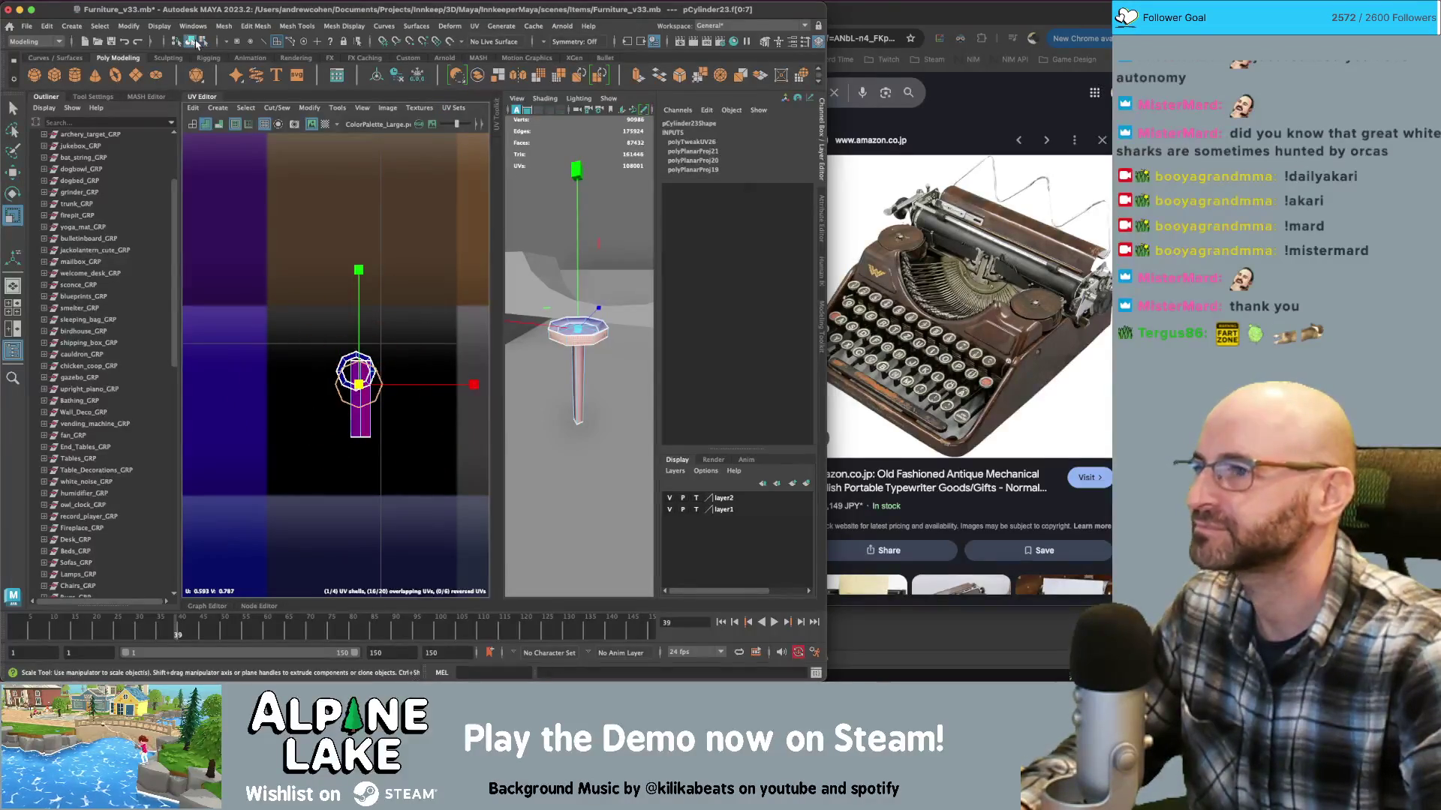
left_click(193, 42)
key("6")
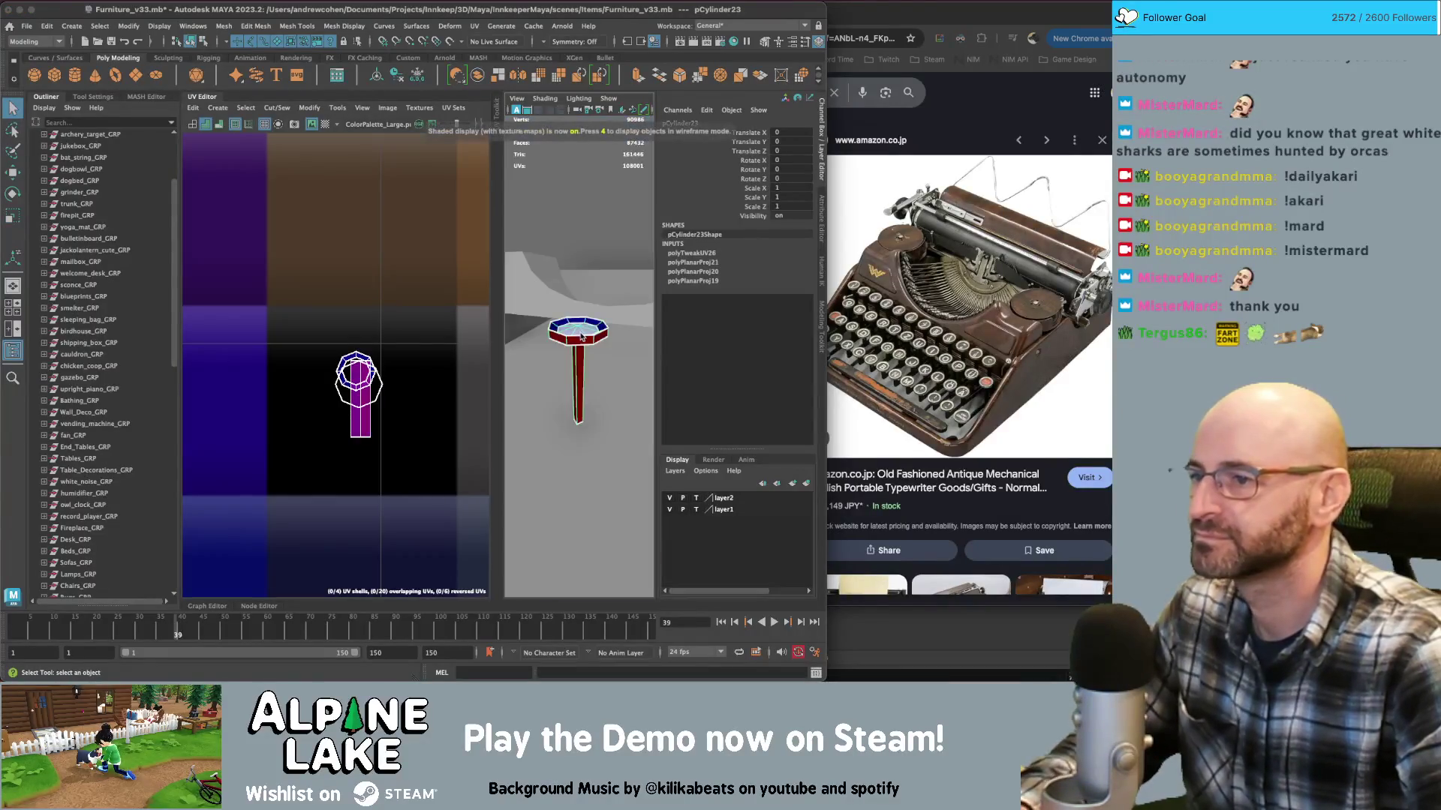
Select the small cylinder's top cap faces in UV editing mode
left_click(539, 354)
scroll(538, 354, "down", 3)
left_click(572, 351)
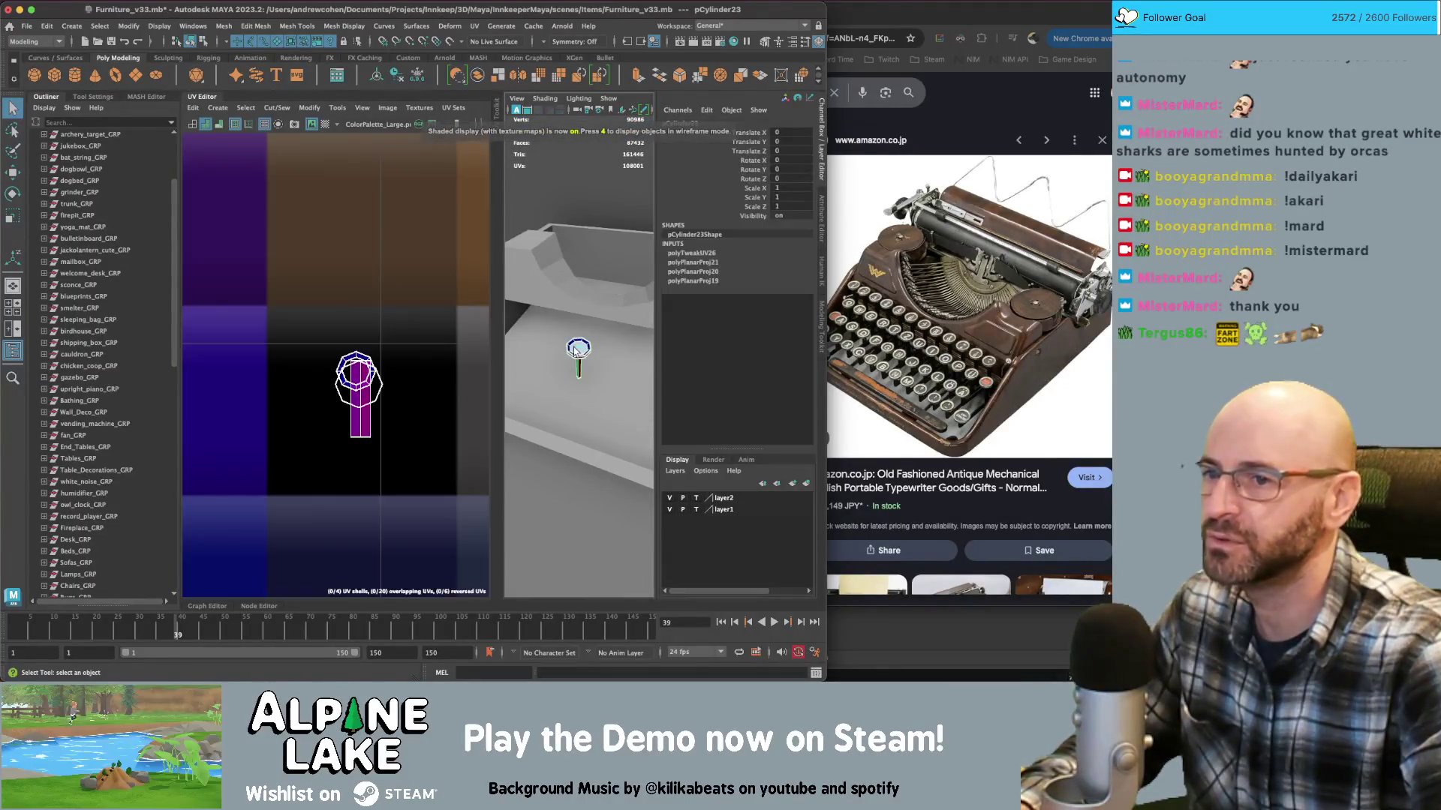
left_click(572, 350)
left_click(573, 350)
right_click_drag(360, 359, 391, 353)
right_click_drag(561, 354, 606, 364, "alt")
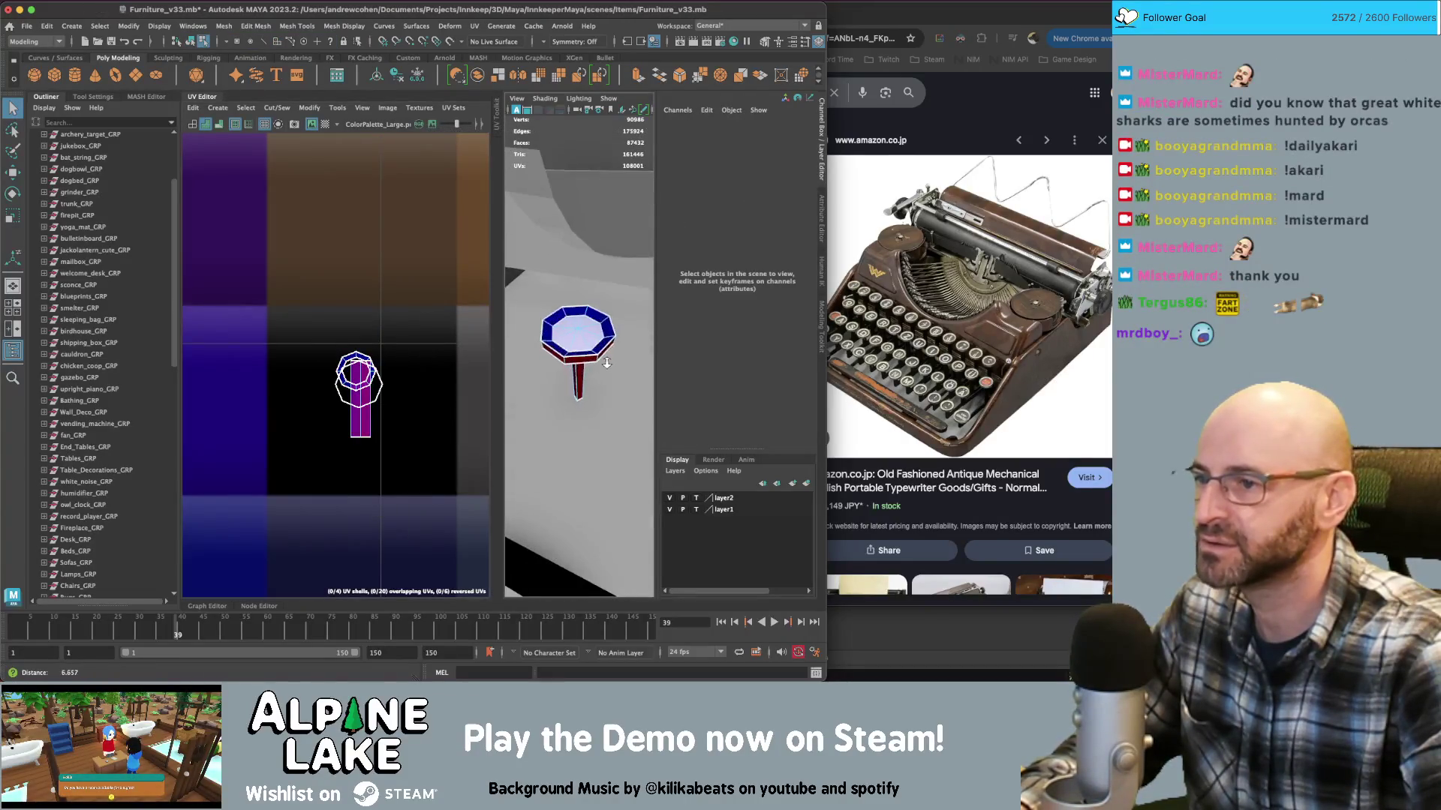
left_click(590, 346)
scroll(399, 347, "down", 5)
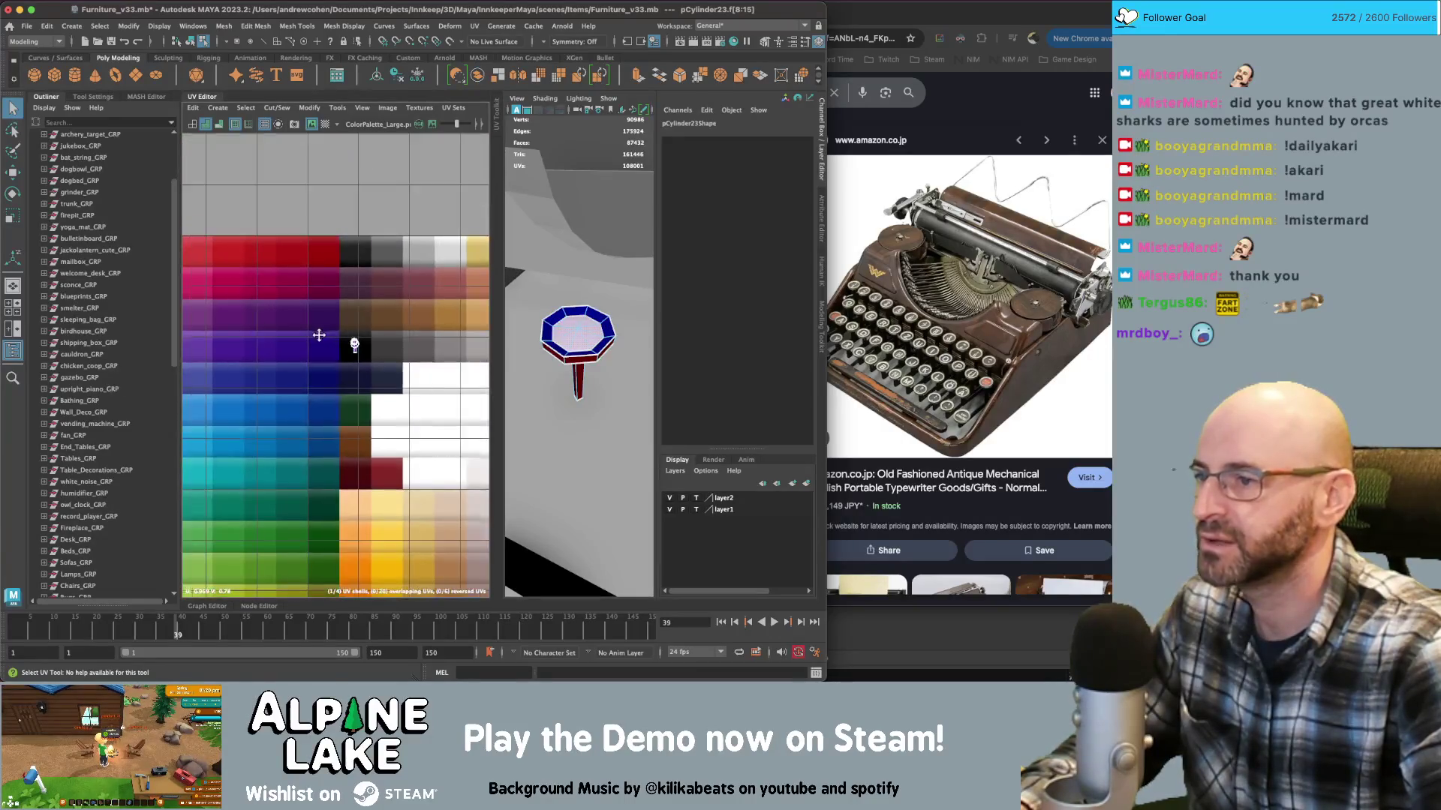
Move the tall magenta UV strip onto the octagon shell
key("w")
key("r")
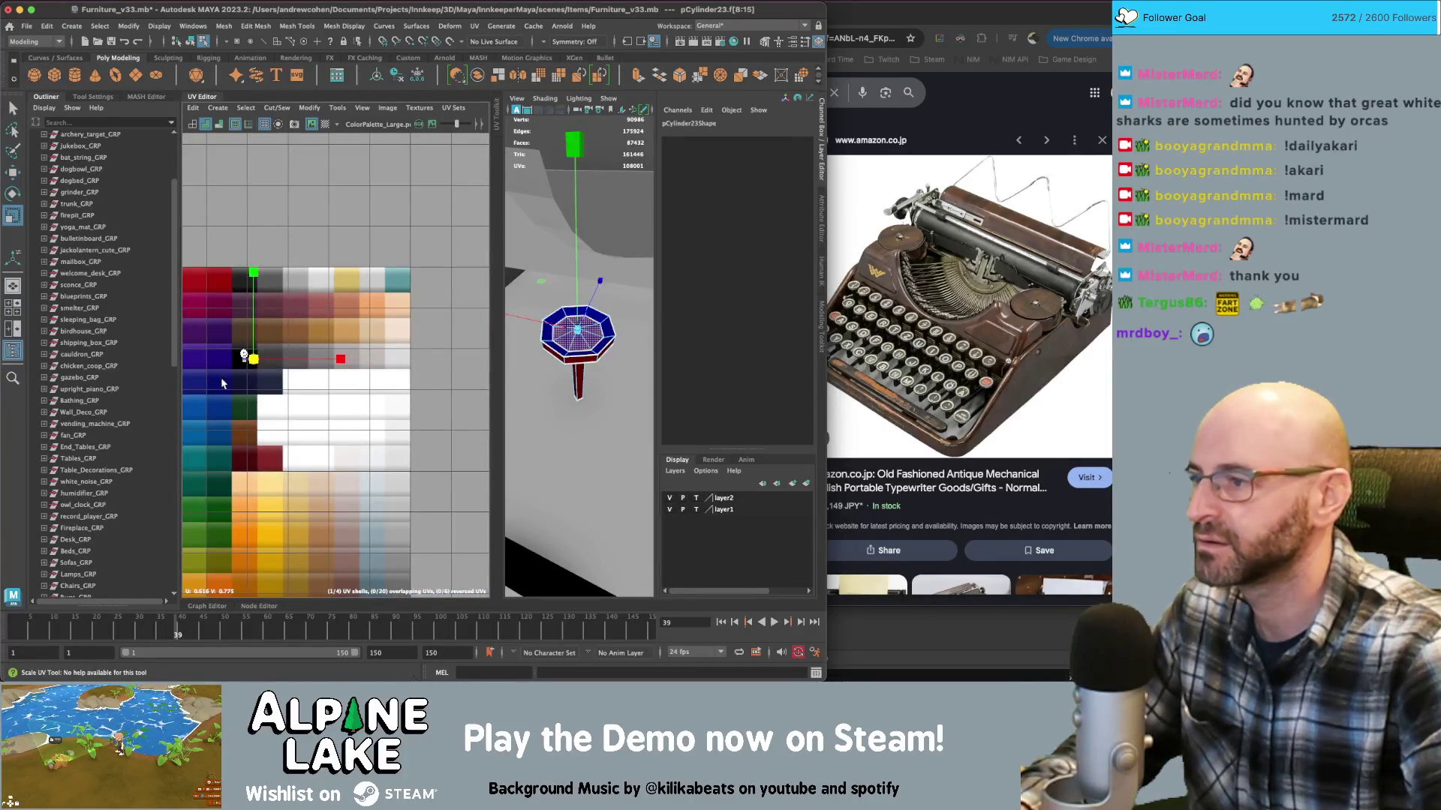
key("f")
scroll(335, 357, "down", 3)
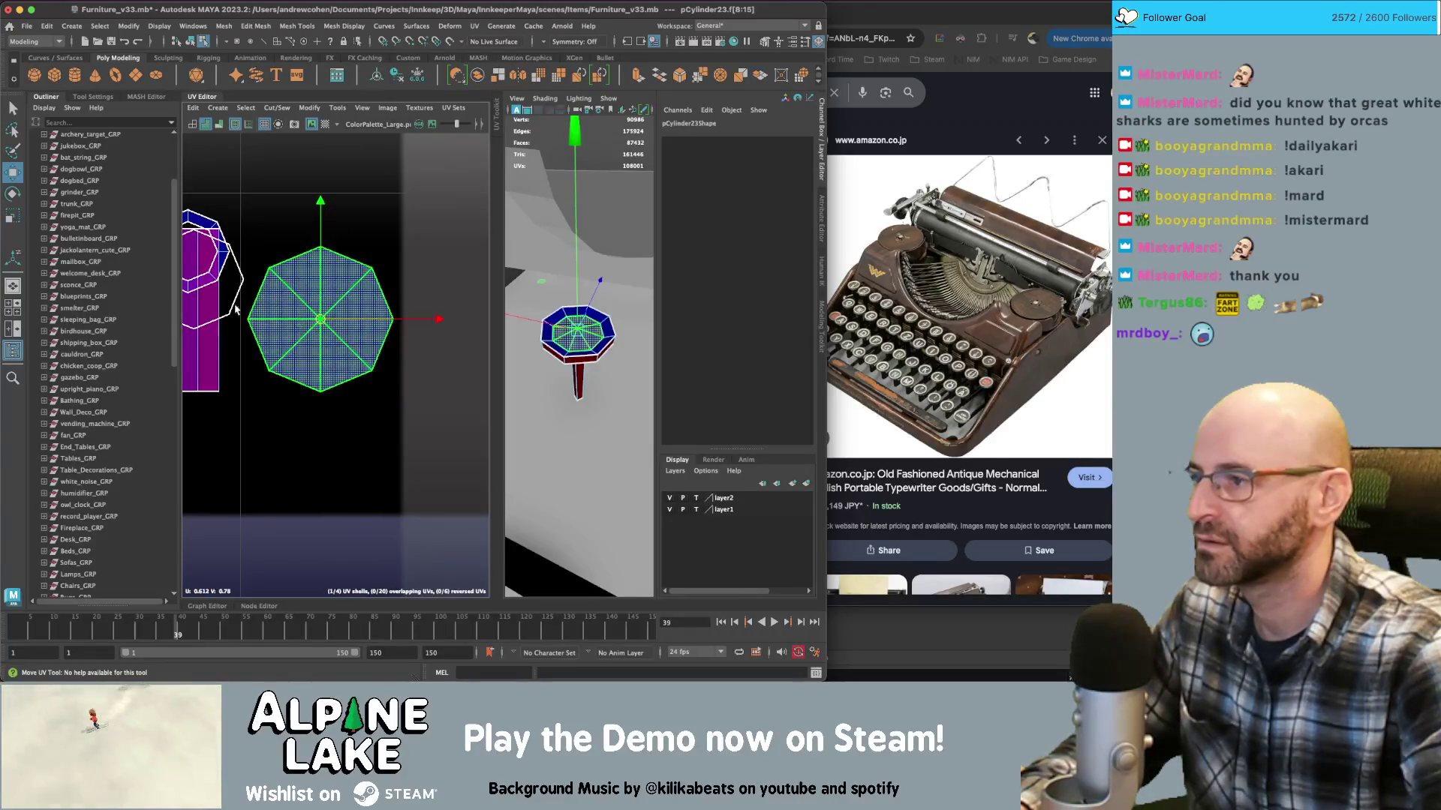
middle_click_drag(233, 373, 285, 374, "alt")
key("w")
left_click(285, 374)
key("w")
left_click_drag(285, 374, 398, 387)
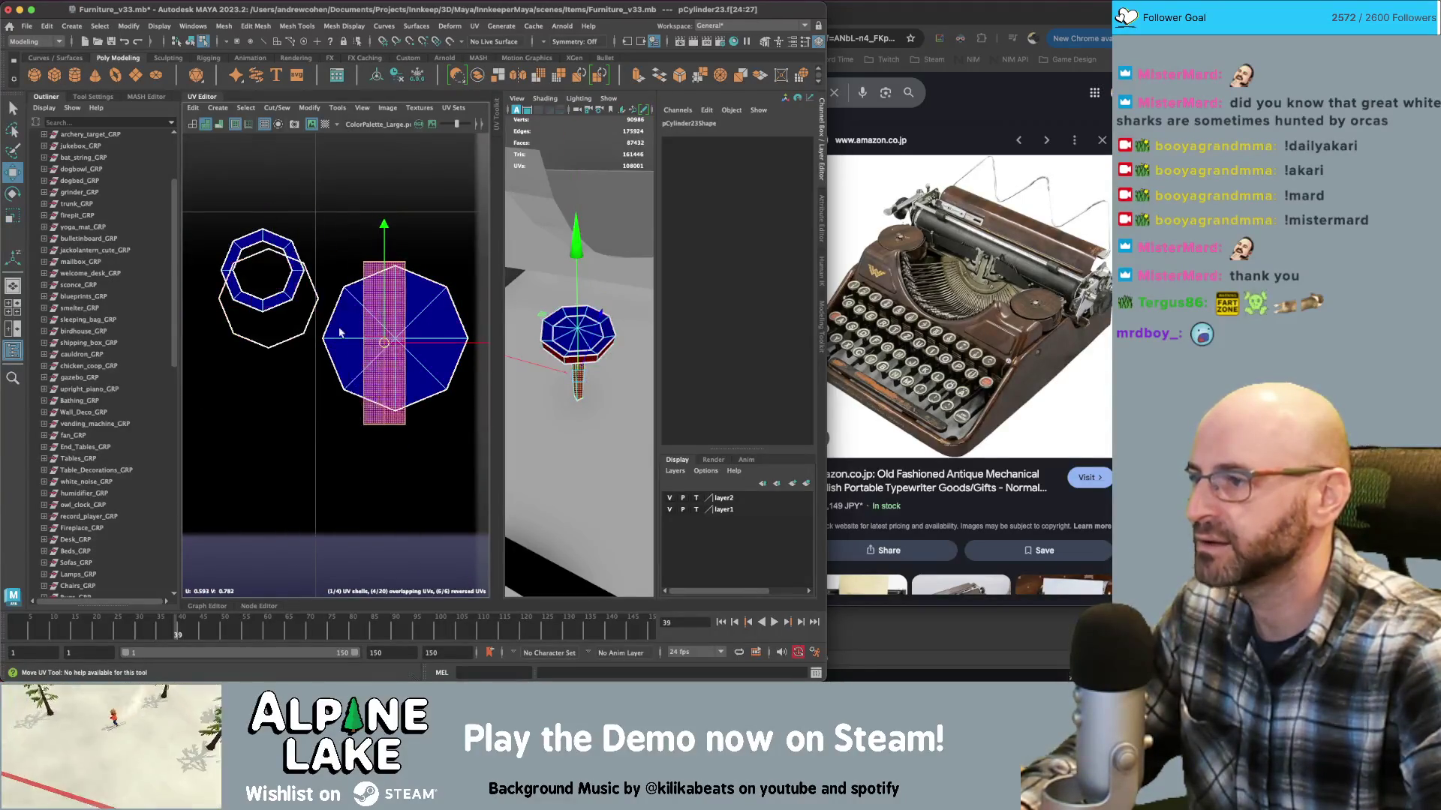
Slide the cap UVs onto a blue palette swatch, then return to perspective view with the UV layout closed
left_click(339, 285)
scroll(323, 300, "up", 3)
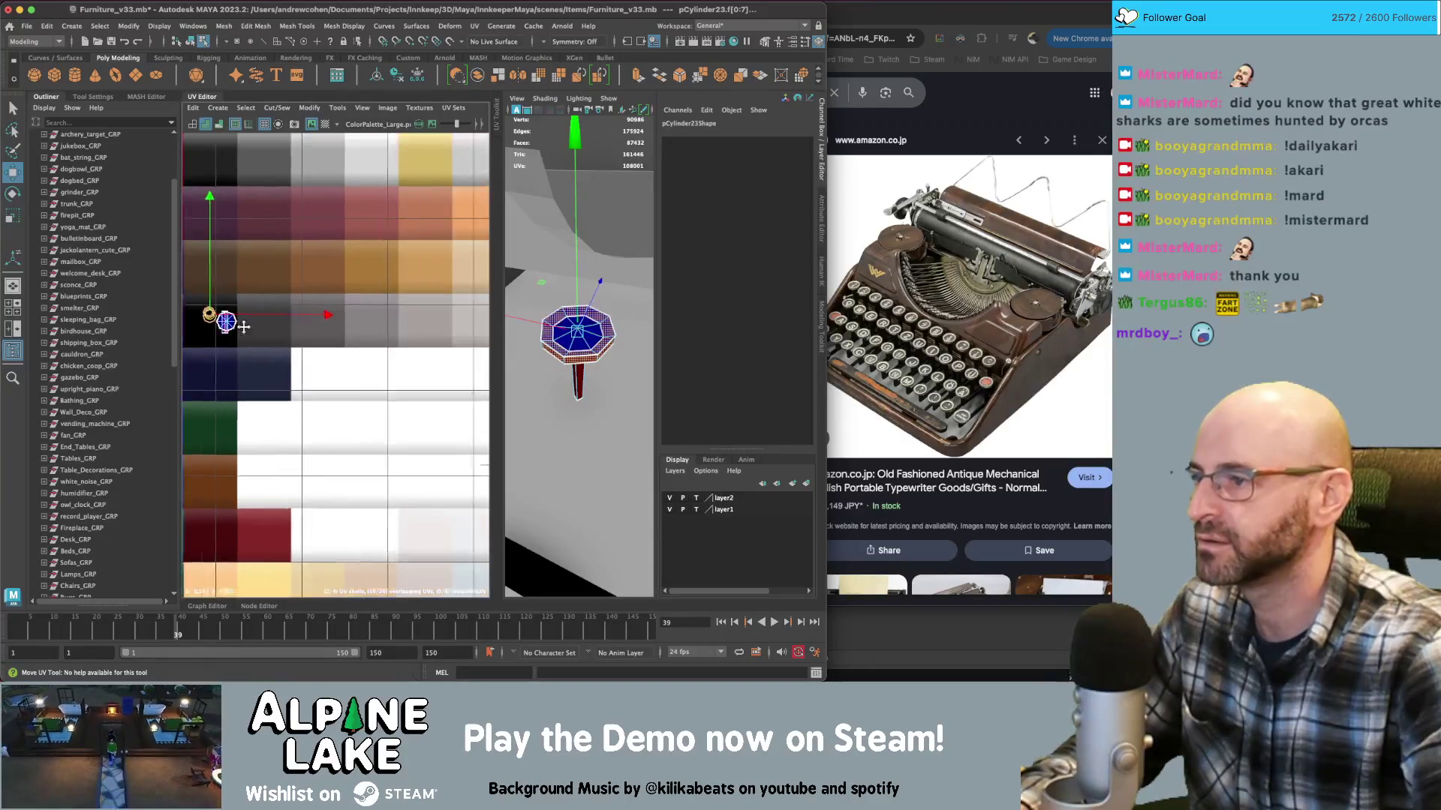
left_click_drag(256, 315, 427, 313)
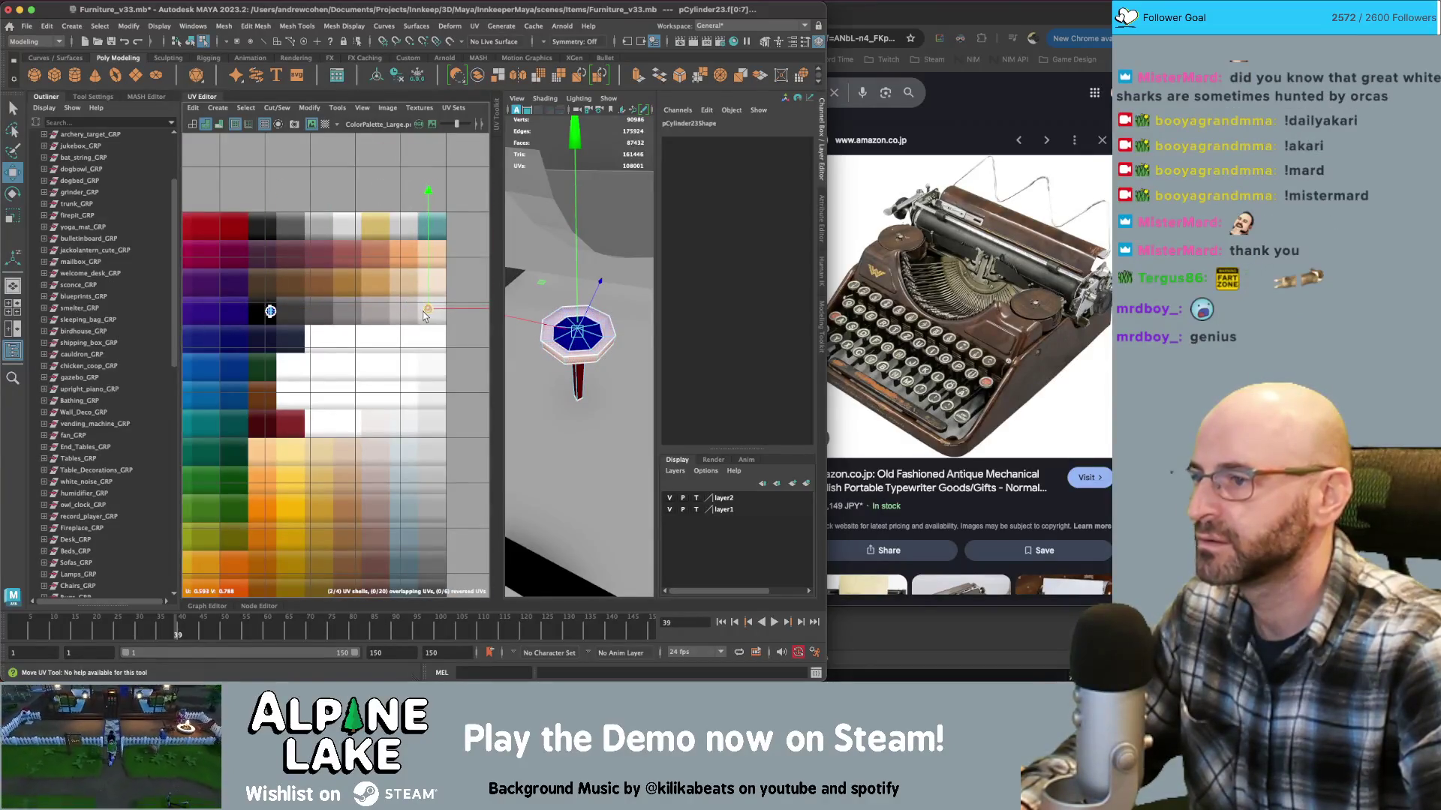
key("q")
key("F8")
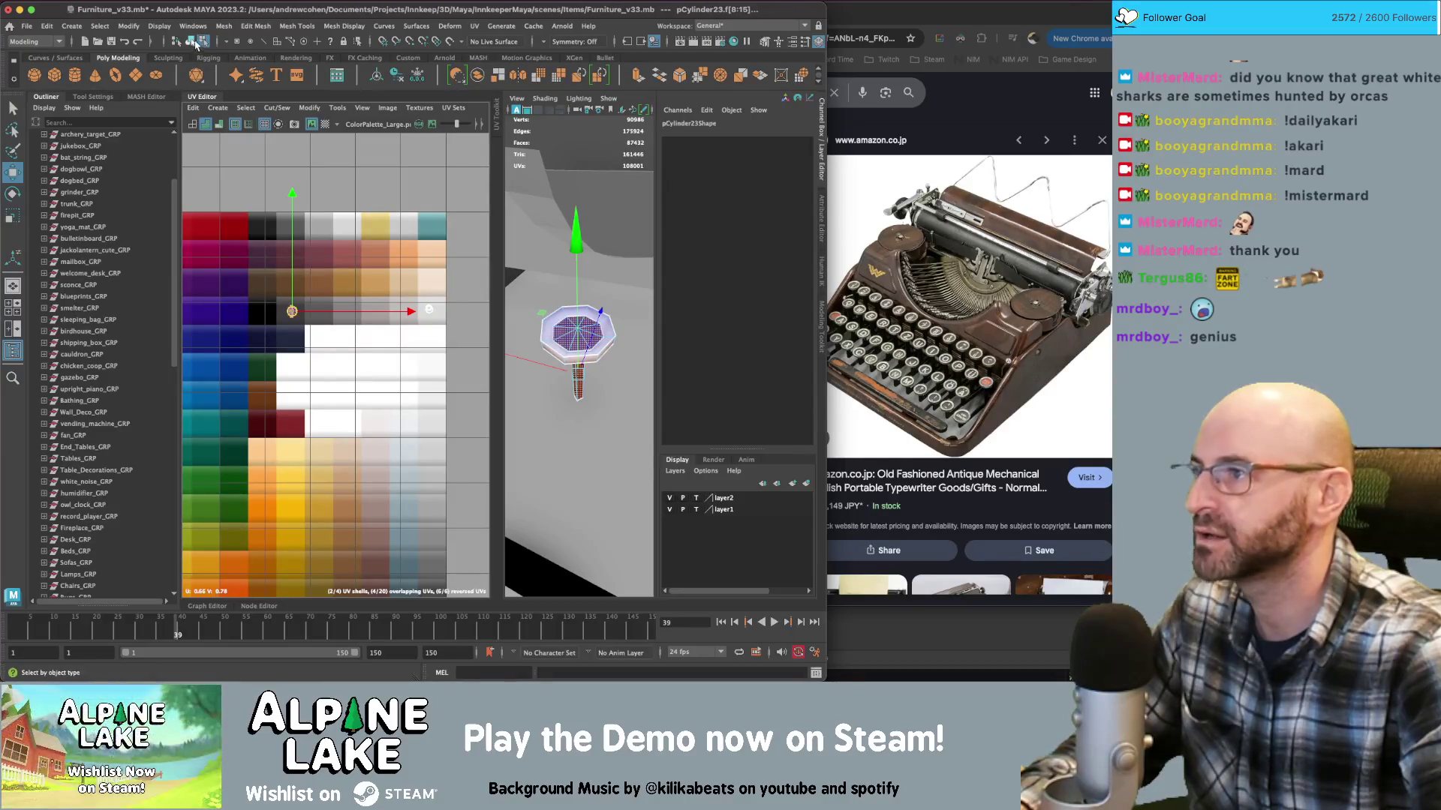
key("space")
key("space")
key("space")
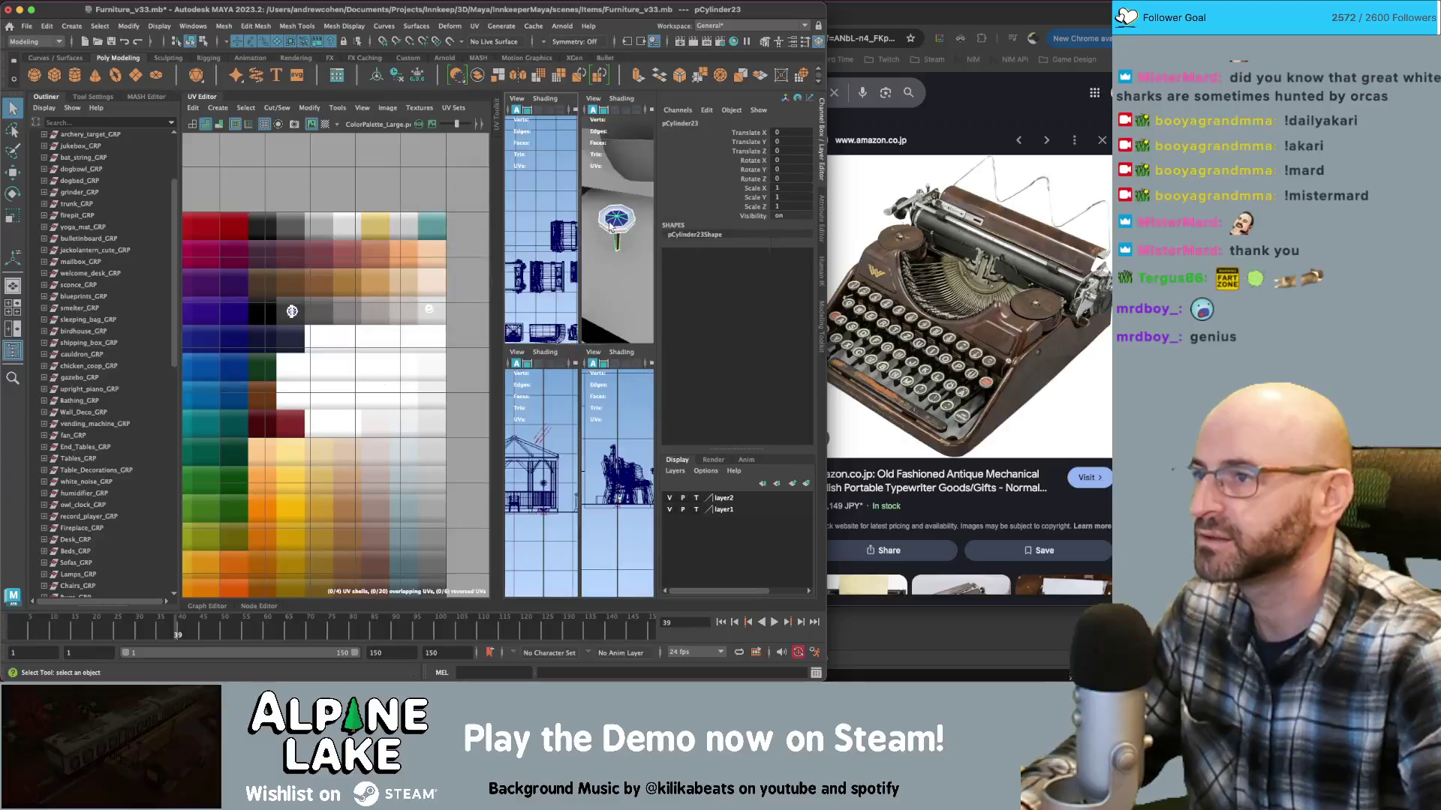
key("space")
left_click(190, 97)
left_click(317, 273)
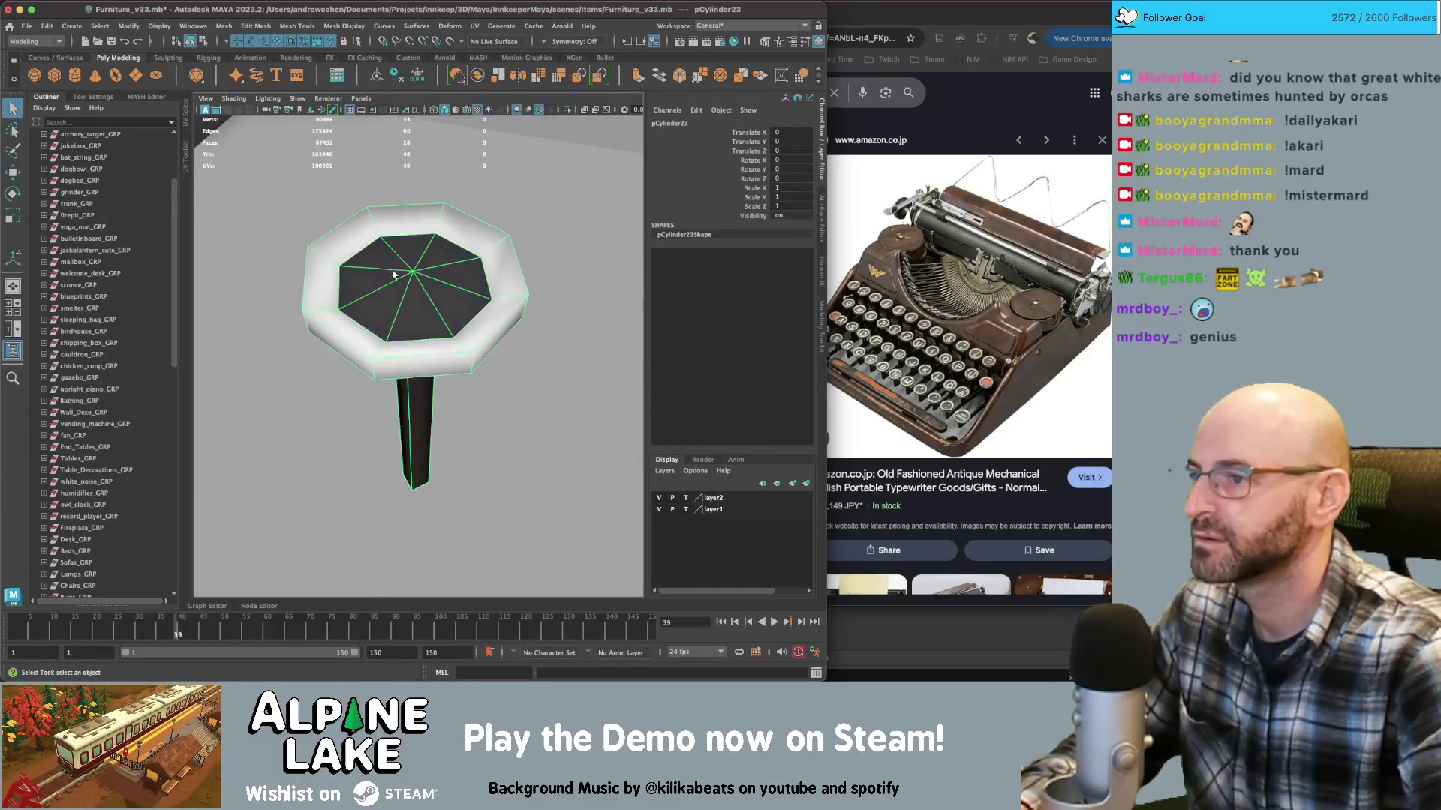
Select the post cylinder and inspect its UV shell on the palette
scroll(317, 273, "down", 5)
left_click(417, 343)
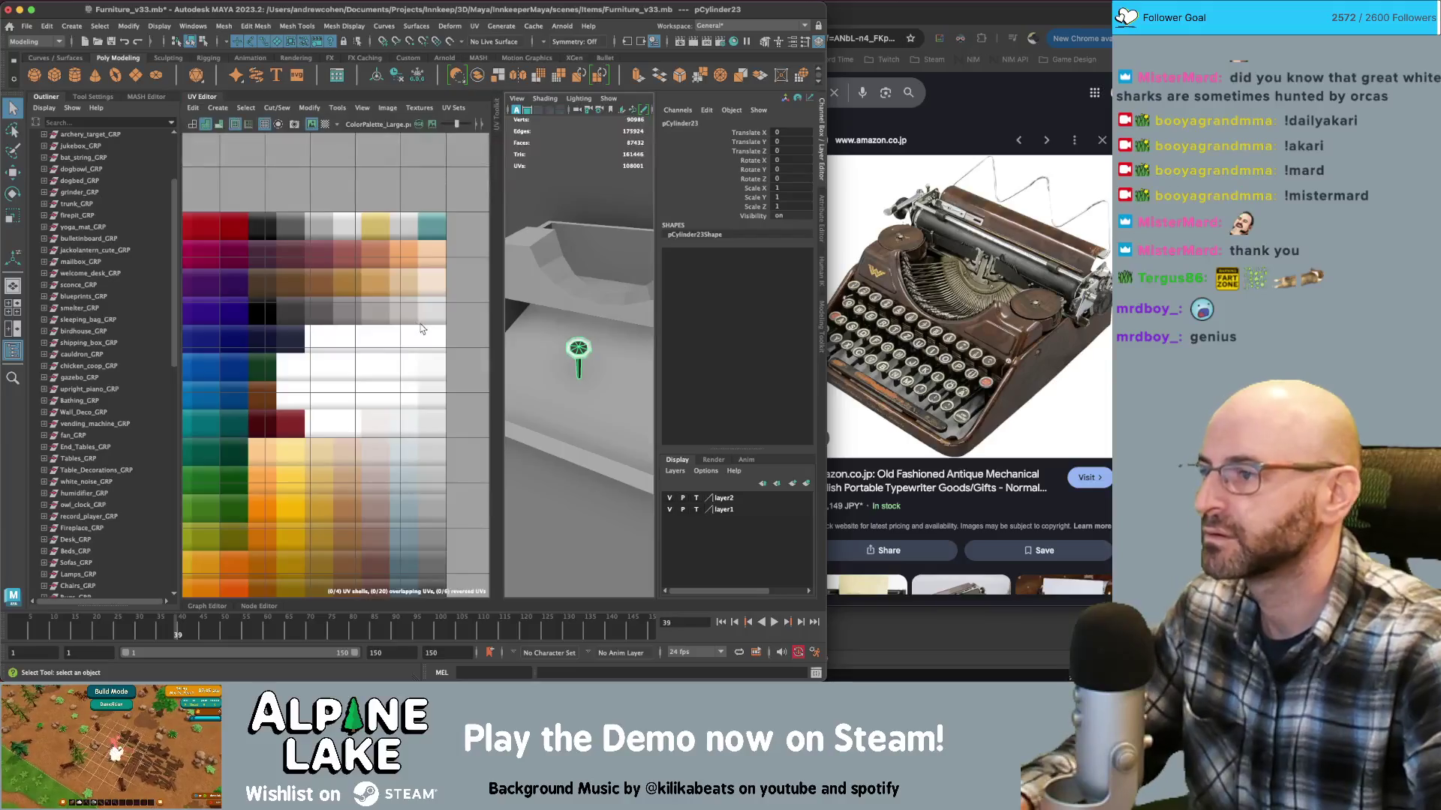
right_click_drag(256, 343, 231, 334)
middle_click_drag(231, 333, 343, 306, "alt")
left_click(337, 338)
left_click(193, 42)
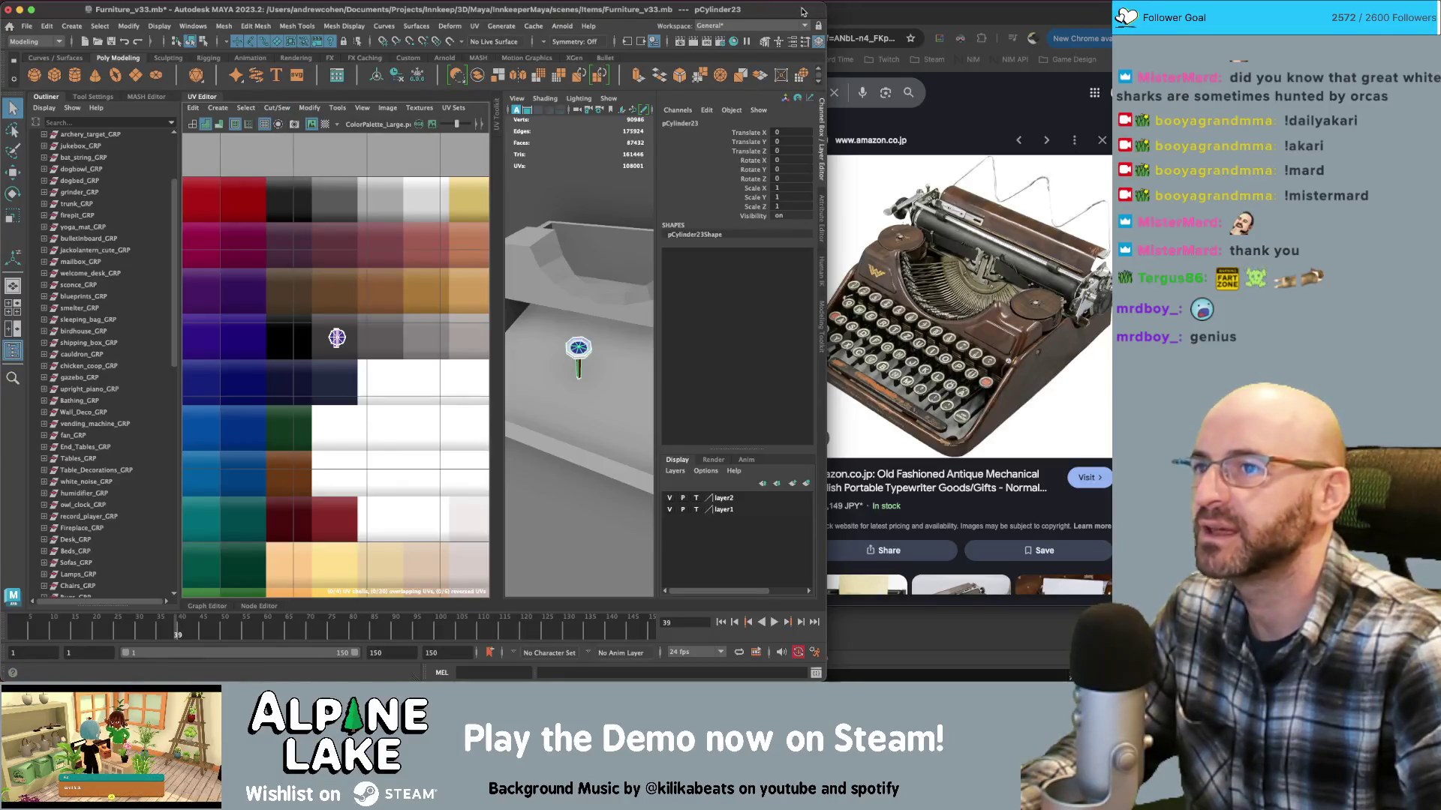
Resize the window and UV panel, then collapse the UV layout to enlarge the 3D view
left_click_drag(828, 9, 838, 9)
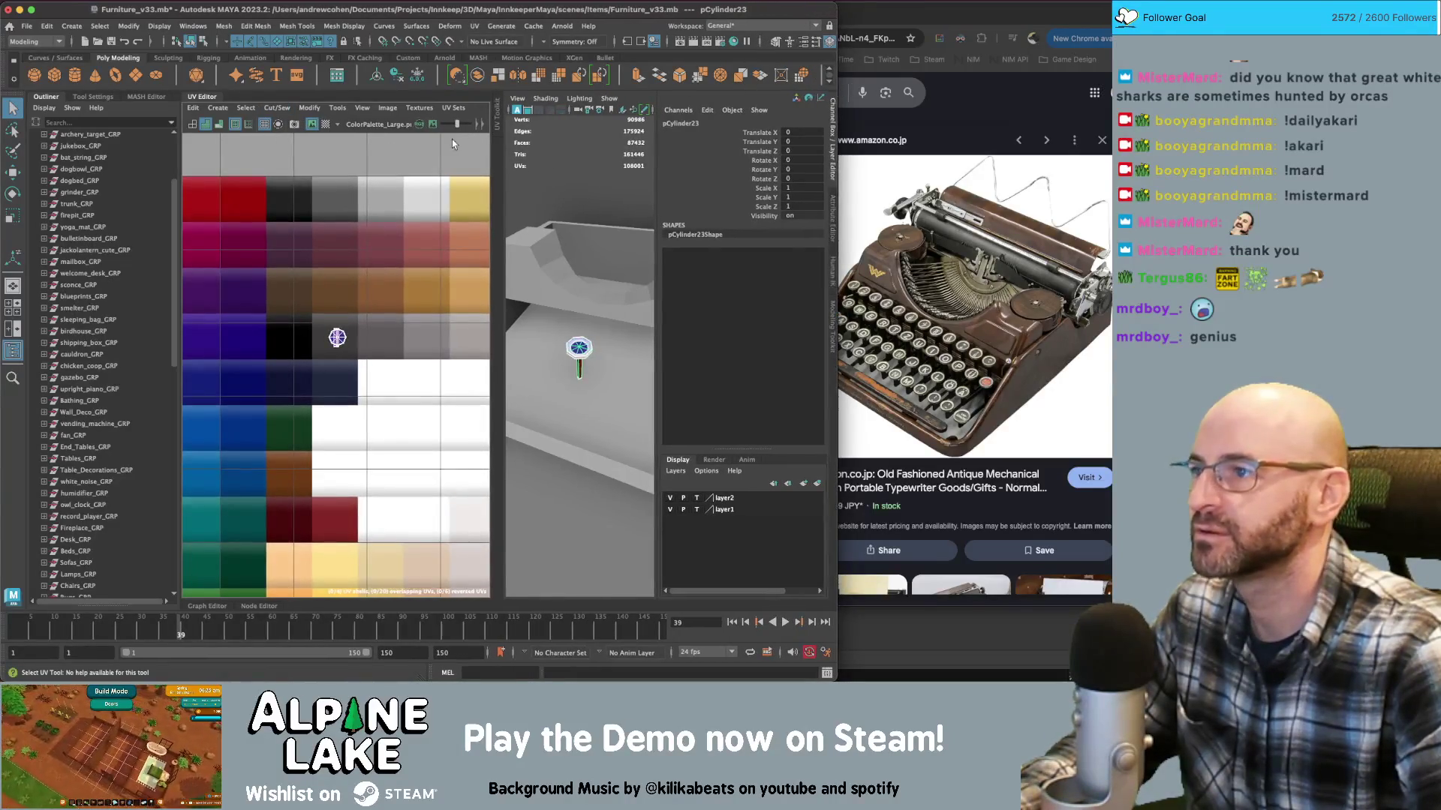
left_click_drag(482, 157, 437, 154)
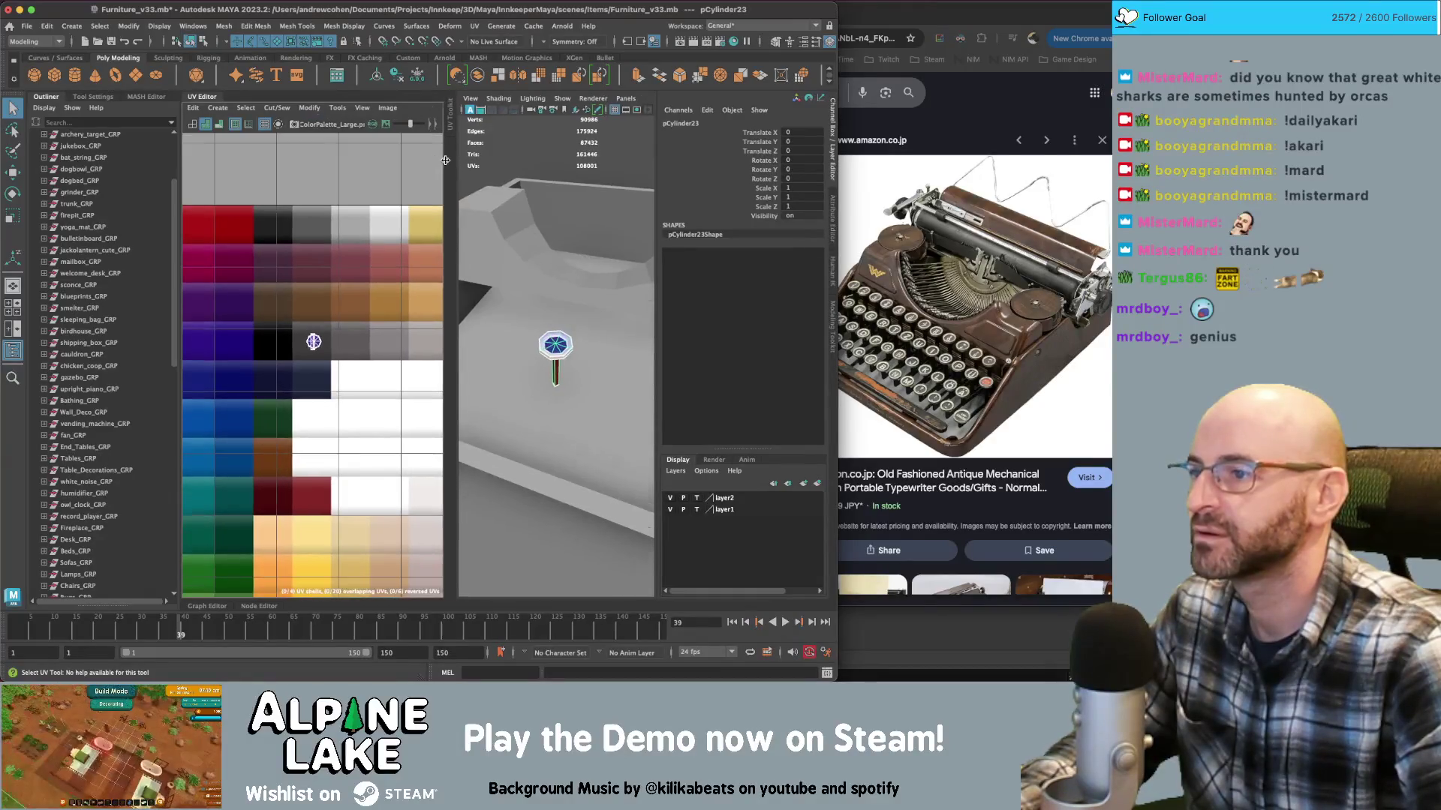
left_click(191, 43)
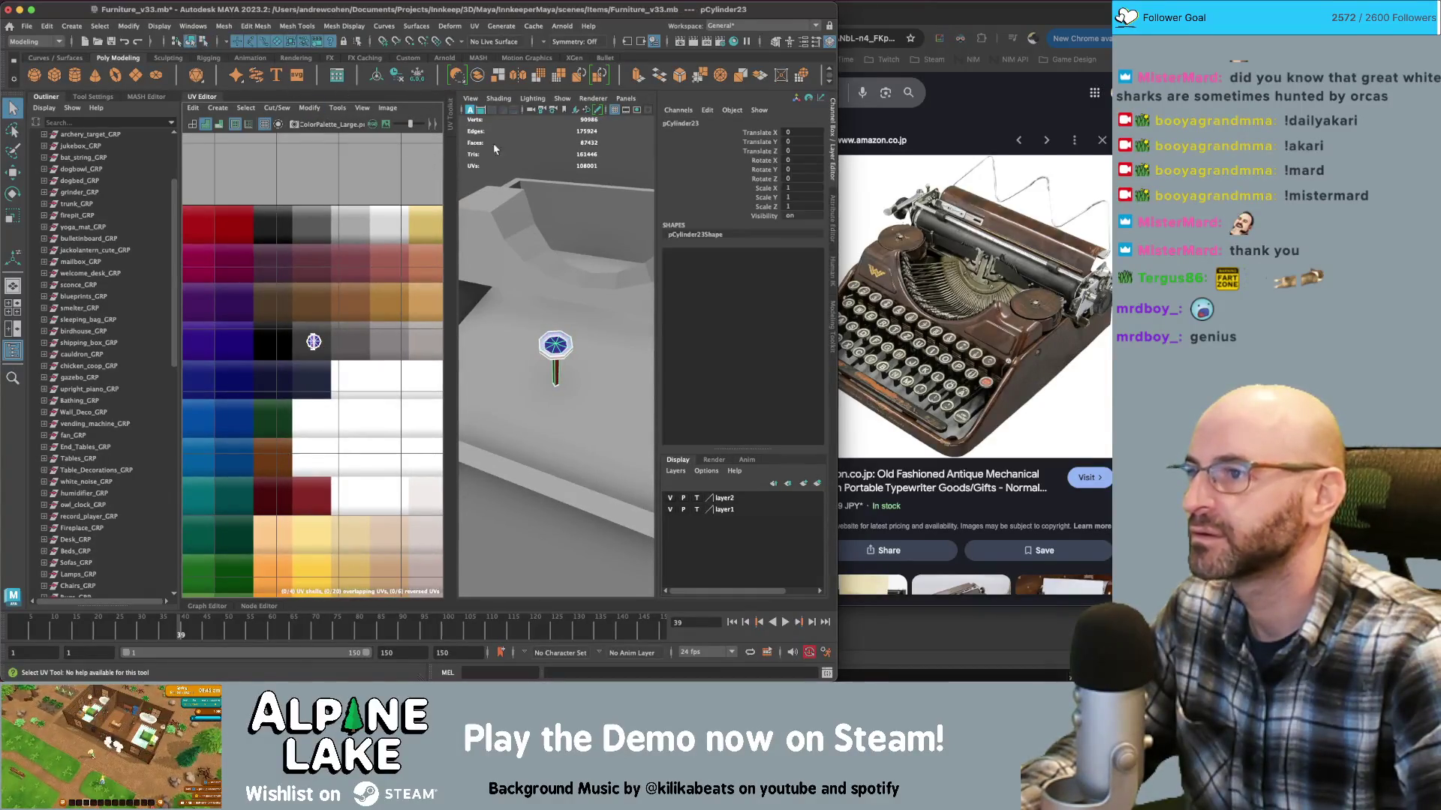
left_click(540, 333)
left_click_drag(540, 333, 566, 345, "alt")
scroll(567, 345, "up", 5)
left_click(571, 313)
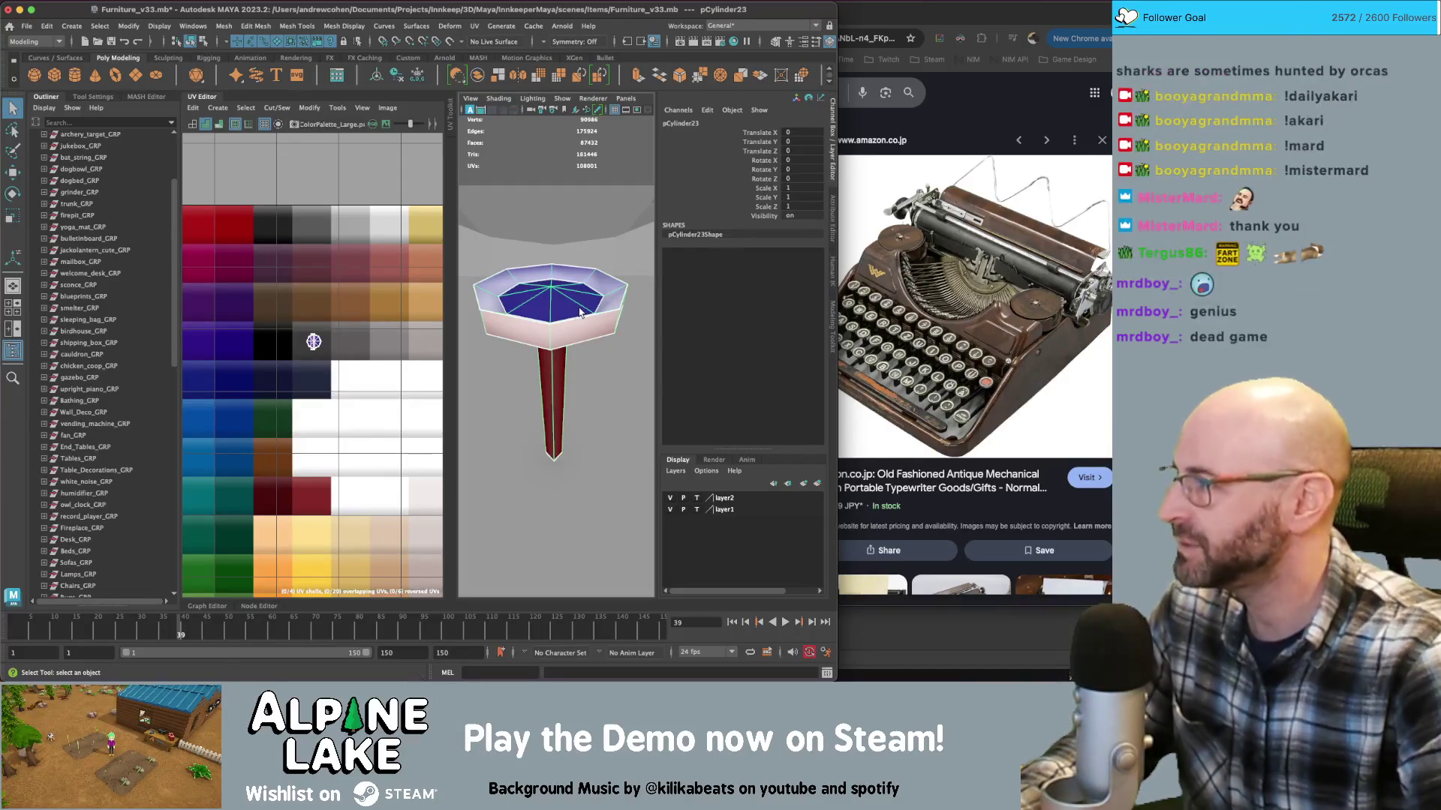
left_click(201, 98)
scroll(442, 261, "down", 8)
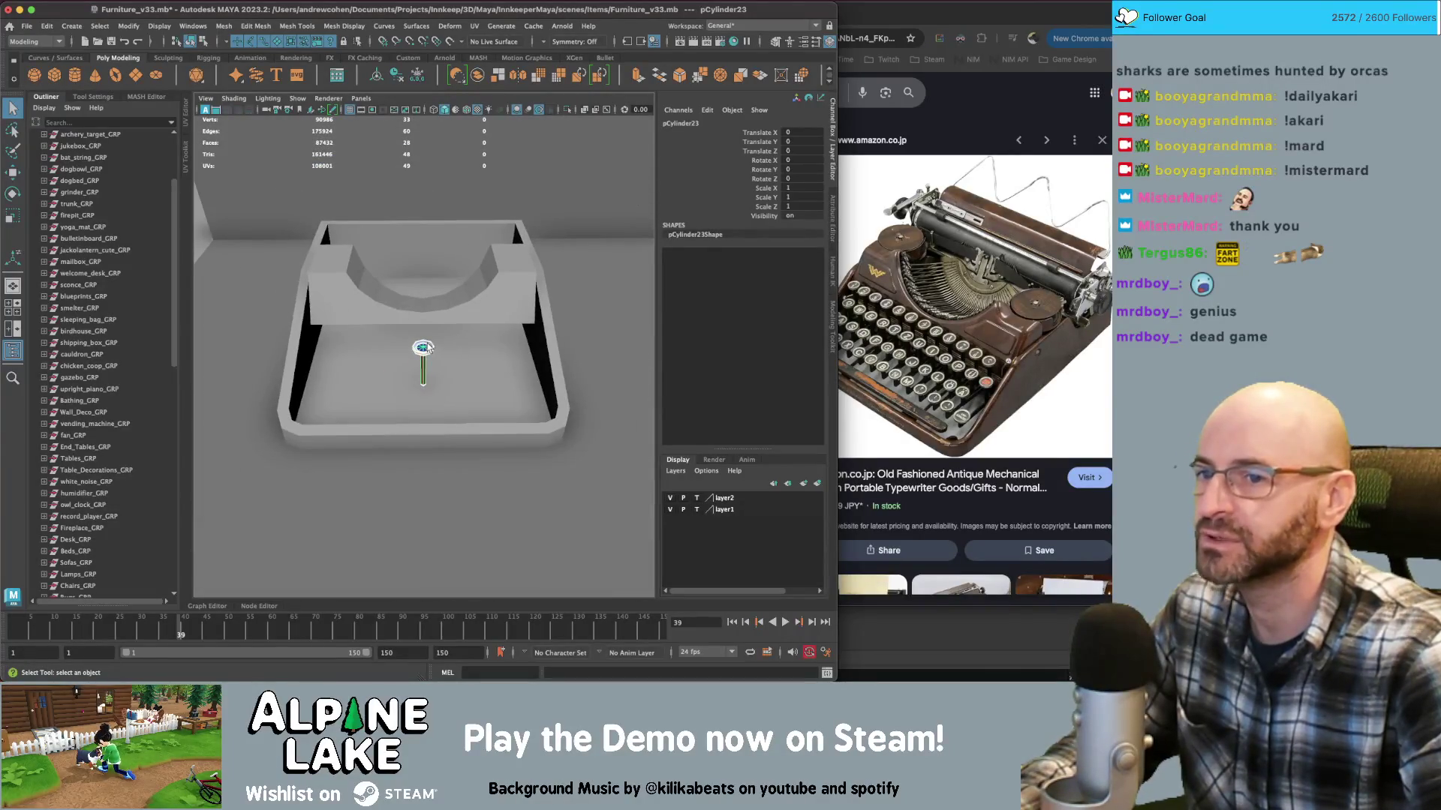
Select the faces along the curved housing piece pCylinder20
left_click_drag(368, 329, 508, 302, "alt")
left_click(322, 293)
mouse_move(322, 292)
left_mouse_down("alt")
mouse_move(527, 281)
mouse_move(439, 271)
mouse_move(467, 273)
left_mouse_up("alt")
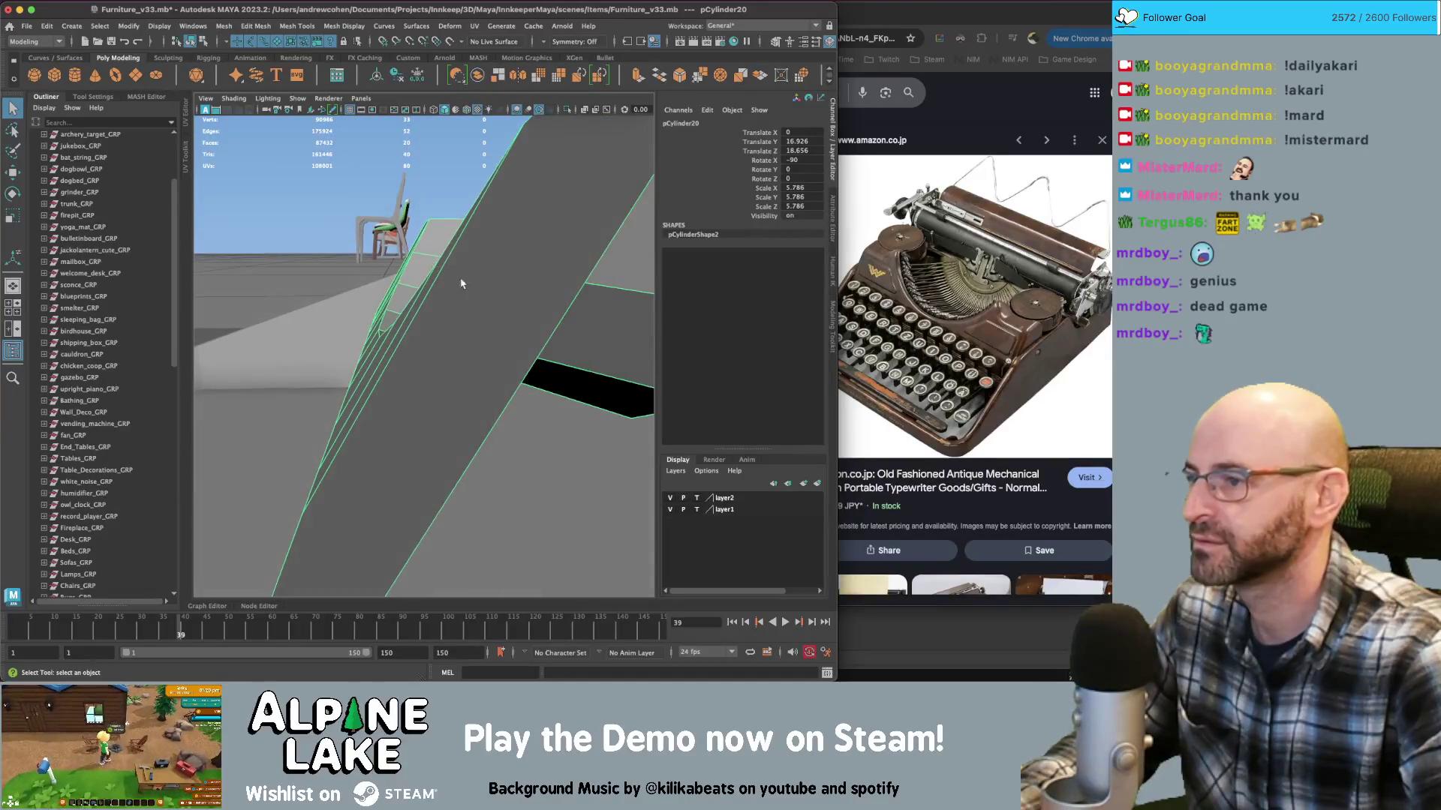
key("f")
right_click(360, 313)
left_click(360, 345)
mouse_move(360, 345)
left_mouse_down("alt")
mouse_move(584, 335)
mouse_move(499, 261)
left_mouse_up("alt")
Squash the selected housing faces to 0.812 along Z
key("r")
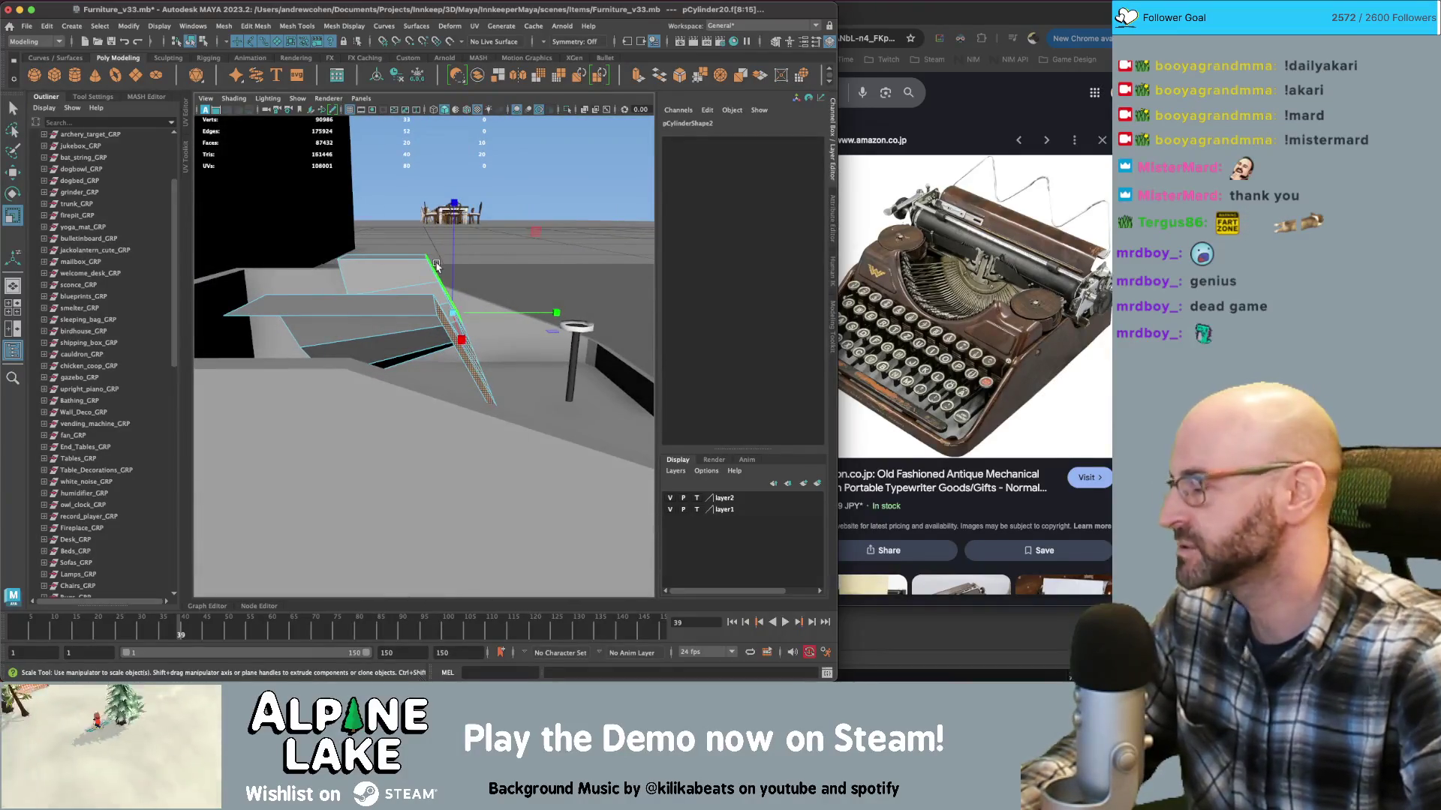
left_click(93, 96)
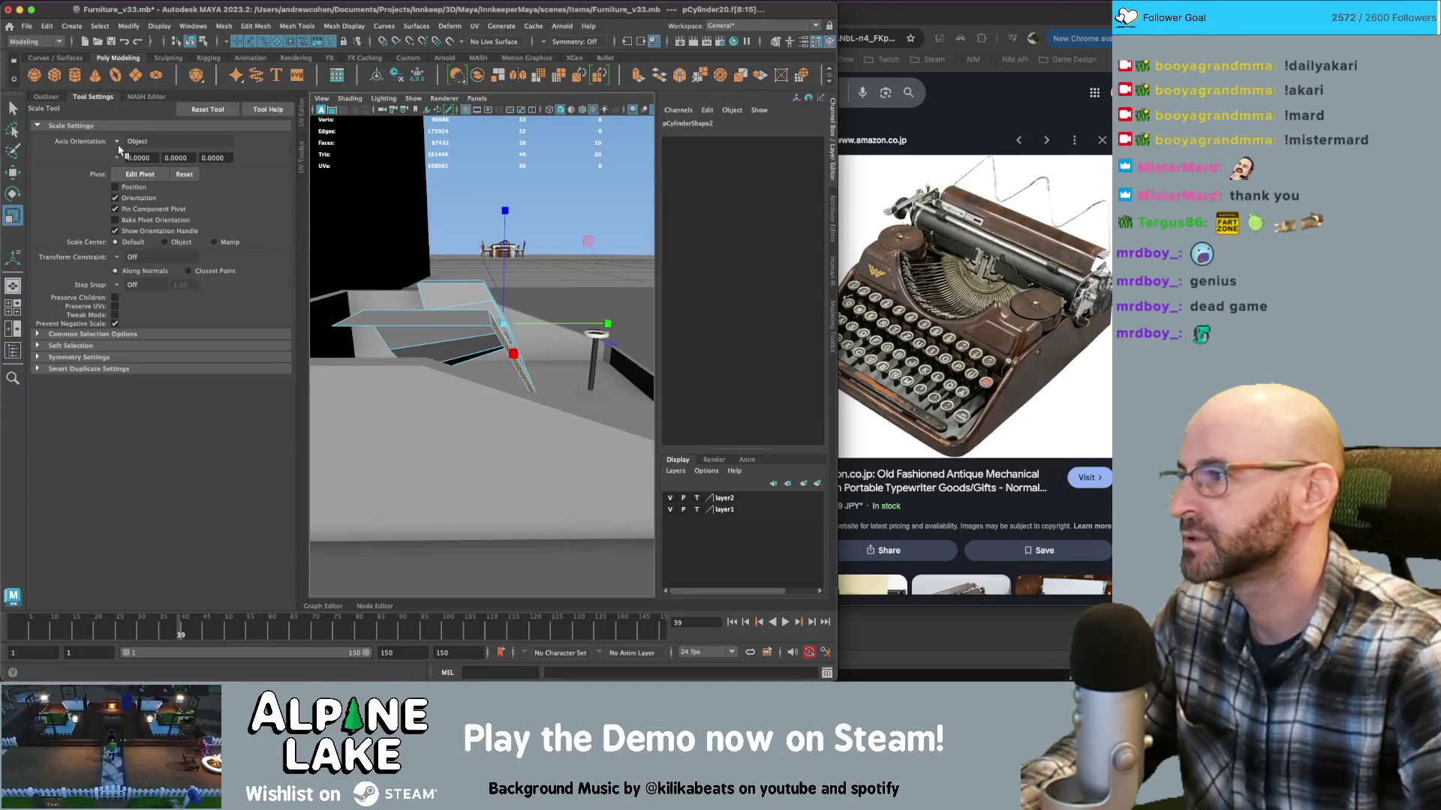
left_click(118, 142)
left_click_drag(556, 415, 474, 371)
left_click_drag(694, 304, 694, 304)
left_click(118, 159)
left_click(172, 217)
key("w")
left_click_drag(405, 352, 484, 342, "alt")
left_click(191, 41)
key("q")
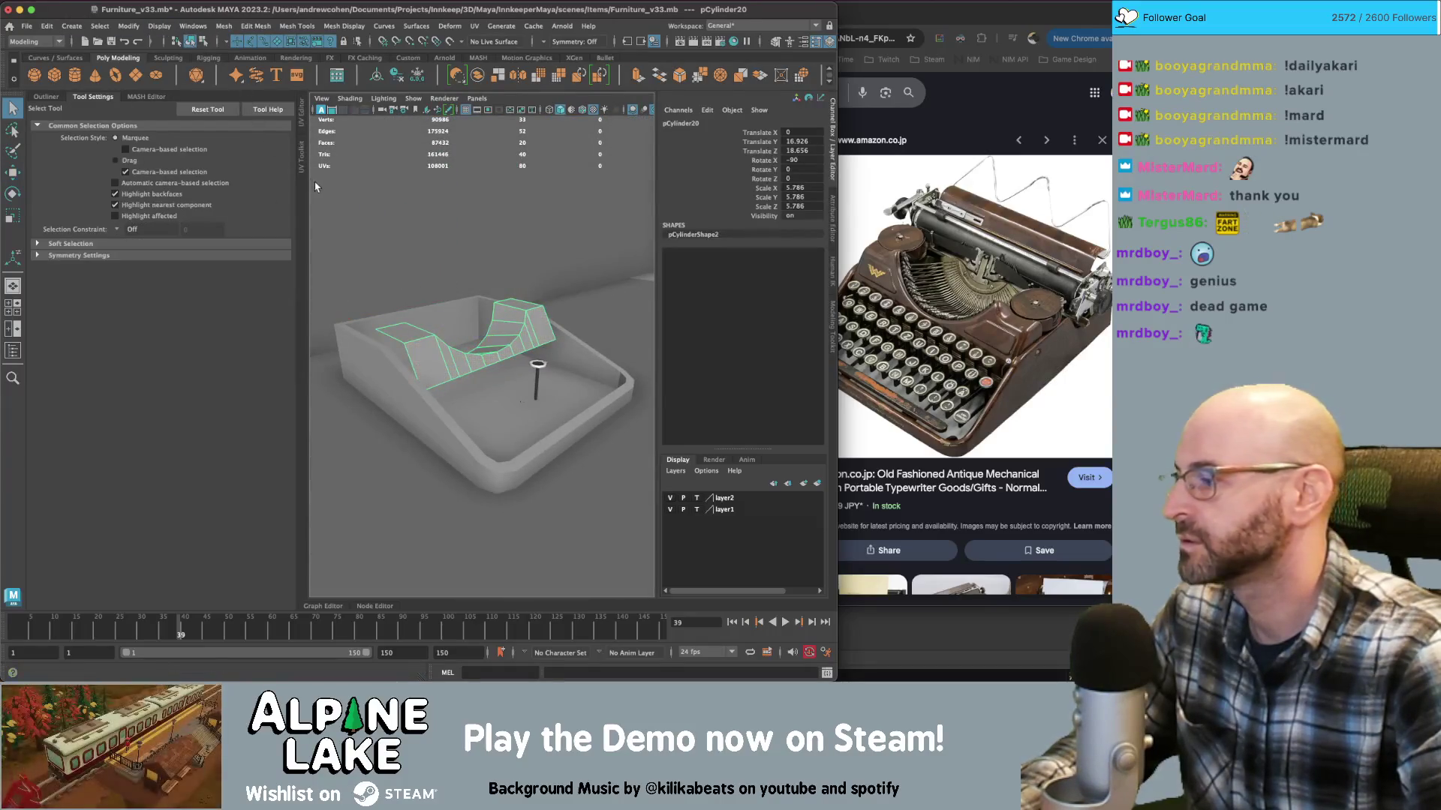
Select the housing's edge loop and extrude it into a new front wall
right_click_drag(475, 313, 578, 320, "alt")
left_click_drag(568, 321, 410, 329, "alt")
right_click_drag(410, 323, 406, 293)
left_click(401, 321)
double_click(389, 301)
key("w")
mouse_move(390, 300)
left_mouse_down("alt")
mouse_move(538, 308)
mouse_move(503, 349)
mouse_move(469, 338)
mouse_move(575, 330)
mouse_move(389, 321)
mouse_move(475, 304)
left_mouse_up("alt")
key("w")
Scale all the housing's faces slightly wider, to 1.015 along X
key("q")
left_click(475, 304)
right_click_drag(476, 304, 480, 345)
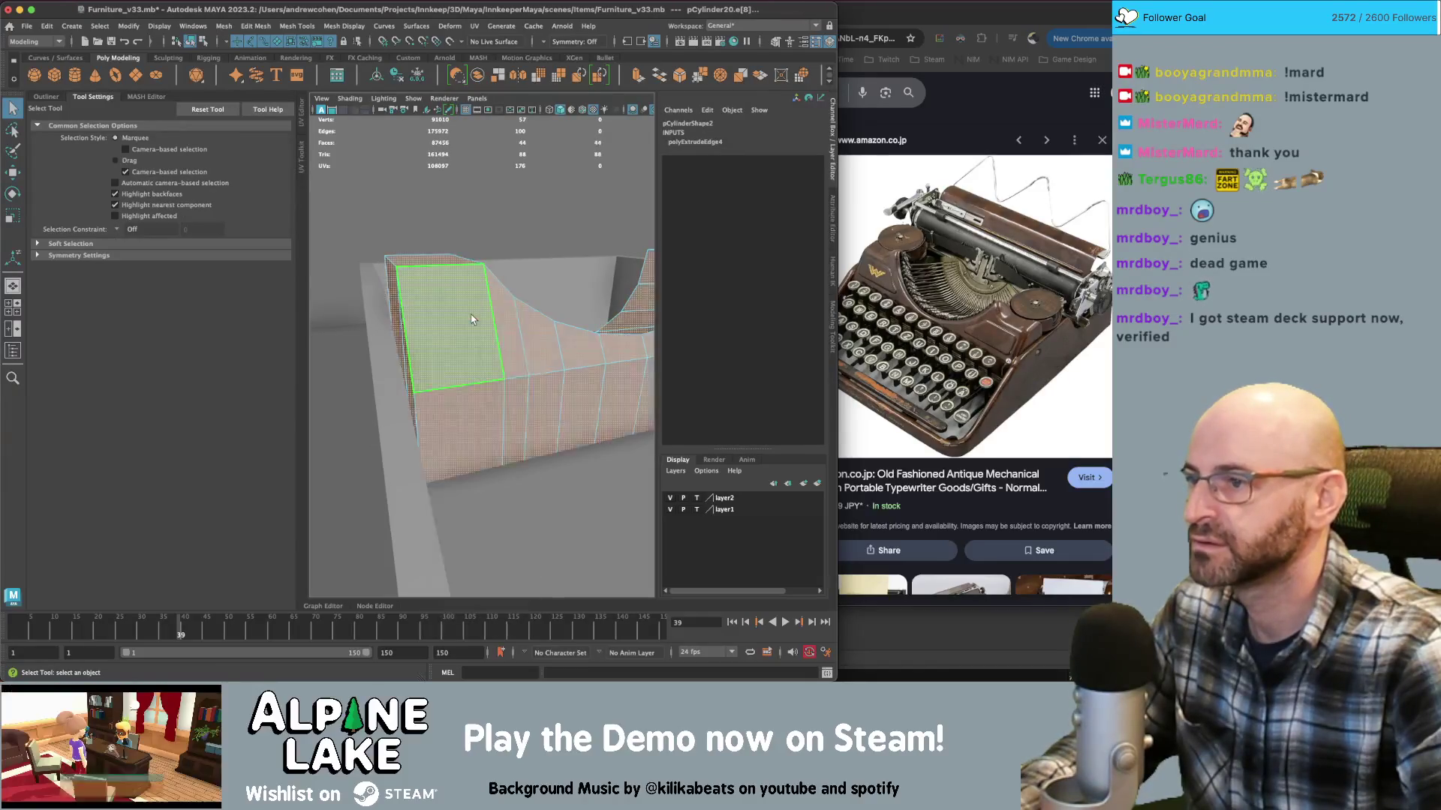
key("r")
left_click_drag(481, 307, 523, 313, "alt")
left_click_drag(454, 354, 454, 355)
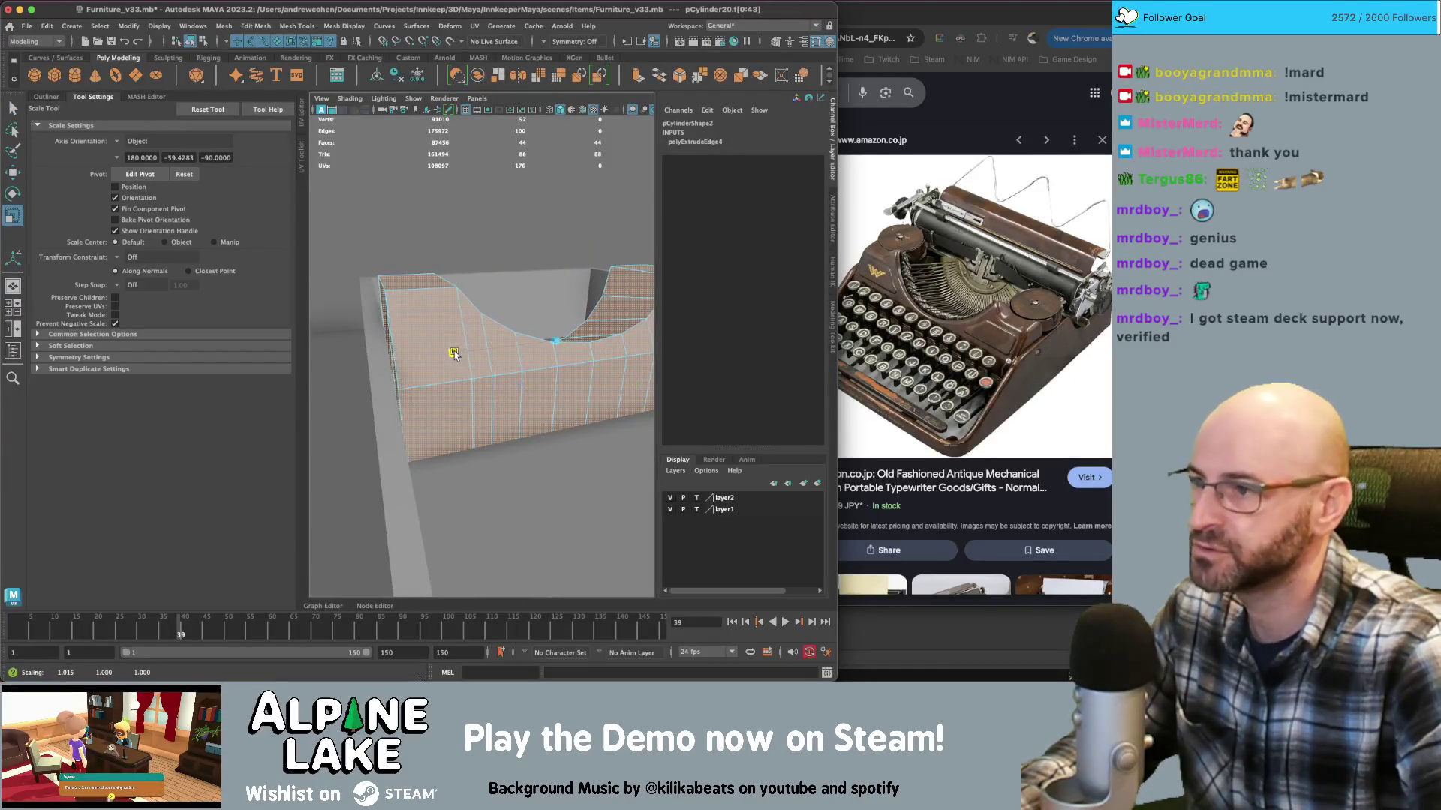
key("q")
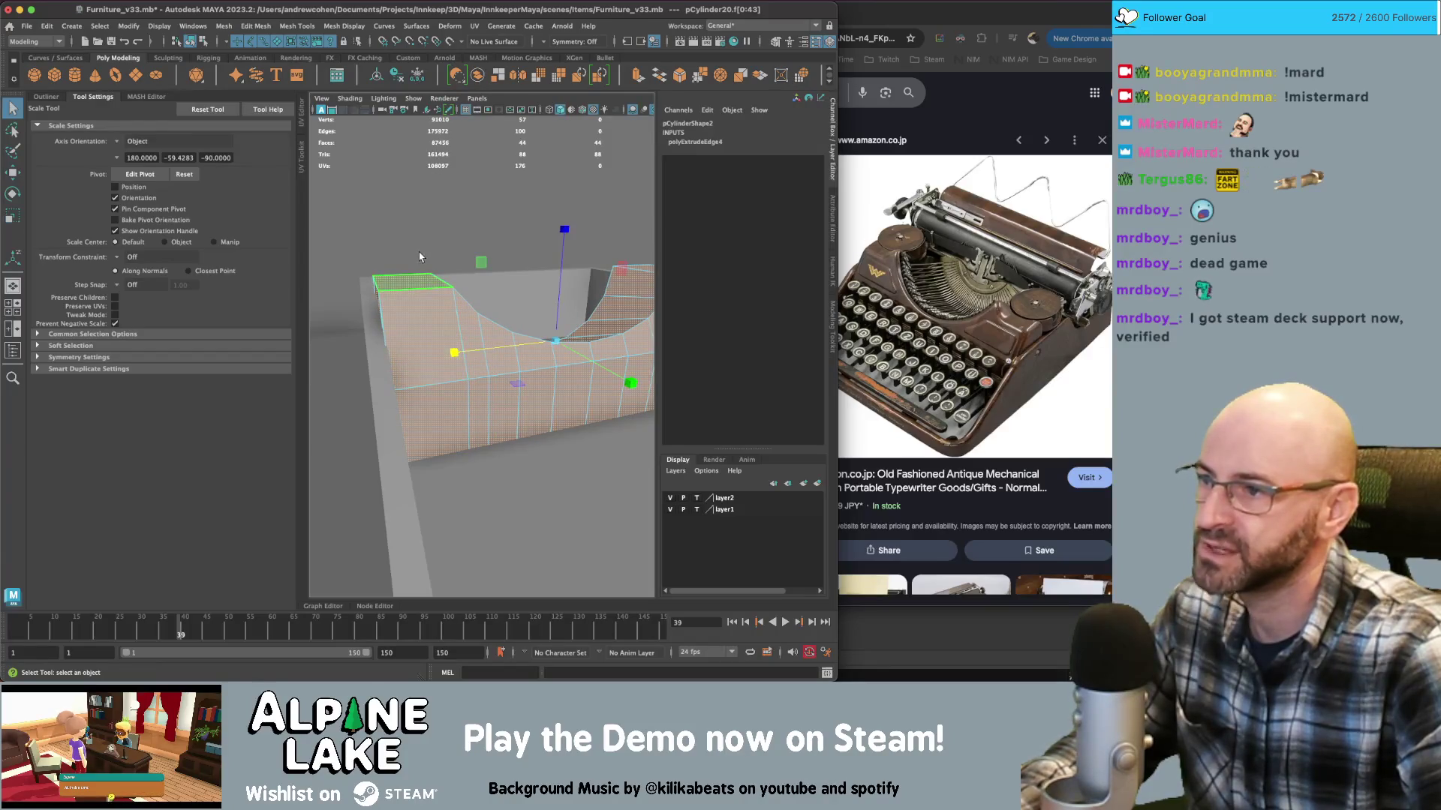
Return to object mode and orbit out to inspect the box and housing
left_click(454, 310)
left_click(204, 42)
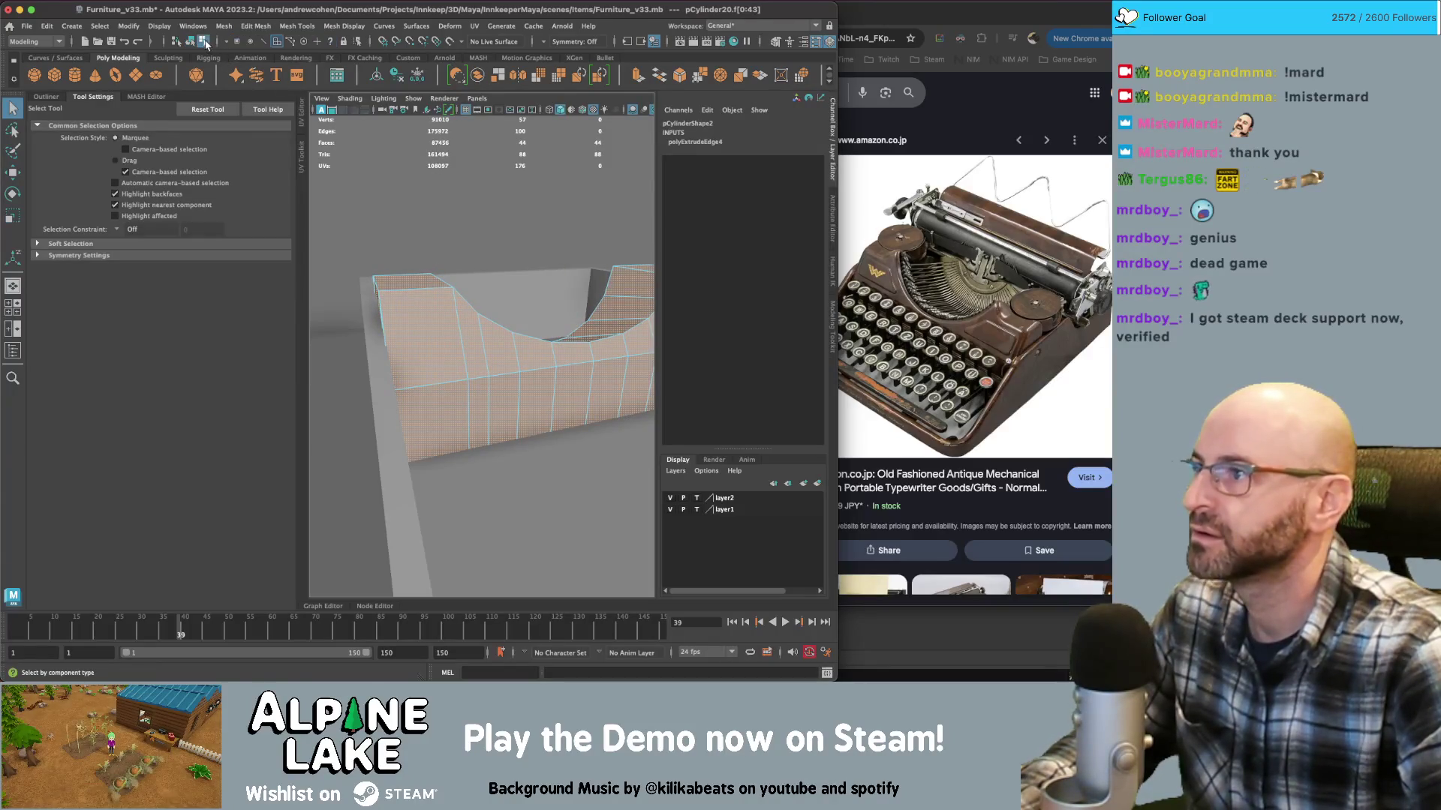
left_click(190, 42)
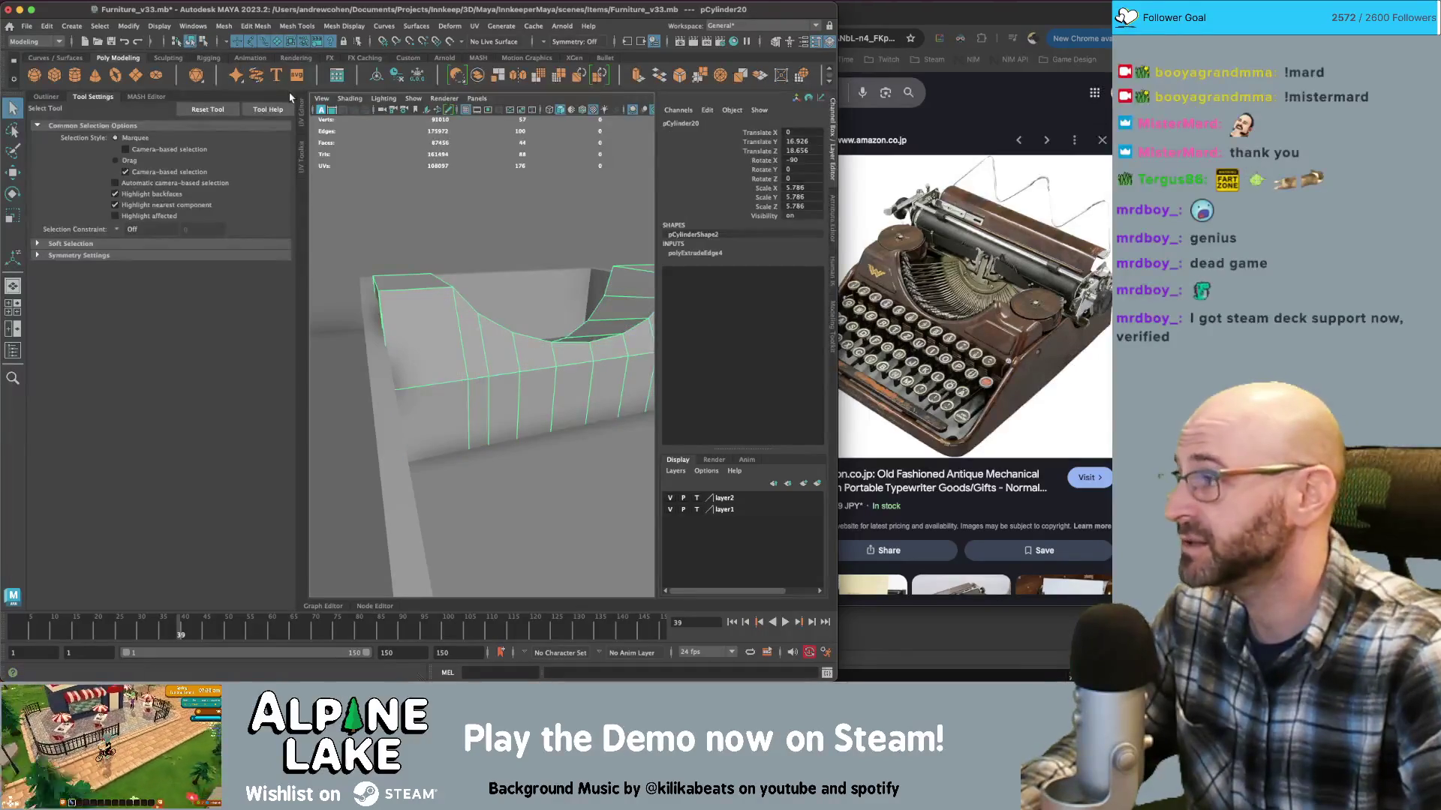
mouse_move(537, 341)
left_mouse_down("alt")
mouse_move(489, 348)
mouse_move(525, 337)
mouse_move(463, 310)
left_mouse_up("alt")
left_click(489, 348)
left_click(463, 310)
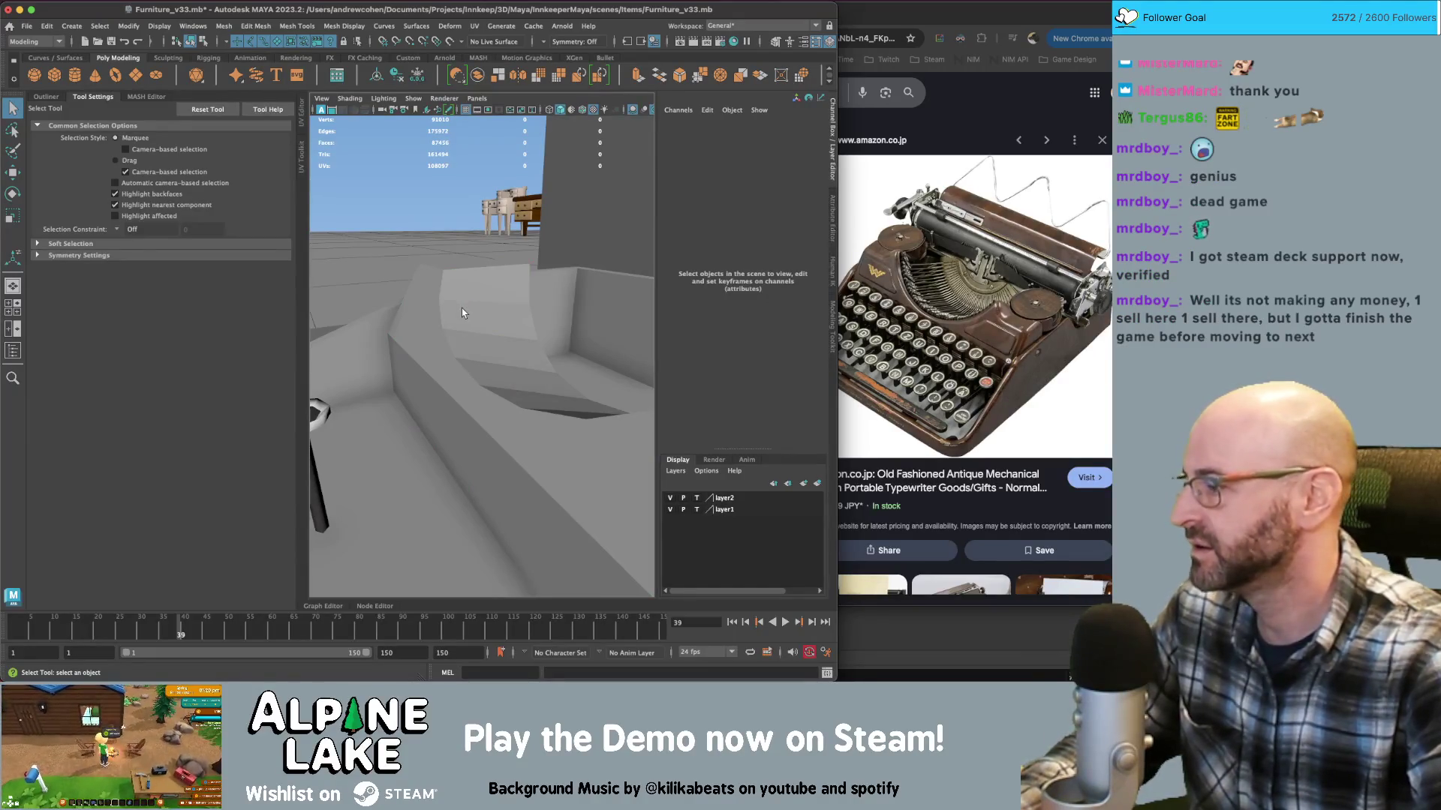
left_click(497, 308)
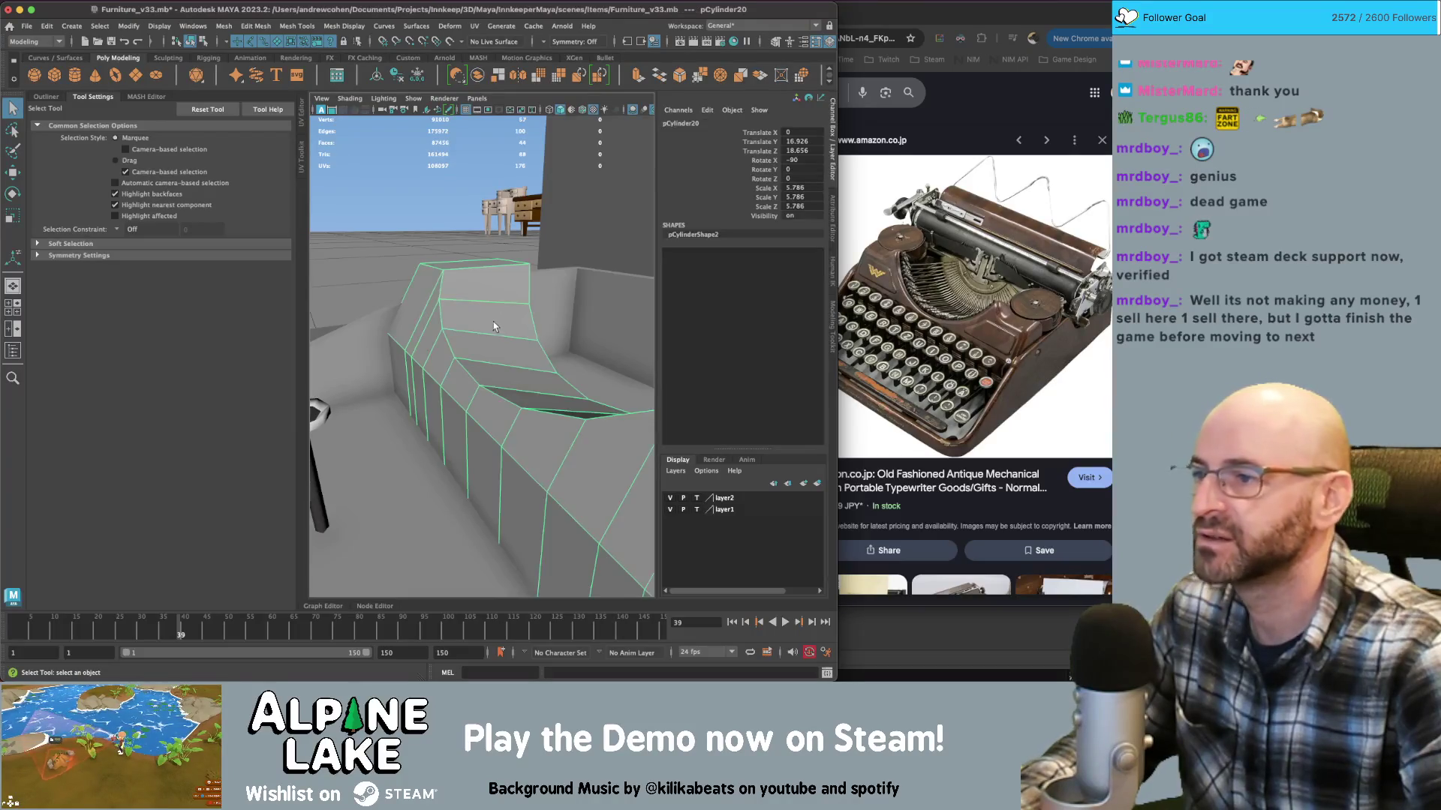
left_click(466, 312)
mouse_move(466, 312)
left_mouse_down("alt")
mouse_move(453, 343)
mouse_move(509, 355)
mouse_move(441, 323)
left_mouse_up("alt")
Select the edge ring across the housing's curve and apply Soften Edge
left_click(499, 353)
right_click_drag(440, 323, 442, 354)
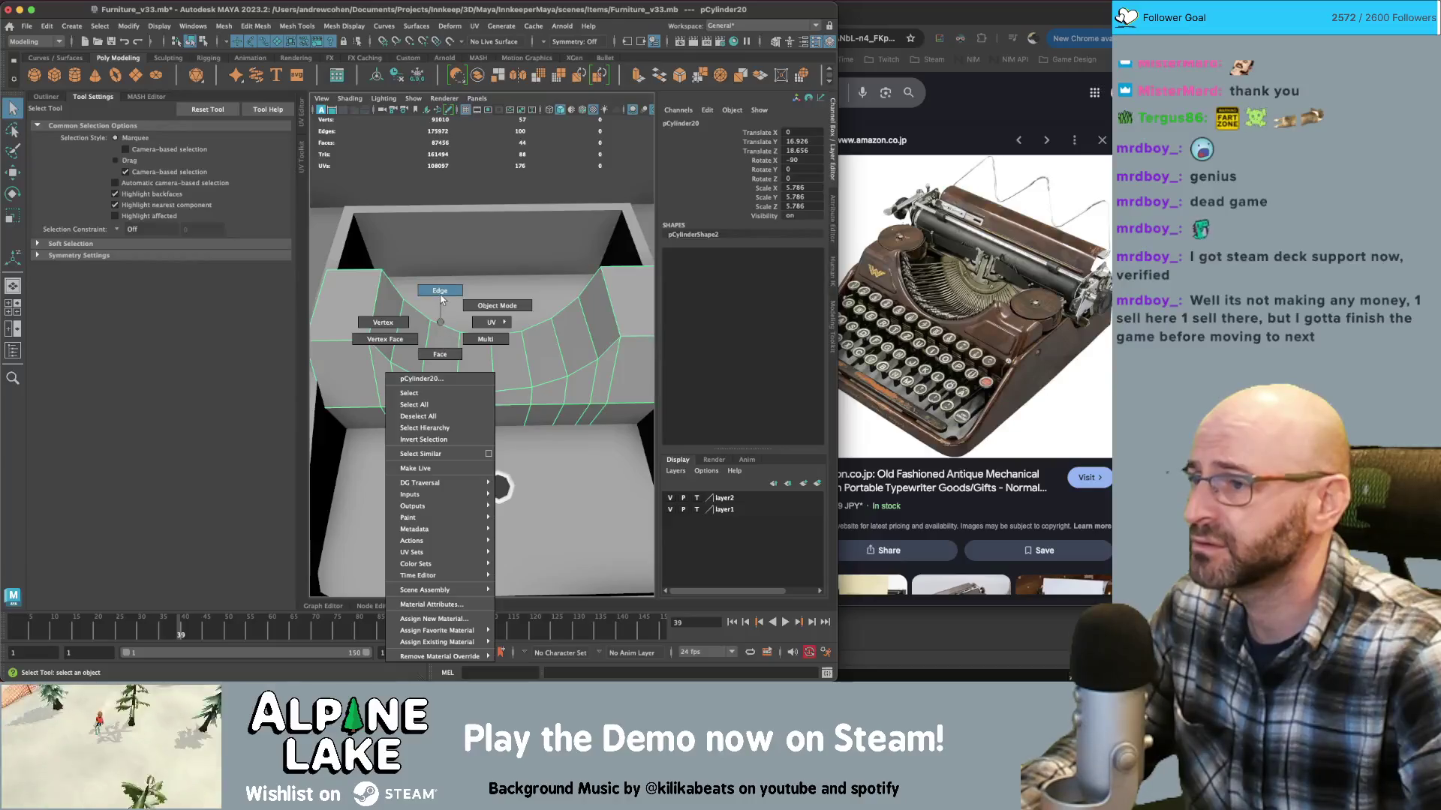
right_click_drag(441, 299, 441, 300)
left_click(385, 316)
double_click(603, 333, "shift")
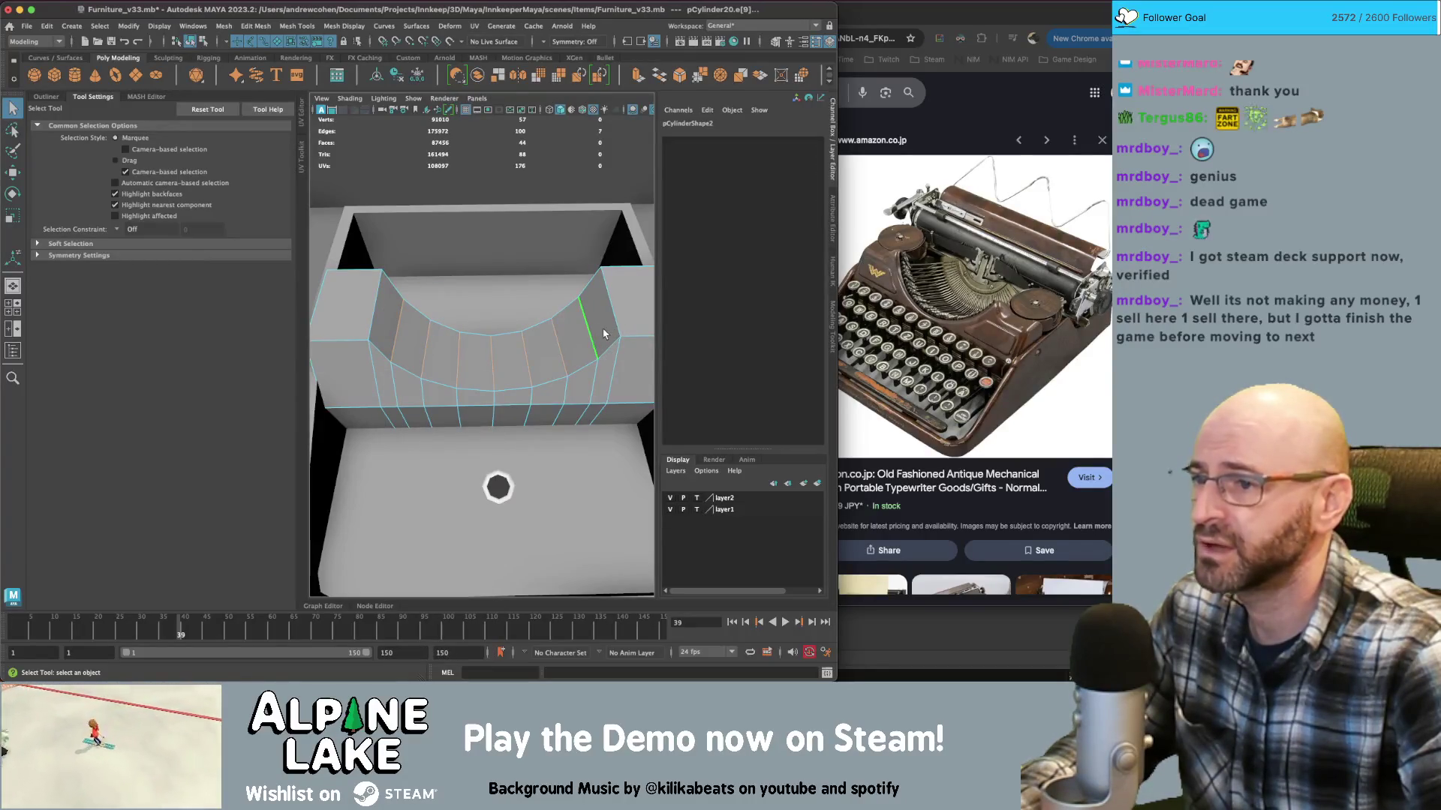
left_click(340, 25)
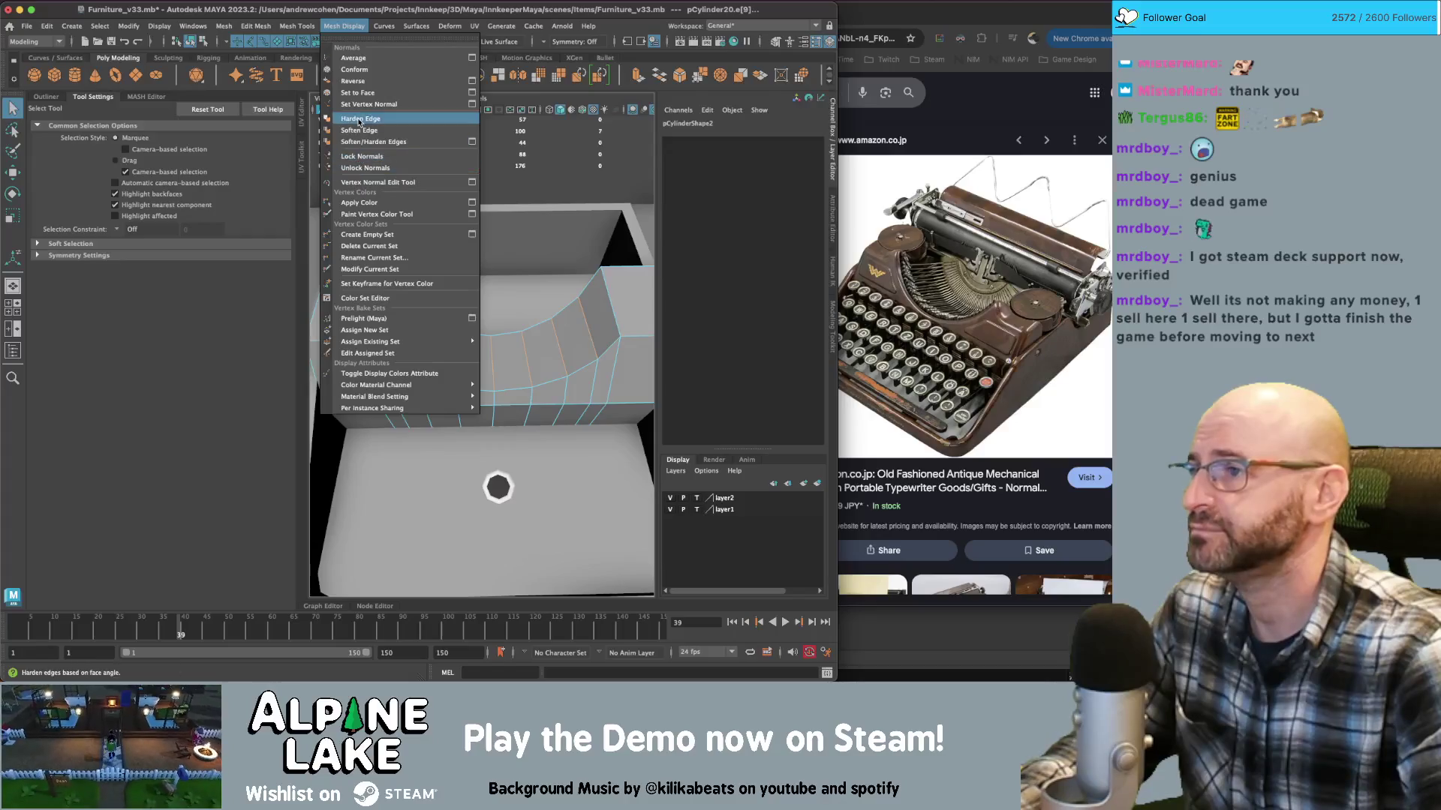
left_click(361, 132)
Orbit around the housing to check its smooth shading
left_click(204, 43)
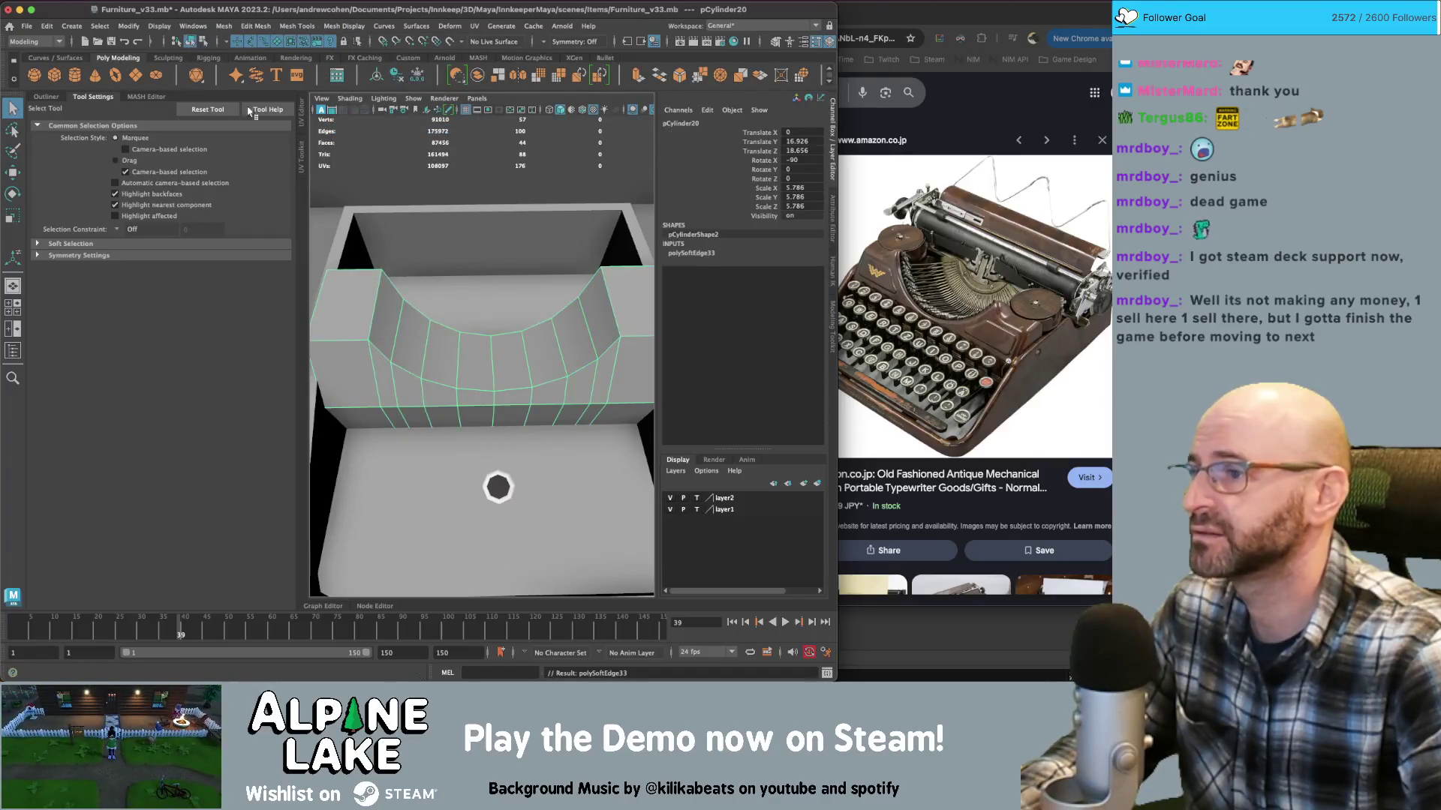
left_click(375, 324, "shift")
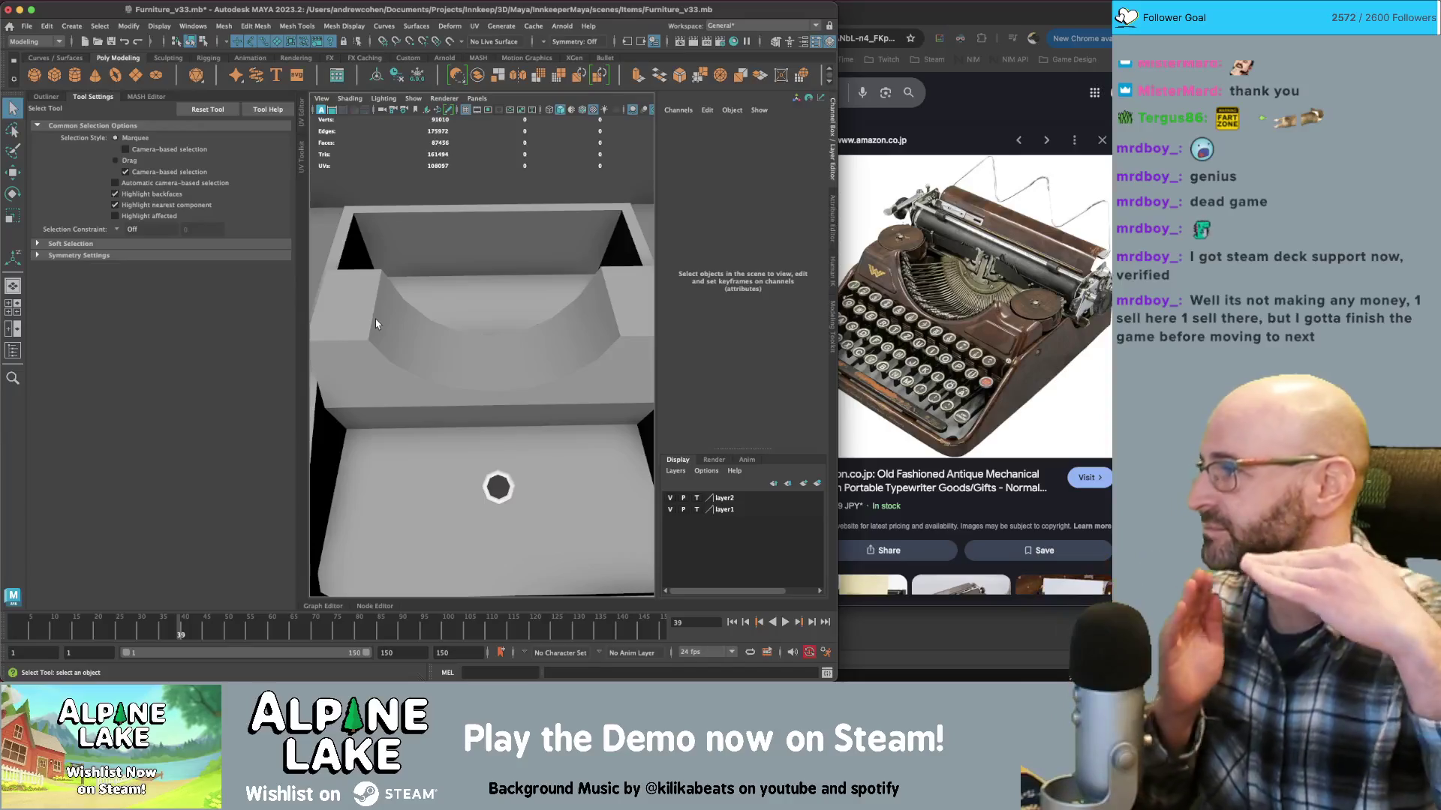
left_click(438, 344)
left_click(434, 357, "shift")
left_click_drag(433, 357, 399, 354, "alt")
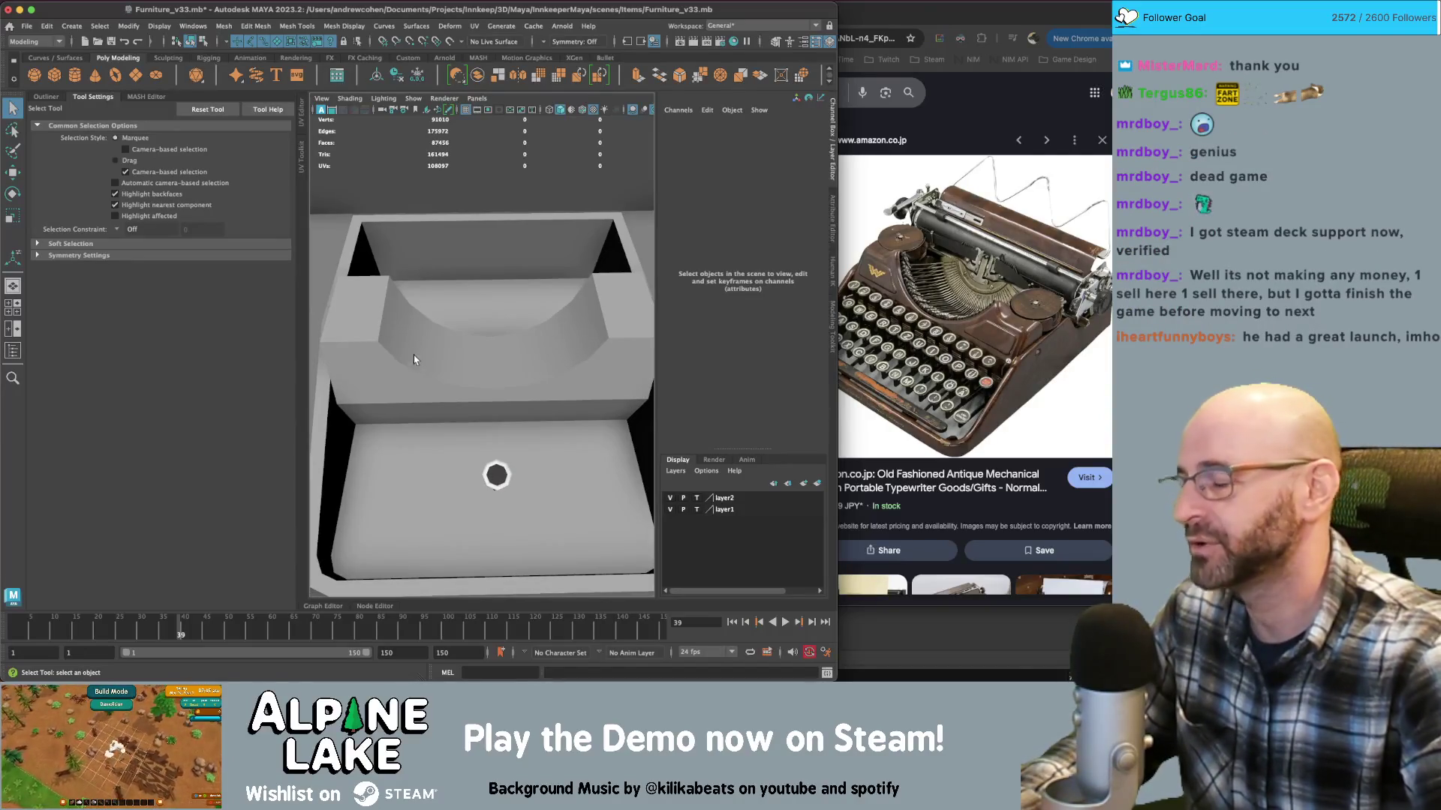
left_click(429, 365)
mouse_move(429, 365)
left_mouse_down("alt")
mouse_move(530, 360)
mouse_move(439, 366)
left_mouse_up("alt")
scroll(515, 361, "up", 10)
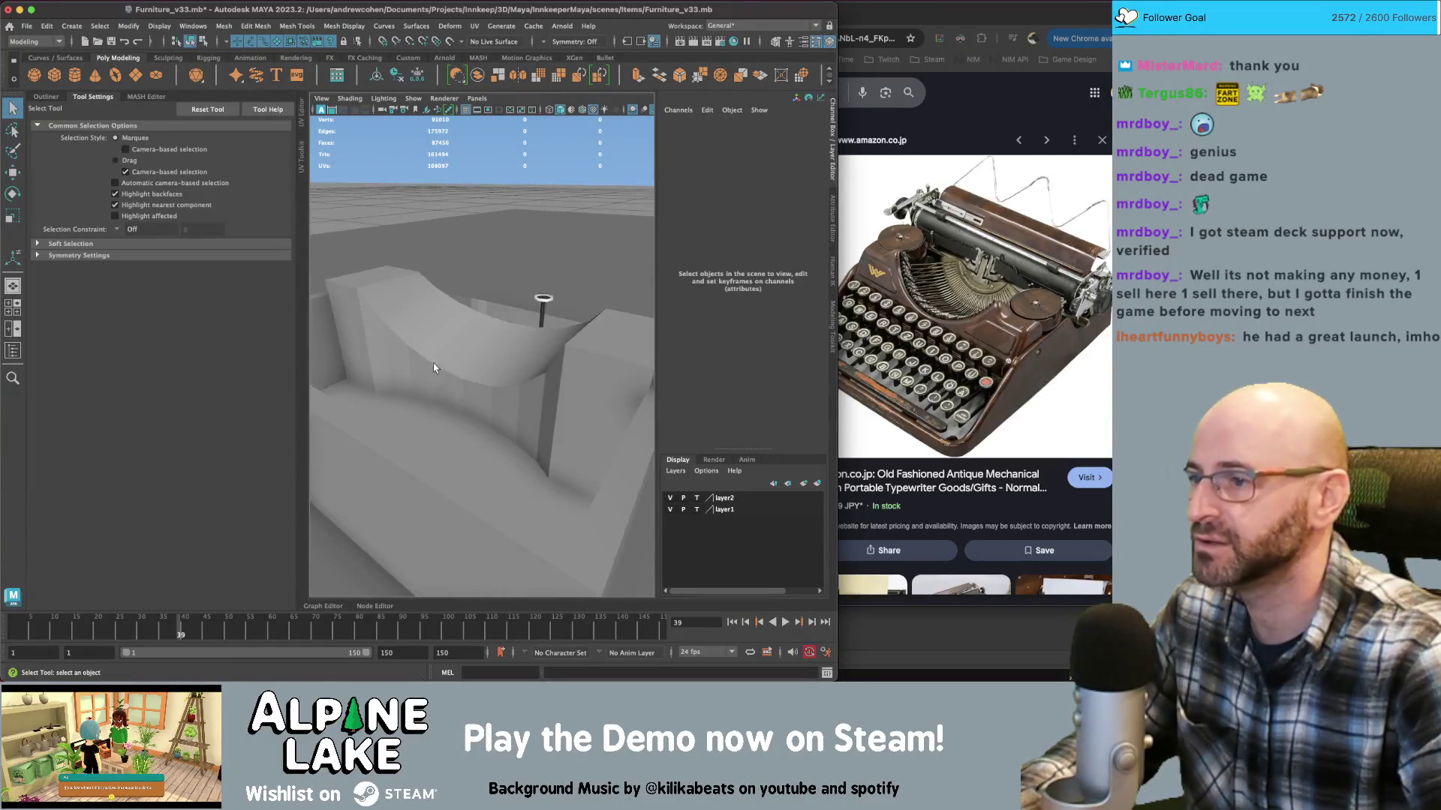
Delete faces on the housing in face mode to open a hole
left_click(438, 365)
right_click_drag(402, 322, 401, 354)
left_click(380, 354)
left_click(525, 395)
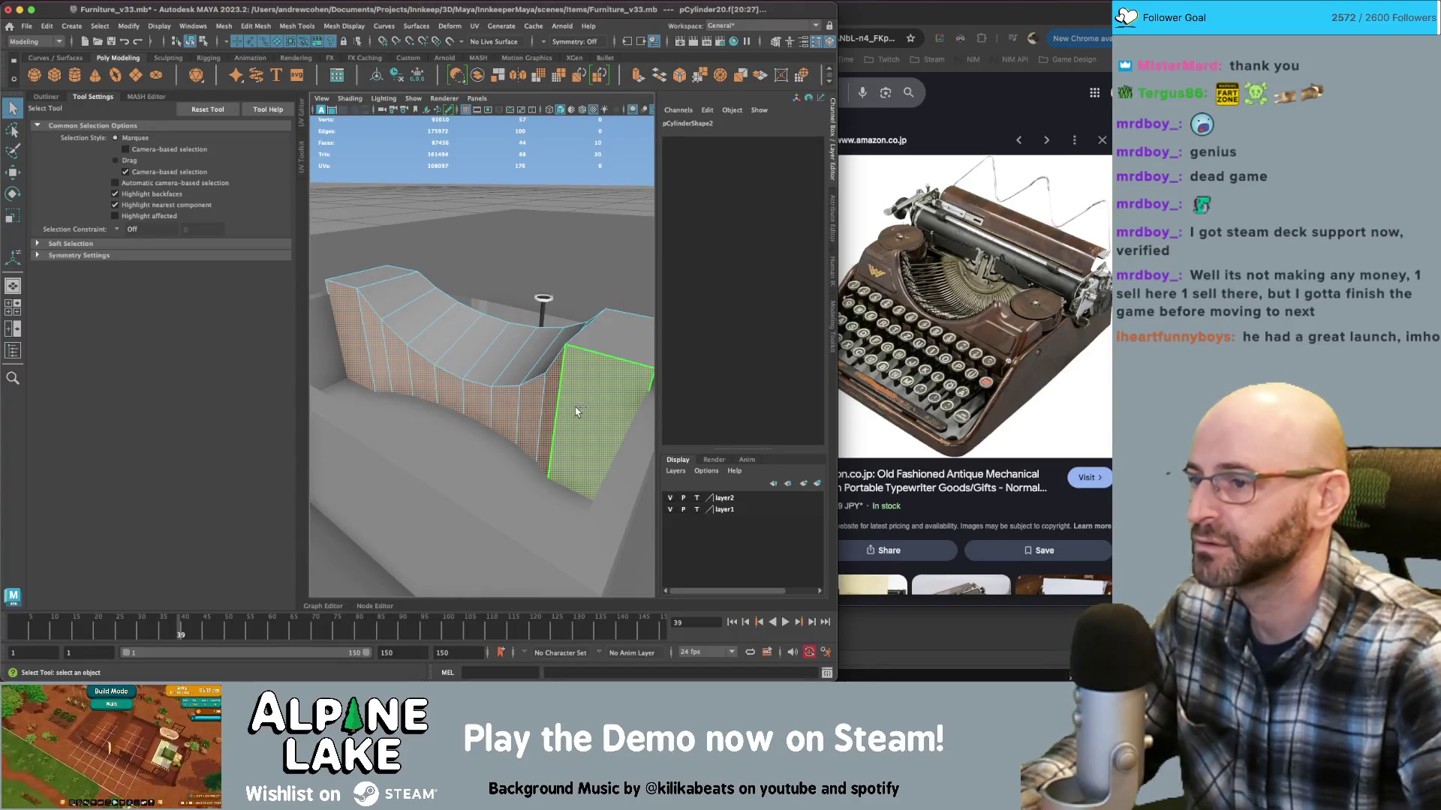
key("Delete")
Extrude the hole's border loop and merge it to a centre vertex, undoing the raise
right_click_drag(525, 395, 526, 360)
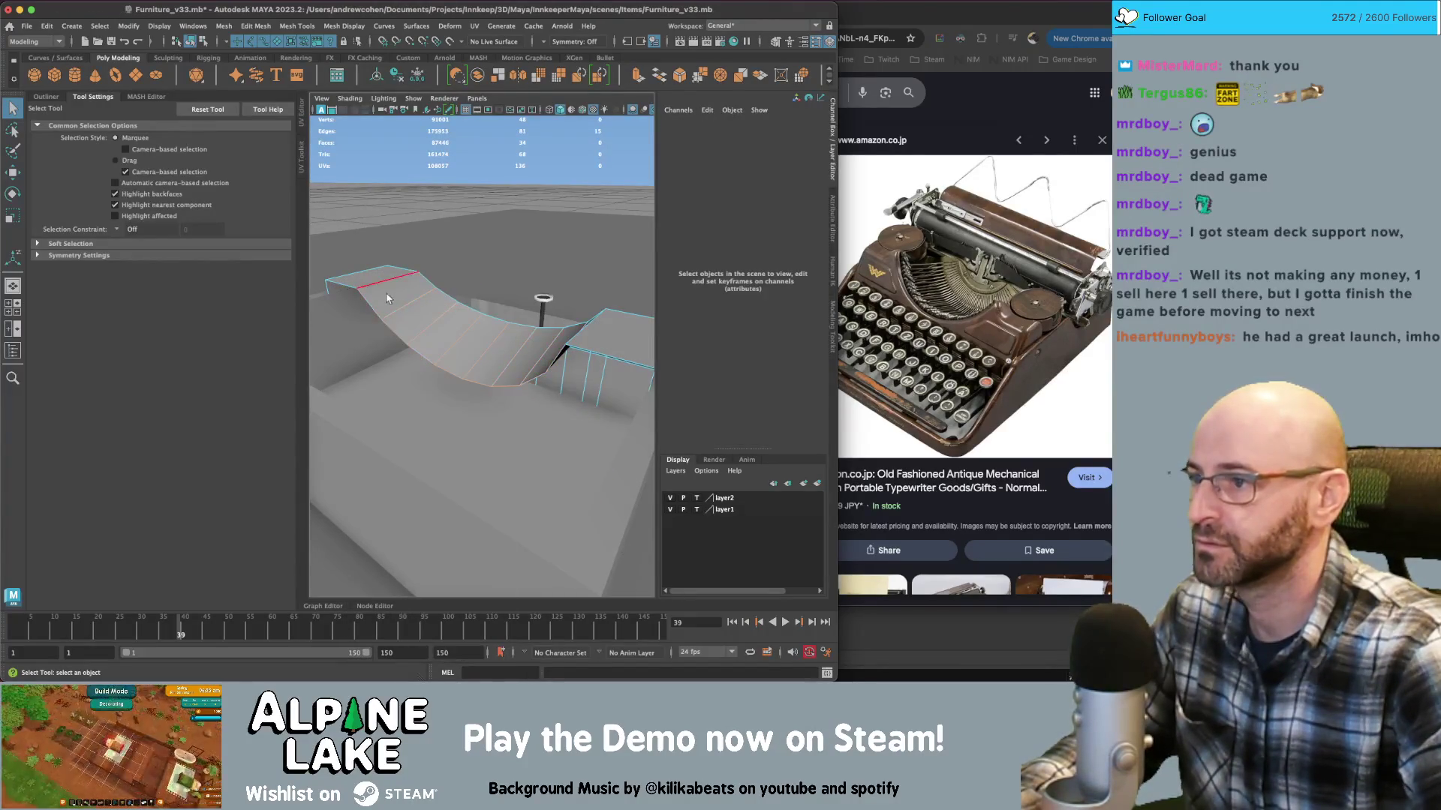
left_click(540, 375)
mouse_move(540, 375)
left_mouse_down("alt")
mouse_move(562, 373)
mouse_move(396, 334)
mouse_move(570, 272)
left_mouse_up("alt")
double_click(574, 355)
key("w")
key("ctrl+e")
key("ctrl+shift+m")
middle_click_drag(570, 271, 599, 270)
key("ctrl+z")
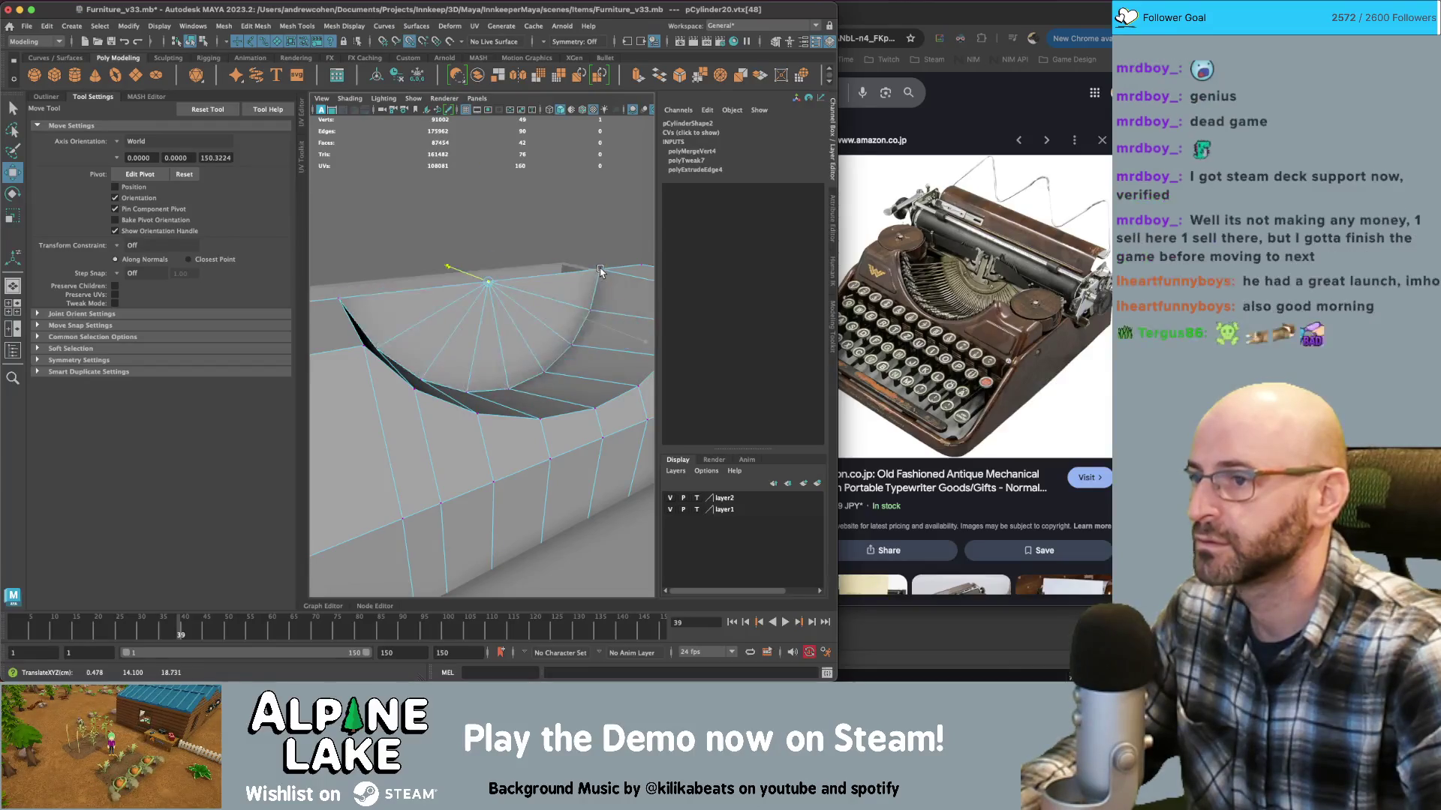
Return to object selection and zoom out to inspect the whole box
left_click(196, 44)
left_click(195, 43)
key("q")
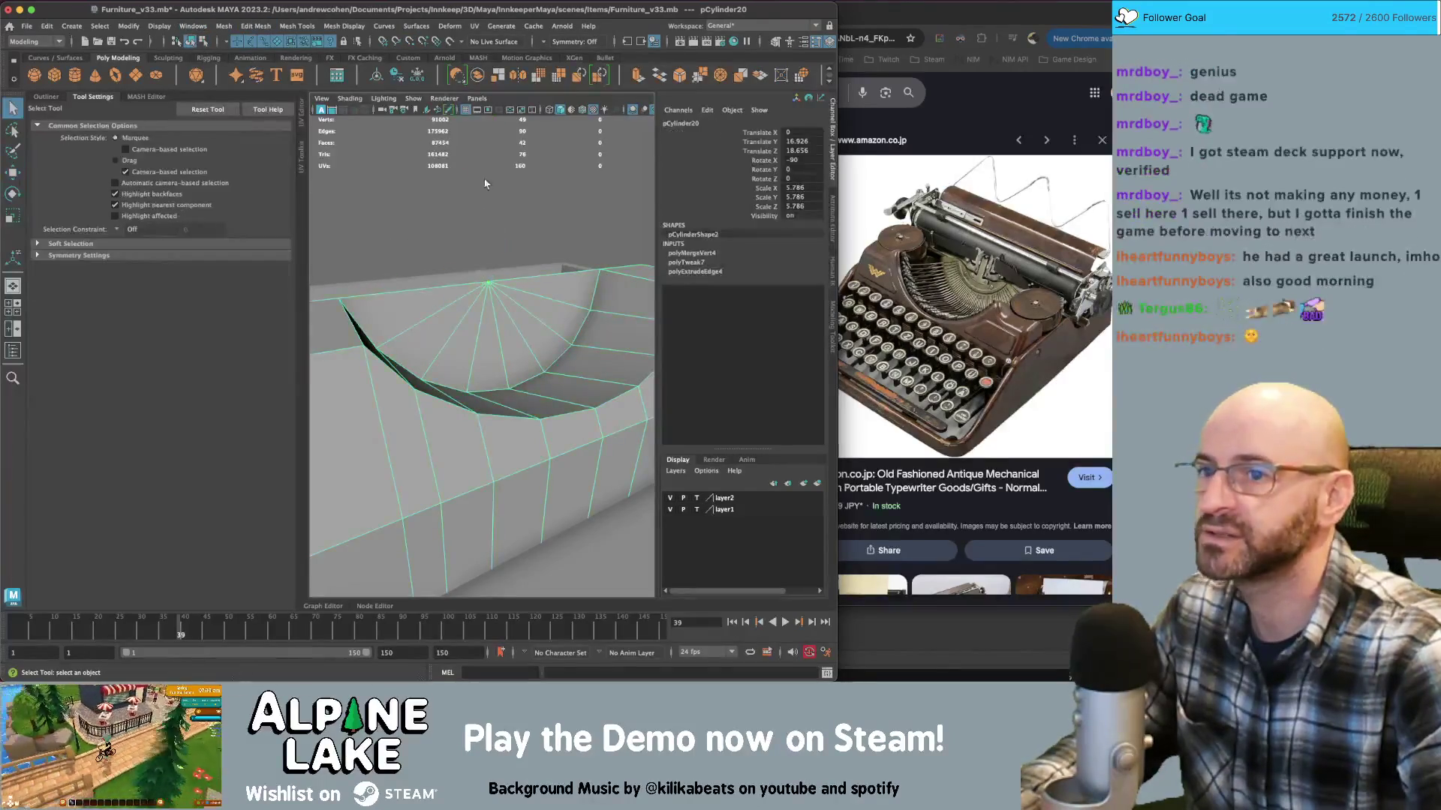
scroll(502, 299, "down", 5)
mouse_move(502, 298)
left_mouse_down("alt")
mouse_move(494, 354)
mouse_move(566, 362)
mouse_move(548, 339)
left_mouse_up("alt")
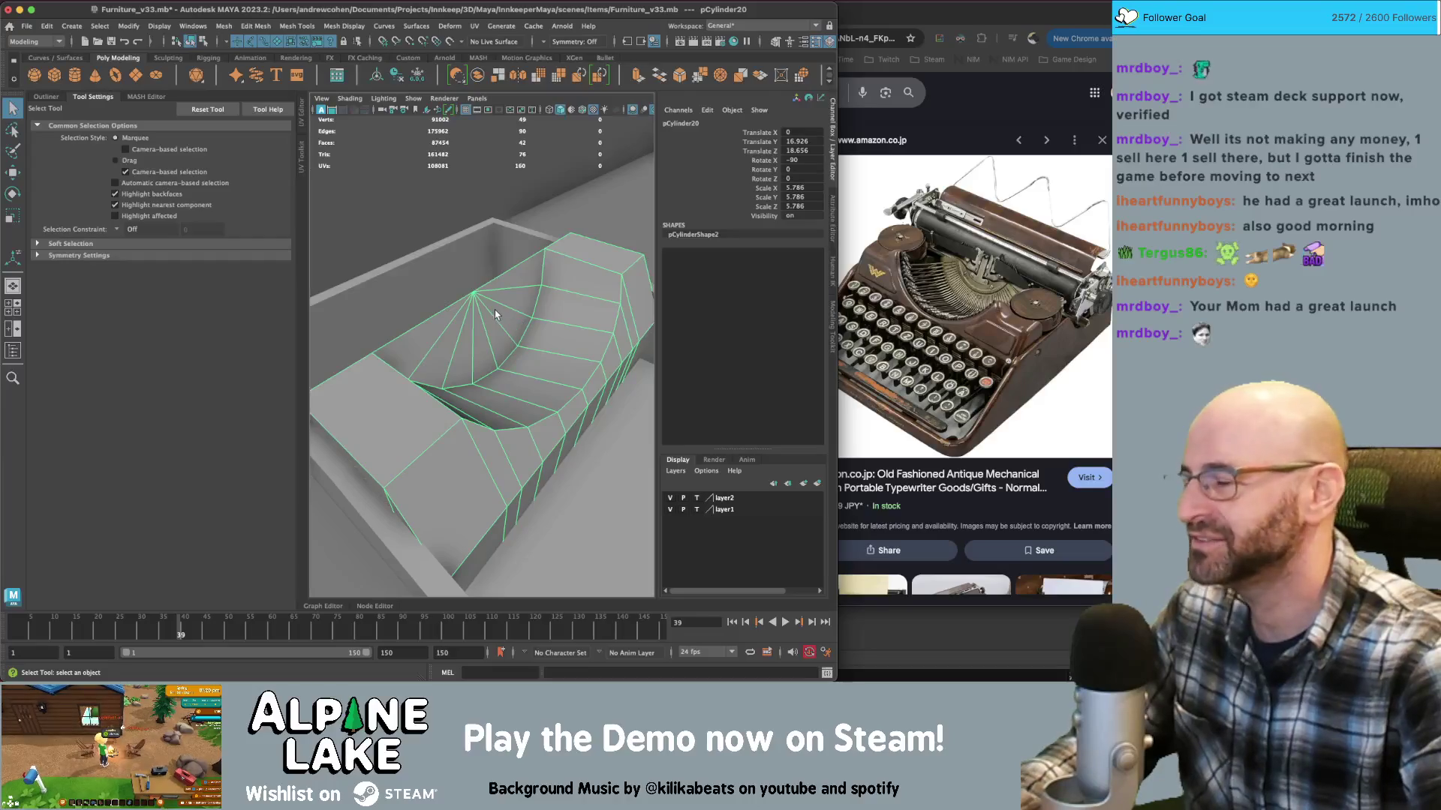
mouse_move(508, 222)
left_mouse_down("alt")
mouse_move(468, 272)
mouse_move(564, 305)
mouse_move(547, 305)
left_mouse_up("alt")
mouse_move(642, 474)
right_mouse_down("alt")
mouse_move(630, 508)
mouse_move(592, 530)
mouse_move(543, 525)
mouse_move(487, 321)
mouse_move(466, 307)
mouse_move(316, 360)
right_mouse_up("alt")
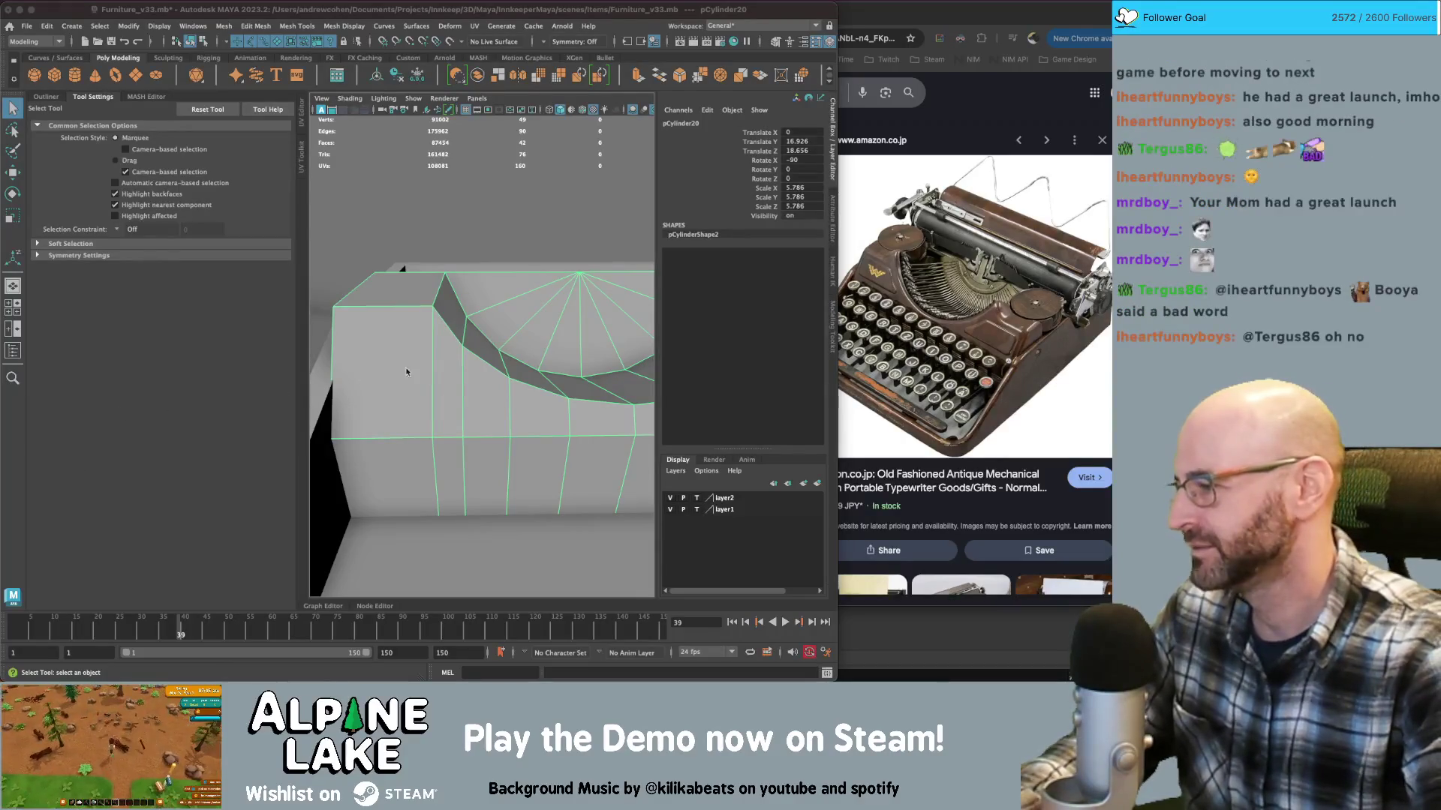
Deselect the housing and move in close on the curved cutout and post
left_click(572, 211)
right_click_drag(572, 211, 505, 251, "alt")
left_click_drag(505, 251, 525, 308, "alt")
mouse_move(526, 308)
right_mouse_down("alt")
mouse_move(497, 282)
mouse_move(473, 300)
right_mouse_up("alt")
left_click_drag(473, 300, 480, 316, "alt")
right_click_drag(480, 315, 465, 309, "alt")
mouse_move(465, 309)
left_mouse_down("alt")
mouse_move(522, 323)
mouse_move(487, 271)
left_mouse_up("alt")
Select the housing's cutout edges and drag them upward along Y
left_click(487, 272)
mouse_move(487, 271)
right_mouse_down()
mouse_move(486, 251)
mouse_move(436, 274)
mouse_move(486, 241)
right_mouse_up()
left_click(544, 300)
key("r")
mouse_move(549, 298)
left_mouse_down("alt")
mouse_move(510, 276)
mouse_move(494, 312)
left_mouse_up("alt")
key("w")
key("q")
right_click(386, 266)
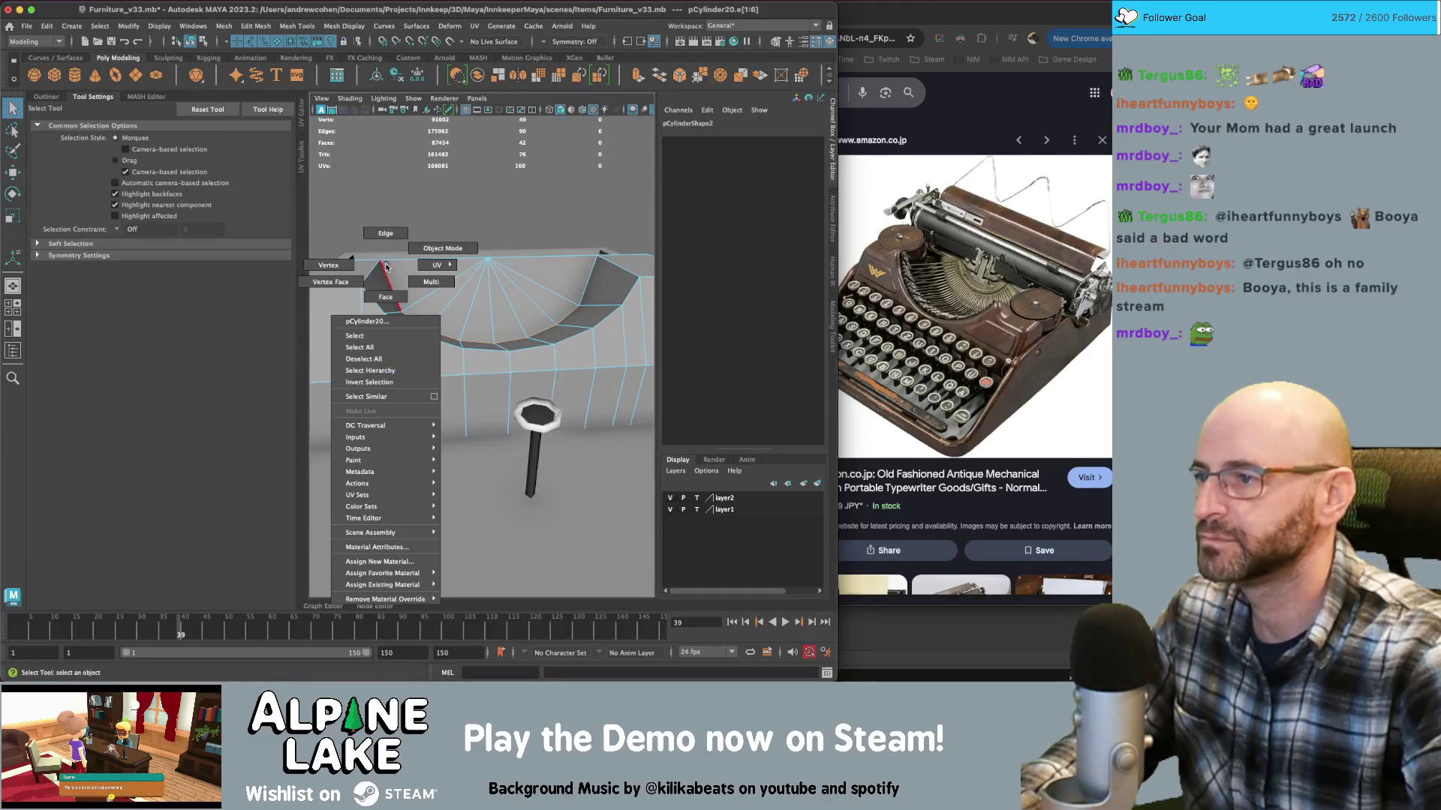
Select the cutout's rim edge loop and scale it wider across the box
key("ctrl+z")
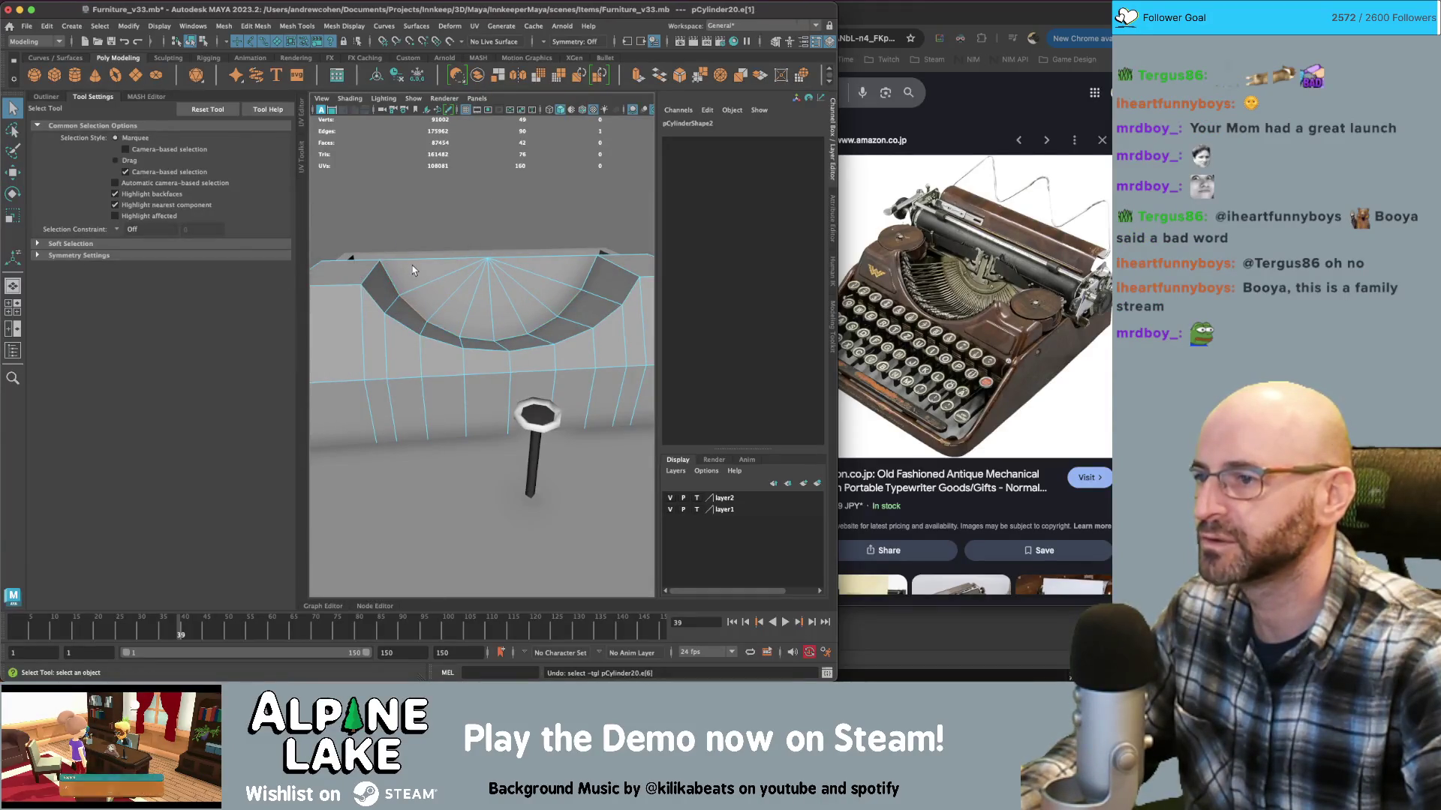
double_click(440, 289)
key("r")
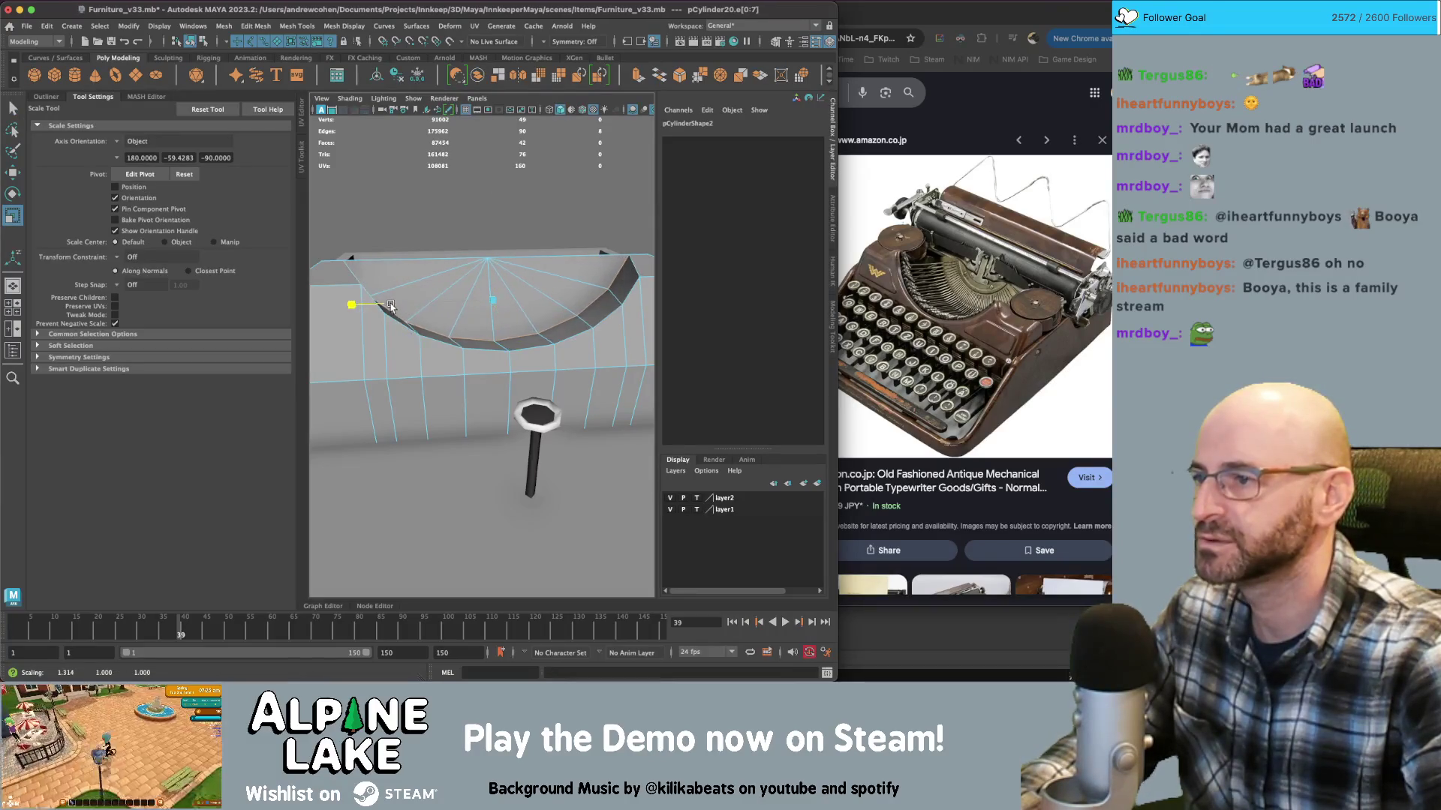
scroll(421, 300, "down", 5)
mouse_move(410, 301)
left_mouse_down("alt")
mouse_move(351, 278)
mouse_move(487, 289)
left_mouse_up("alt")
scroll(548, 290, "up", 3)
scroll(549, 290, "down", 3)
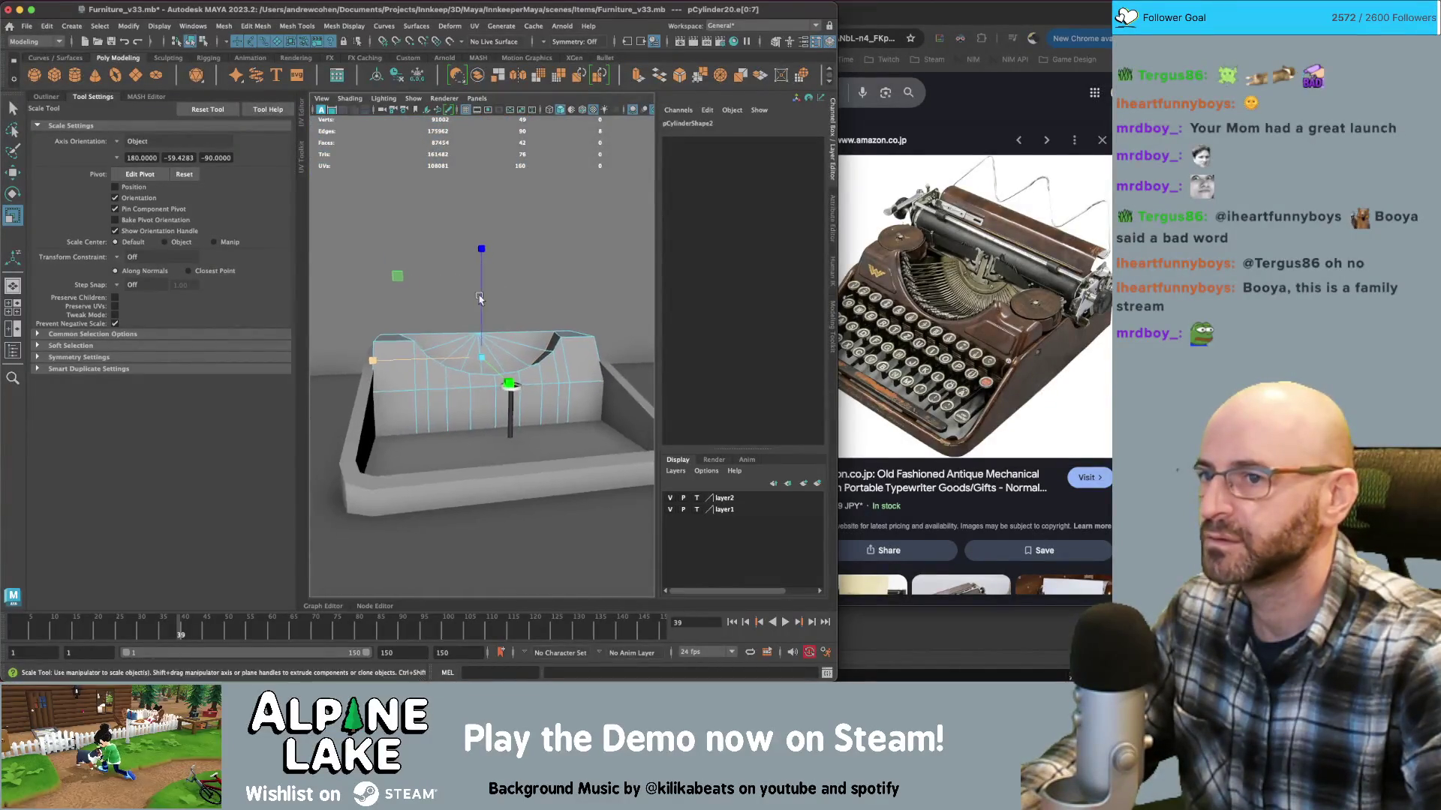
scroll(549, 290, "up", 4)
scroll(465, 296, "down", 5)
scroll(454, 293, "up", 4)
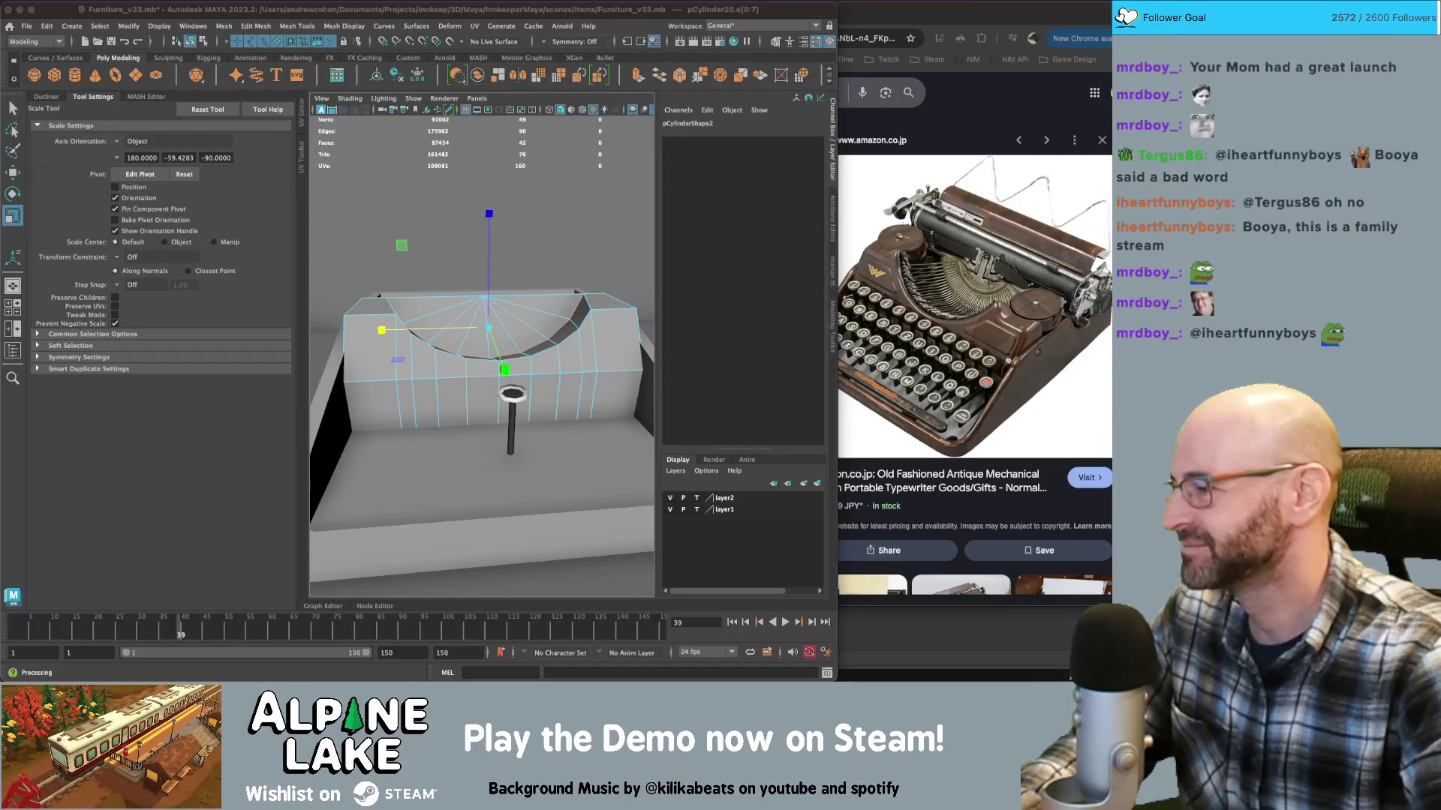
Return to object mode with F8 and select the small key knob
left_click(129, 11)
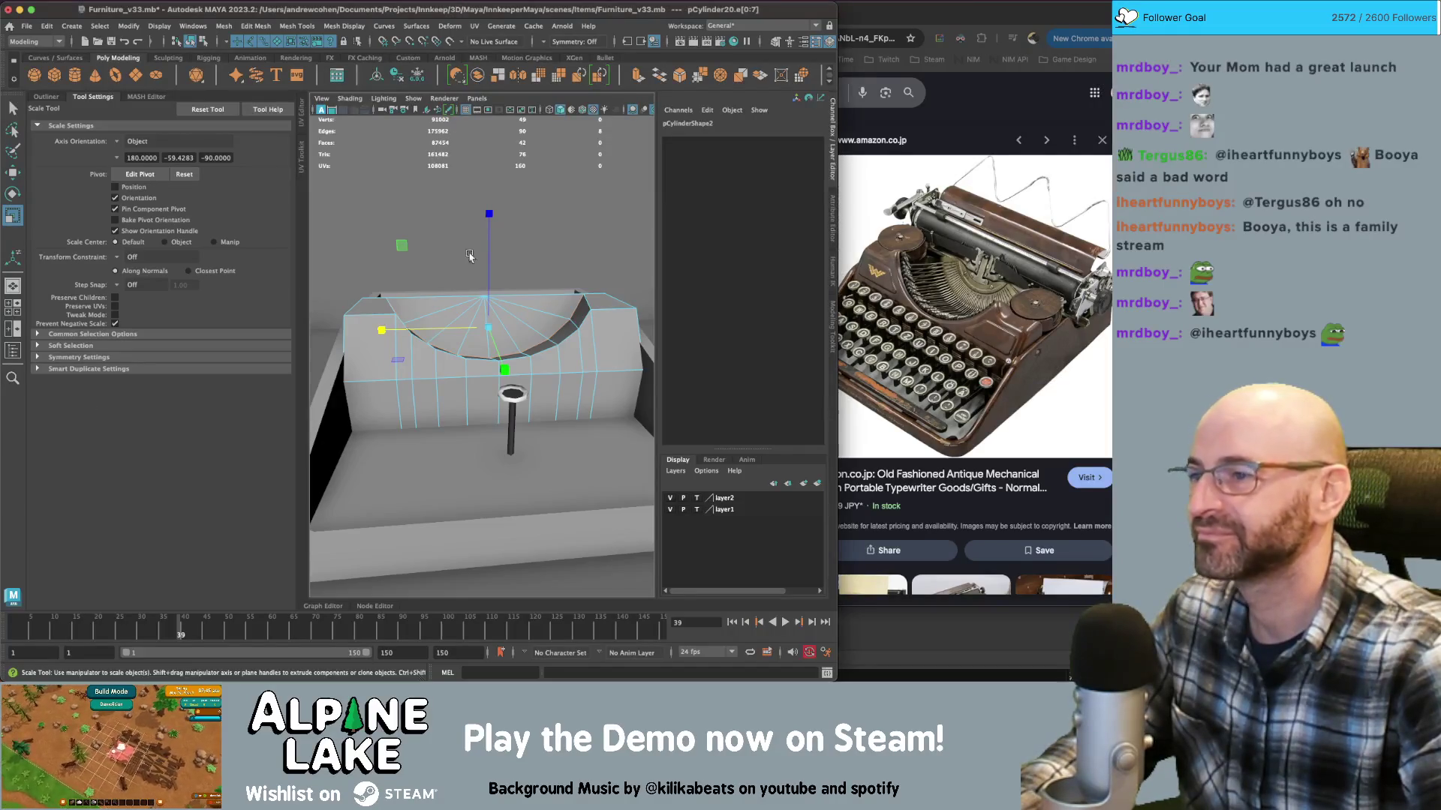
left_click(203, 41)
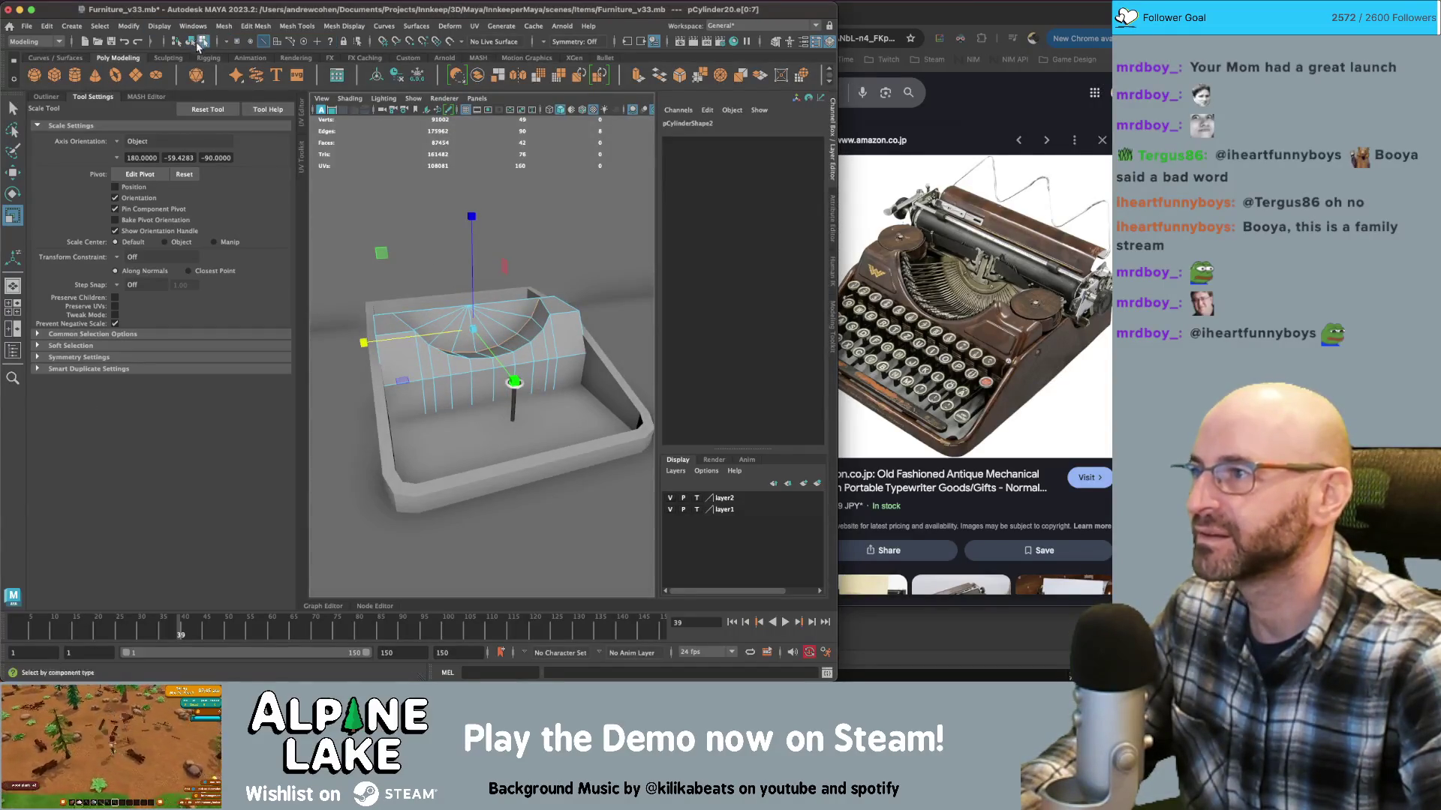
key("q")
key("F8")
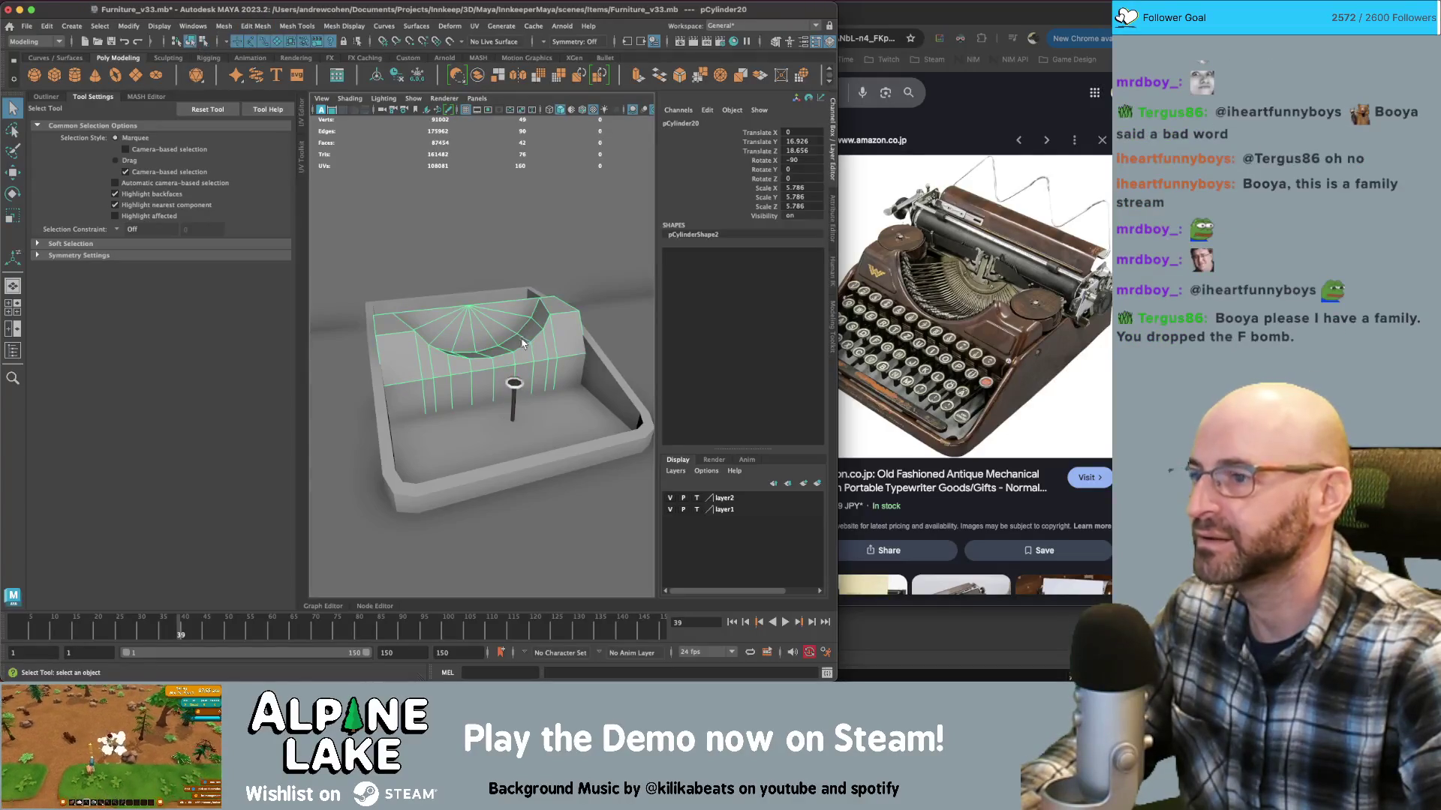
left_click(515, 385)
Resize the key knob and position it forward in the base
key("r")
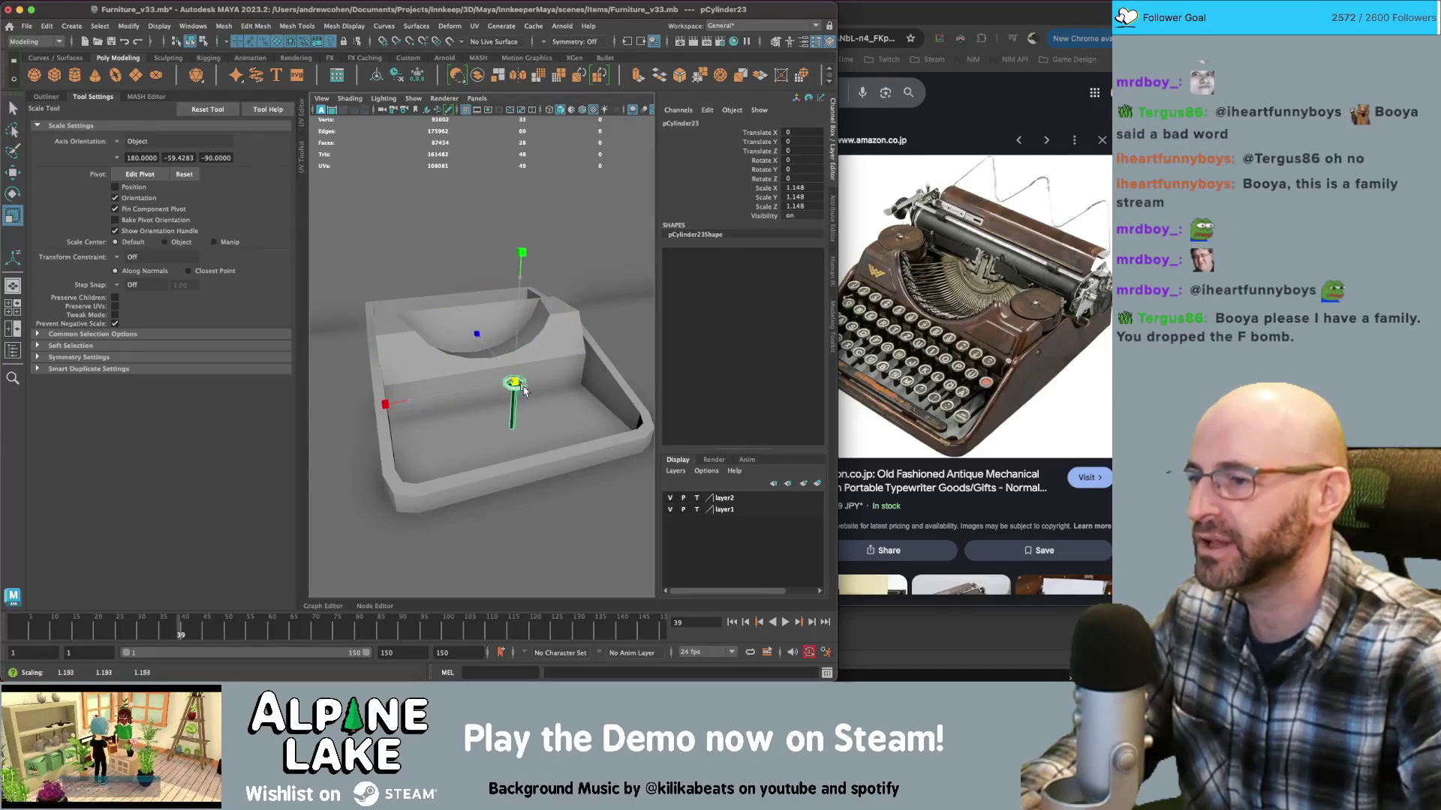
left_click_drag(492, 385, 473, 367, "alt")
key("w")
right_click_drag(472, 367, 463, 372, "alt")
mouse_move(463, 371)
left_mouse_down("alt")
mouse_move(477, 376)
mouse_move(351, 405)
mouse_move(349, 353)
left_mouse_up("alt")
Duplicate the knob twice to form a column of three knobs
key("ctrl+d")
middle_click_drag(349, 353, 379, 379)
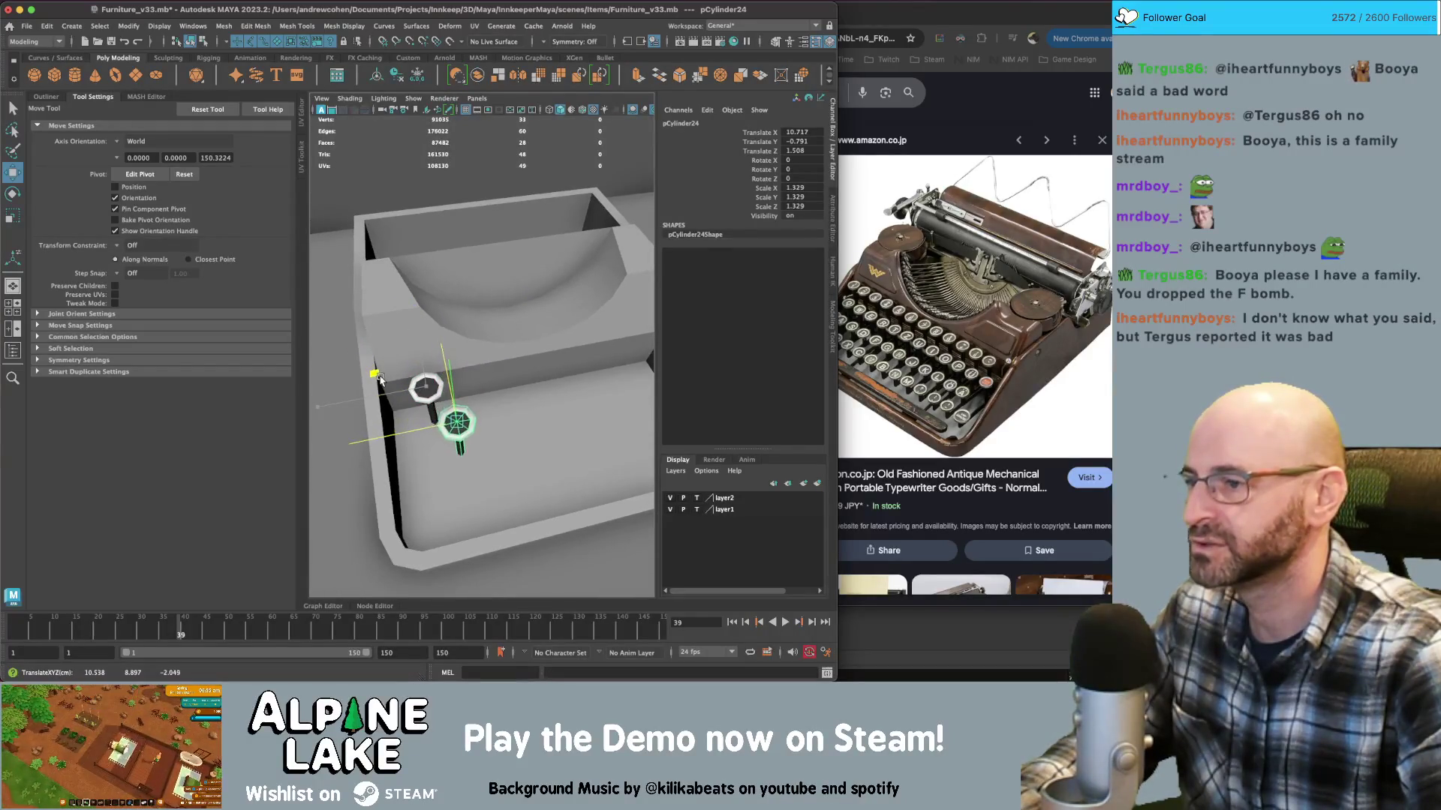
left_click(424, 385)
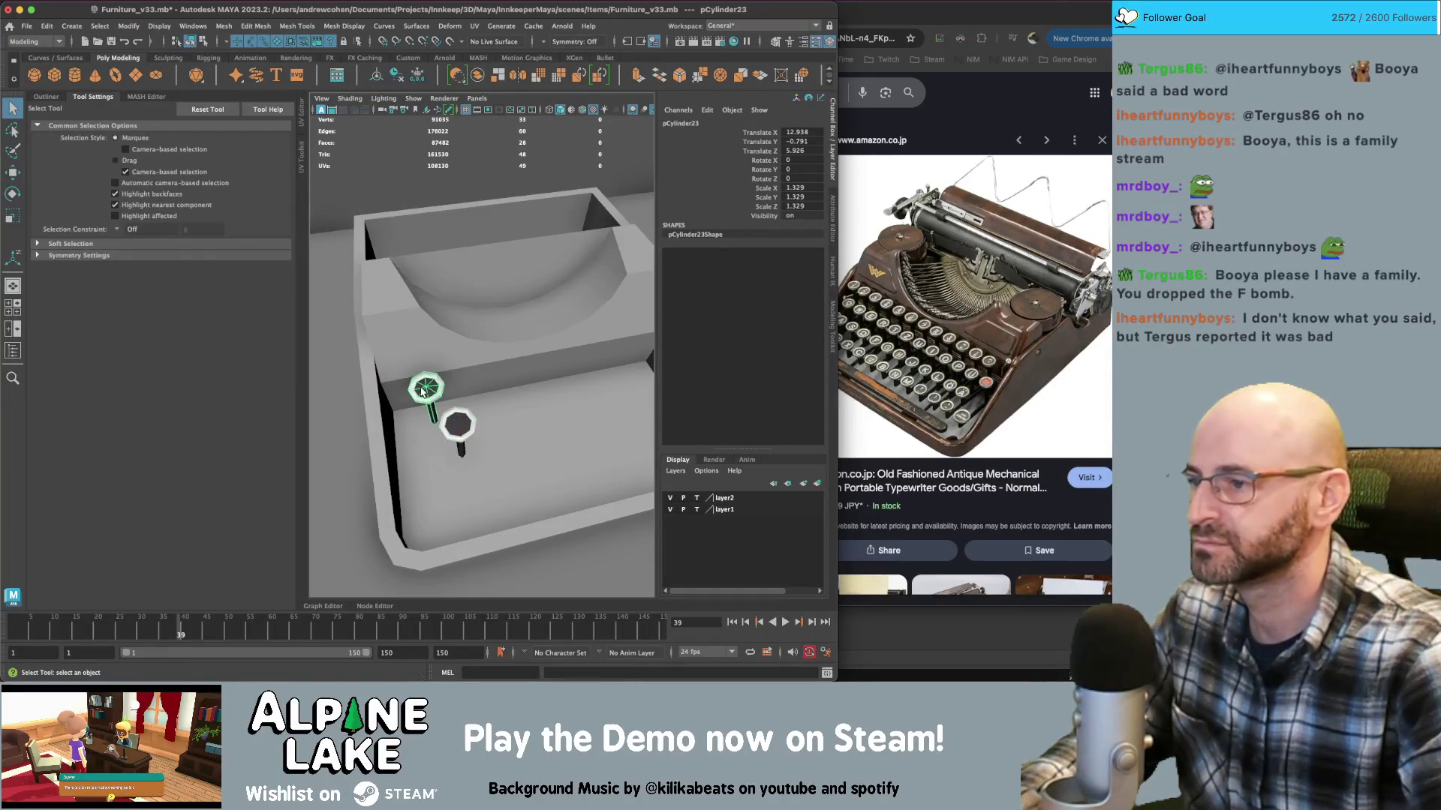
key("ctrl+d")
left_click_drag(423, 385, 465, 373, "alt")
middle_click_drag(465, 373, 541, 379)
left_click_drag(540, 379, 390, 362, "alt")
key("q")
Frame the middle knob and undo an accidental knob deletion
left_click_drag(481, 339, 468, 364, "alt")
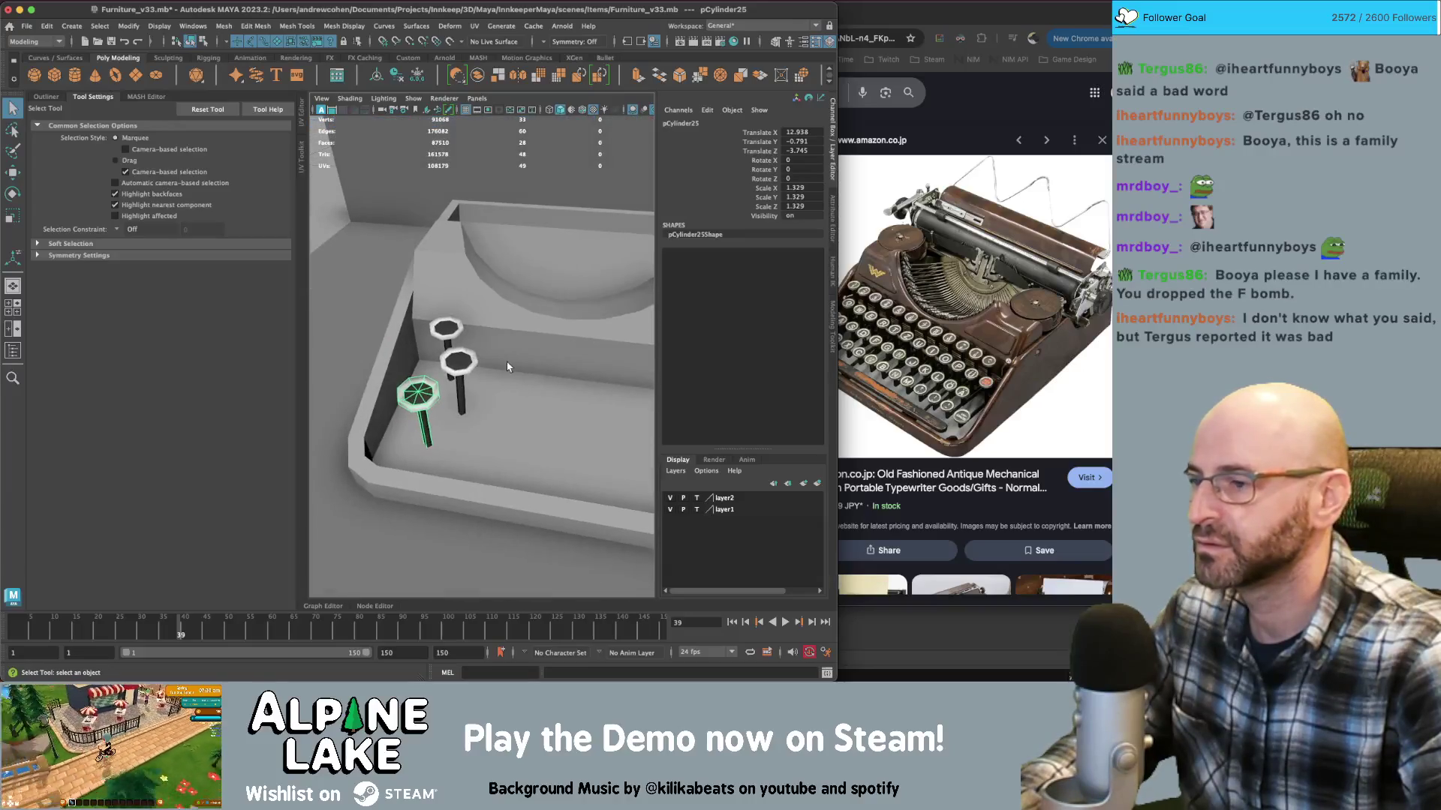
left_click(449, 365)
key("f")
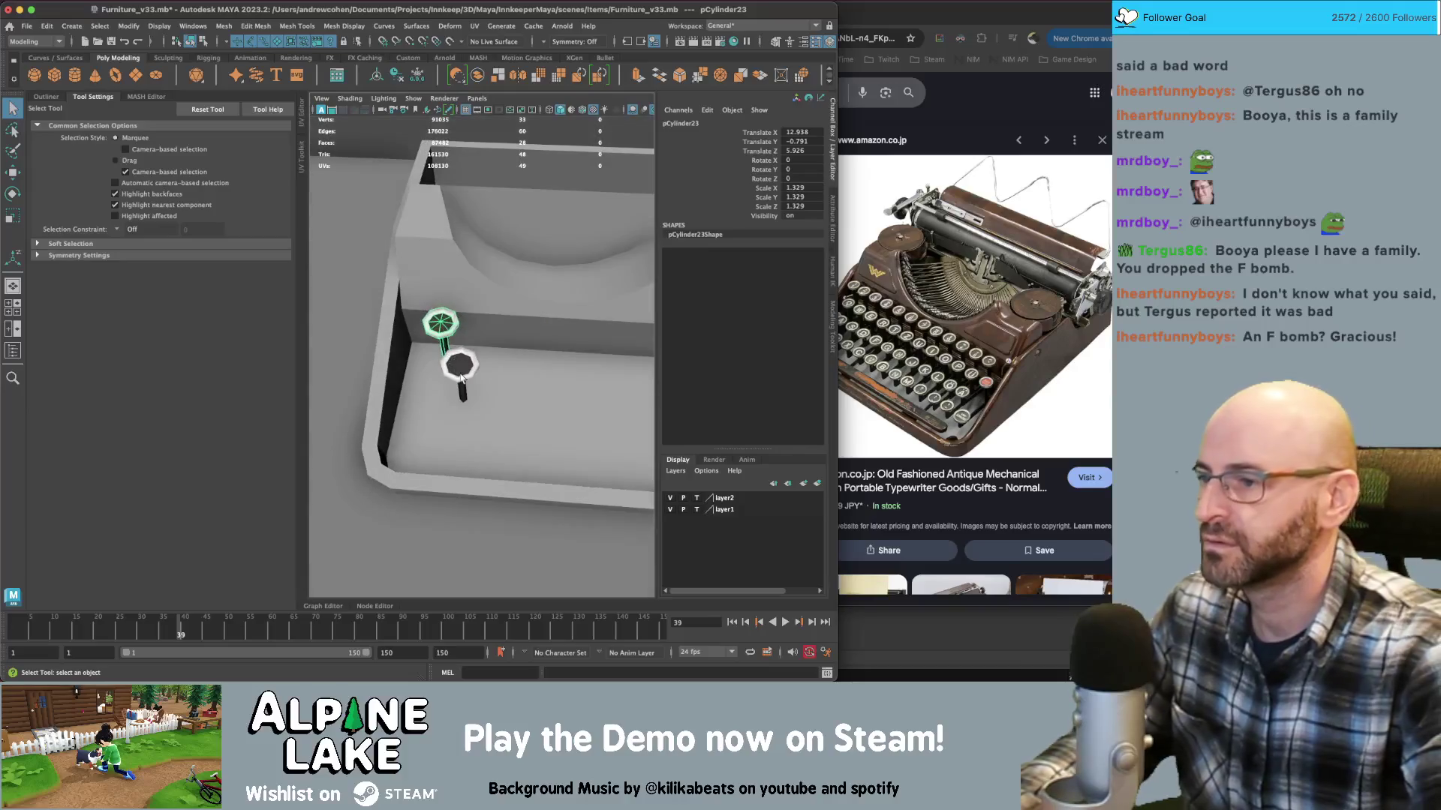
key("w")
mouse_move(448, 366)
left_mouse_down("alt")
mouse_move(551, 330)
mouse_move(509, 379)
left_mouse_up("alt")
key("ctrl+z")
key("ctrl+z")
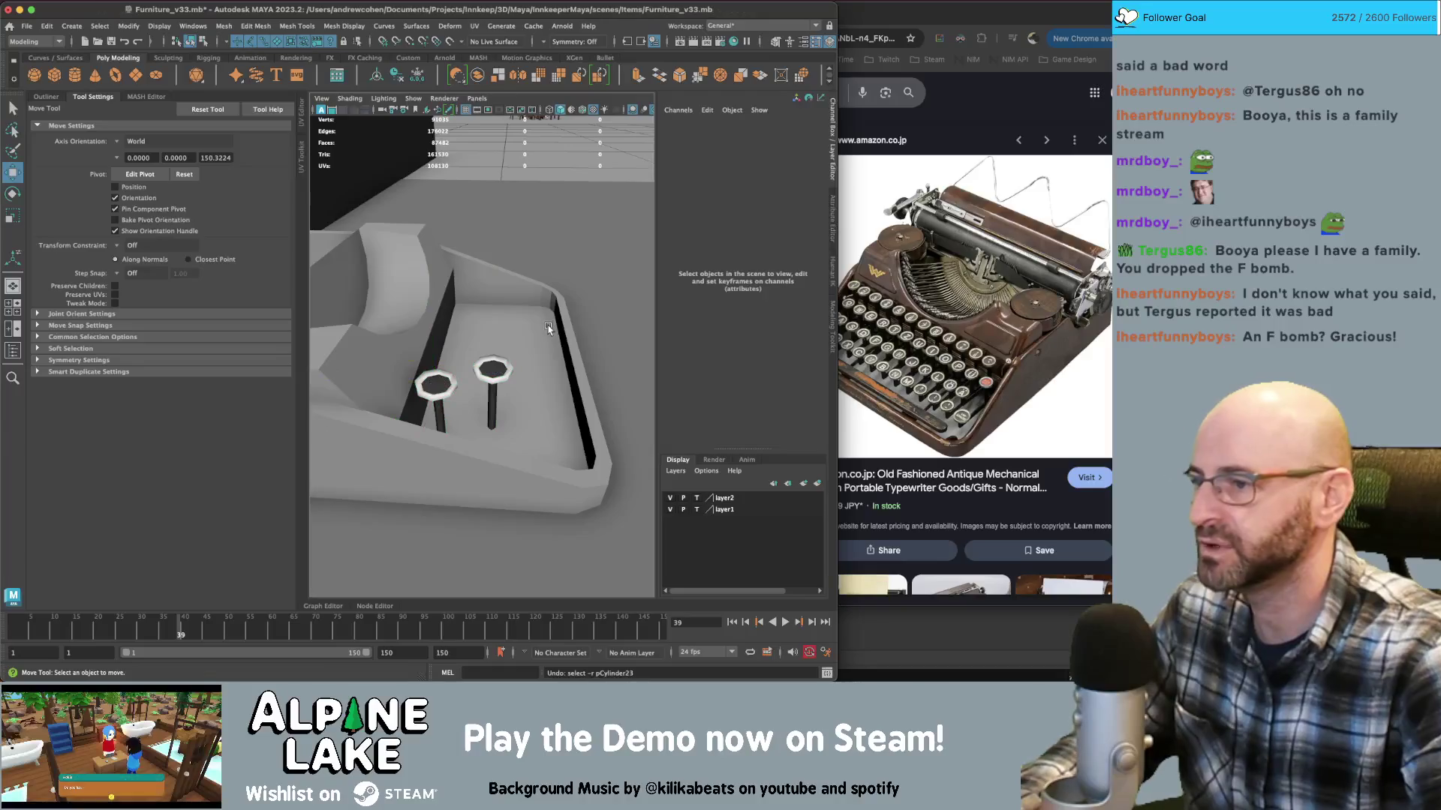
key("q")
Duplicate the three-knob column to the right, repeating it with Shift+D for more columns
left_click(488, 372)
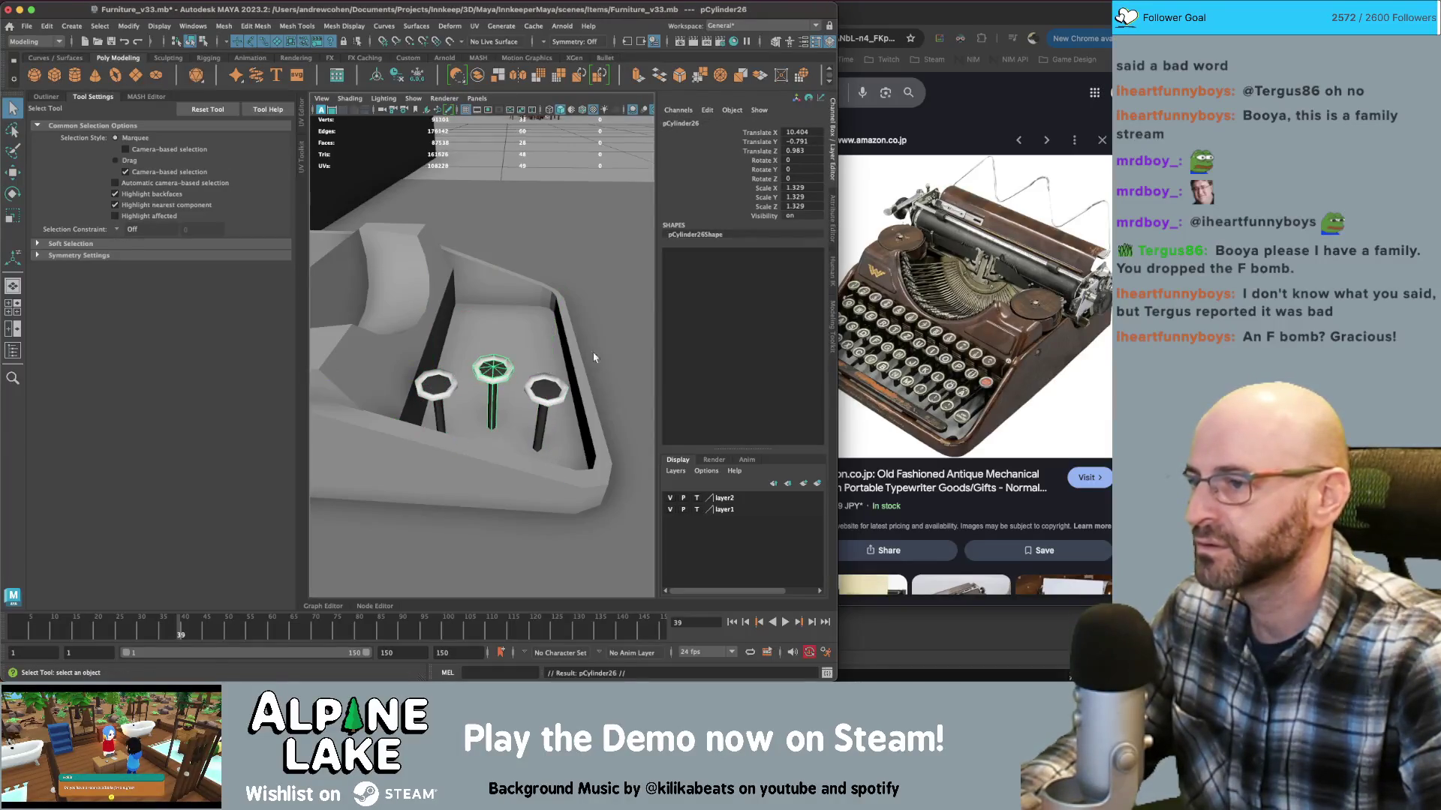
left_click_drag(595, 357, 450, 362, "alt")
left_click(434, 330, "shift")
left_click(438, 415, "shift")
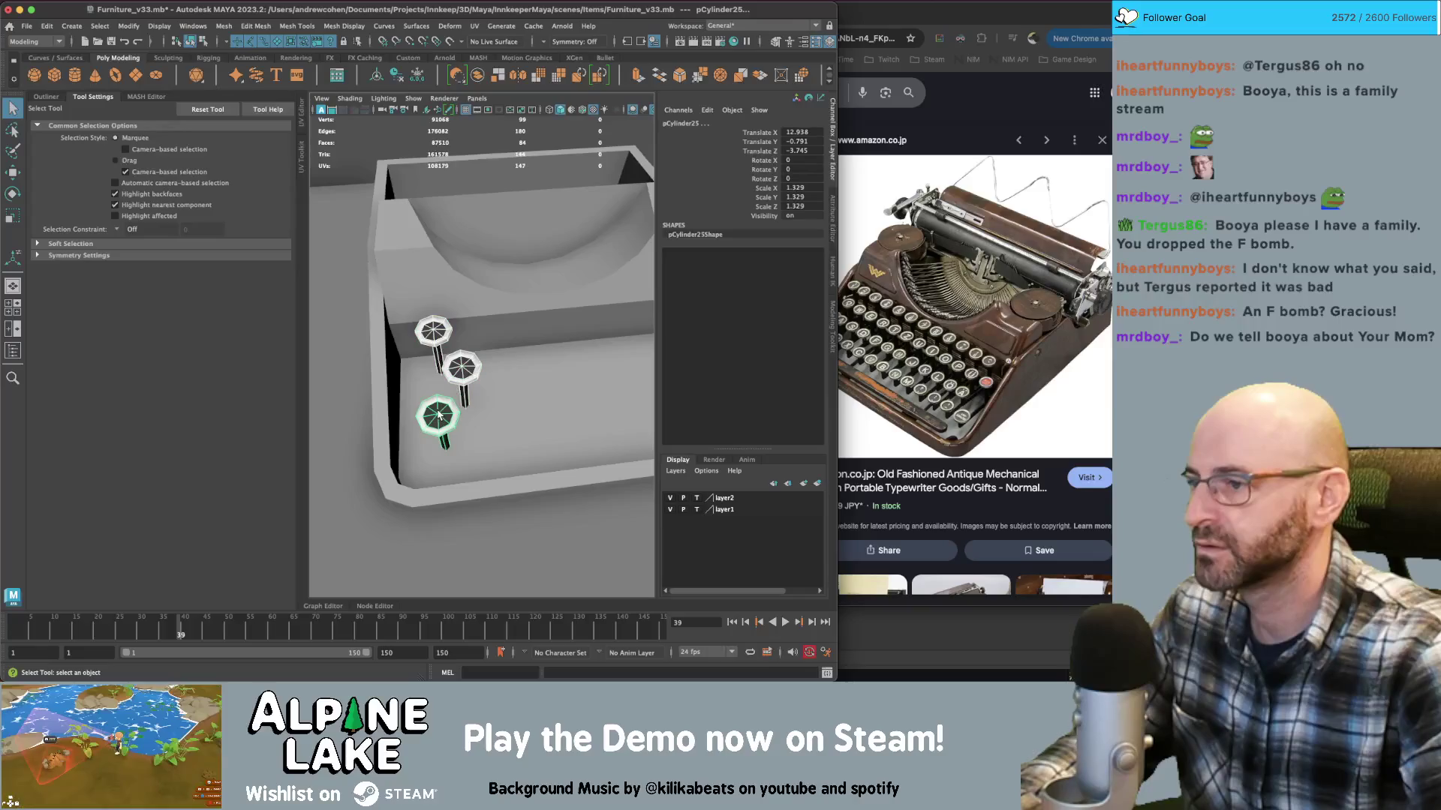
key("ctrl+d")
key("w")
left_click_drag(404, 410, 461, 409)
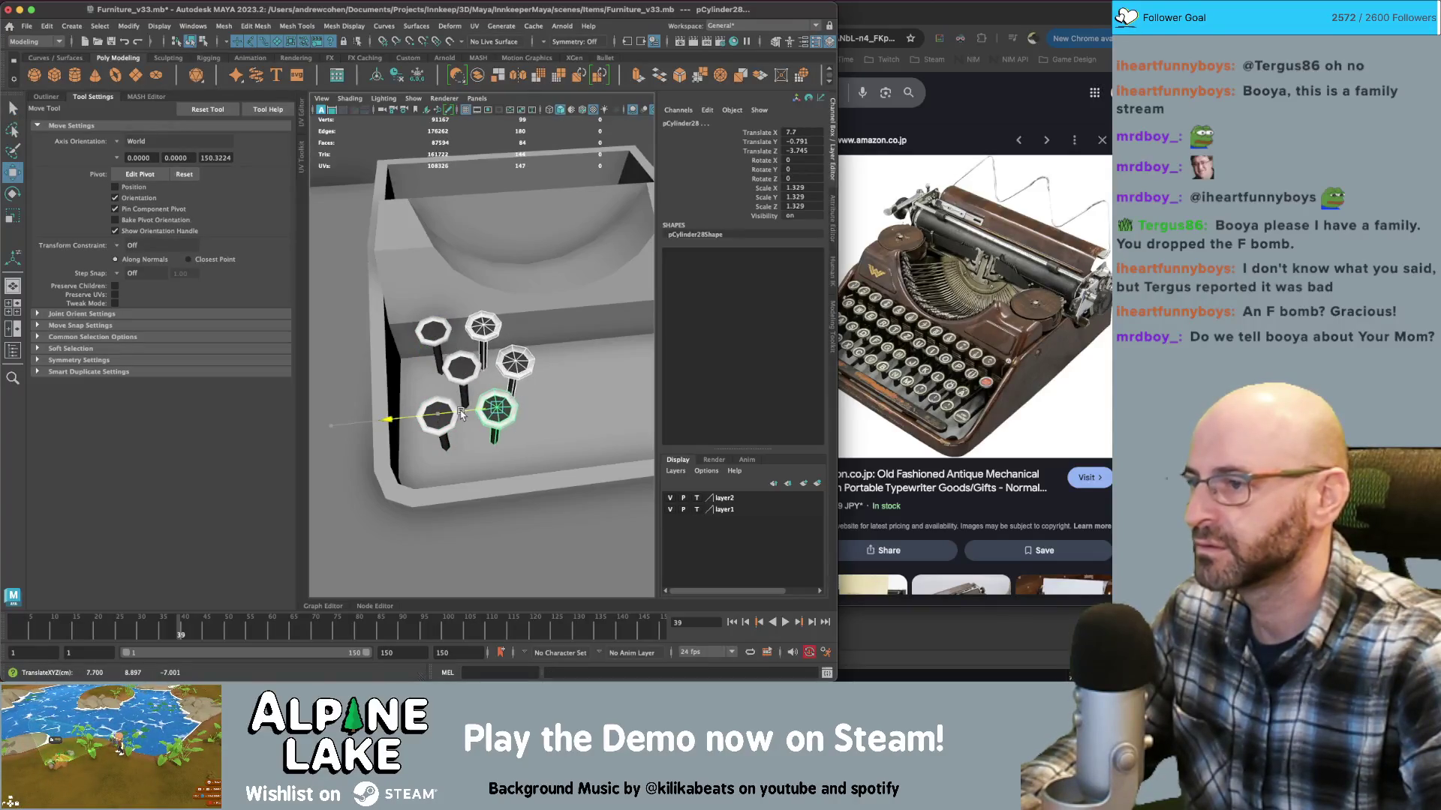
key("shift+d")
key("shift+d")
left_click_drag(551, 396, 455, 403, "alt")
key("shift+d")
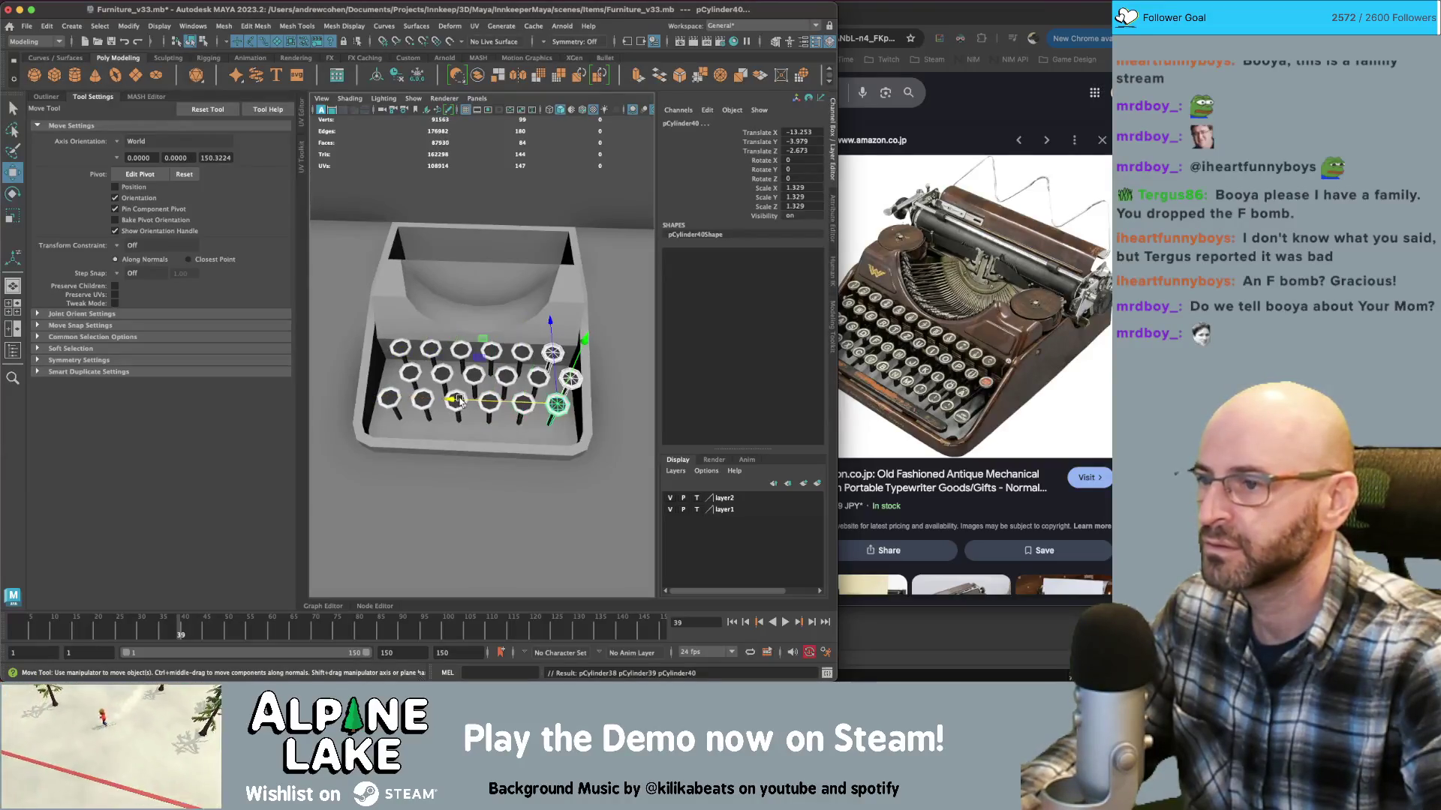
Duplicate a front second-row key and slide it to the row's end
left_click(406, 376)
key("ctrl+d")
left_click_drag(380, 368, 348, 376)
key("q")
Select six keys in the second row and lower them into the base
mouse_move(451, 358)
left_mouse_down("alt")
mouse_move(470, 399)
mouse_move(450, 413)
left_mouse_up("alt")
left_click(426, 428, "shift")
left_click(464, 398, "shift")
left_click(493, 380, "shift")
left_click(517, 361, "shift")
left_click(537, 346, "shift")
left_click(556, 335, "shift")
key("w")
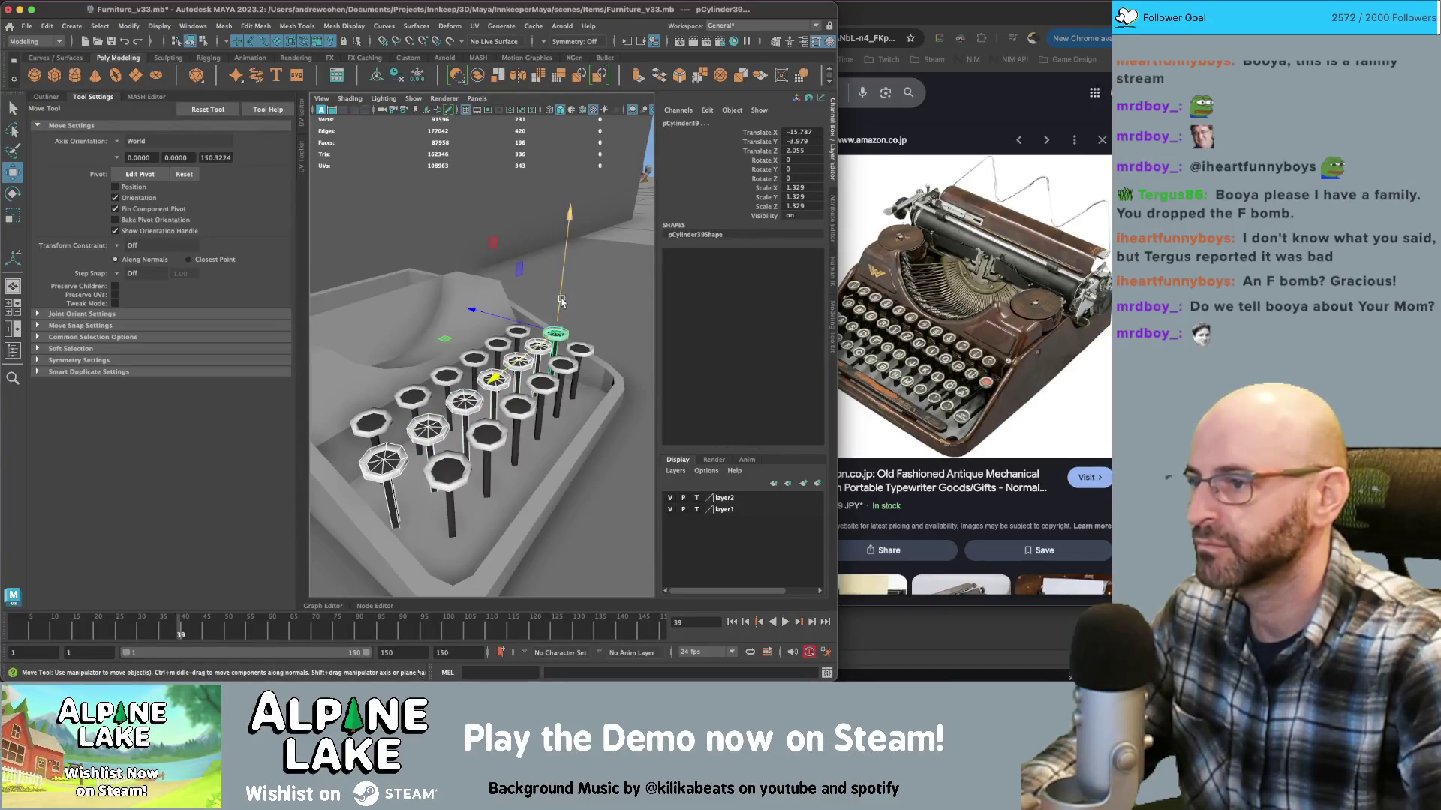
left_click_drag(563, 301, 563, 313)
key("q")
Select the six front-row keys, lower them further, and clear the selection
left_click(579, 349)
left_click(563, 365, "shift")
left_click(542, 383, "shift")
left_click(516, 406, "shift")
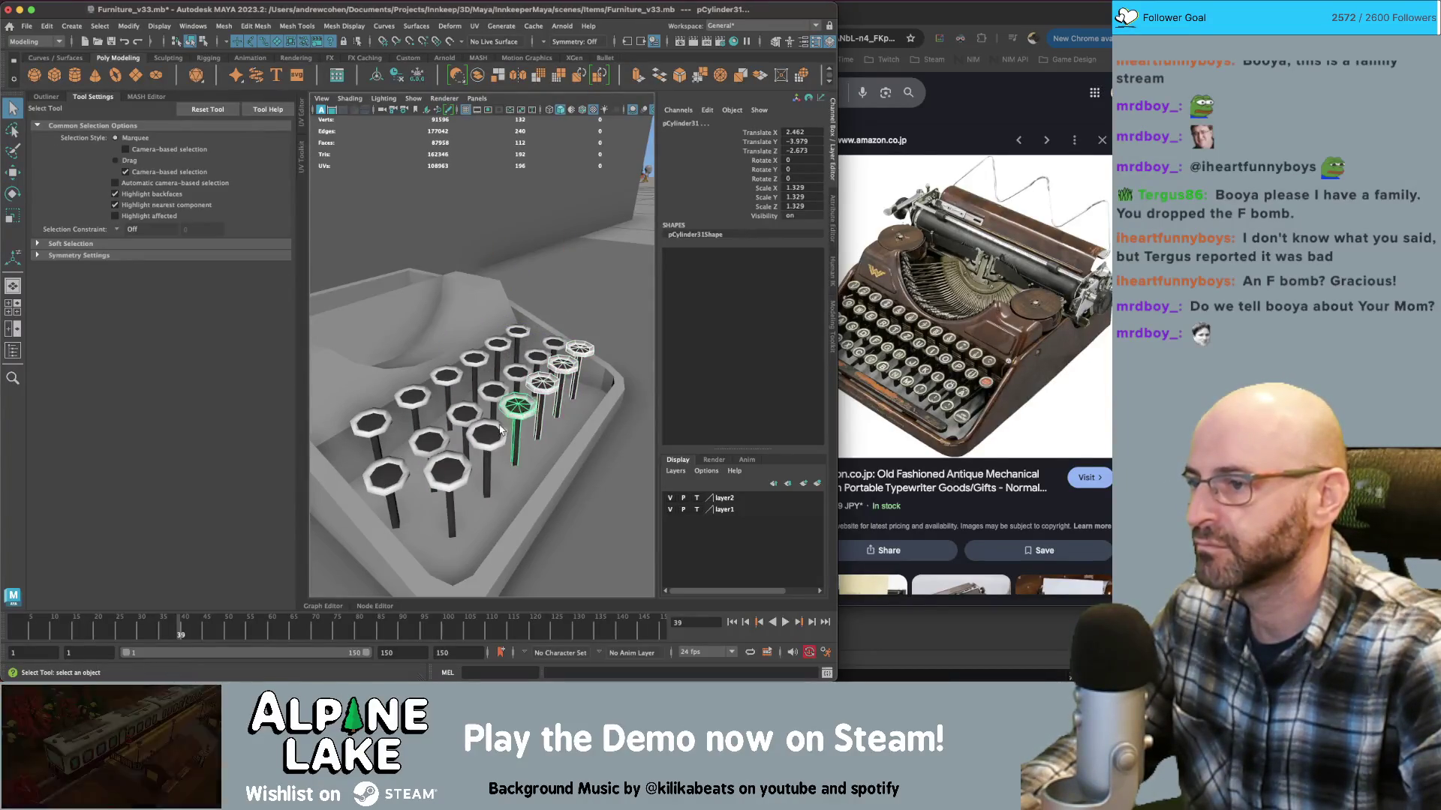
left_click(487, 434, "shift")
left_click(447, 469, "shift")
key("w")
mouse_move(445, 394)
left_mouse_down()
mouse_move(445, 417)
mouse_move(410, 333)
mouse_move(525, 346)
mouse_move(563, 330)
left_mouse_up()
scroll(444, 416, "down", 5)
key("q")
left_click(540, 451)
scroll(481, 360, "up", 5)
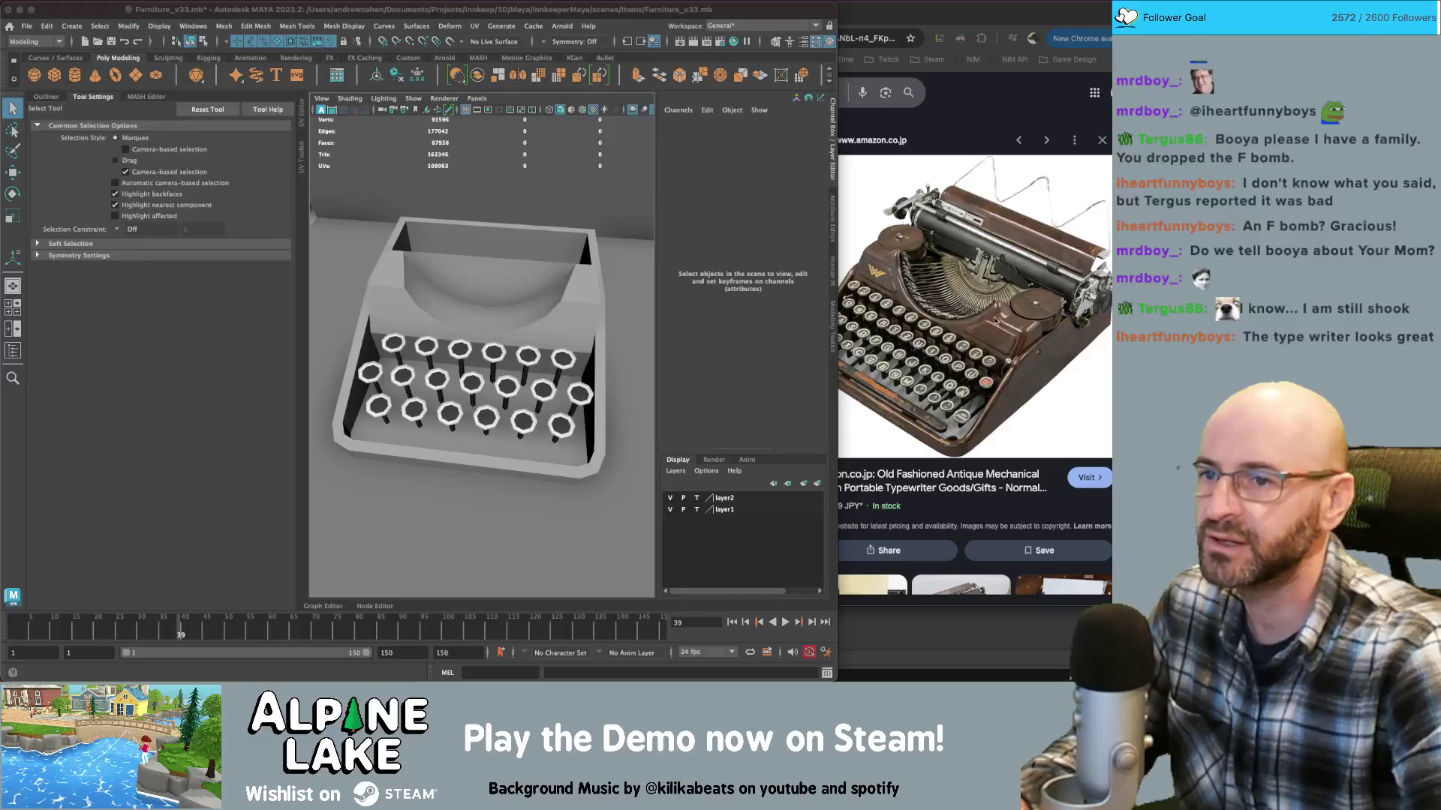
left_click(336, 14)
scroll(473, 269, "up", 3)
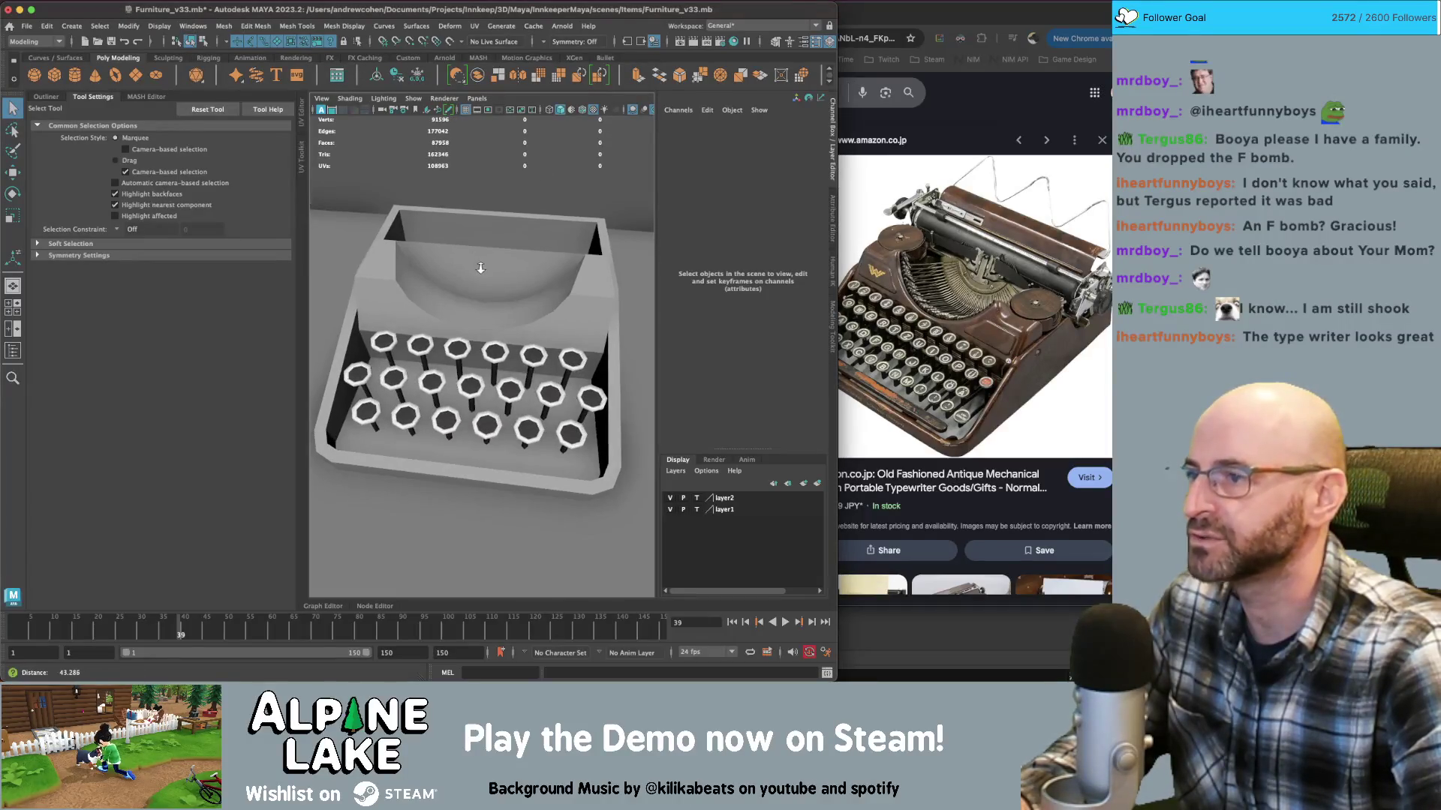
mouse_move(434, 215)
left_mouse_down("alt")
mouse_move(498, 241)
mouse_move(465, 282)
left_mouse_up("alt")
middle_click_drag(465, 282, 497, 272, "alt")
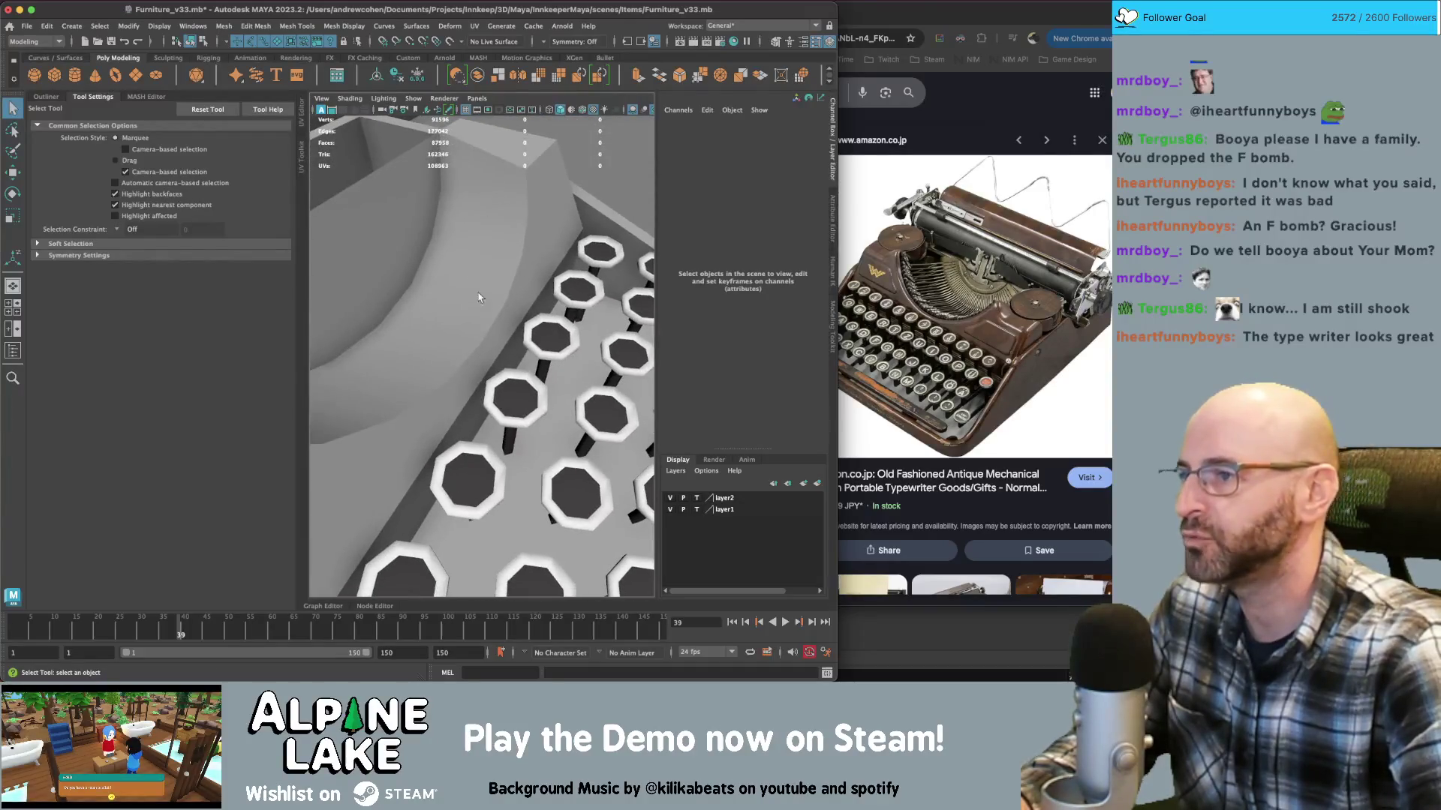
left_click_drag(320, 285, 507, 247, "alt")
left_click_drag(461, 203, 461, 240, "alt")
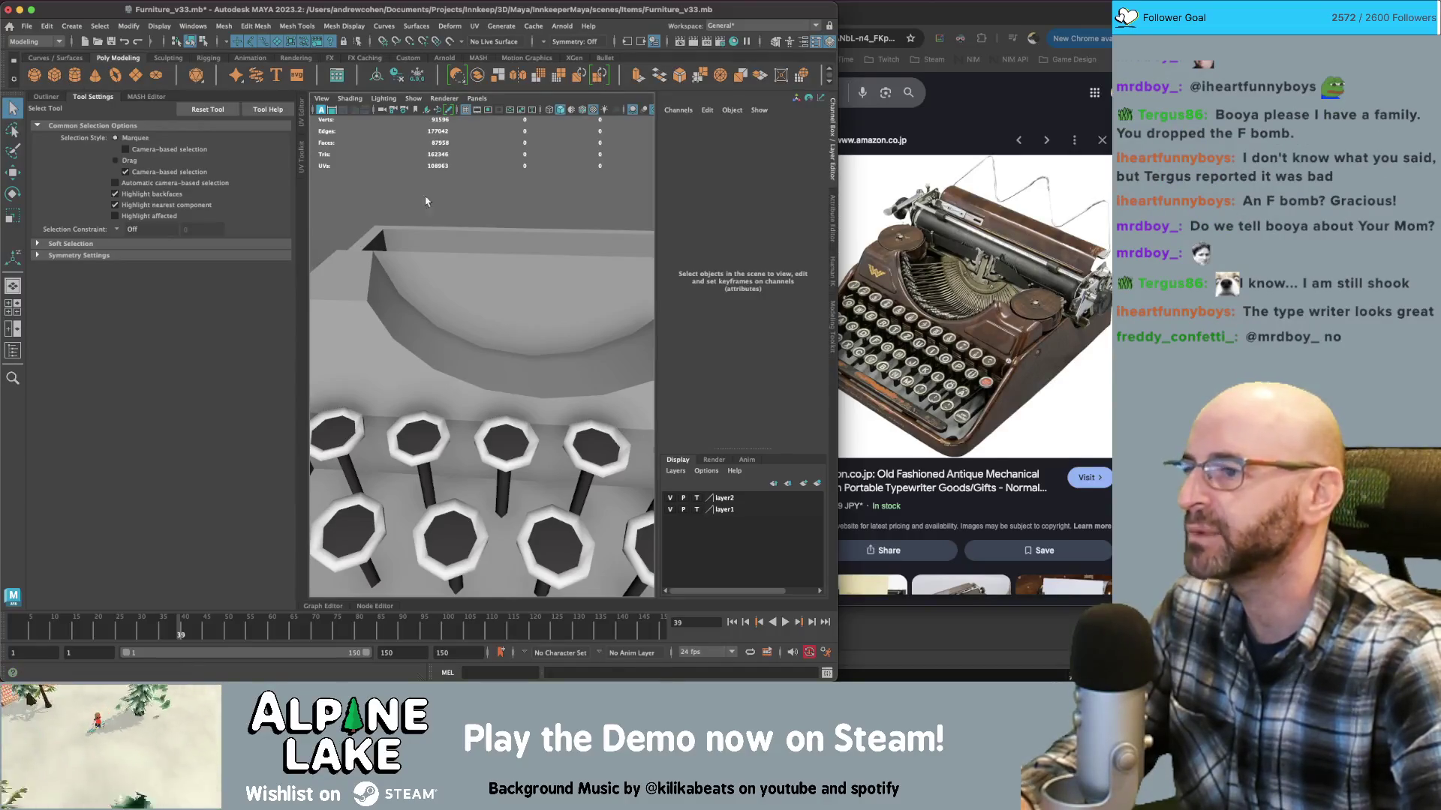
key("w")
mouse_move(392, 185)
left_mouse_down("alt")
mouse_move(480, 358)
mouse_move(356, 281)
mouse_move(305, 214)
left_mouse_up("alt")
key("e")
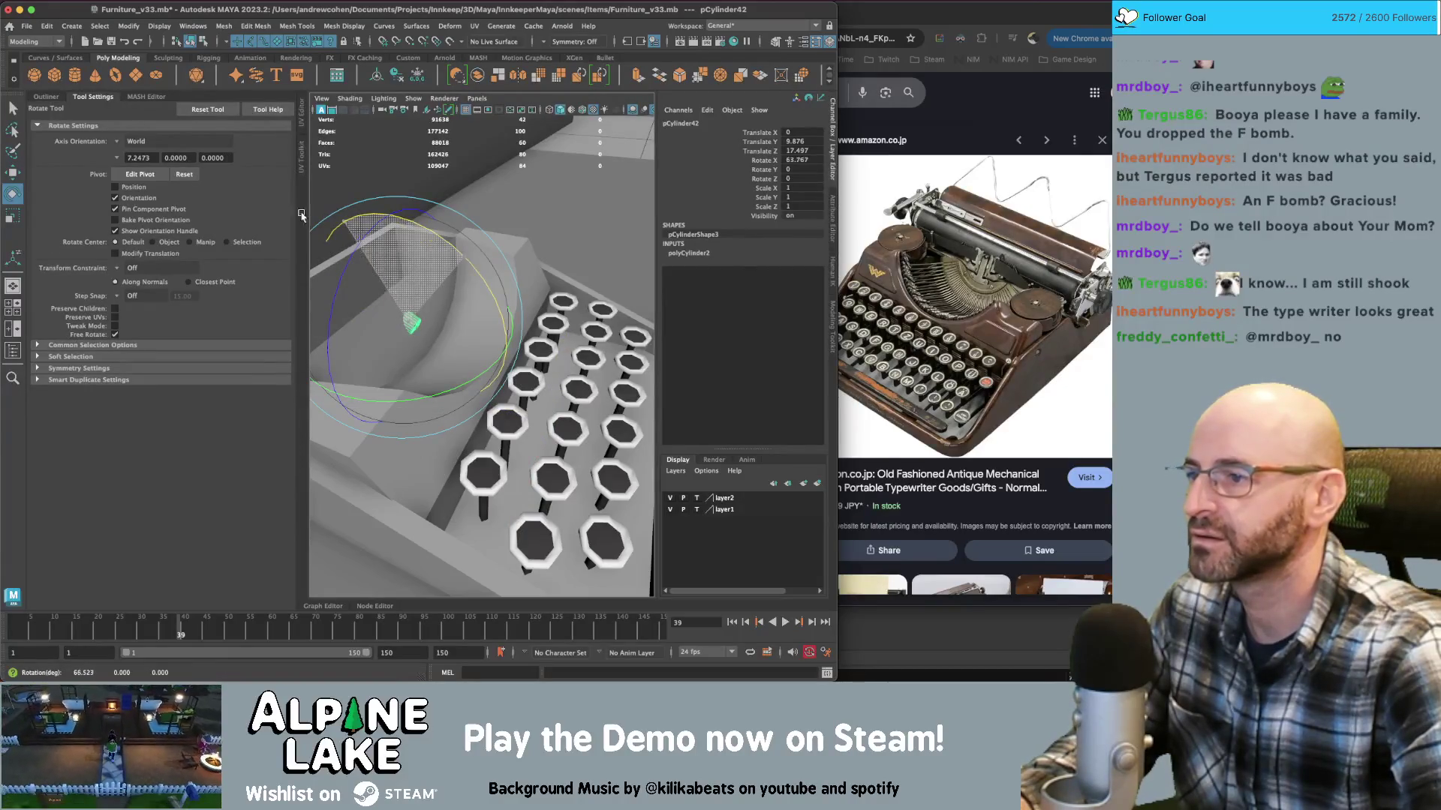
left_click_drag(146, 240, 150, 241)
mouse_move(432, 271)
left_mouse_down()
mouse_move(430, 296)
mouse_move(425, 281)
left_mouse_up()
key("w")
left_click_drag(319, 231, 353, 251)
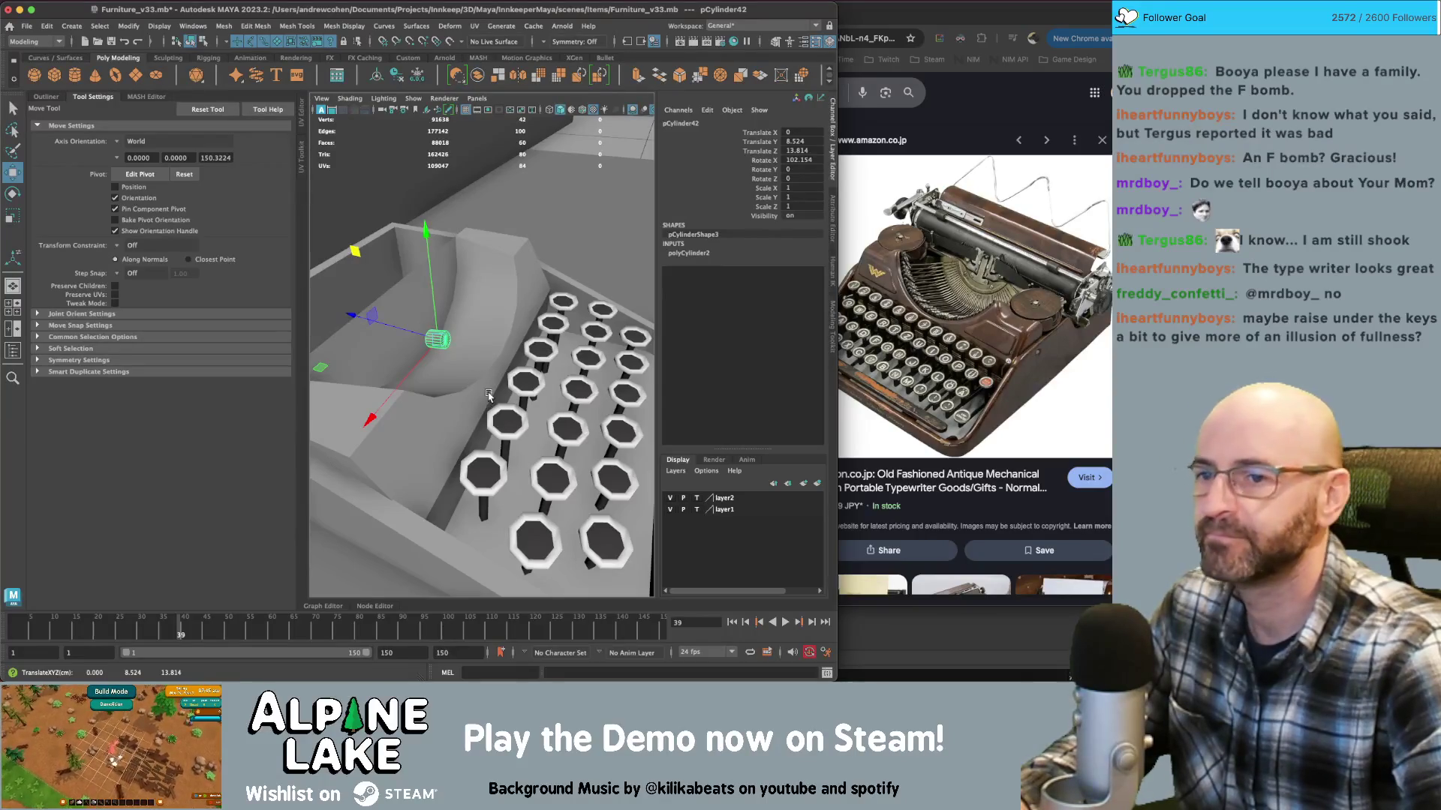
left_click(453, 502)
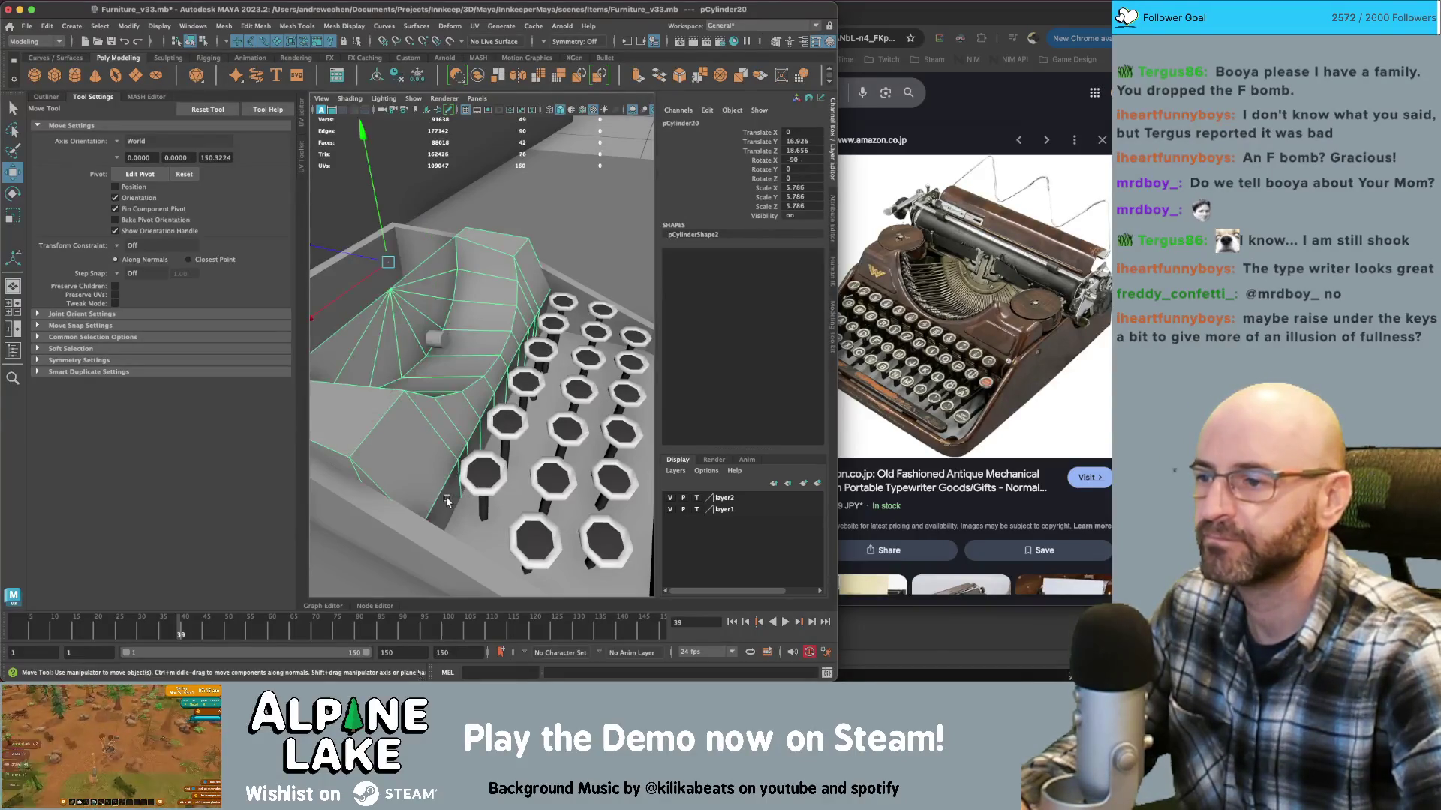
key("f")
mouse_move(457, 506)
left_mouse_down("alt")
mouse_move(490, 518)
mouse_move(491, 424)
left_mouse_up("alt")
key("q")
left_click(490, 518)
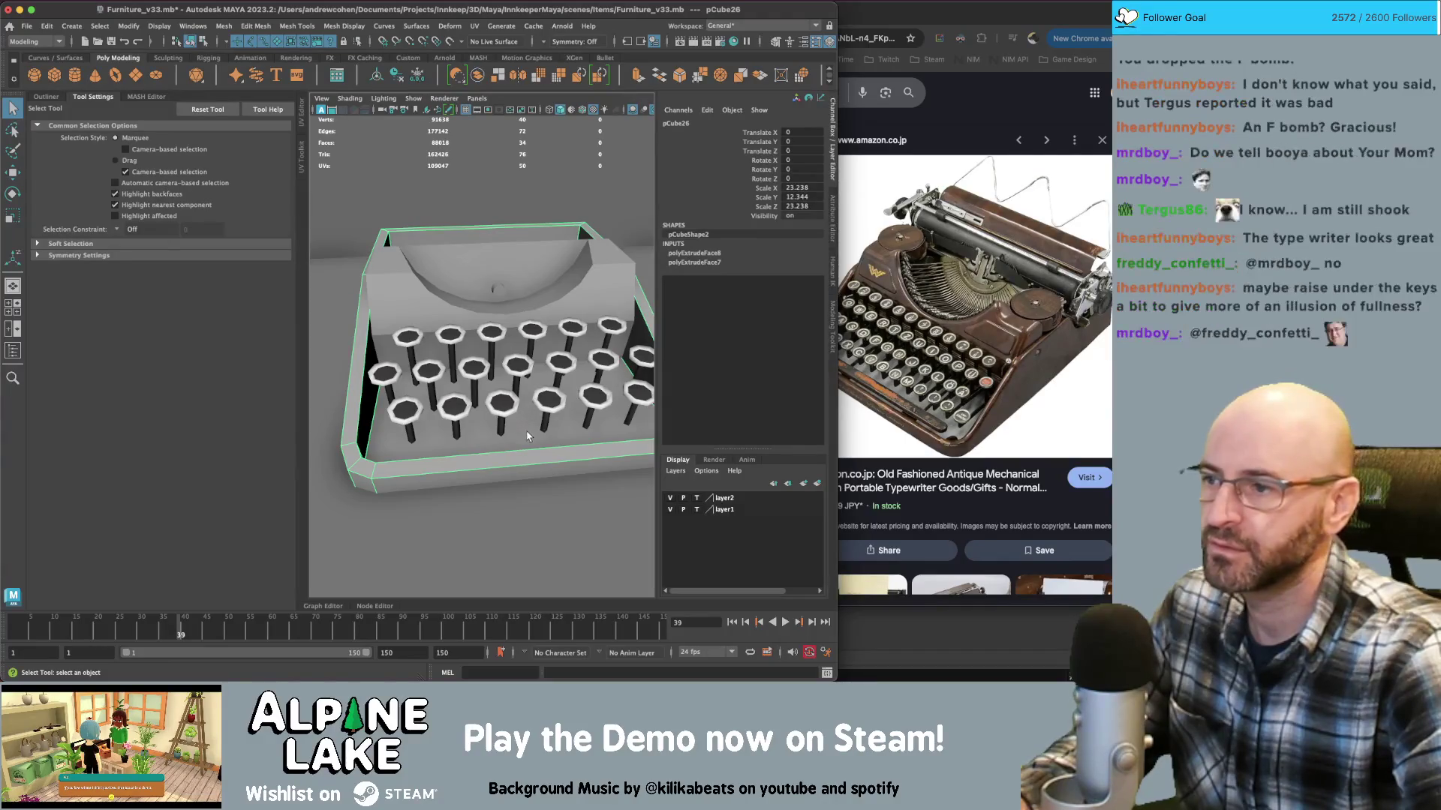
Select the base's floor face under the keys, checking it in wireframe, for moving
right_click_drag(525, 436, 486, 387)
left_click(486, 387)
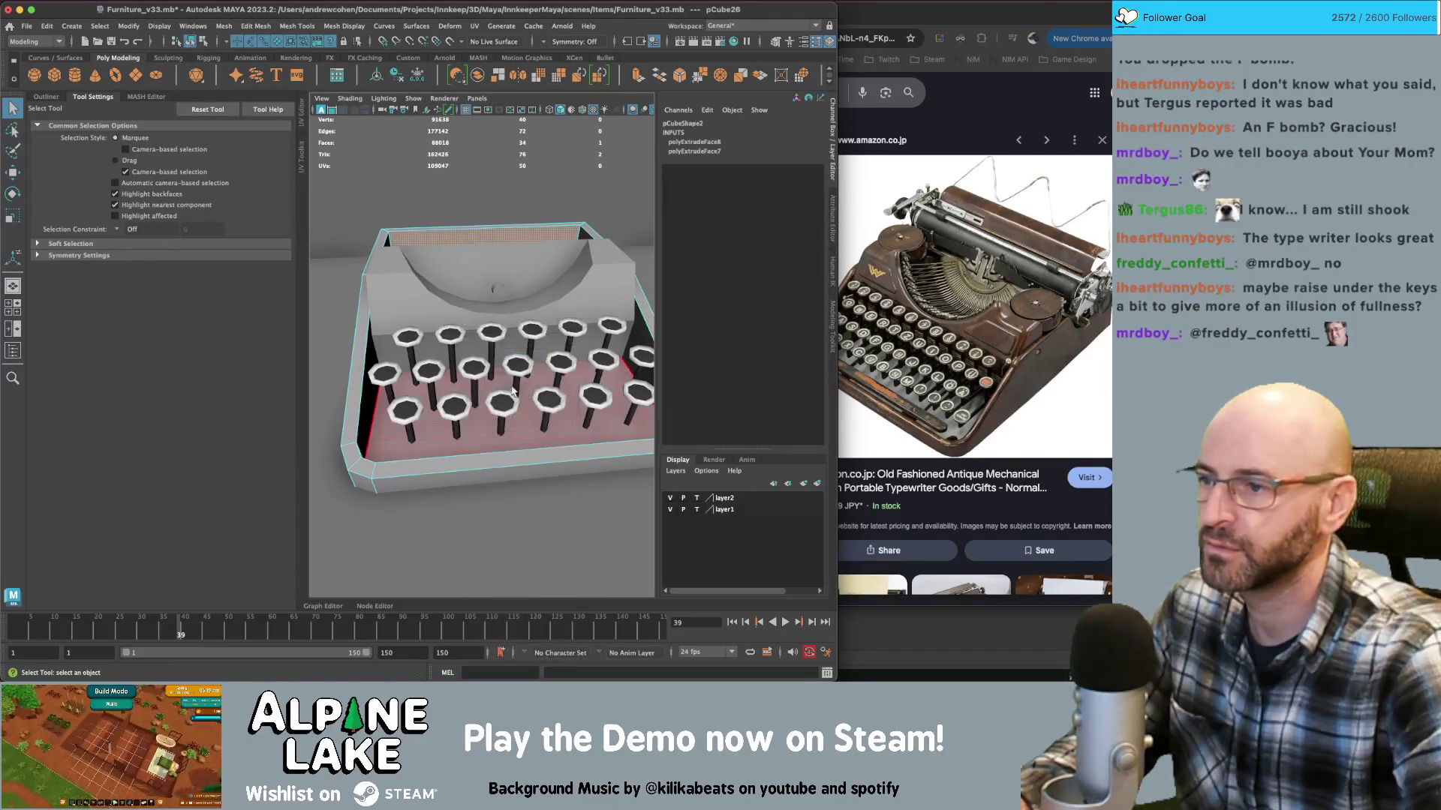
key("4")
key("f")
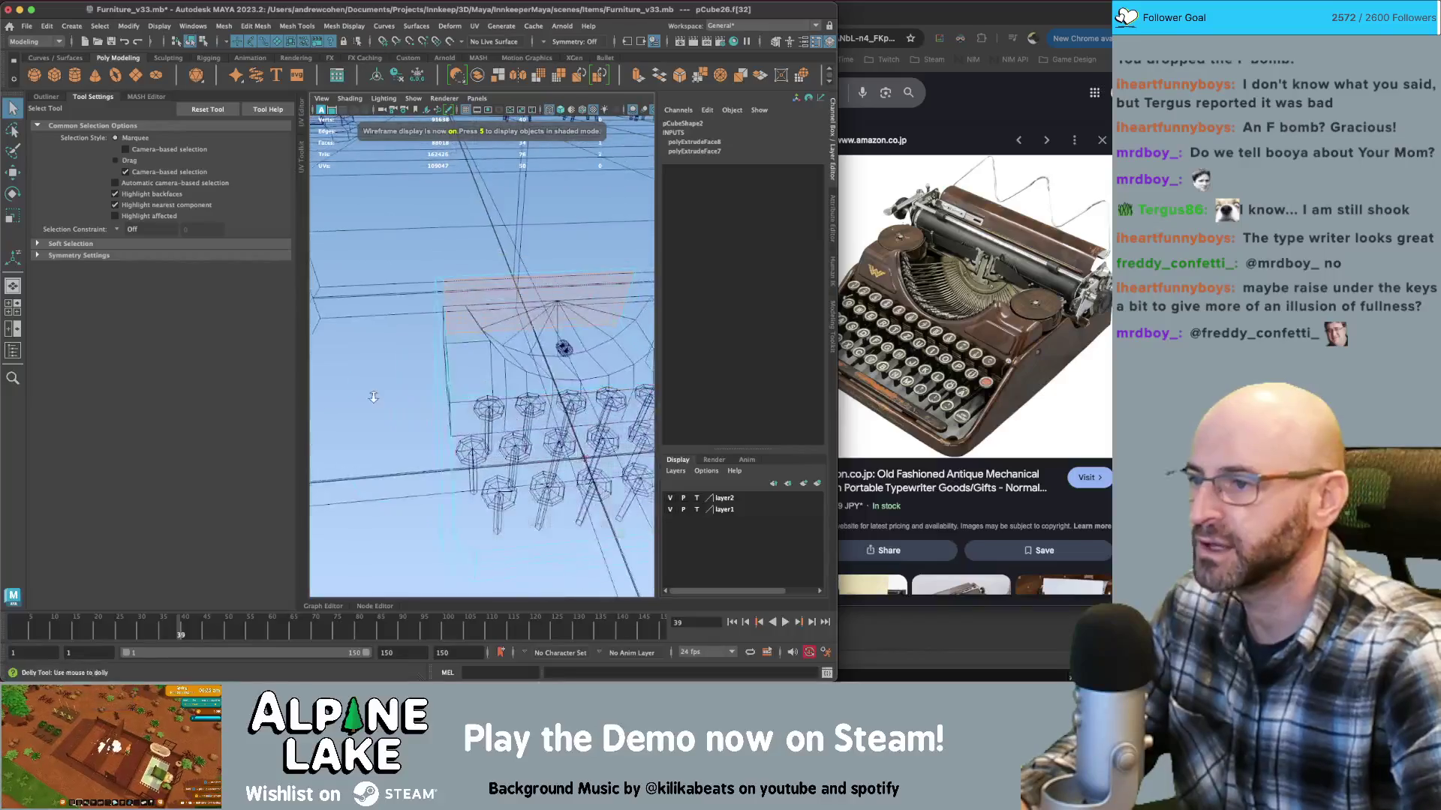
mouse_move(463, 435)
left_mouse_down("alt")
mouse_move(510, 393)
mouse_move(544, 311)
left_mouse_up("alt")
right_click_drag(552, 287, 551, 257)
left_click_drag(531, 353, 572, 328, "alt")
key("5")
key("f")
key("w")
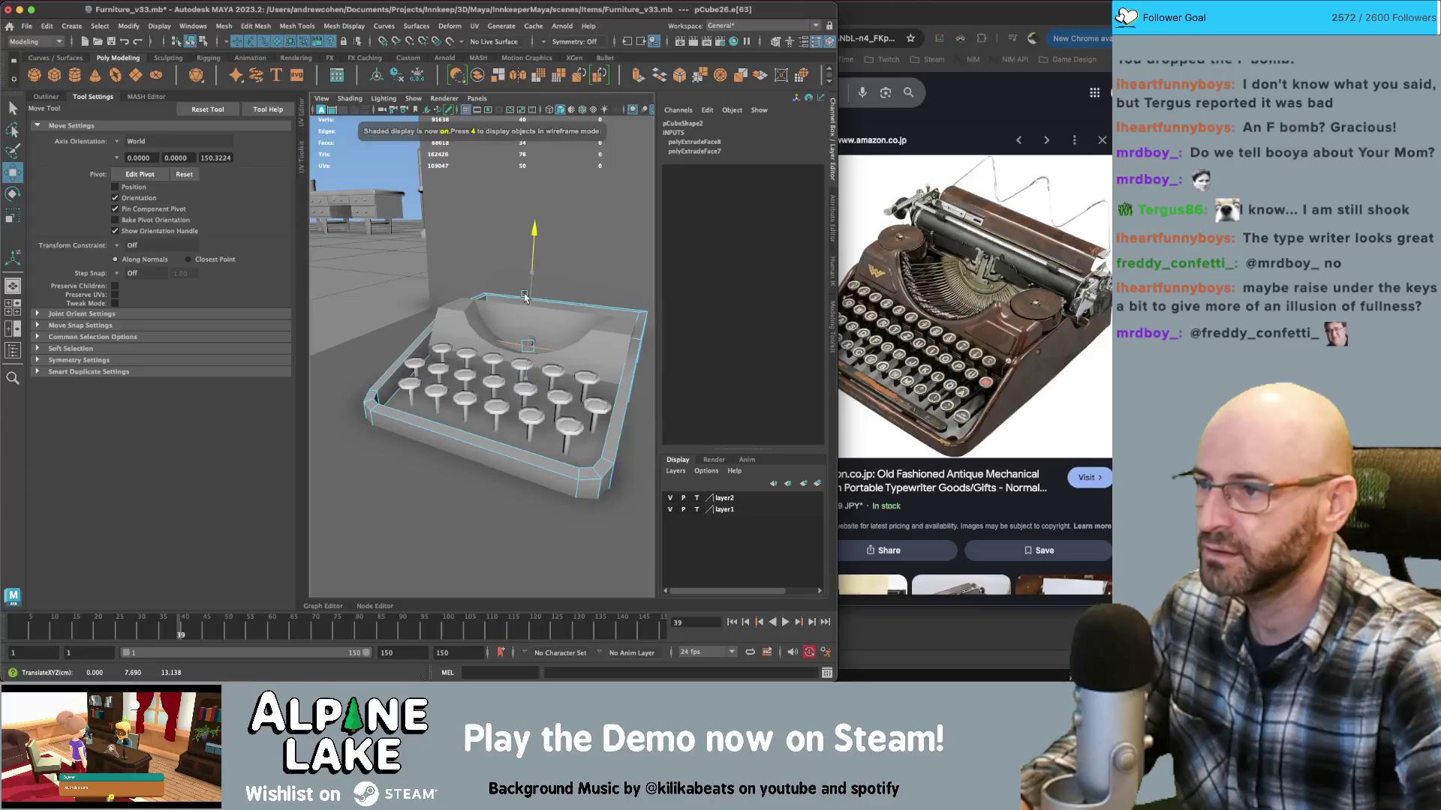
mouse_move(523, 300)
left_mouse_down("alt")
mouse_move(577, 314)
mouse_move(452, 315)
mouse_move(537, 353)
left_mouse_up("alt")
Select the rear well's floor face and scale it
left_click(192, 42)
key("q")
right_click_drag(539, 325, 538, 357)
left_click(533, 343)
key("r")
mouse_move(531, 545)
left_mouse_down("alt")
mouse_move(549, 323)
mouse_move(525, 352)
mouse_move(540, 375)
left_mouse_up("alt")
key("w")
key("r")
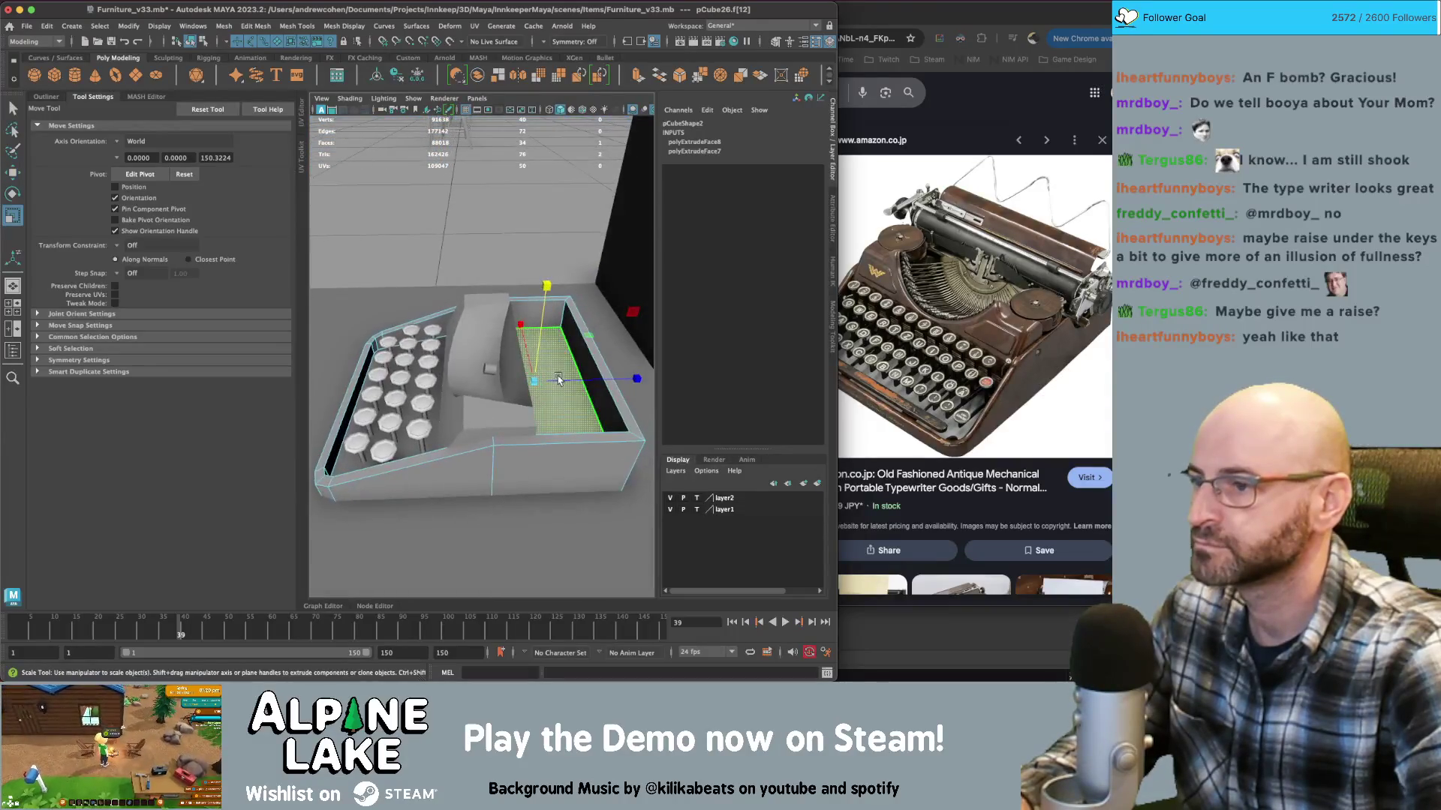
left_click(540, 375)
key("q")
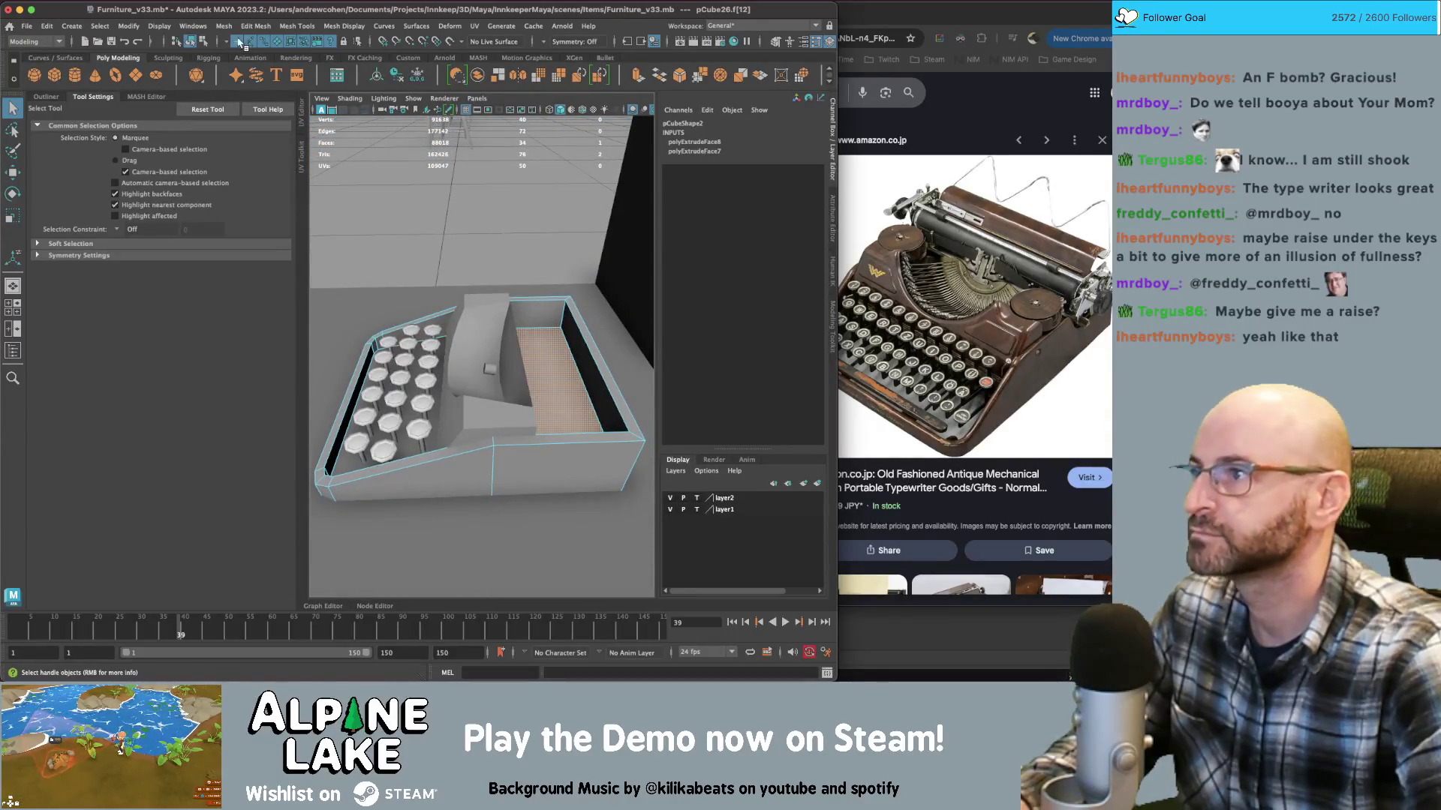
Back in object mode, select the base and pick its corner edges
key("F8")
left_click(524, 529)
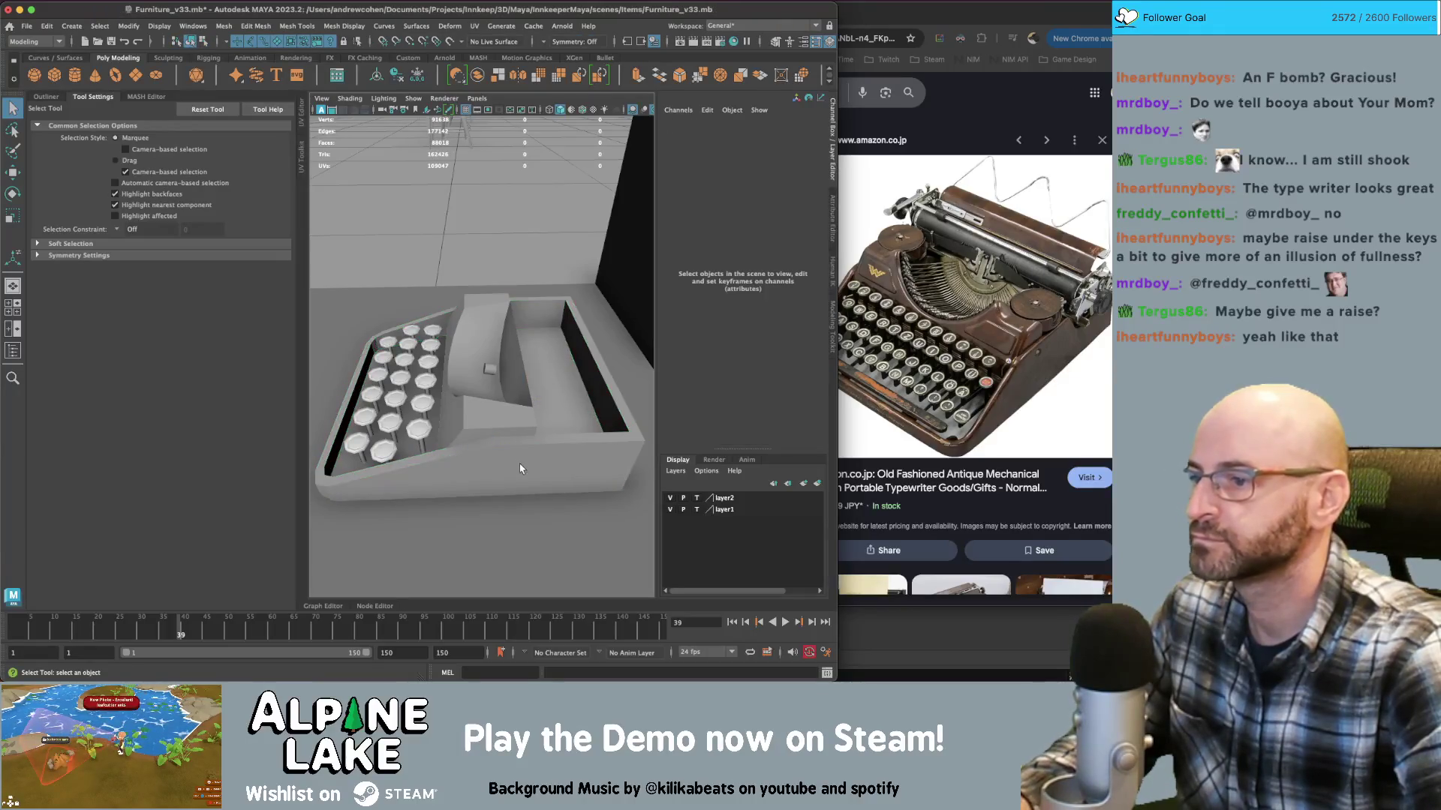
left_click(518, 461)
left_click_drag(516, 459, 531, 422, "alt")
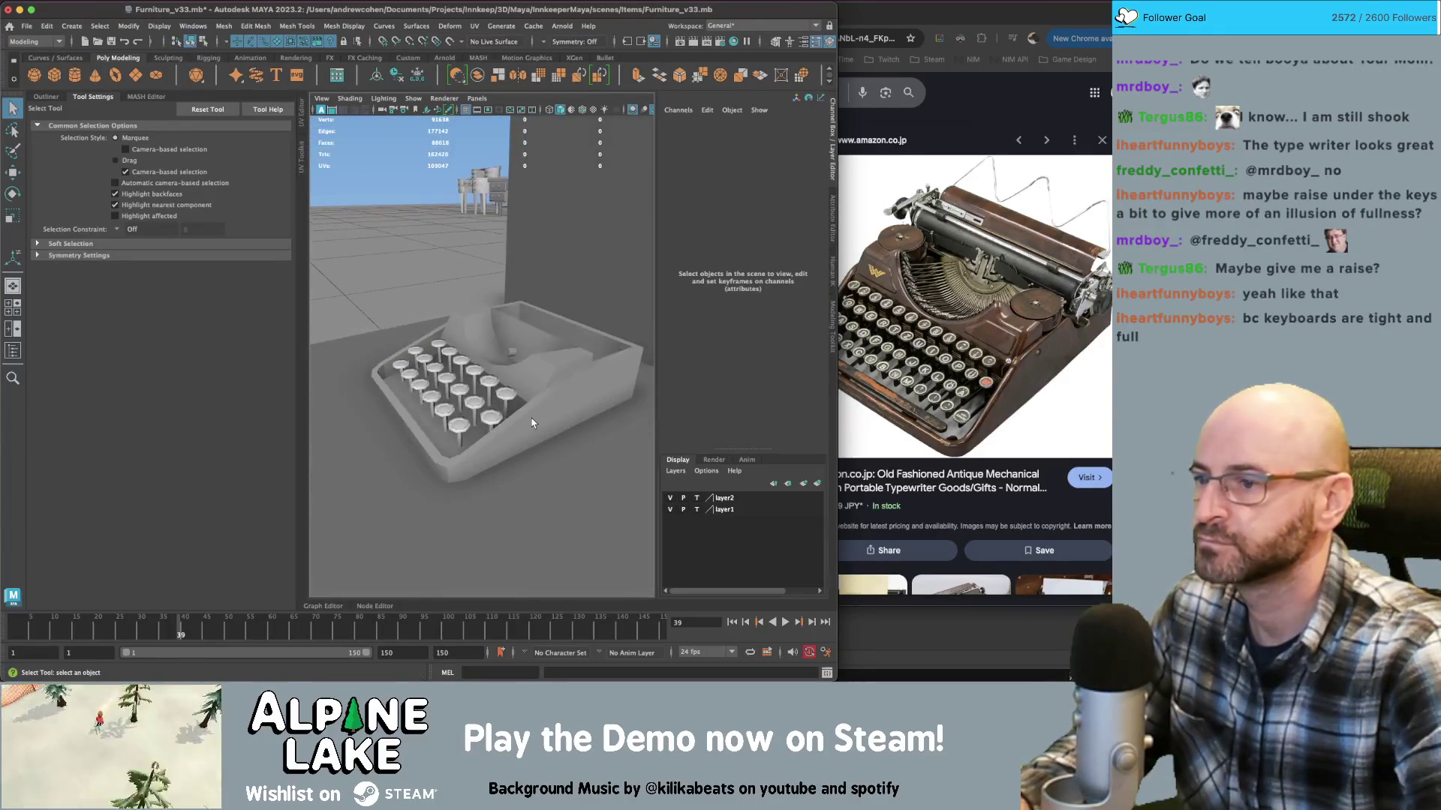
left_click(532, 421)
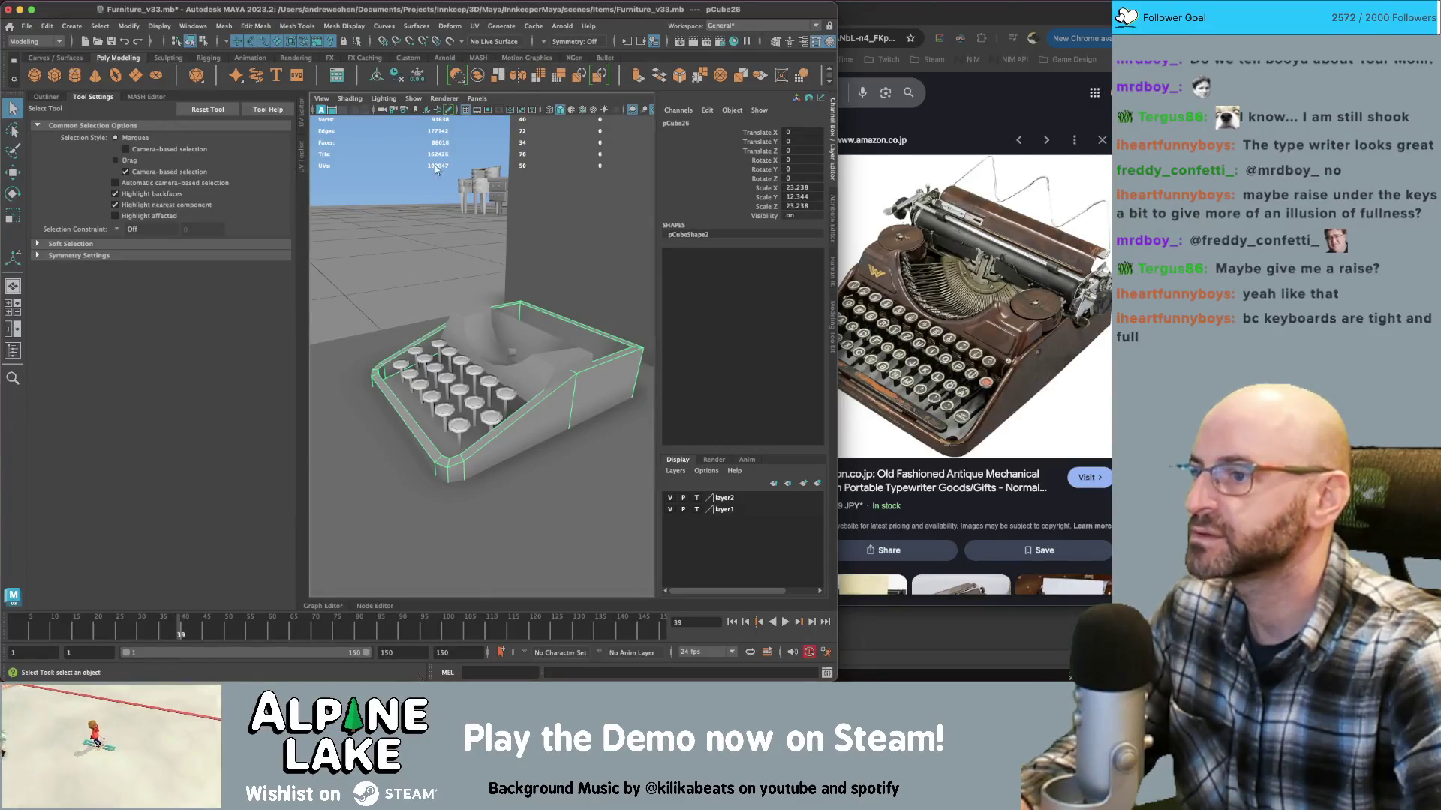
right_click_drag(484, 360, 506, 423)
left_click(506, 428)
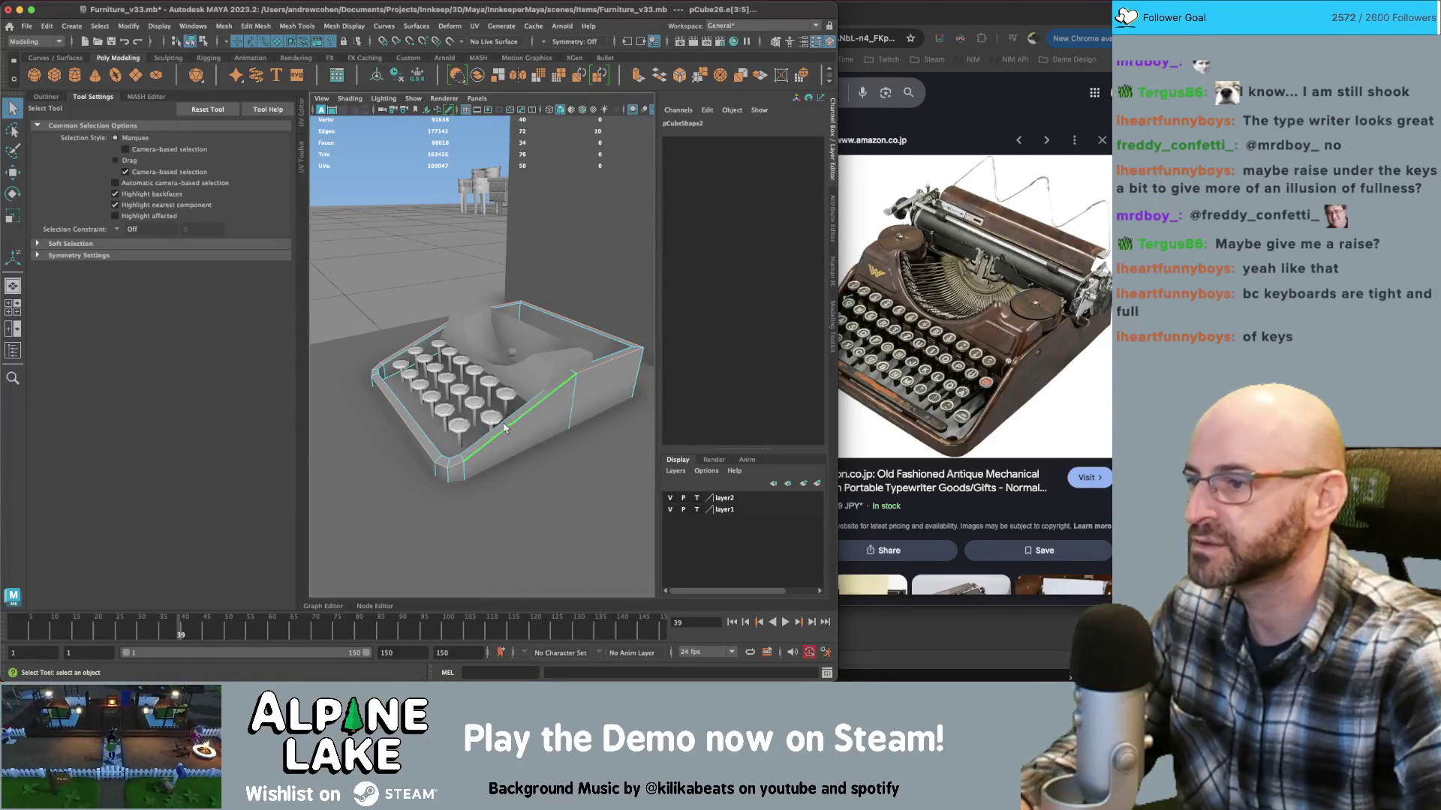
Soften the shading of the base's selected corner edges, then return to object selection
left_click(349, 26)
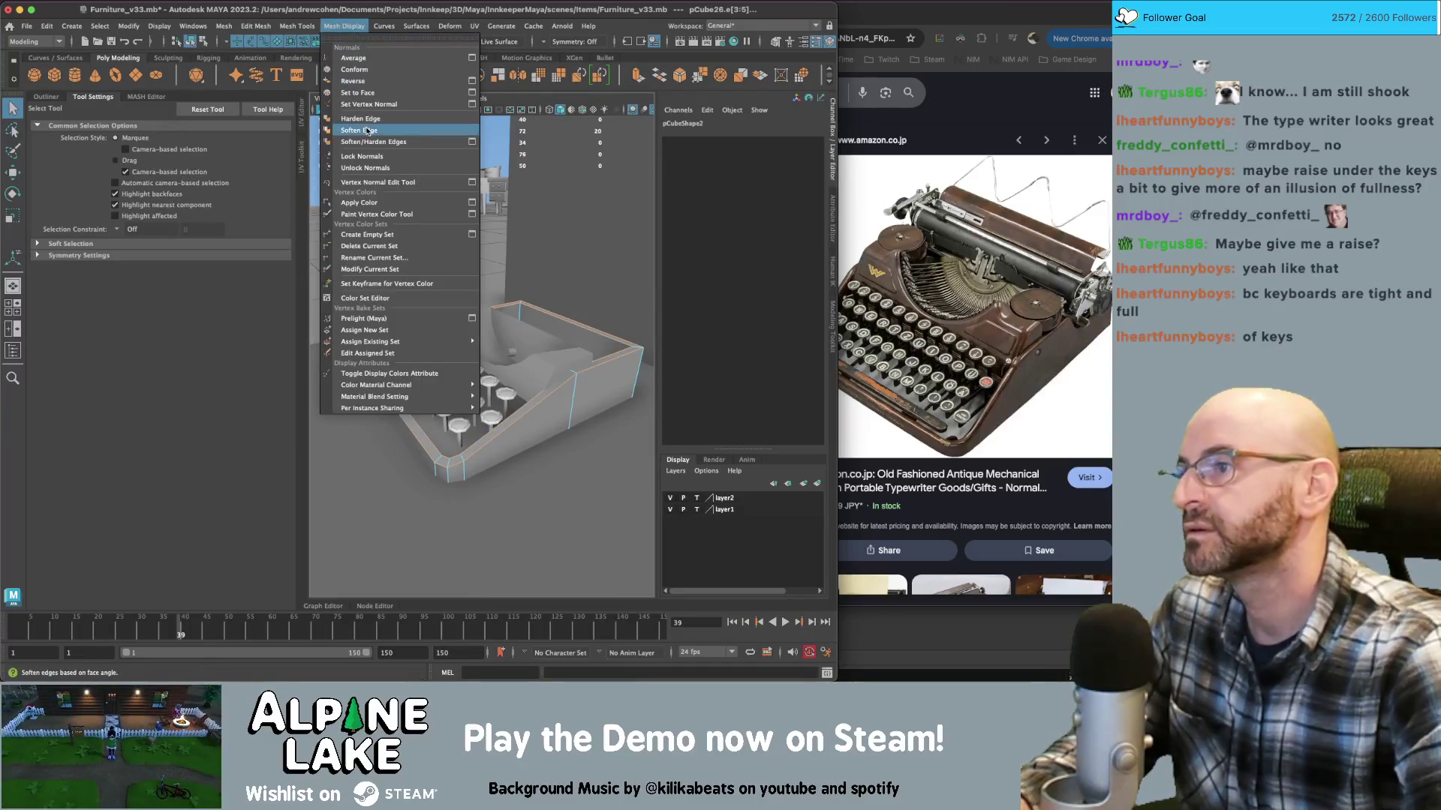
left_click(367, 130)
key("f")
left_click(191, 40)
Select several edges along the curved housing's top rim, undoing an accidental softening
left_click_drag(564, 429, 517, 374, "alt")
left_click(518, 374)
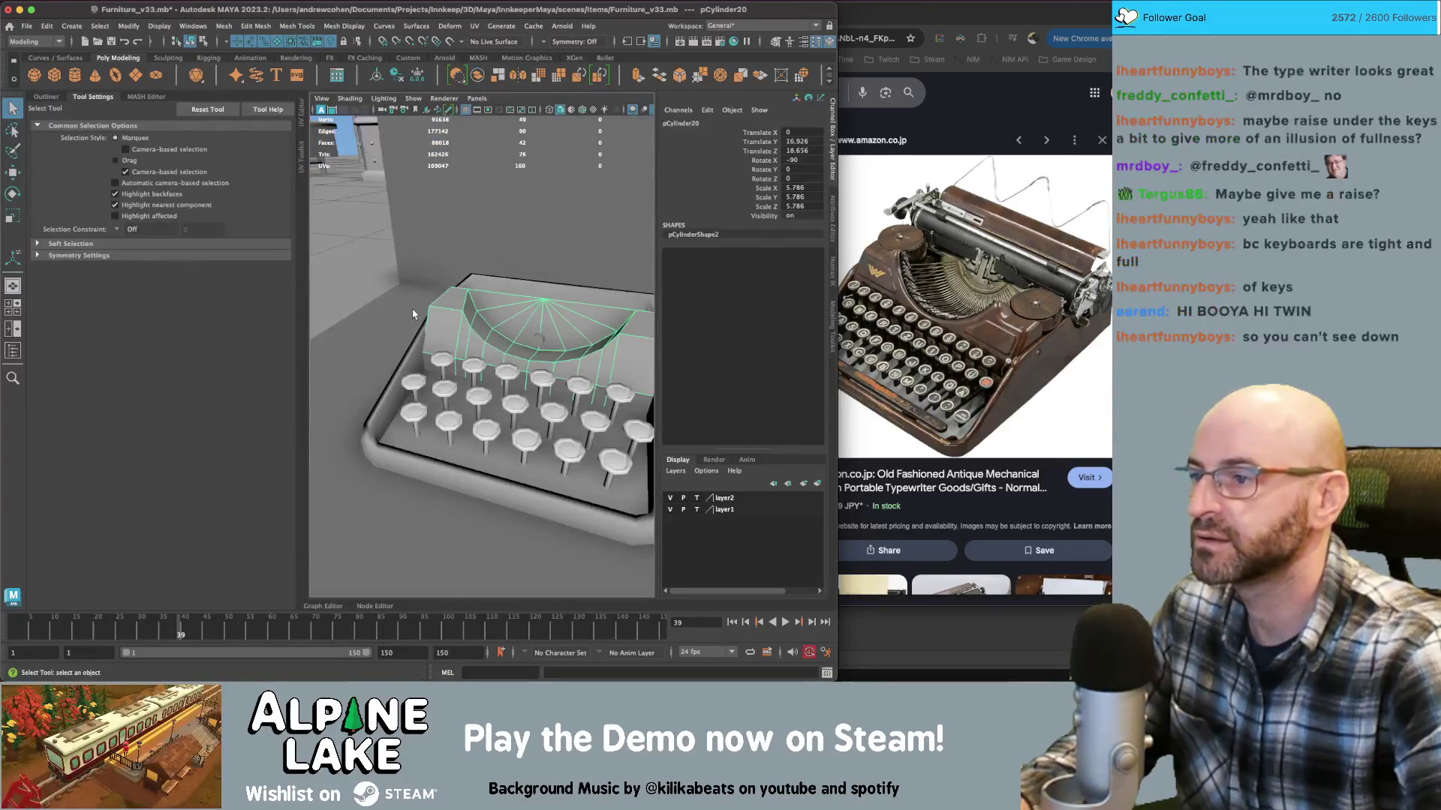
scroll(480, 338, "up", 5)
right_click_drag(418, 293, 418, 255)
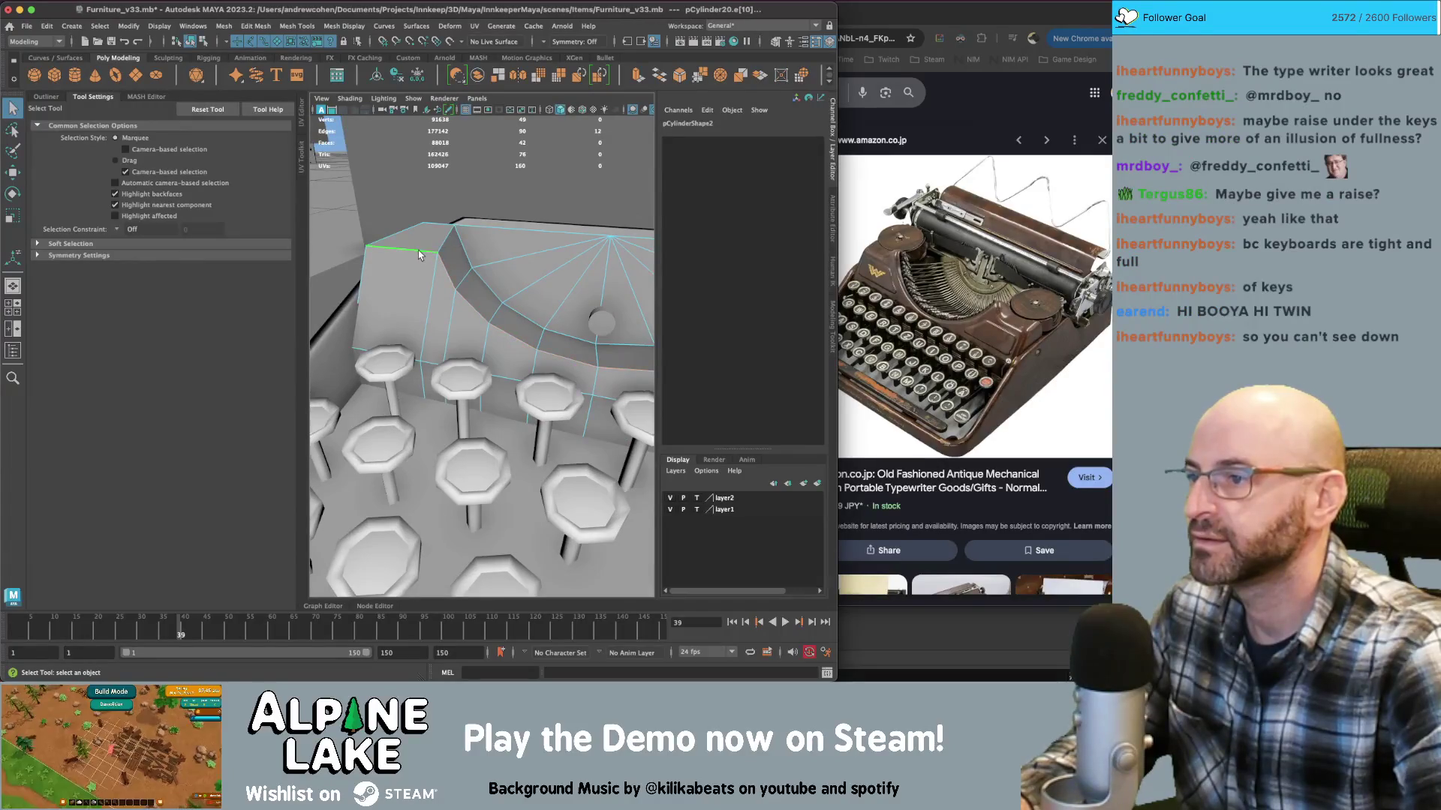
left_click(434, 255)
key("ctrl+z")
key("ctrl+z")
key("ctrl+z")
left_click_drag(408, 261, 446, 279, "alt")
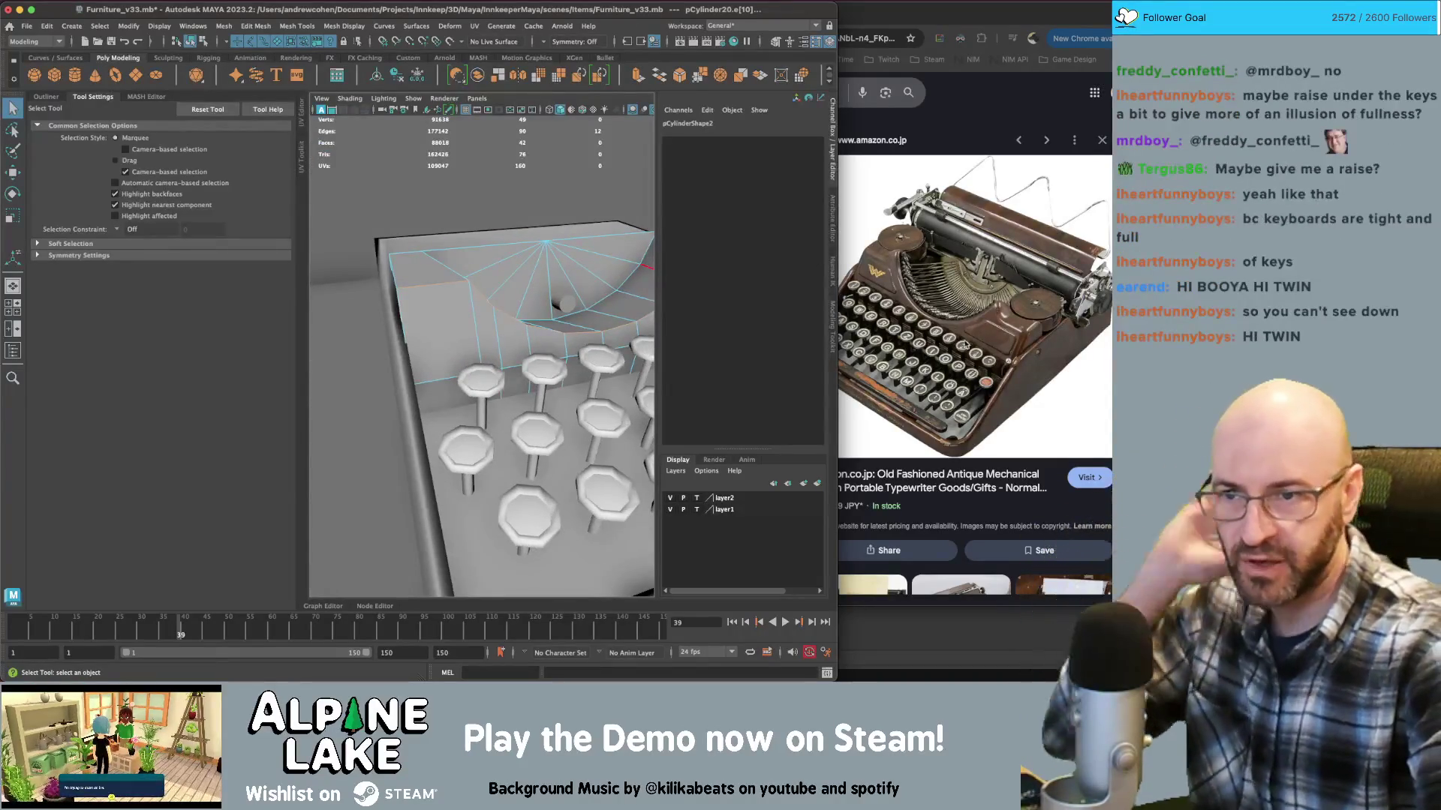
mouse_move(425, 297)
left_mouse_down("alt")
mouse_move(510, 312)
mouse_move(522, 305)
mouse_move(499, 289)
mouse_move(538, 281)
mouse_move(584, 312)
left_mouse_up("alt")
left_click(514, 313)
left_click(513, 306, "shift")
left_click(539, 282, "shift")
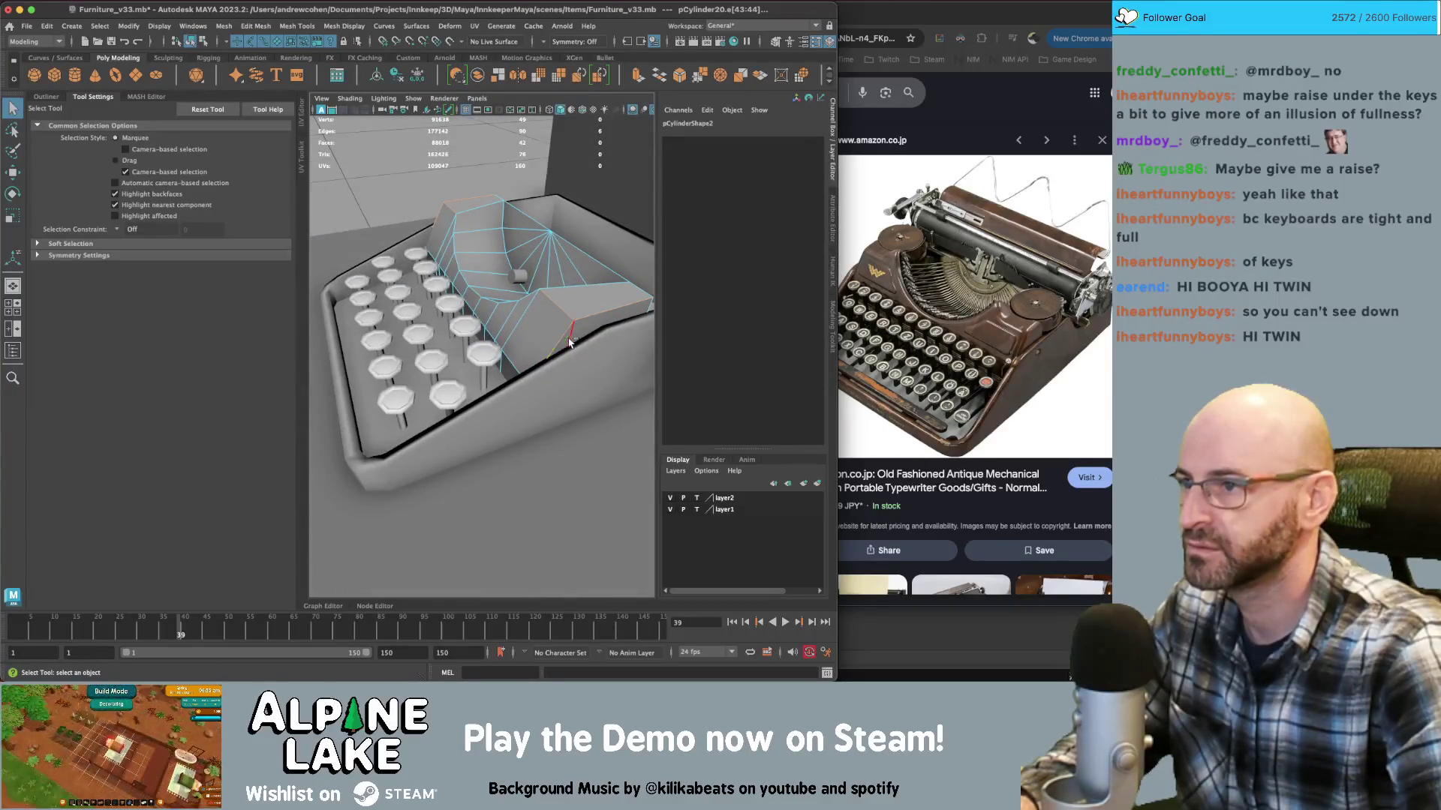
Bevel the selected housing rim edges with extra segments, then reselect the housing to inspect
key("ctrl+b")
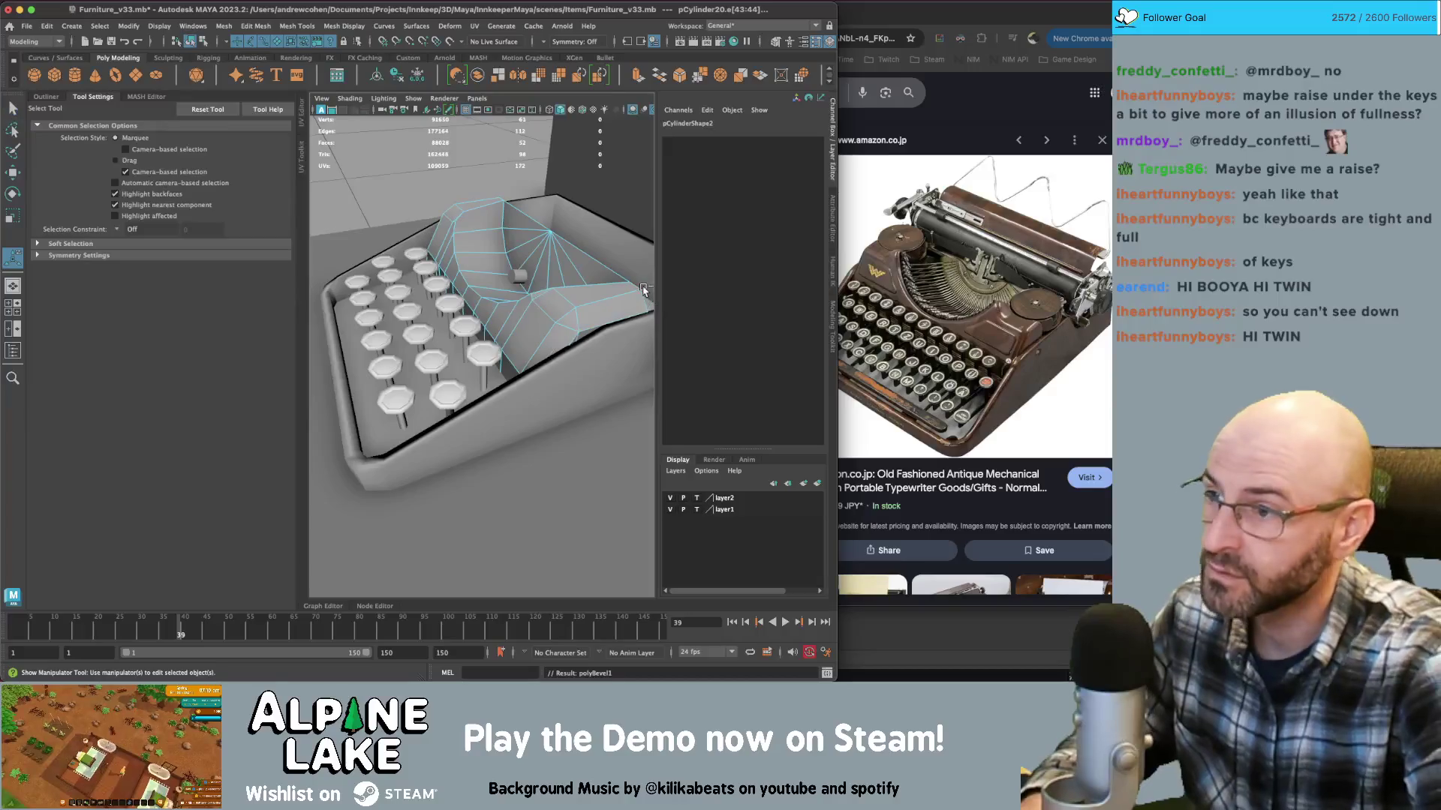
mouse_move(645, 304)
left_mouse_down("alt")
mouse_move(457, 255)
mouse_move(566, 289)
left_mouse_up("alt")
key("Tab")
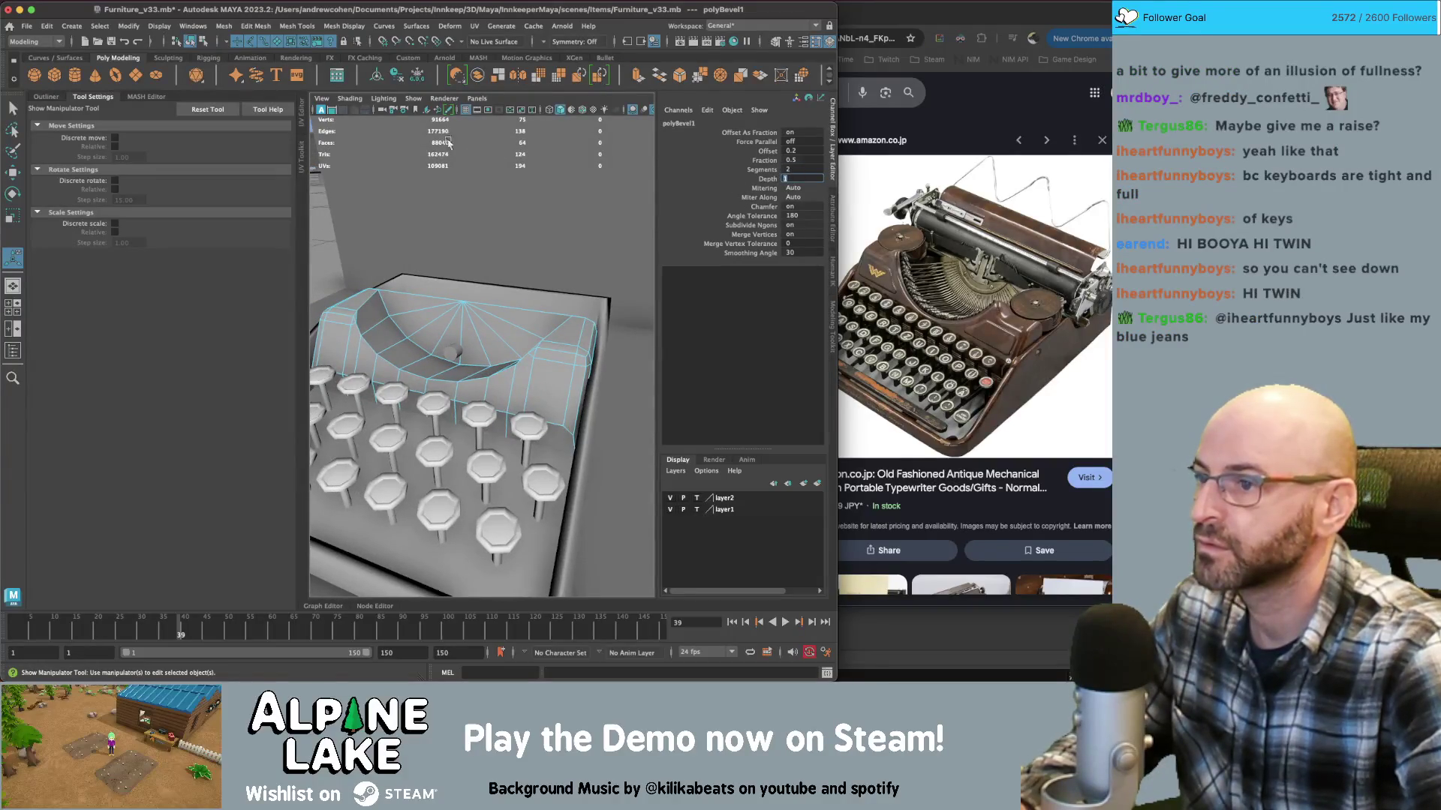
key("q")
mouse_move(480, 315)
left_mouse_down("alt")
mouse_move(522, 348)
mouse_move(657, 329)
left_mouse_up("alt")
scroll(571, 333, "up", 5)
left_click(570, 345)
mouse_move(571, 345)
left_mouse_down("alt")
mouse_move(467, 367)
mouse_move(506, 349)
mouse_move(525, 371)
mouse_move(508, 344)
mouse_move(560, 355)
left_mouse_up("alt")
Select the small cylinder pCylinder42 and rotate it to lie along the housing well
left_click(527, 373)
key("e")
key("r")
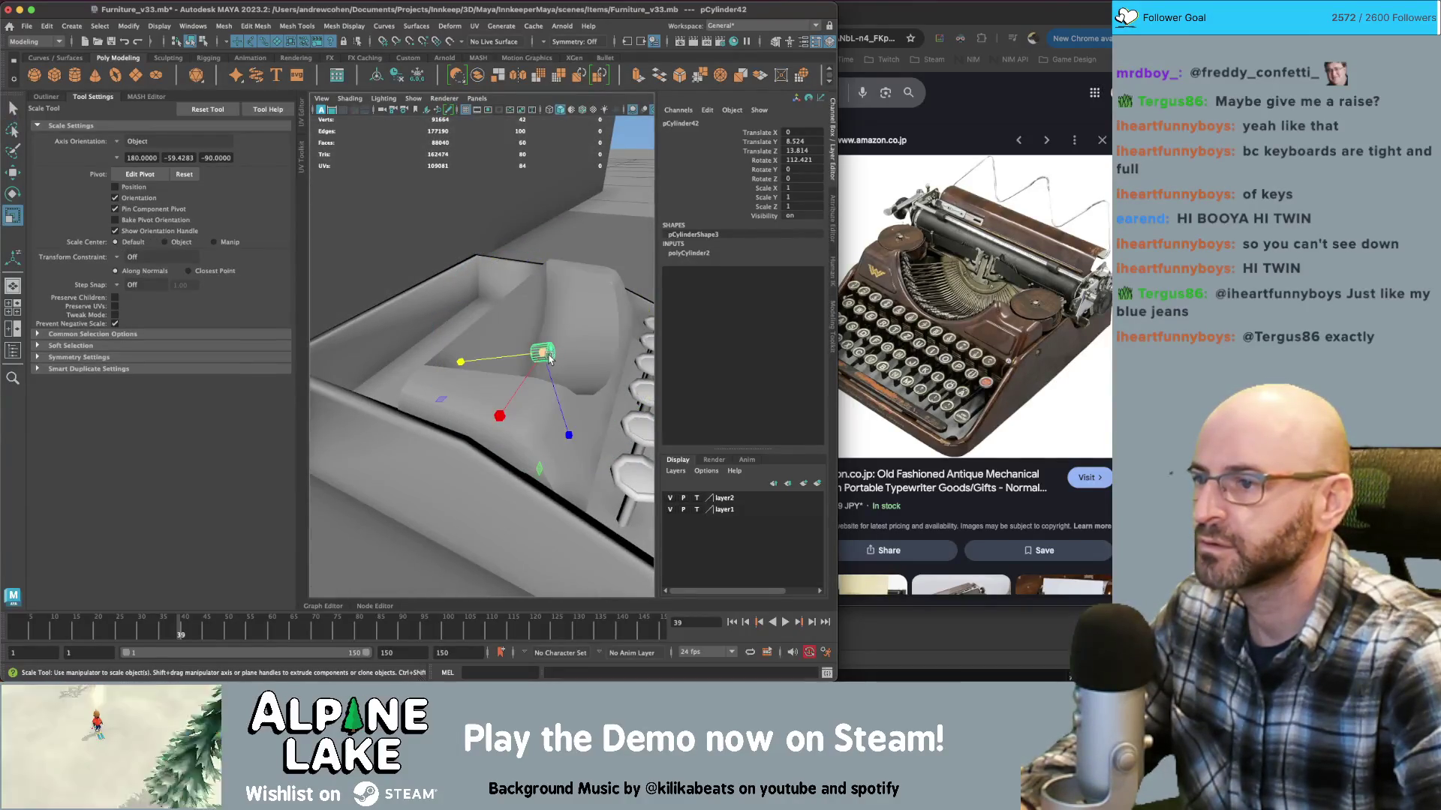
left_click(697, 254)
left_click(752, 262)
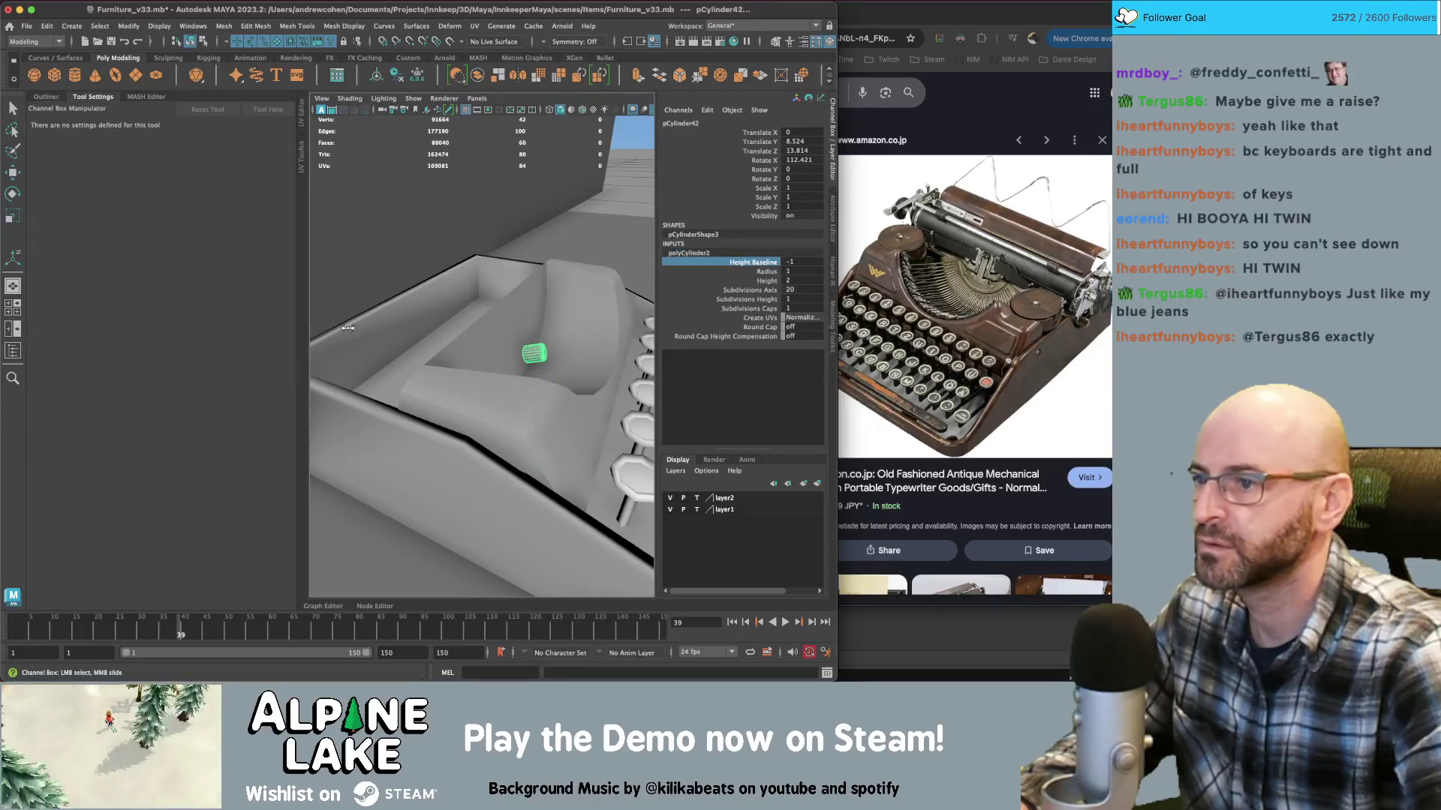
key("e")
left_click_drag(475, 335, 359, 360, "alt")
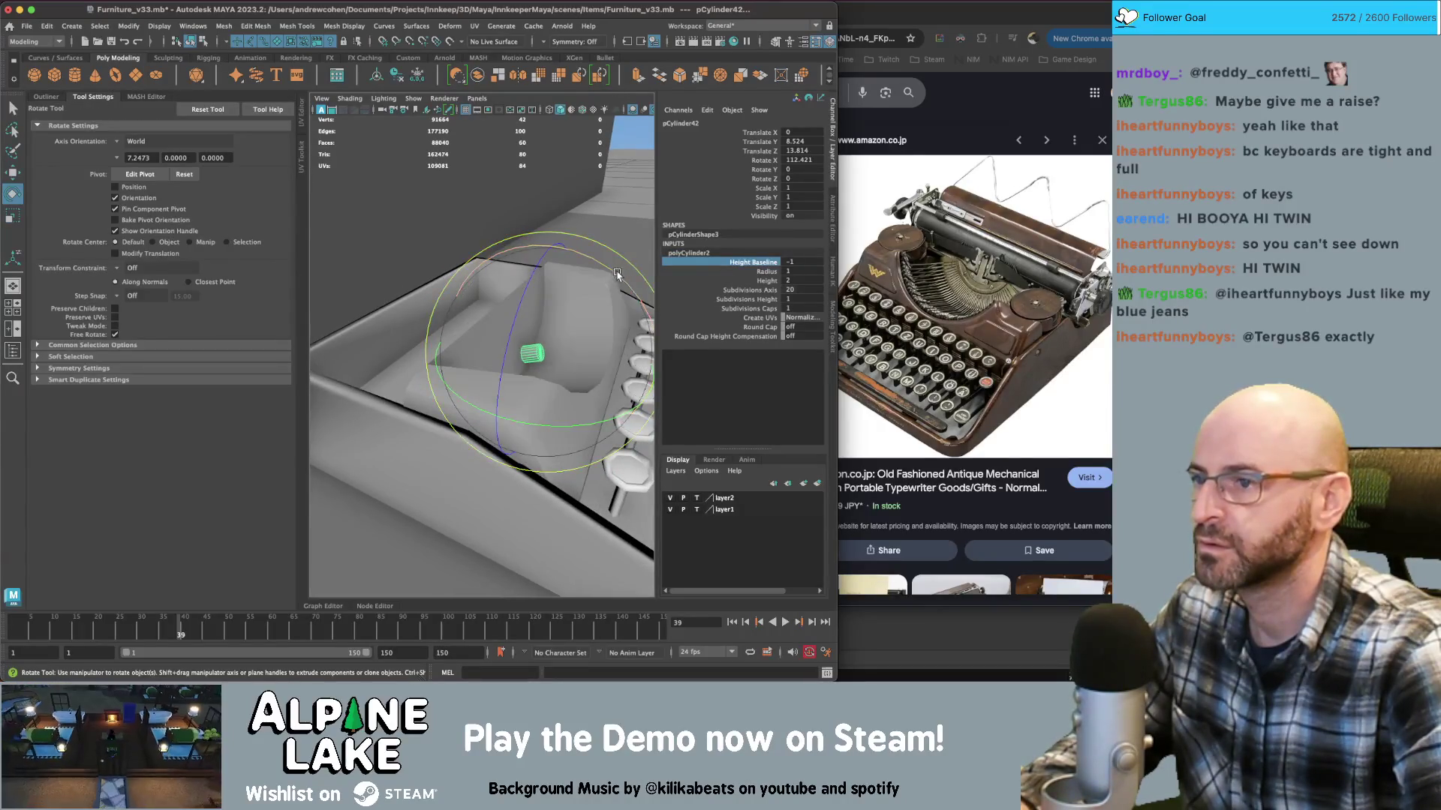
mouse_move(359, 360)
middle_mouse_down()
mouse_move(361, 474)
mouse_move(486, 544)
mouse_move(426, 479)
middle_mouse_up()
Enlarge the cylinder to roller size and move it up into the housing well
left_click_drag(480, 315, 519, 306, "alt")
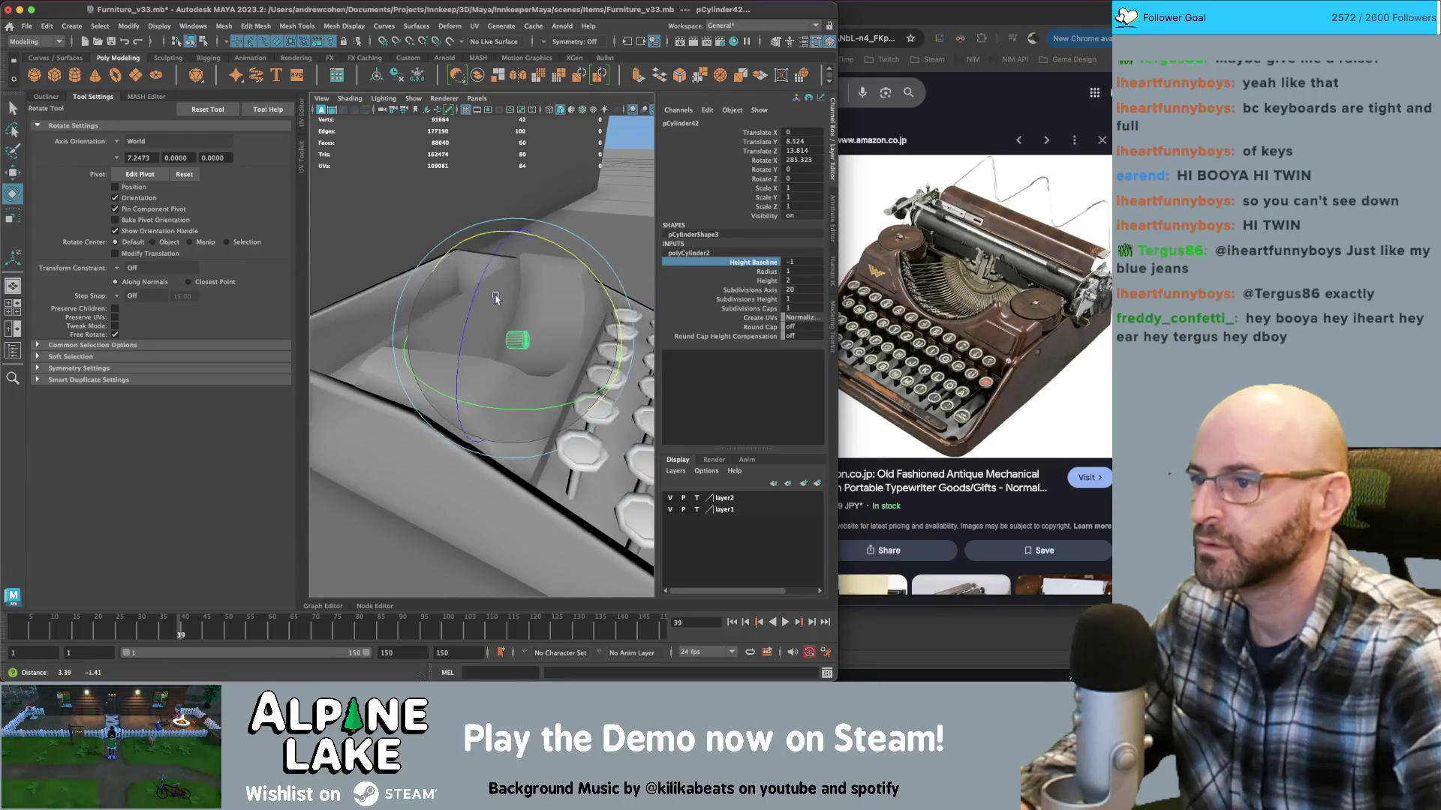
key("r")
key("e")
left_click(124, 141)
left_click(135, 150)
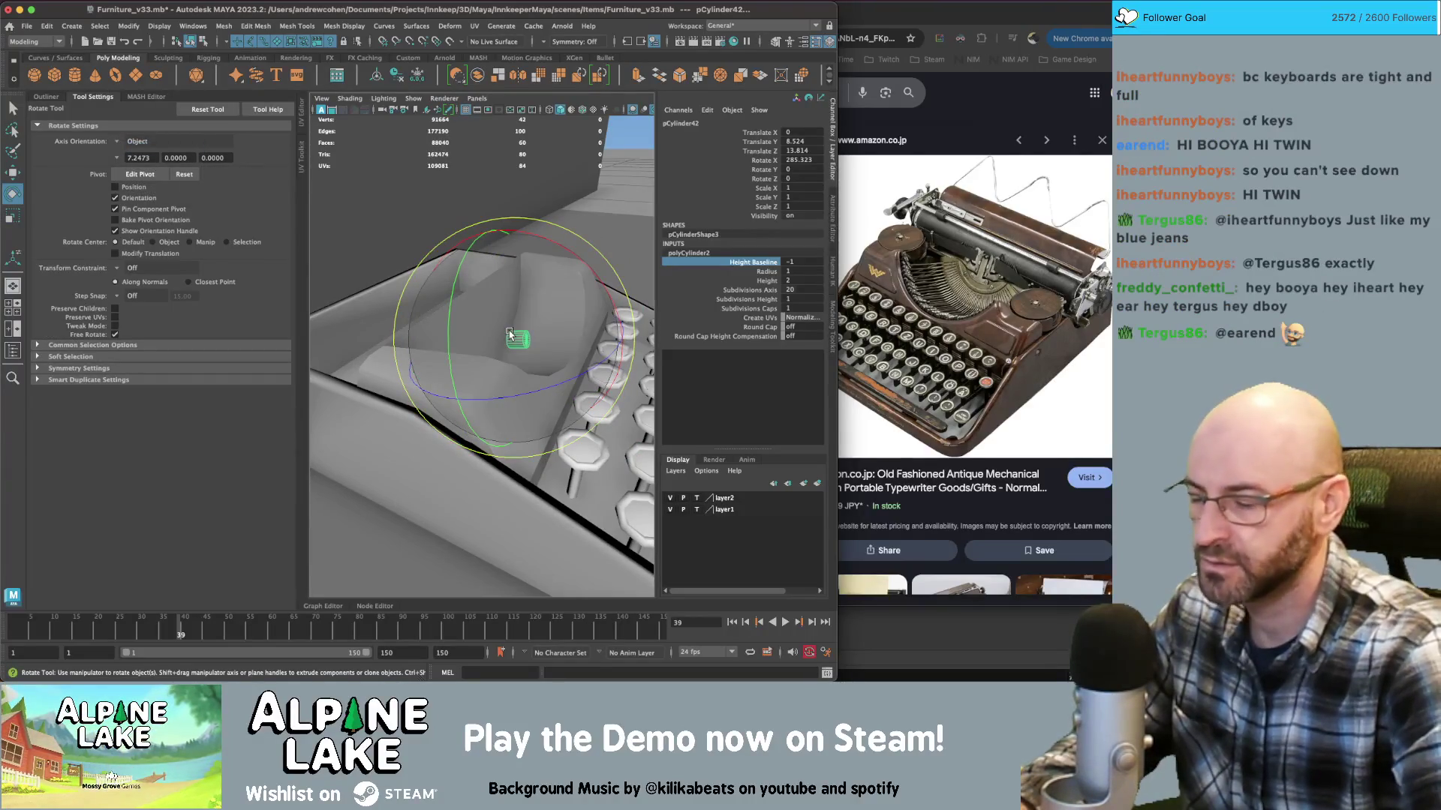
key("r")
mouse_move(510, 339)
left_mouse_down()
mouse_move(562, 328)
mouse_move(518, 321)
left_mouse_up()
key("e")
key("w")
mouse_move(471, 296)
left_mouse_down()
mouse_move(481, 315)
mouse_move(474, 301)
mouse_move(508, 306)
mouse_move(437, 285)
left_mouse_up()
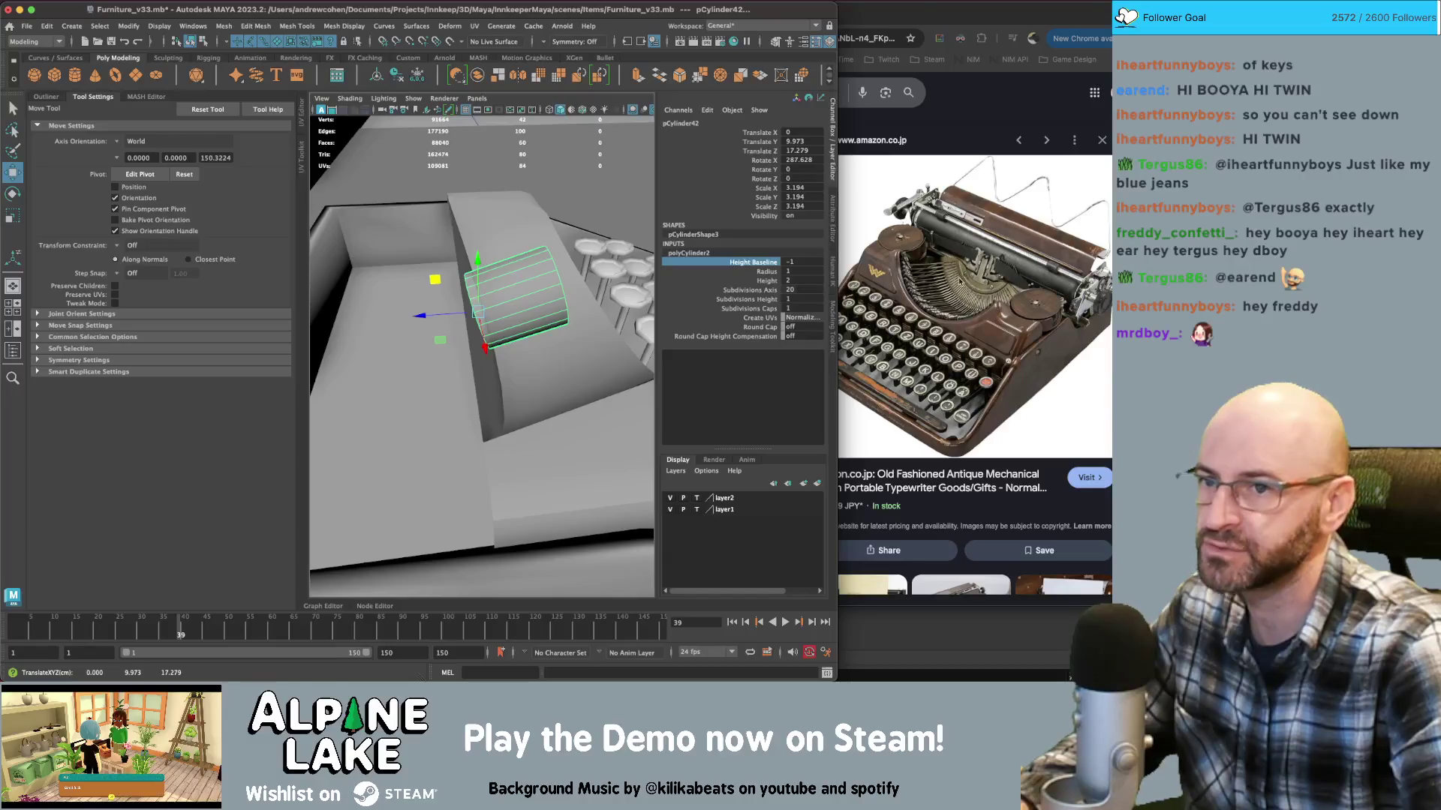
Raise the cylinder's Subdivisions Axis from 20 to 50 for a smoother roller
mouse_move(523, 303)
left_mouse_down("alt")
mouse_move(378, 286)
mouse_move(475, 298)
left_mouse_up("alt")
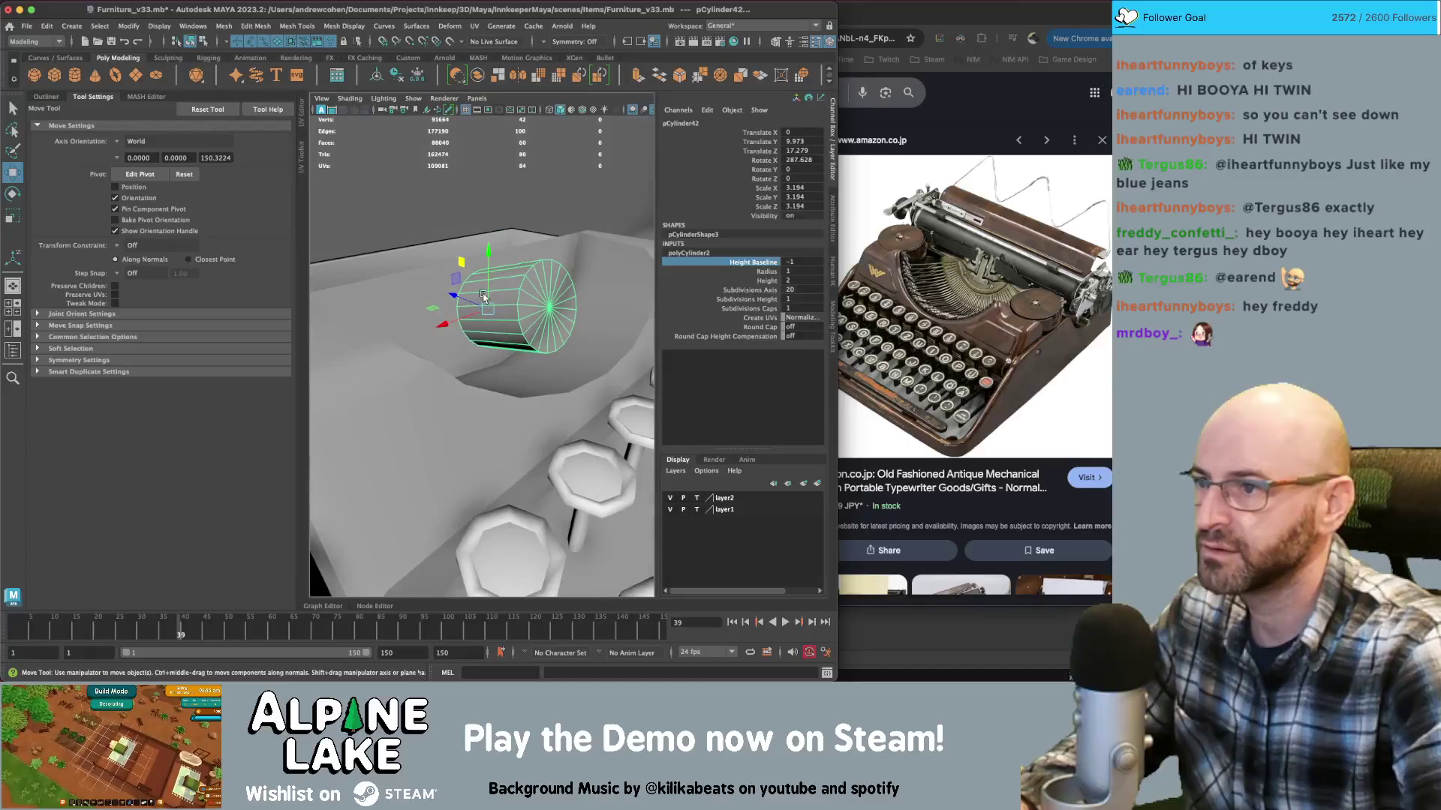
right_click(579, 293)
left_click_drag(579, 293, 543, 296, "alt")
key("q")
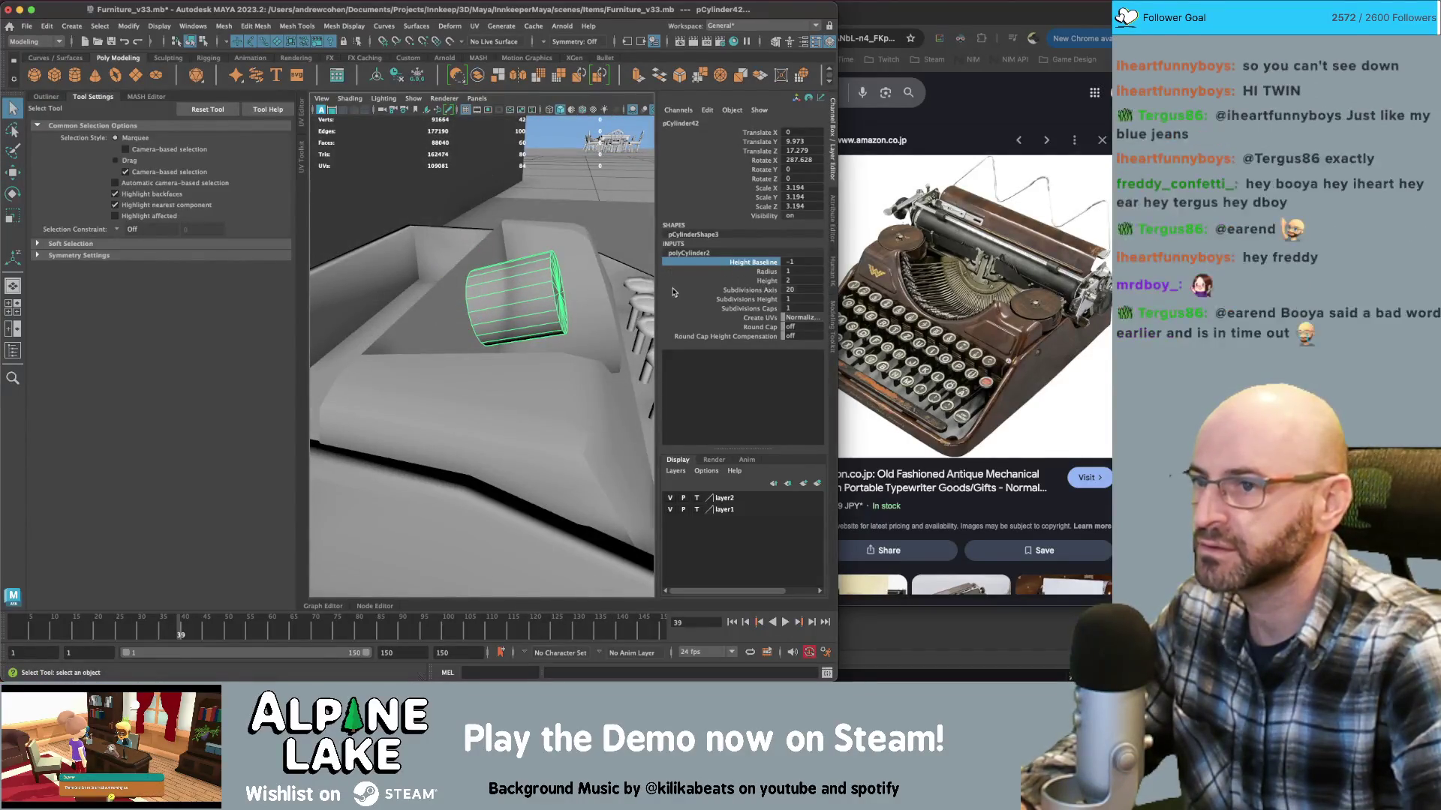
left_click(750, 290)
middle_click_drag(570, 237, 622, 237)
mouse_move(623, 237)
left_mouse_down("alt")
mouse_move(488, 247)
mouse_move(529, 244)
mouse_move(509, 245)
mouse_move(510, 338)
mouse_move(474, 409)
left_mouse_up("alt")
key("q")
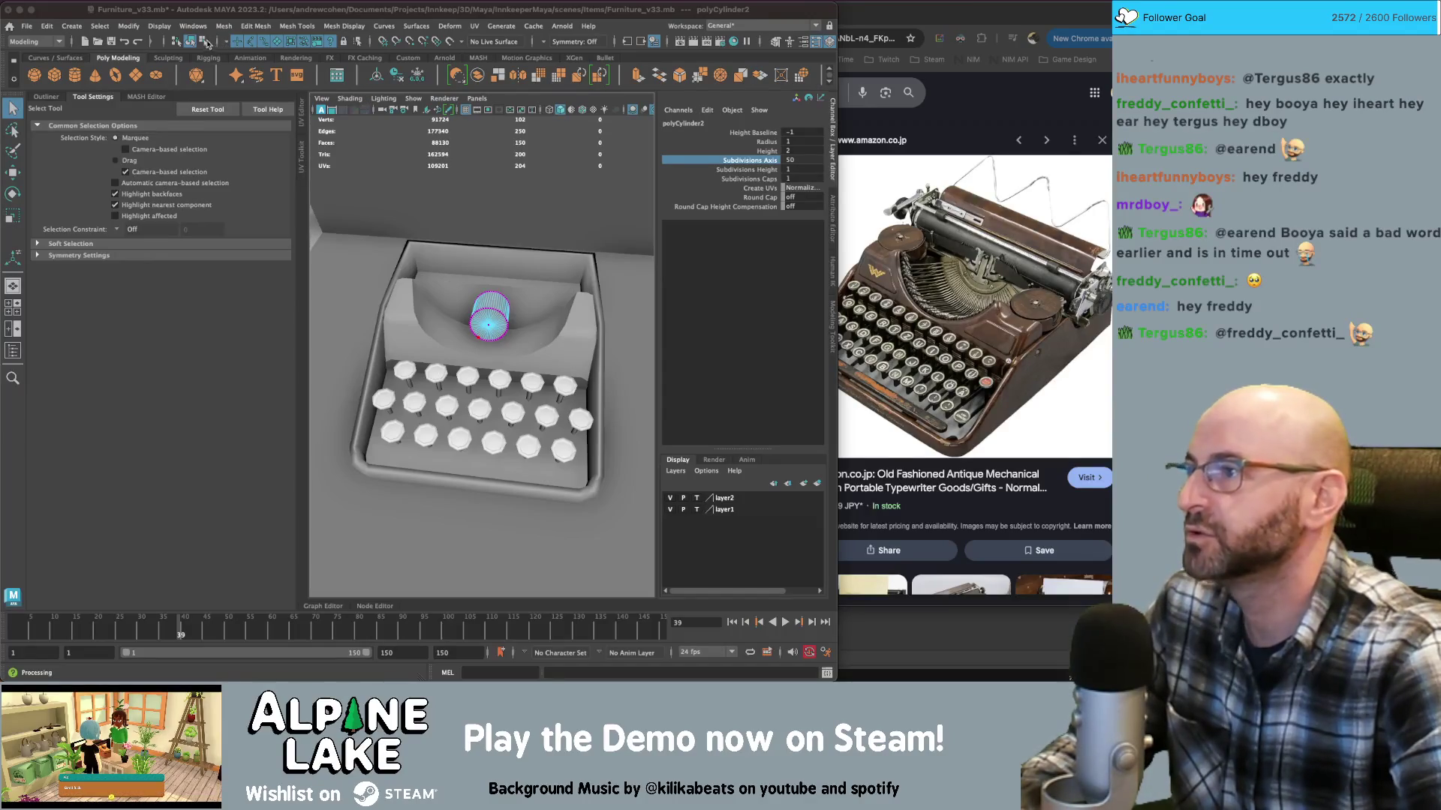
Select the roller cylinder and switch it to edge editing
left_click(489, 316)
left_click_drag(489, 315, 553, 243, "alt")
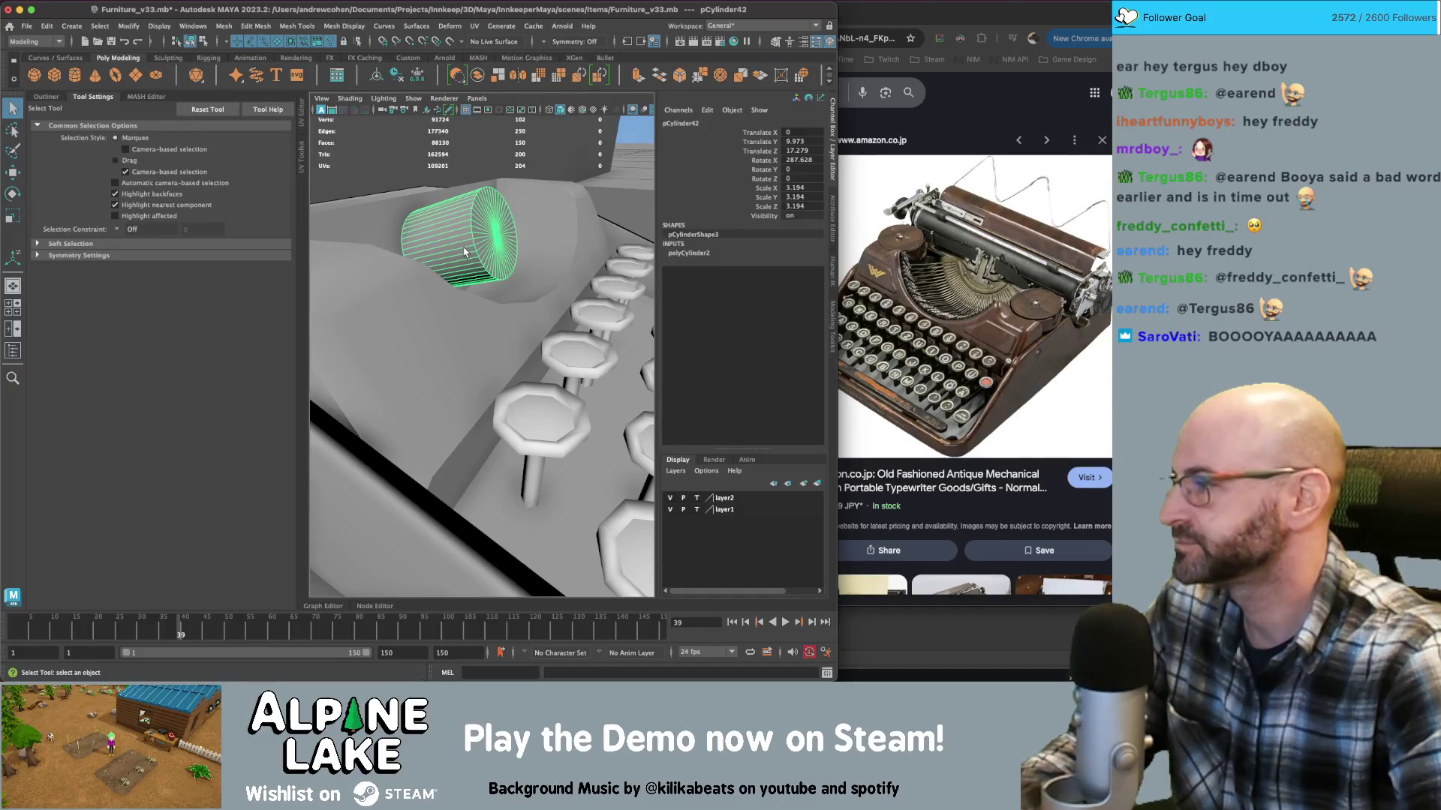
left_click_drag(475, 246, 463, 236, "alt")
mouse_move(463, 236)
right_mouse_down()
mouse_move(454, 221)
mouse_move(449, 247)
right_mouse_up()
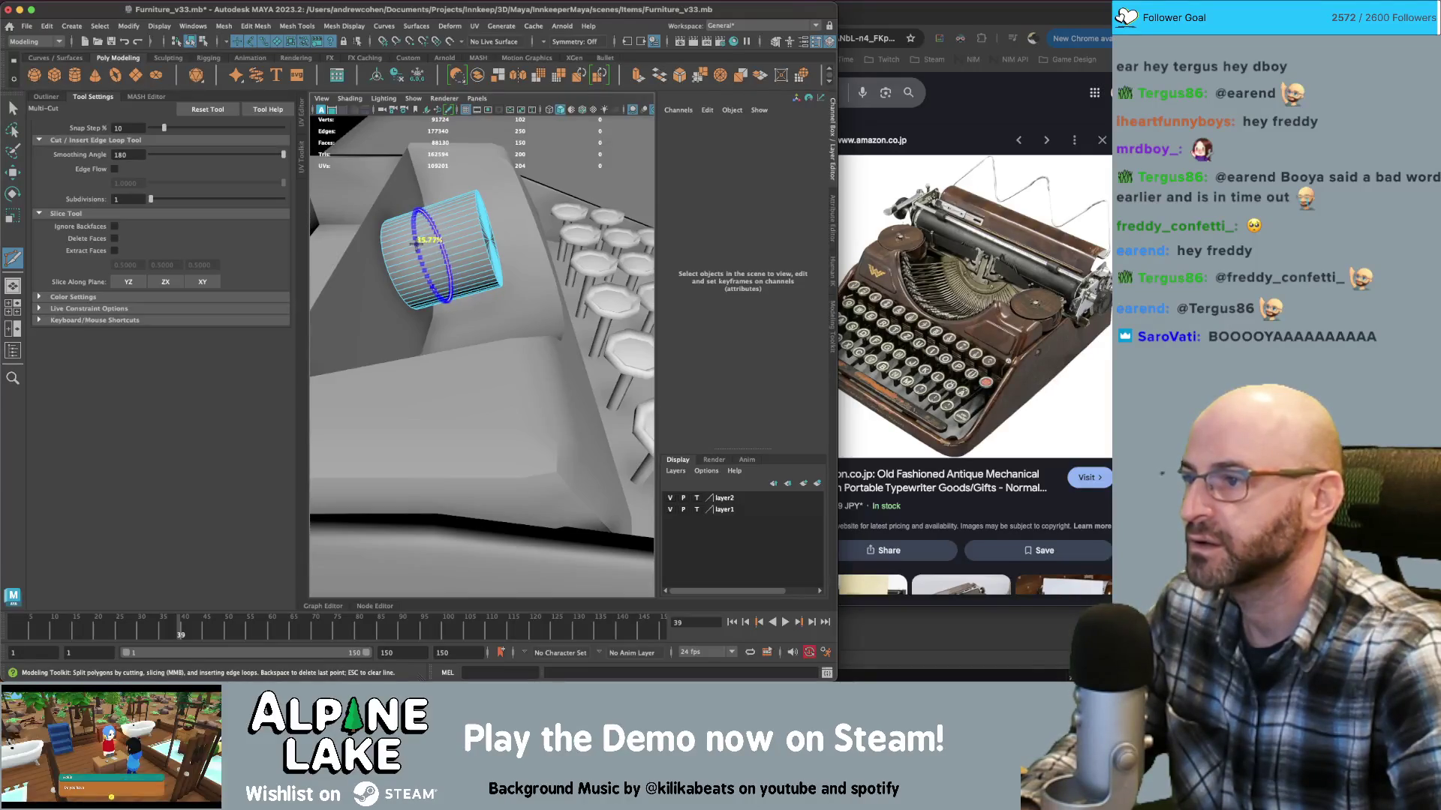
key("q")
key("f")
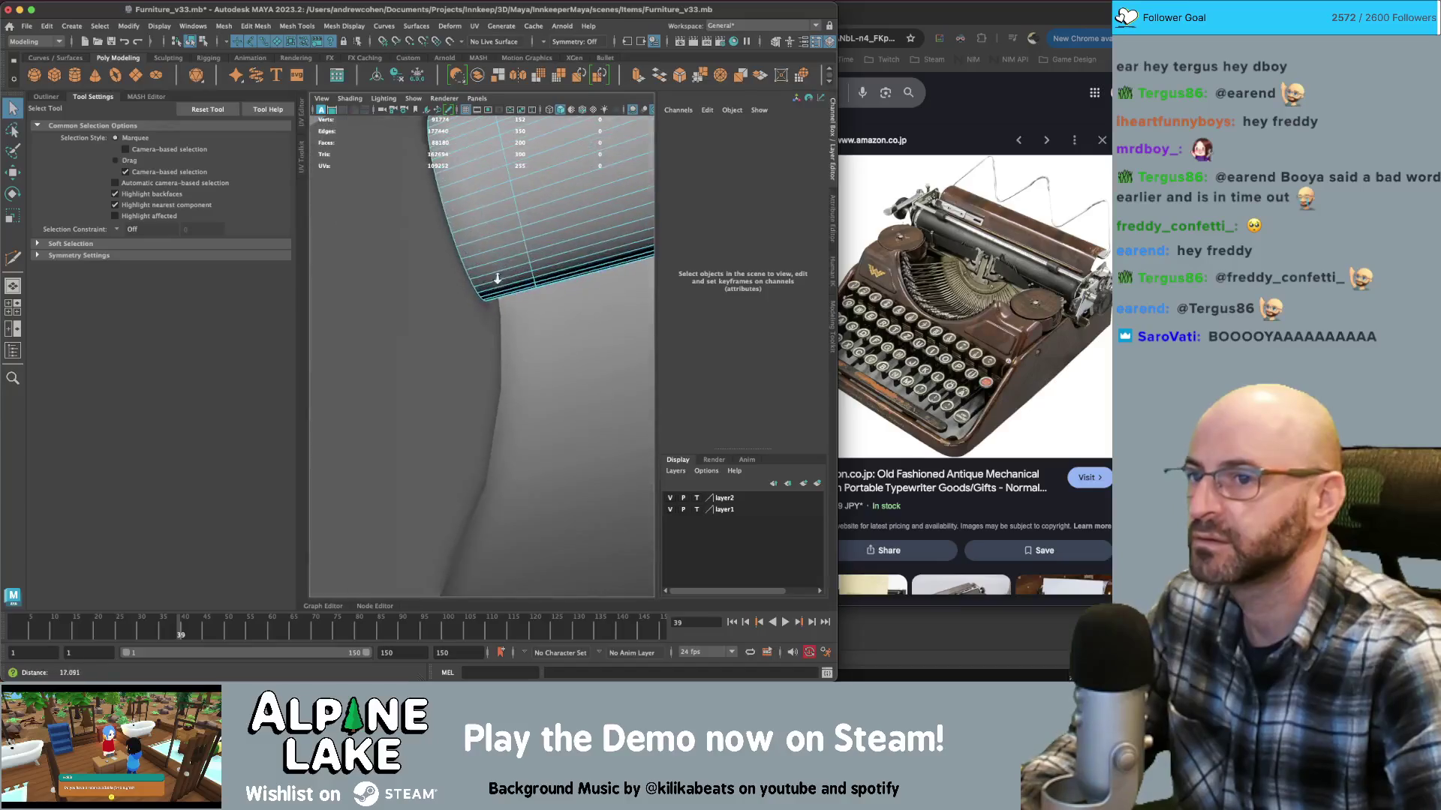
Try bulging the cylinder's middle edge loop outward, then undo the bulge and added loop
right_click_drag(495, 218, 496, 197)
double_click(495, 197)
key("r")
scroll(504, 266, "down", 5)
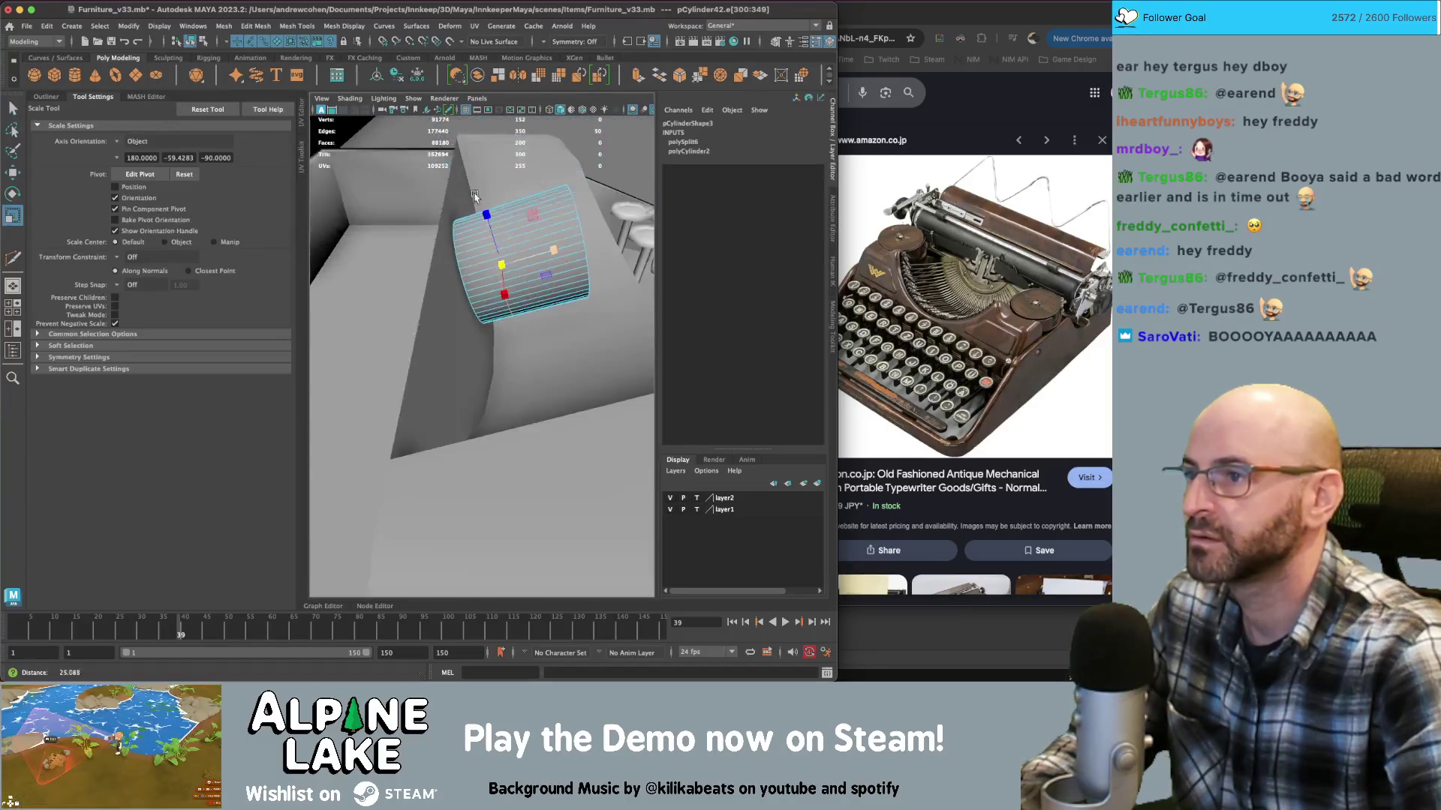
left_click_drag(504, 267, 529, 267)
key("w")
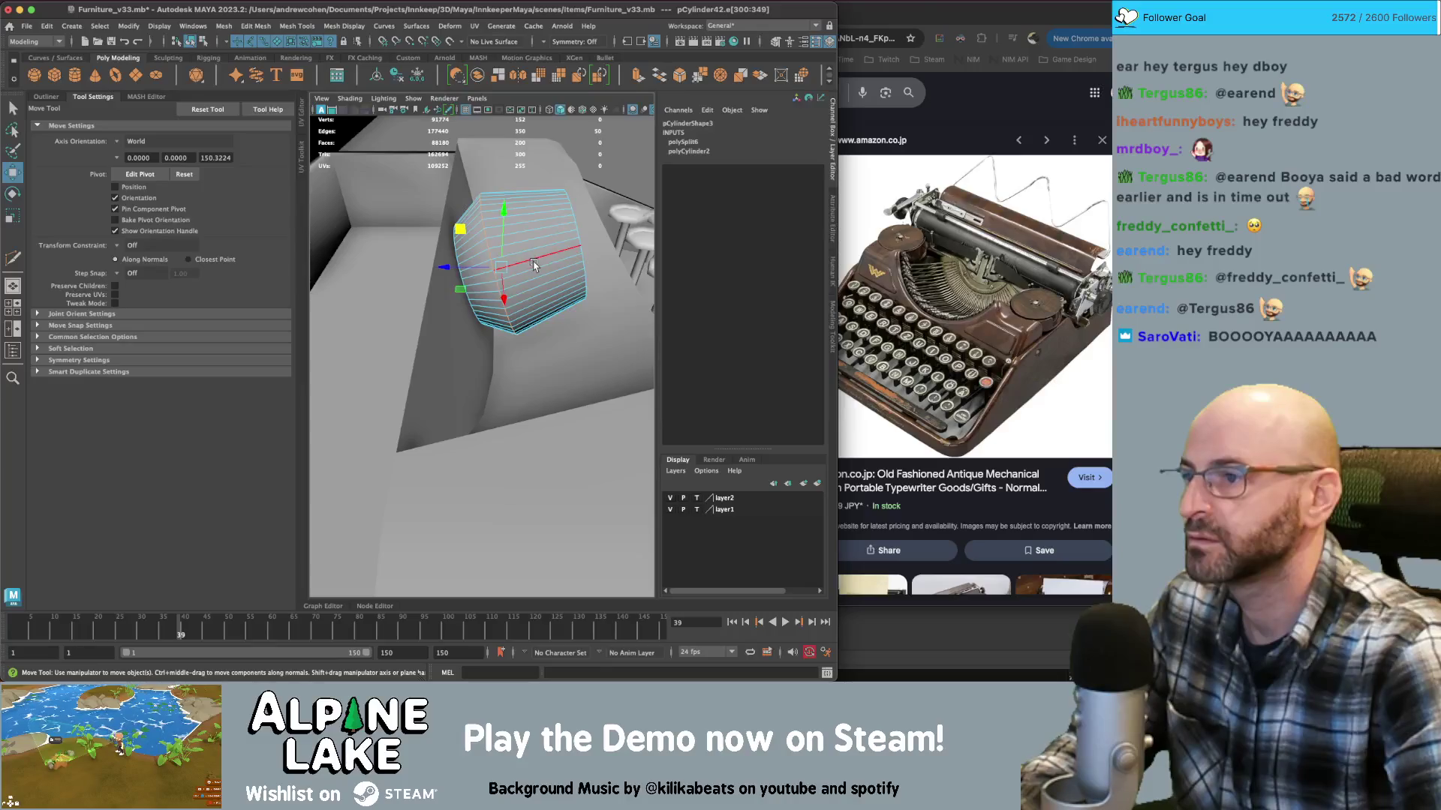
key("ctrl+z")
key("ctrl+z")
key("ctrl+z")
key("ctrl+z")
key("q")
Select the cylinder's ring of side faces and extrude them
right_click(536, 261)
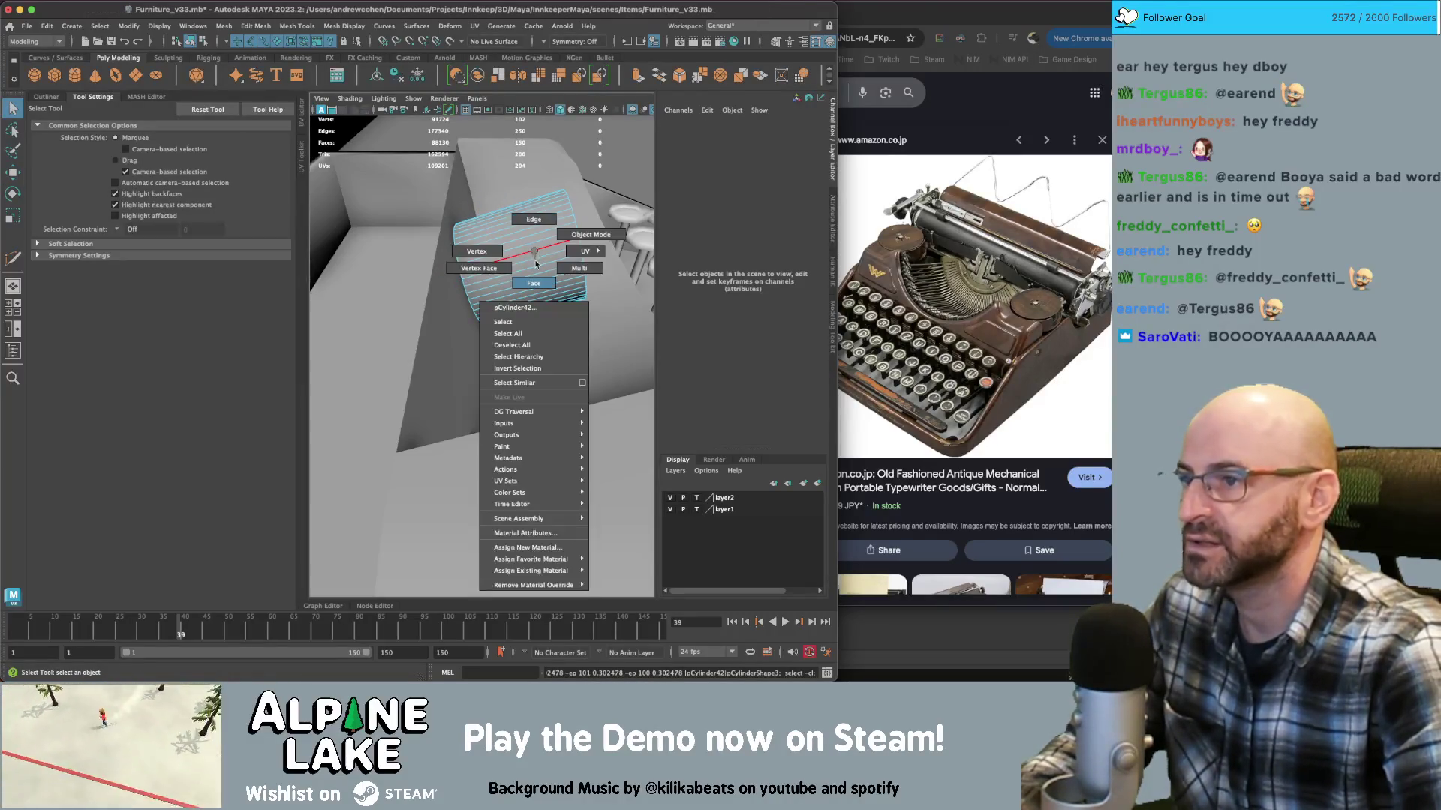
right_click_drag(536, 262, 533, 279)
mouse_move(533, 279)
left_mouse_down("alt")
mouse_move(591, 286)
mouse_move(507, 285)
mouse_move(533, 360)
mouse_move(548, 248)
left_mouse_up("alt")
right_click_drag(547, 248, 499, 300, "alt")
double_click(498, 298)
key("r")
mouse_move(497, 299)
left_mouse_down("alt")
mouse_move(510, 322)
mouse_move(480, 353)
mouse_move(450, 300)
left_mouse_up("alt")
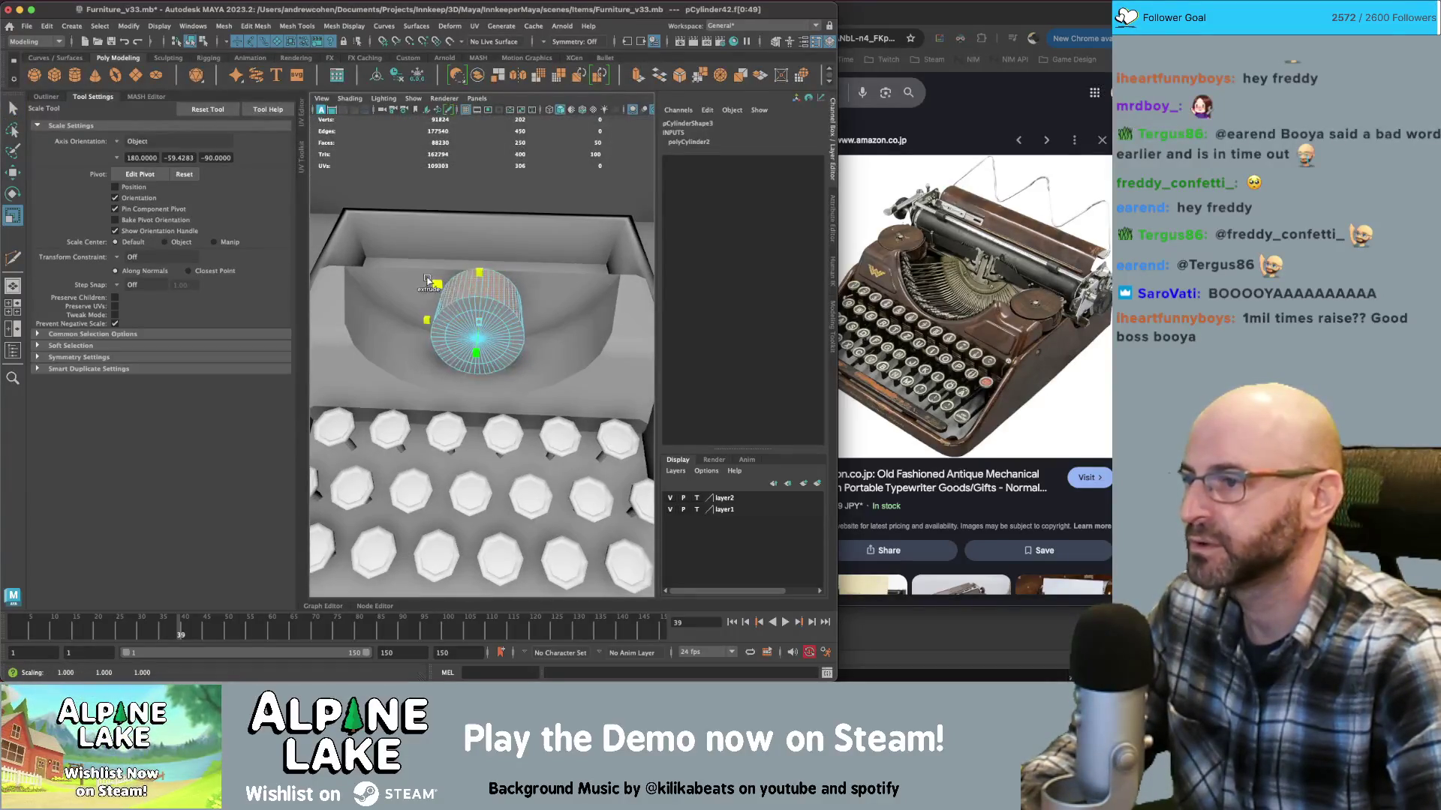
right_click_drag(426, 280, 425, 279, "shift")
Clear the face selection and reselect the whole platen cylinder as an object
mouse_move(420, 279)
left_mouse_down("alt")
mouse_move(506, 276)
mouse_move(526, 217)
mouse_move(540, 316)
mouse_move(568, 332)
mouse_move(474, 258)
mouse_move(481, 275)
mouse_move(584, 285)
left_mouse_up("alt")
key("q")
left_click(568, 332)
key("w")
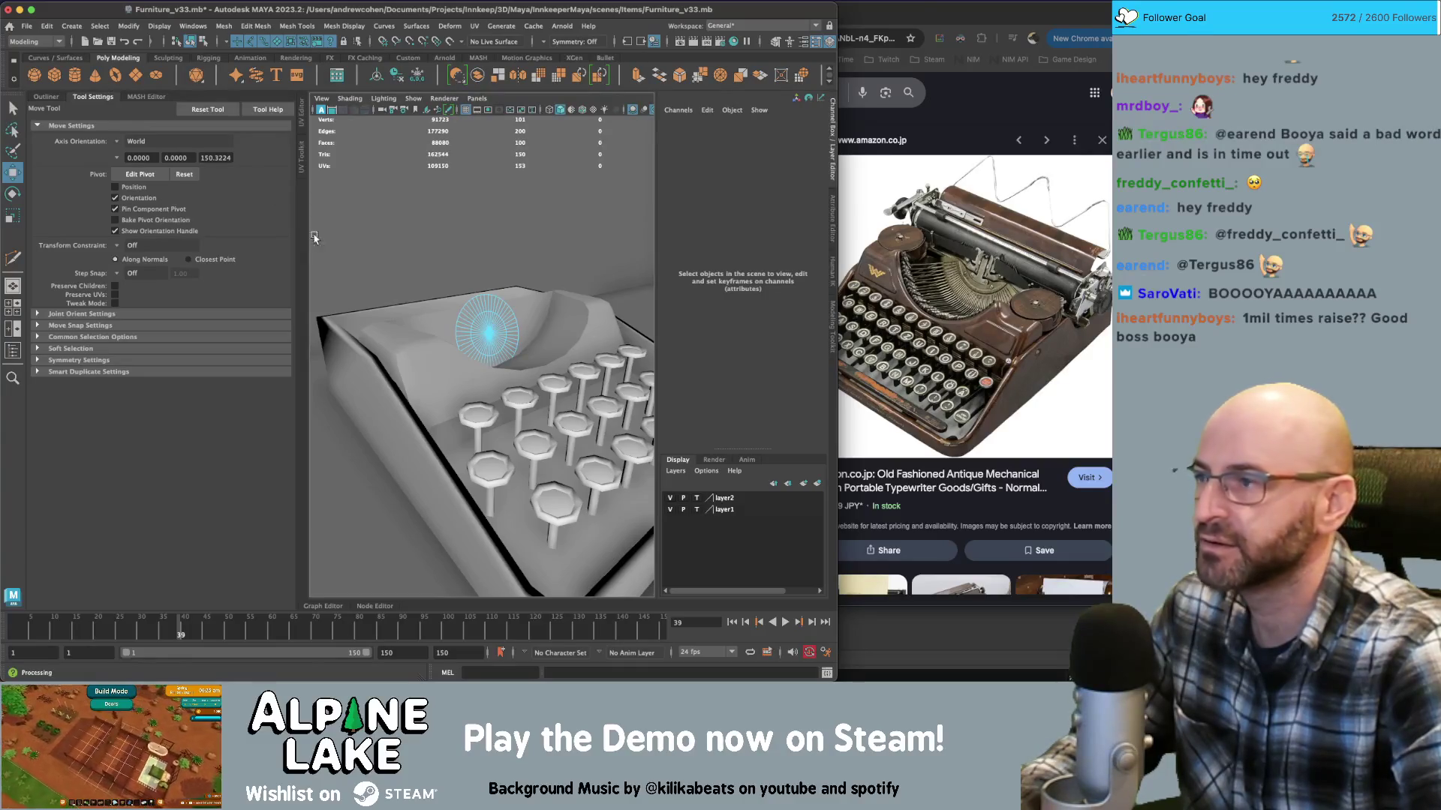
left_click(189, 43)
Raise the platen cylinder higher in the housing well
left_click_drag(456, 286, 453, 264, "alt")
left_click_drag(481, 277, 499, 287, "alt")
scroll(503, 289, "up", 5)
key("q")
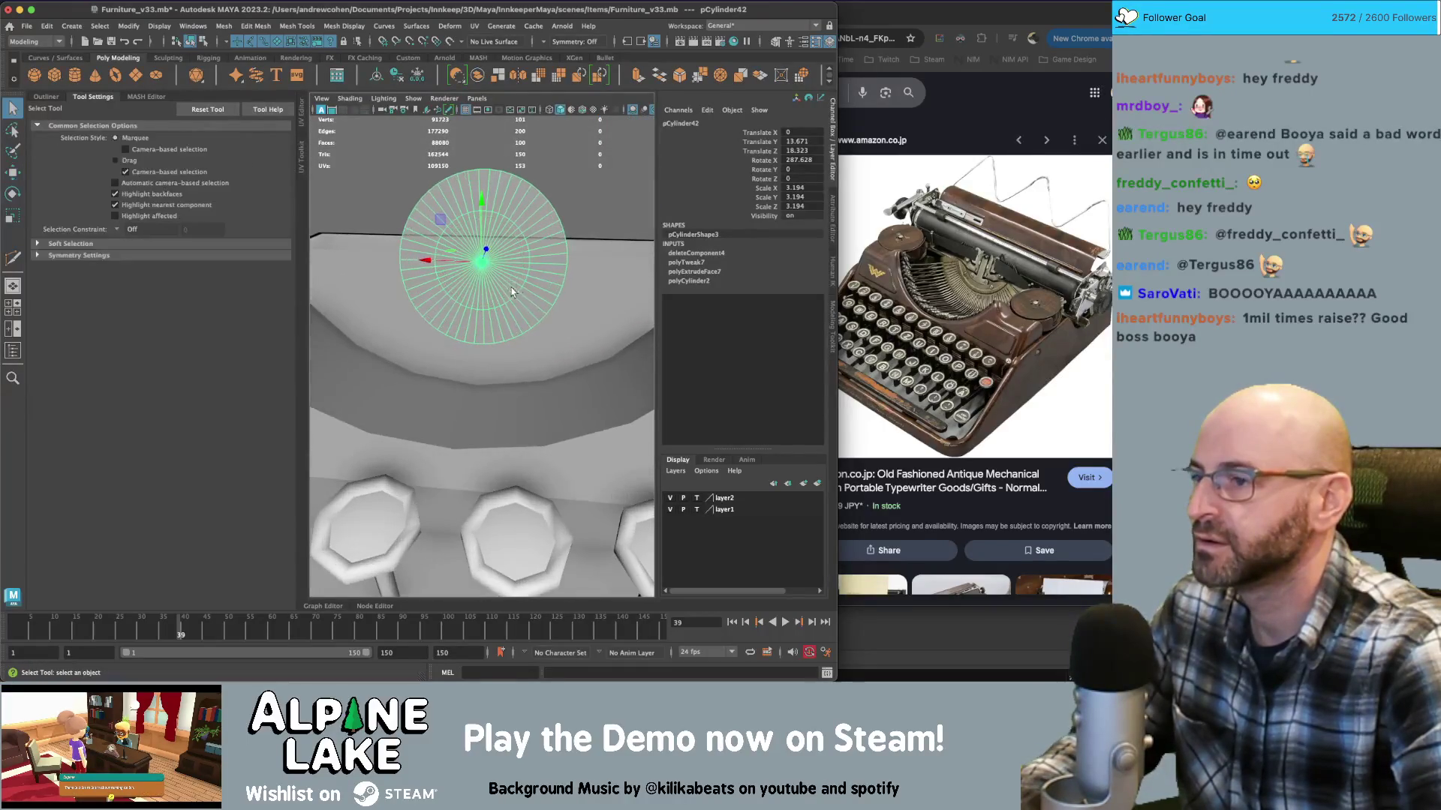
Select the cylinder's end edge ring, enlarge it, and set Move axis orientation to Object
mouse_move(498, 290)
right_mouse_down()
mouse_move(492, 301)
mouse_move(488, 248)
right_mouse_up()
left_click(514, 209)
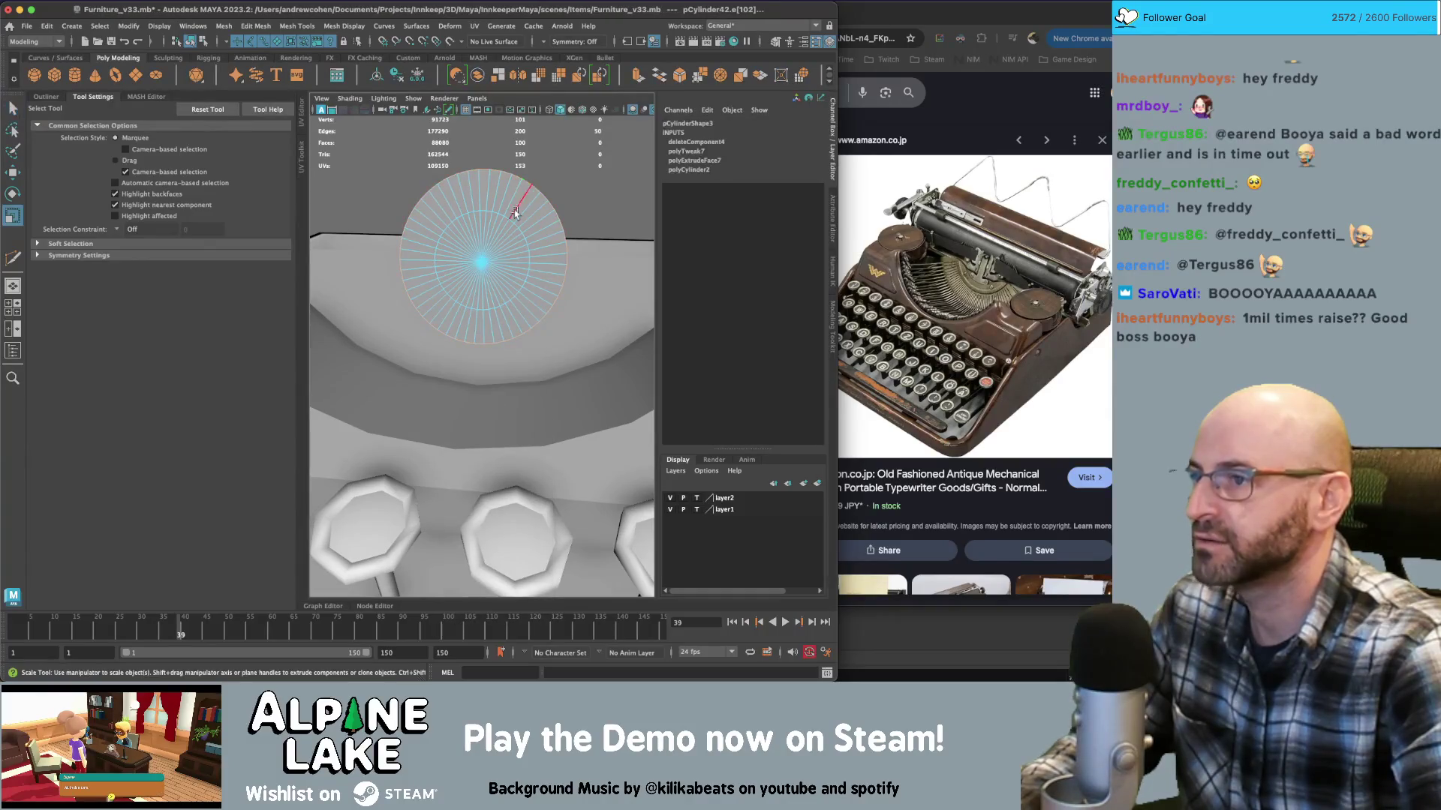
key("r")
mouse_move(483, 263)
left_mouse_down()
mouse_move(498, 260)
mouse_move(466, 263)
mouse_move(494, 263)
mouse_move(391, 179)
left_mouse_up()
key("w")
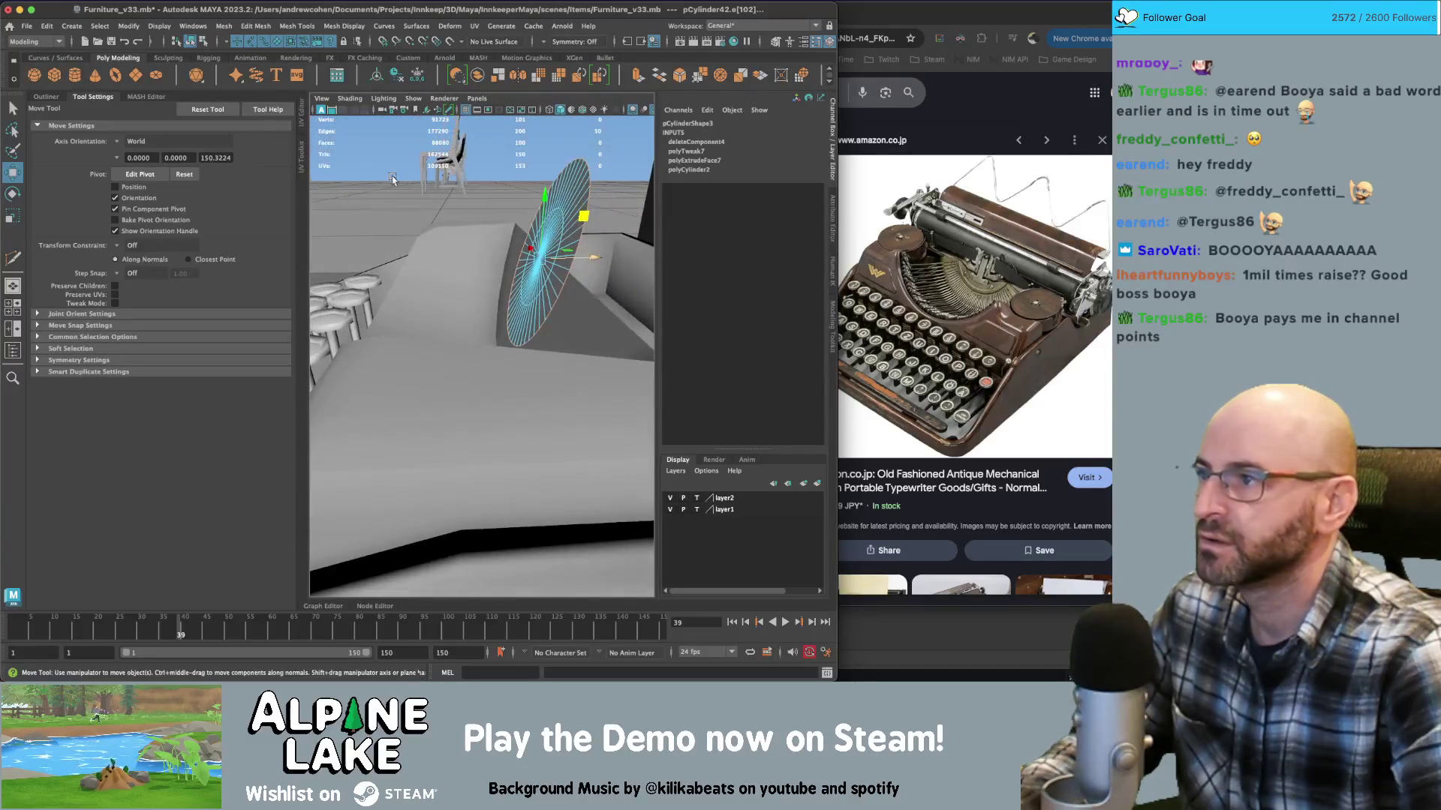
left_click(123, 142)
left_click(129, 149)
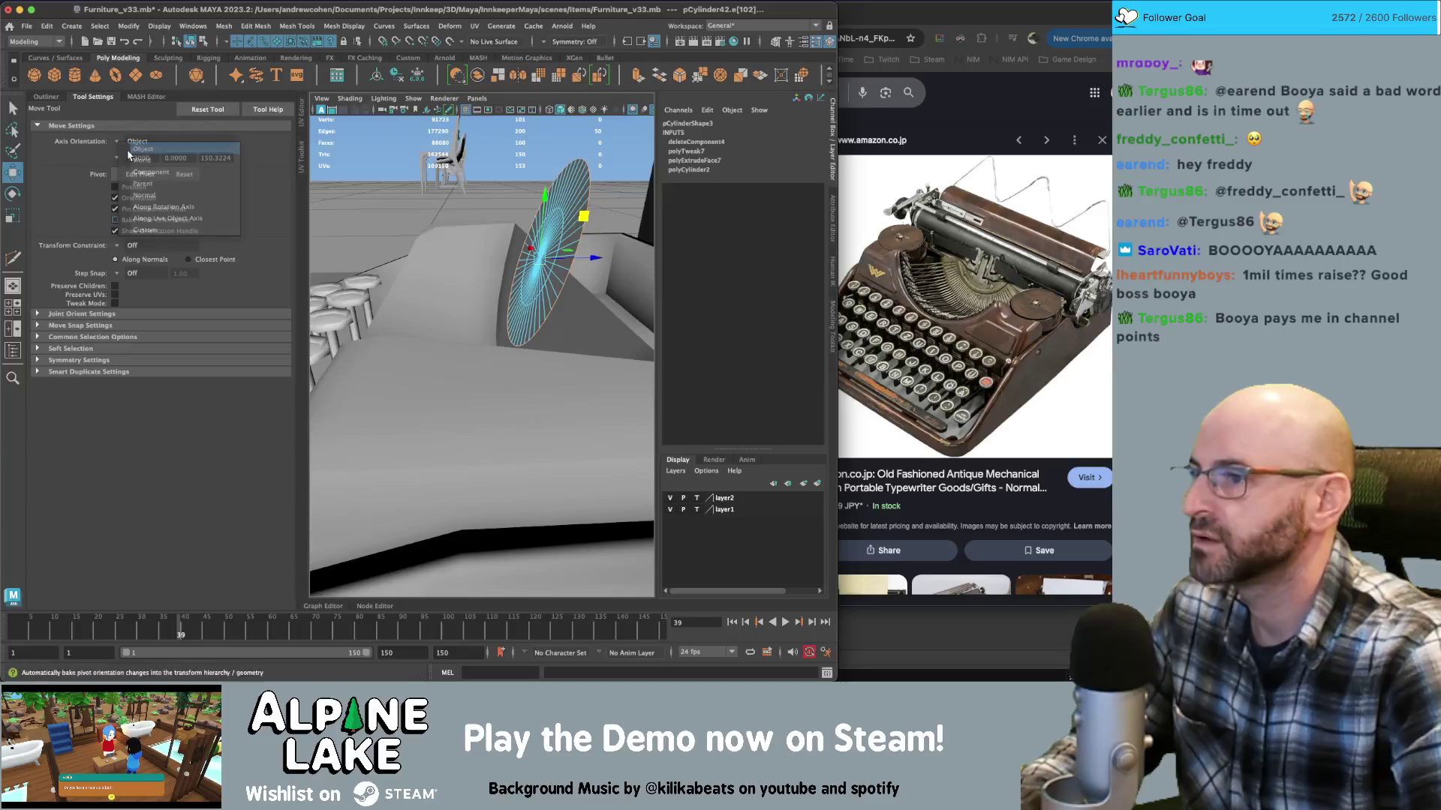
Extrude the end edge ring and scale it out about 1.36 into a flared lip
left_click(492, 242, "shift")
mouse_move(491, 241)
left_mouse_down("alt")
mouse_move(483, 224)
mouse_move(419, 240)
mouse_move(538, 251)
left_mouse_up("alt")
key("q")
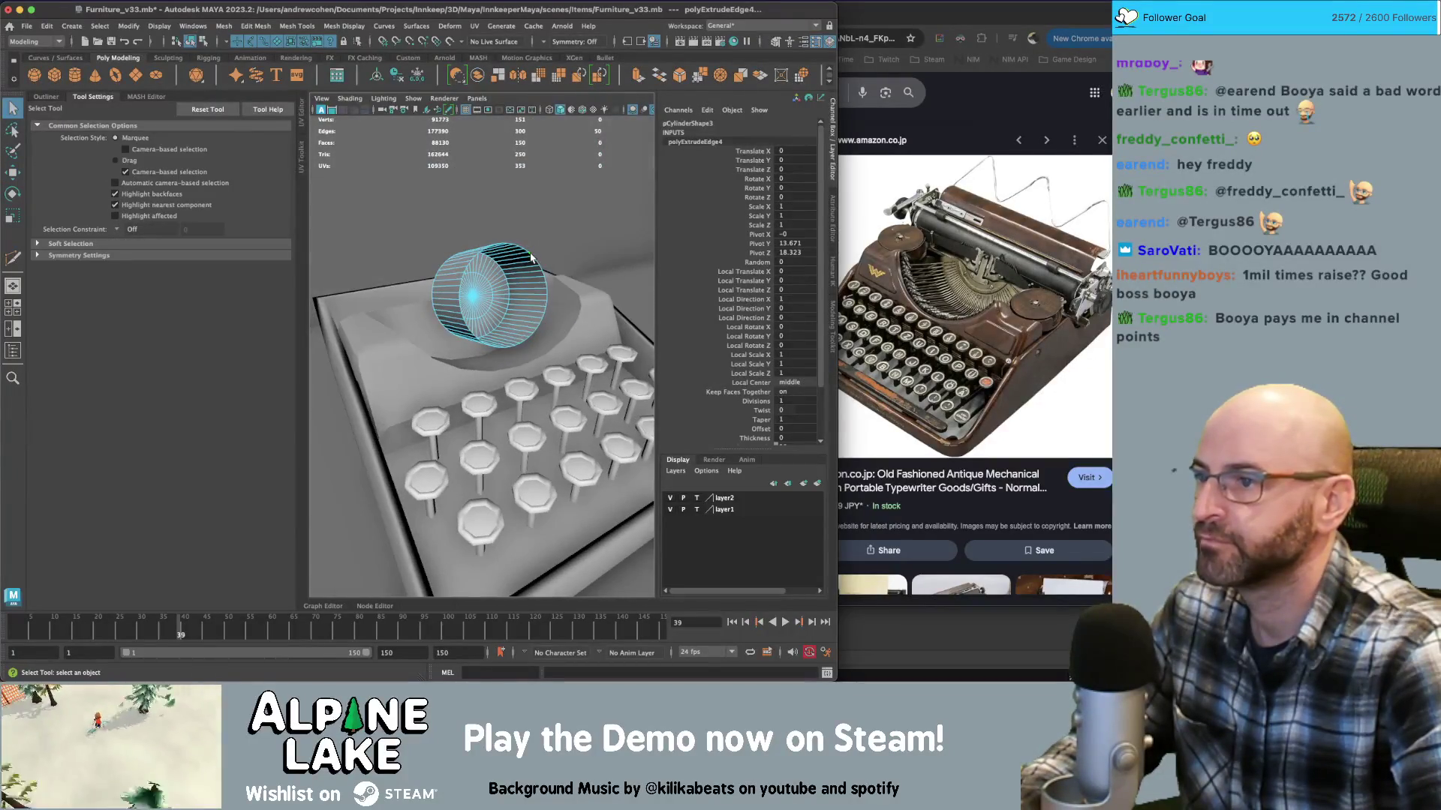
key("r")
mouse_move(504, 297)
left_mouse_down()
mouse_move(534, 287)
mouse_move(427, 304)
mouse_move(563, 287)
mouse_move(461, 287)
left_mouse_up()
key("q")
left_click(389, 312)
right_click(389, 312)
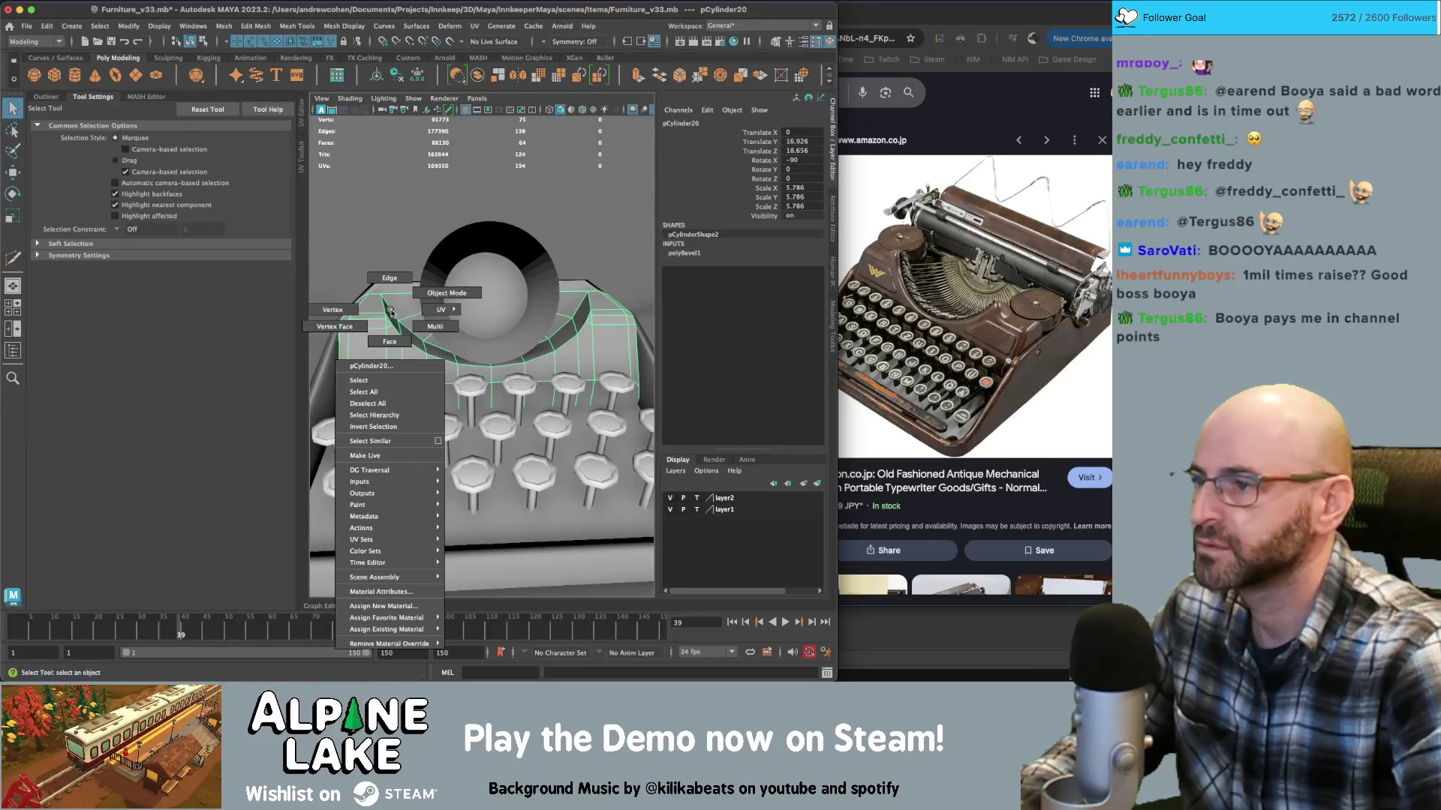
left_click(390, 341)
left_click(418, 339)
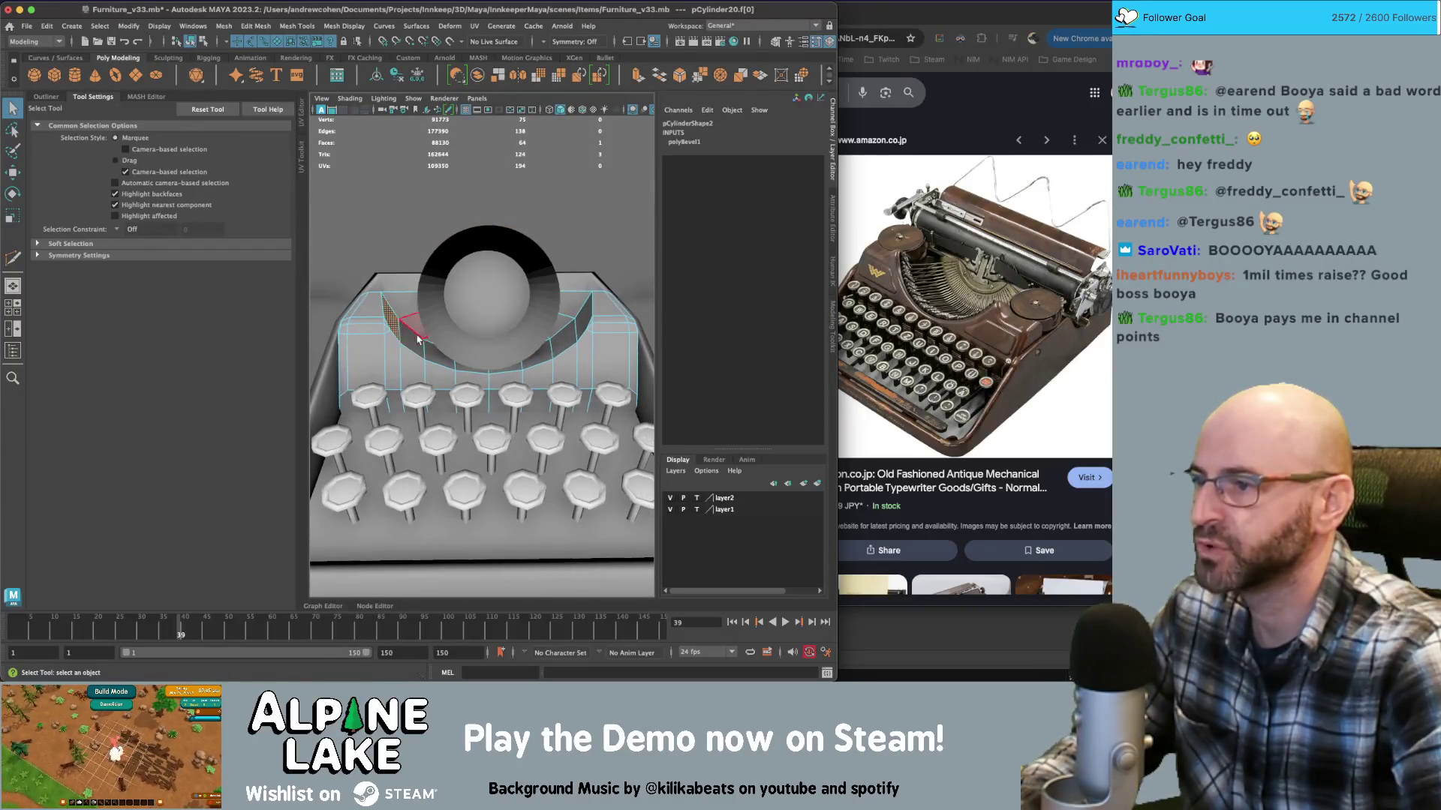
left_click(585, 321)
key("r")
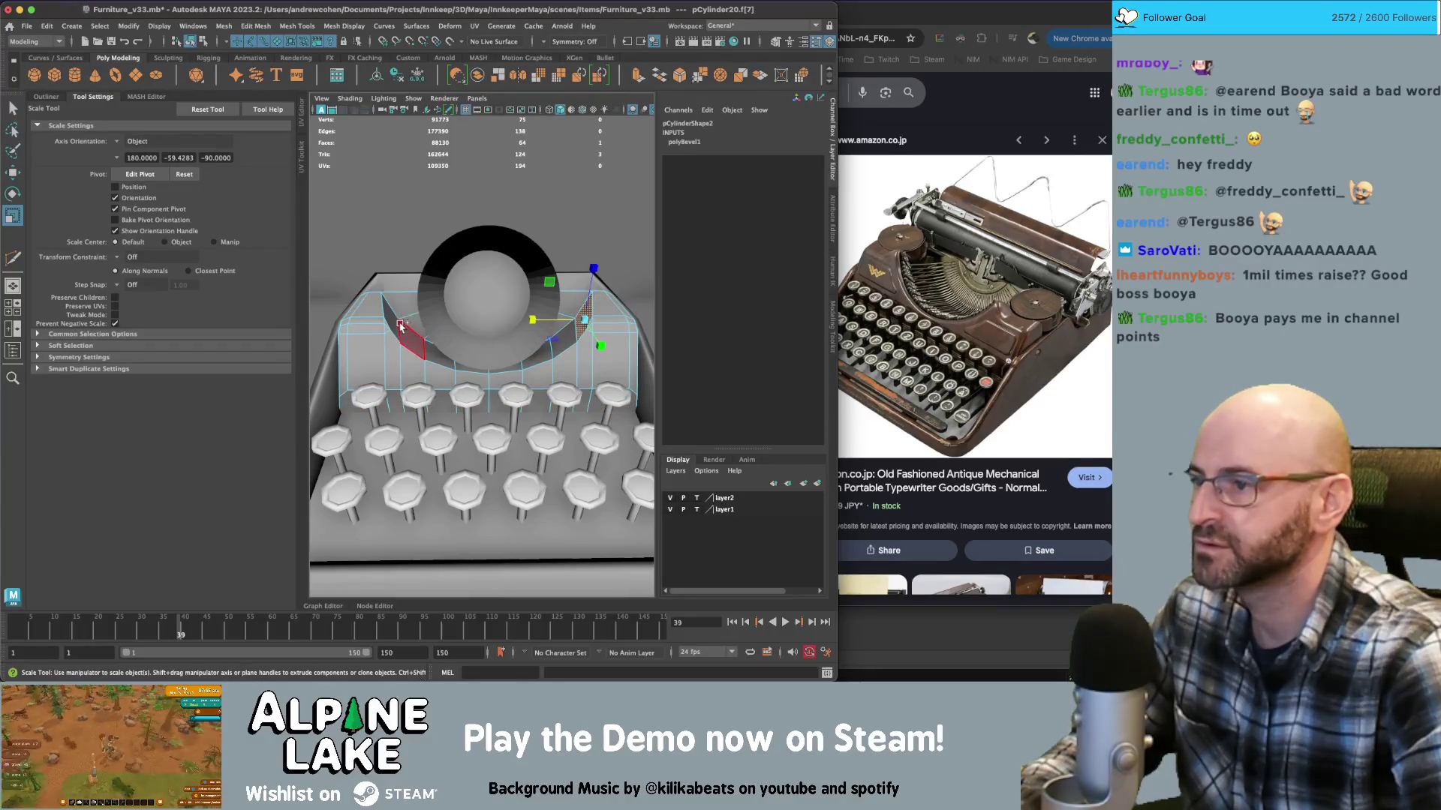
double_click(402, 325)
key("q")
left_click(565, 338, "shift")
left_click(398, 328, "shift")
key("r")
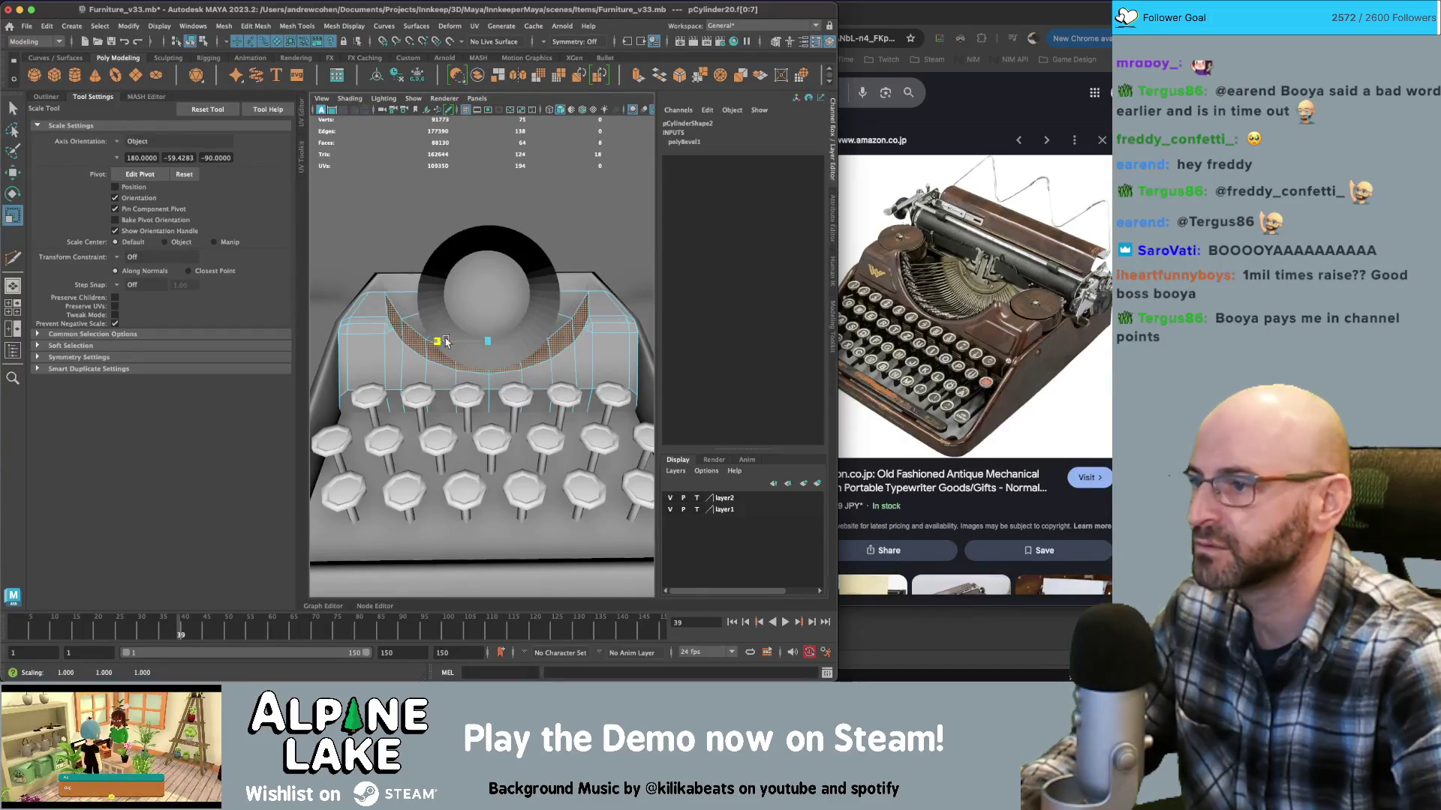
mouse_move(445, 342)
left_mouse_down("alt")
mouse_move(550, 318)
mouse_move(449, 292)
mouse_move(439, 348)
mouse_move(428, 360)
mouse_move(409, 342)
left_mouse_up("alt")
key("q")
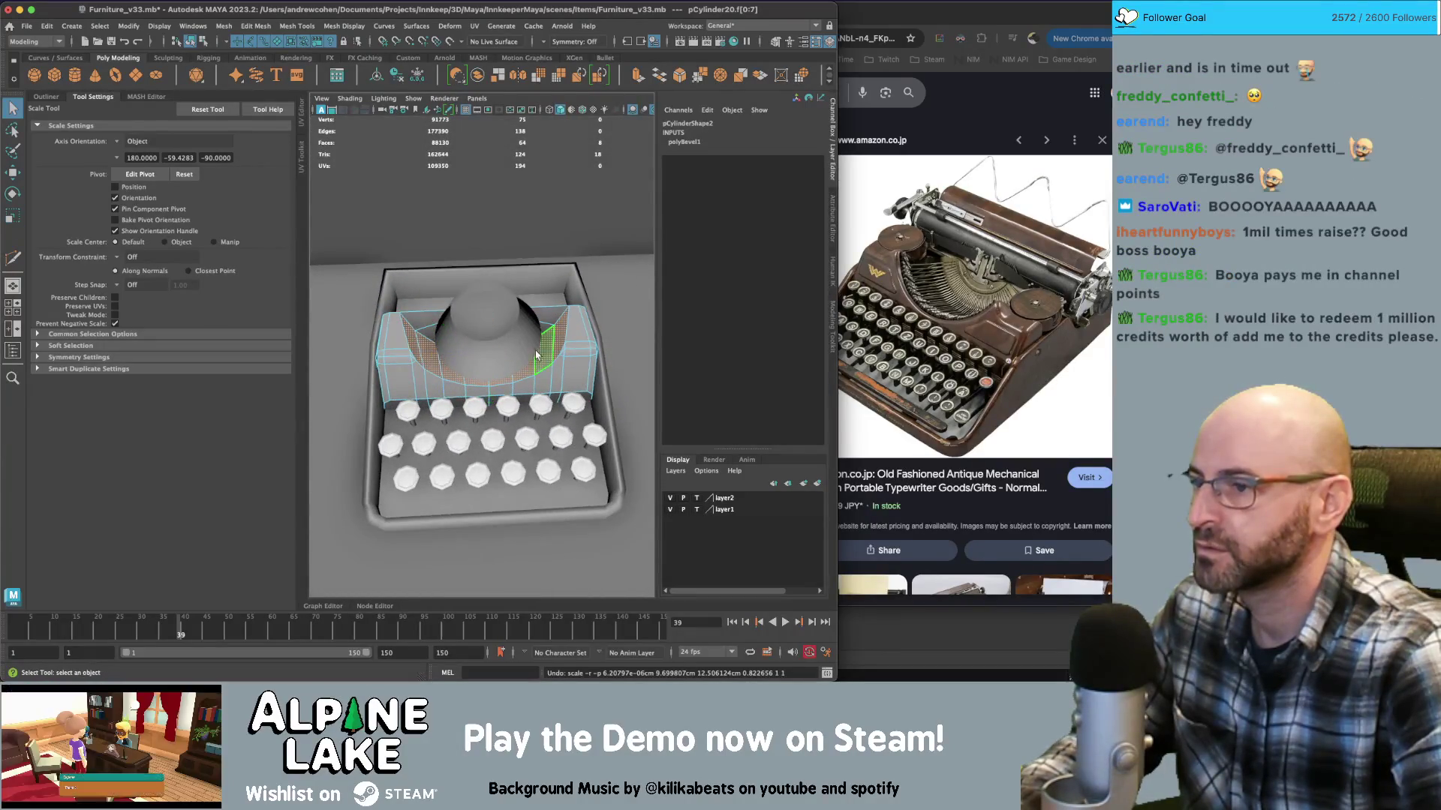
left_click_drag(545, 360, 551, 359, "alt")
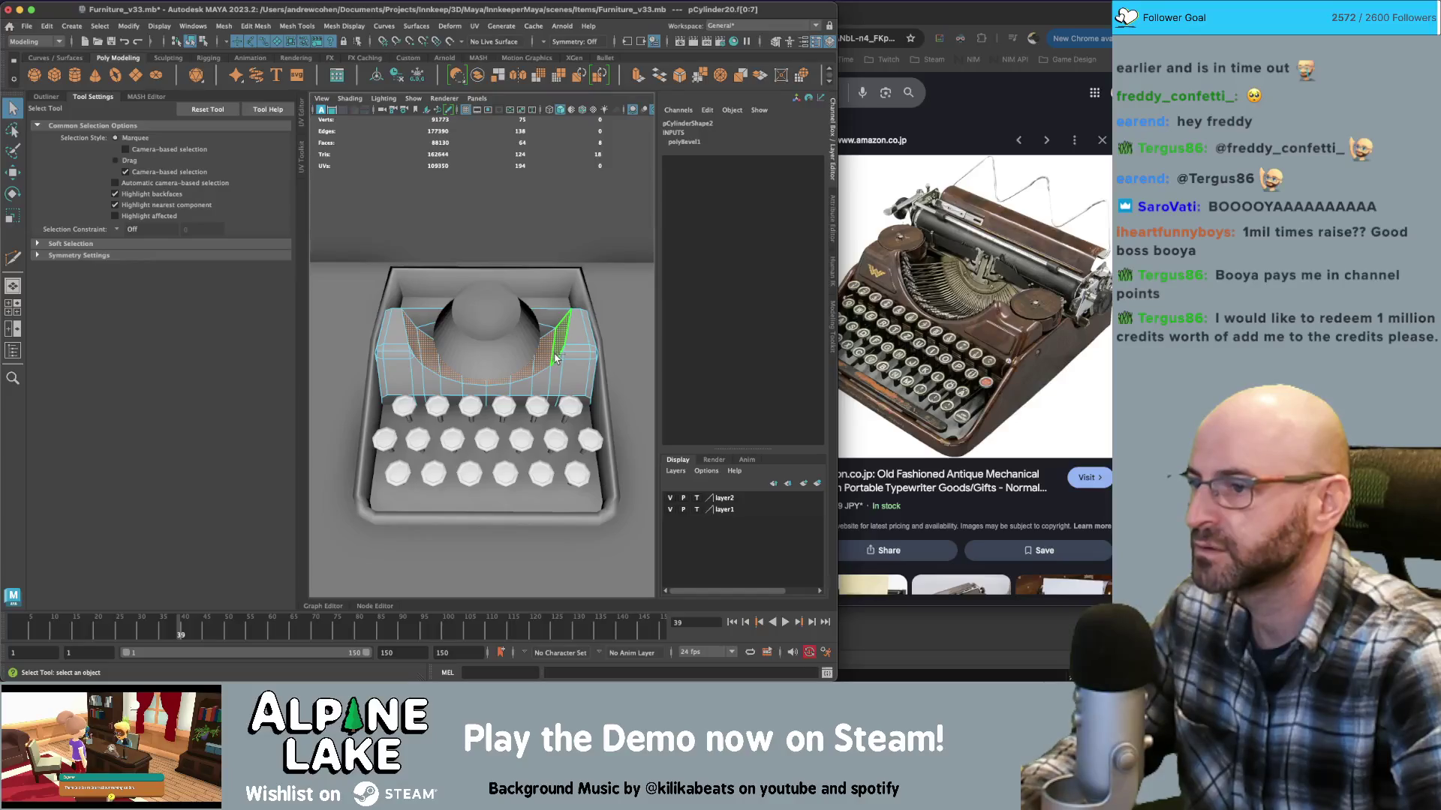
mouse_move(540, 383)
left_mouse_down("shift")
mouse_move(428, 403)
mouse_move(445, 403)
left_mouse_up("shift")
left_click_drag(535, 403, 554, 391, "shift")
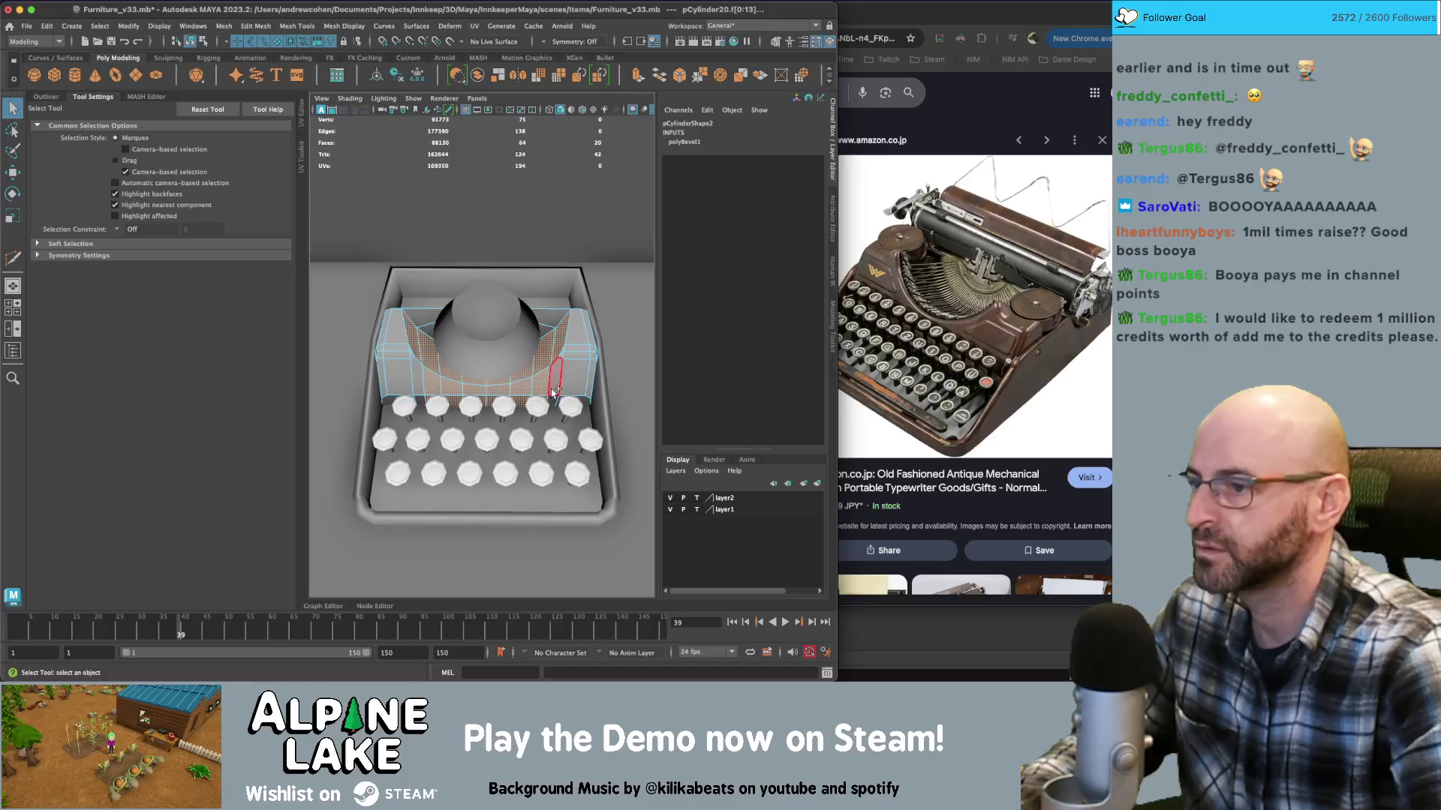
left_click(420, 396, "shift")
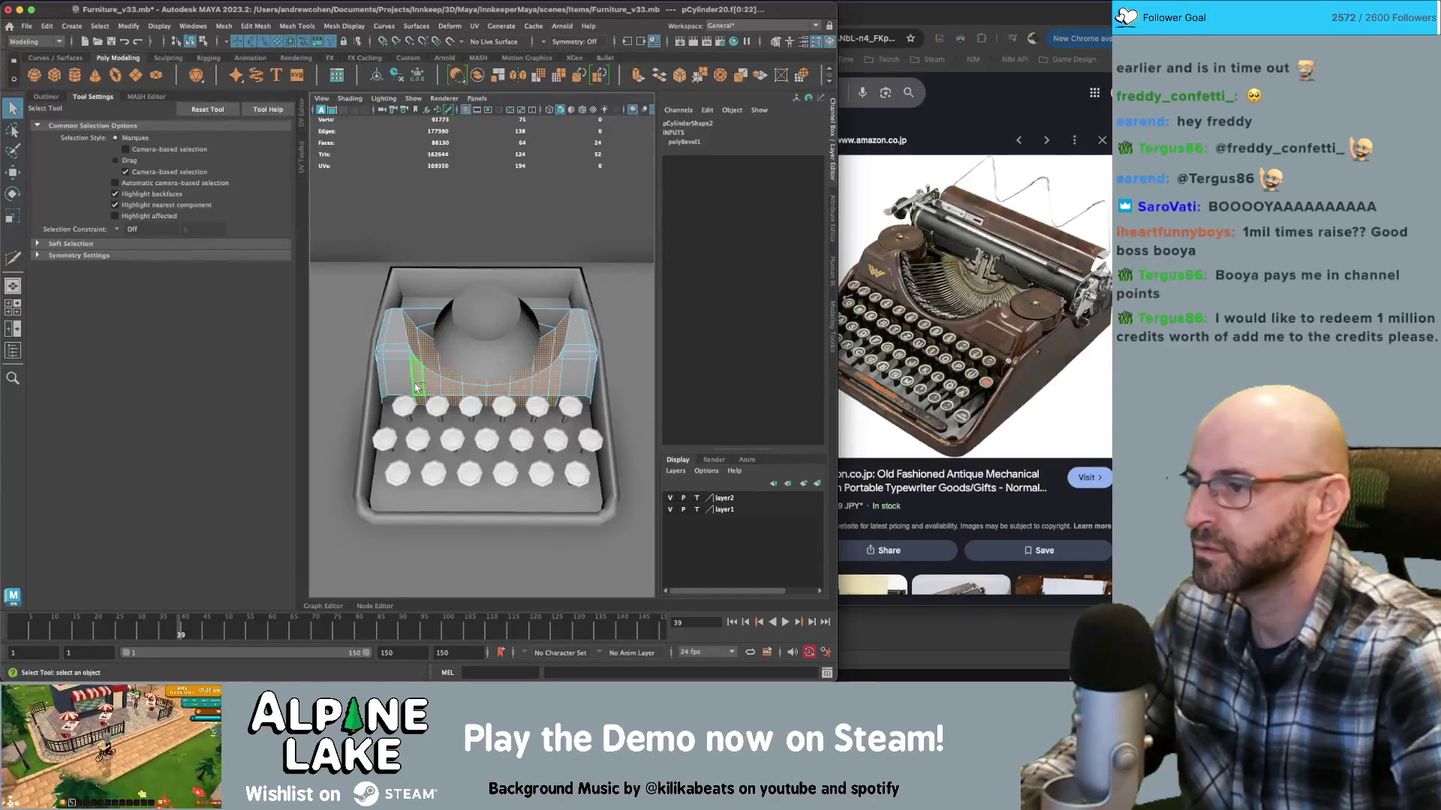
scroll(354, 359, "up", 4)
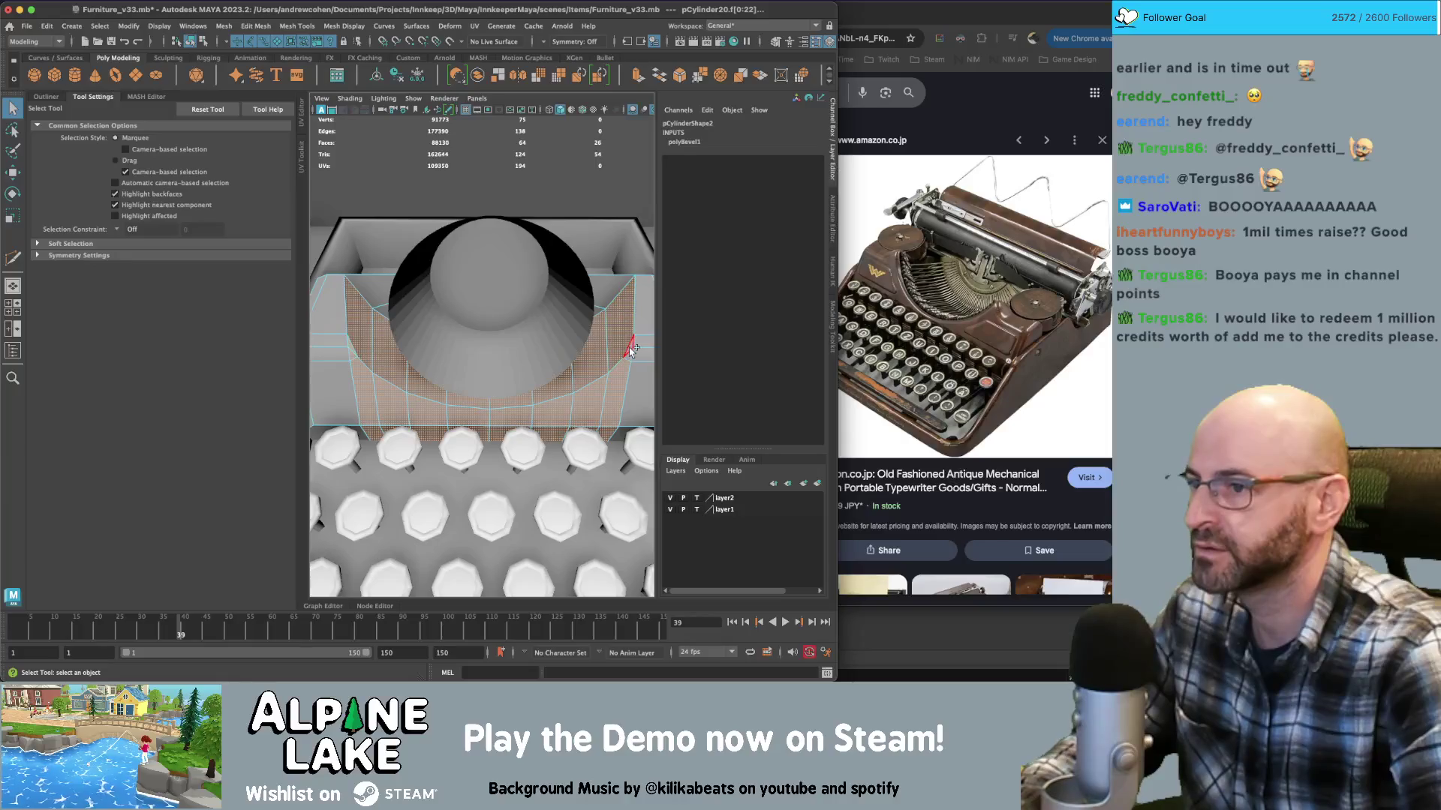
key("r")
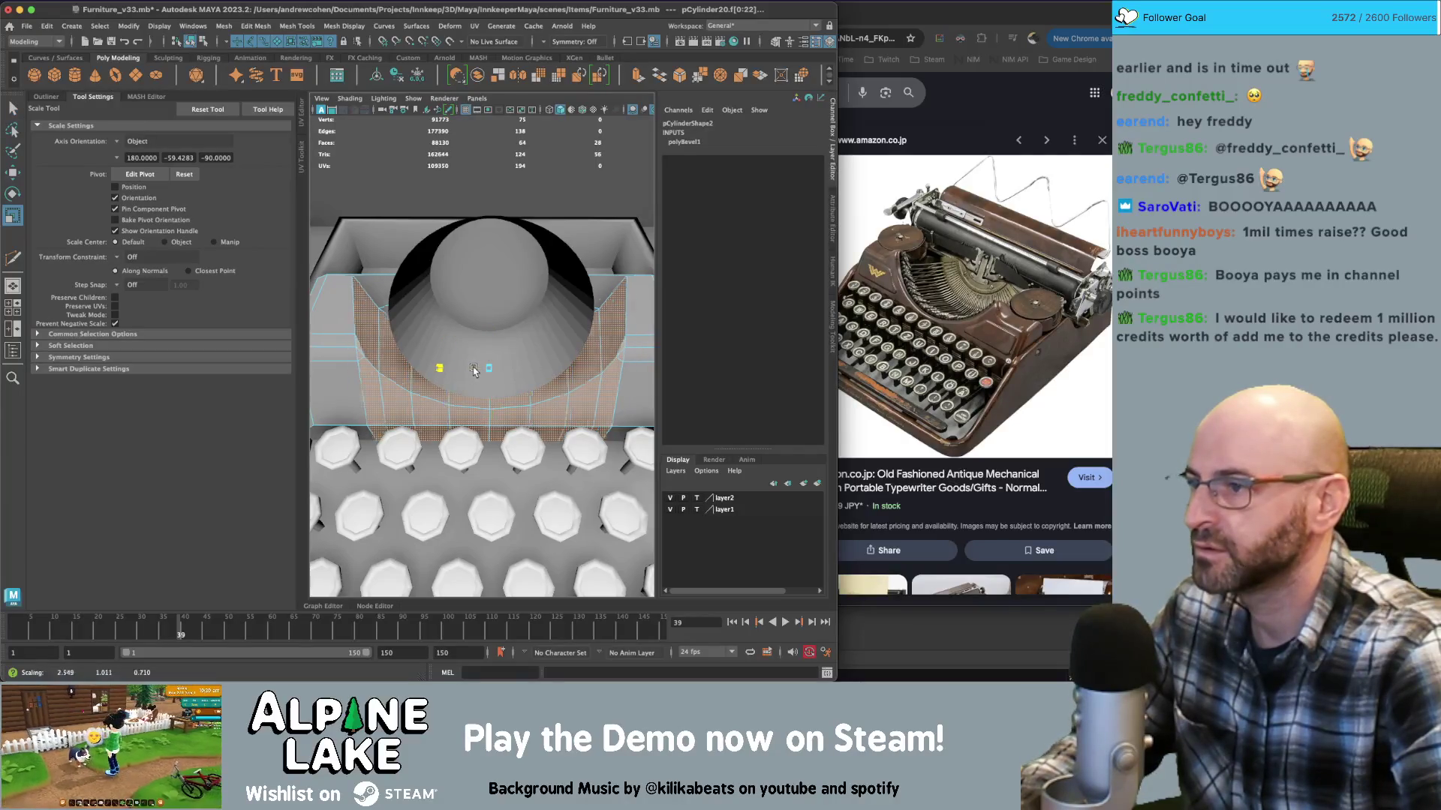
left_click_drag(476, 371, 546, 331, "alt")
key("F8")
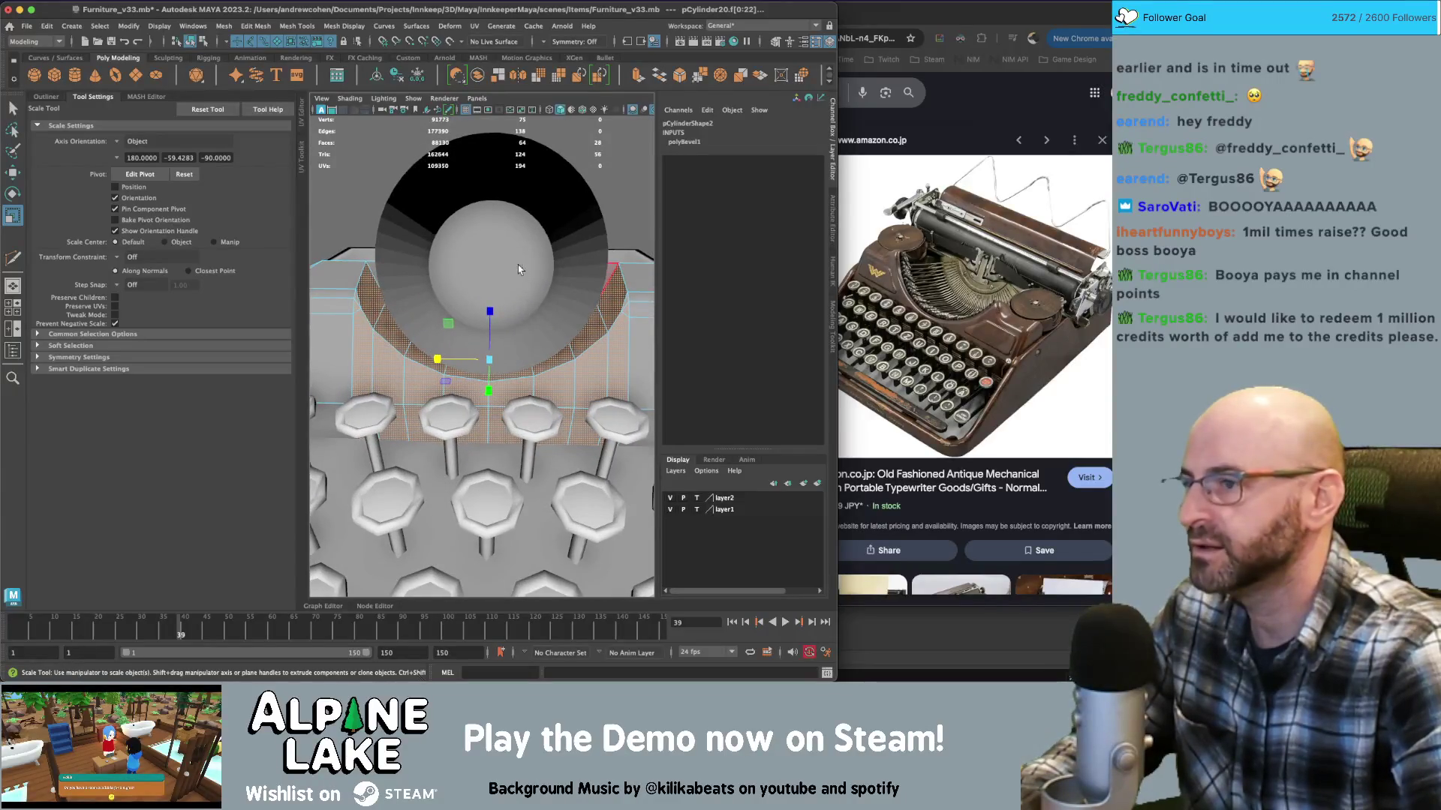
key("q")
left_click(495, 203)
left_click_drag(497, 265, 578, 274, "alt")
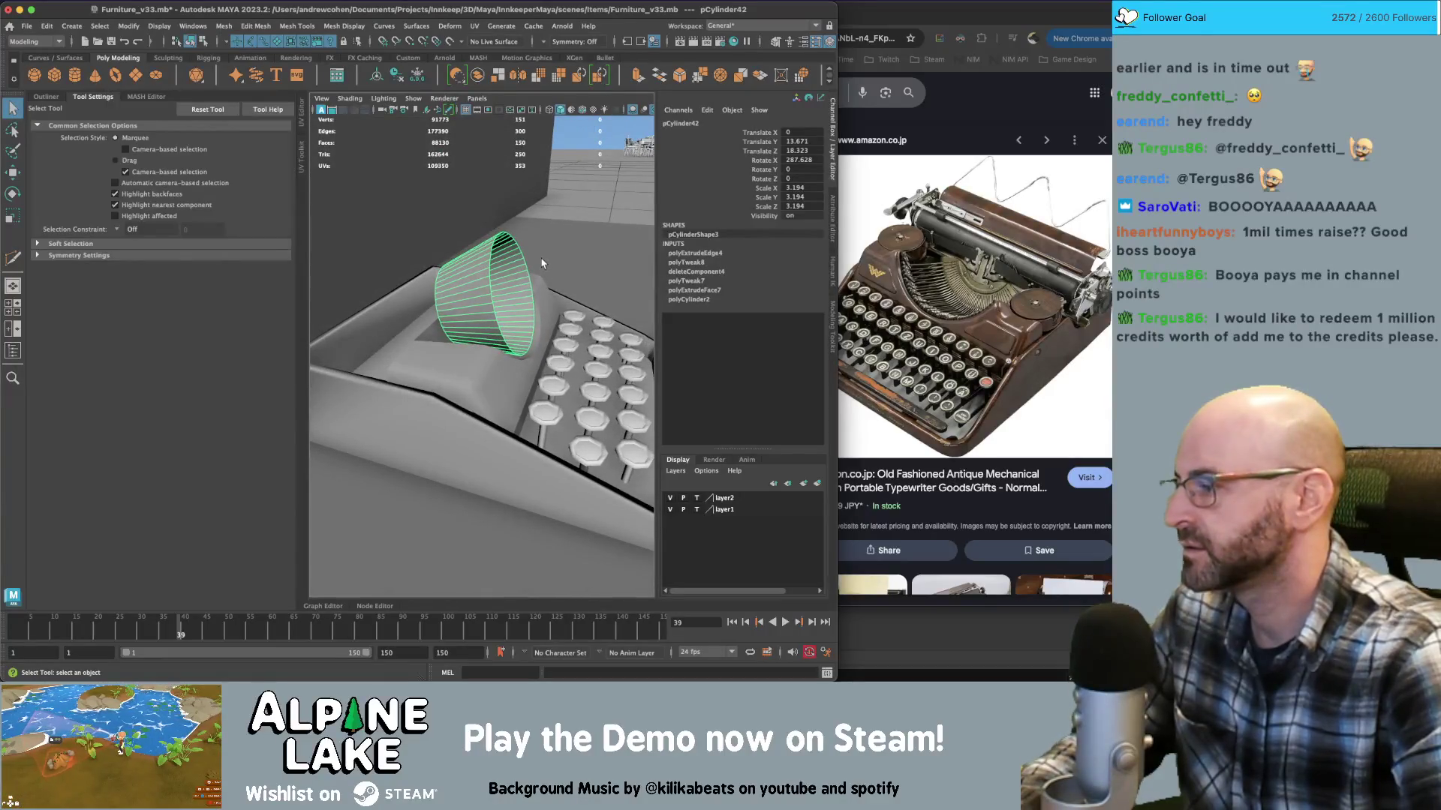
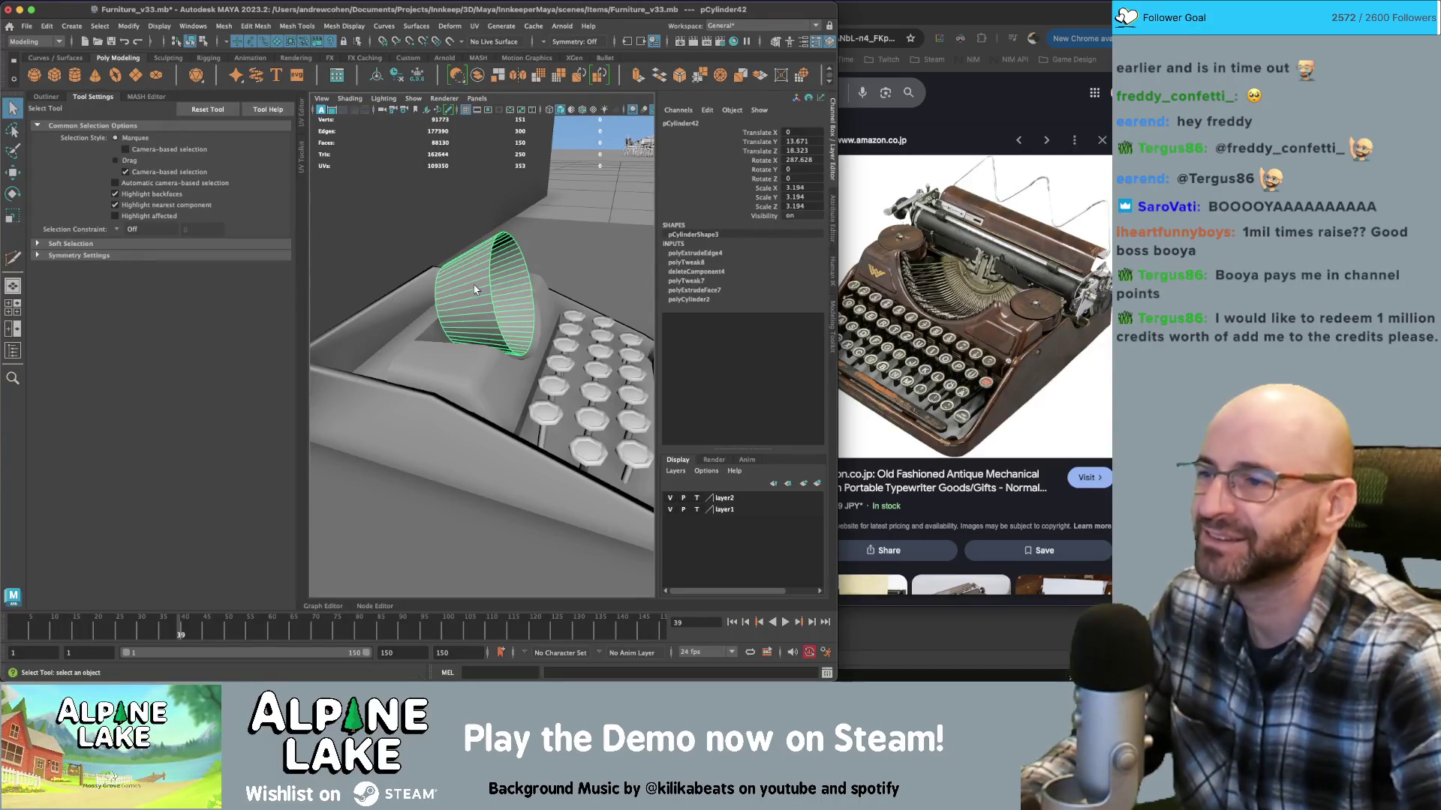
Raise the cylinder slightly and scale its rim edge loop outward to flare it
mouse_move(502, 306)
left_mouse_down("alt")
mouse_move(473, 297)
mouse_move(488, 232)
left_mouse_up("alt")
key("w")
key("r")
right_click(492, 253)
left_click(489, 222)
key("q")
left_click(428, 254)
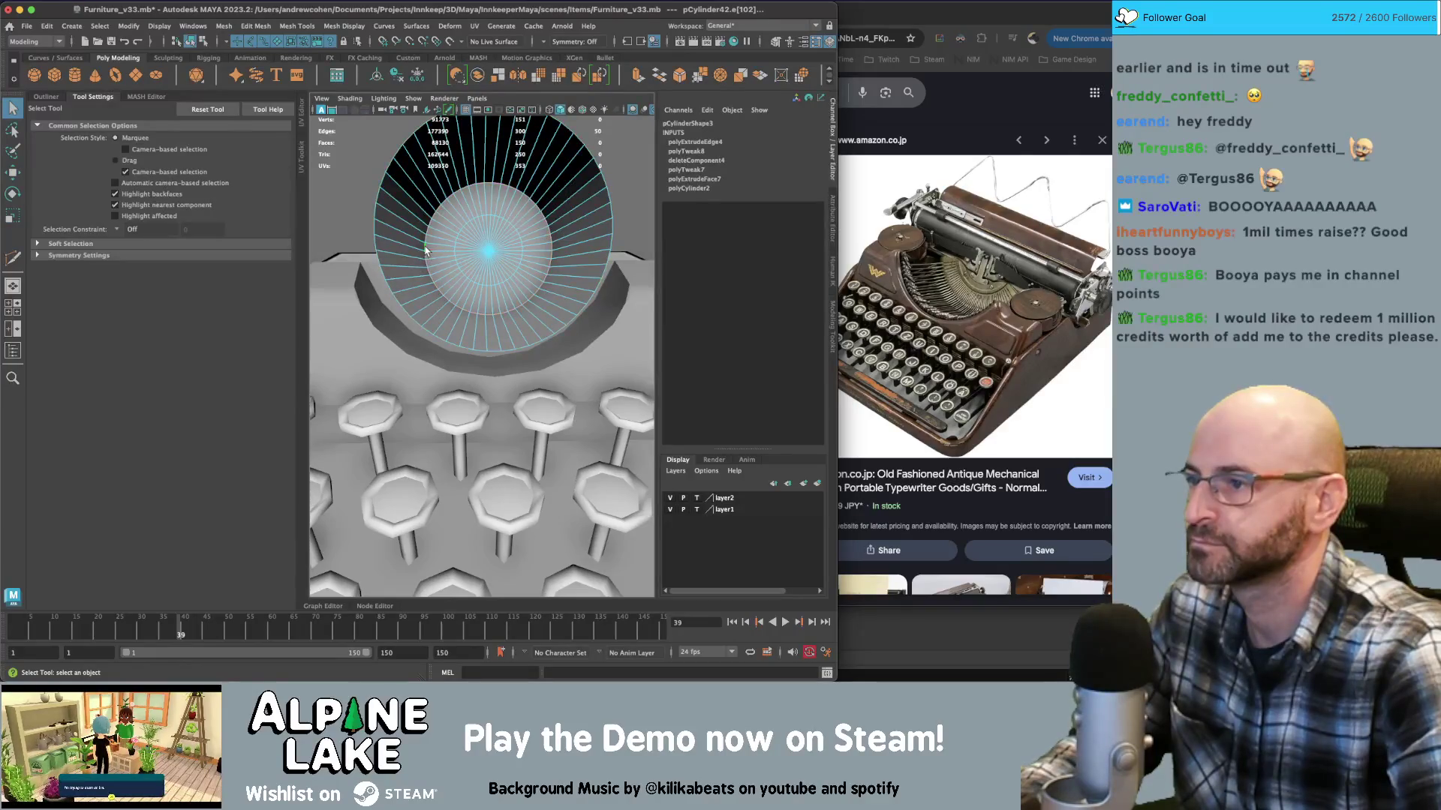
key("r")
key("q")
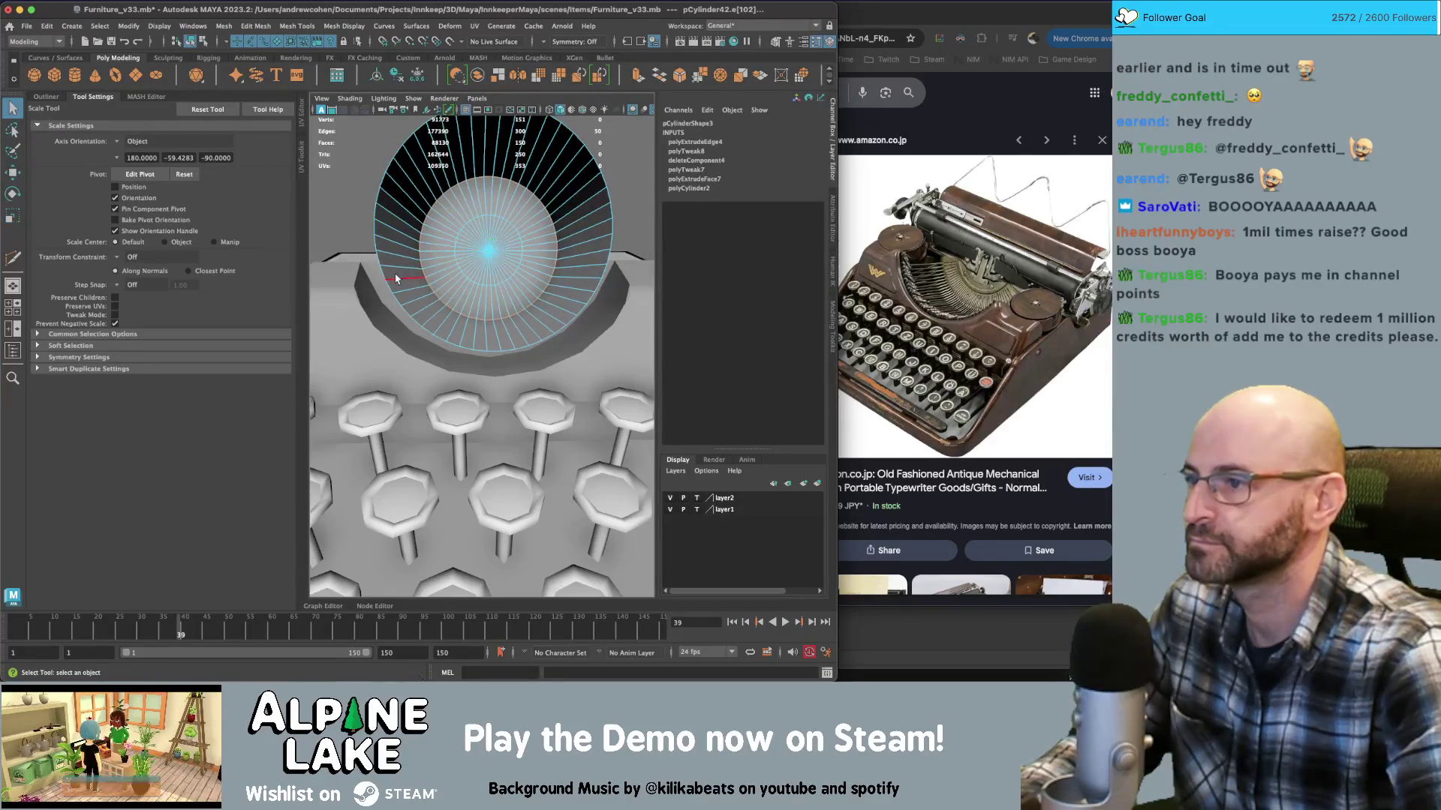
double_click(396, 278)
key("r")
mouse_move(496, 233)
left_mouse_down()
mouse_move(511, 236)
mouse_move(349, 250)
mouse_move(548, 307)
left_mouse_up()
Multi-Cut a new edge loop near the rim and scale it into an inset
key("ctrl+shift+x")
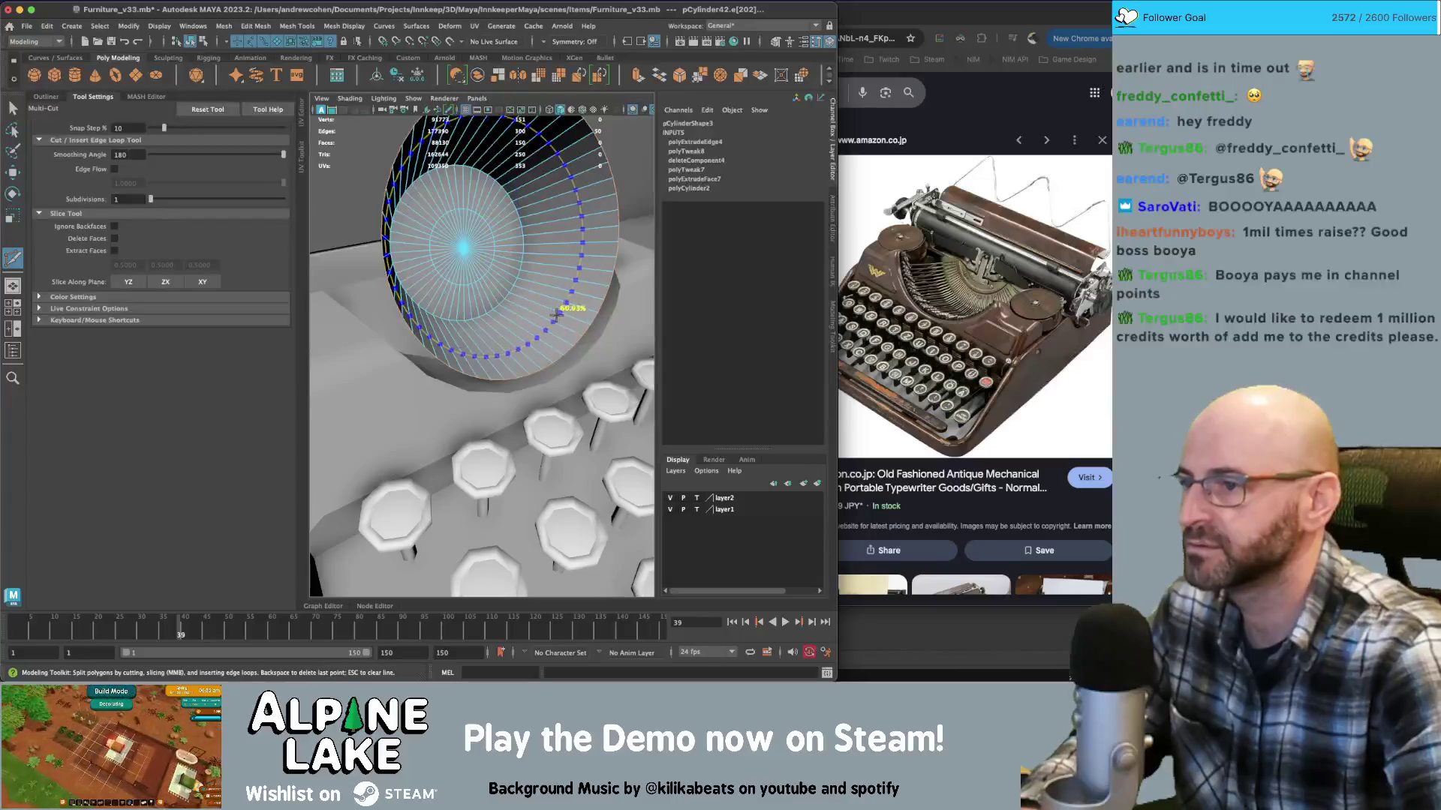
left_click(557, 313, "ctrl")
key("r")
mouse_move(497, 252)
left_mouse_down()
mouse_move(433, 271)
mouse_move(468, 256)
left_mouse_up()
In face mode, delete two runs of faces along the disc's rim
key("q")
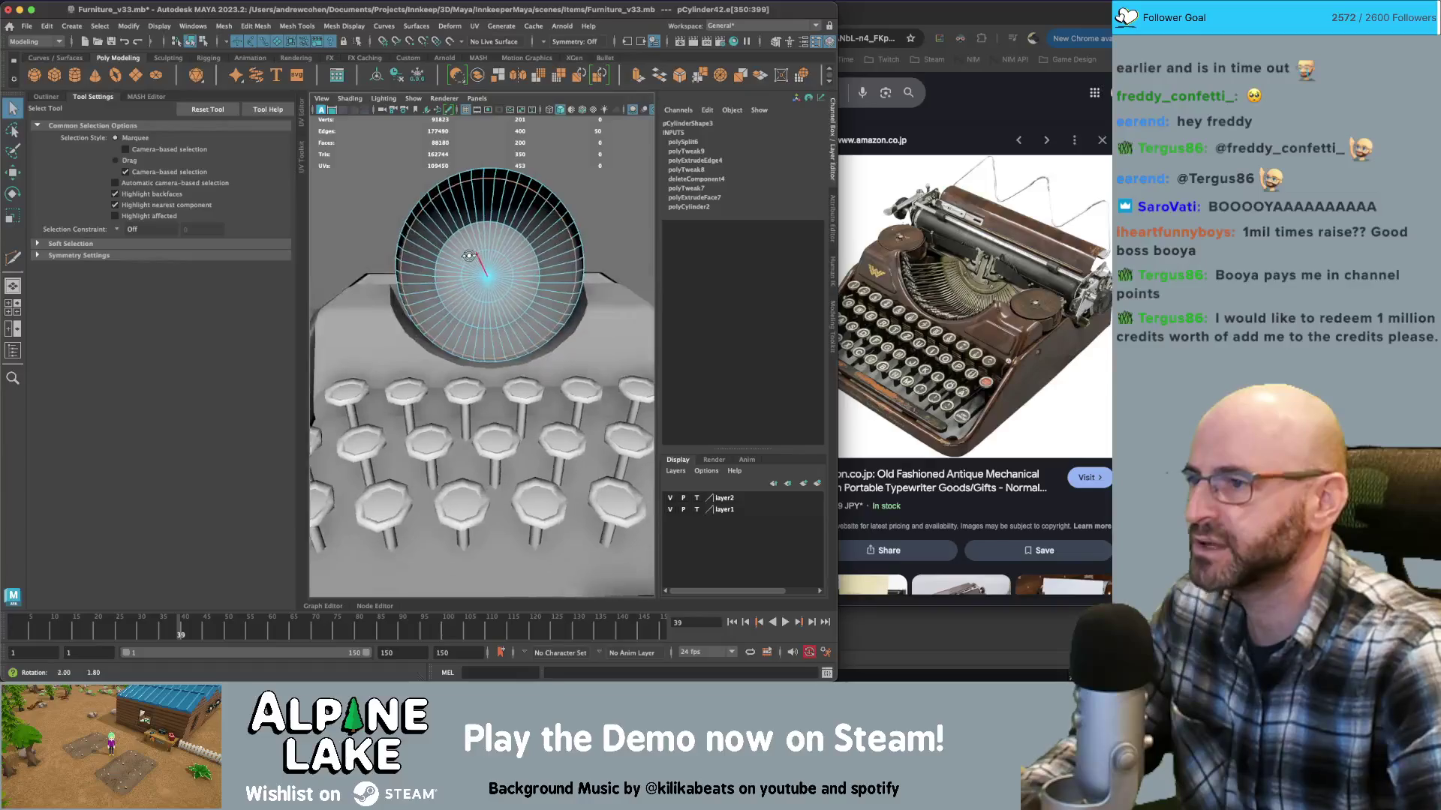
right_click(487, 242)
left_click(441, 263)
mouse_move(441, 263)
right_mouse_down("alt")
mouse_move(477, 264)
mouse_move(386, 284)
mouse_move(371, 302)
right_mouse_up("alt")
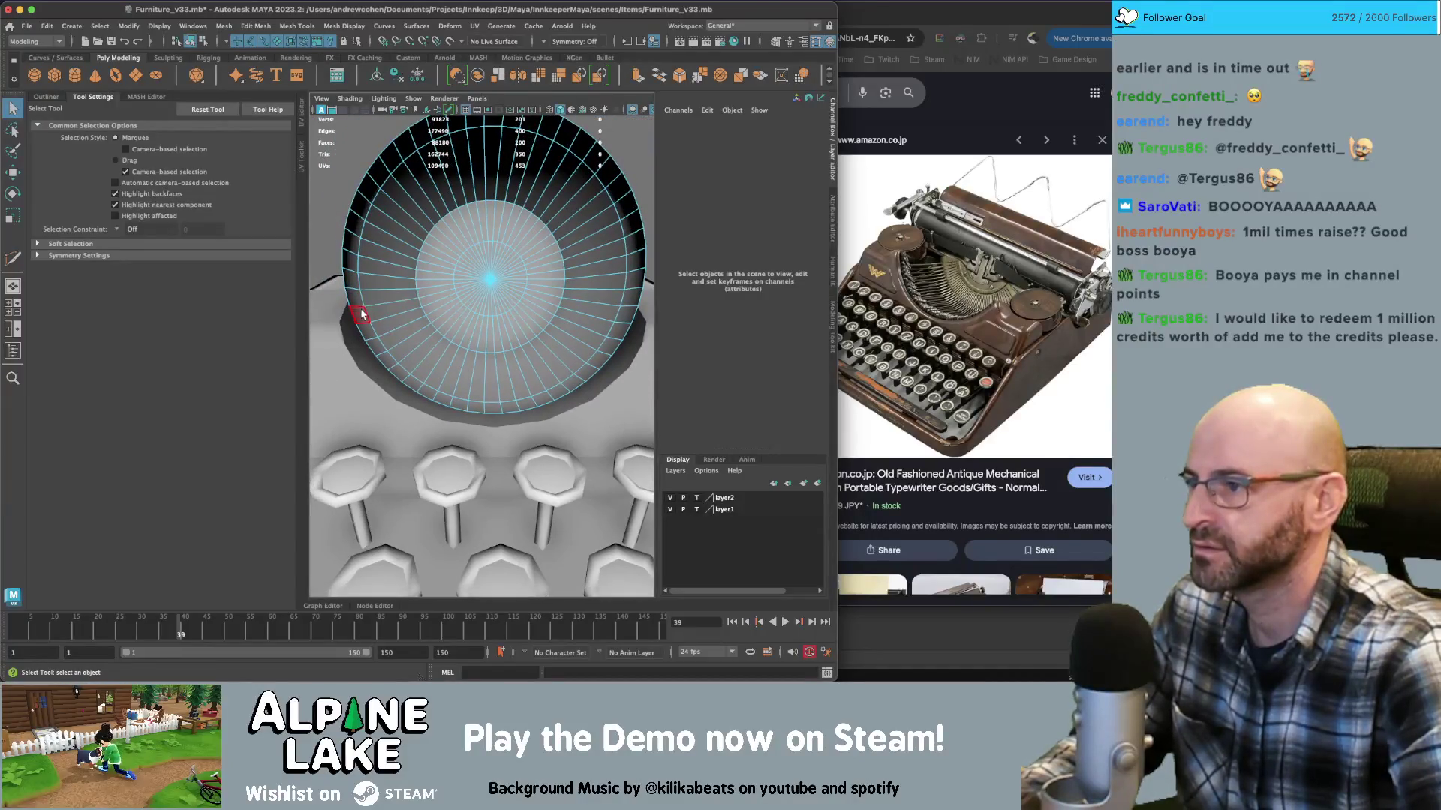
left_click(361, 314)
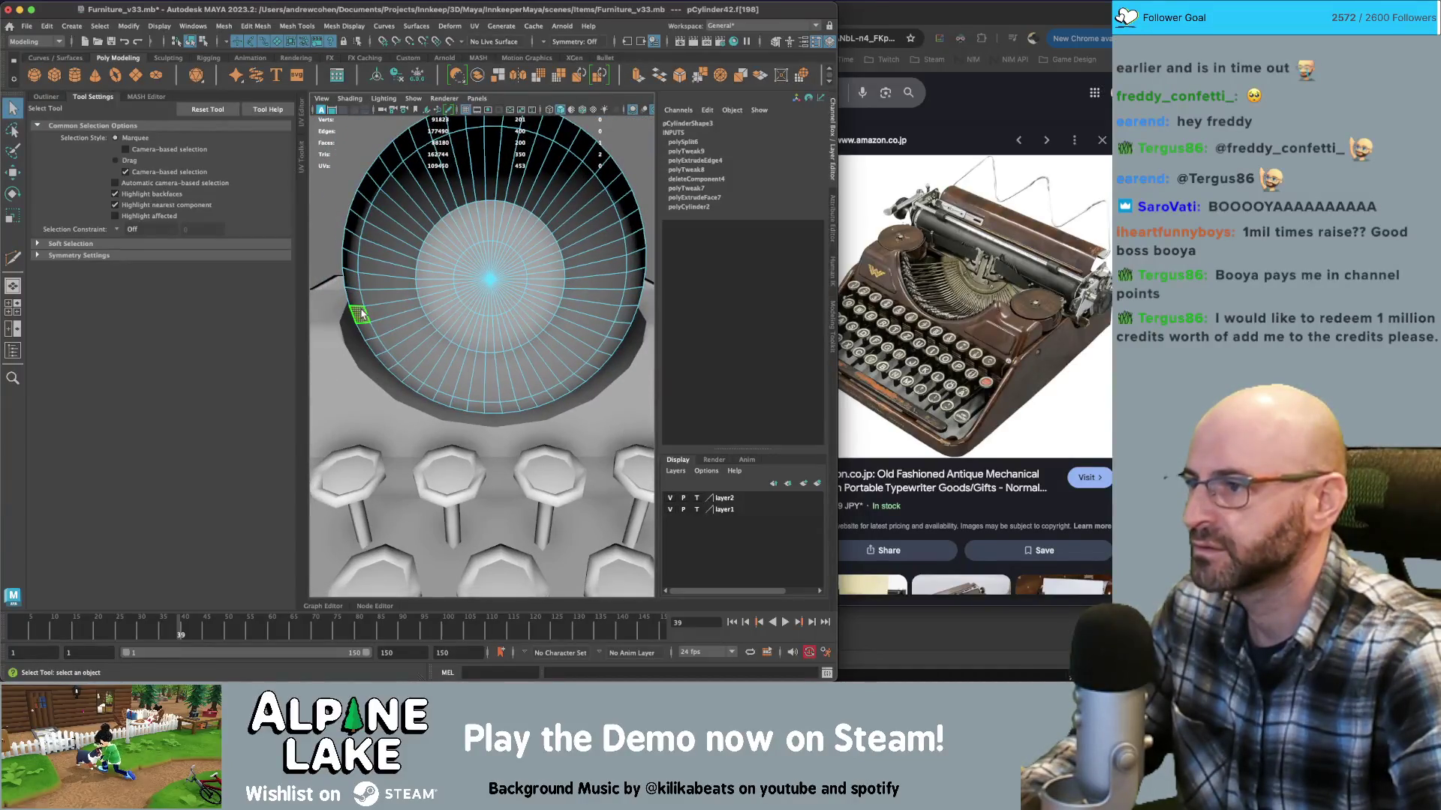
double_click(493, 125, "shift")
key("Delete")
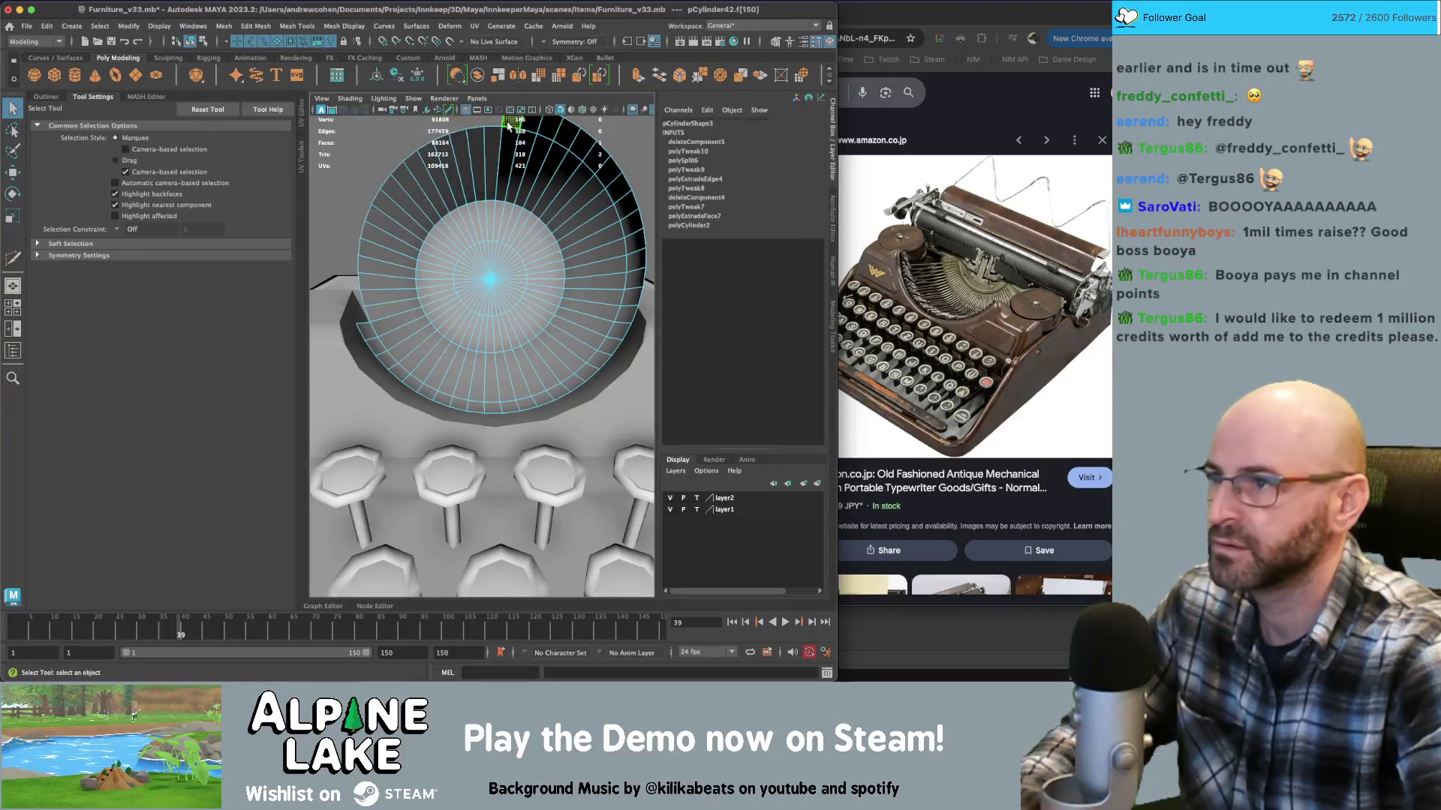
double_click(634, 310)
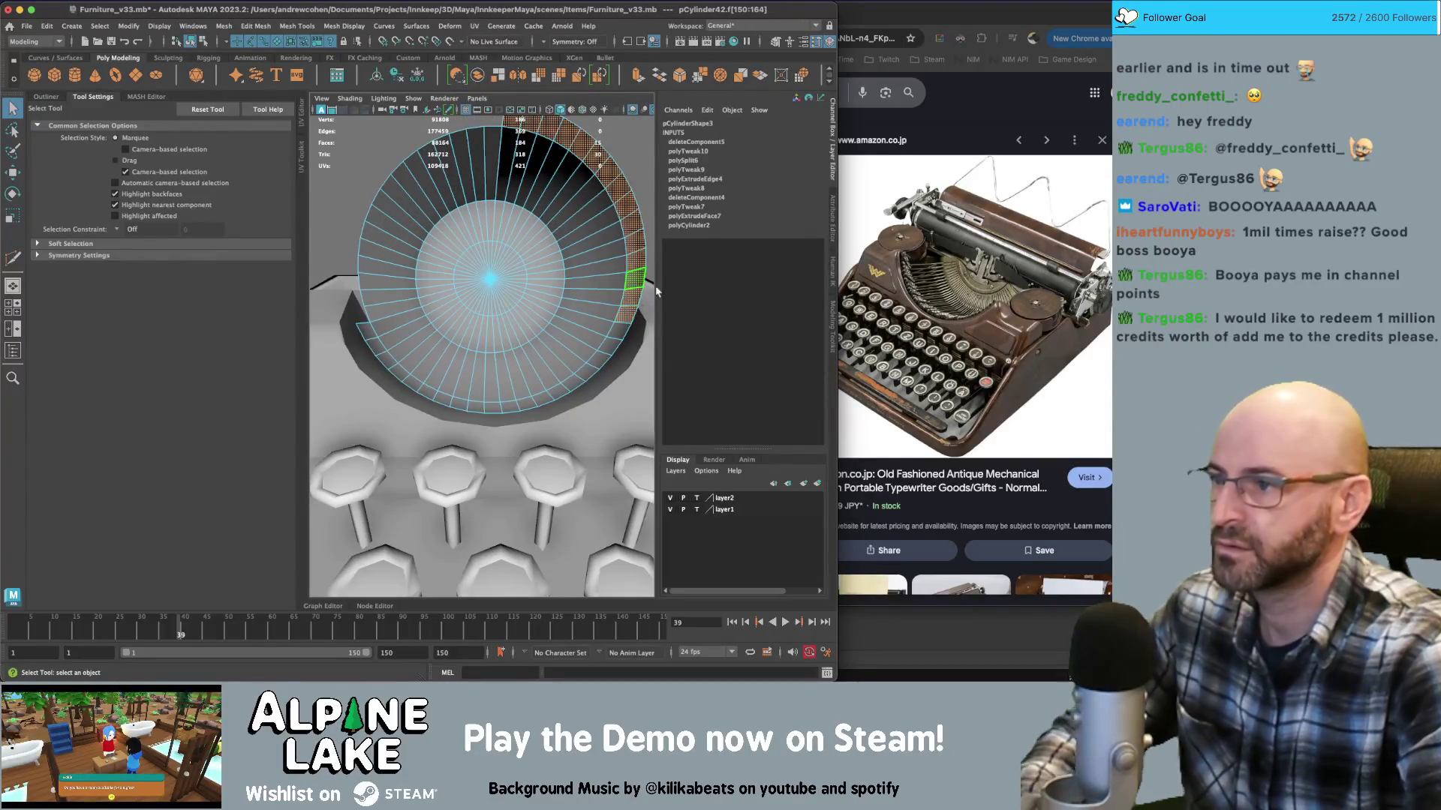
key("Delete")
Delete the disc's centre faces and its upper half, leaving a fan-shaped band
left_click(593, 307)
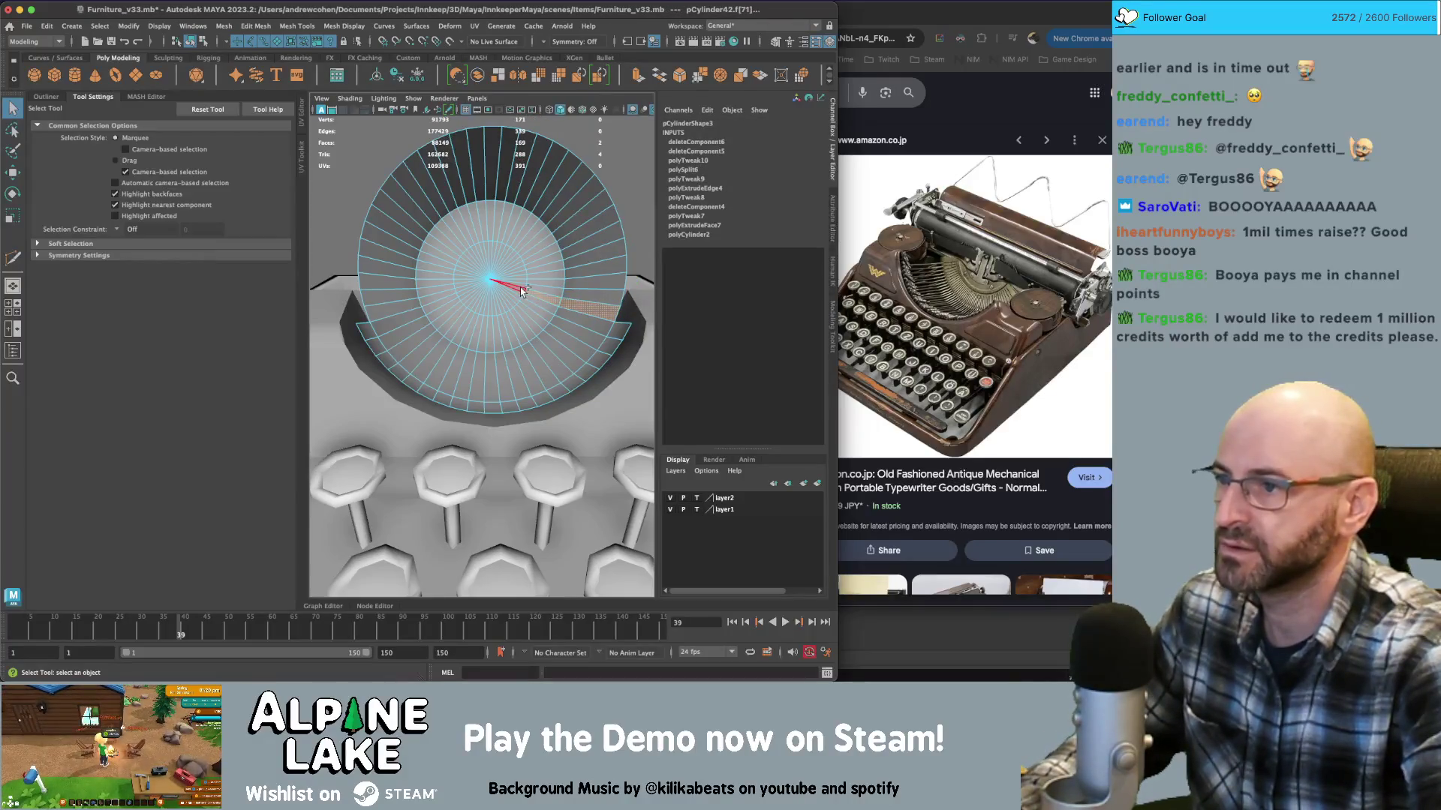
left_click(396, 313, "shift")
left_click(466, 288)
left_click_drag(511, 263, 456, 287)
key("Delete")
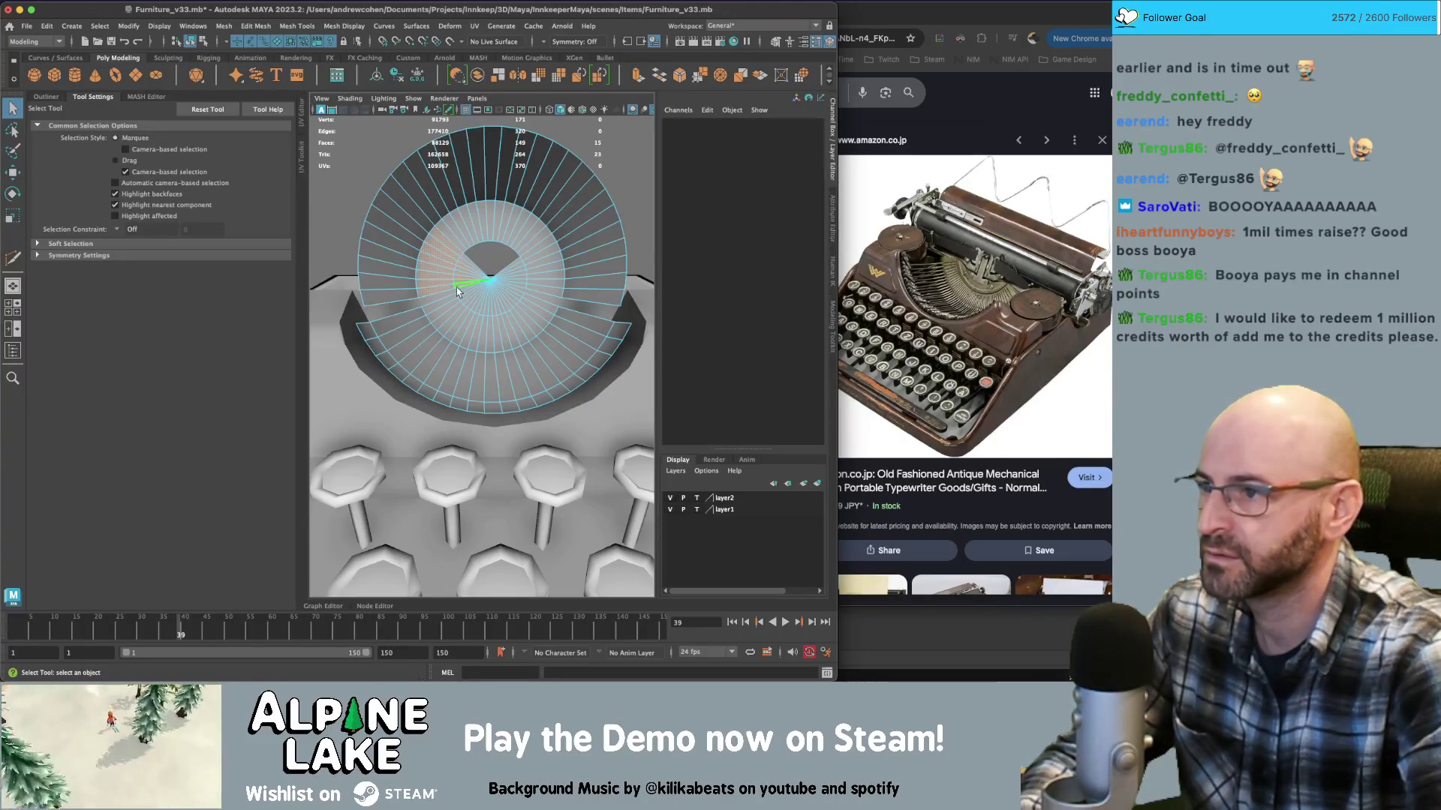
key("Delete")
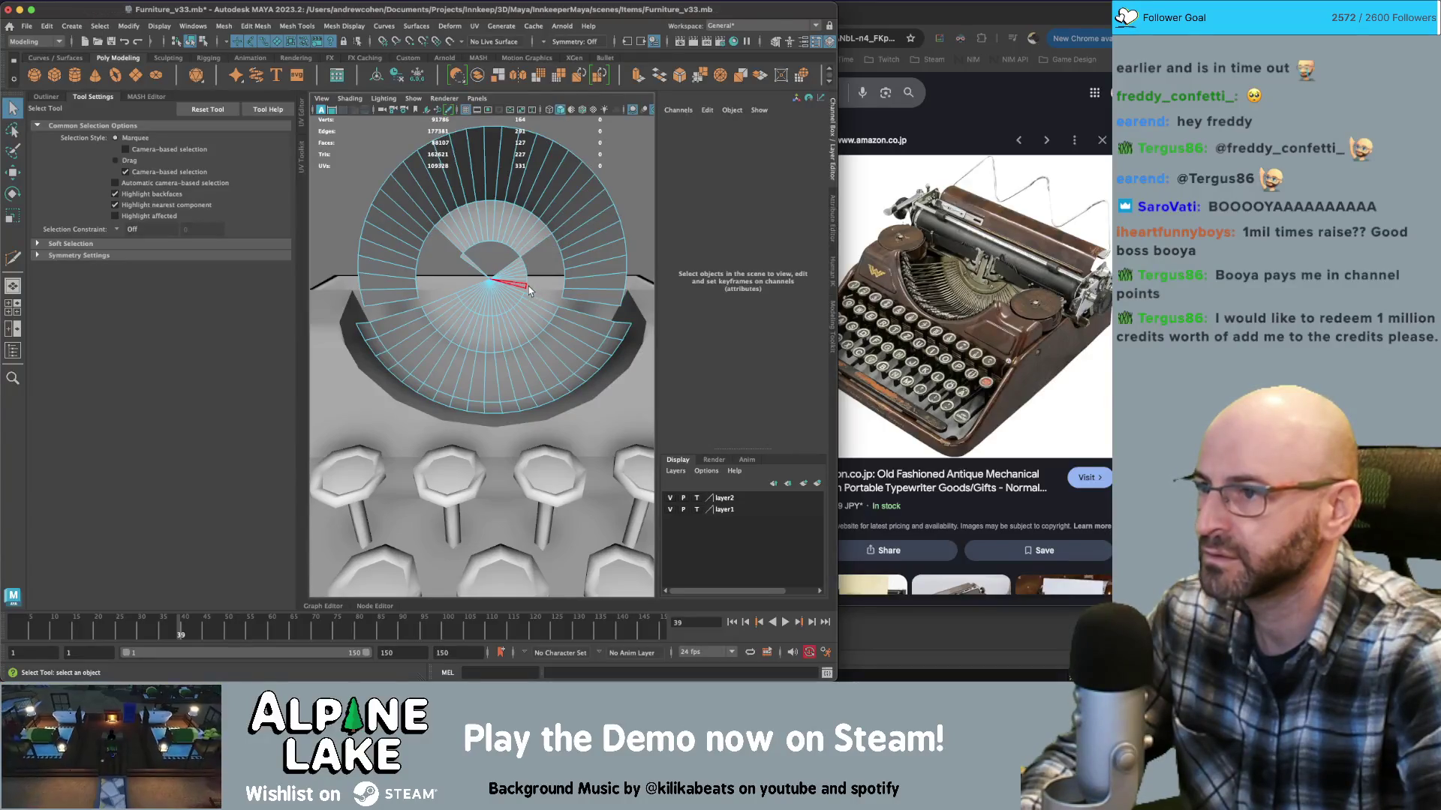
left_click_drag(443, 276, 487, 225)
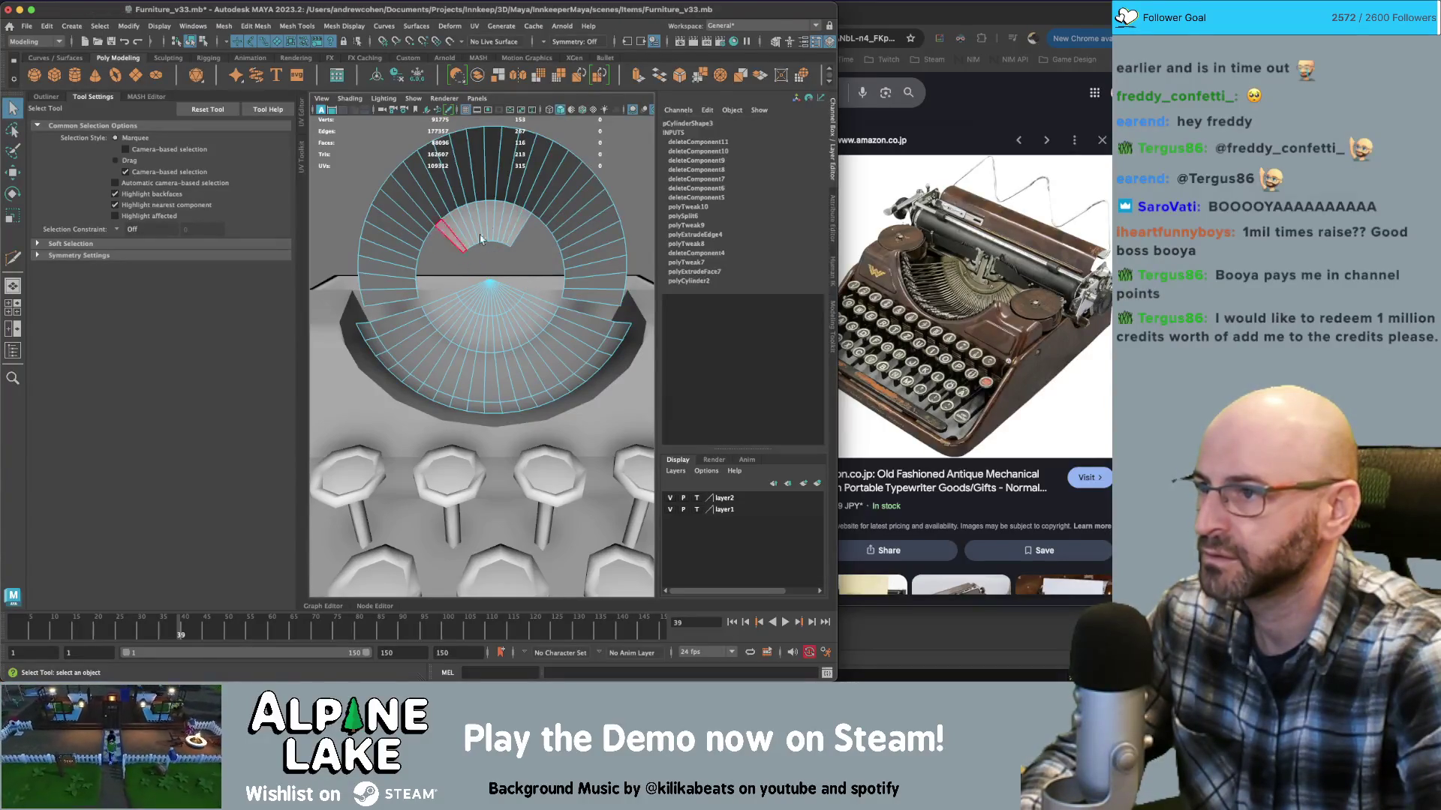
key("Delete")
mouse_move(549, 307)
left_mouse_down("alt")
mouse_move(572, 296)
mouse_move(435, 315)
mouse_move(522, 296)
left_mouse_up("alt")
key("Delete")
scroll(532, 325, "up", 3)
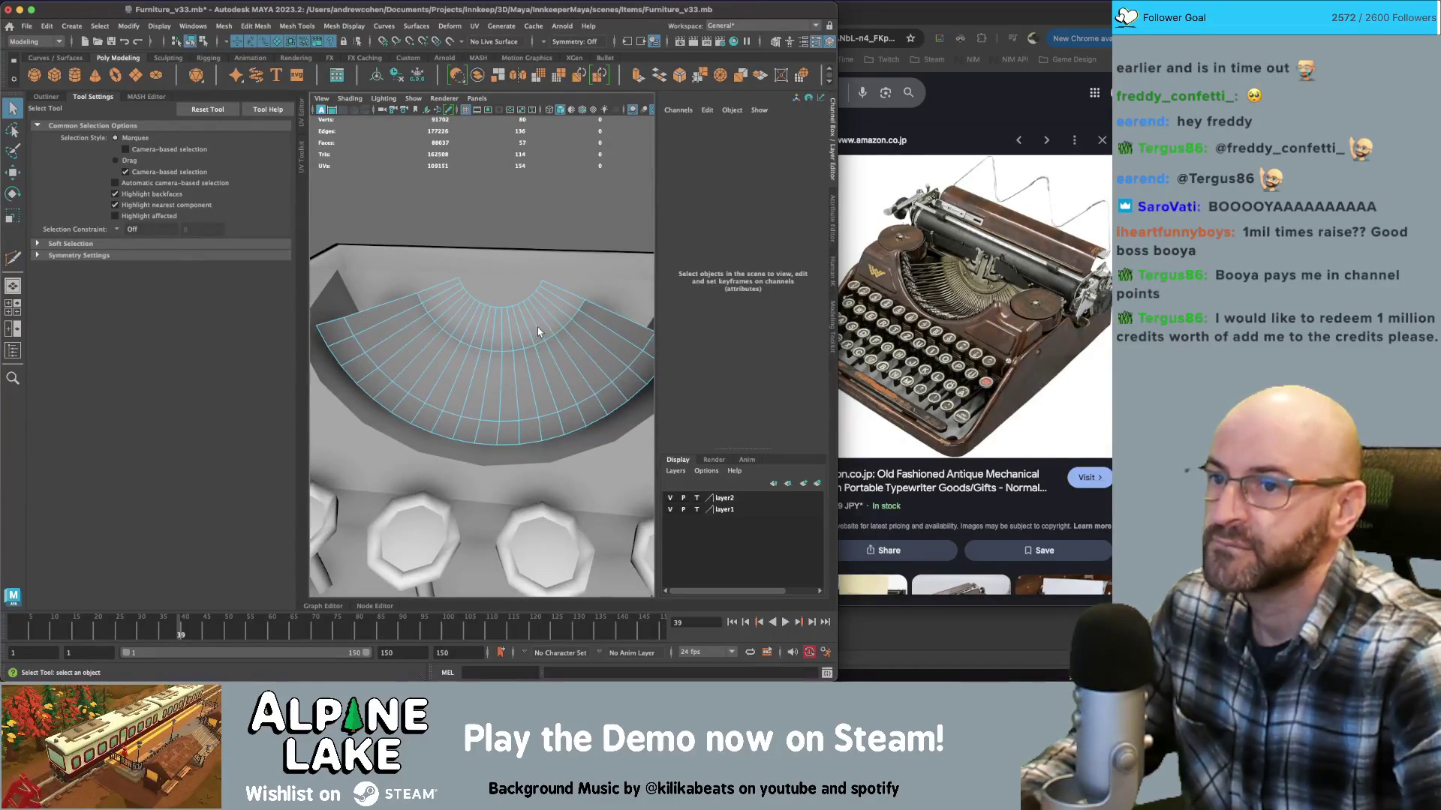
In edge mode, select the edge loops running across the fan
mouse_move(537, 327)
left_mouse_down("alt")
mouse_move(498, 337)
mouse_move(587, 332)
mouse_move(502, 322)
left_mouse_up("alt")
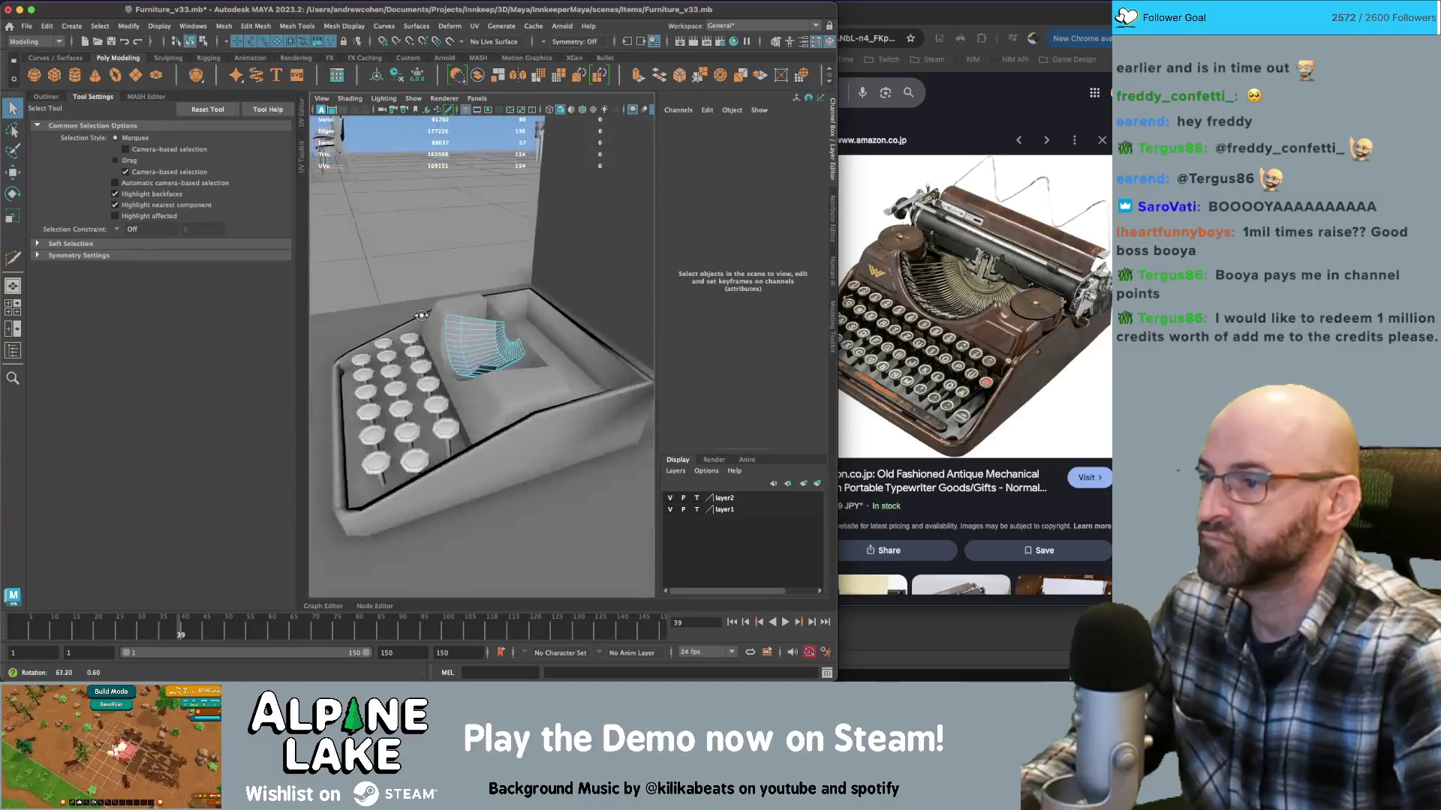
right_click(463, 291)
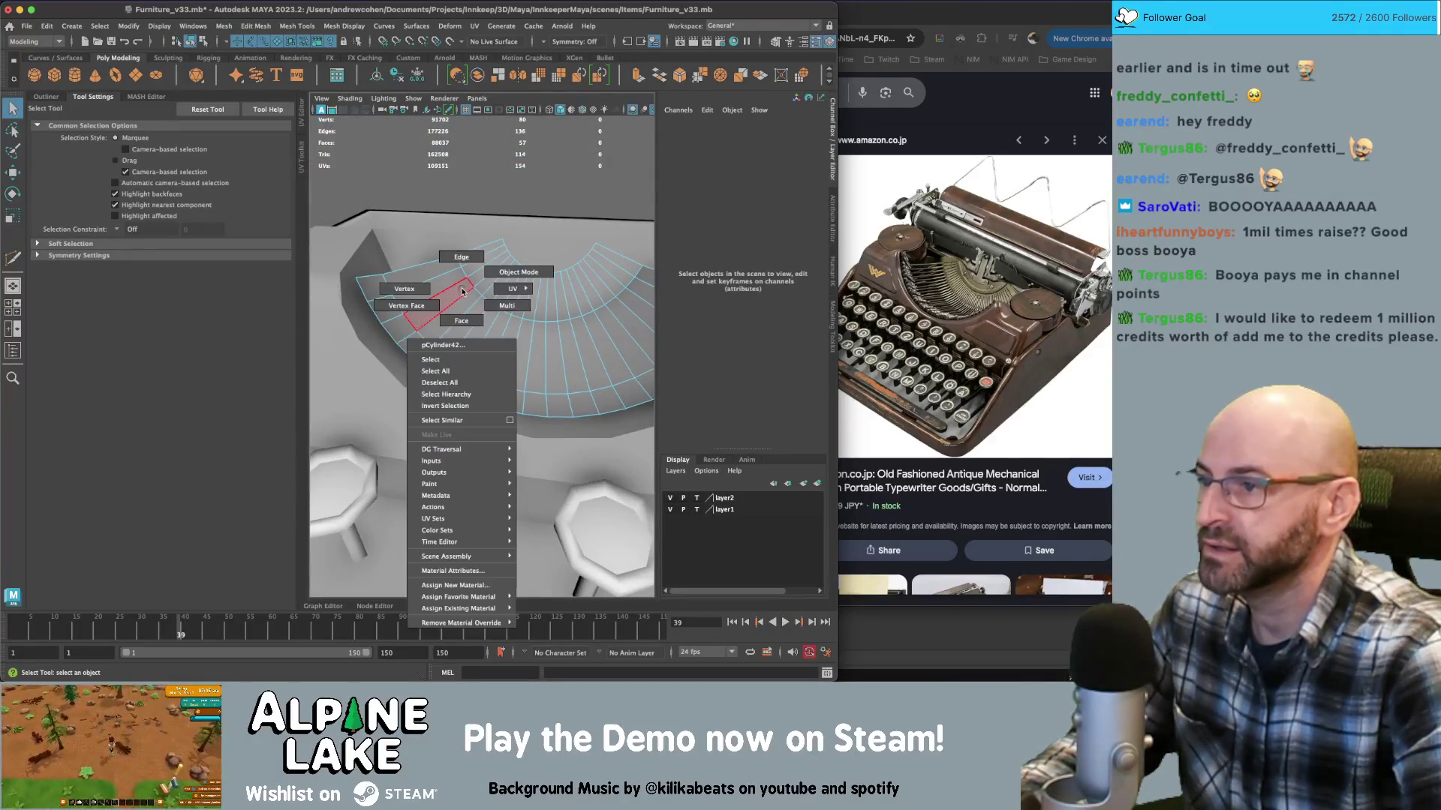
right_click_drag(459, 269, 460, 259)
mouse_move(460, 258)
left_mouse_down("alt")
mouse_move(468, 300)
mouse_move(434, 328)
mouse_move(436, 417)
mouse_move(402, 368)
left_mouse_up("alt")
double_click(435, 326)
double_click(447, 327, "shift")
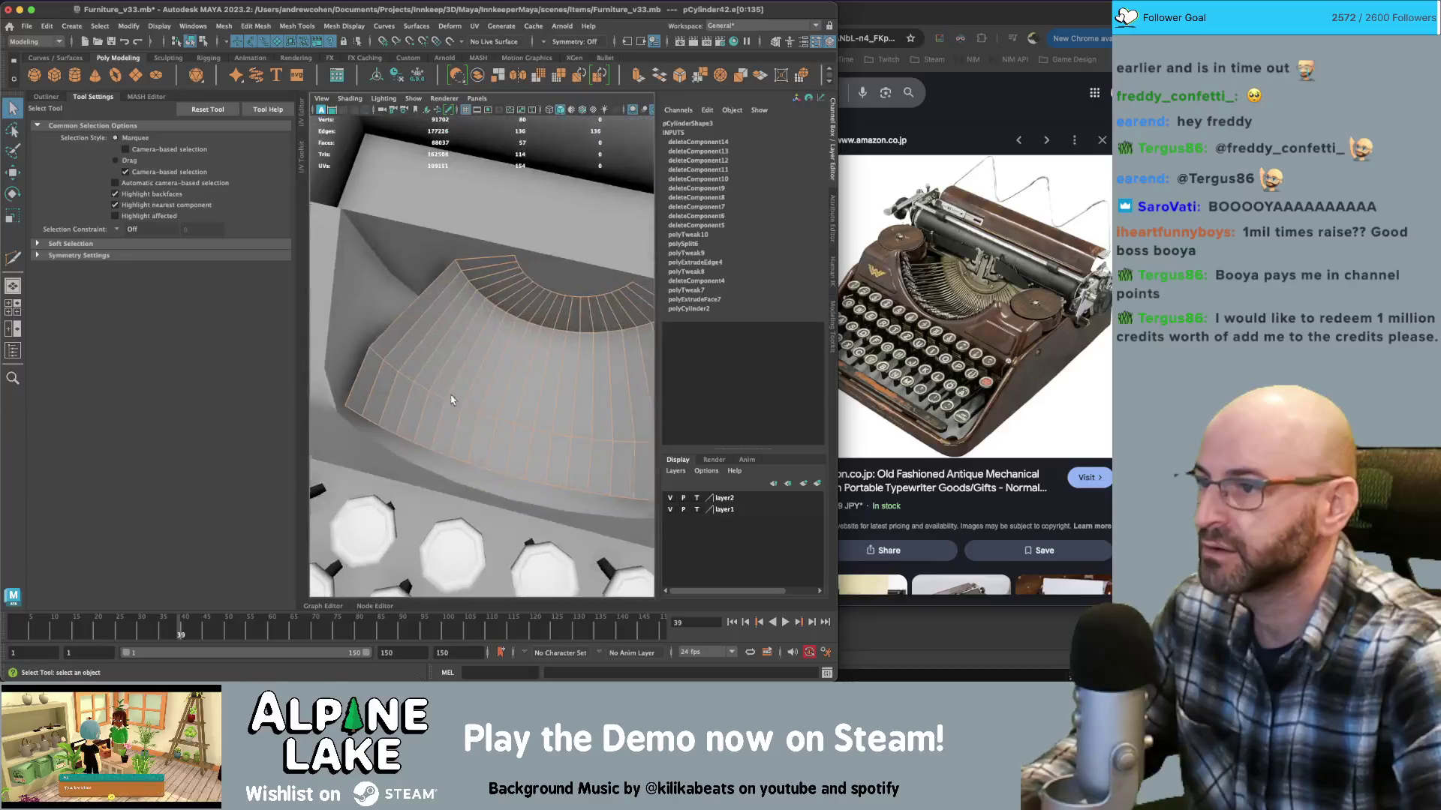
Deselect the rim edges and bevel the radial edges at fraction 0.5, 1 segment
double_click(459, 272, "ctrl")
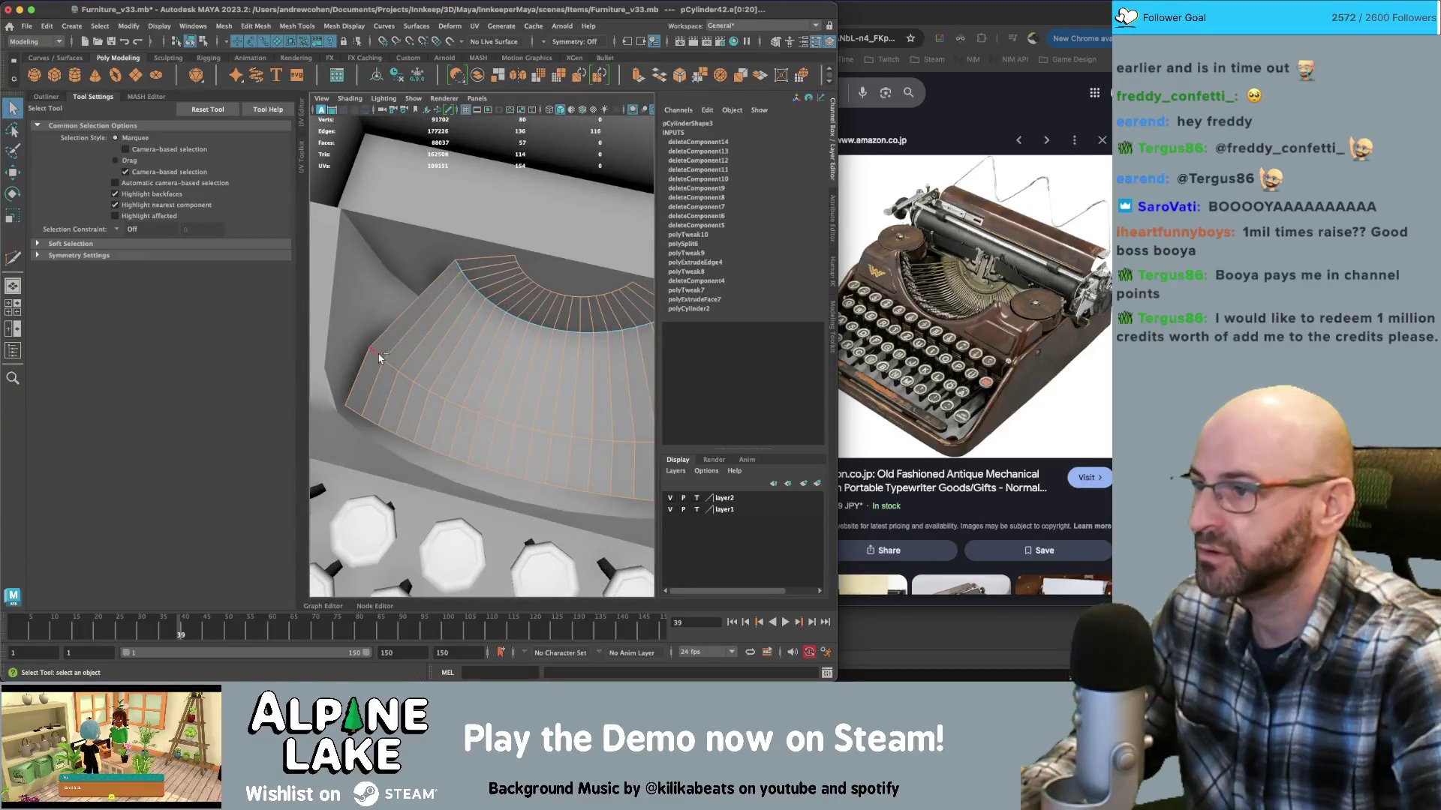
mouse_move(400, 428)
left_mouse_down("alt")
mouse_move(481, 480)
mouse_move(543, 481)
mouse_move(499, 409)
left_mouse_up("alt")
left_click(406, 344, "ctrl")
double_click(394, 331, "ctrl")
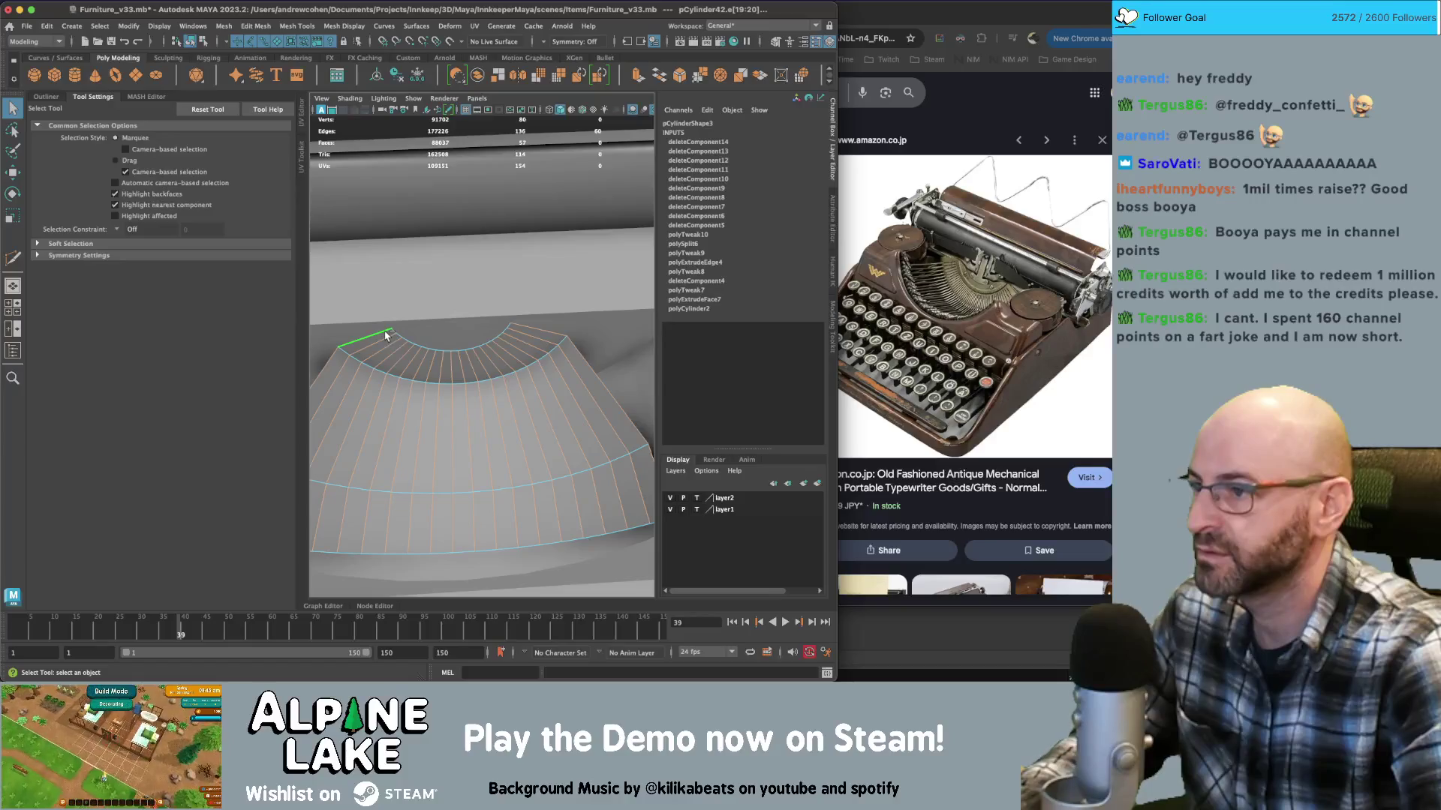
left_click(385, 335, "ctrl")
scroll(398, 341, "down", 3)
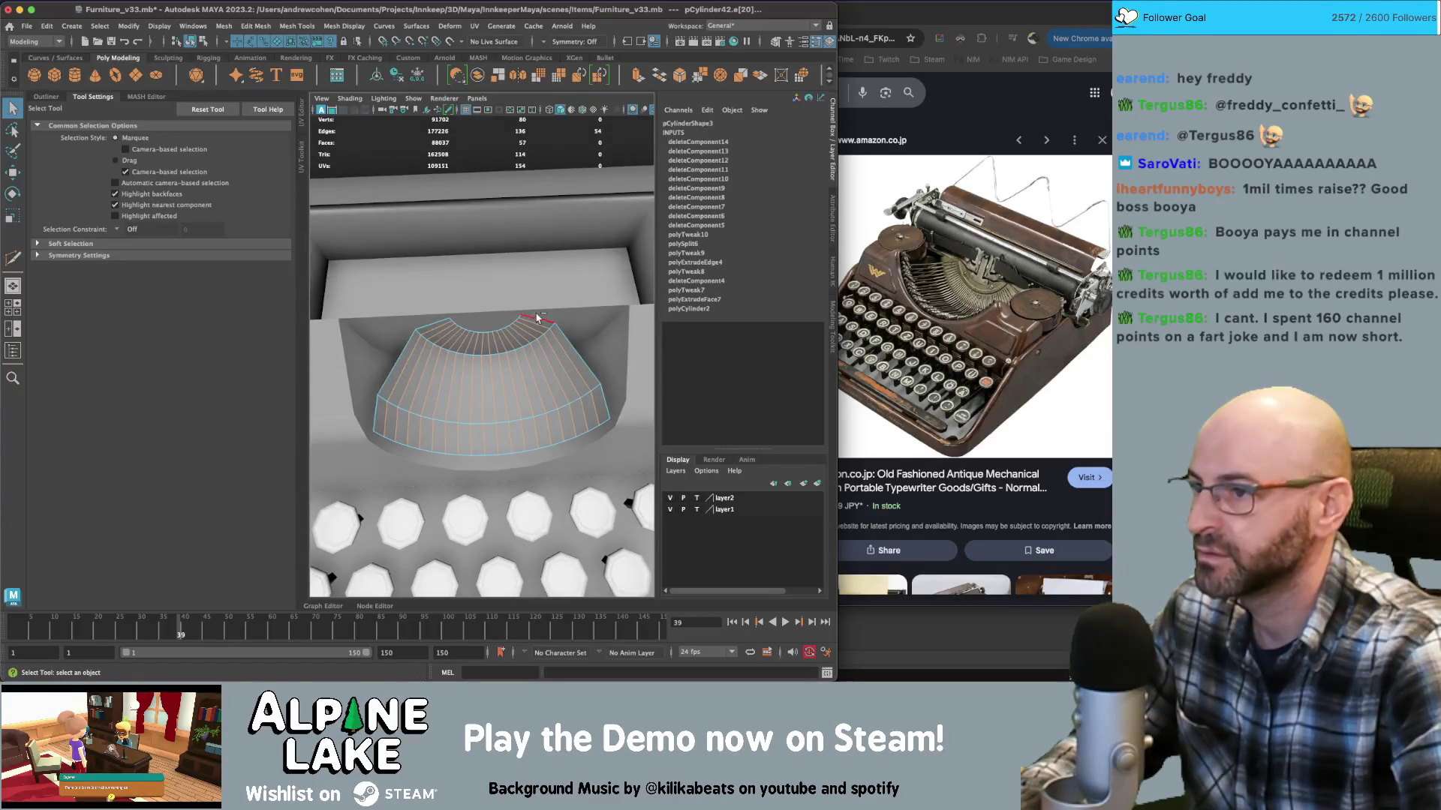
scroll(537, 318, "up", 3)
key("ctrl+b")
scroll(561, 325, "up", 3)
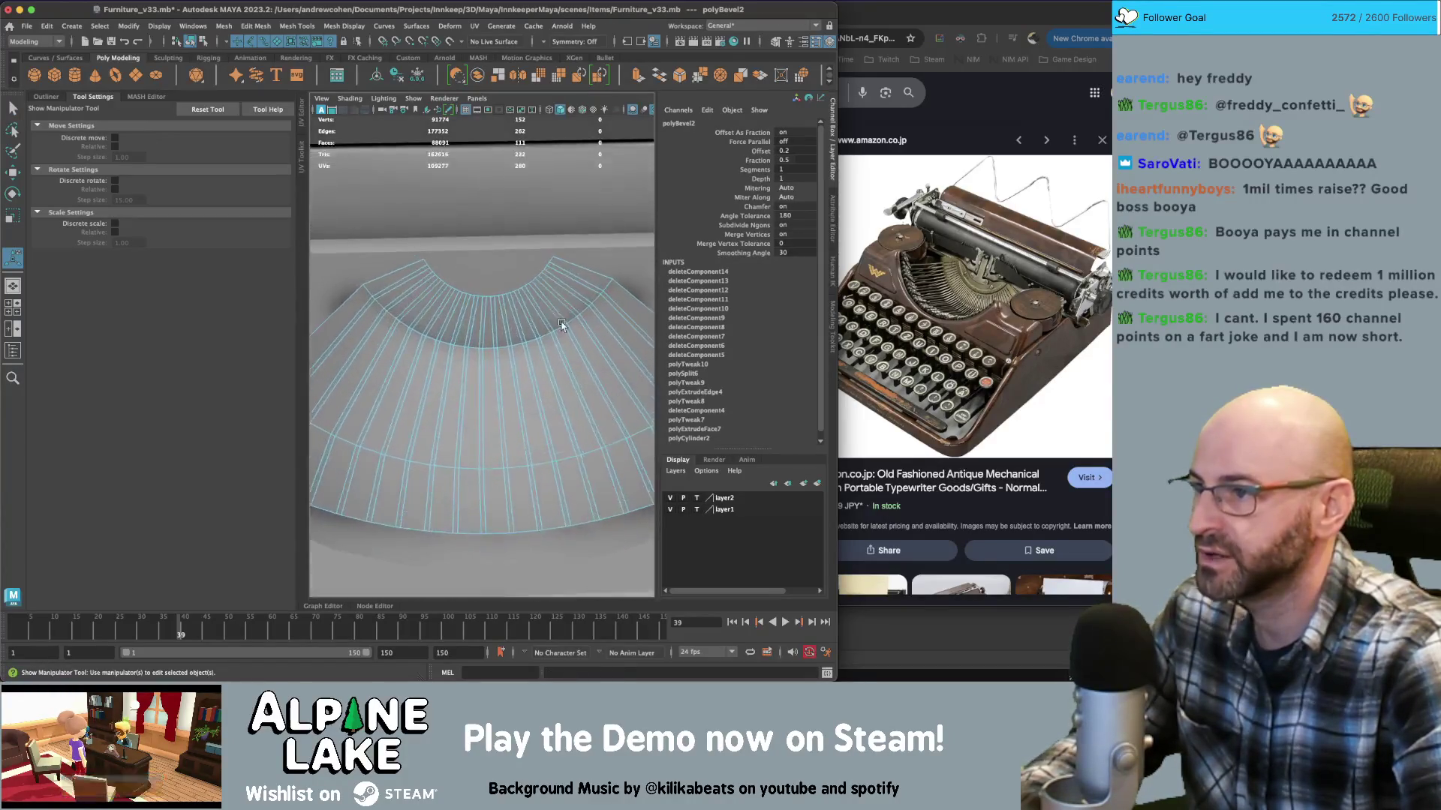
scroll(561, 325, "down", 3)
key("q")
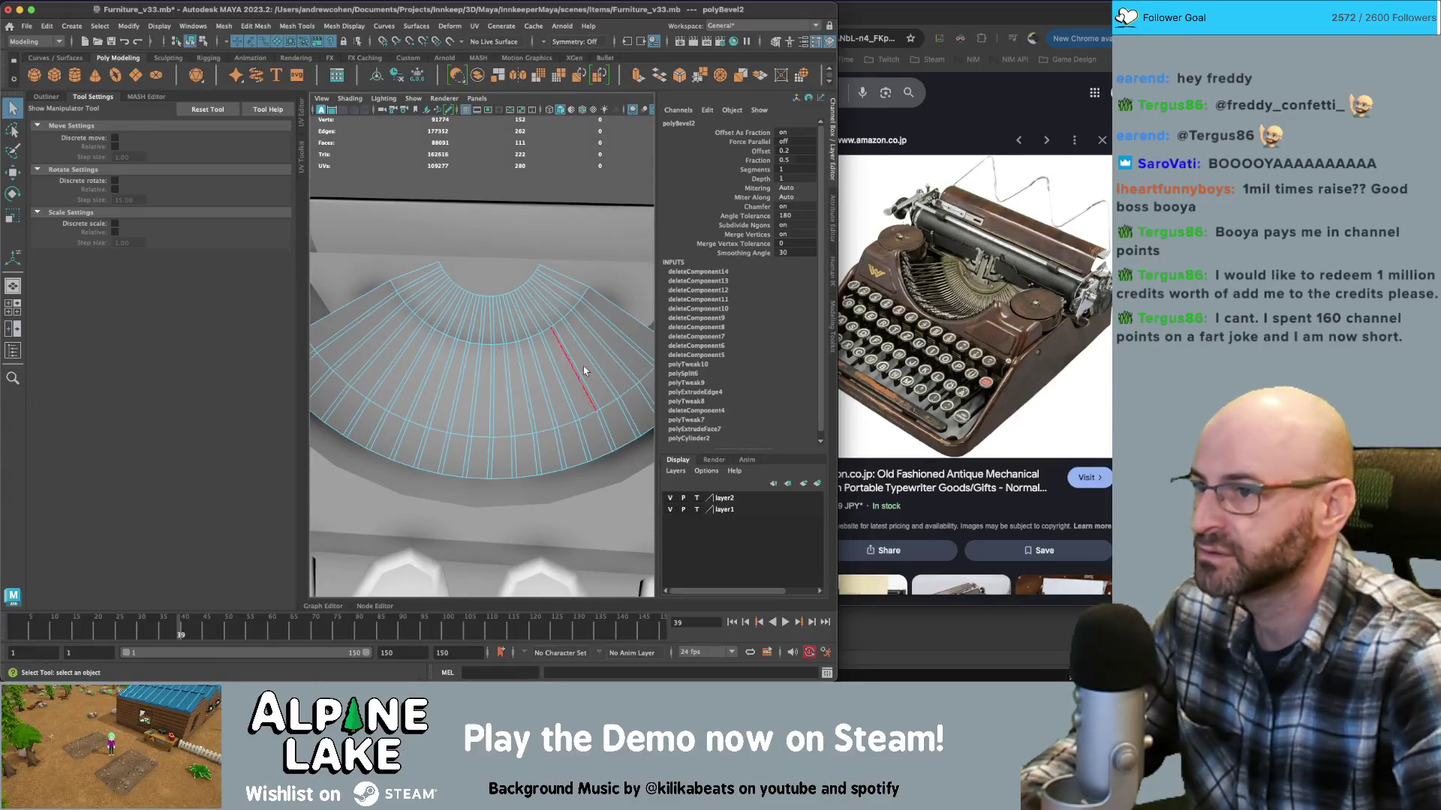
mouse_move(584, 371)
middle_mouse_down("alt")
mouse_move(583, 321)
mouse_move(546, 340)
middle_mouse_up("alt")
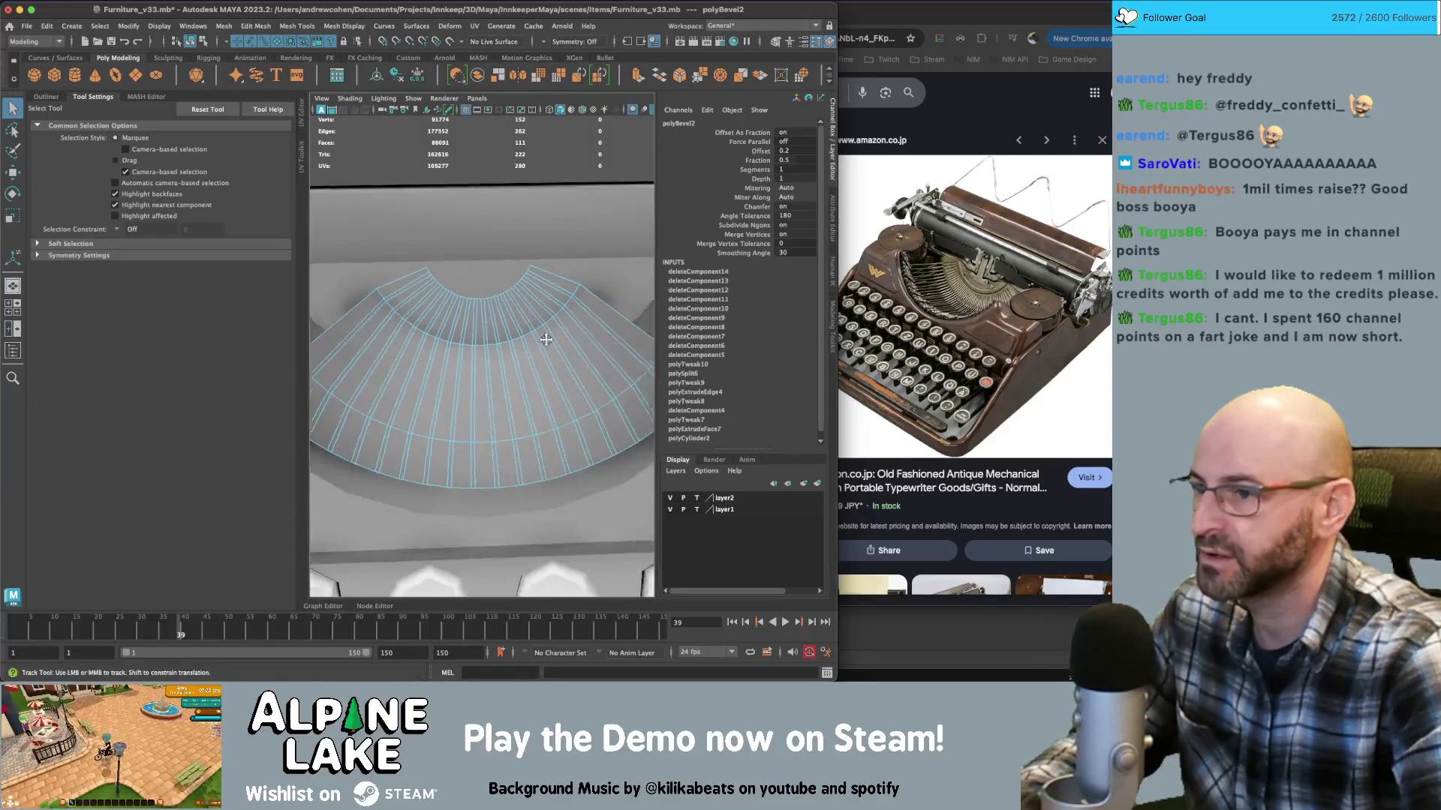
right_click_drag(561, 359, 539, 353)
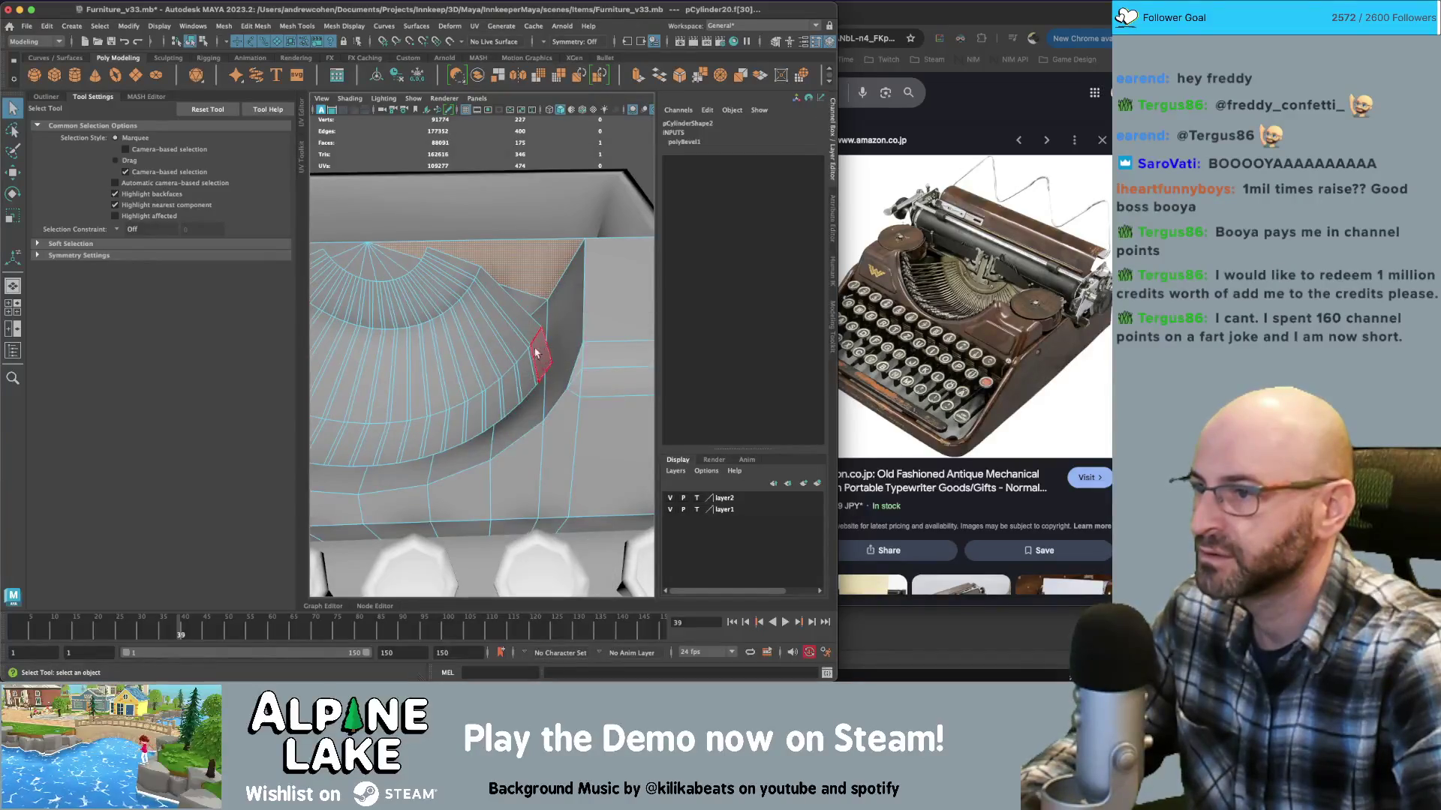
left_click(536, 353)
left_click_drag(536, 353, 570, 353, "alt")
double_click(572, 332)
left_click(568, 359)
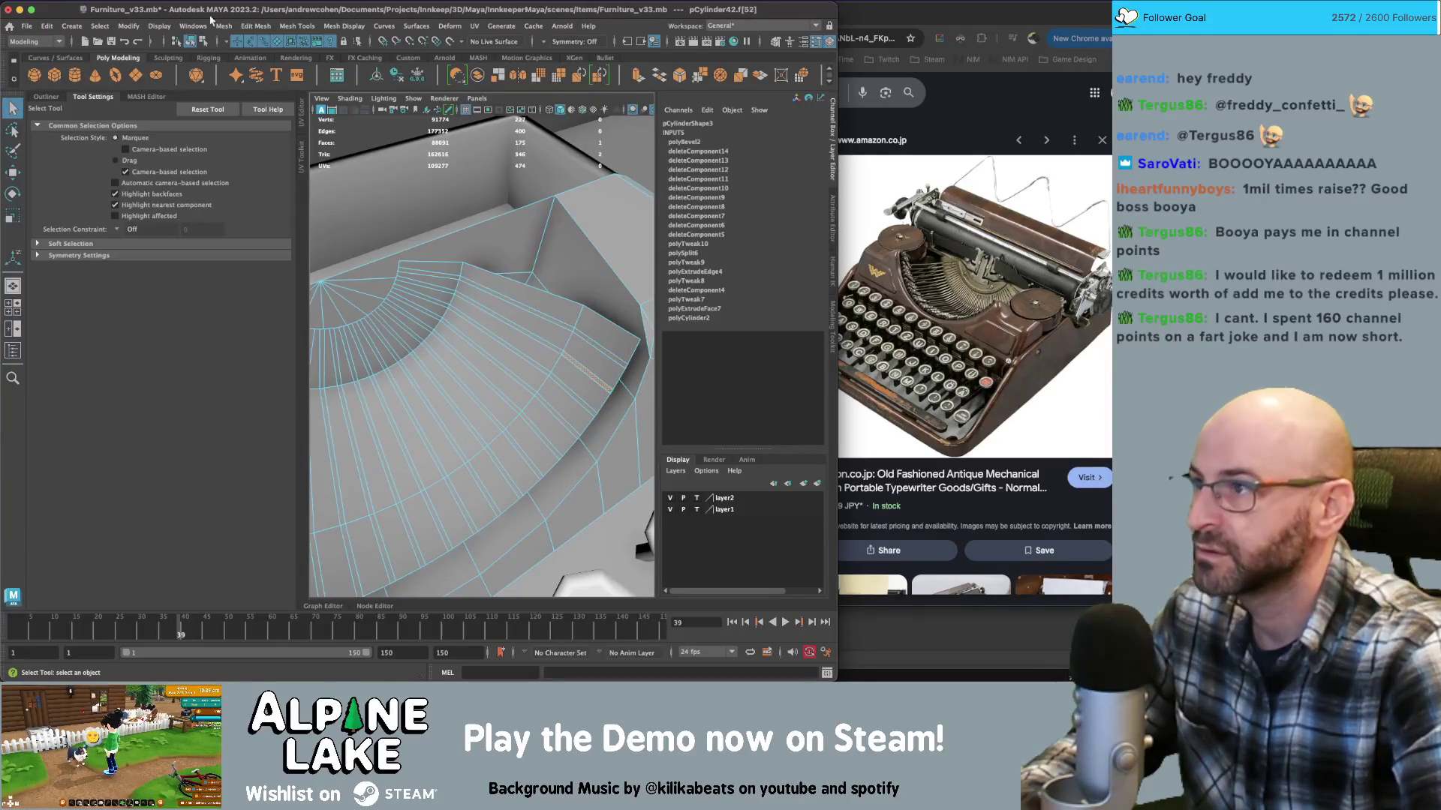
left_click(200, 41)
left_click(194, 43)
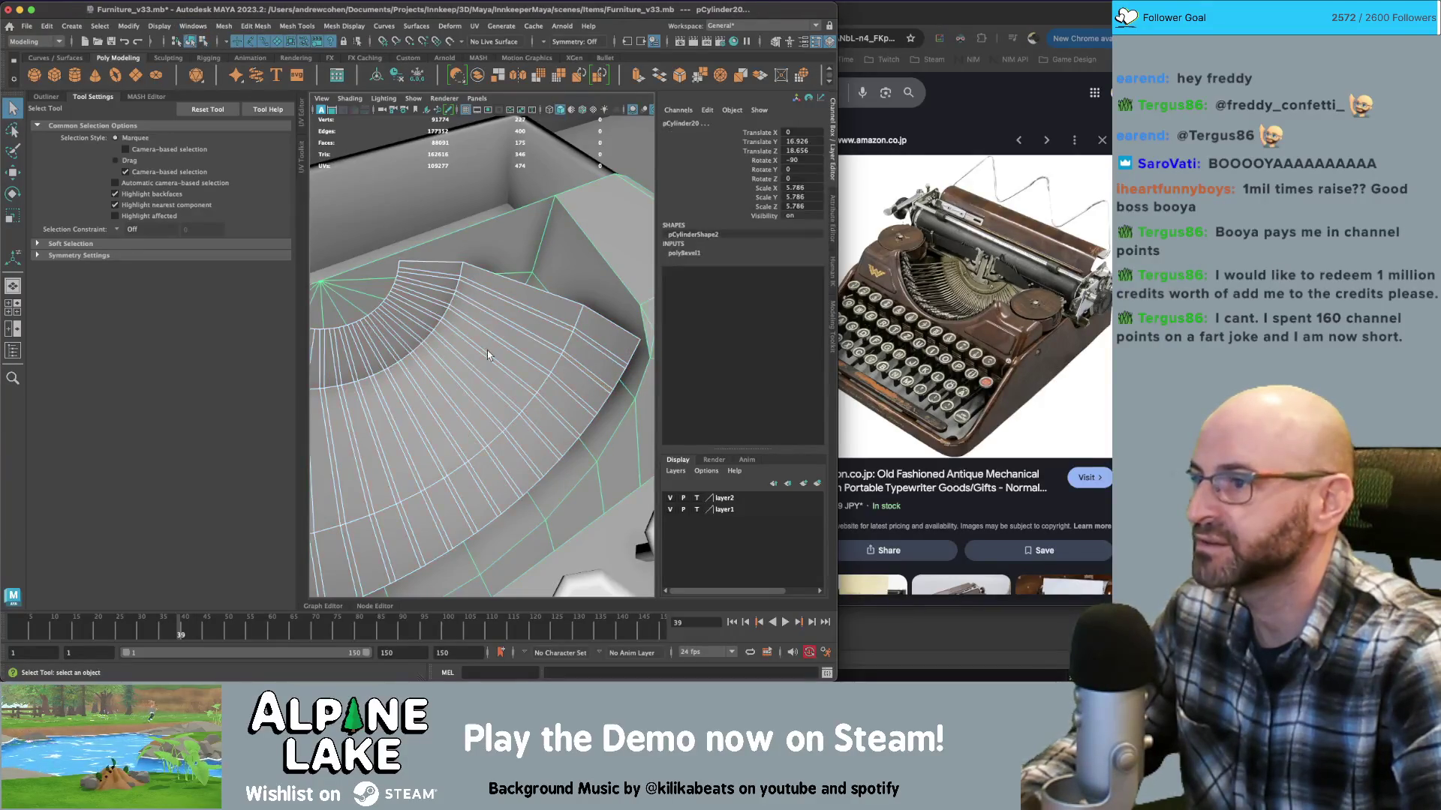
right_click_drag(550, 334, 578, 334)
left_click(571, 334)
left_click(570, 335, "shift")
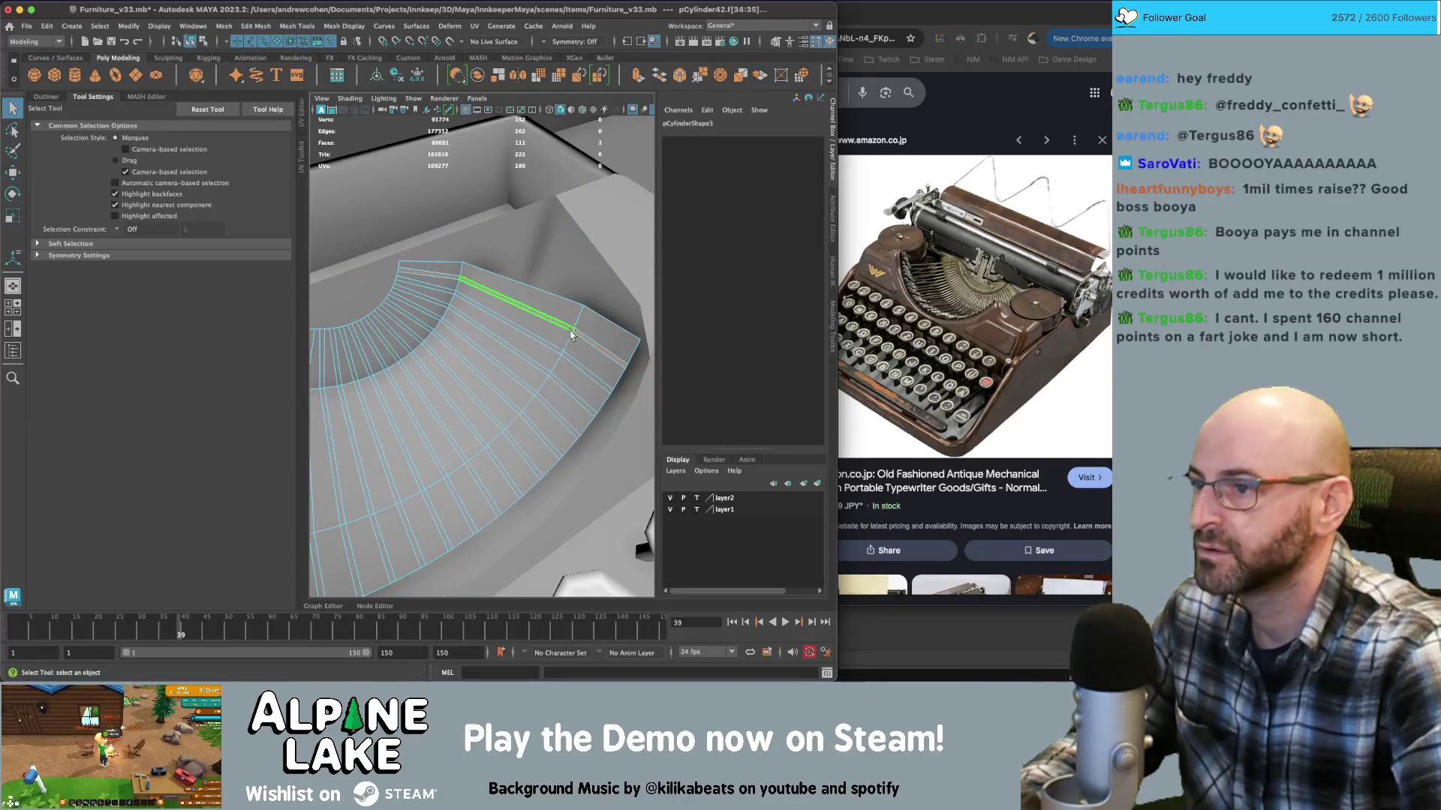
left_click(561, 354, "shift")
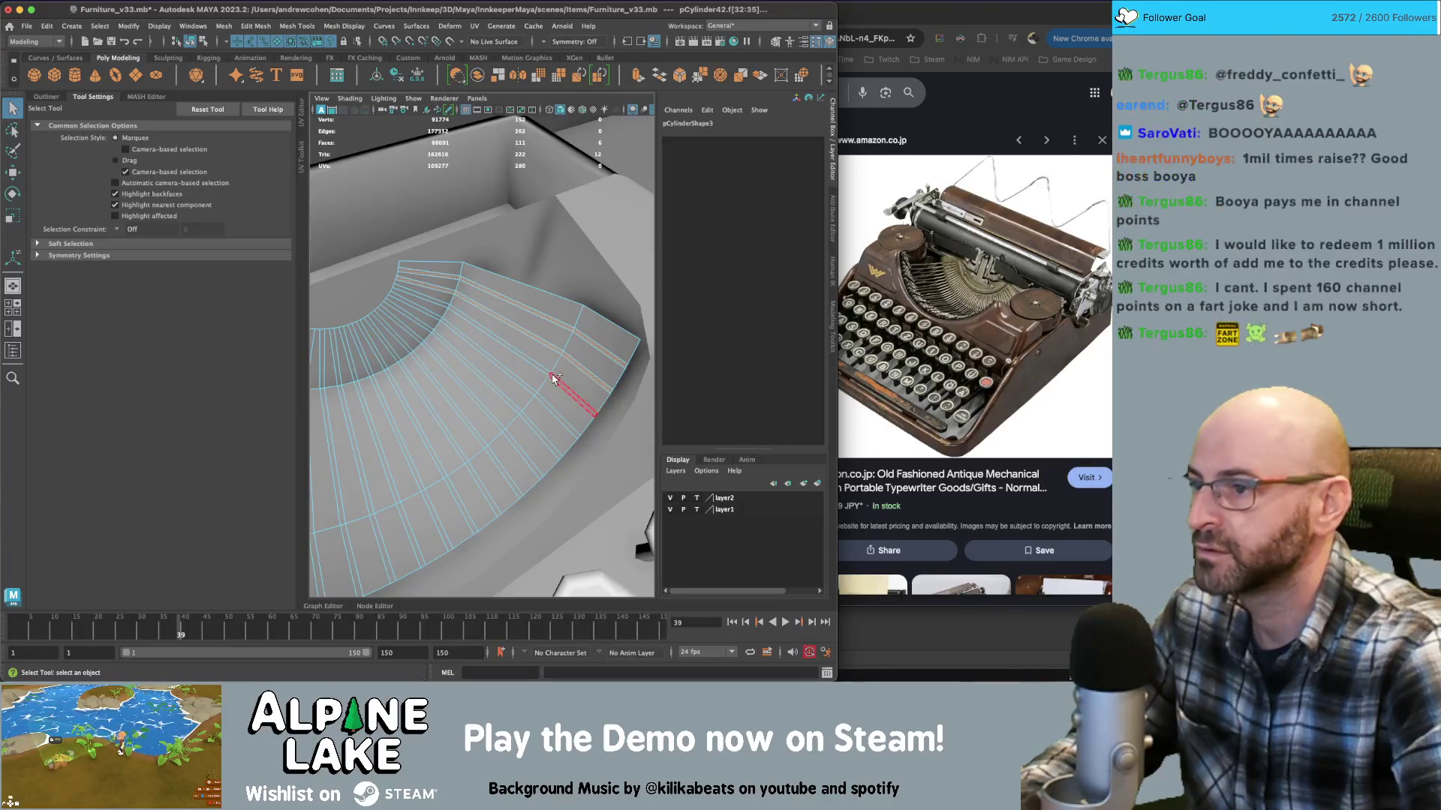
left_click(516, 417, "shift")
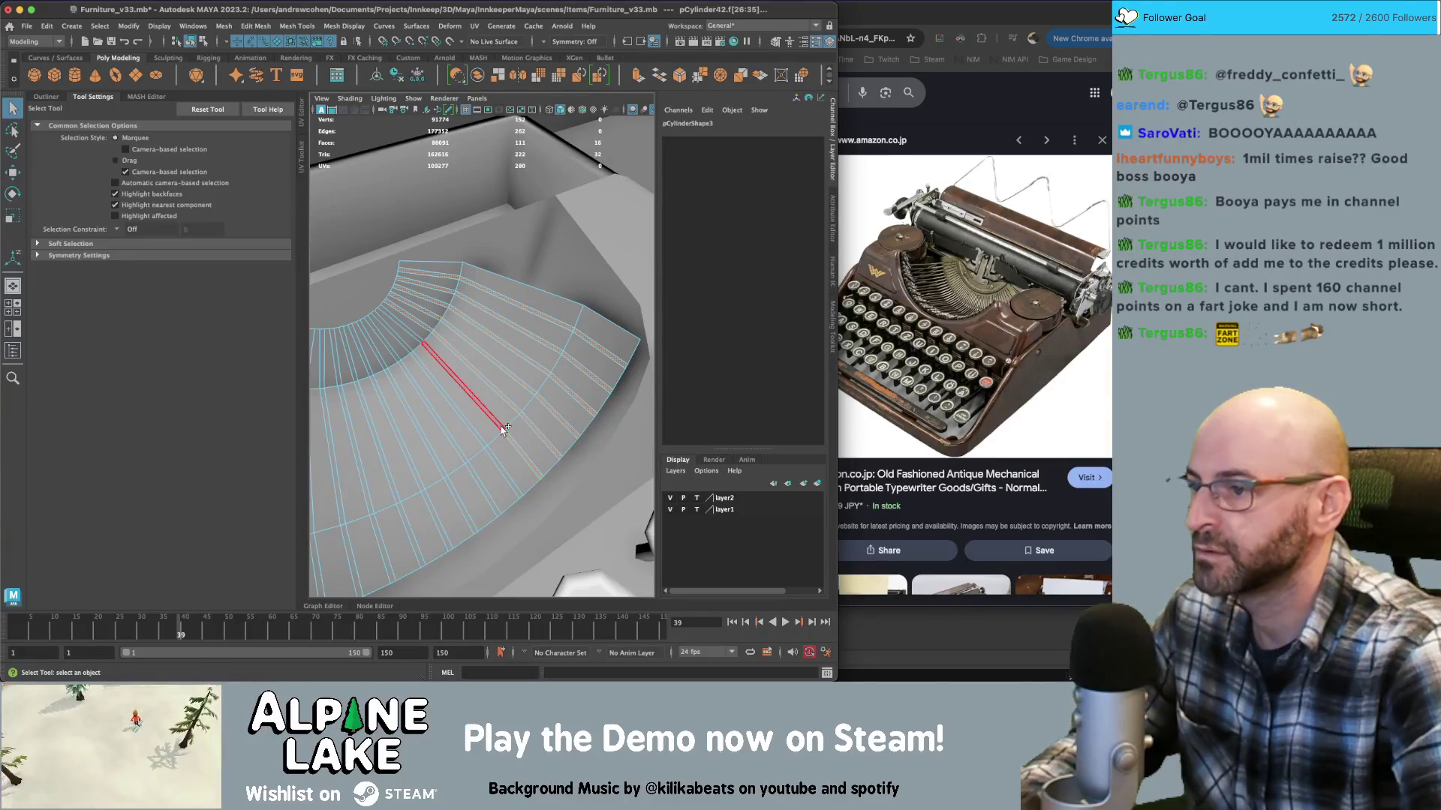
scroll(422, 391, "down", 5)
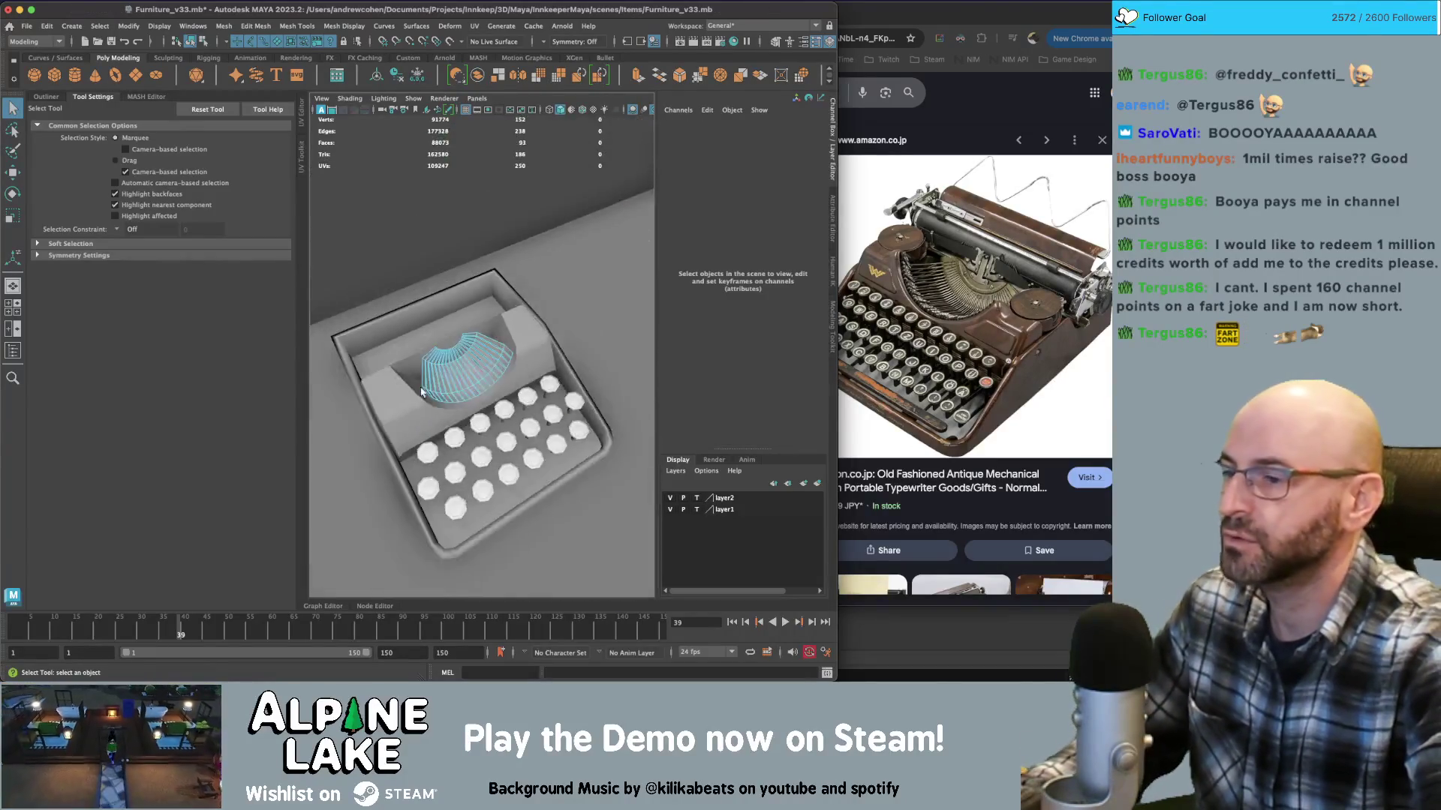
scroll(421, 391, "up", 10)
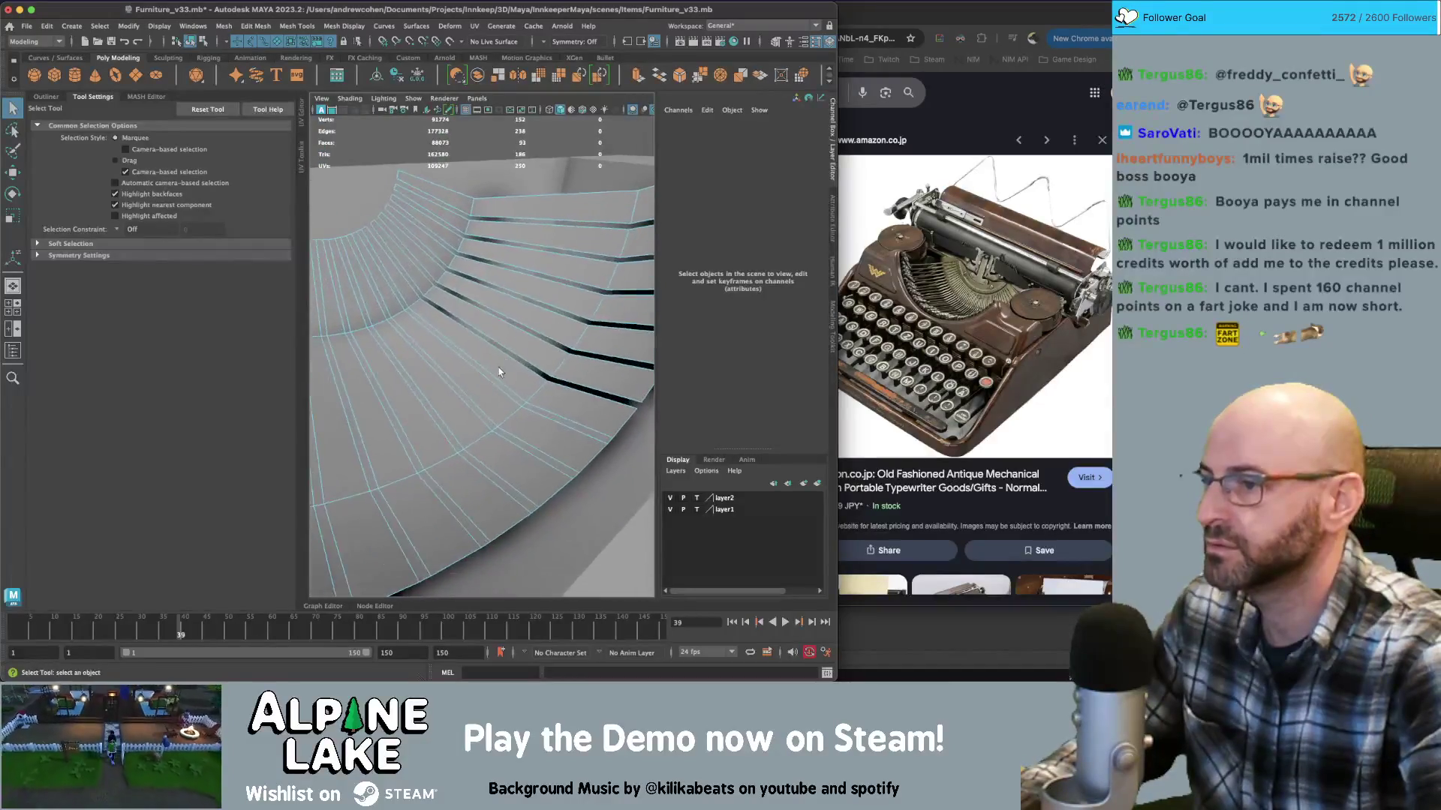
left_click(498, 417)
mouse_move(482, 457)
left_mouse_down("shift")
mouse_move(466, 450)
mouse_move(396, 503)
mouse_move(414, 419)
mouse_move(418, 436)
left_mouse_up("shift")
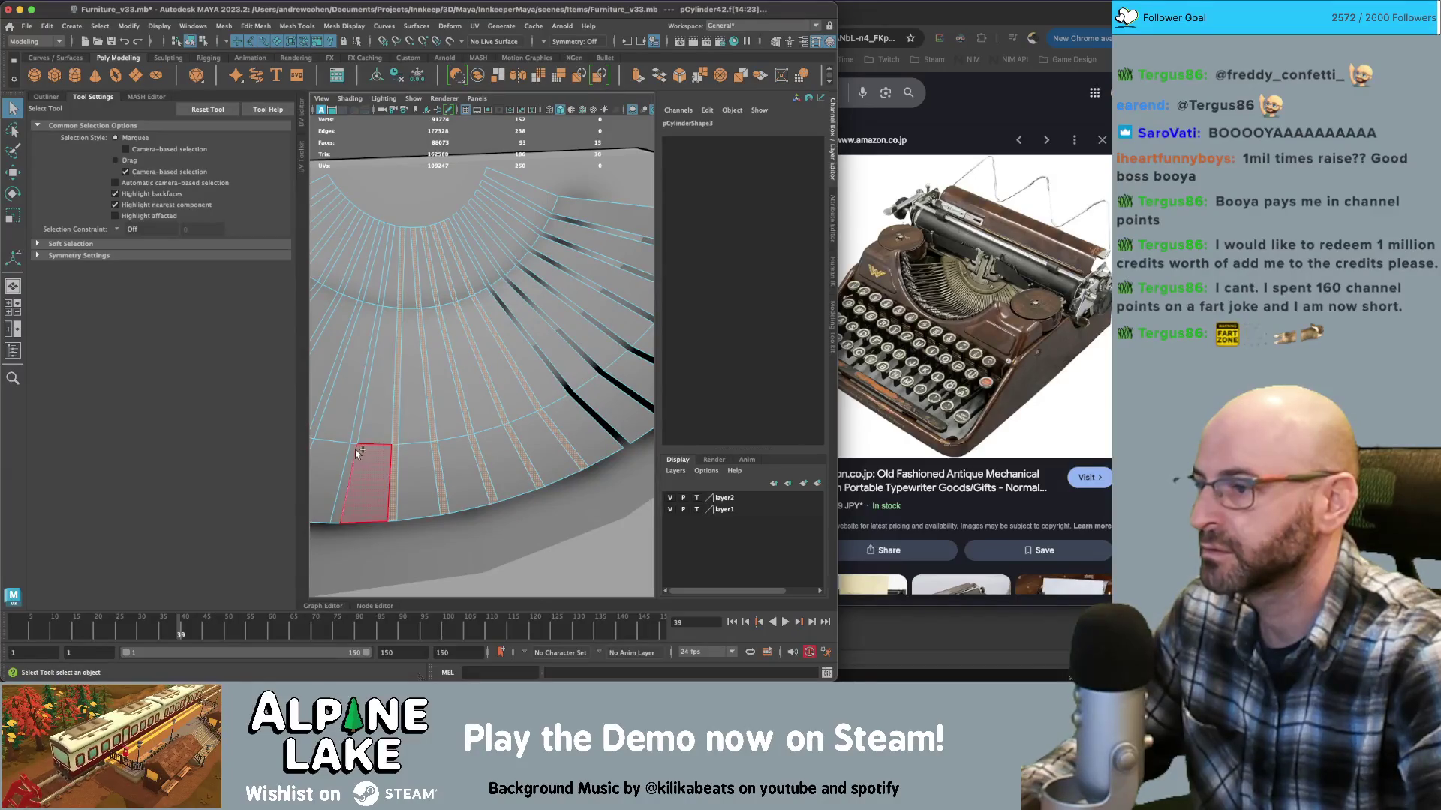
left_click(361, 443, "shift")
mouse_move(361, 442)
left_mouse_down("alt")
mouse_move(421, 422)
mouse_move(354, 413)
mouse_move(400, 397)
left_mouse_up("alt")
left_click(384, 441, "shift")
left_click(380, 429, "shift")
left_click(361, 404, "shift")
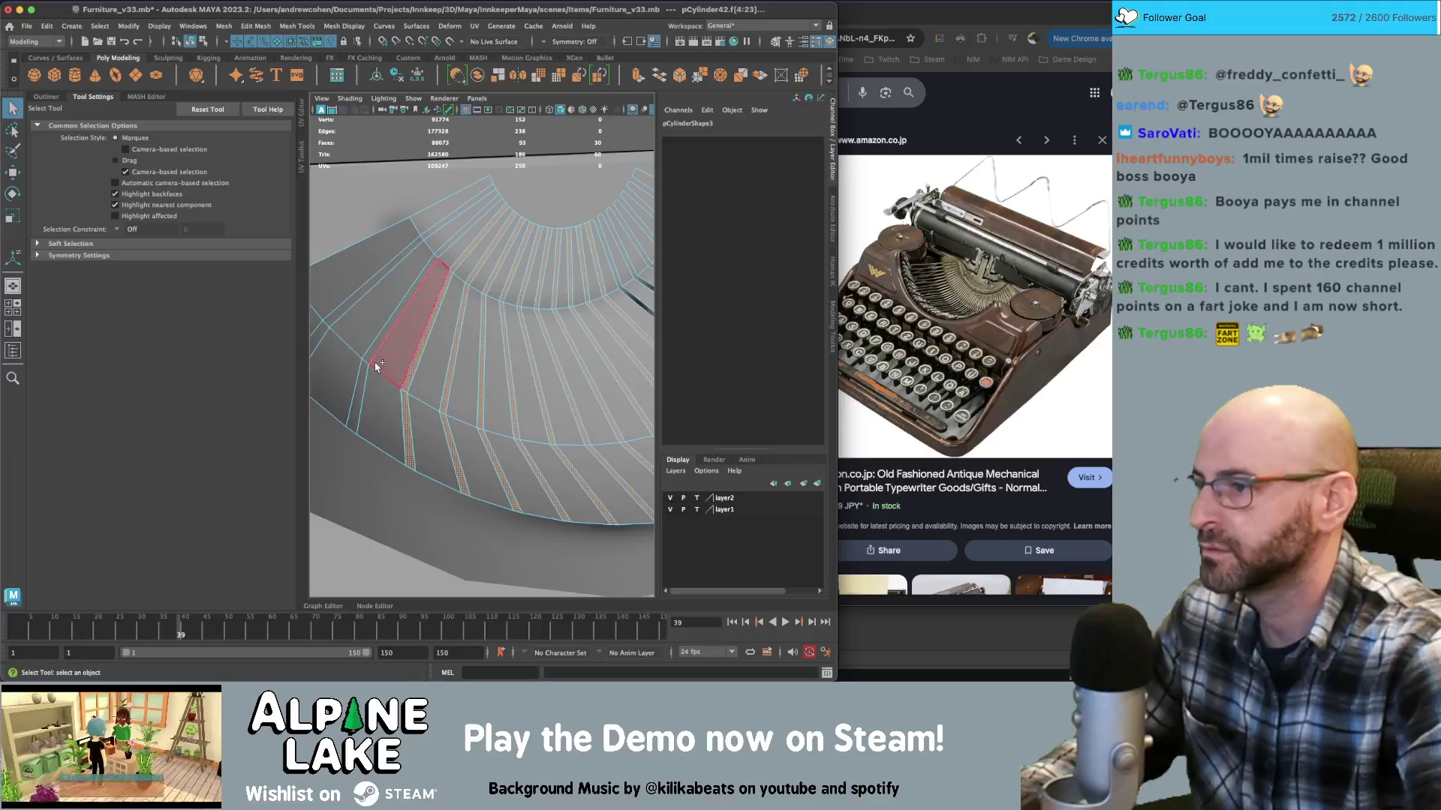
left_click(322, 317)
mouse_move(322, 318)
left_mouse_down("alt")
mouse_move(481, 247)
mouse_move(507, 322)
left_mouse_up("alt")
right_click_drag(507, 323, 507, 291)
left_click(501, 330)
left_click_drag(501, 330, 420, 172, "alt")
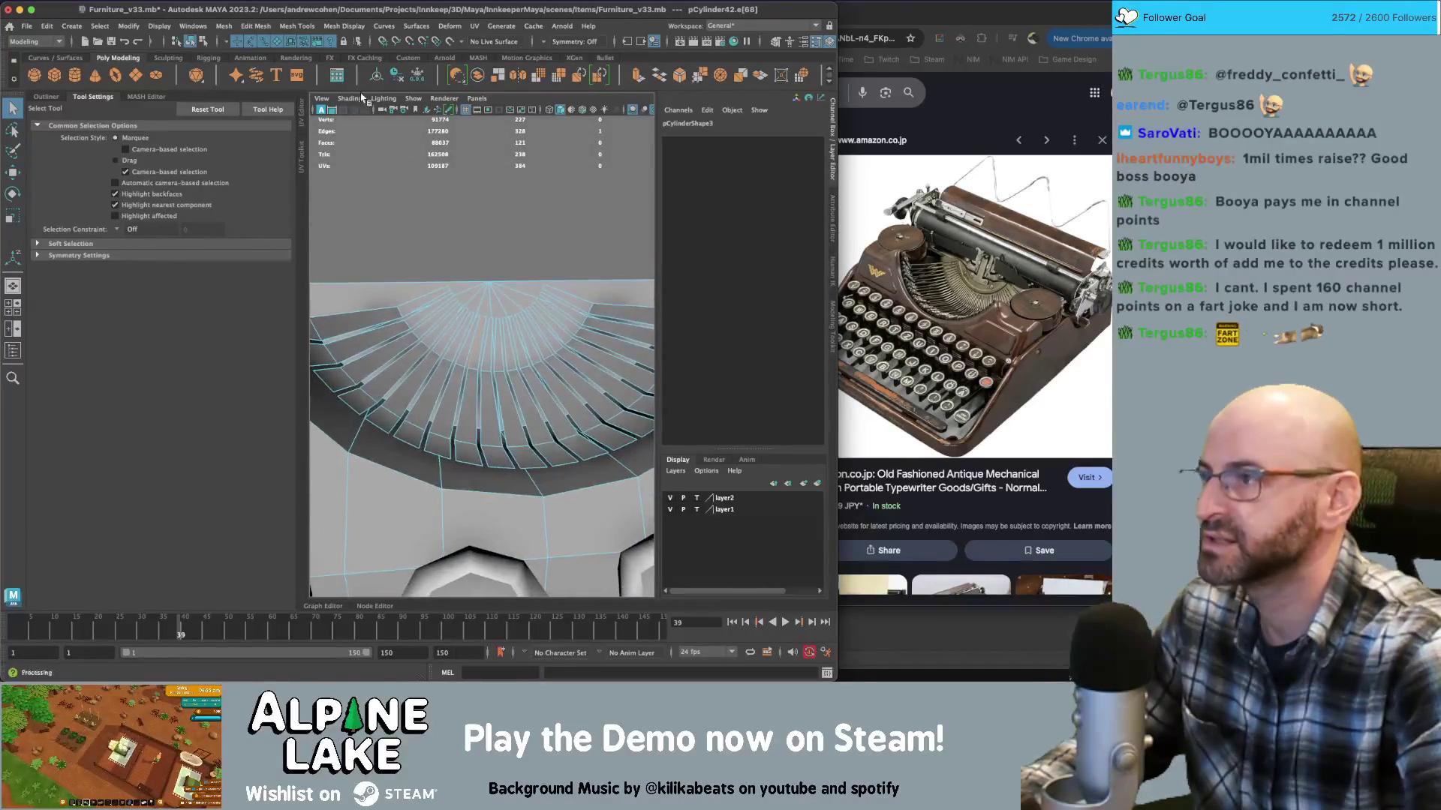
left_click(210, 44)
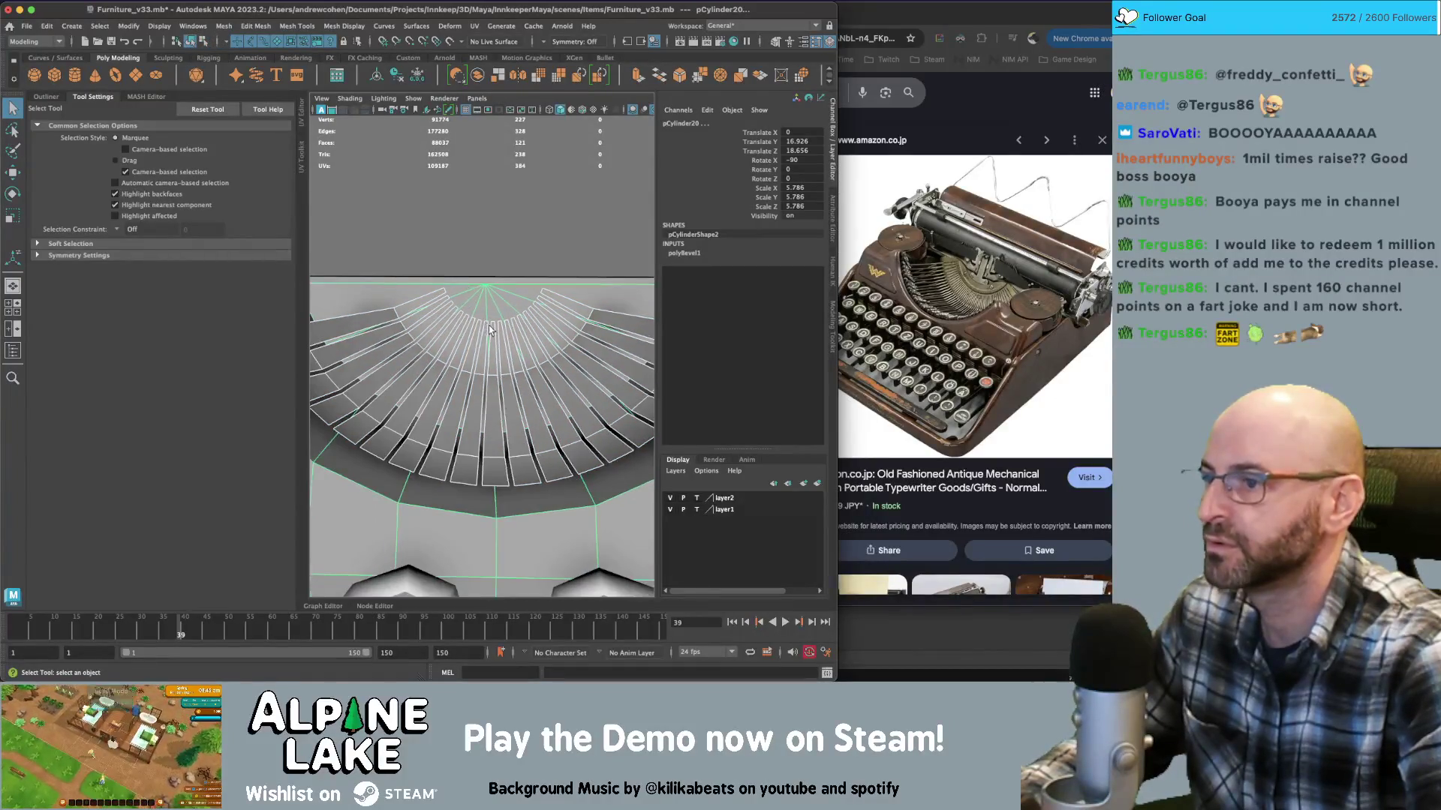
Slide corner vertex vtx[40] of the typewriter body pCylinder20 along one axis
key("w")
key("f")
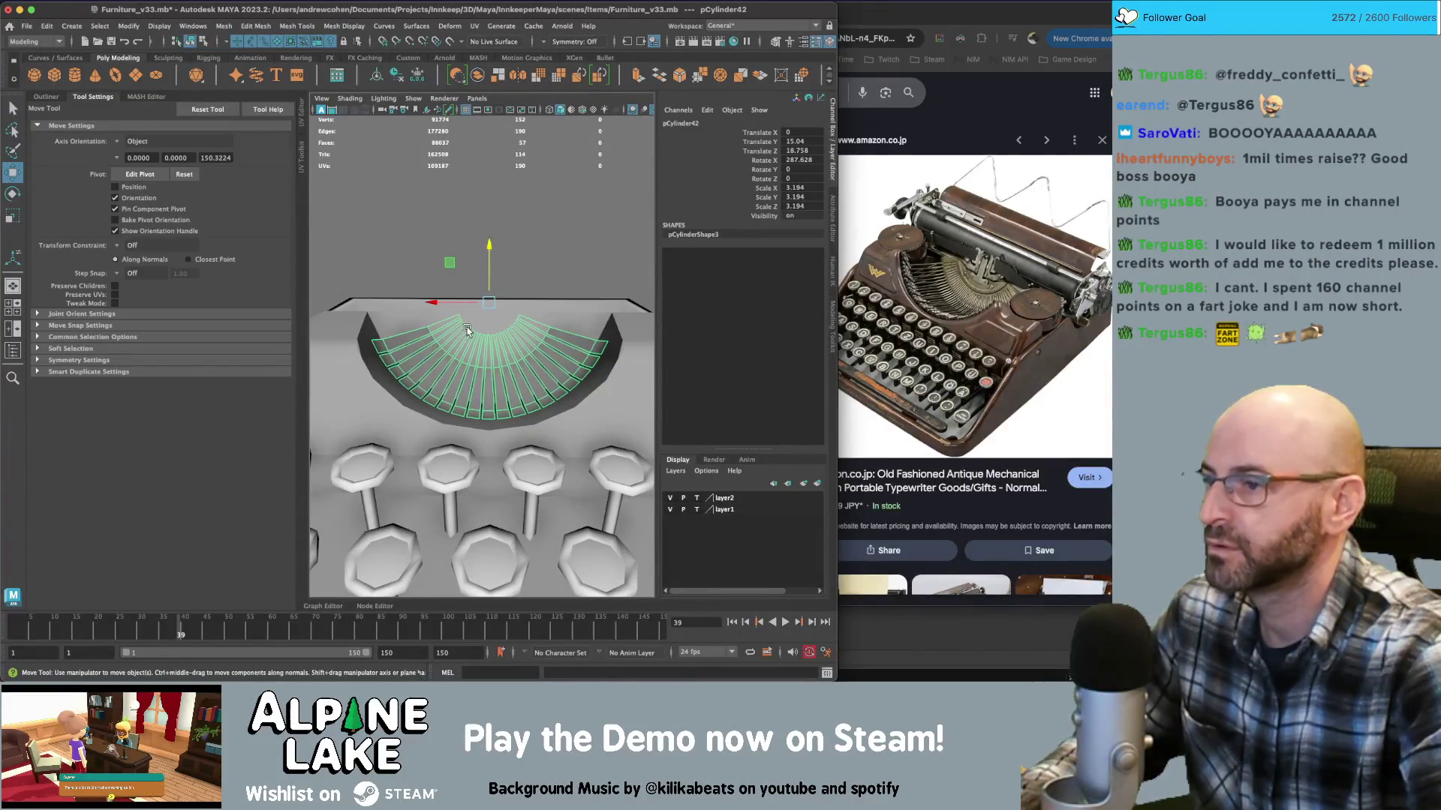
scroll(466, 331, "down", 3)
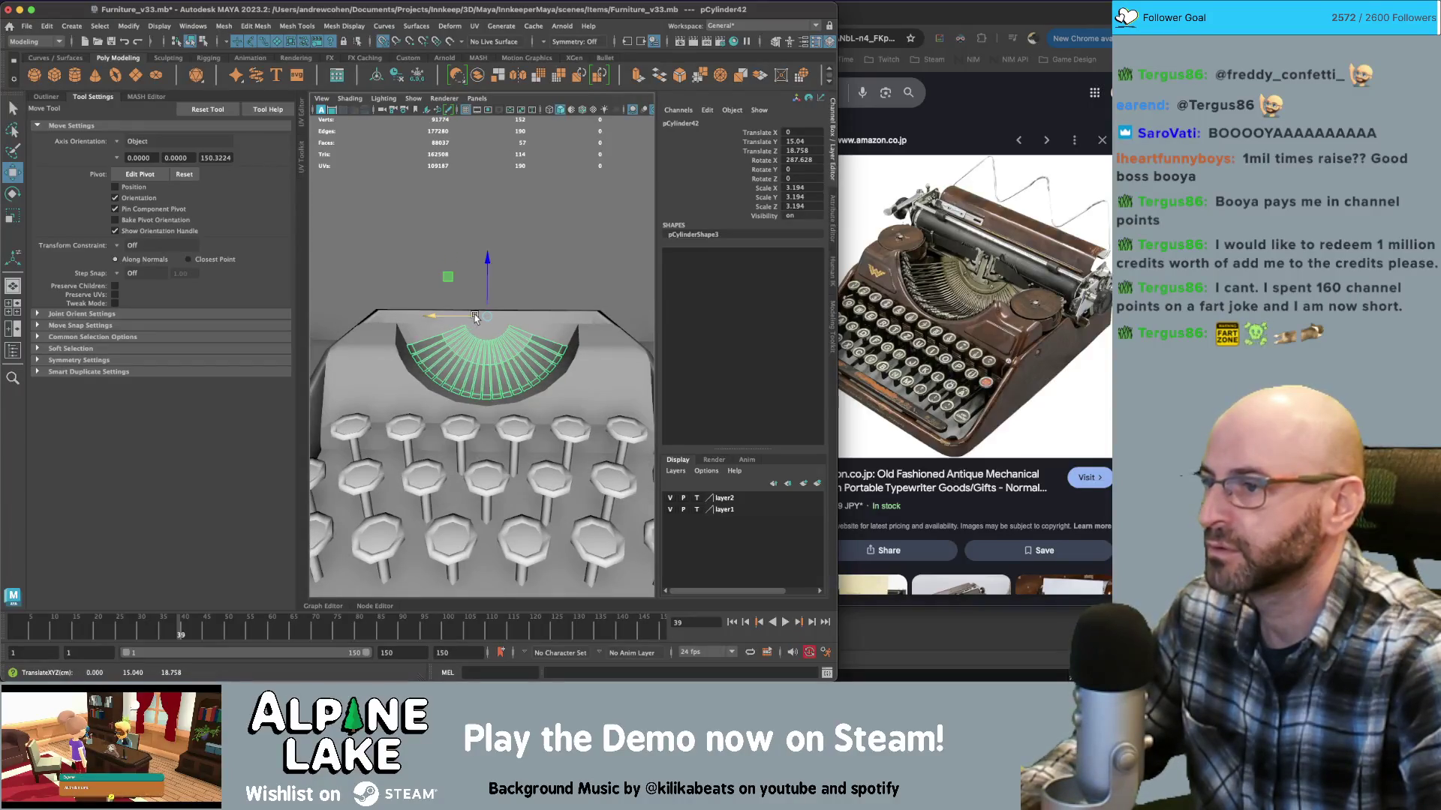
key("q")
left_click(486, 330)
scroll(486, 330, "up", 3)
right_click_drag(484, 315, 483, 296)
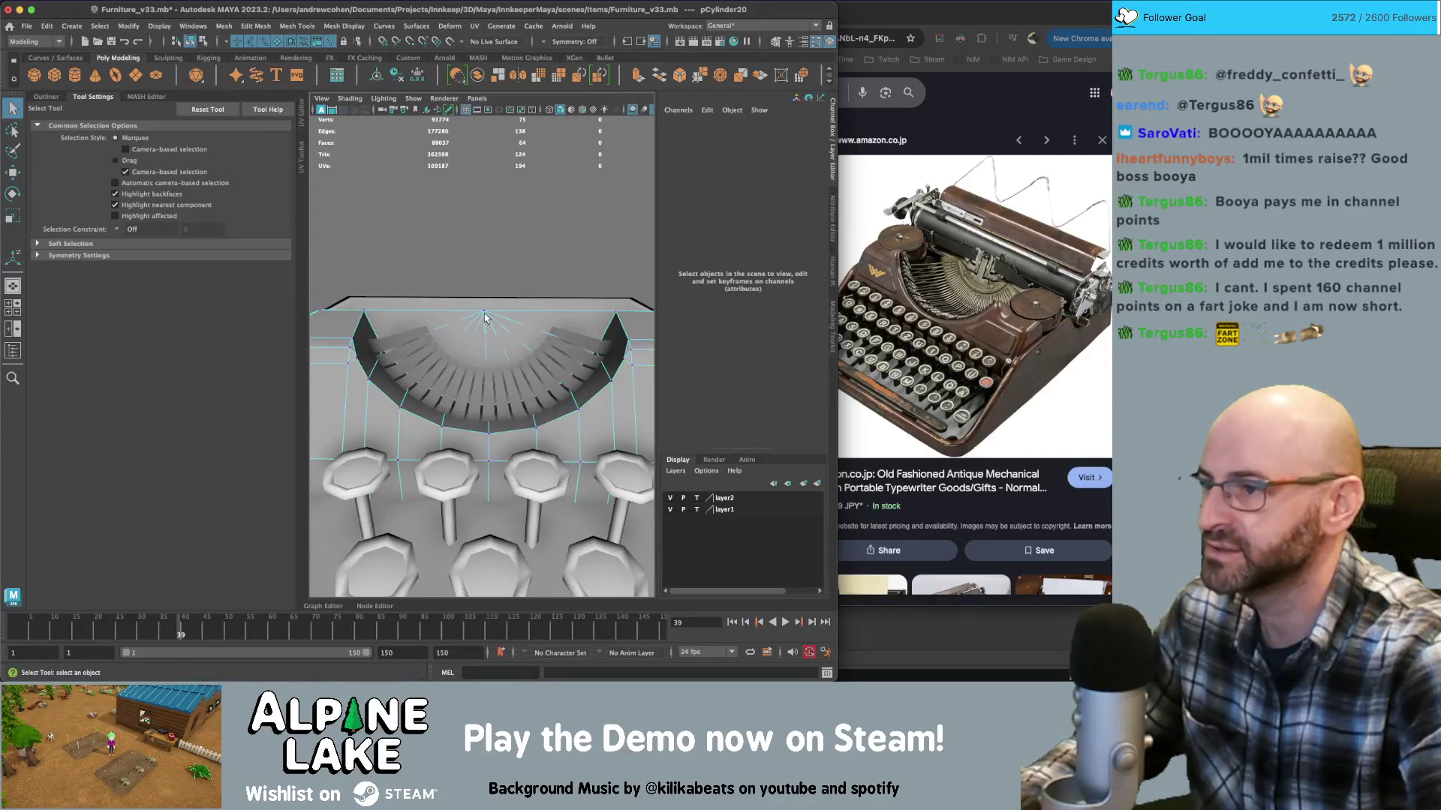
left_click(484, 313)
key("w")
left_click_drag(483, 315, 475, 312)
Add a new polygon cylinder, pCylinder43, at the origin beside the key fan
left_click(176, 44)
key("q")
left_click(465, 367)
mouse_move(465, 367)
left_mouse_down("alt")
mouse_move(540, 285)
mouse_move(550, 249)
mouse_move(482, 293)
left_mouse_up("alt")
key("w")
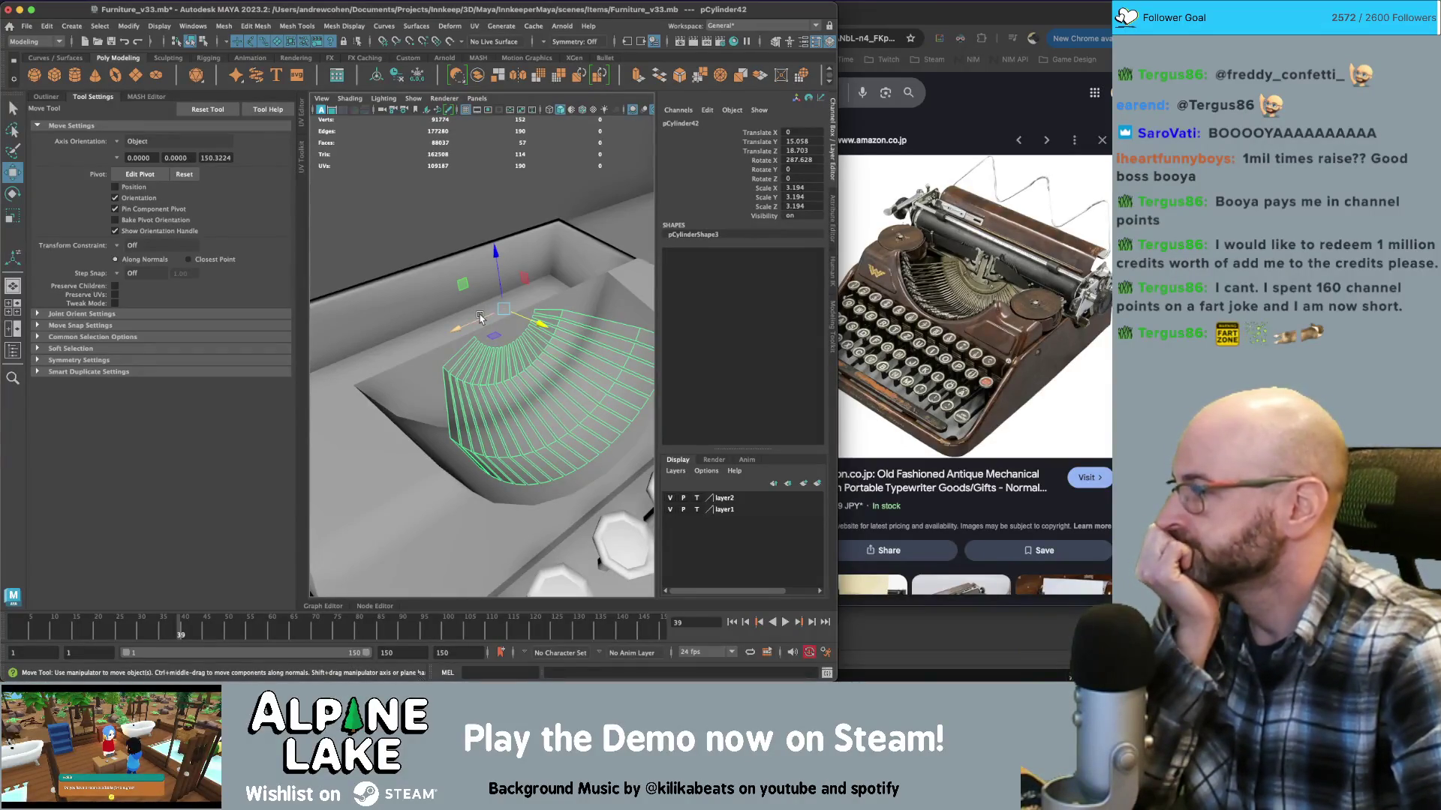
mouse_move(553, 367)
left_mouse_down("alt")
mouse_move(520, 338)
mouse_move(503, 398)
left_mouse_up("alt")
scroll(503, 398, "up", 3)
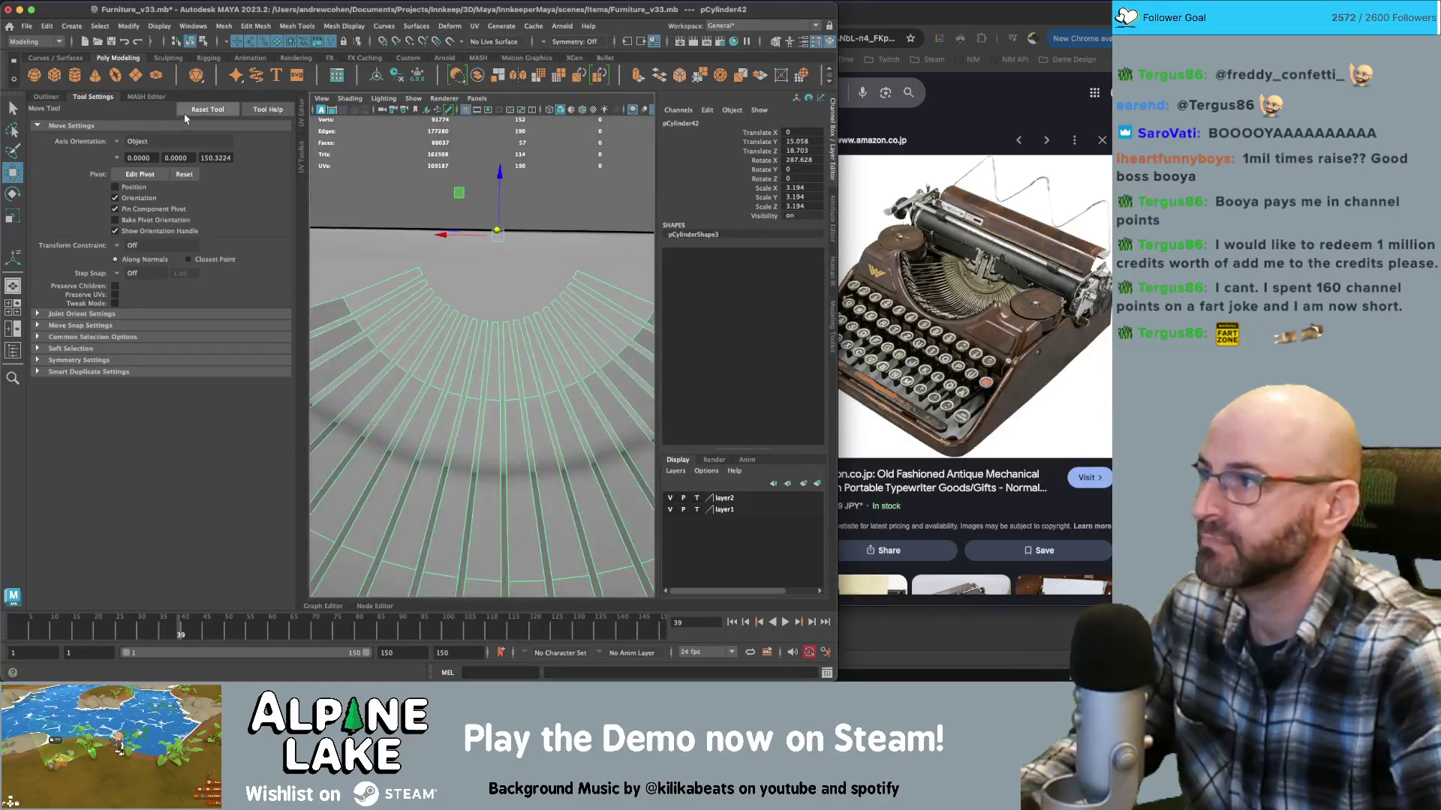
key("q")
right_click_drag(410, 264, 414, 243)
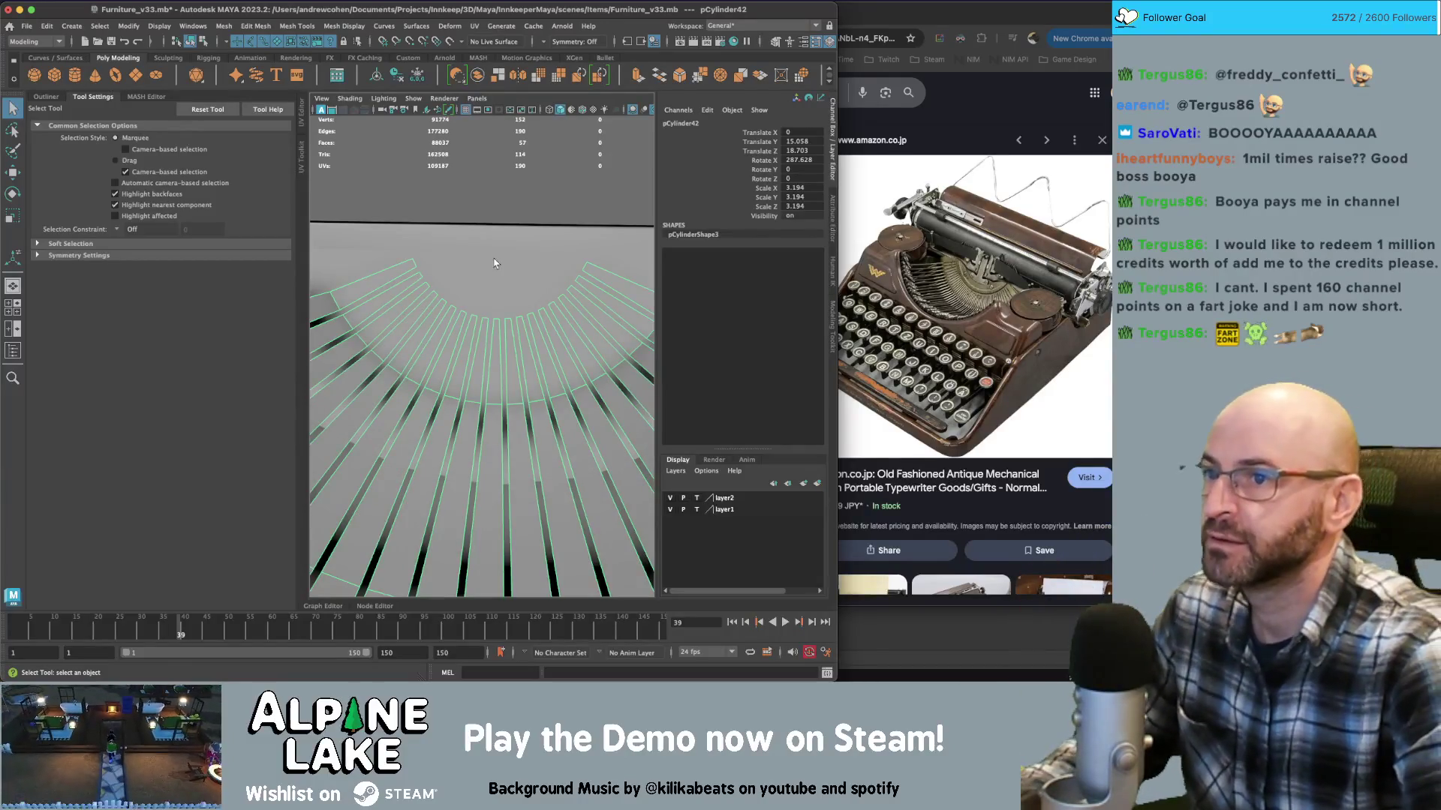
left_click(76, 75)
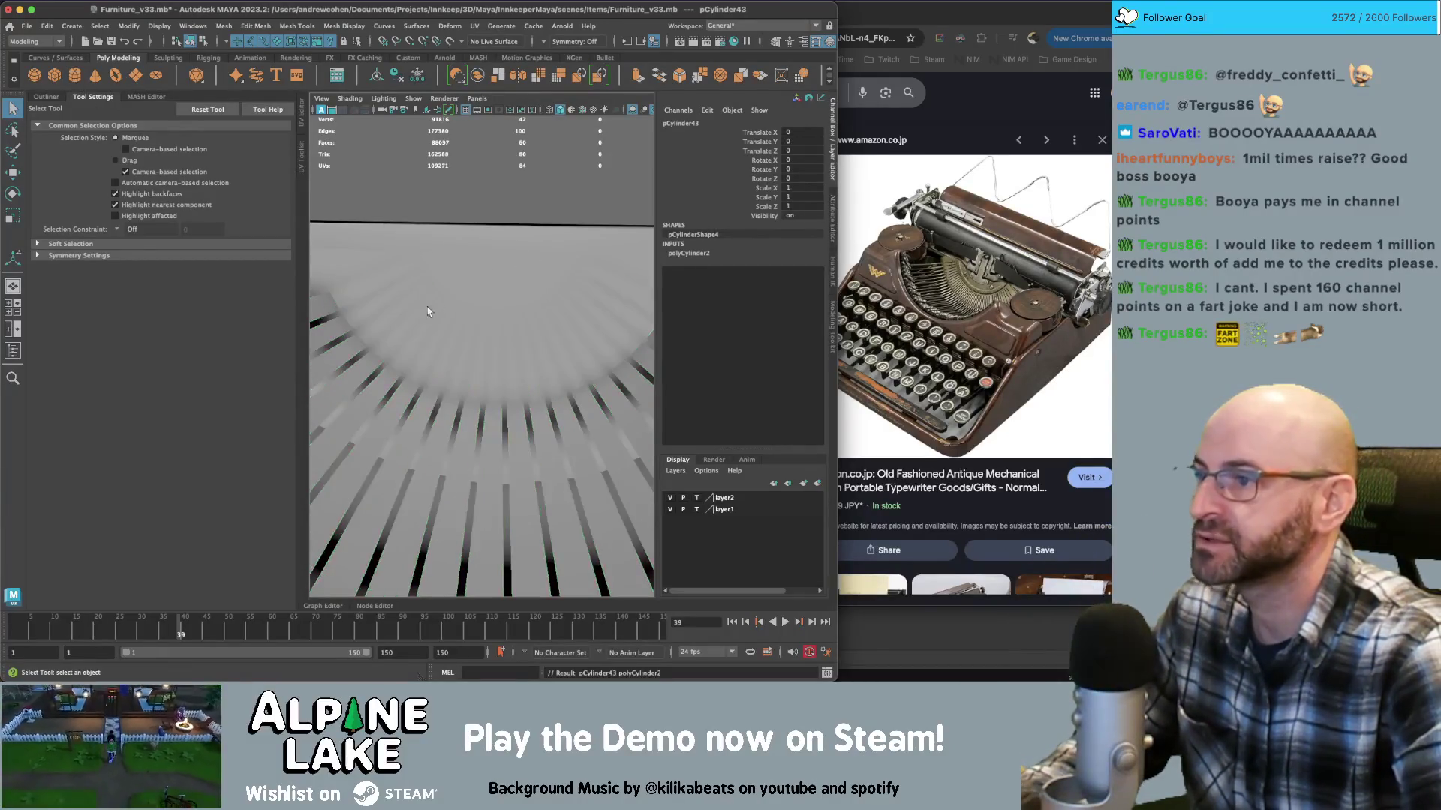
Zero Translate Y/Z and Rotate X, and scale the cylinder to 1.302 × 0.313 × 1.302
key("g")
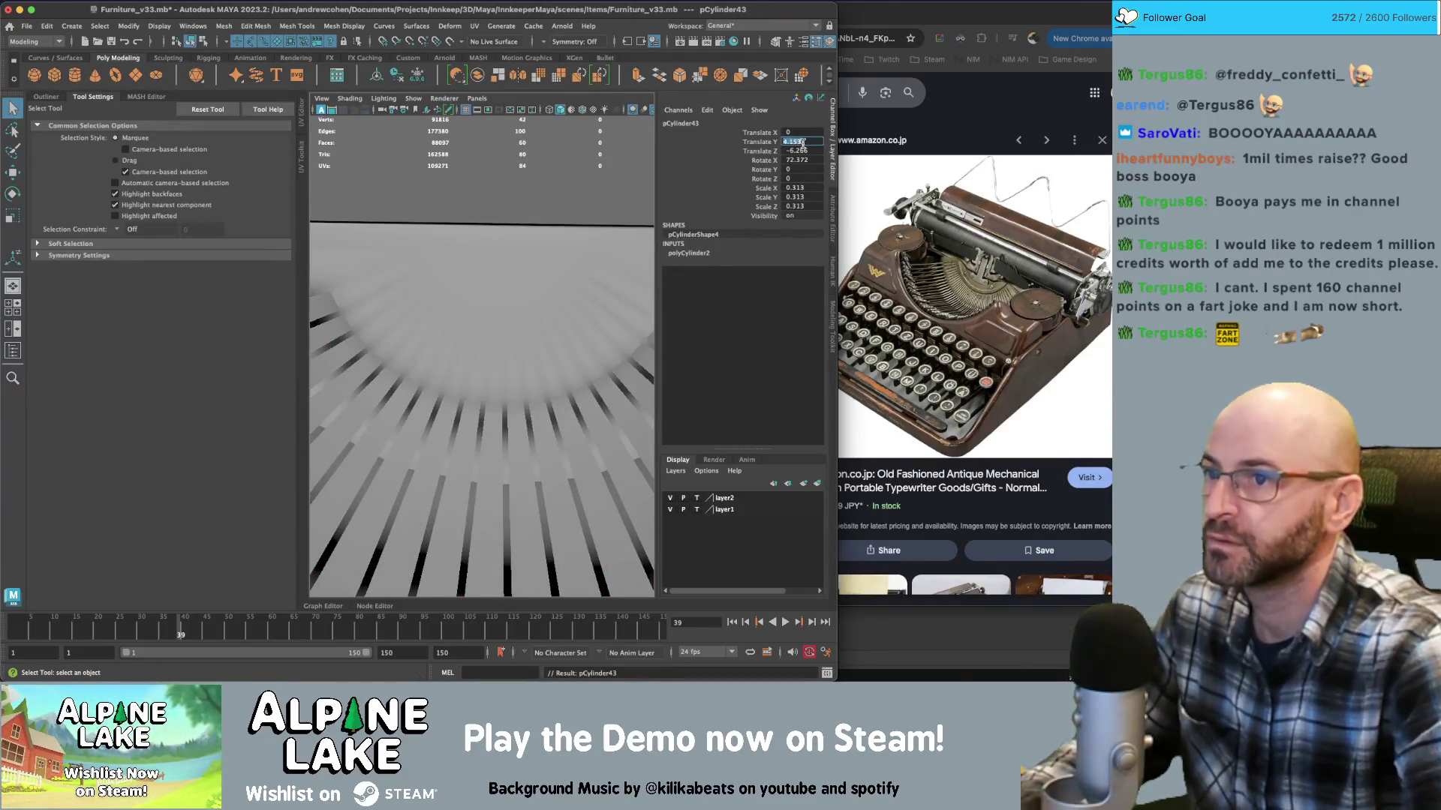
type("0")
key("Tab")
type("0")
key("Tab")
type("0fr")
Check the flattened disc in wireframe, then put it into face mode
mouse_move(528, 290)
left_mouse_down("alt")
mouse_move(510, 298)
mouse_move(501, 286)
mouse_move(541, 277)
mouse_move(515, 270)
mouse_move(510, 284)
mouse_move(501, 270)
mouse_move(530, 268)
mouse_move(488, 262)
mouse_move(462, 219)
mouse_move(489, 244)
mouse_move(462, 239)
mouse_move(492, 223)
mouse_move(487, 272)
mouse_move(478, 262)
left_mouse_up("alt")
key("4")
key("5")
key("q")
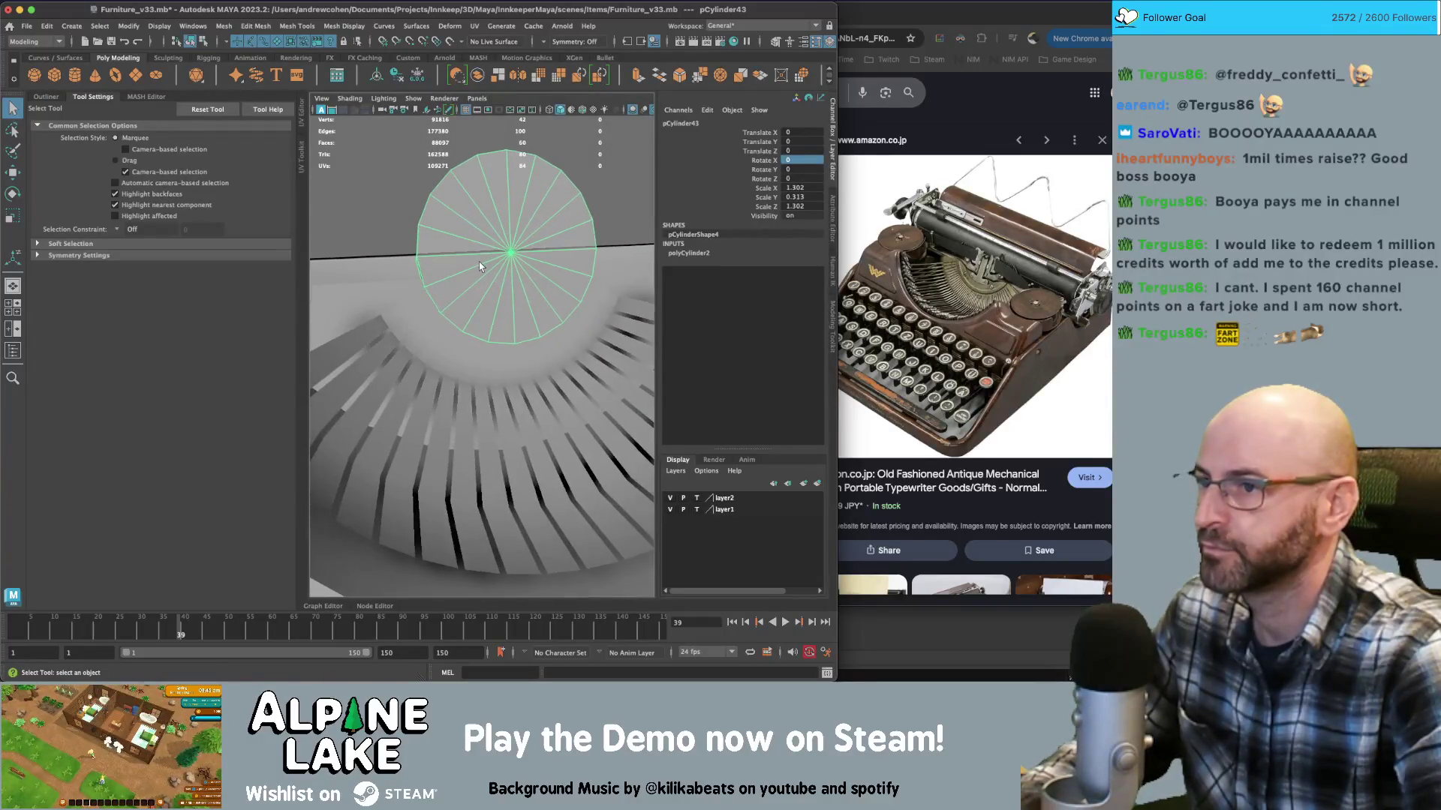
right_click(474, 240)
right_click_drag(479, 258, 475, 255)
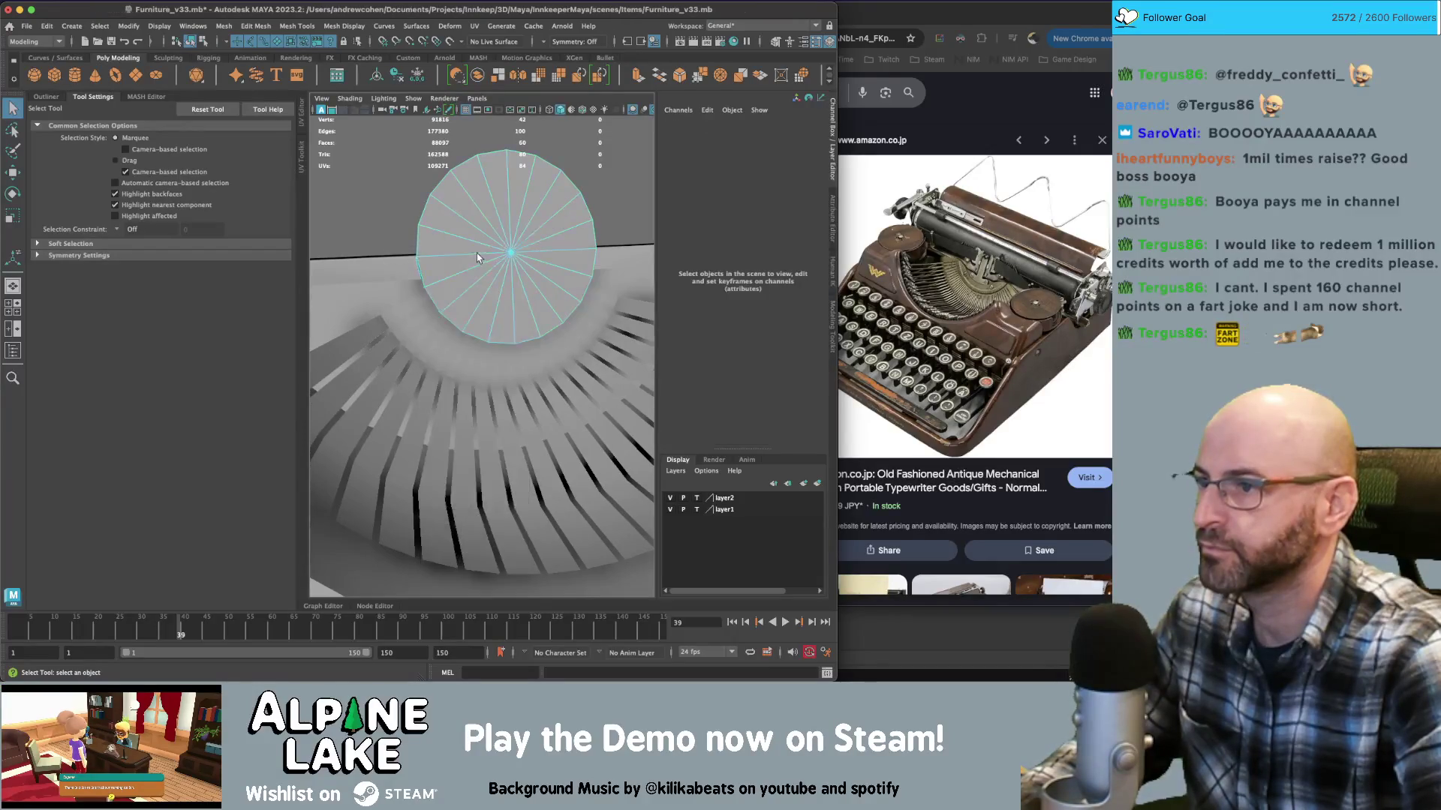
Extrude the disc's cap faces and scale them inward into an inset
left_click(464, 240)
key("r")
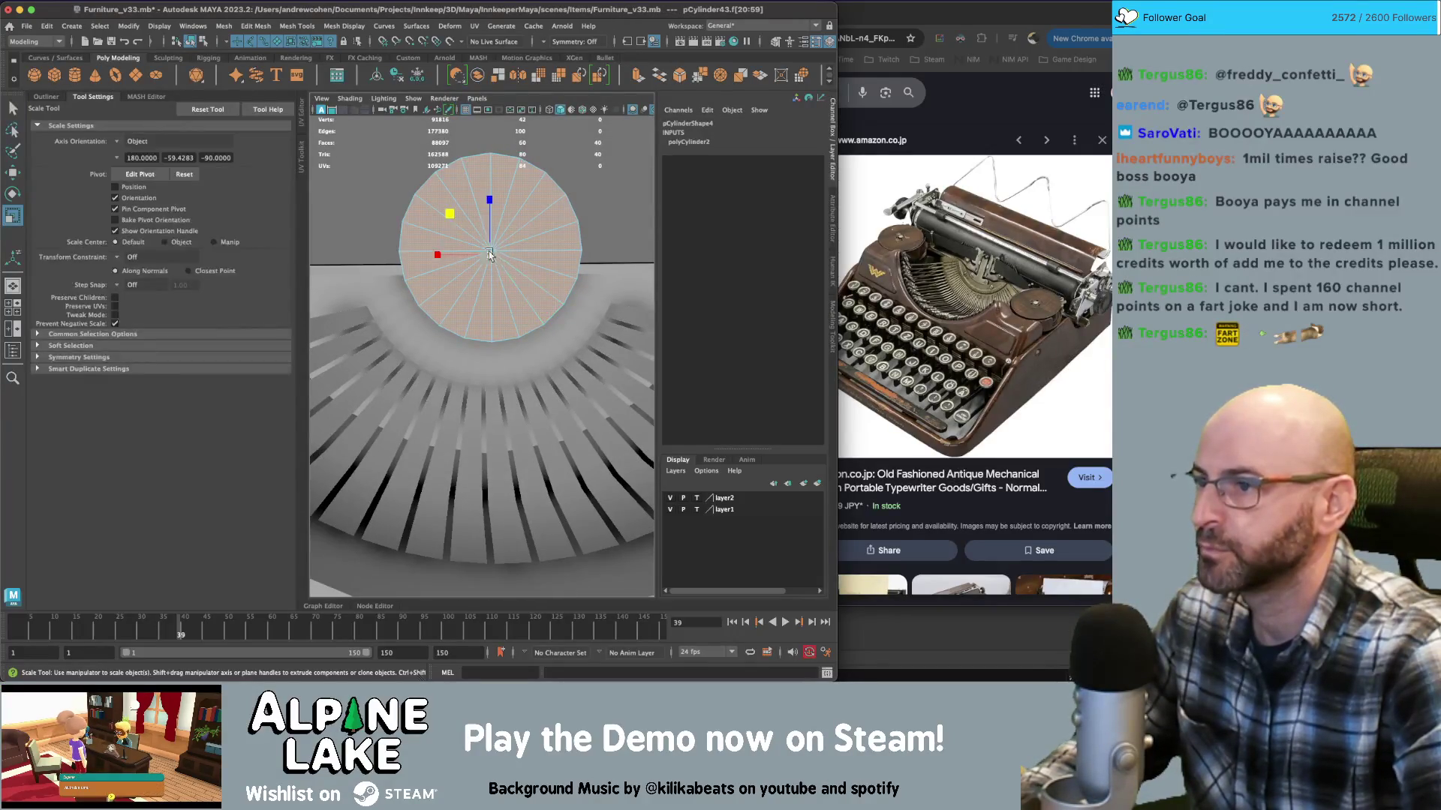
key("ctrl+e")
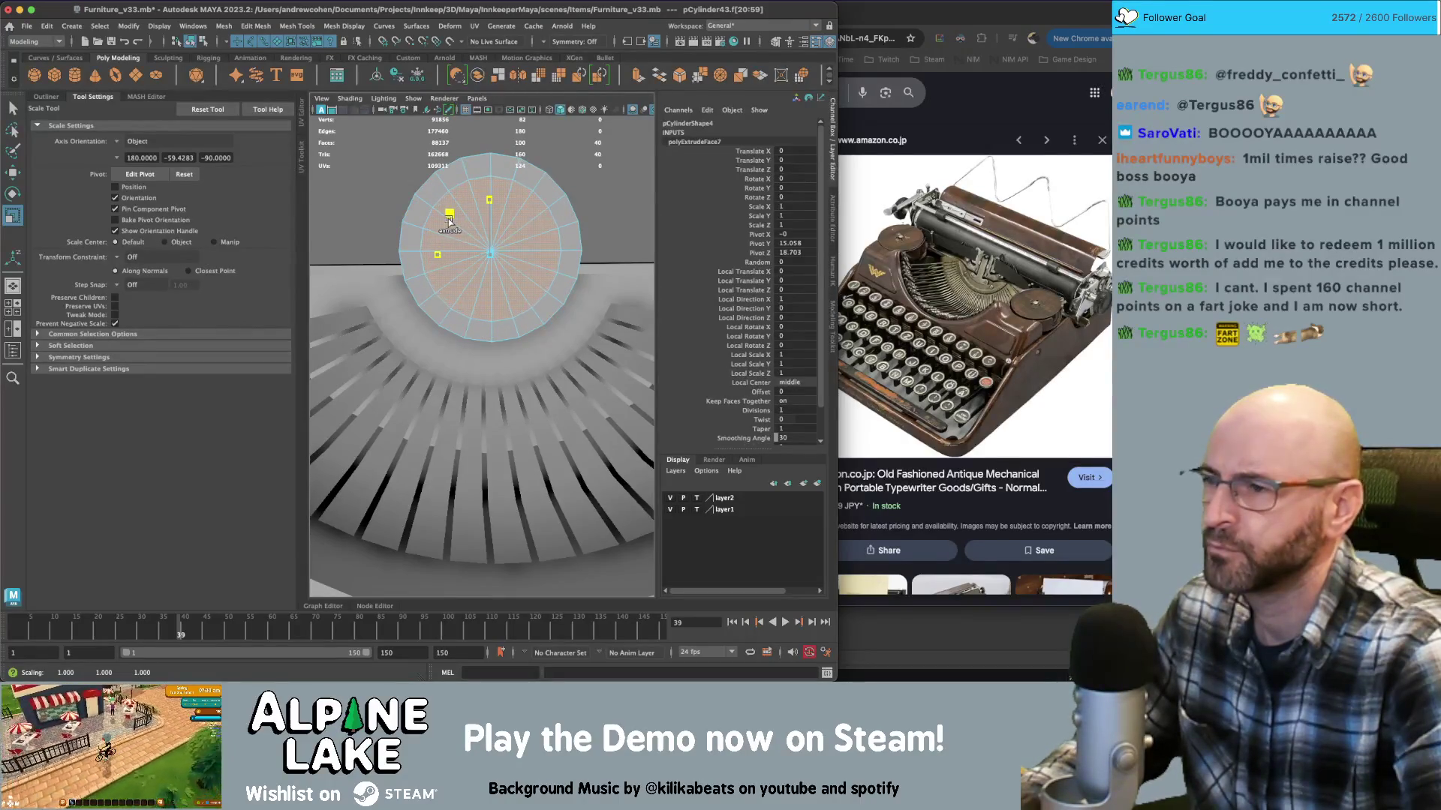
key("q")
Remove half of the disc's faces, leaving a half-round piece
left_click(463, 260)
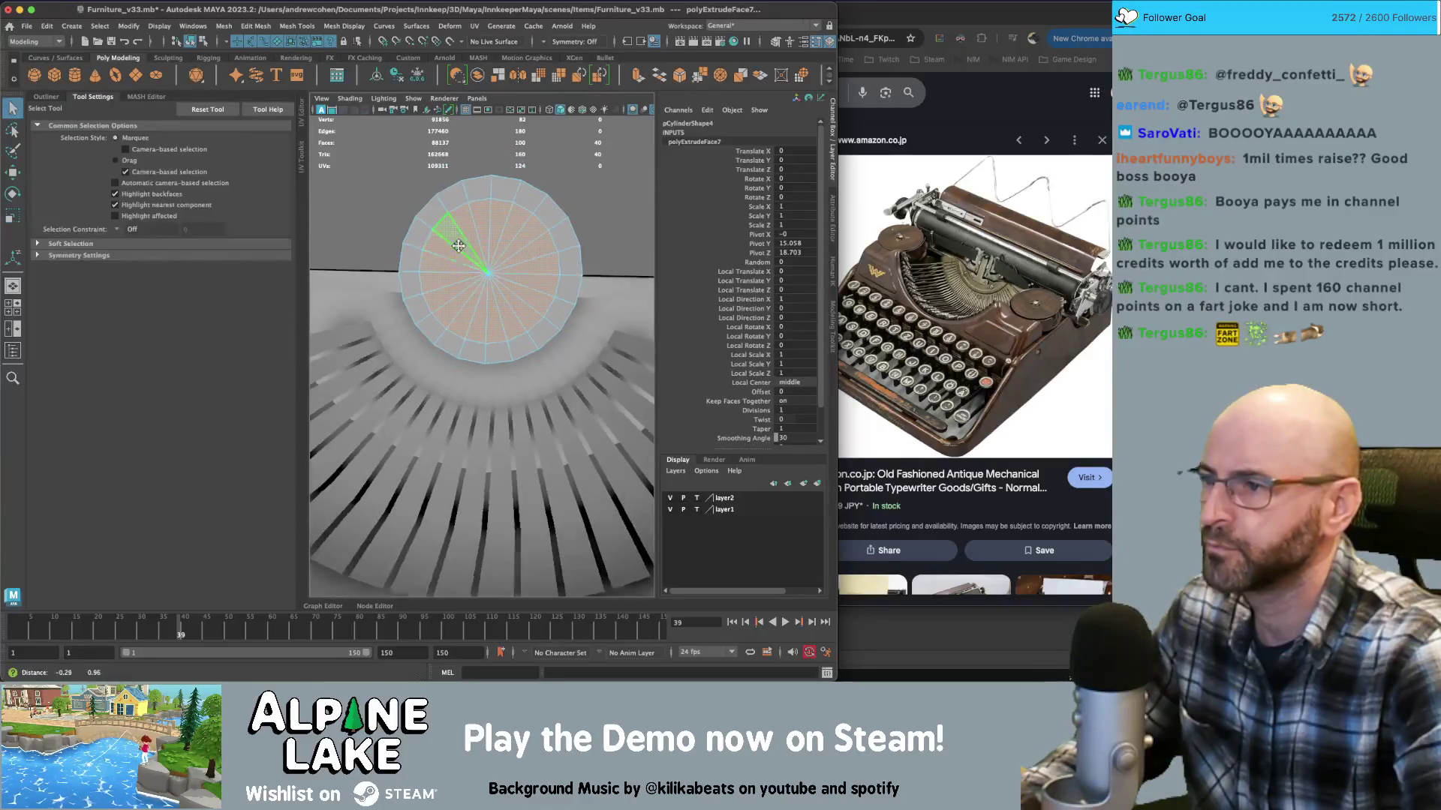
right_click_drag(467, 273, 440, 263)
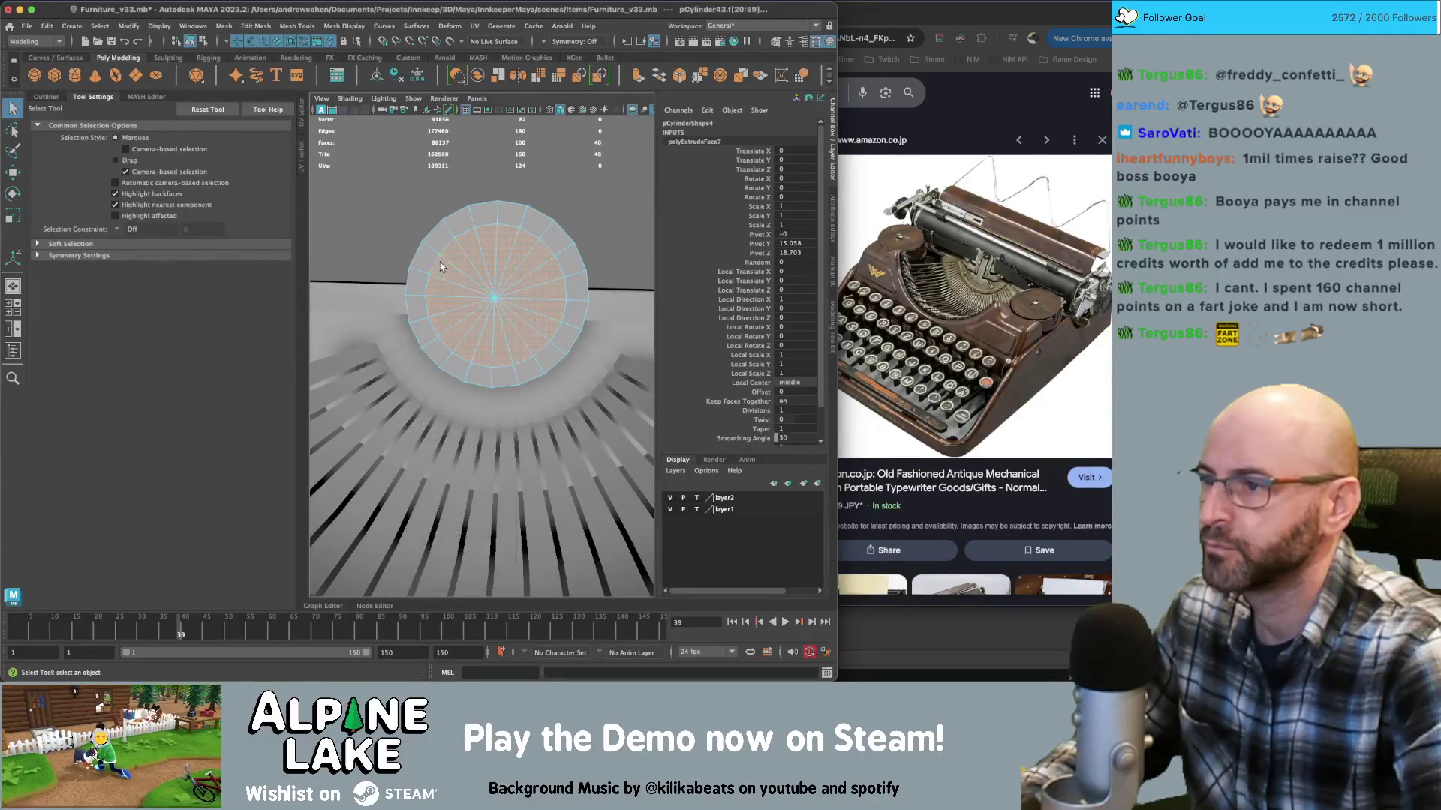
left_click(601, 292)
left_click_drag(601, 292, 546, 293, "alt")
right_click_drag(546, 292, 548, 268)
left_click(541, 287)
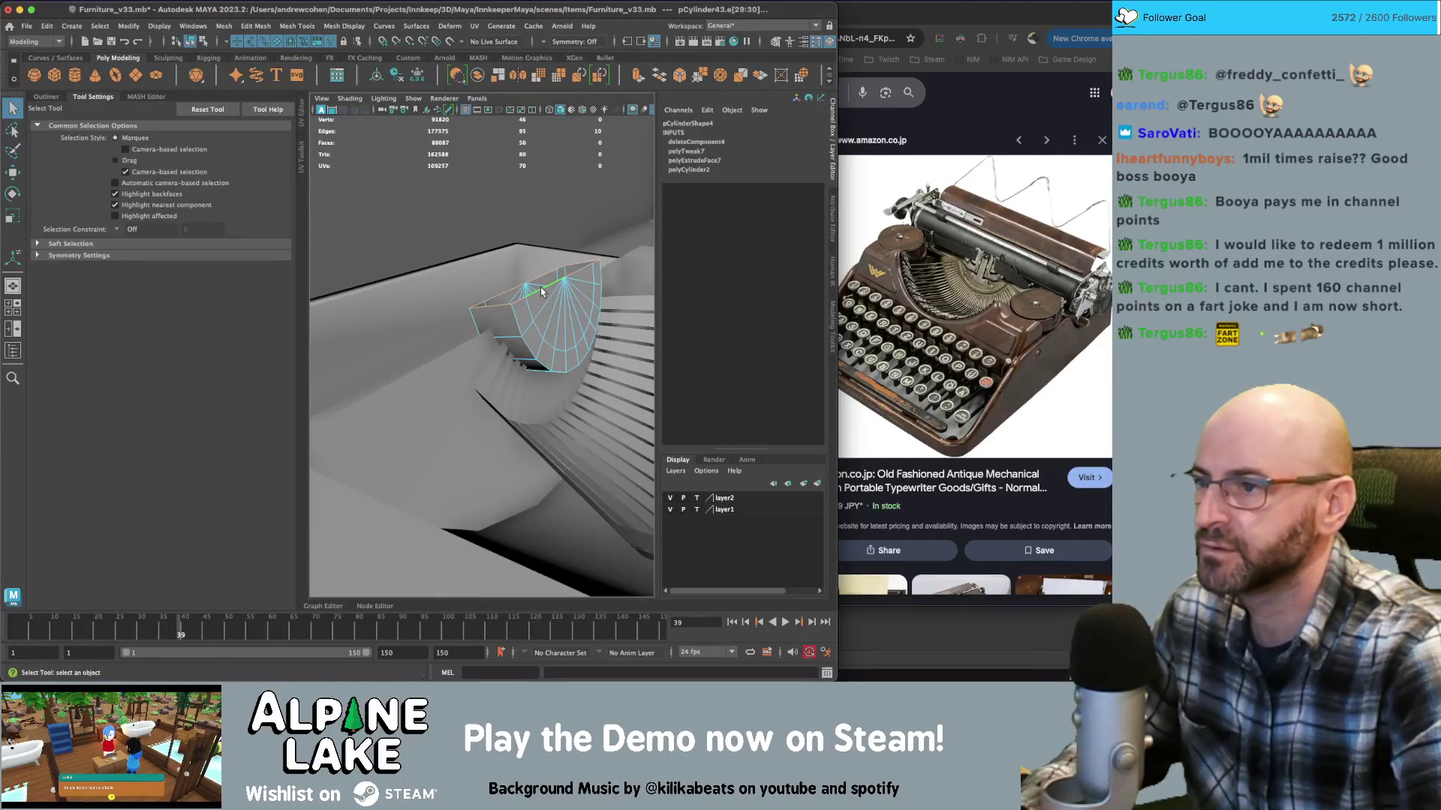
Extrude the half-round piece's top rim edges into a flat lip
mouse_move(541, 287)
left_mouse_down("alt")
mouse_move(556, 296)
mouse_move(514, 298)
mouse_move(545, 294)
left_mouse_up("alt")
left_click_drag(432, 294, 391, 256, "alt")
left_click(578, 287)
mouse_move(618, 297)
left_mouse_down("alt")
mouse_move(480, 248)
mouse_move(450, 262)
mouse_move(386, 249)
left_mouse_up("alt")
double_click(580, 280)
key("w")
key("ctrl+e")
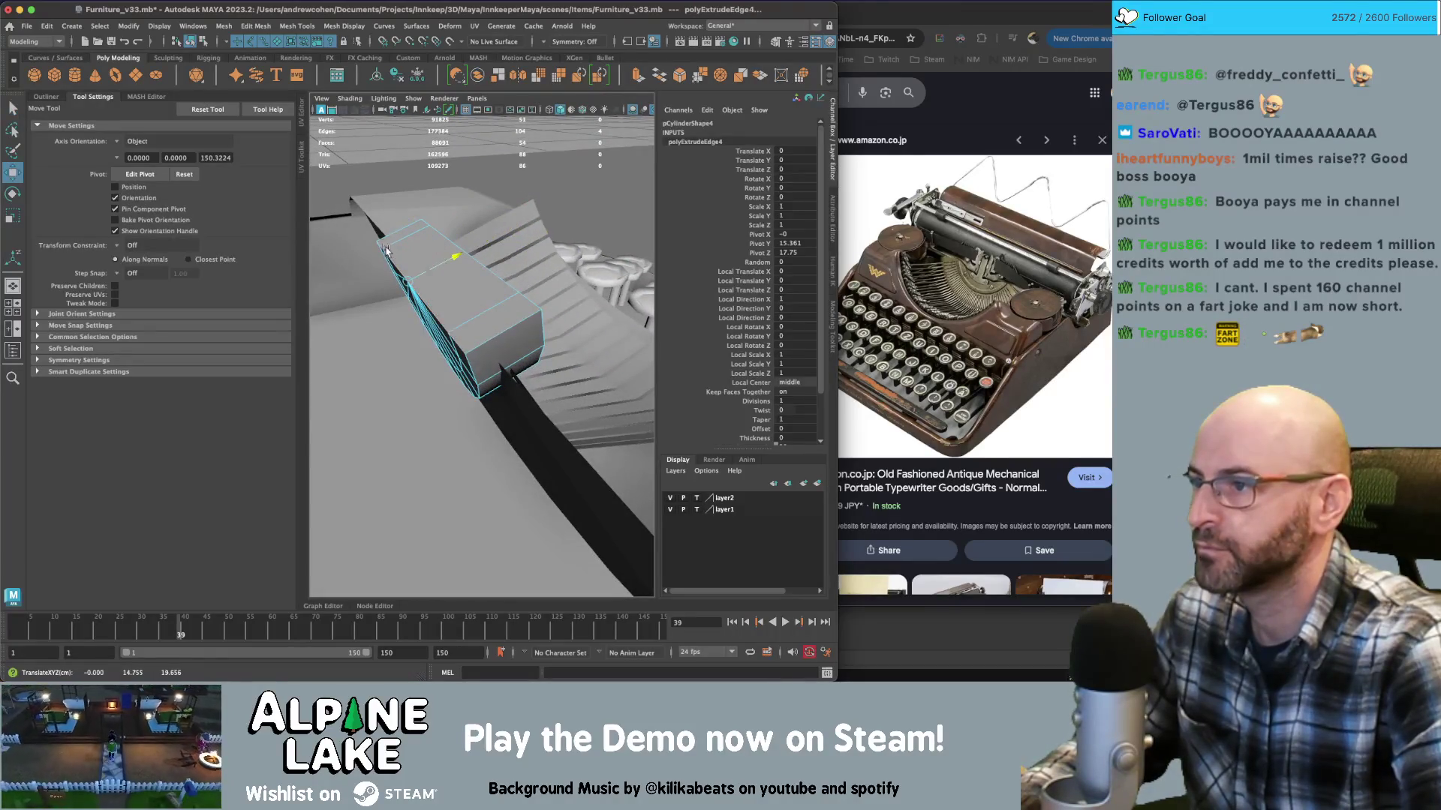
key("q")
key("f")
Delete the ring of rim faces and several fan faces from the piece
left_click(189, 42)
mouse_move(471, 302)
left_mouse_down("alt")
mouse_move(451, 308)
mouse_move(506, 307)
left_mouse_up("alt")
right_click(507, 308)
left_click(506, 338)
double_click(356, 283)
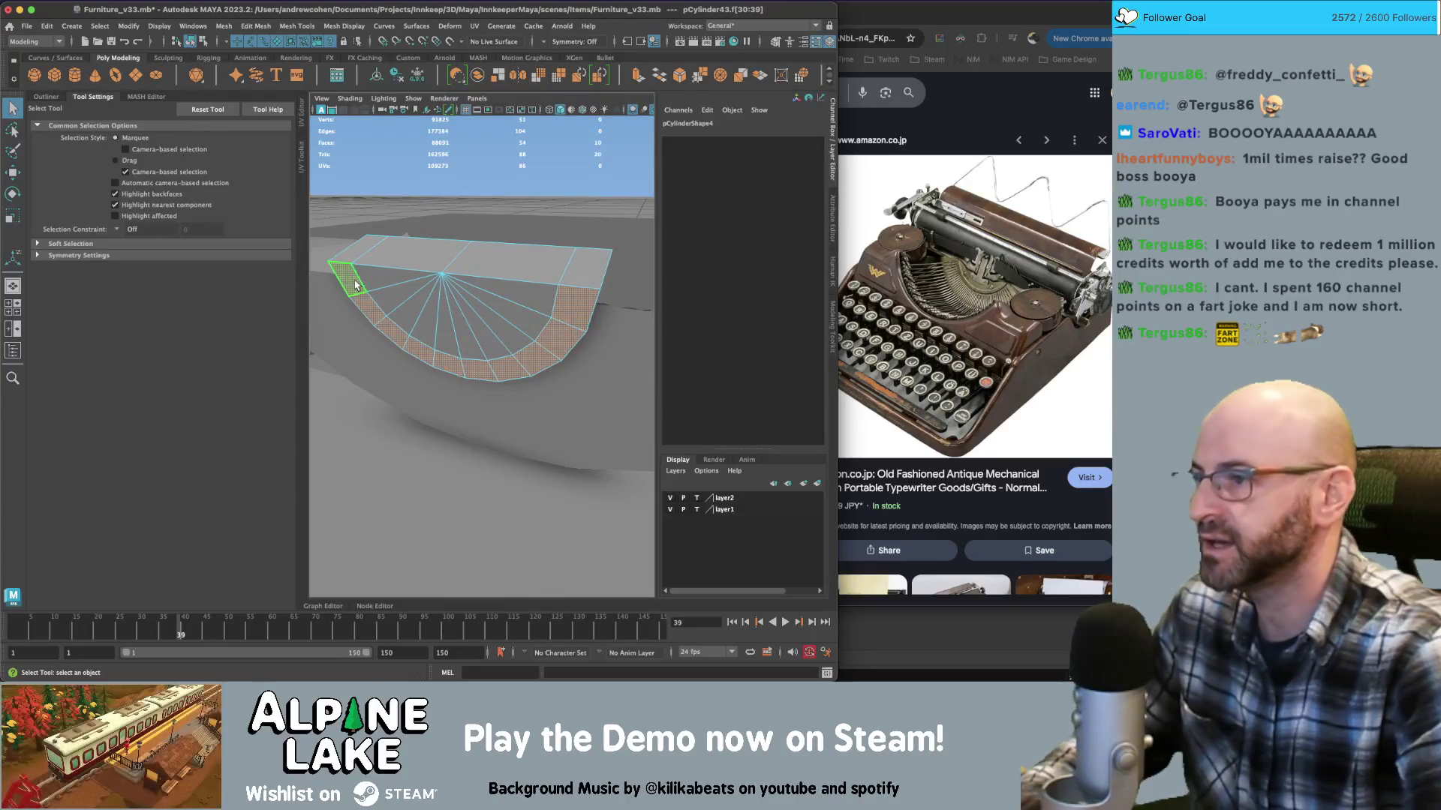
key("Delete")
mouse_move(398, 282)
left_mouse_down()
mouse_move(477, 339)
mouse_move(556, 293)
mouse_move(646, 286)
mouse_move(546, 278)
mouse_move(592, 322)
left_mouse_up()
key("Delete")
Merge the overlapping corner vertices in vertex mode
right_click(546, 278)
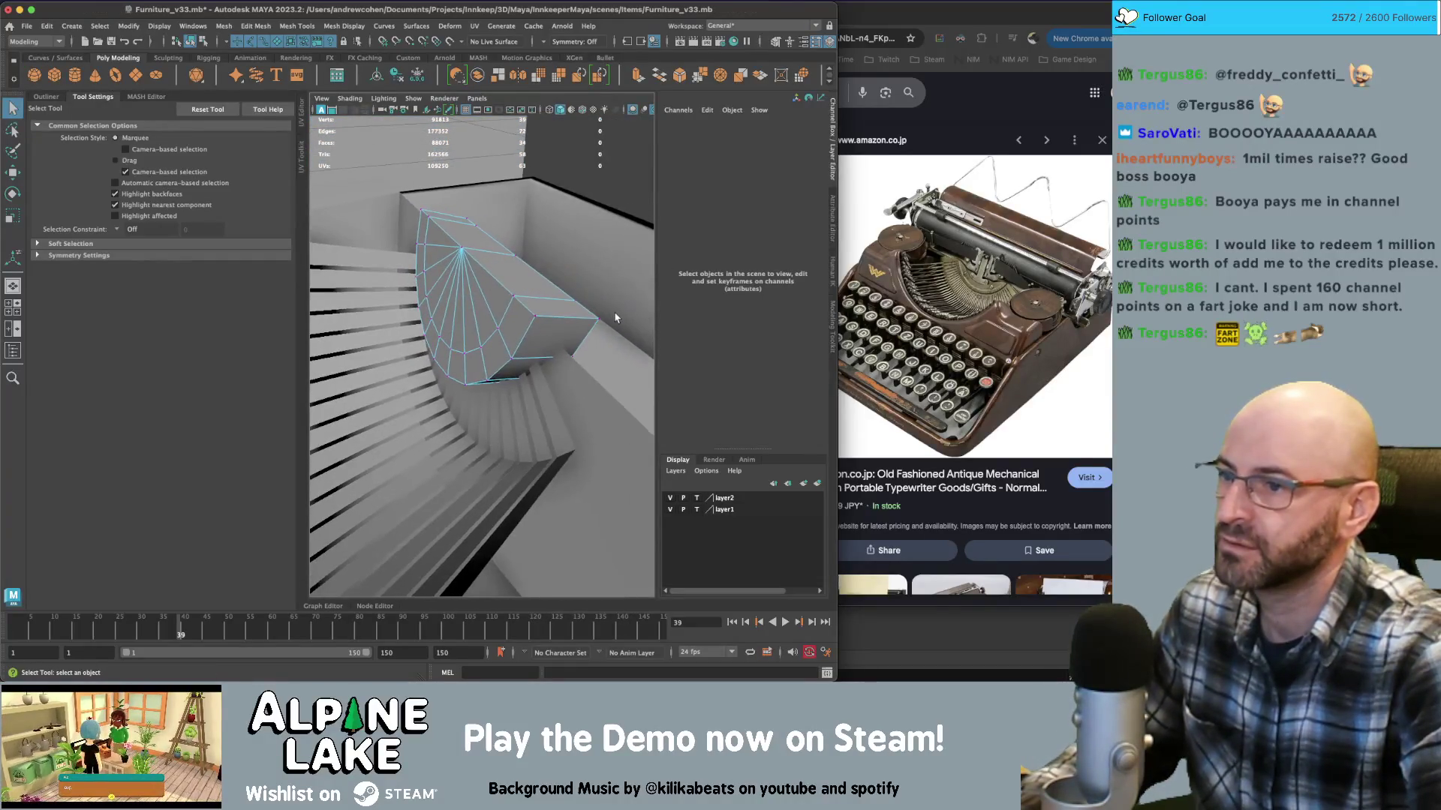
left_click(598, 319)
mouse_move(507, 230)
left_mouse_down("alt")
mouse_move(489, 294)
mouse_move(473, 296)
left_mouse_up("alt")
right_click_drag(473, 296, 392, 252, "shift")
left_click(192, 43)
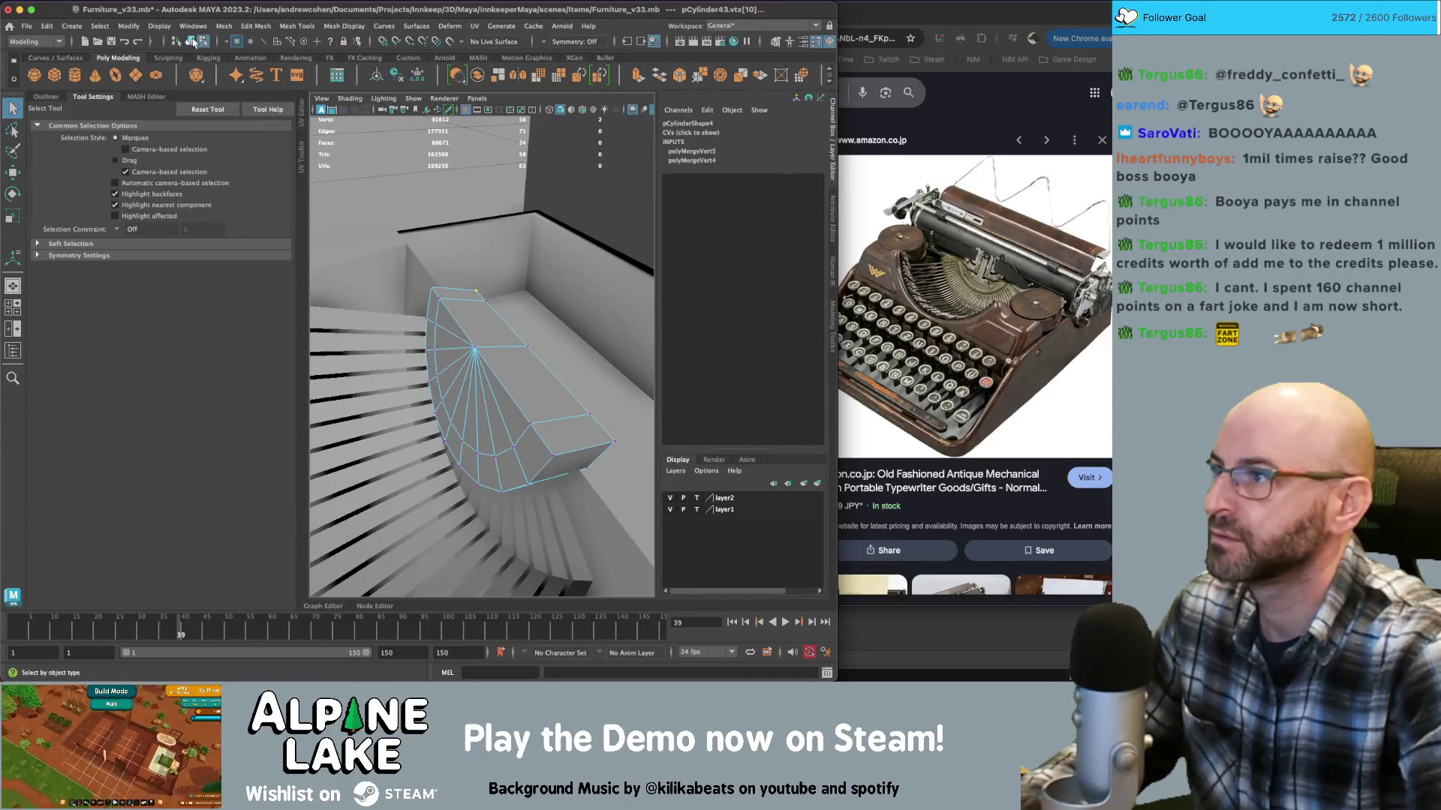
Select the typewriter's type-bar fan, pCylinder42
left_click(464, 357, "ctrl")
left_click(470, 362)
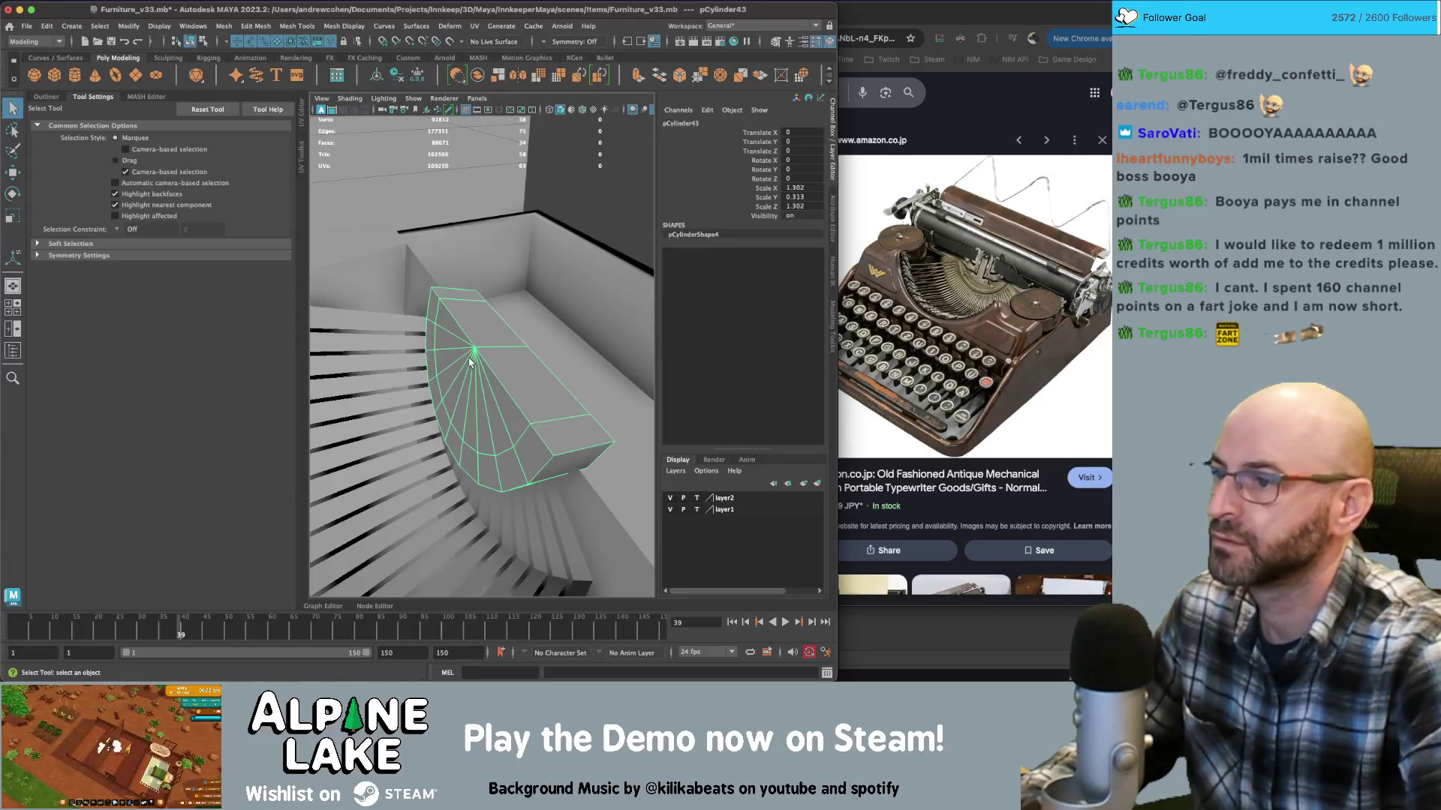
left_click(469, 362, "ctrl")
mouse_move(470, 362)
left_mouse_down("alt")
mouse_move(560, 328)
mouse_move(600, 371)
mouse_move(503, 336)
left_mouse_up("alt")
left_click(600, 371)
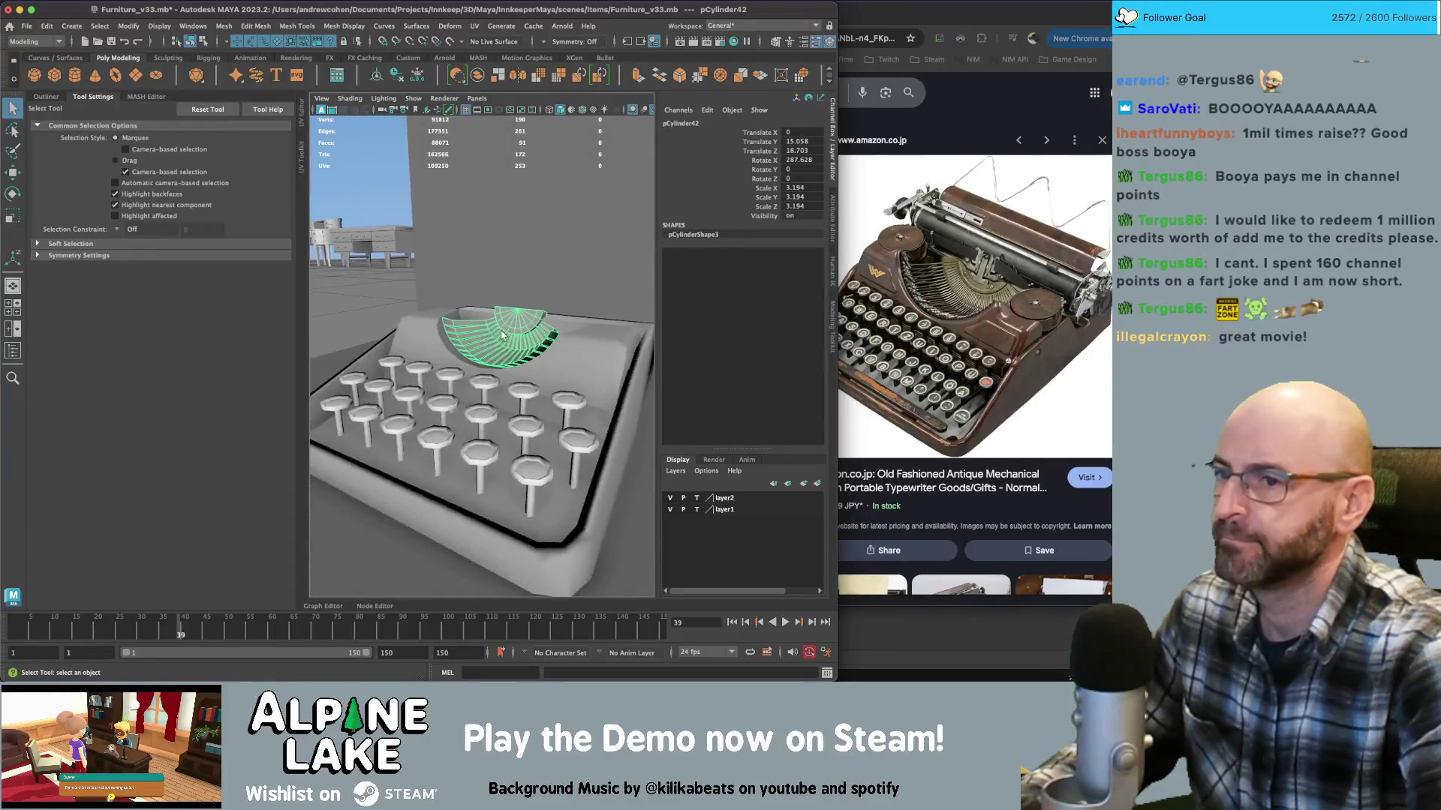
scroll(503, 335, "up", 10)
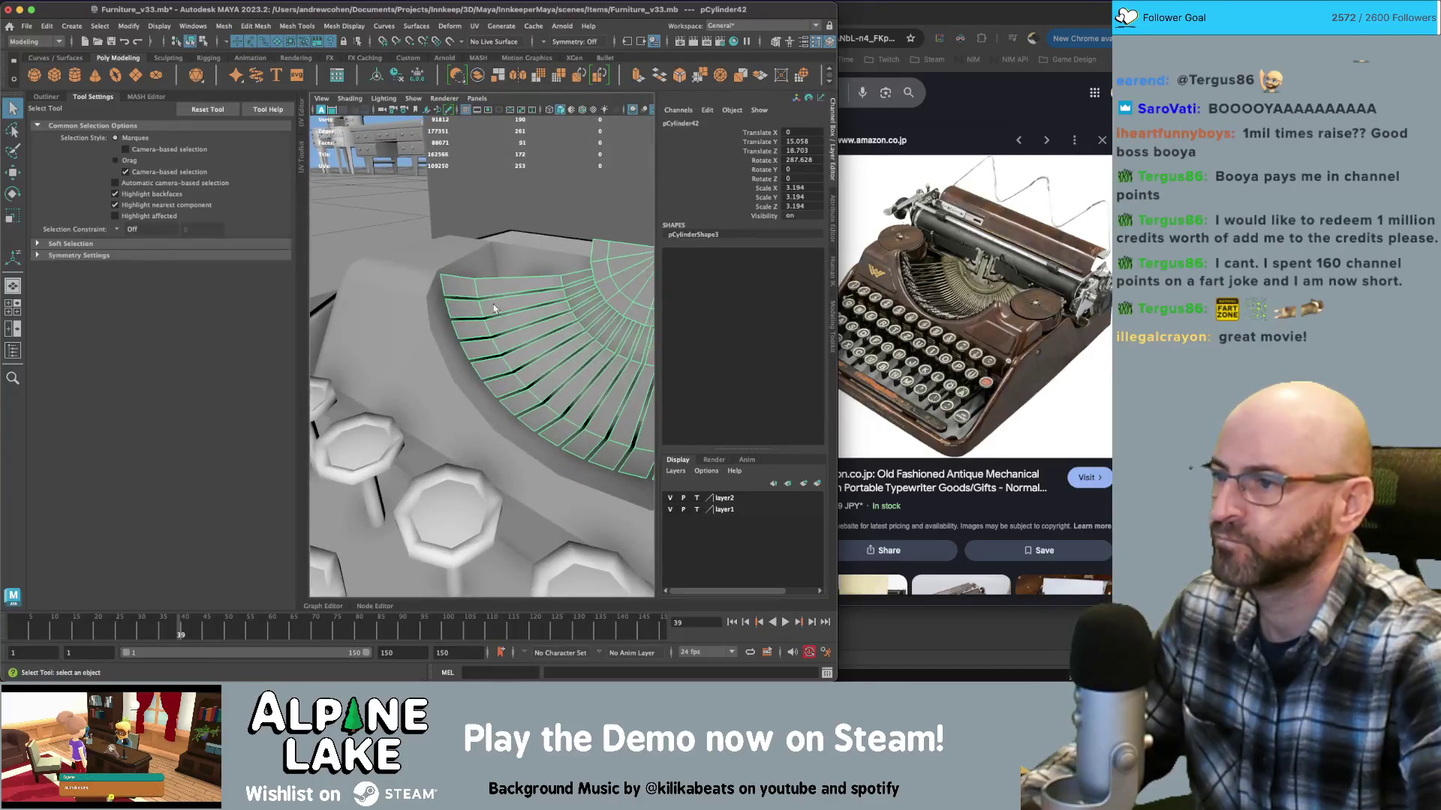
In face mode, box-select fan faces and grow the selection to cover all of them
left_click_drag(433, 293, 449, 297, "alt")
right_click(449, 297)
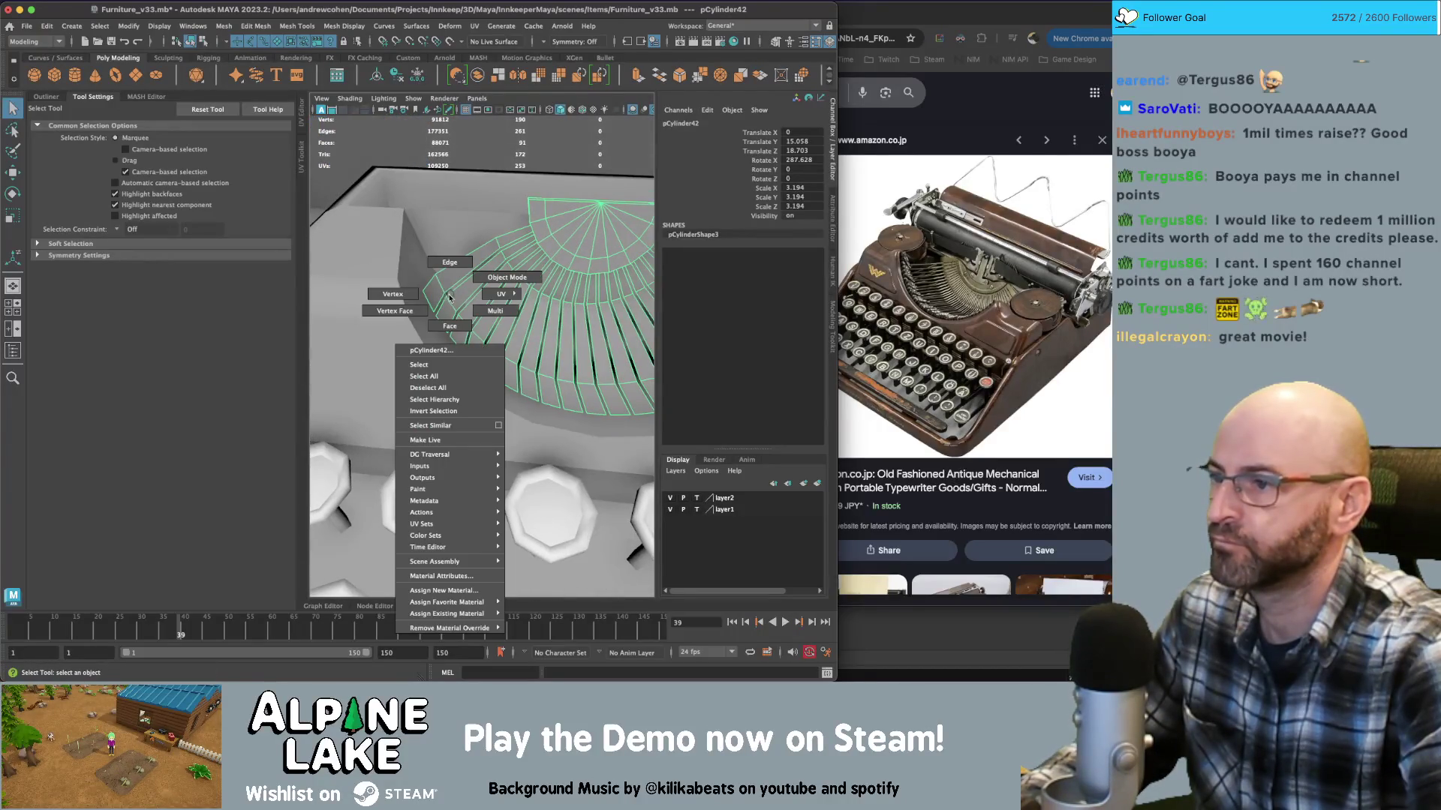
right_click_drag(447, 310, 449, 322)
mouse_move(449, 323)
left_mouse_down("alt")
mouse_move(460, 313)
mouse_move(465, 327)
mouse_move(473, 300)
mouse_move(436, 193)
left_mouse_up("alt")
left_click(483, 340)
left_click_drag(436, 193, 580, 427)
key("shift+period")
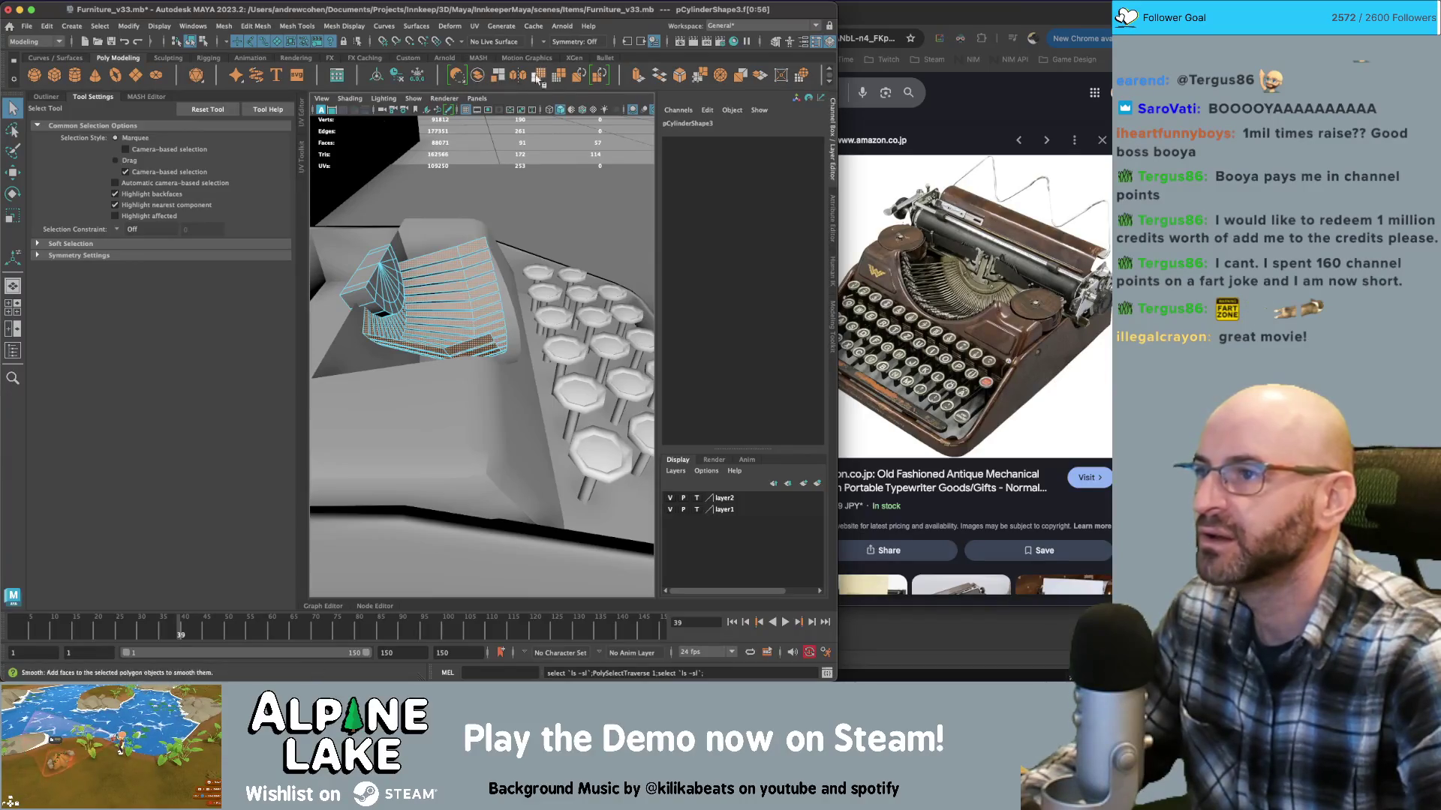
Extrude and pull the fan faces, then undo that extrusion on the type-bar fan
left_click(636, 78)
left_click_drag(339, 321, 339, 331)
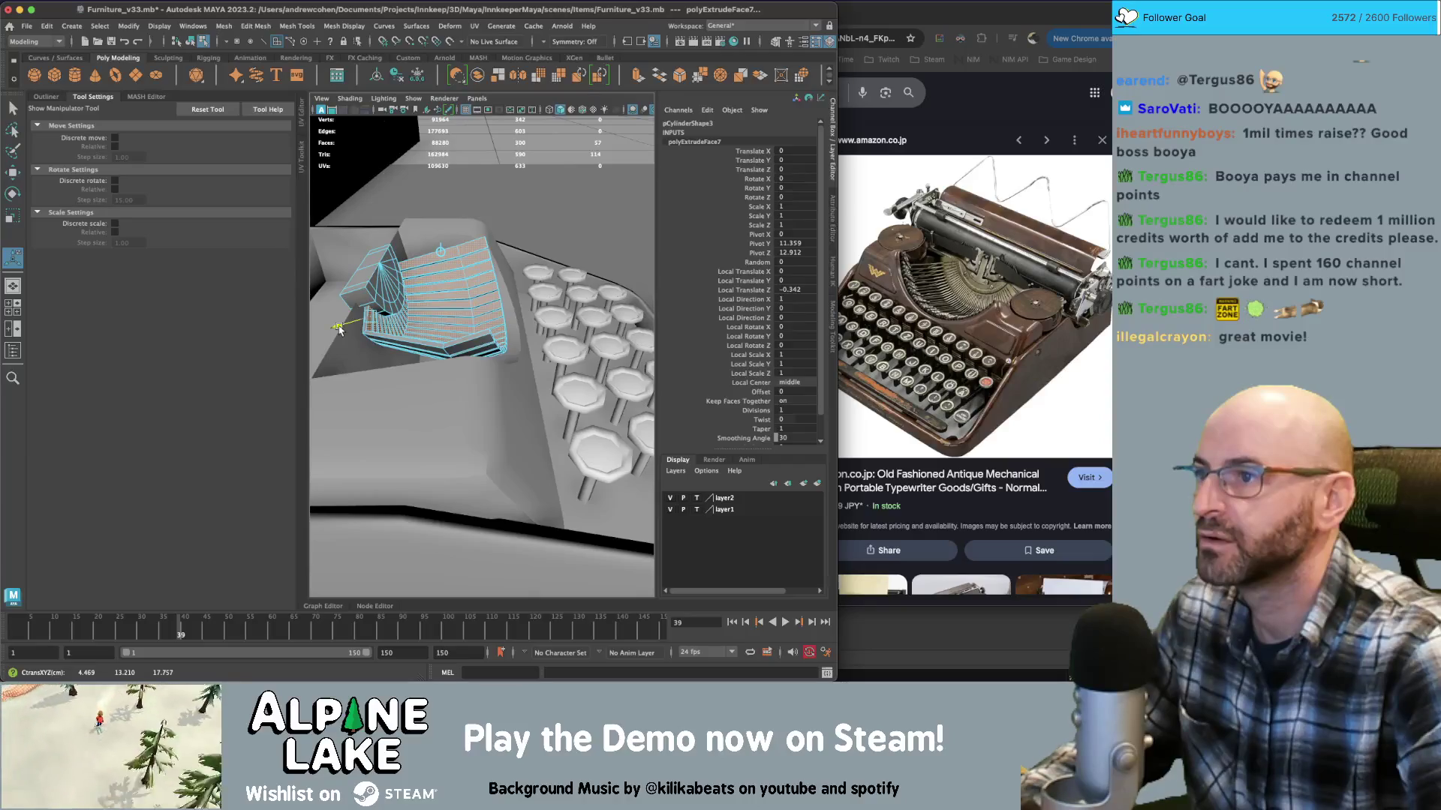
left_click(201, 44)
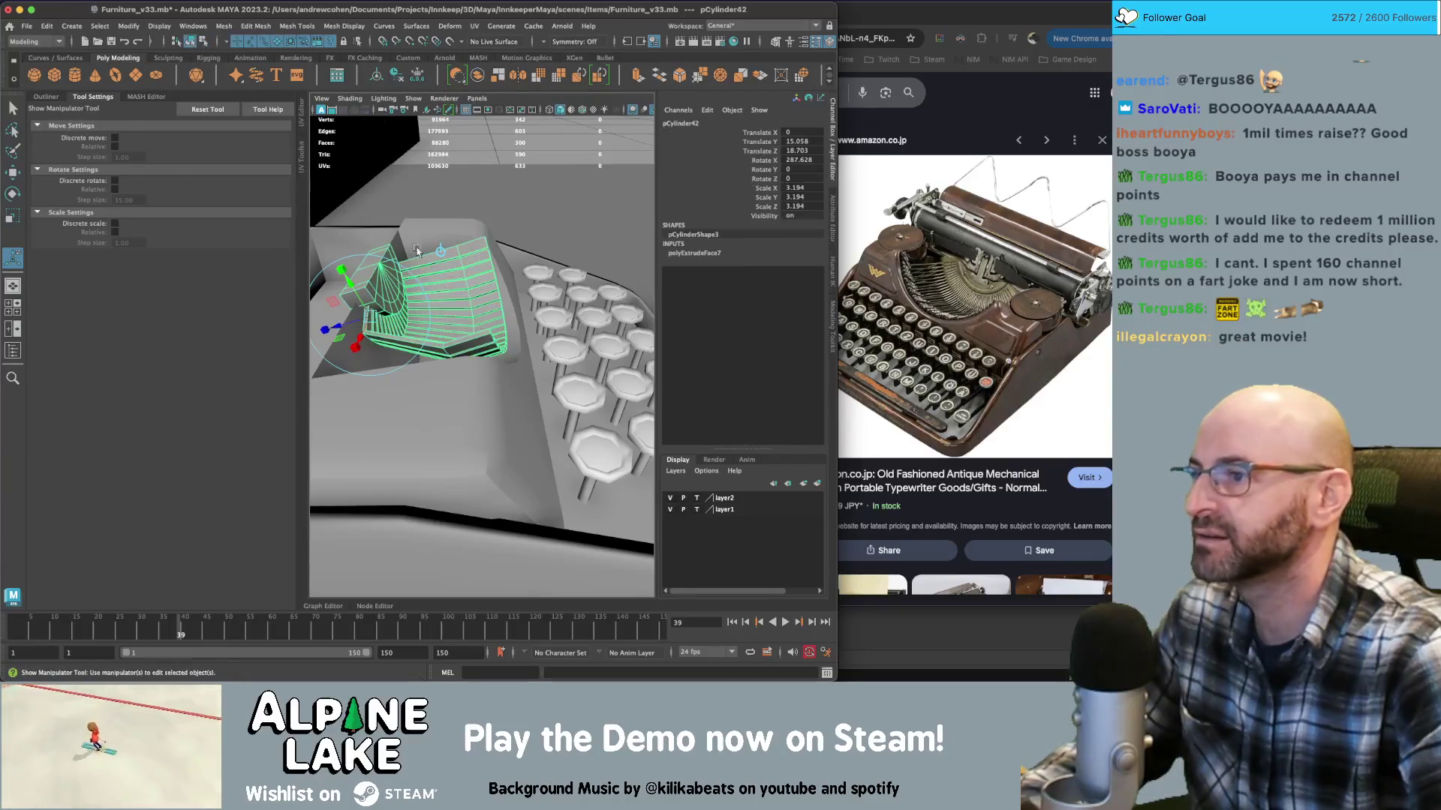
key("q")
left_click(466, 319)
mouse_move(466, 319)
left_mouse_down("alt")
mouse_move(355, 309)
mouse_move(452, 326)
left_mouse_up("alt")
left_click(453, 325)
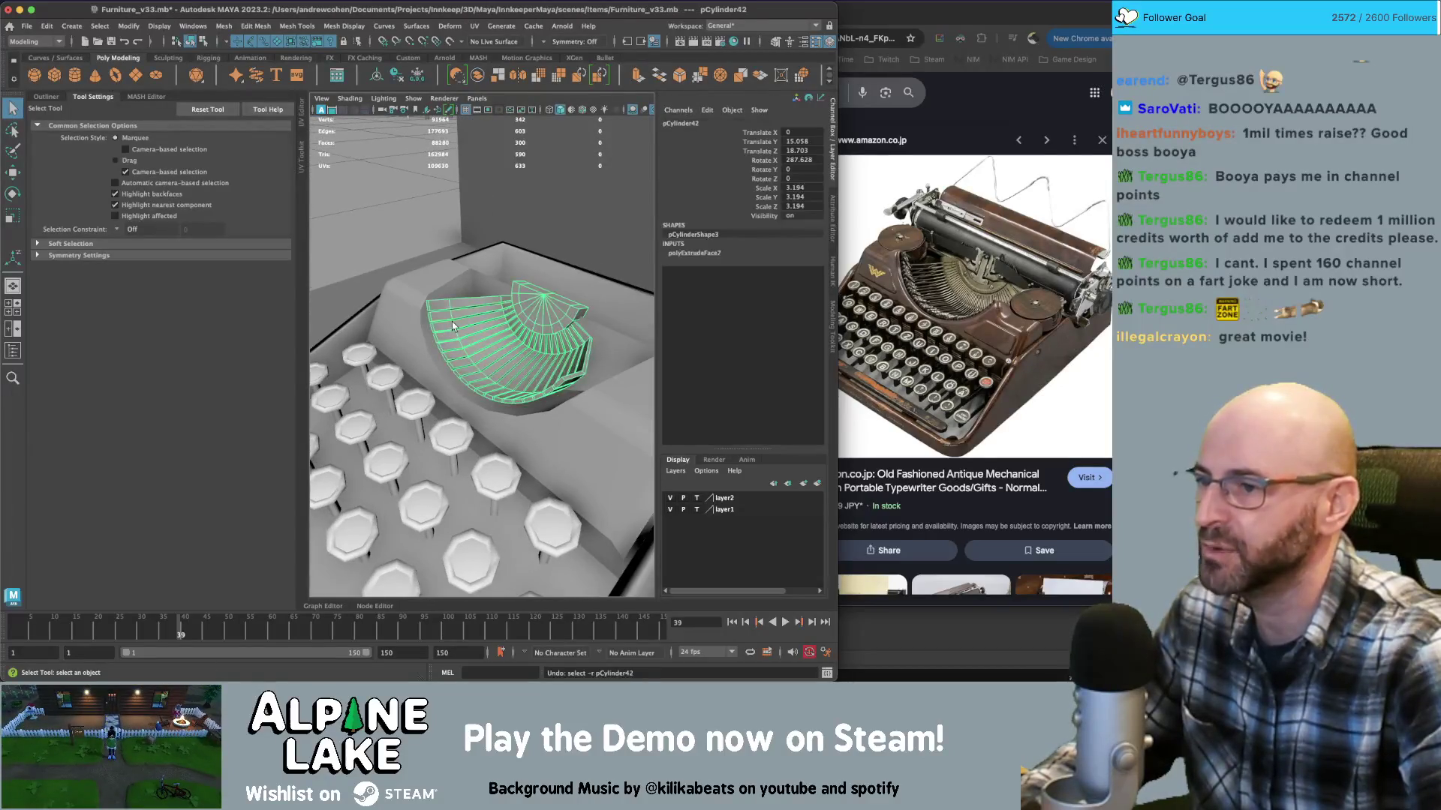
key("z")
key("z")
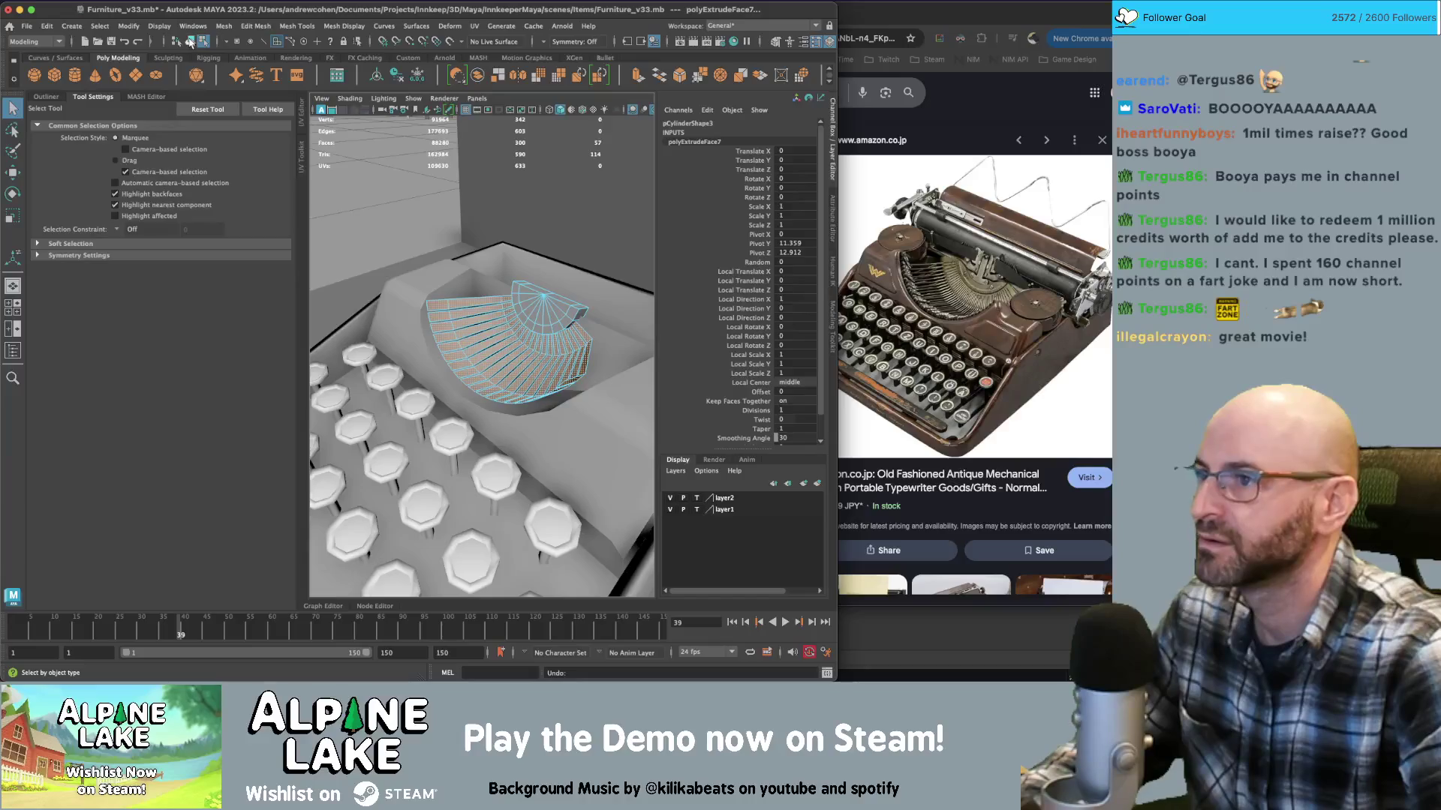
Check a fan face and select the fan's outer border edge loop
left_click(190, 42)
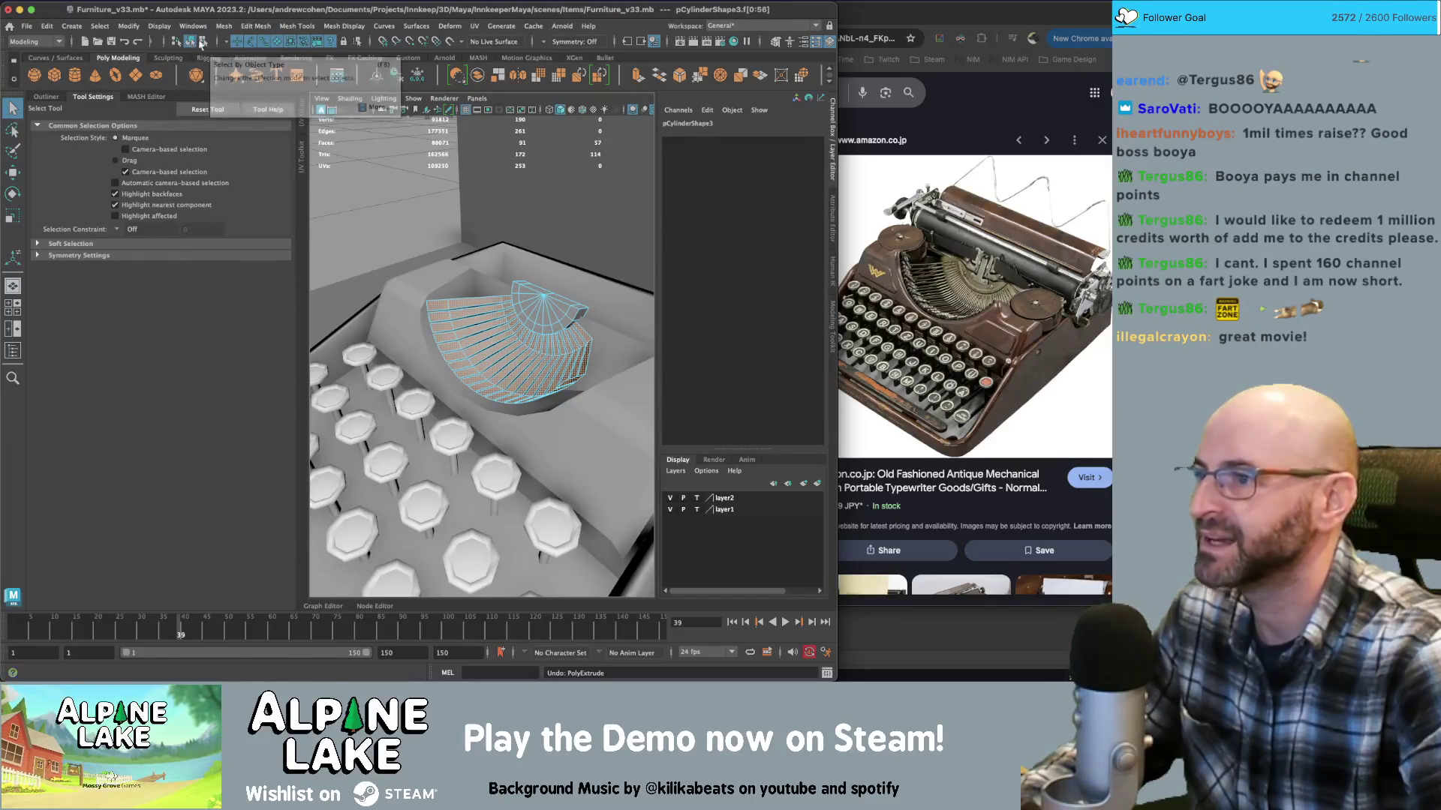
left_click(446, 301)
left_click(215, 43)
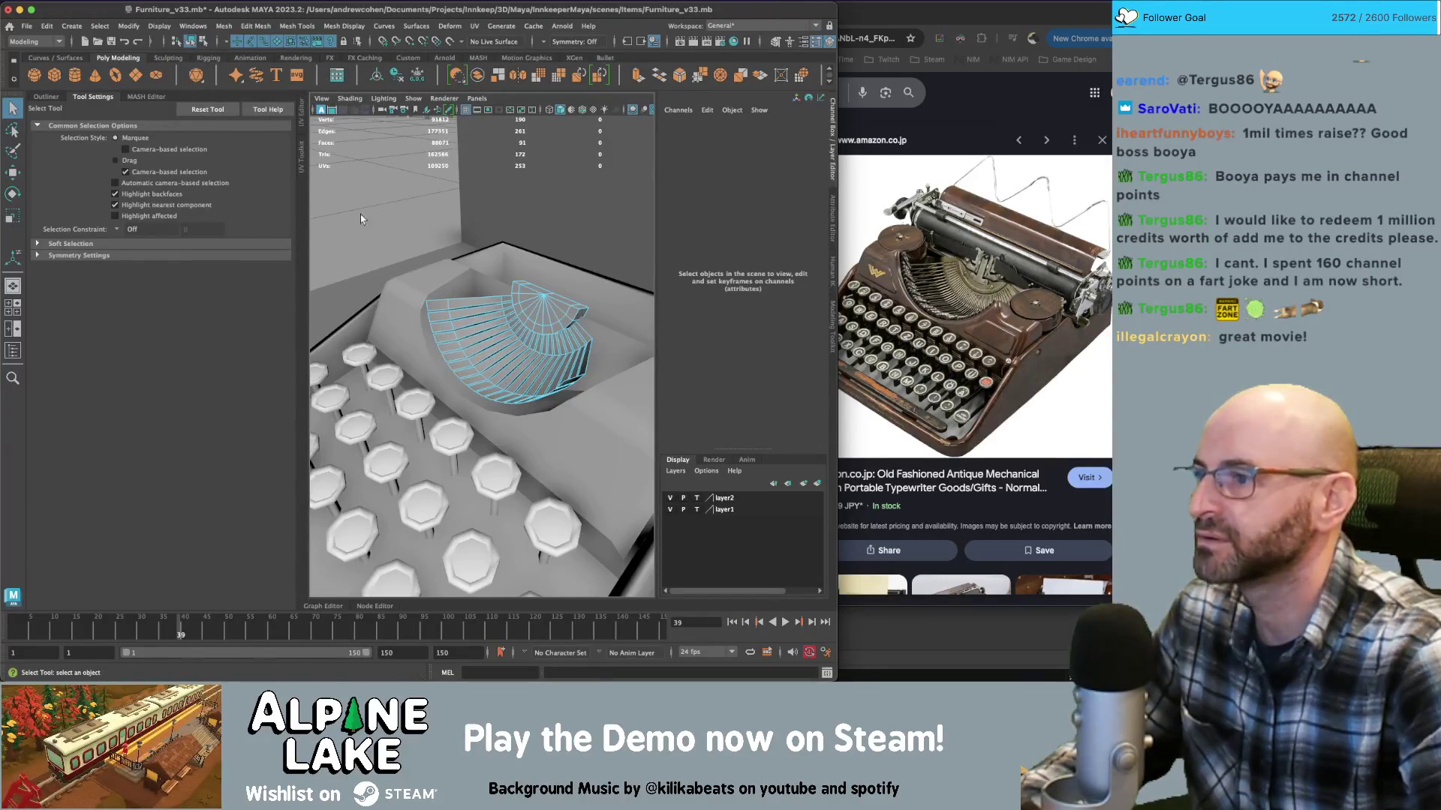
scroll(361, 219, "up", 5)
right_click_drag(462, 296, 465, 251)
left_click(457, 261)
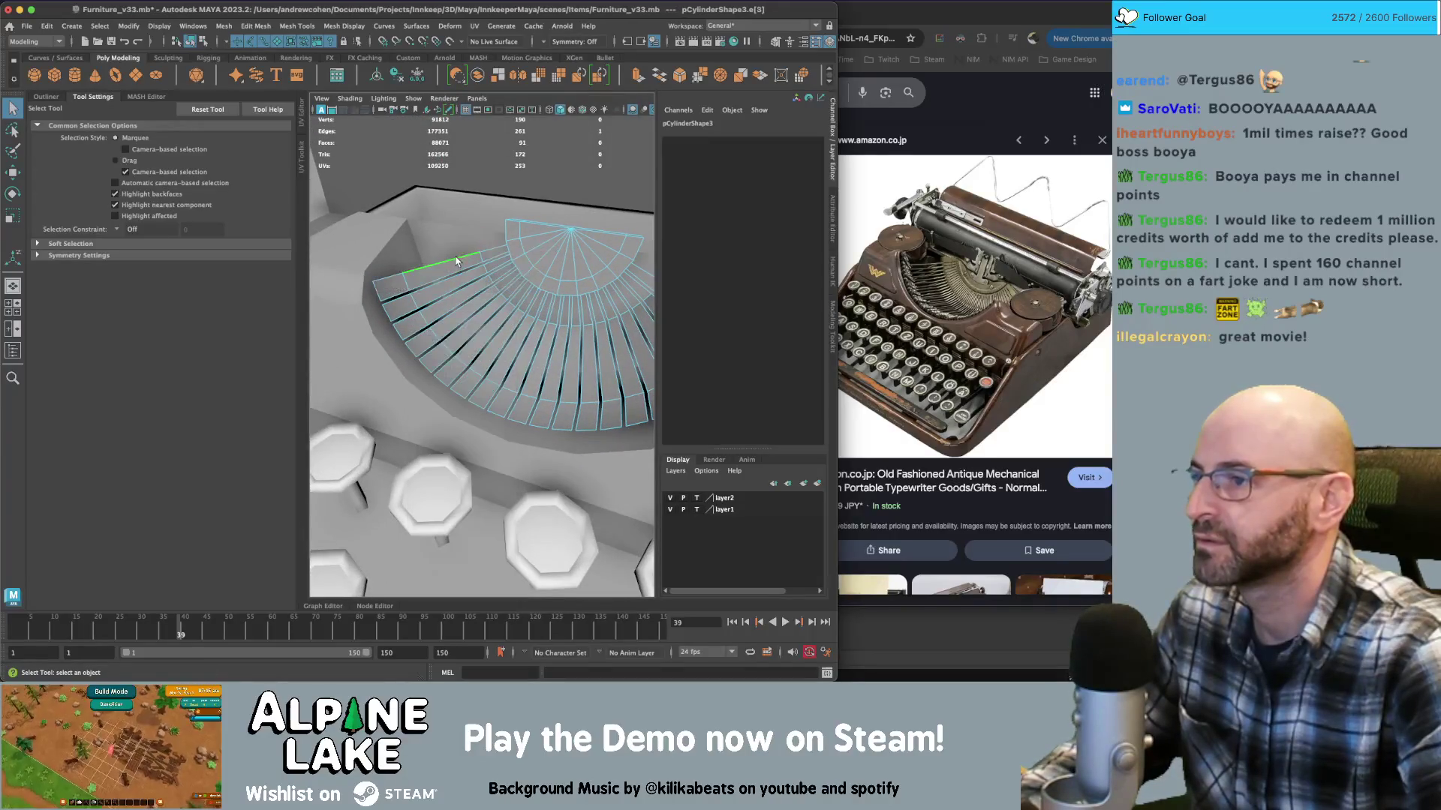
double_click(457, 261)
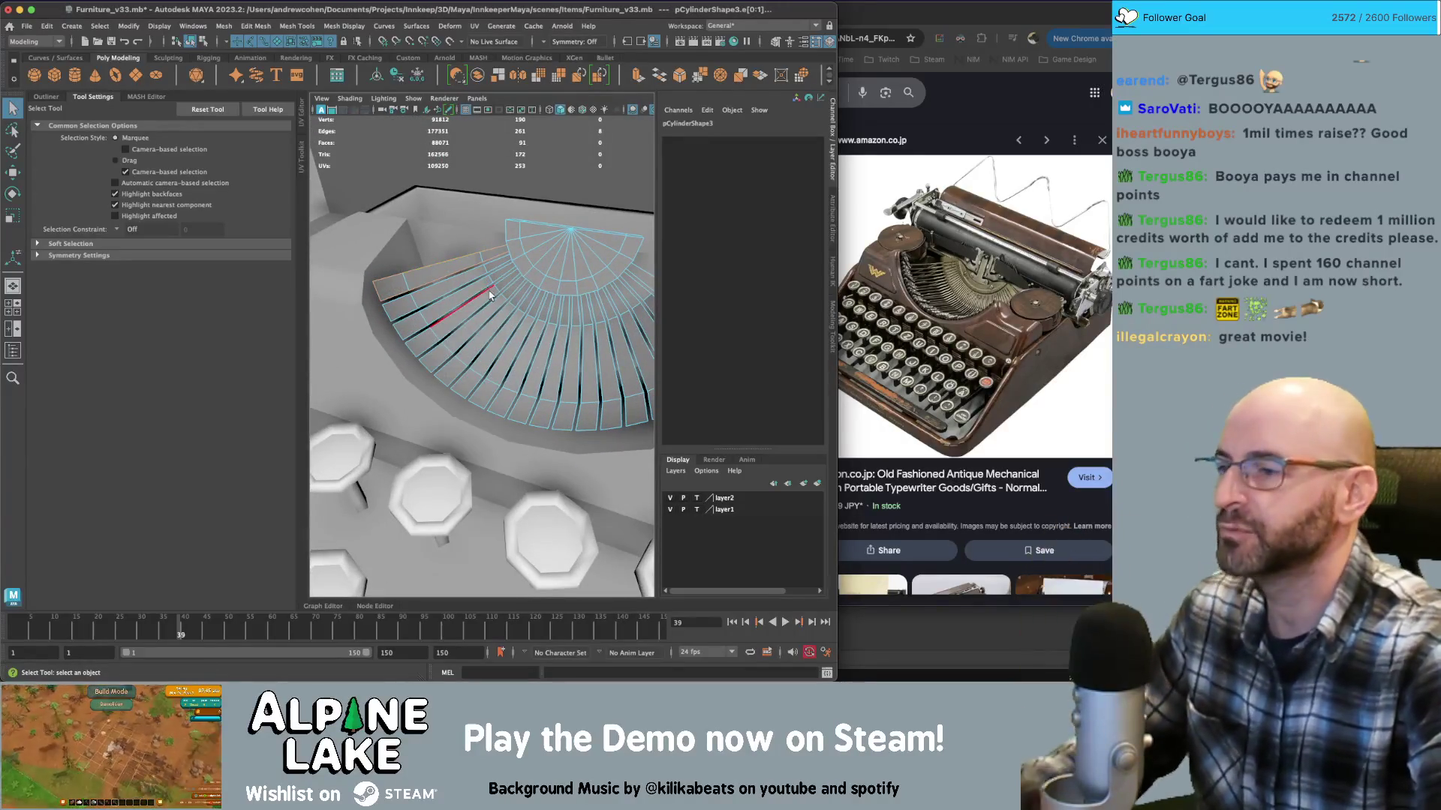
left_click_drag(496, 287, 486, 279, "alt")
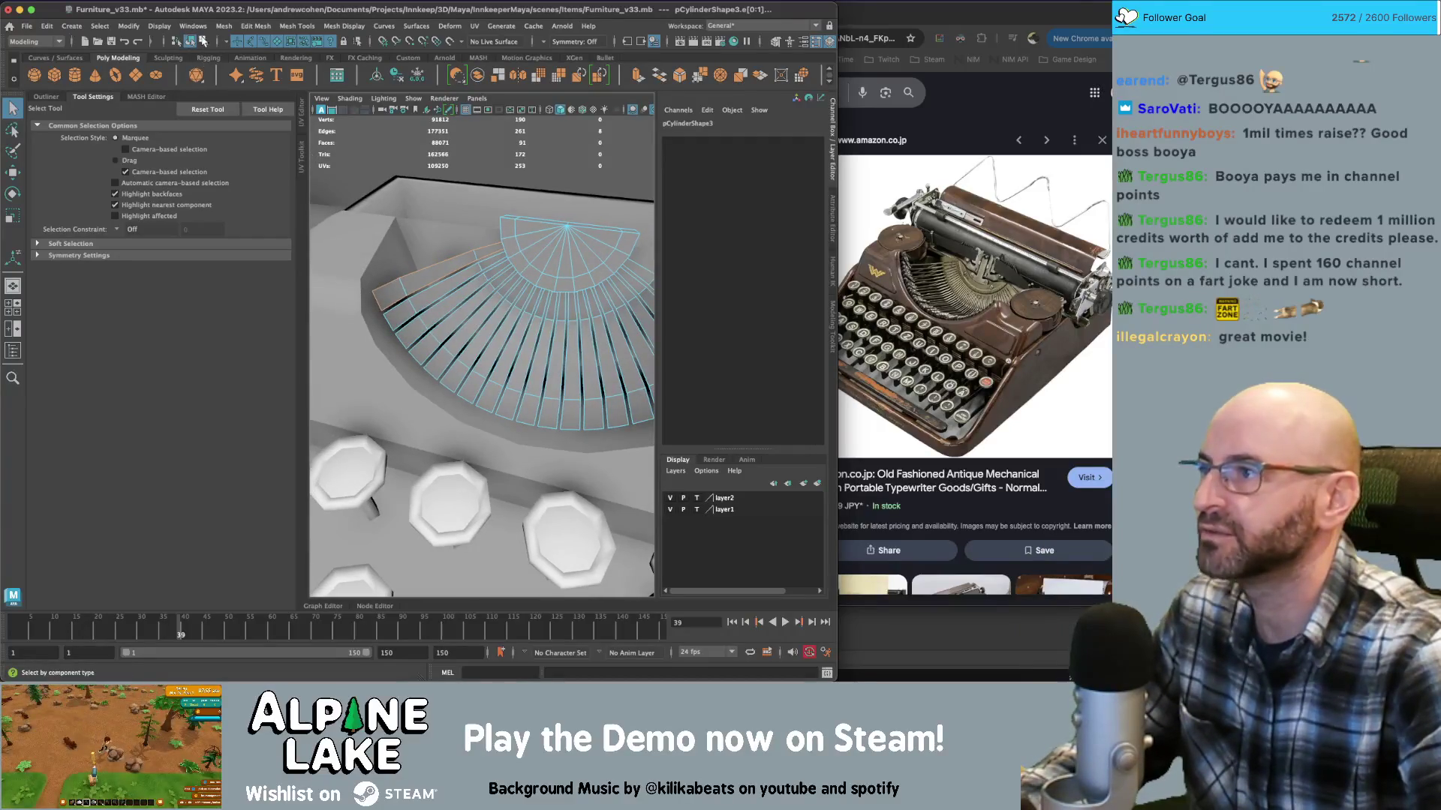
Return to object mode and reselect the type-bar fan mesh, pCylinder42
key("F8")
left_click(470, 299, "shift")
left_click(465, 300, "shift")
left_click(462, 300, "shift")
left_click(460, 294, "shift")
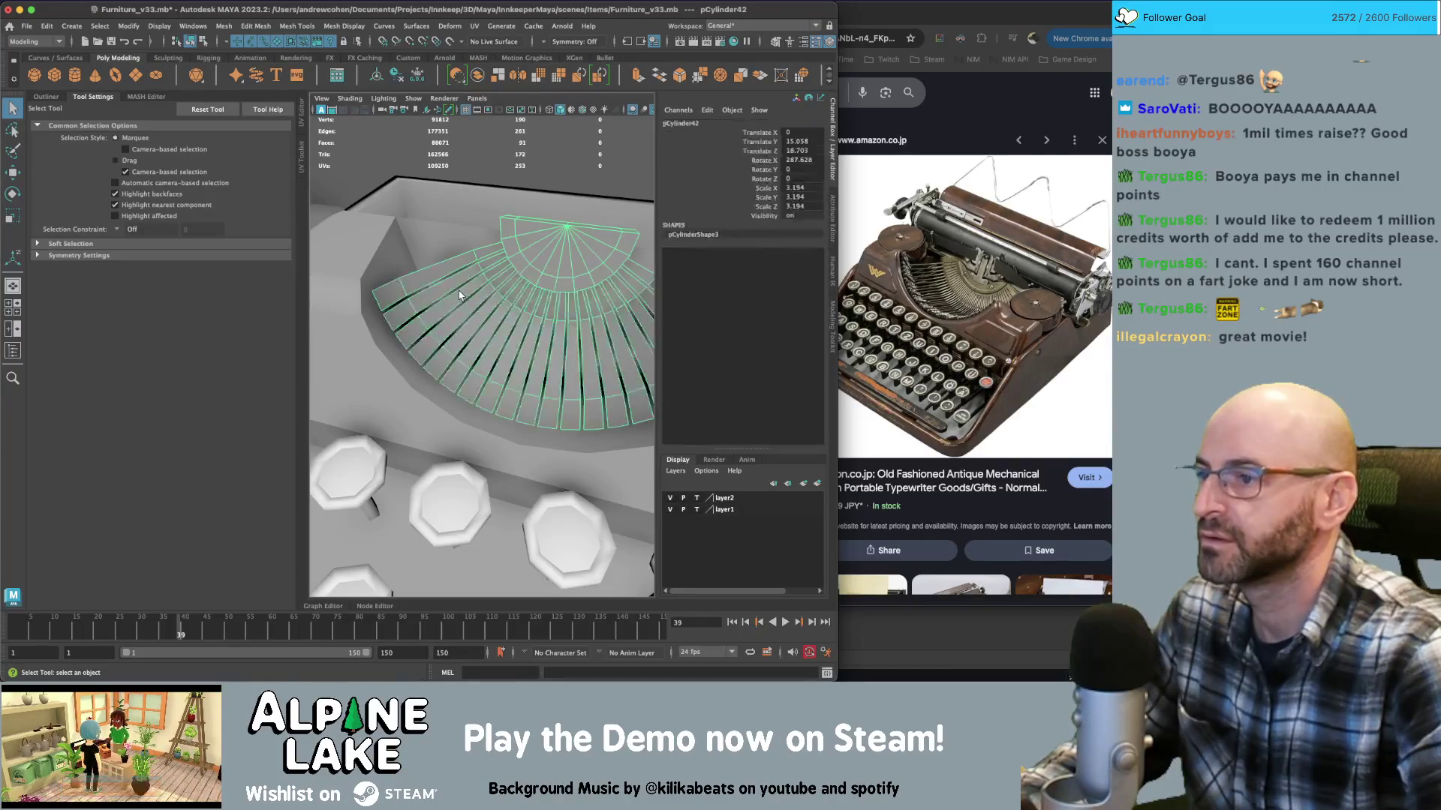
left_click(306, 28)
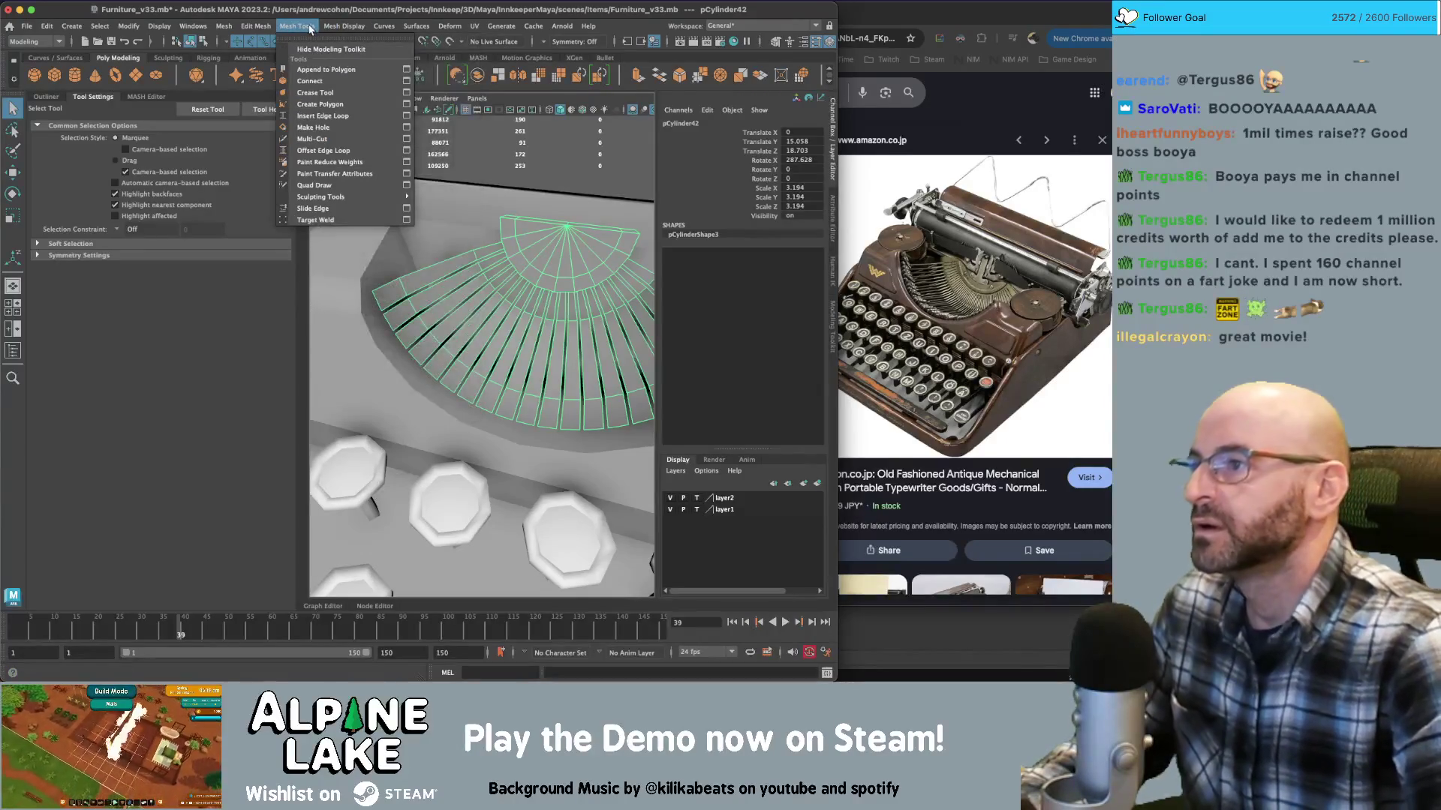
Apply Soften Edge to the type-bar fan and to its half-disc hub
left_click(375, 133)
left_click_drag(489, 294, 420, 278, "alt")
mouse_move(420, 278)
right_mouse_down("alt")
mouse_move(388, 284)
mouse_move(552, 298)
right_mouse_up("alt")
left_click(552, 298)
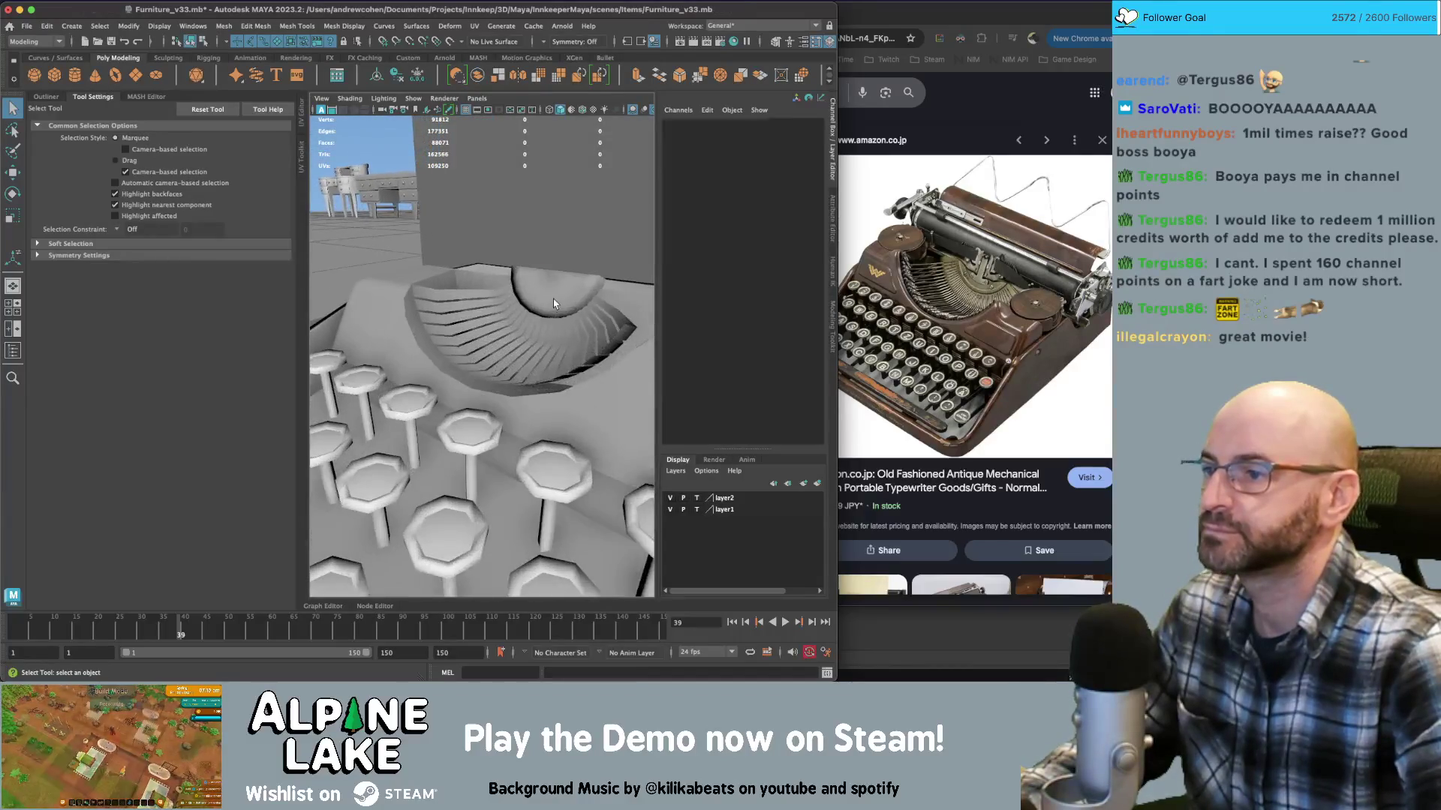
left_click(345, 26)
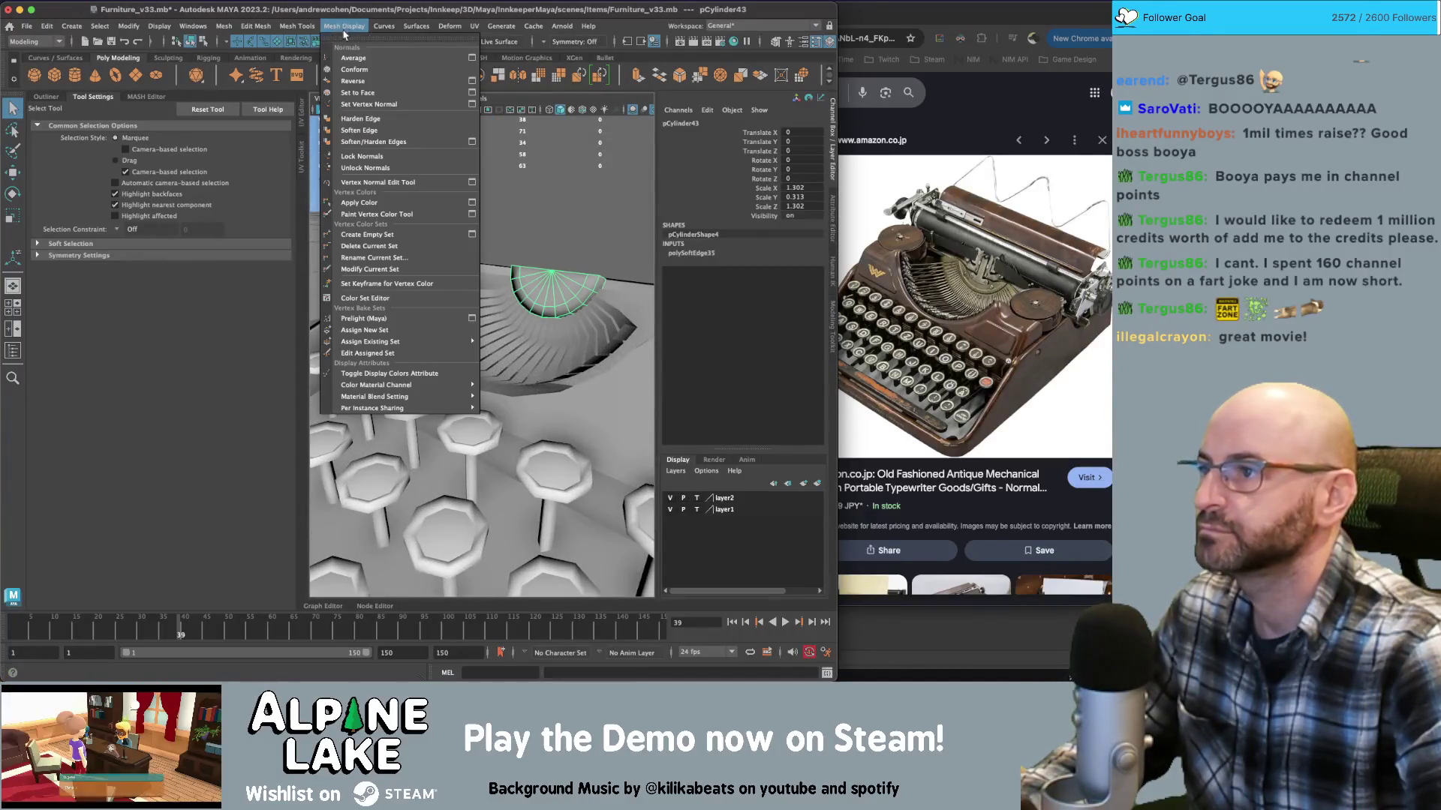
left_click(371, 131)
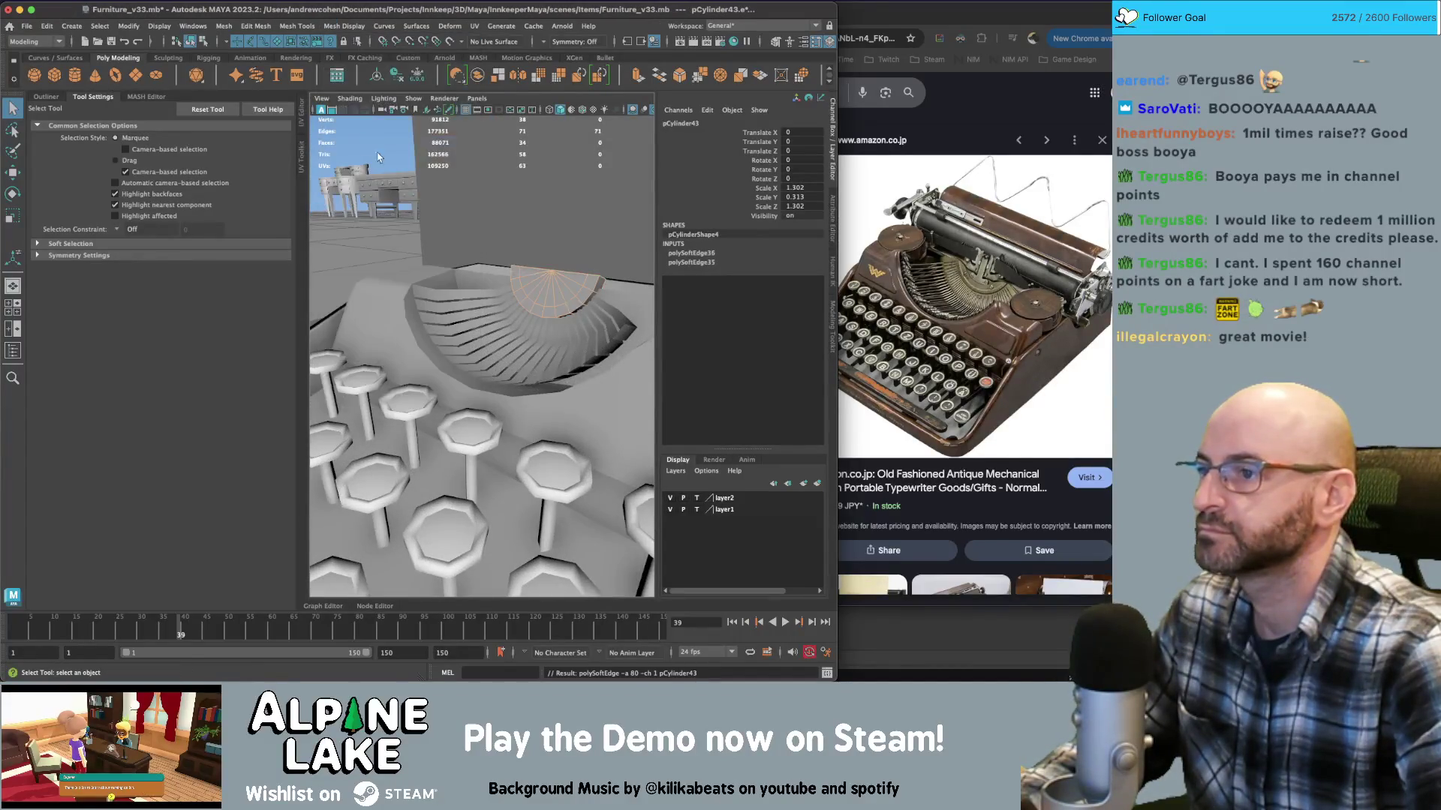
Delete the surplus edges on the half-disc hub and frame the whole typewriter
left_click(536, 284)
left_click_drag(536, 284, 516, 276, "alt")
mouse_move(516, 276)
right_mouse_down("alt")
mouse_move(578, 227)
mouse_move(520, 240)
right_mouse_up("alt")
left_click(578, 227)
mouse_move(520, 240)
left_mouse_down("alt")
mouse_move(541, 240)
mouse_move(559, 283)
left_mouse_up("alt")
mouse_move(559, 284)
right_mouse_down()
mouse_move(589, 213)
mouse_move(605, 248)
right_mouse_up()
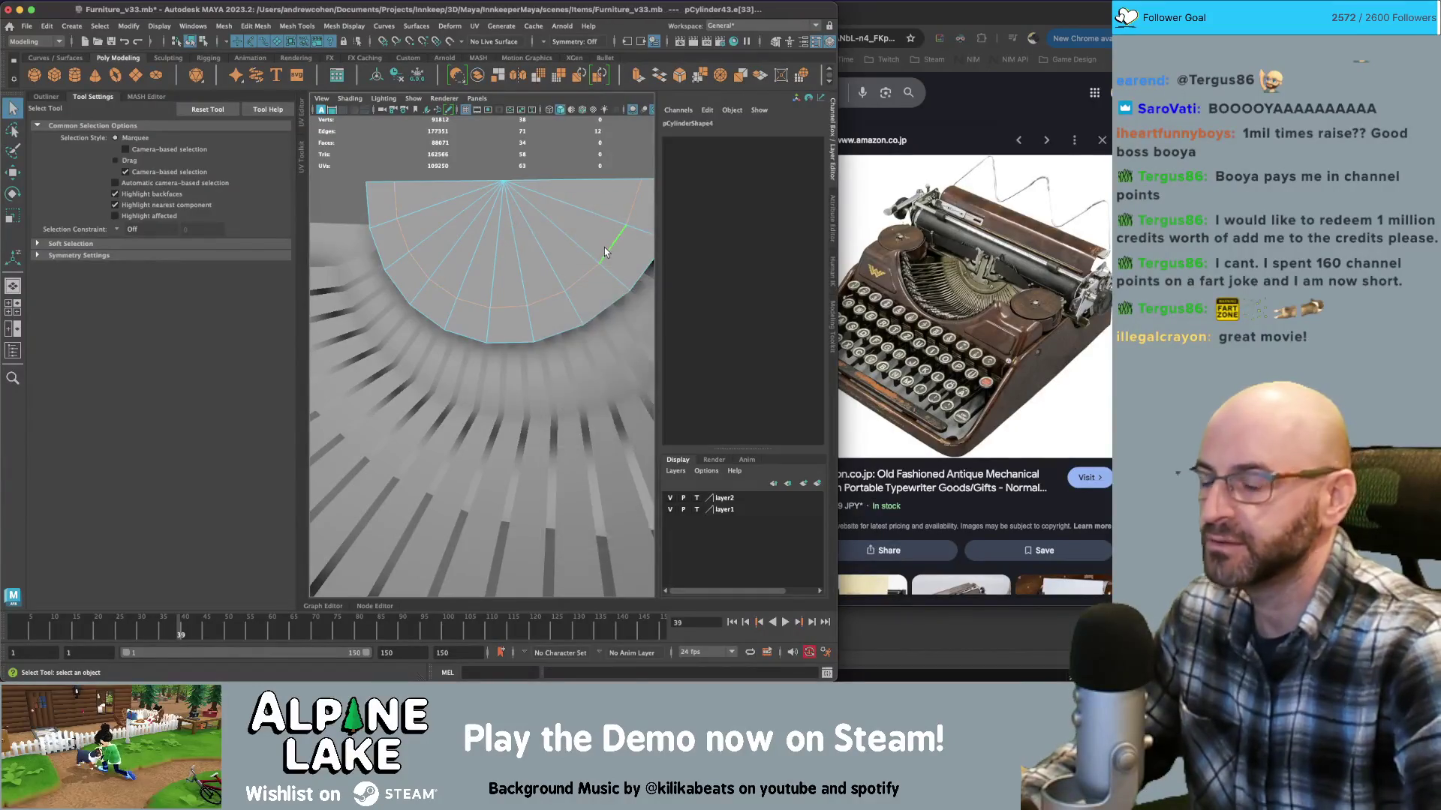
key("f")
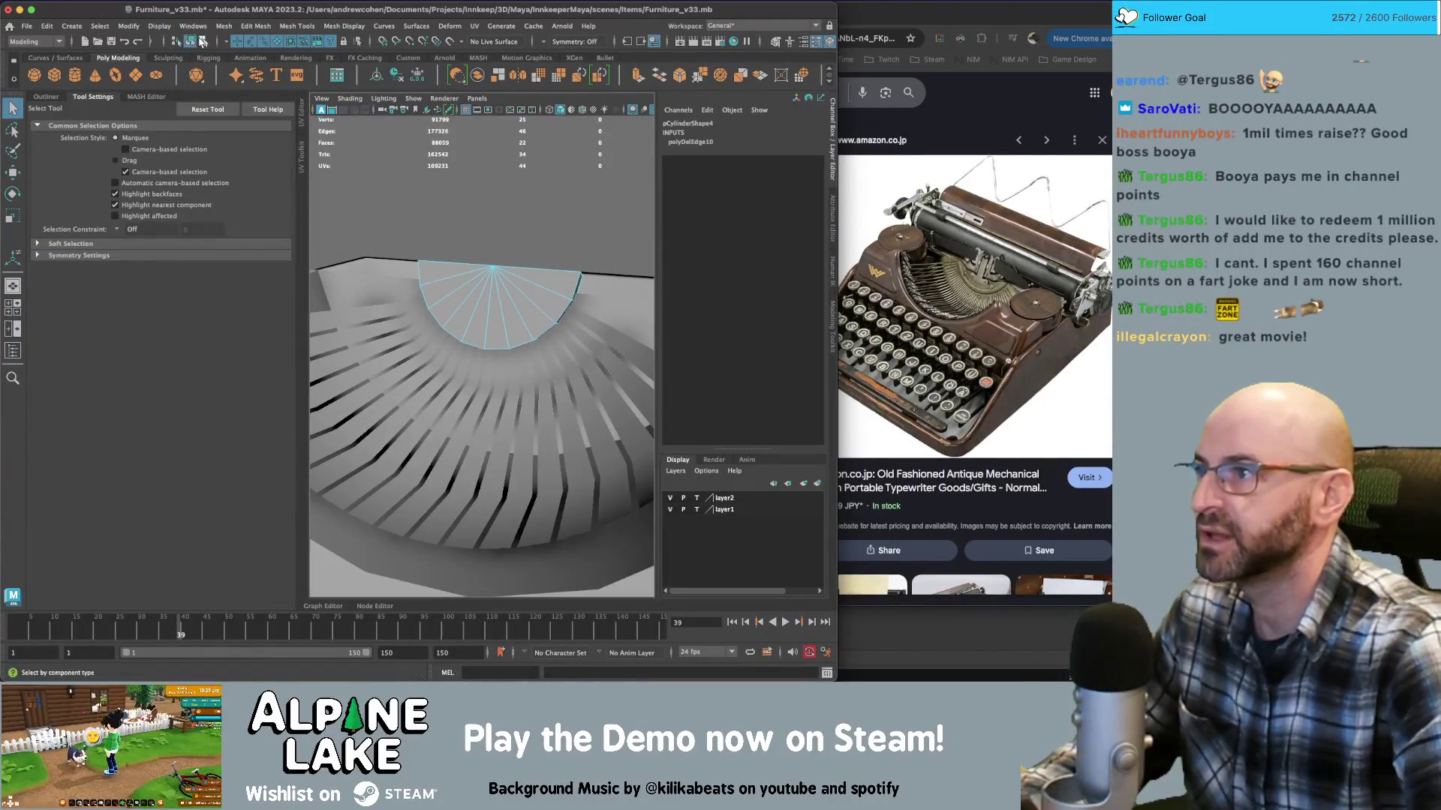
left_click(192, 41)
key("f")
mouse_move(490, 276)
left_mouse_down("alt")
mouse_move(551, 321)
mouse_move(461, 313)
mouse_move(131, 60)
left_mouse_up("alt")
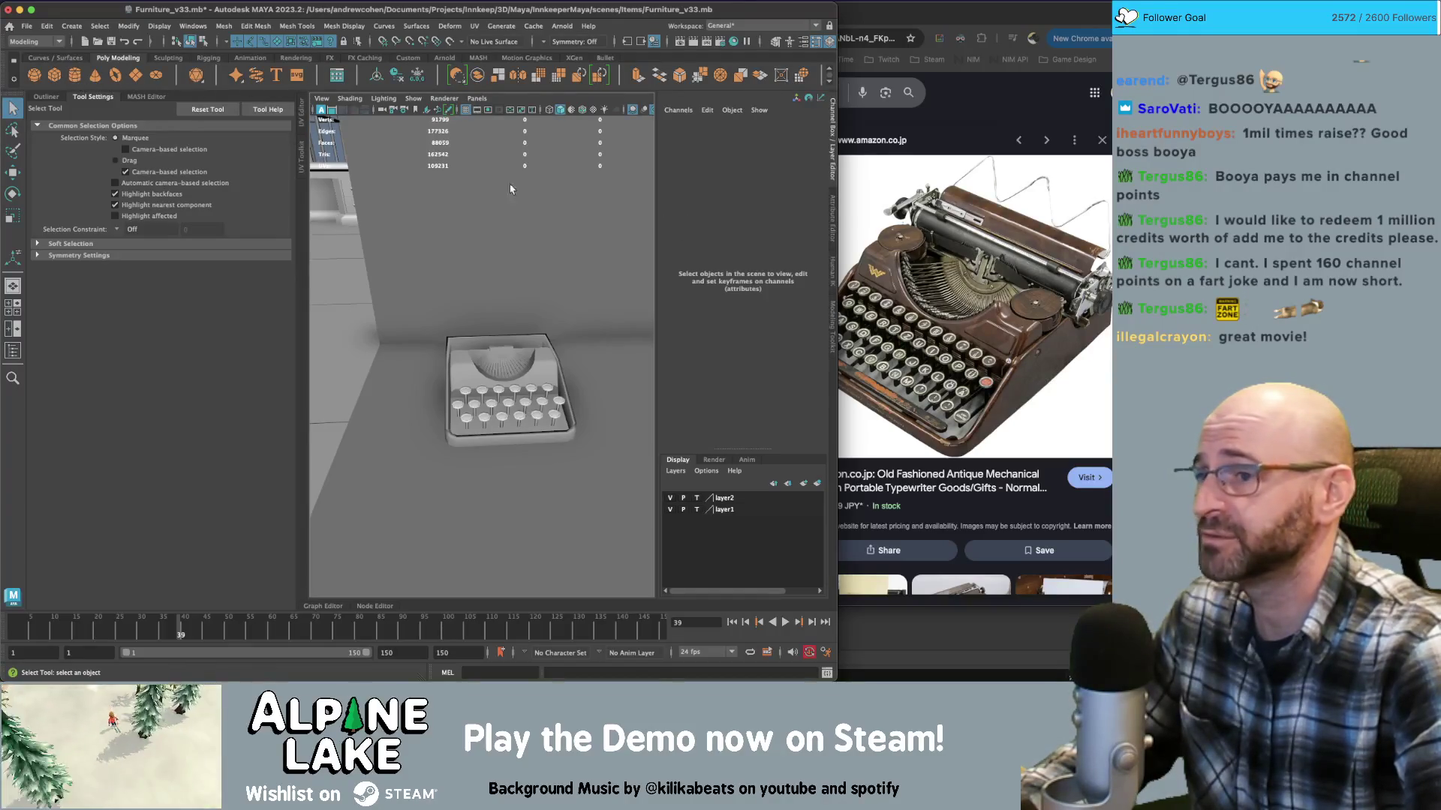
Rotate pCylinder44 to -90 on Z and stretch it into a long roller across the rear
left_click(499, 360)
key("w")
mouse_move(499, 360)
left_mouse_down("alt")
mouse_move(436, 310)
mouse_move(491, 323)
mouse_move(459, 334)
mouse_move(437, 384)
left_mouse_up("alt")
key("e")
key("r")
mouse_move(486, 340)
left_mouse_down()
mouse_move(584, 316)
mouse_move(485, 343)
mouse_move(460, 375)
mouse_move(494, 330)
left_mouse_up()
key("w")
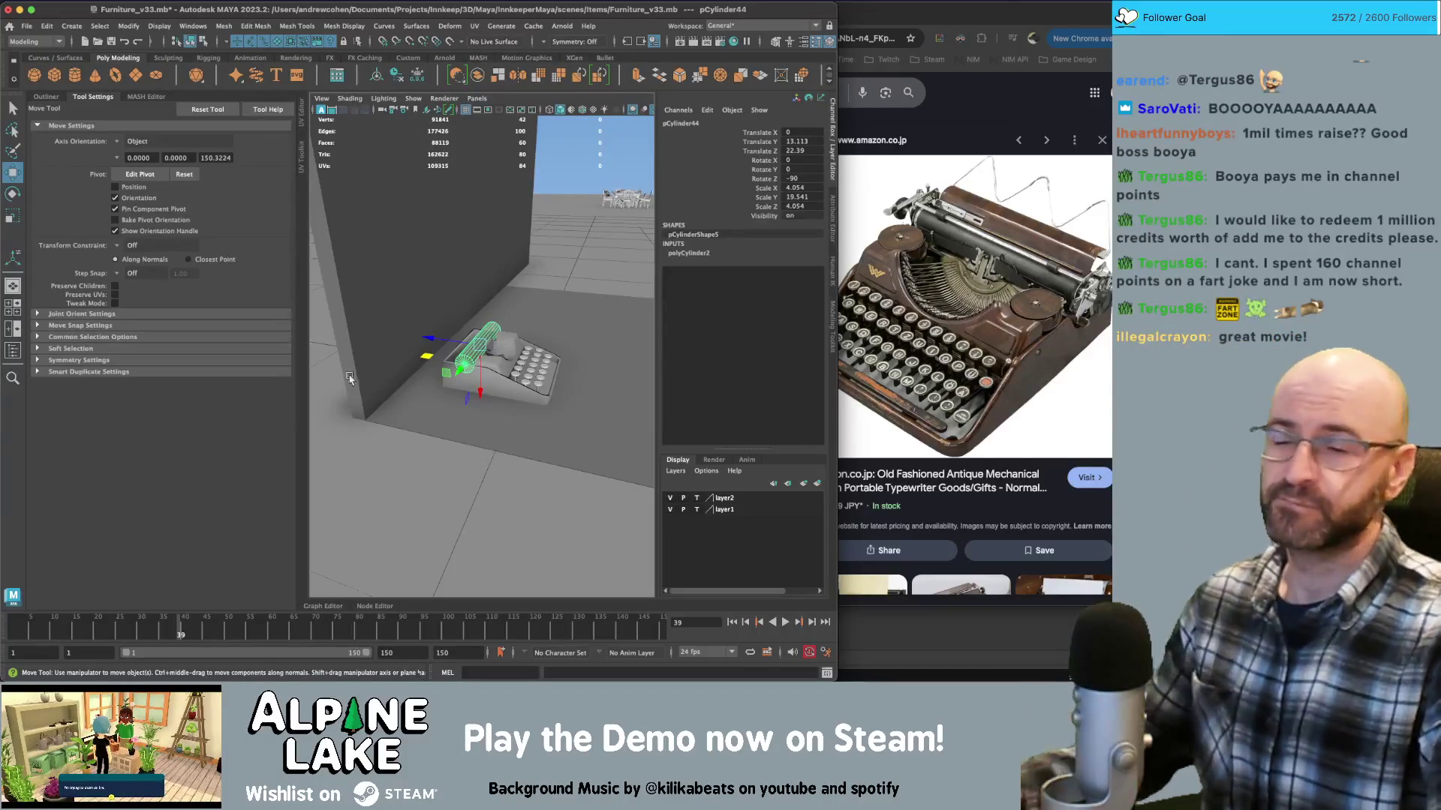
mouse_move(484, 357)
left_mouse_down("alt")
mouse_move(514, 344)
mouse_move(491, 340)
mouse_move(523, 359)
left_mouse_up("alt")
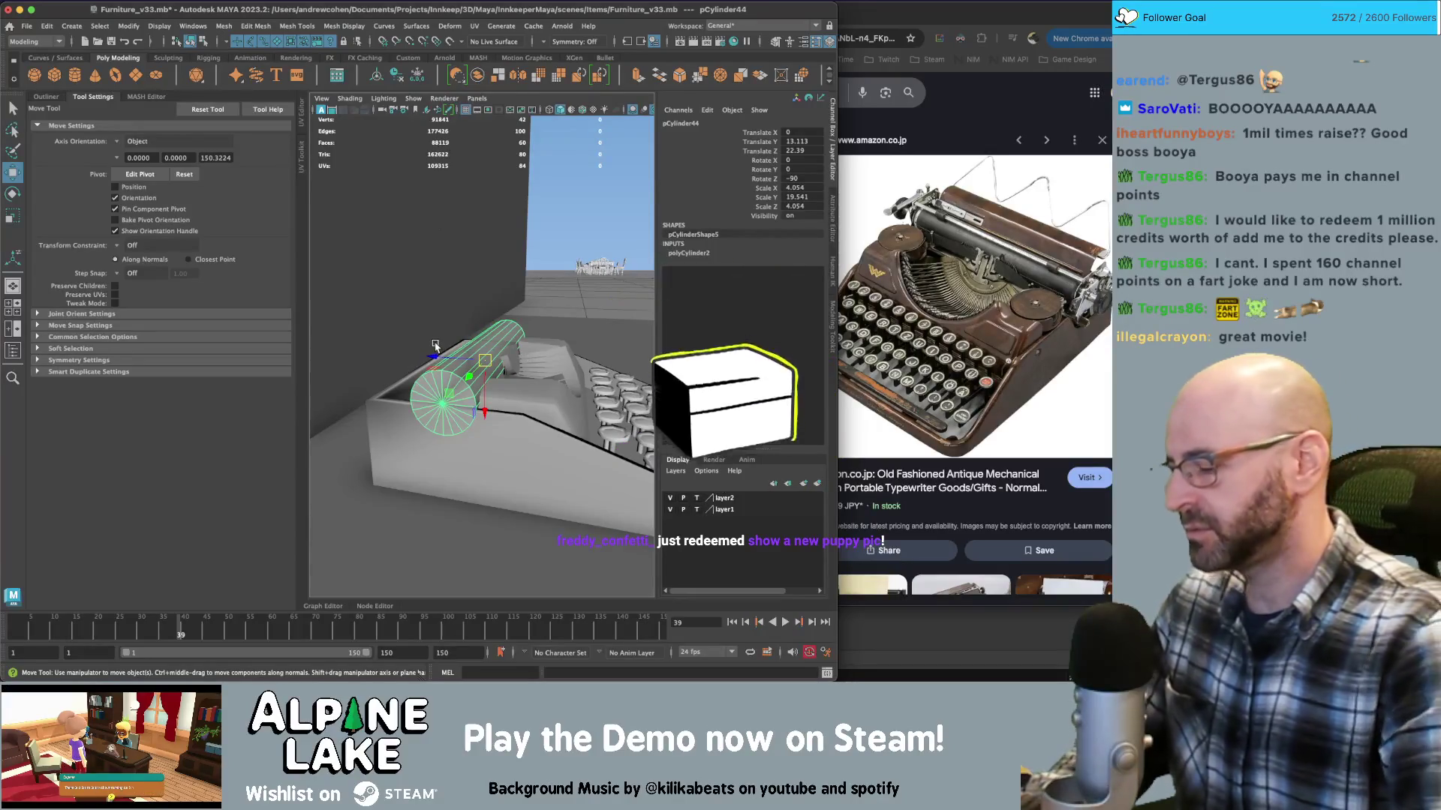
Launch the Photos app through the system search
key("super+space")
type("photos")
key("Return")
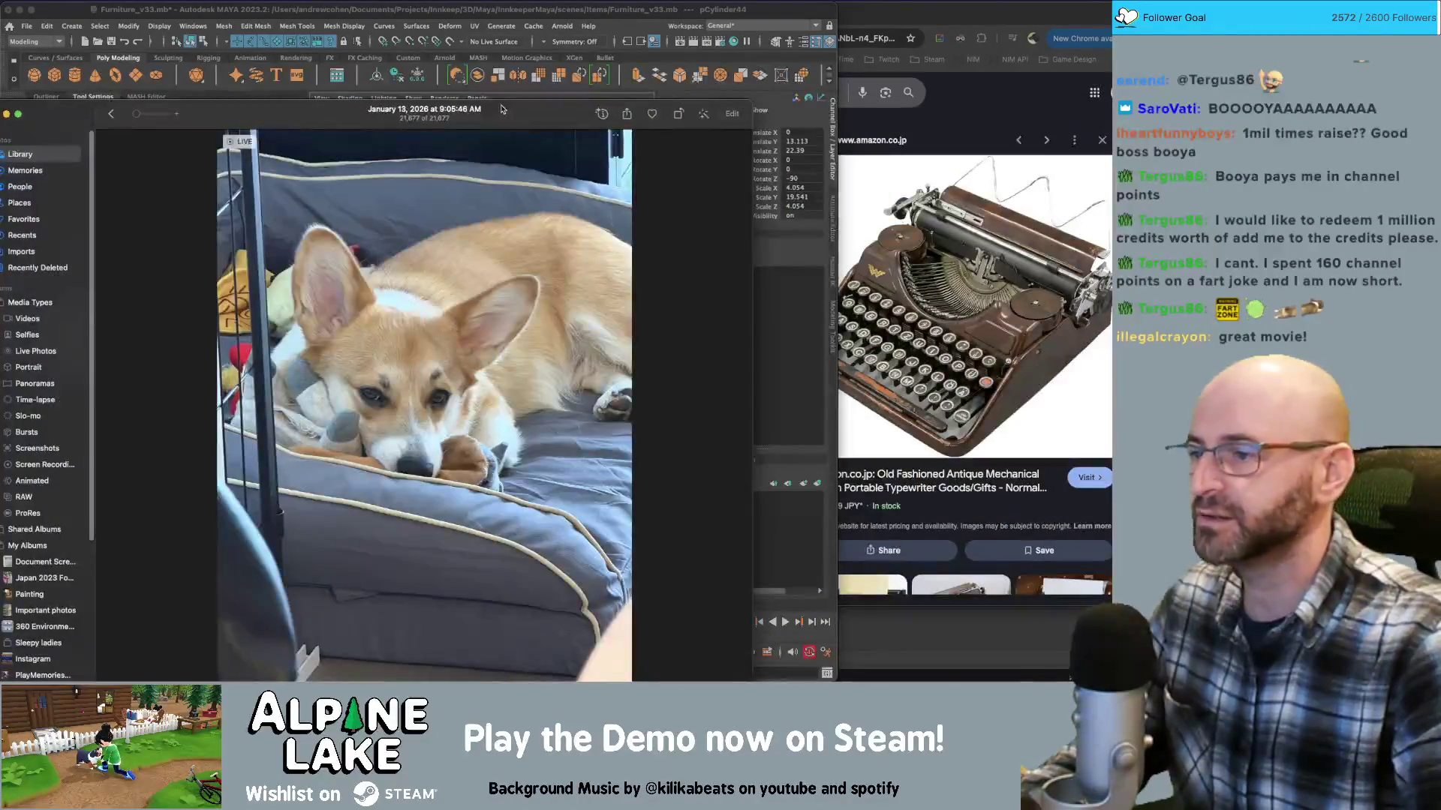
Reposition the Photos window and browse back and forth through the corgi photos
left_click_drag(501, 104, 594, 78)
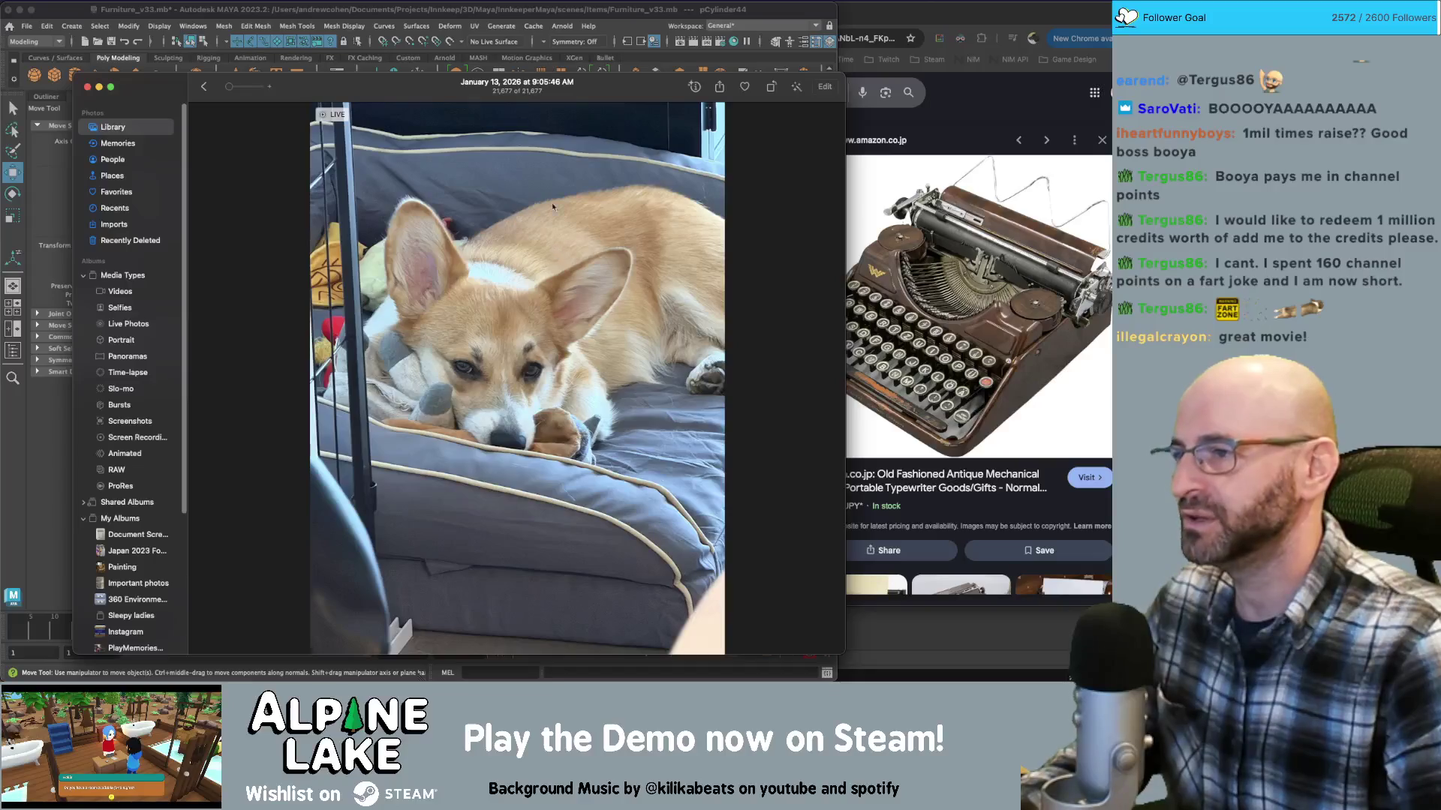
mouse_move(420, 88)
left_mouse_down()
mouse_move(420, 53)
mouse_move(439, 51)
left_mouse_up()
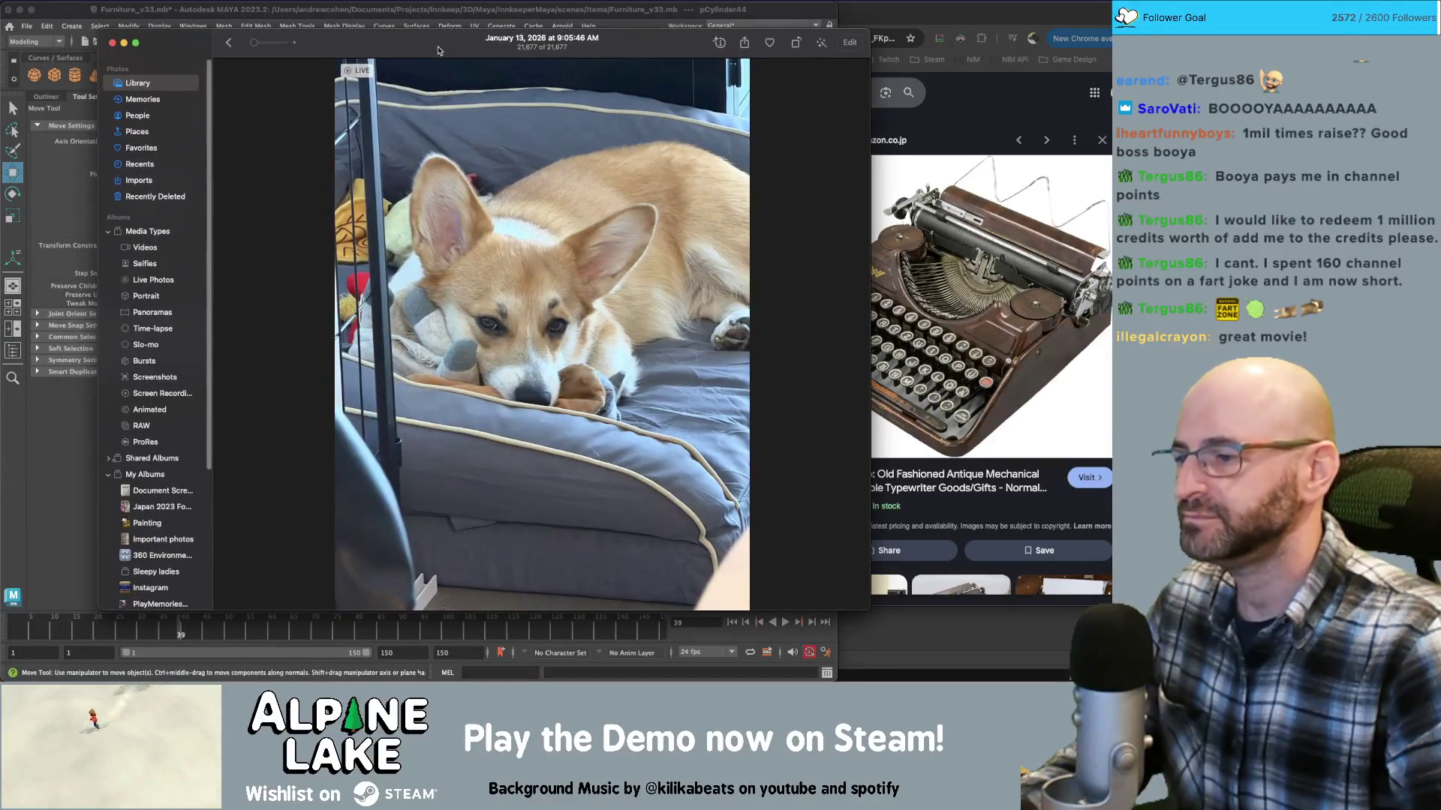
key("Left")
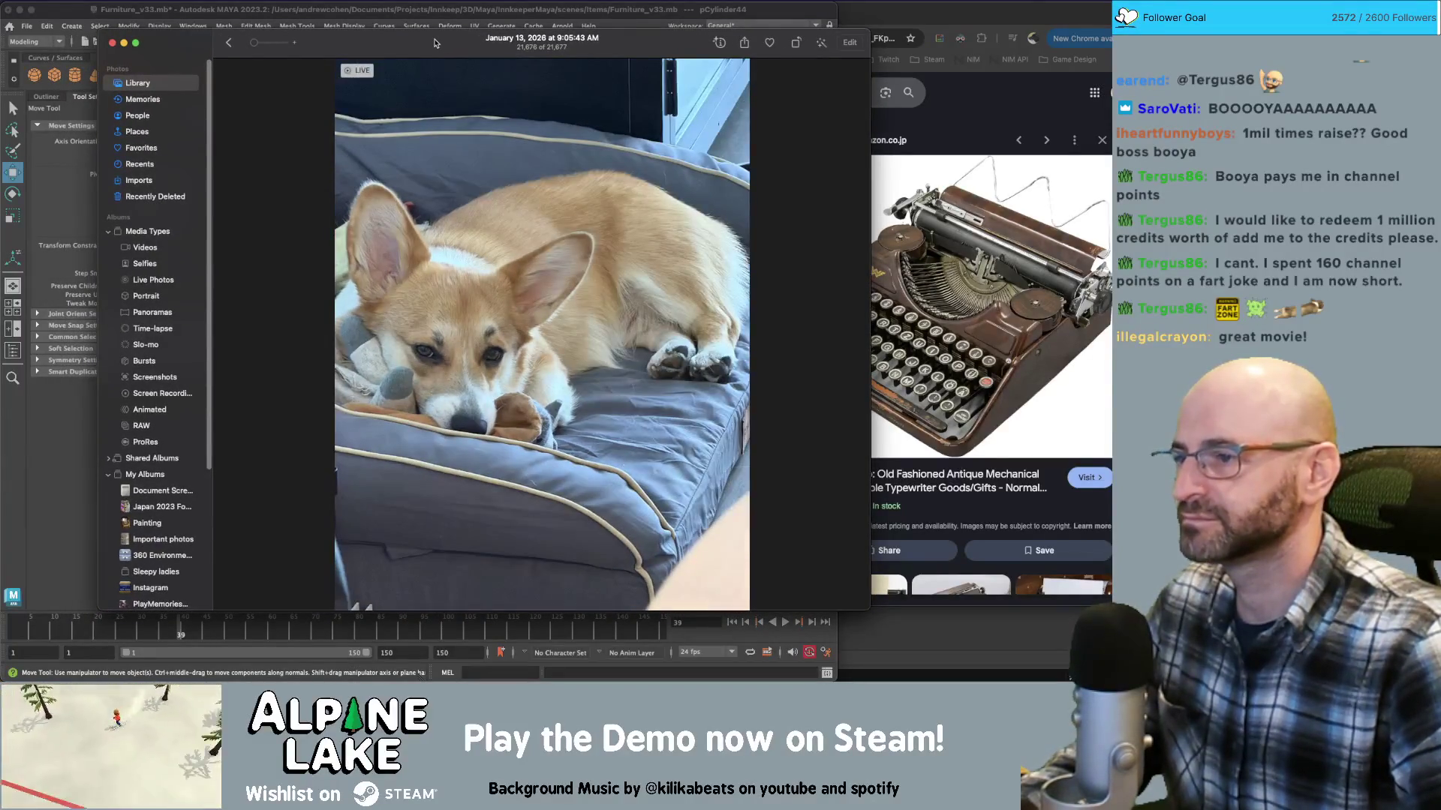
key("Right")
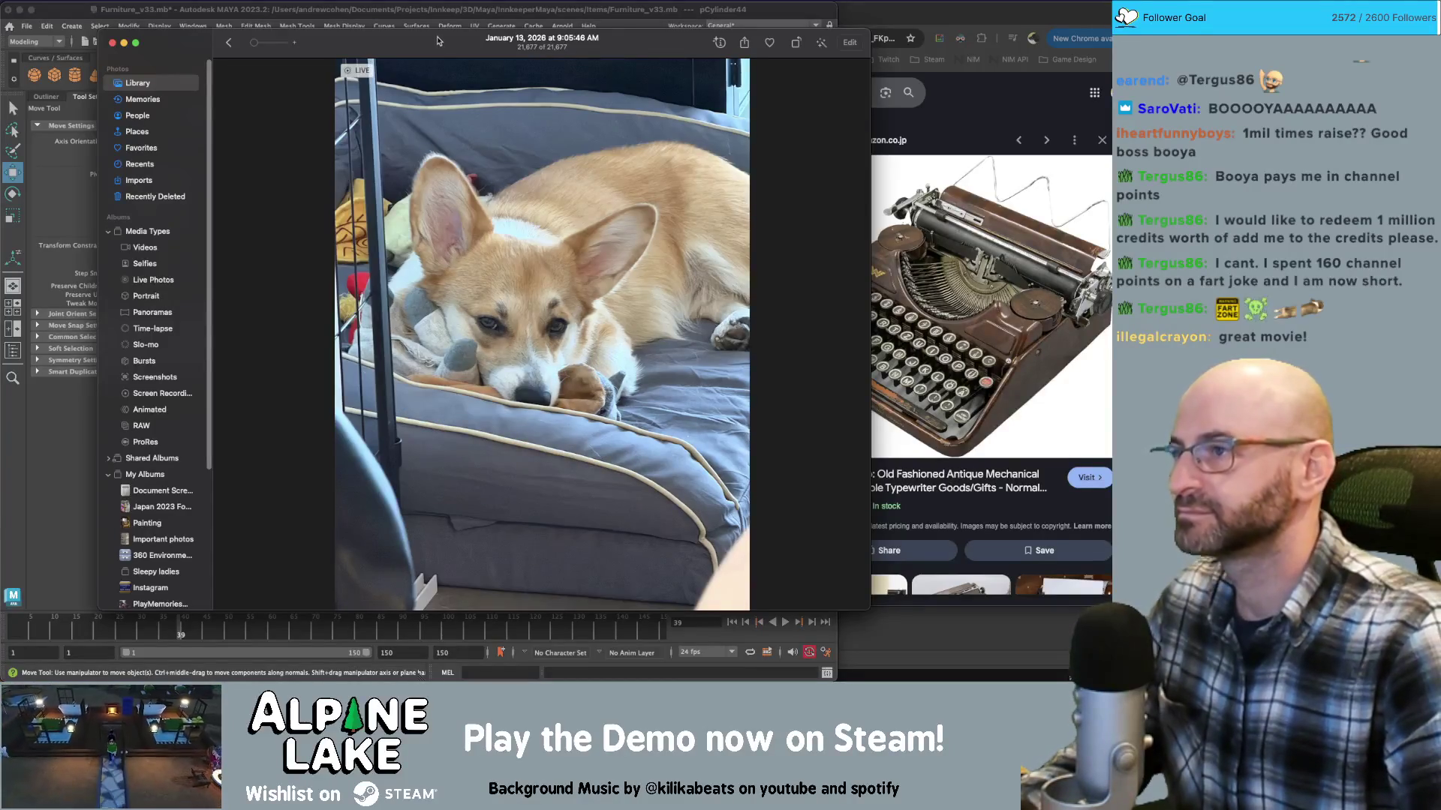
Minimize, restore and nudge the Photos window, then hide it
key("super+m")
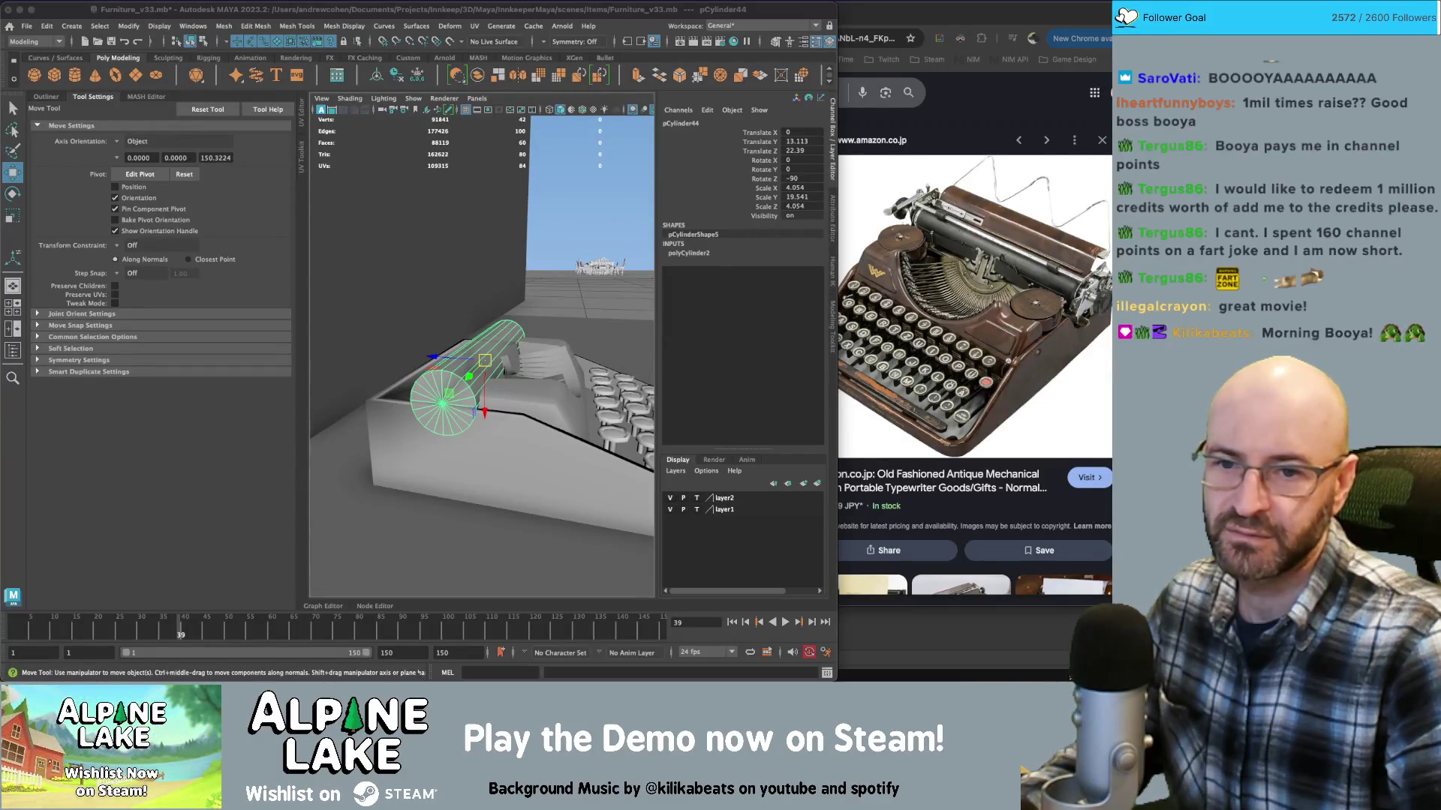
key("super+Tab")
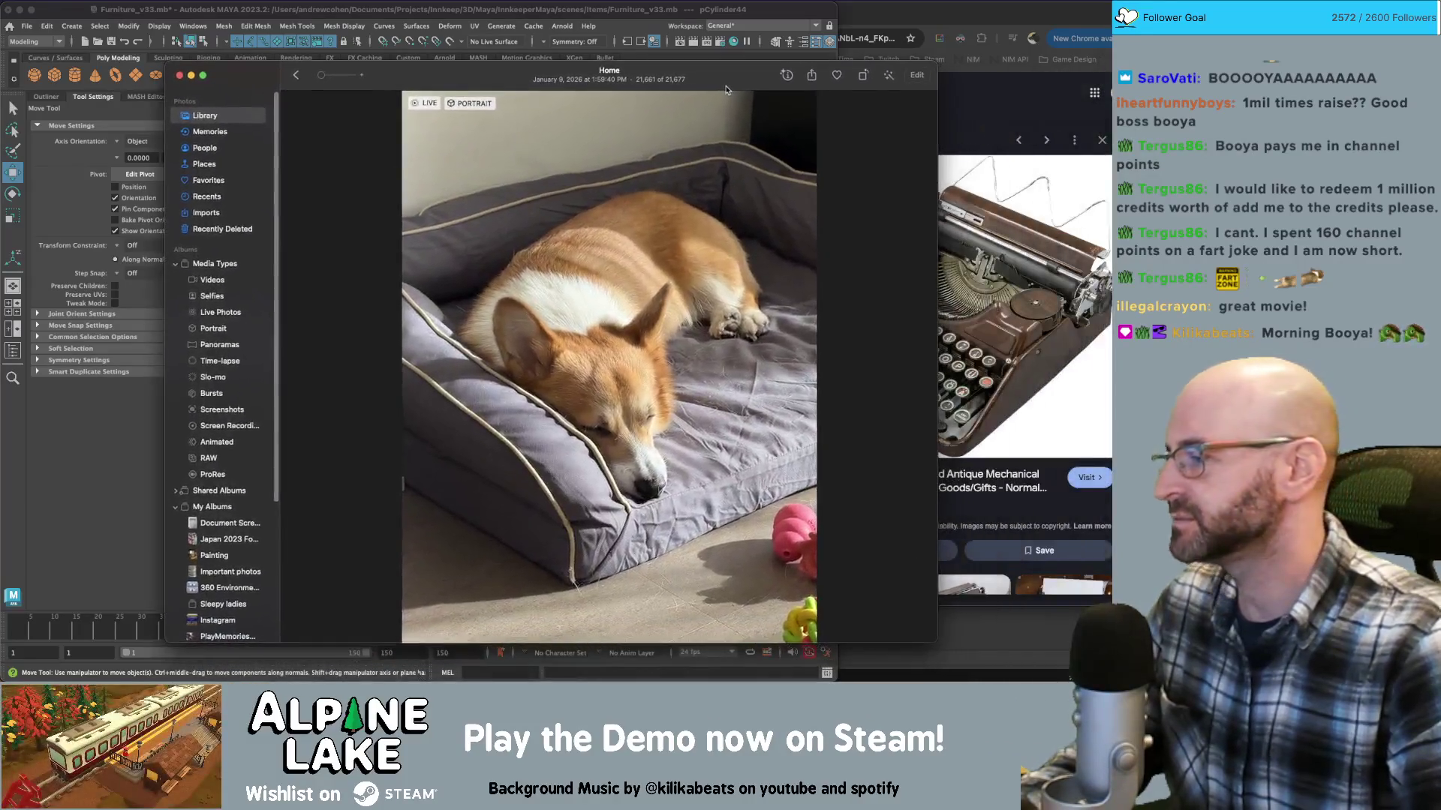
left_click_drag(726, 89, 721, 92)
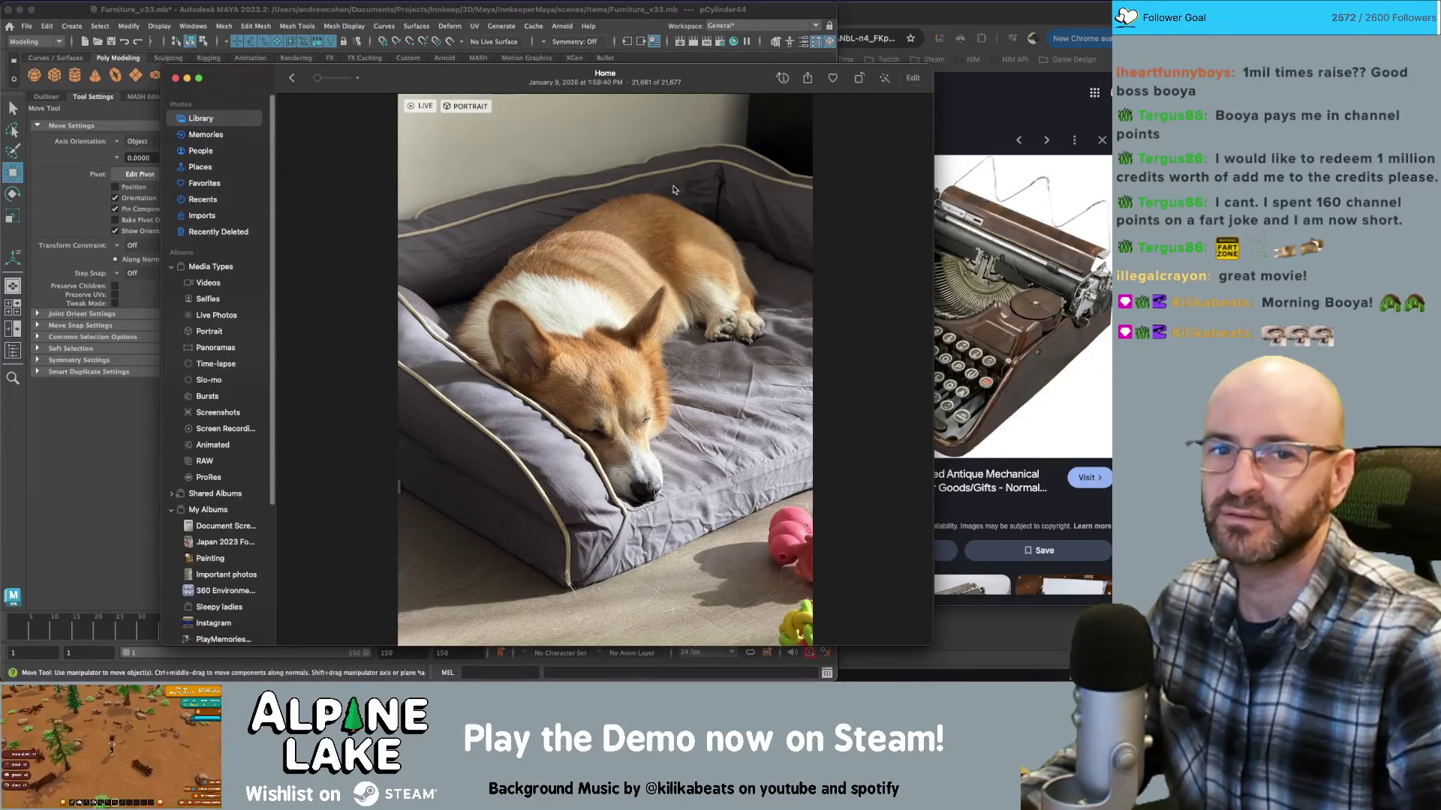
mouse_move(433, 77)
left_mouse_down()
mouse_move(389, 57)
mouse_move(426, 80)
left_mouse_up()
key("super+w")
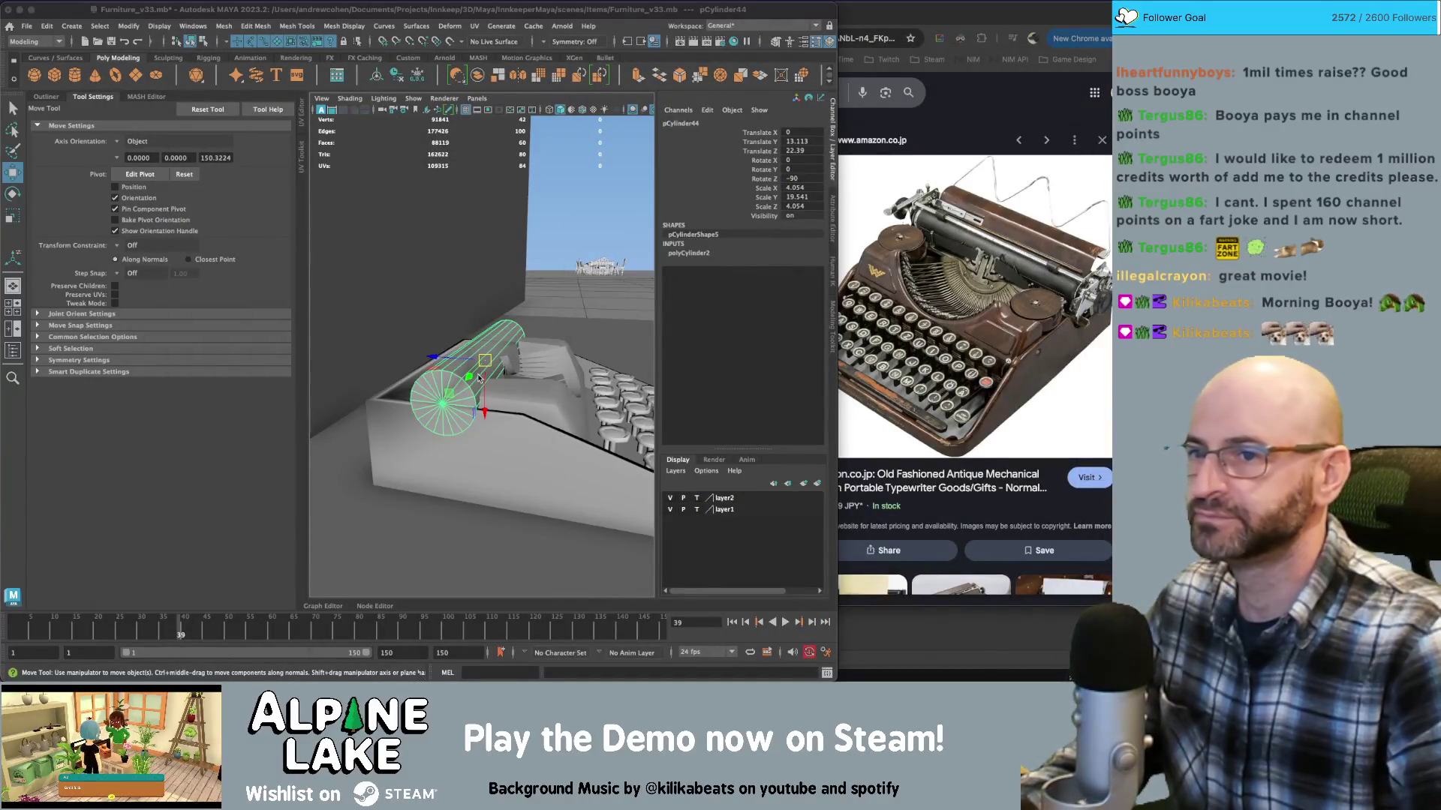
Set the roller's polyCylinder2 Subdivisions Axis to 12, then to 8
left_click_drag(449, 397, 420, 404, "alt")
left_click(709, 253)
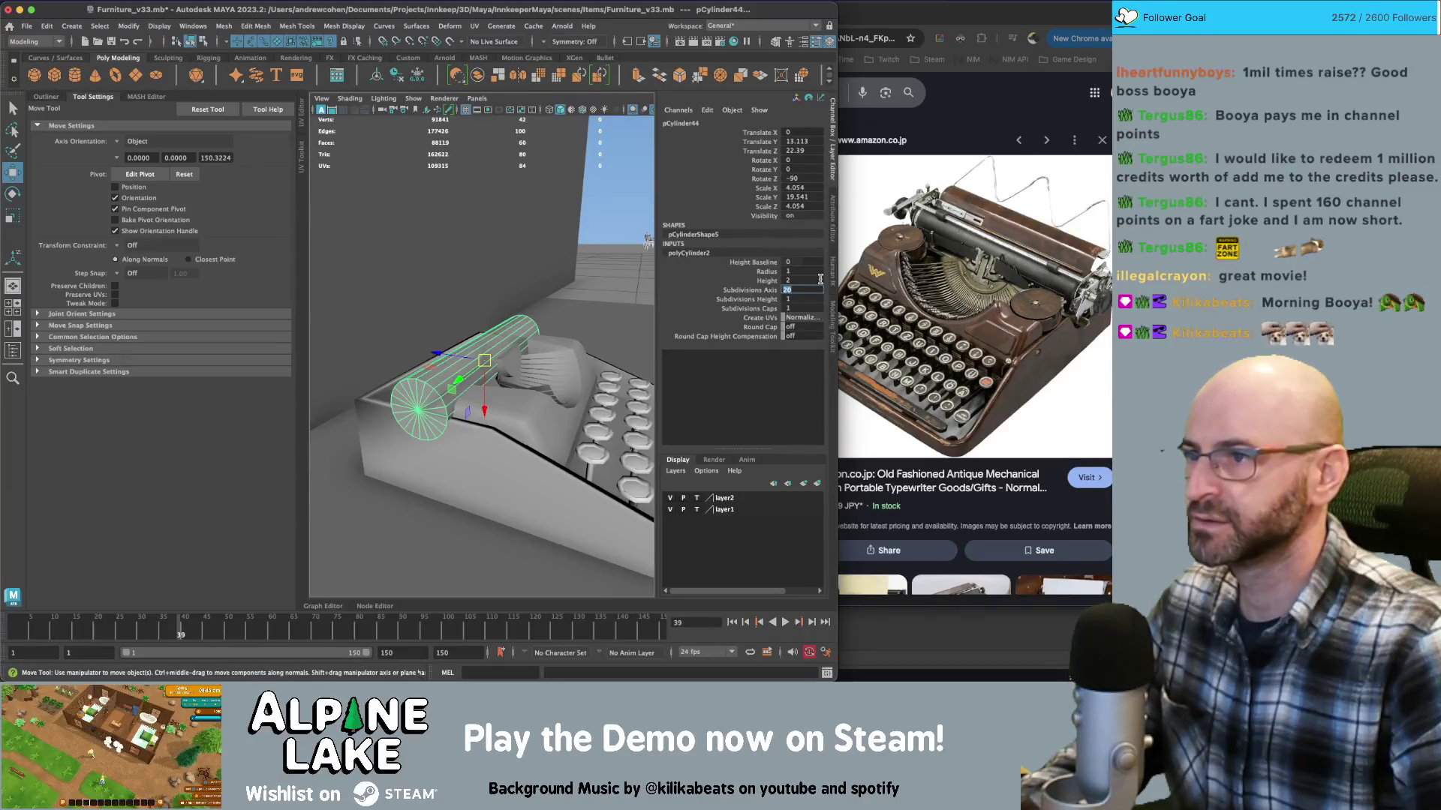
type("12")
key("Return")
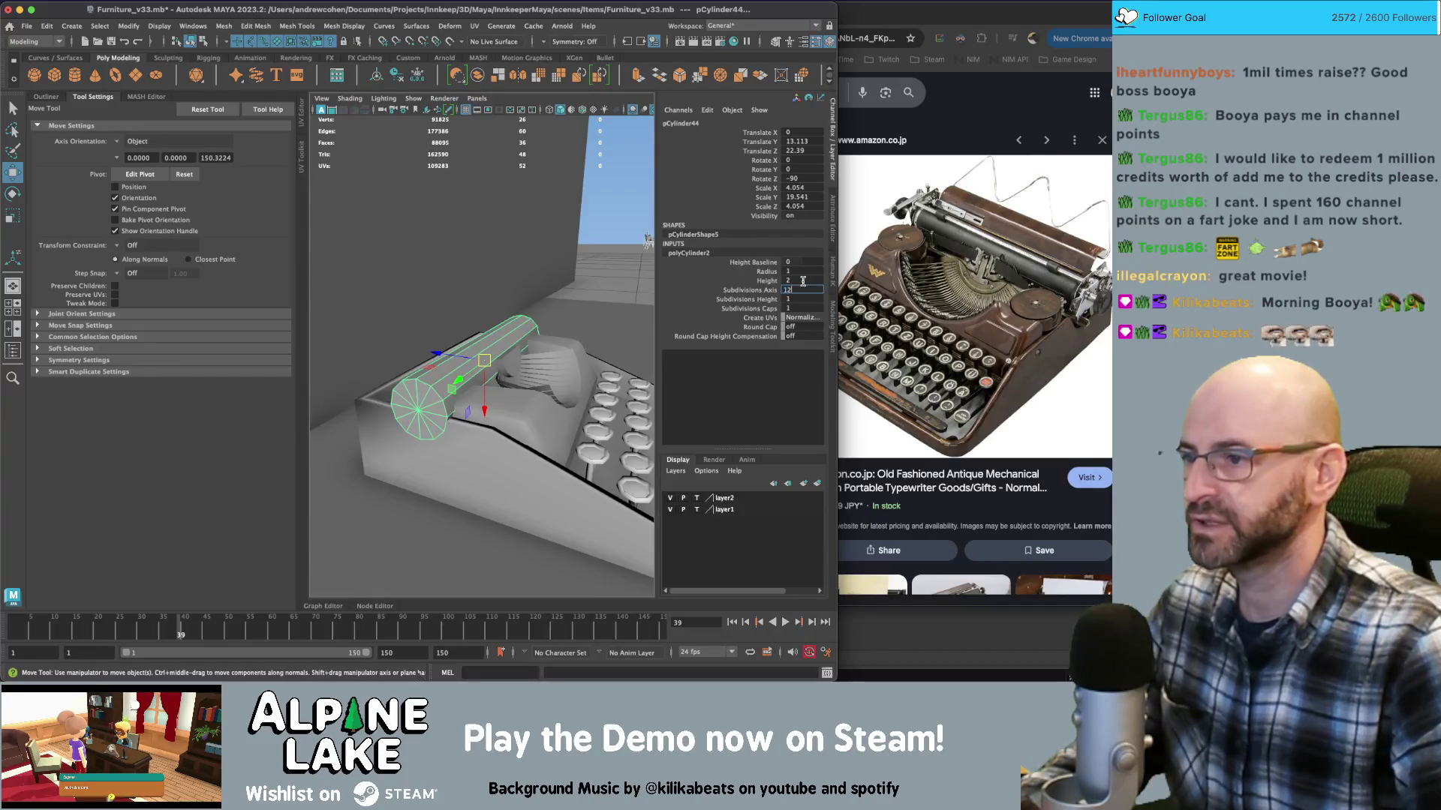
type("8")
key("Return")
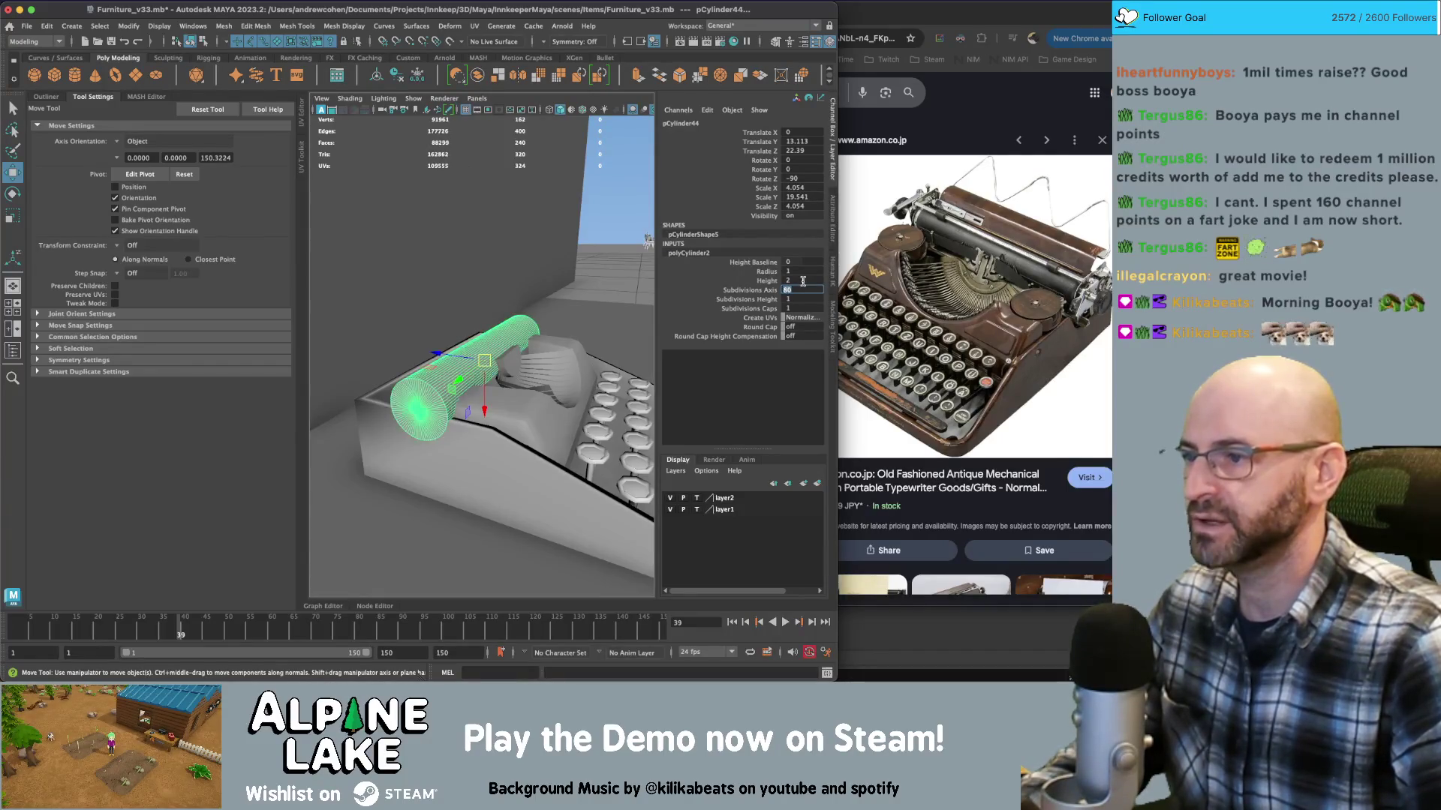
Duplicate the roller as pCylinder45, scaled to Y 1.214 and moved to X -22.999
mouse_move(488, 338)
left_mouse_down("alt")
mouse_move(584, 380)
mouse_move(523, 361)
mouse_move(433, 367)
mouse_move(542, 370)
mouse_move(504, 370)
mouse_move(484, 323)
left_mouse_up("alt")
key("q")
scroll(585, 380, "down", 5)
key("r")
key("ctrl+d")
key("w")
Reselect the original roller and select all of its faces
left_click(504, 370)
key("q")
left_click(515, 368)
right_click_drag(484, 322, 485, 365)
left_click_drag(485, 360, 490, 302, "alt")
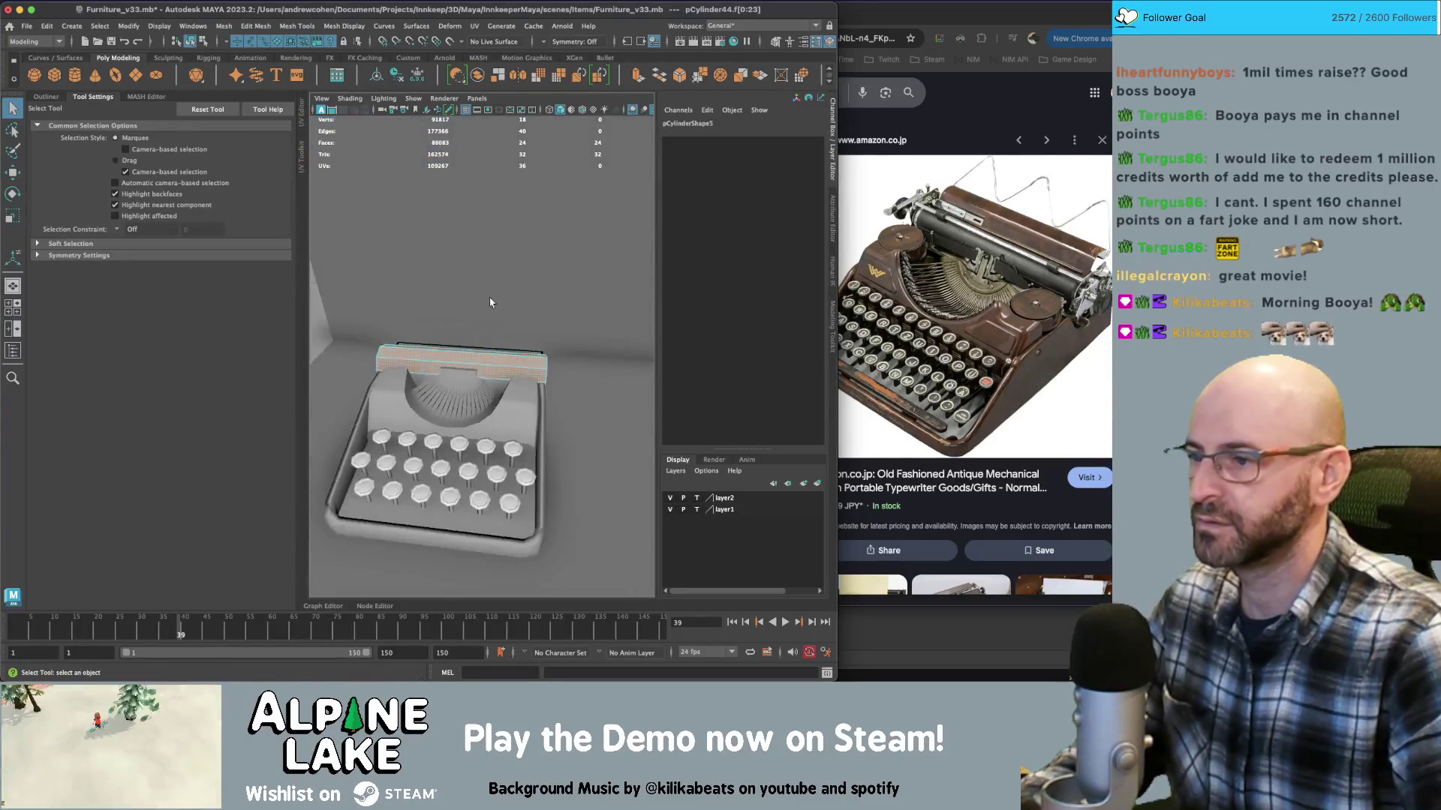
Undo a stray scale, then extrude the roller's end face and pull it outward
key("r")
mouse_move(480, 415)
left_mouse_down("alt")
mouse_move(487, 385)
mouse_move(442, 373)
mouse_move(421, 342)
left_mouse_up("alt")
key("w")
key("r")
key("ctrl+z")
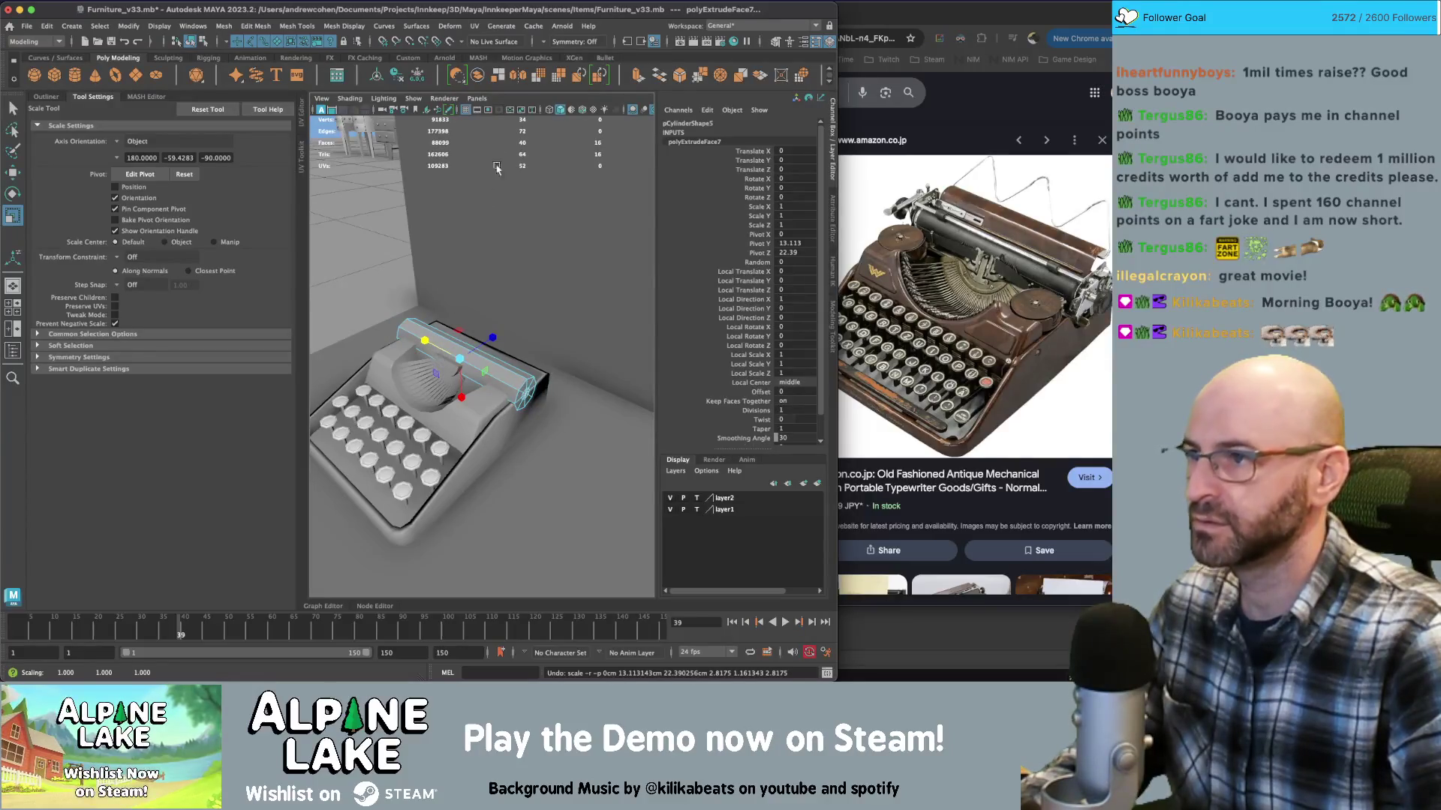
left_click(637, 75)
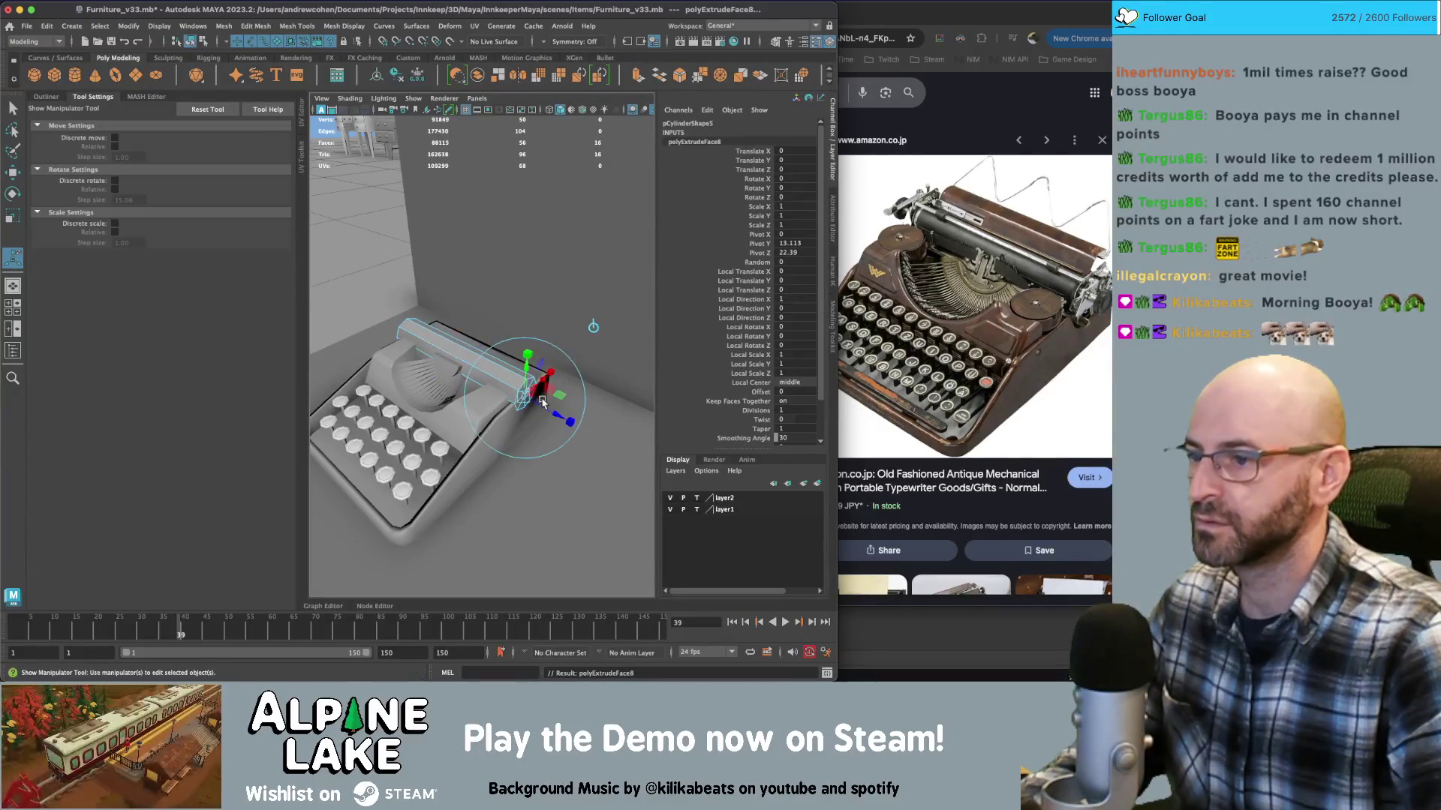
mouse_move(542, 403)
left_mouse_down()
mouse_move(559, 411)
mouse_move(523, 365)
mouse_move(597, 387)
left_mouse_up()
Extrude the end face a second time and pull it farther out
mouse_move(519, 146)
middle_mouse_down("alt")
mouse_move(475, 171)
mouse_move(465, 161)
middle_mouse_up("alt")
key("ctrl+e")
mouse_move(486, 360)
left_mouse_down()
mouse_move(474, 360)
mouse_move(487, 364)
mouse_move(486, 335)
left_mouse_up()
scroll(472, 353, "up", 5)
key("q")
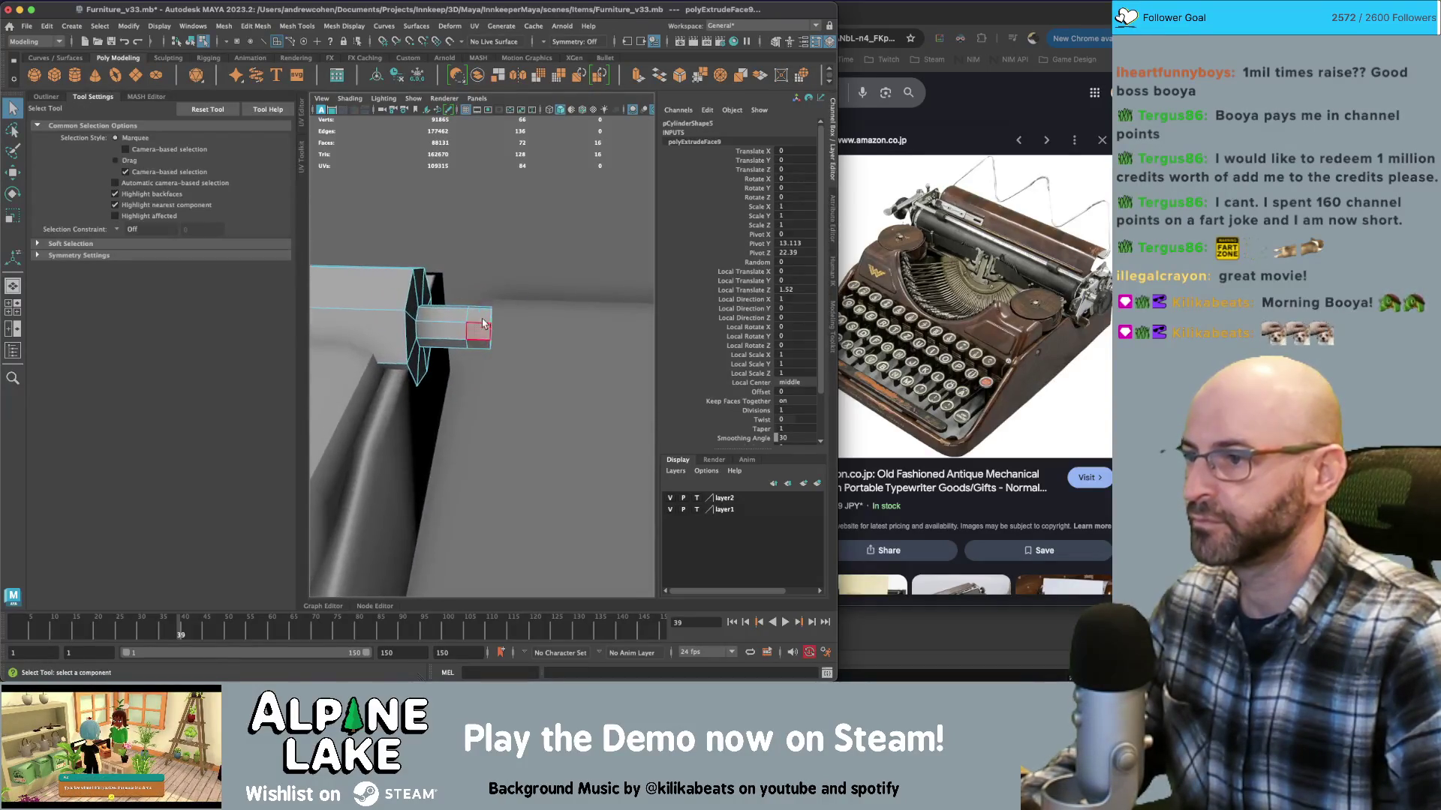
Select a ring of faces around the extruded roller end
double_click(486, 335)
right_click_drag(486, 335, 441, 309, "alt")
mouse_move(440, 309)
left_mouse_down("alt")
mouse_move(556, 321)
mouse_move(443, 284)
left_mouse_up("alt")
left_click_drag(503, 381, 503, 381, "shift")
mouse_move(504, 382)
left_mouse_down("alt")
mouse_move(421, 308)
mouse_move(511, 318)
left_mouse_up("alt")
left_click_drag(524, 384, 524, 382, "shift")
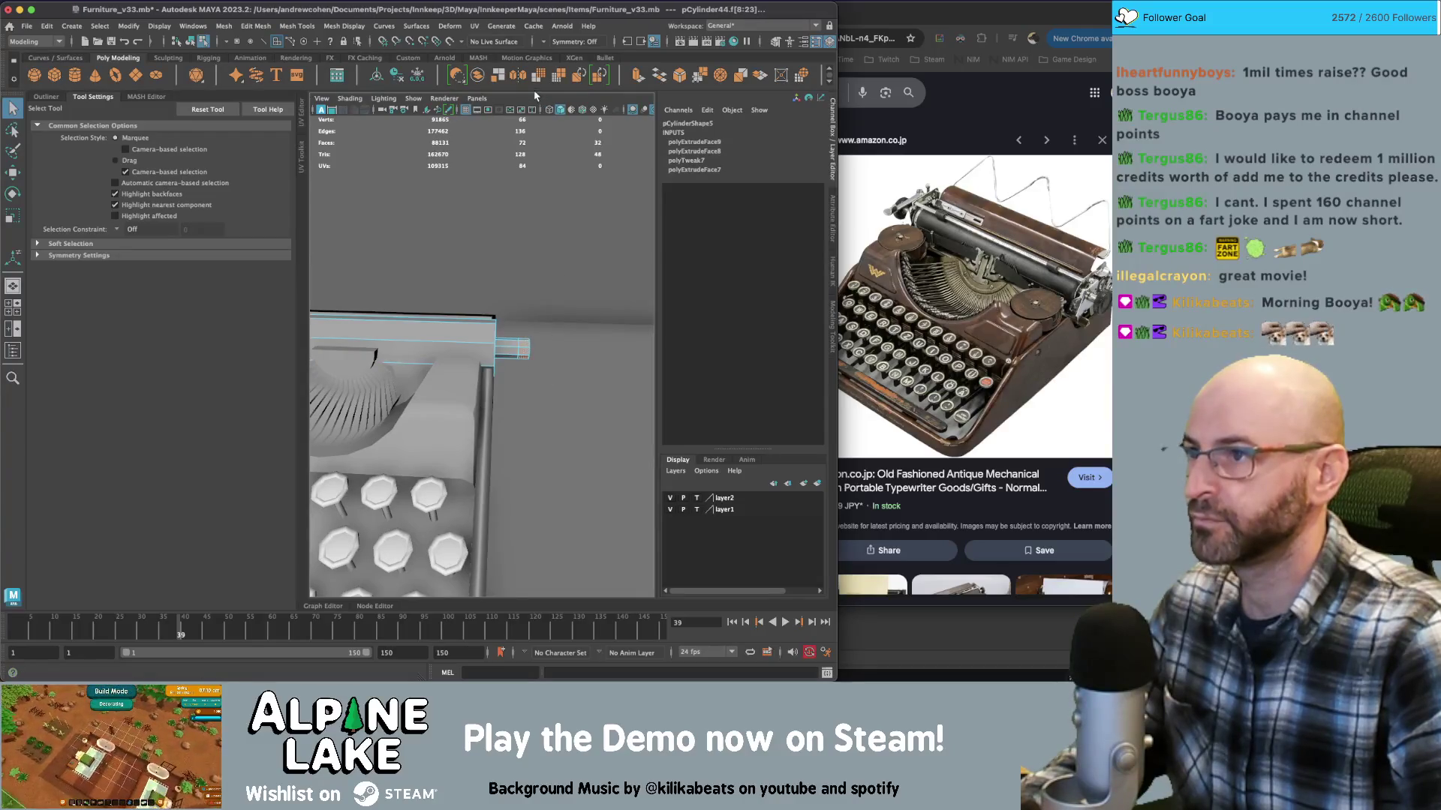
Extrude that face band and scale it up into a wider end knob
key("ctrl+e")
left_click_drag(470, 225, 393, 227, "alt")
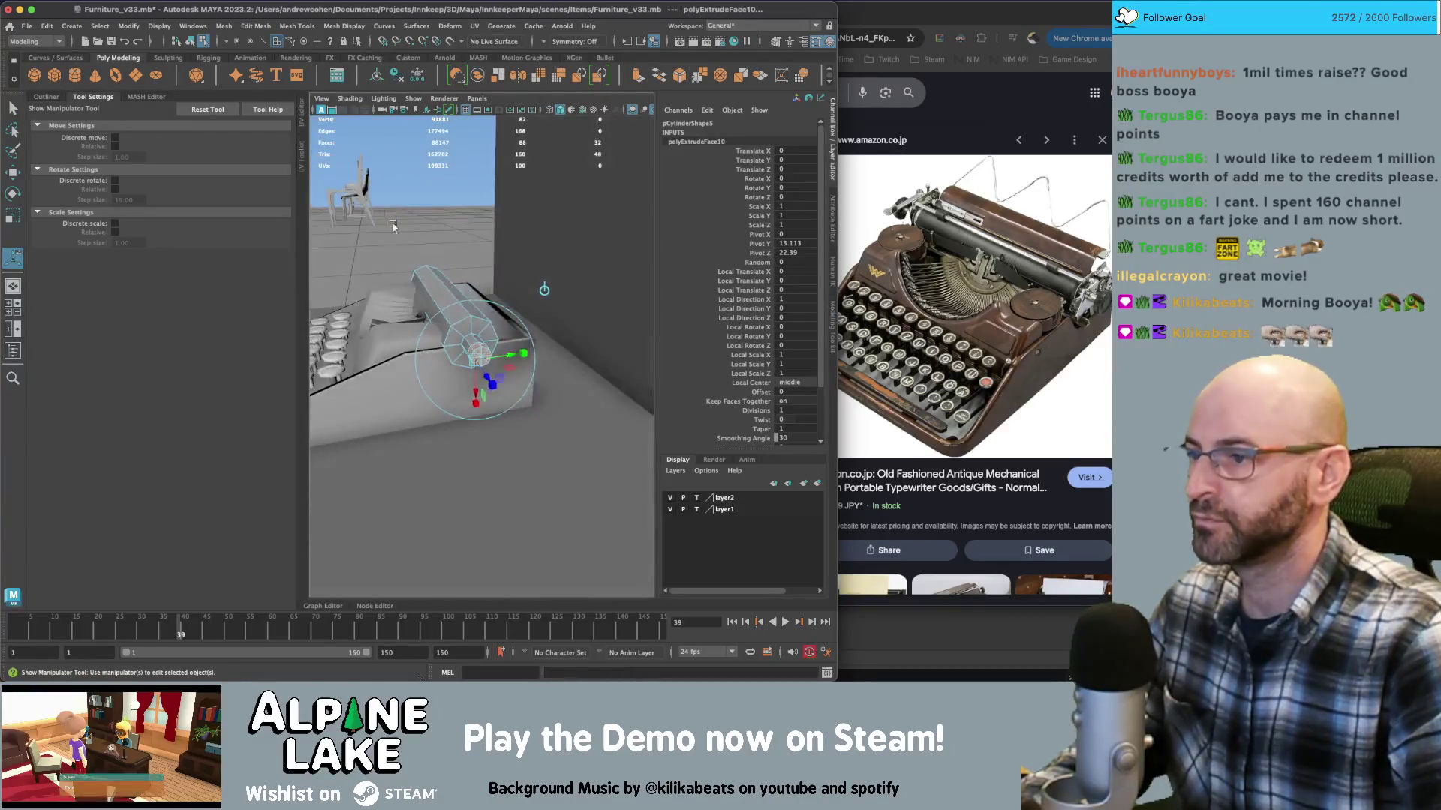
key("r")
mouse_move(474, 355)
left_mouse_down()
mouse_move(492, 349)
mouse_move(505, 368)
mouse_move(488, 290)
mouse_move(420, 225)
left_mouse_up()
left_click(194, 42)
key("q")
left_click(459, 340)
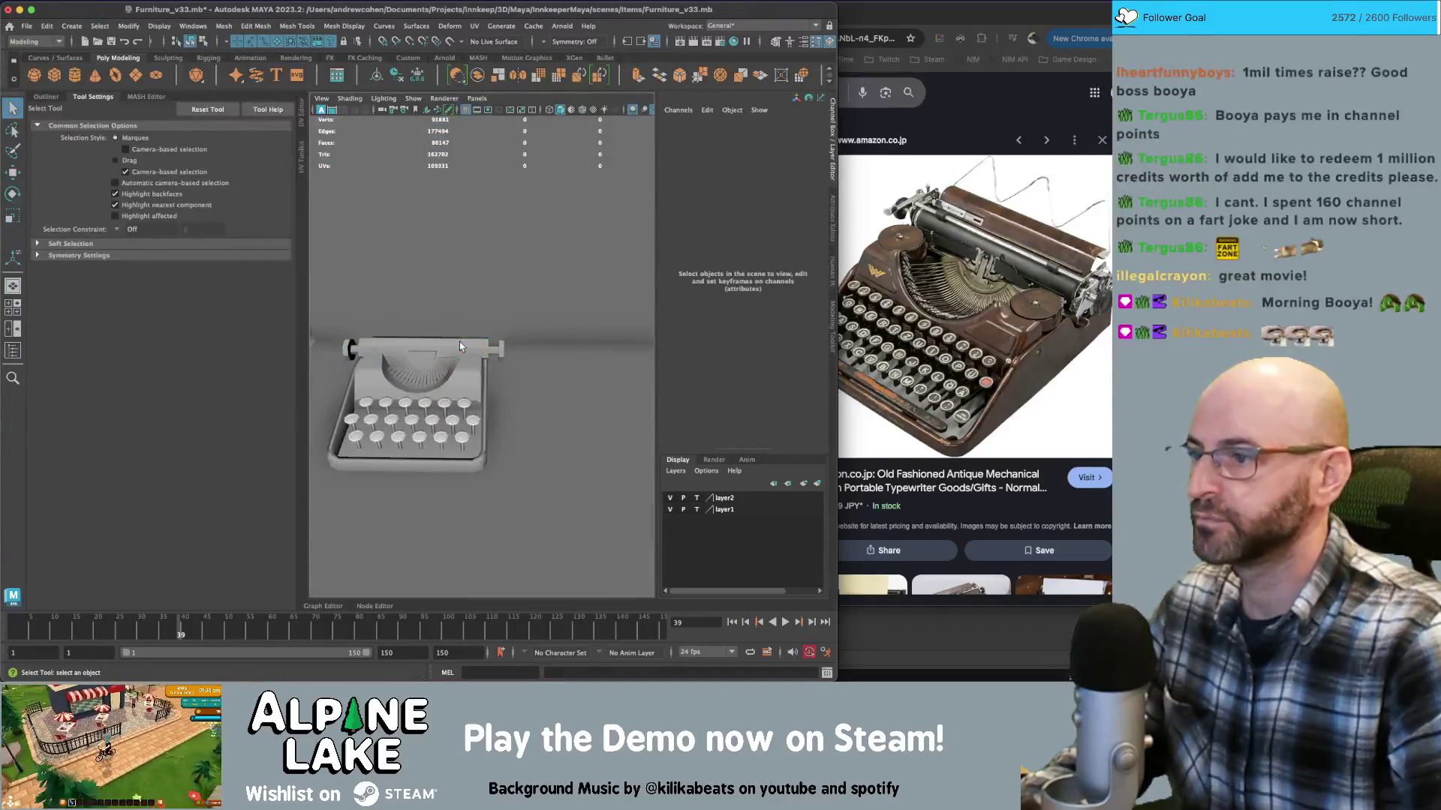
Create a polygon cube and move it near the roller
left_click(464, 338)
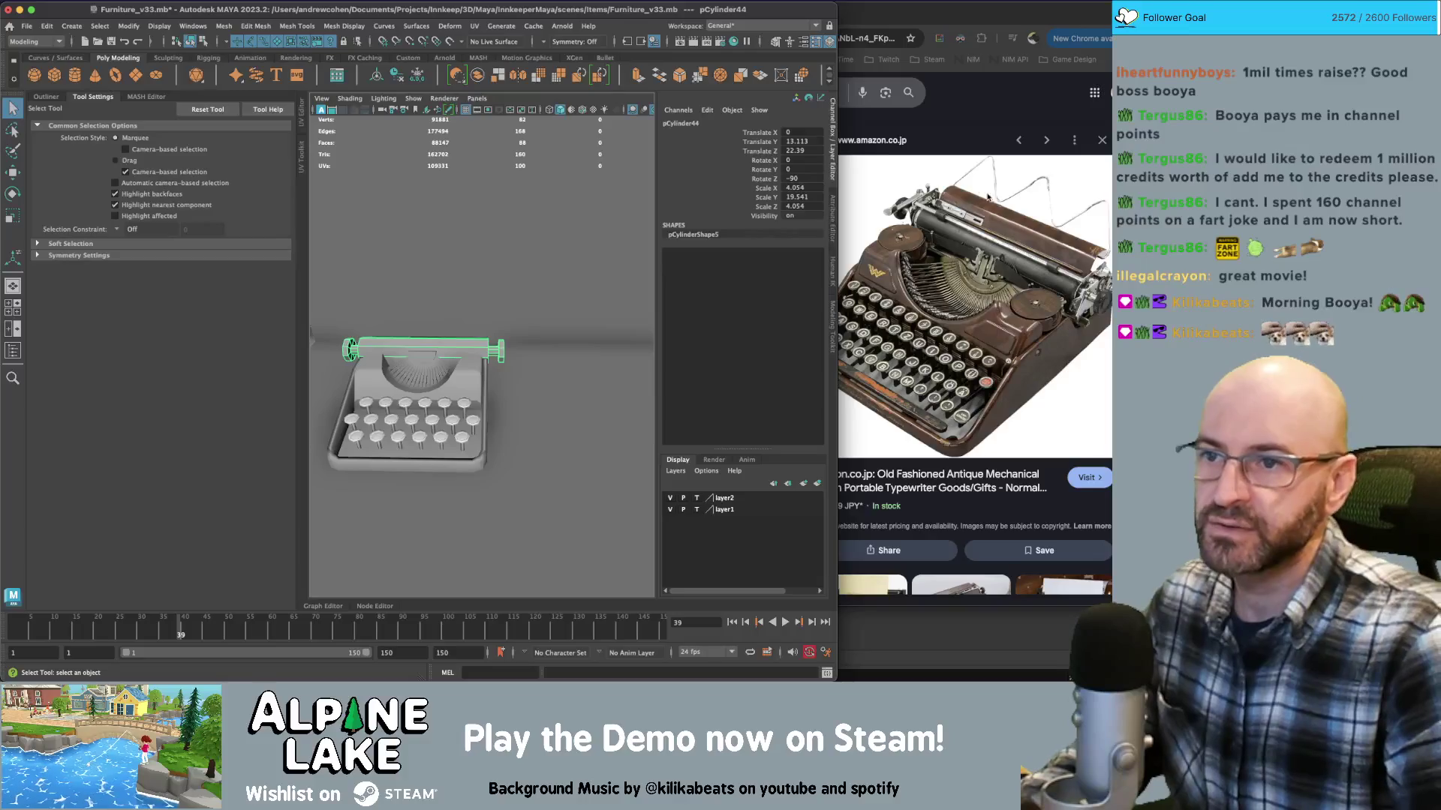
left_click_drag(400, 287, 499, 100, "alt")
left_click(54, 75)
key("w")
mouse_move(488, 360)
left_mouse_down("alt")
mouse_move(594, 377)
mouse_move(518, 289)
mouse_move(484, 304)
left_mouse_up("alt")
Tilt the cube about X and stretch it into a long thin bar atop the roller
key("r")
scroll(484, 306, "up", 5)
key("e")
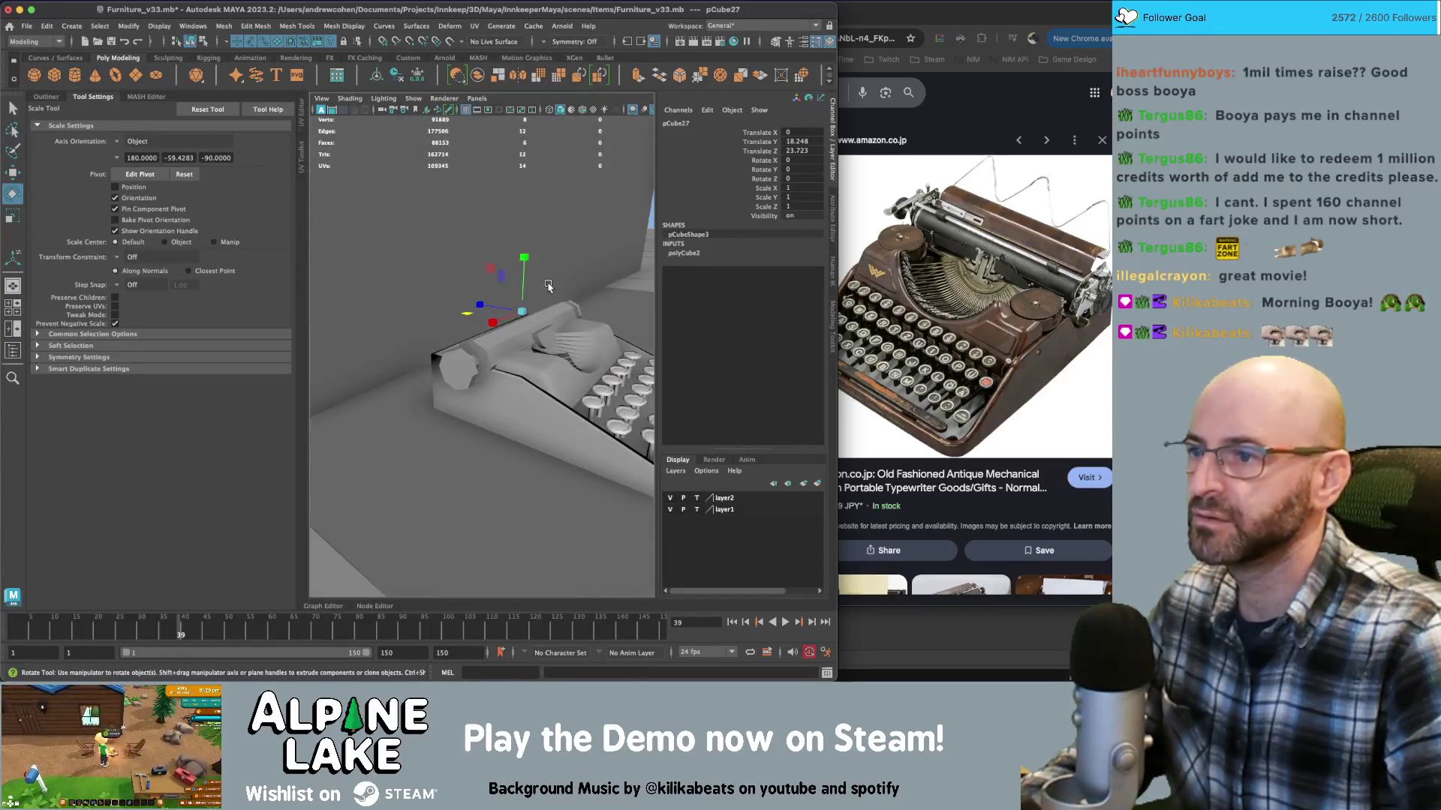
mouse_move(561, 281)
left_mouse_down()
mouse_move(568, 315)
mouse_move(358, 331)
mouse_move(462, 334)
mouse_move(525, 288)
mouse_move(536, 309)
left_mouse_up()
key("r")
key("w")
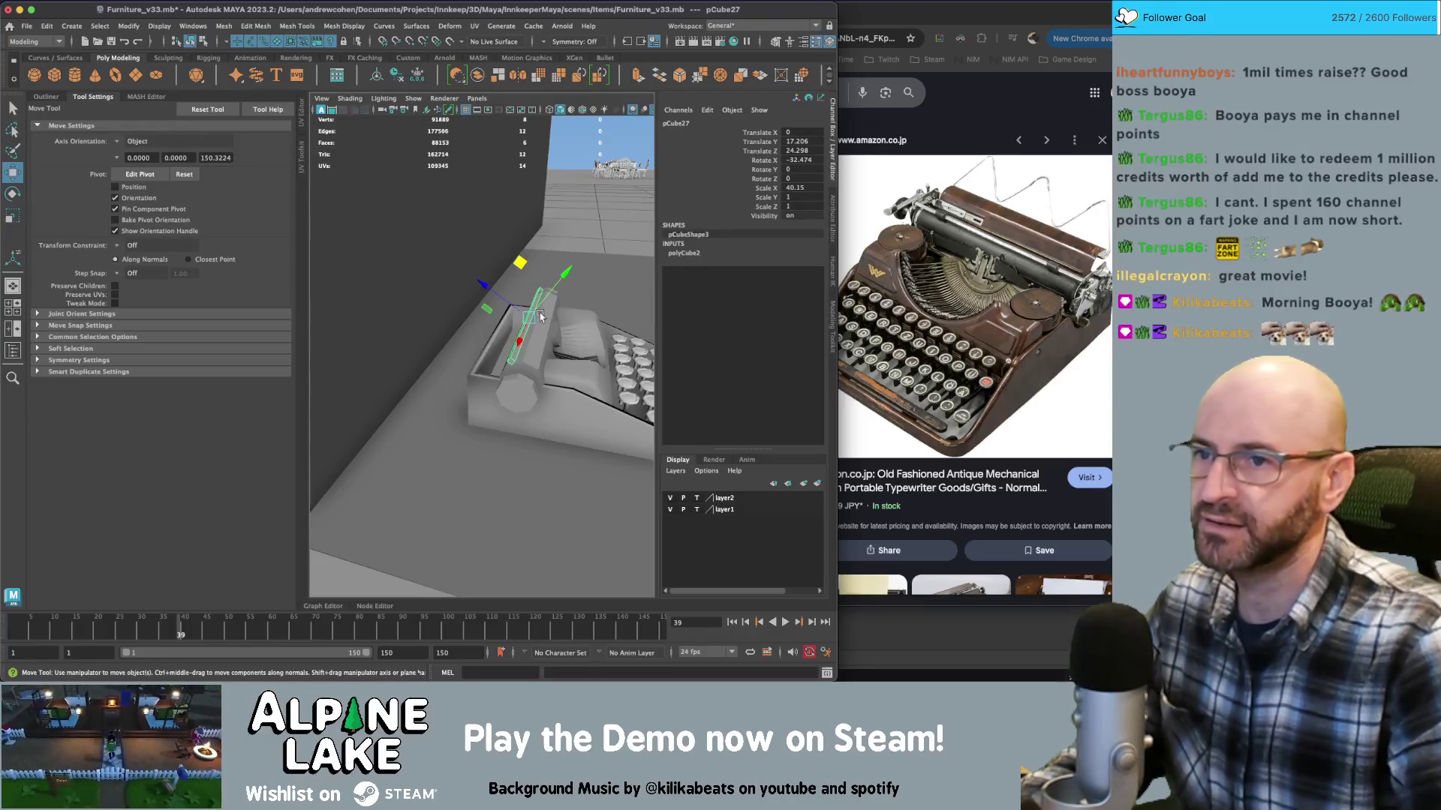
left_click_drag(521, 266, 587, 288)
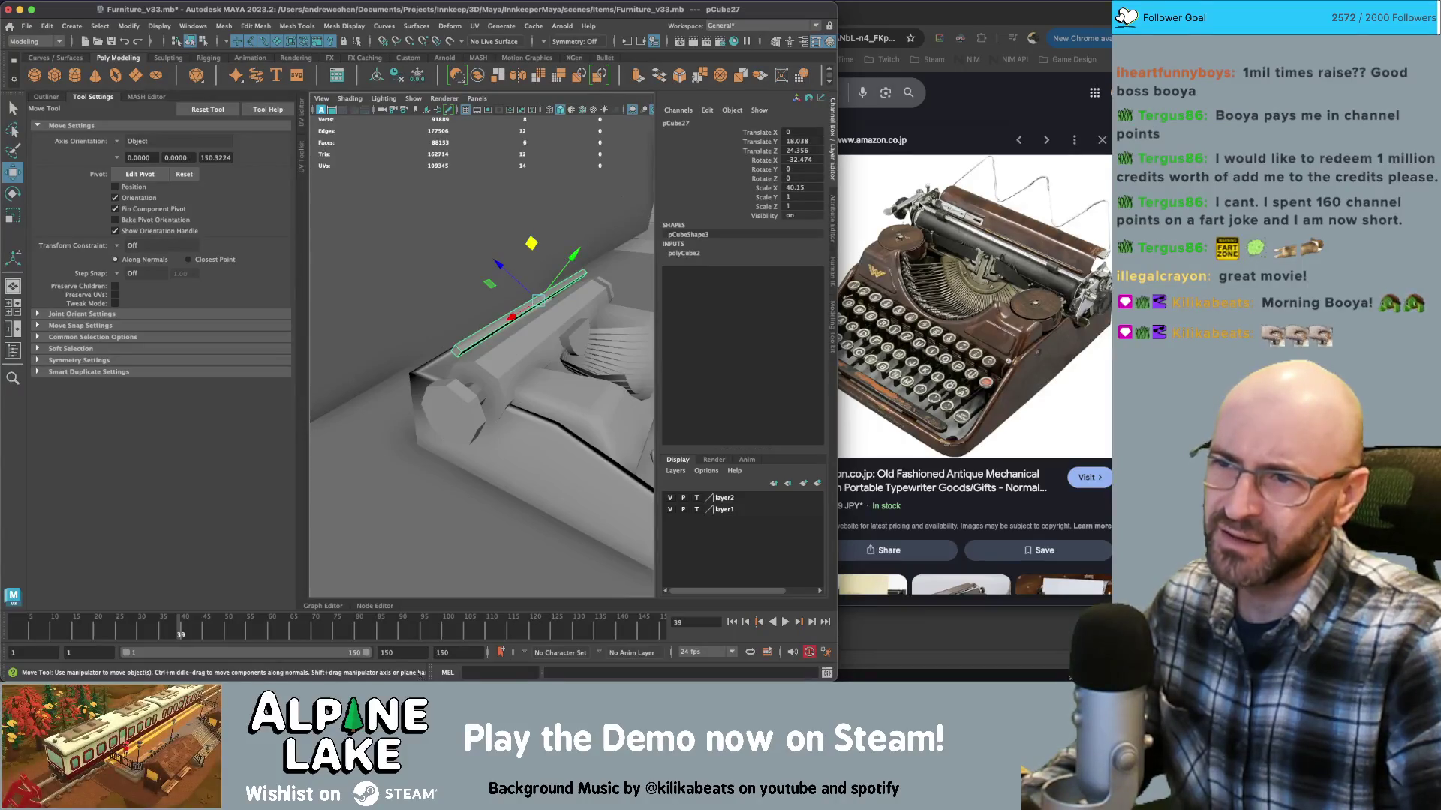
Select the roller and soften its edges at 80°
left_click(477, 335)
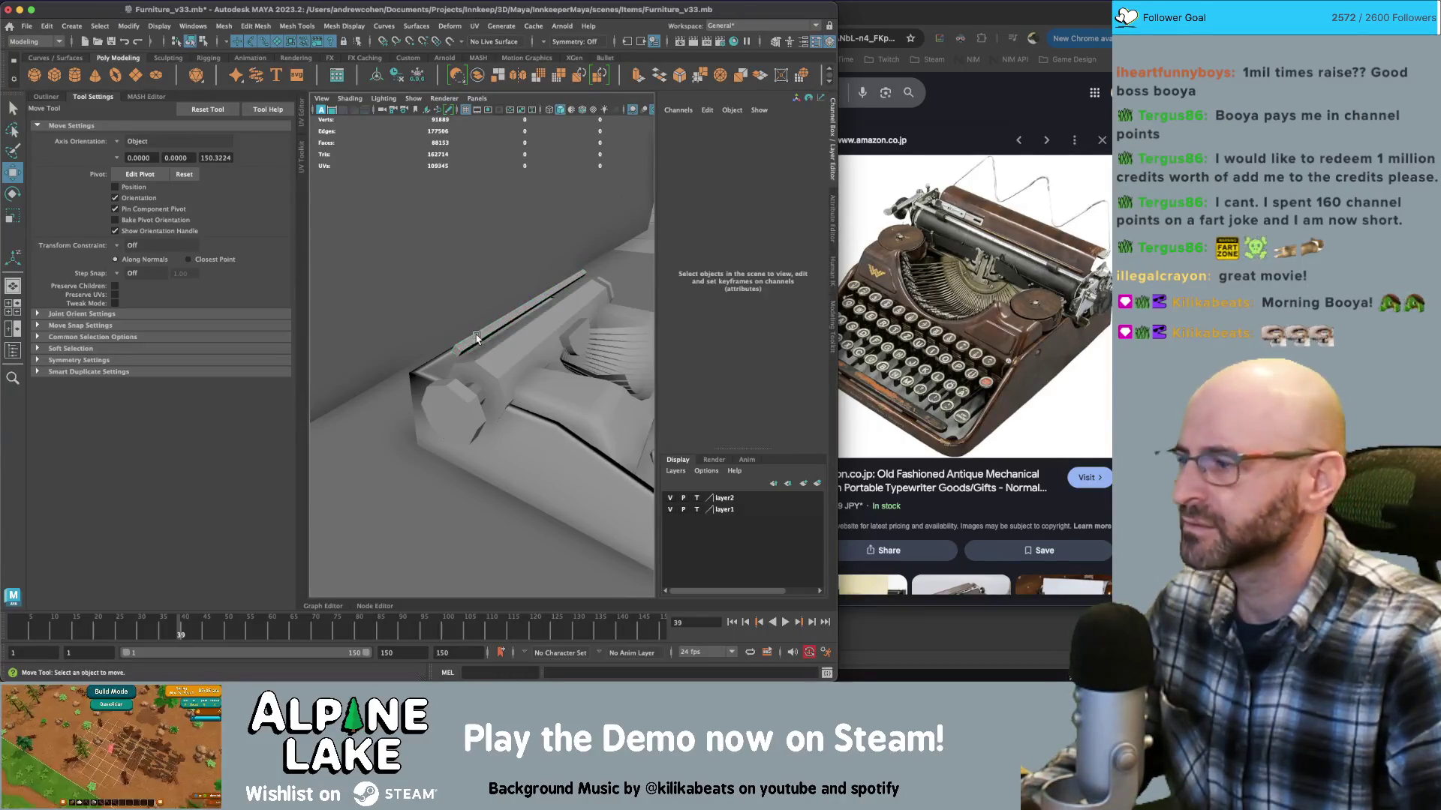
key("q")
left_click(475, 338)
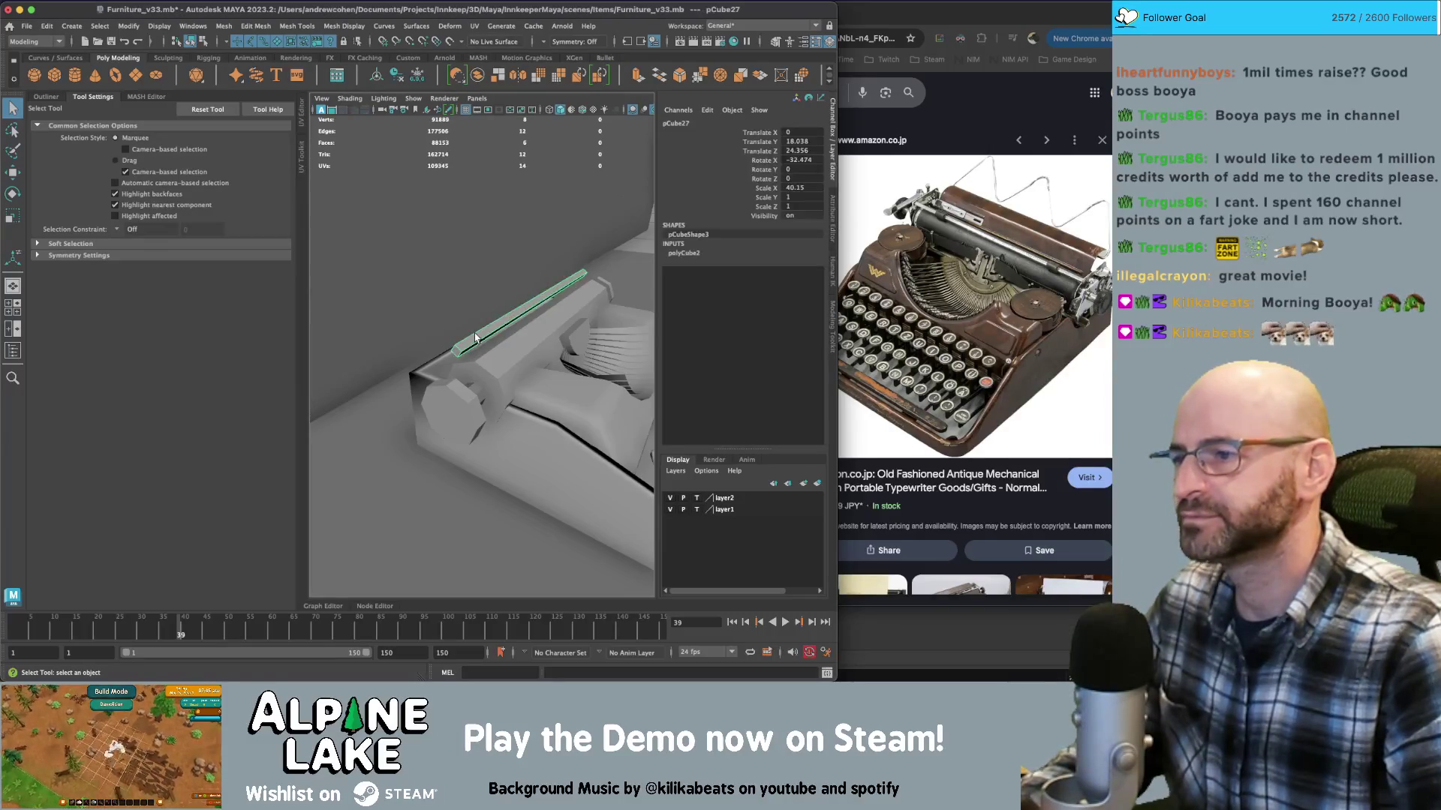
key("ctrl+z")
key("ctrl+z")
key("ctrl+z")
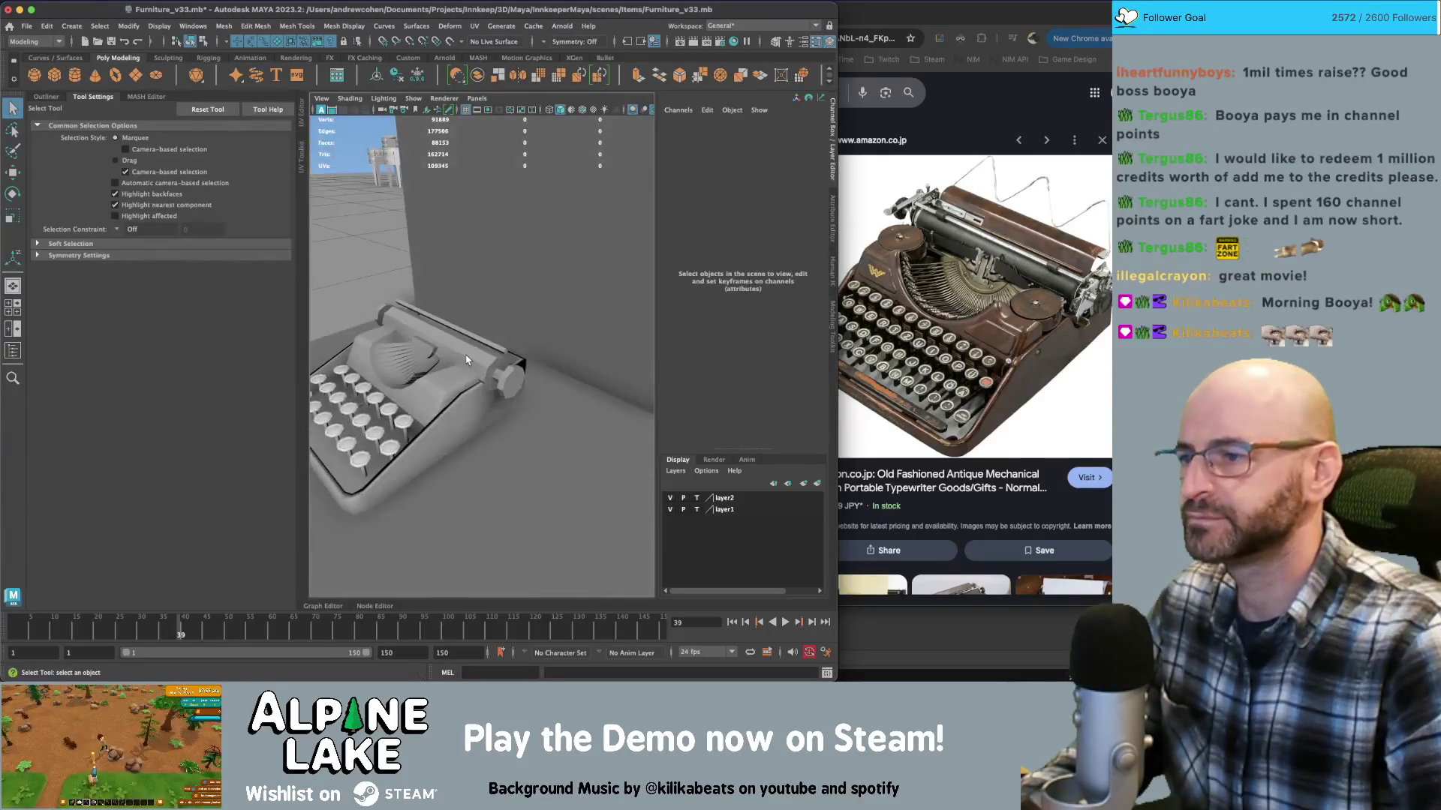
left_click(344, 25)
left_click(375, 141)
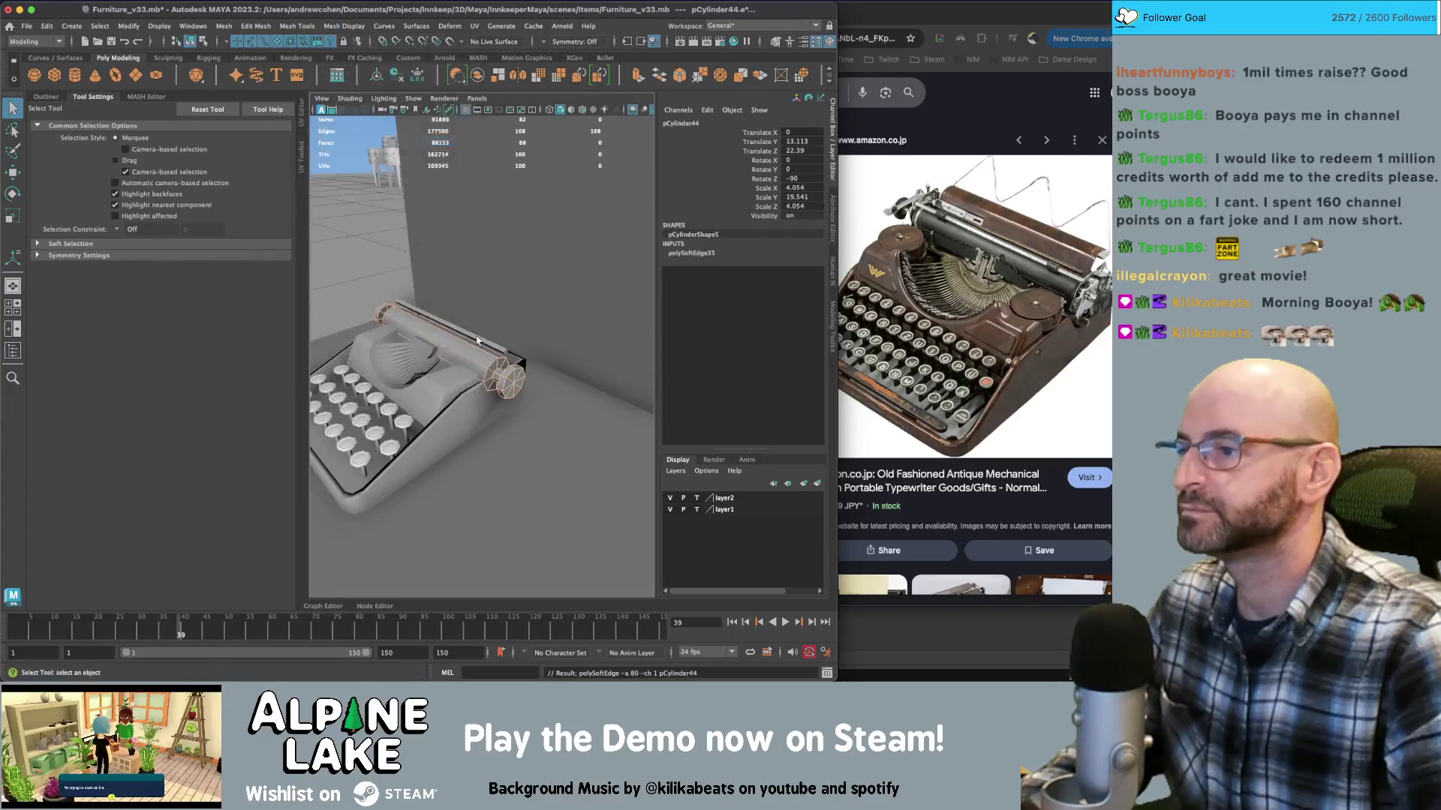
Reselect the roller from a side view and create a new polygon cylinder, pCylinder45
key("ctrl+z")
key("ctrl+z")
key("ctrl+z")
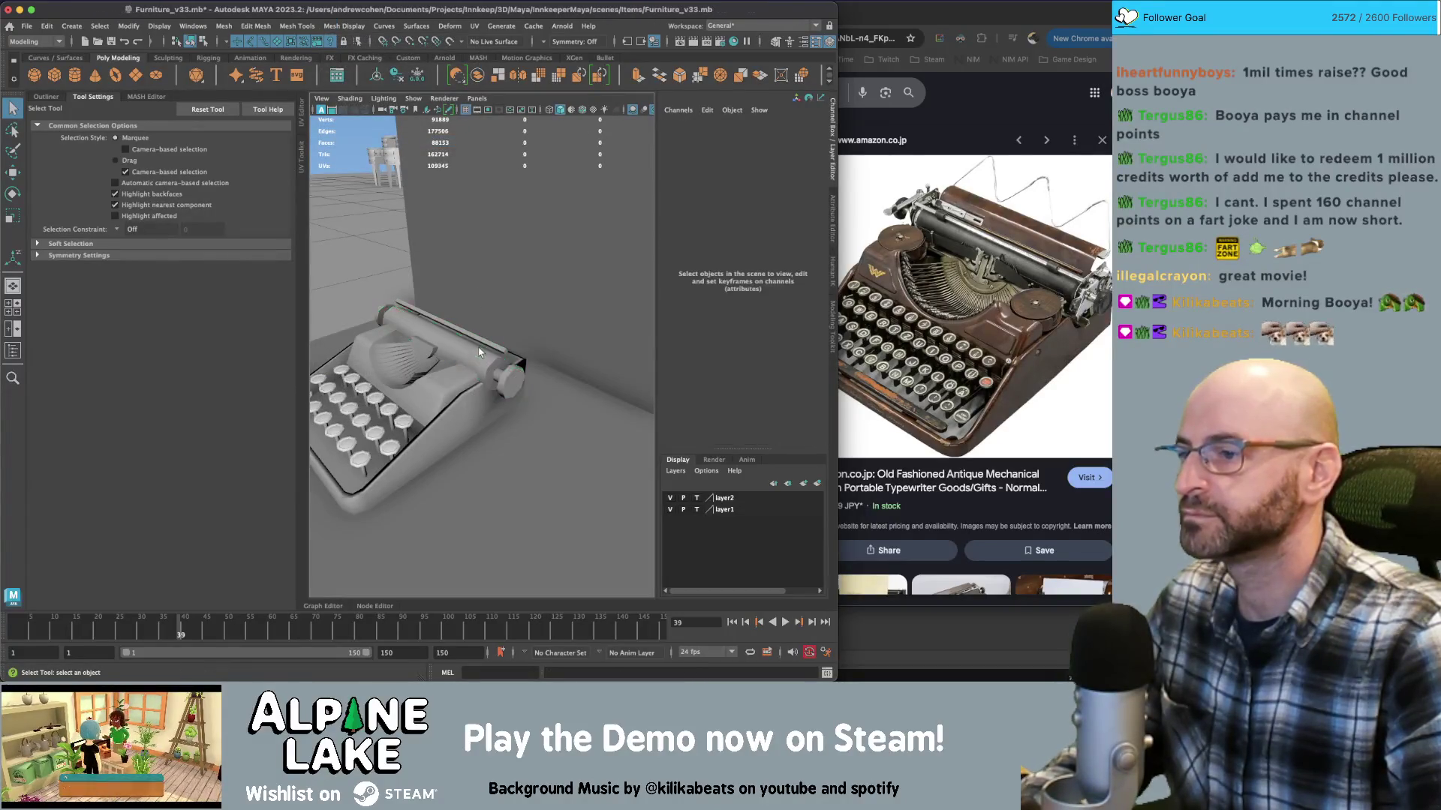
scroll(478, 345, "up", 5)
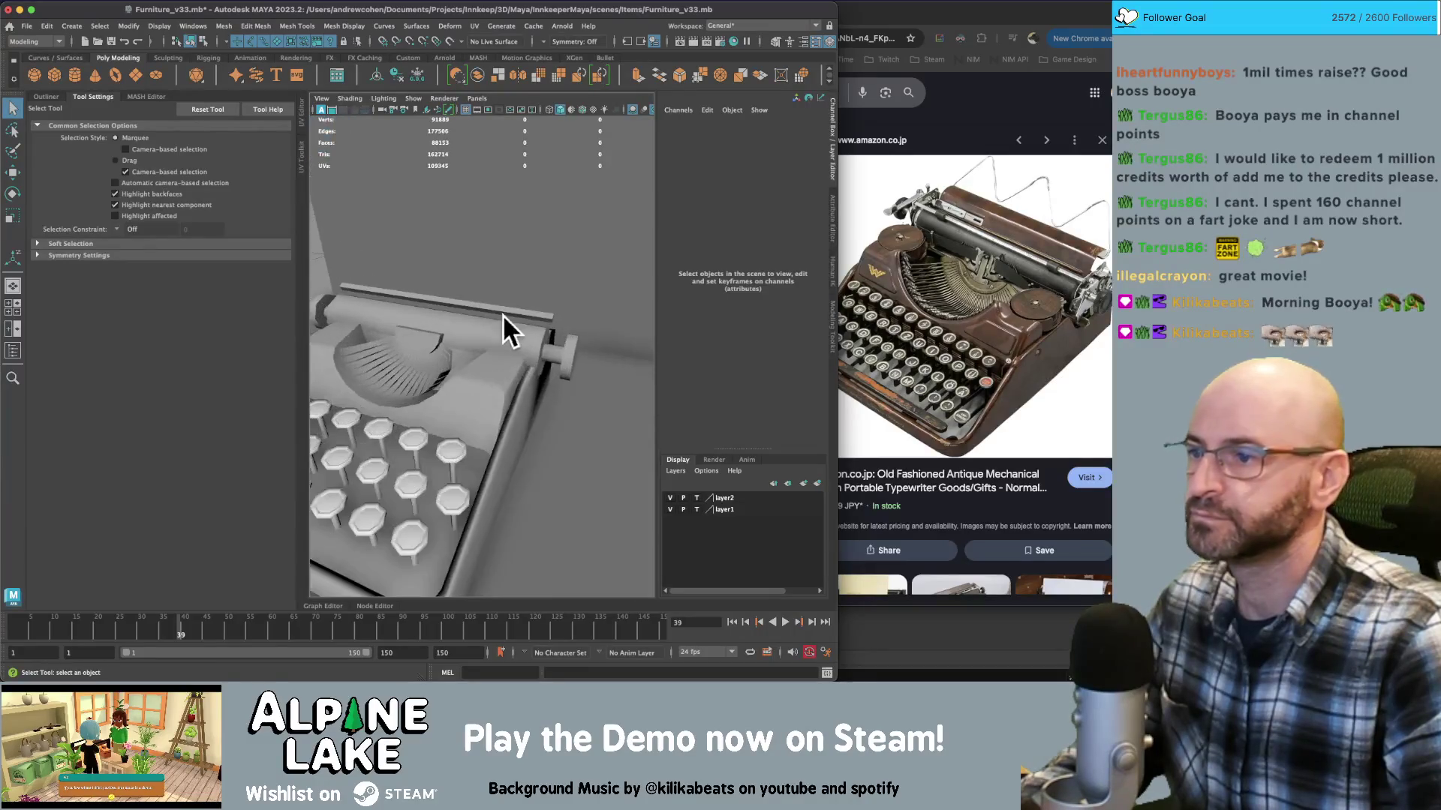
left_click_drag(584, 313, 484, 339, "alt")
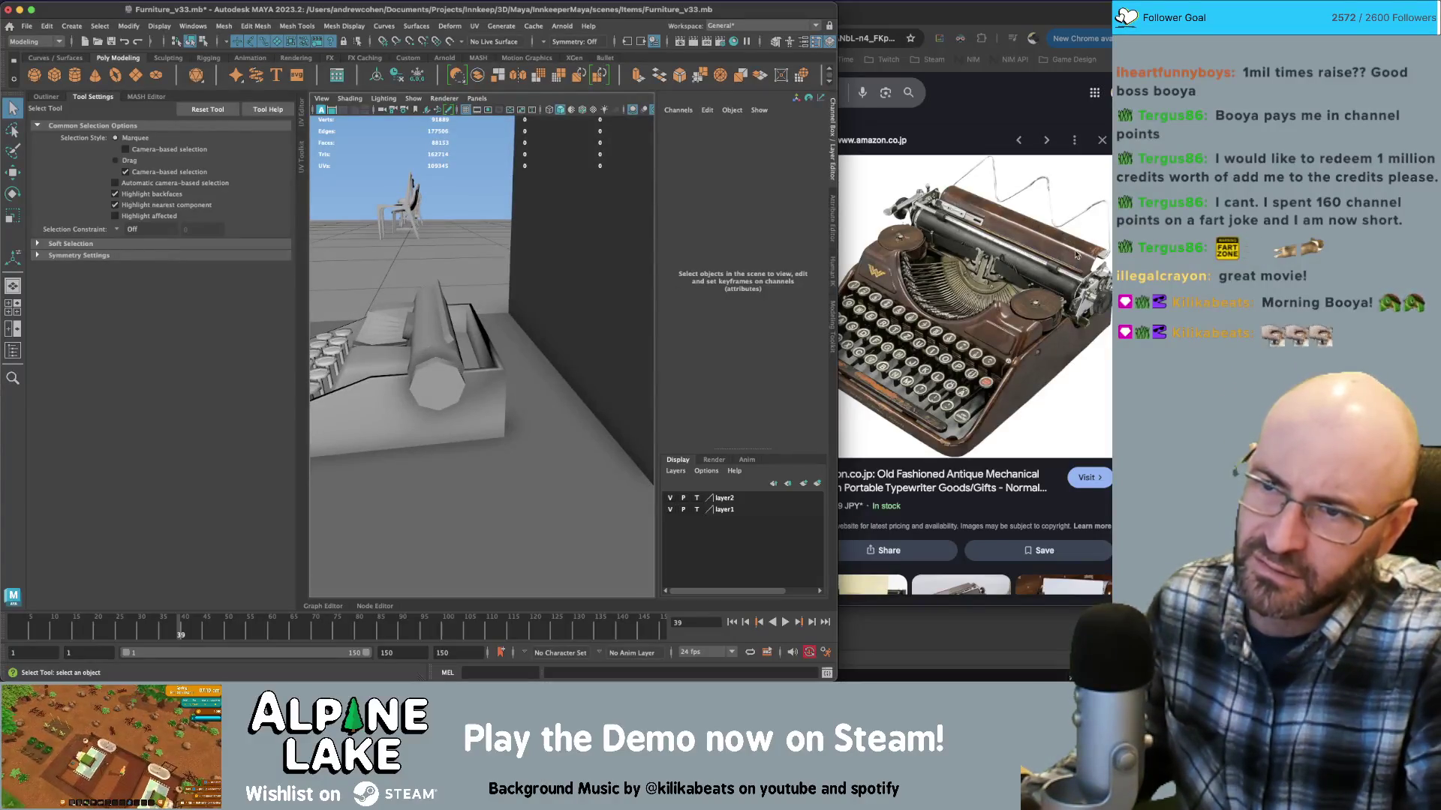
left_click(433, 358)
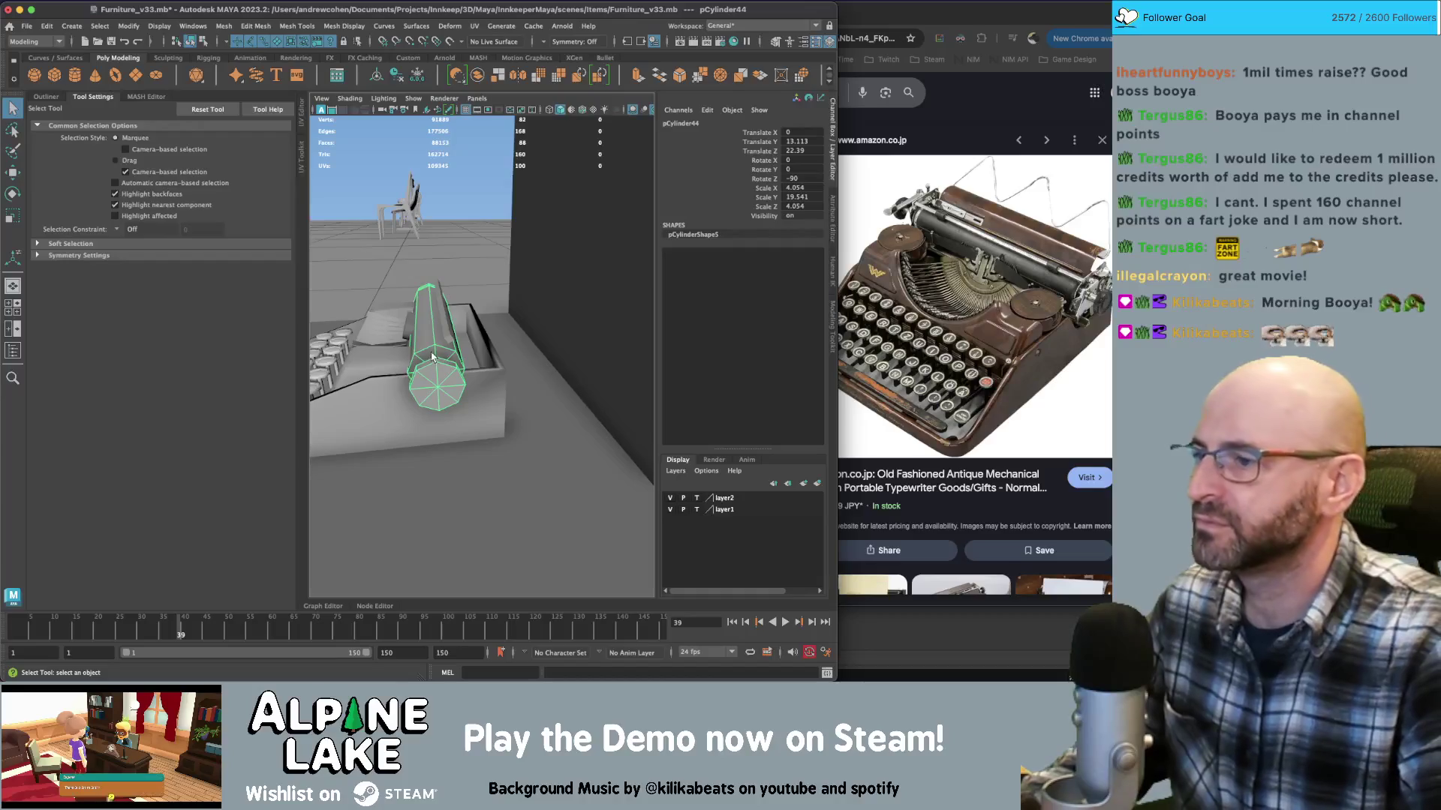
left_click(75, 75)
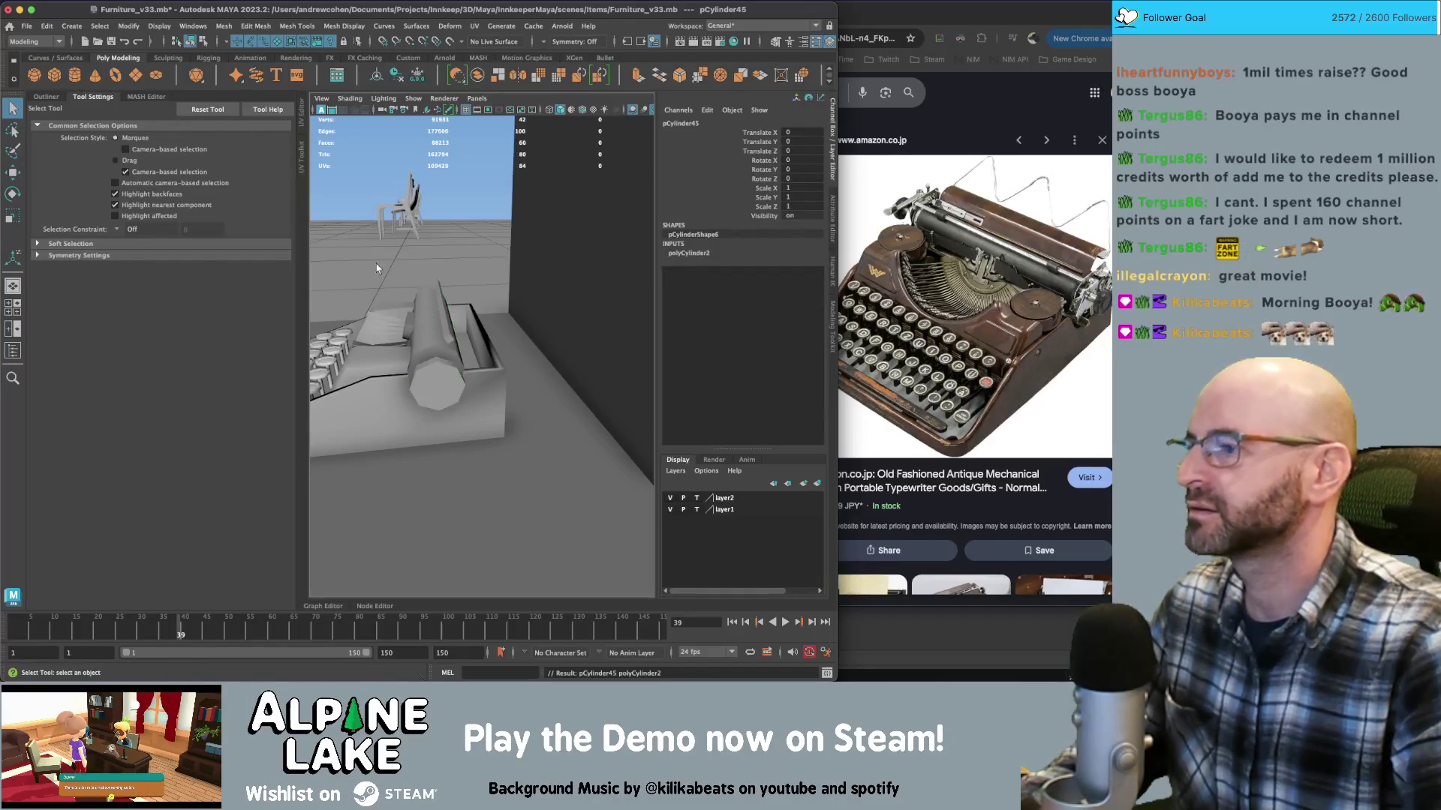
Move the new cylinder up onto the roller and rotate it 90° on Z
key("w")
mouse_move(403, 347)
left_mouse_down()
mouse_move(477, 330)
mouse_move(469, 352)
left_mouse_up()
key("e")
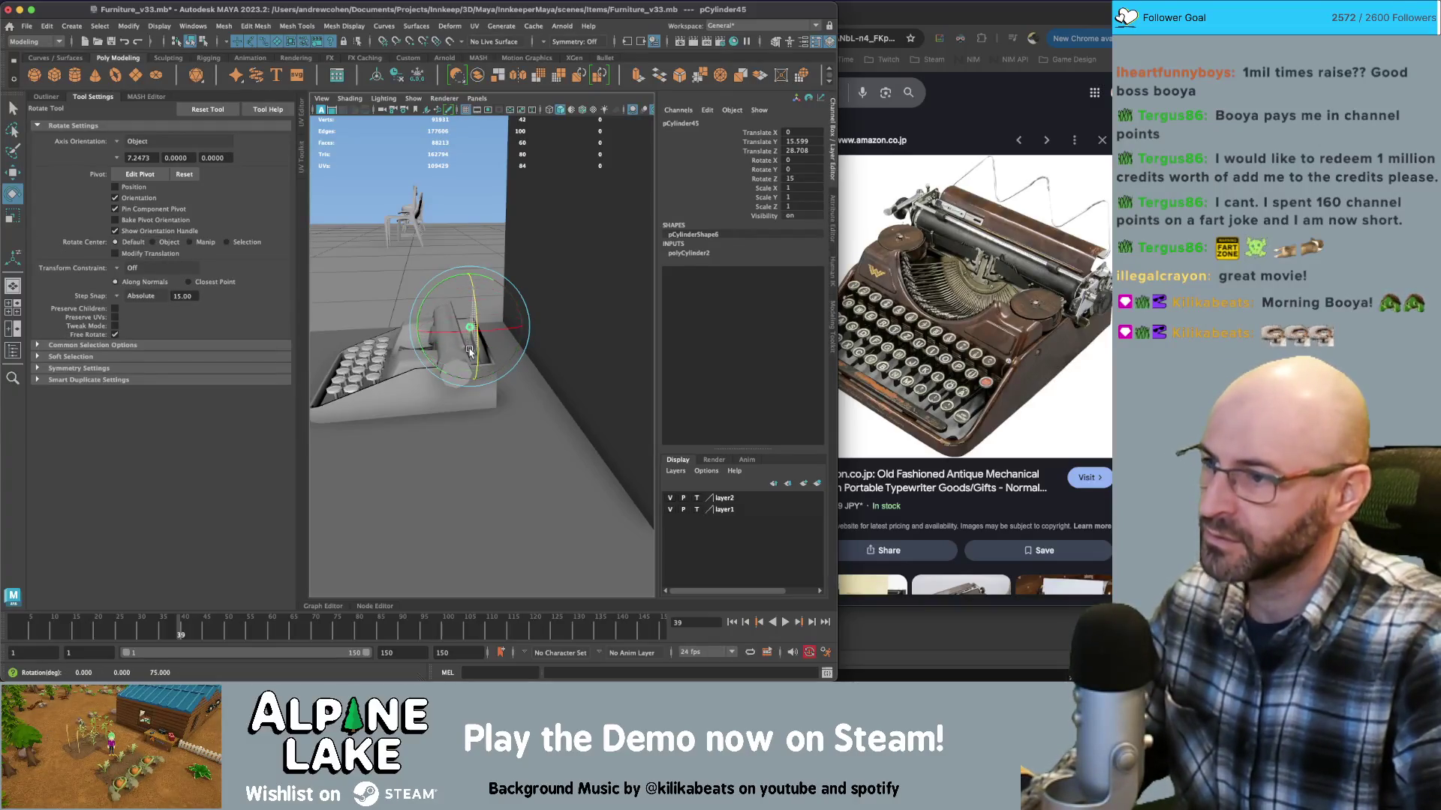
key("j")
key("f")
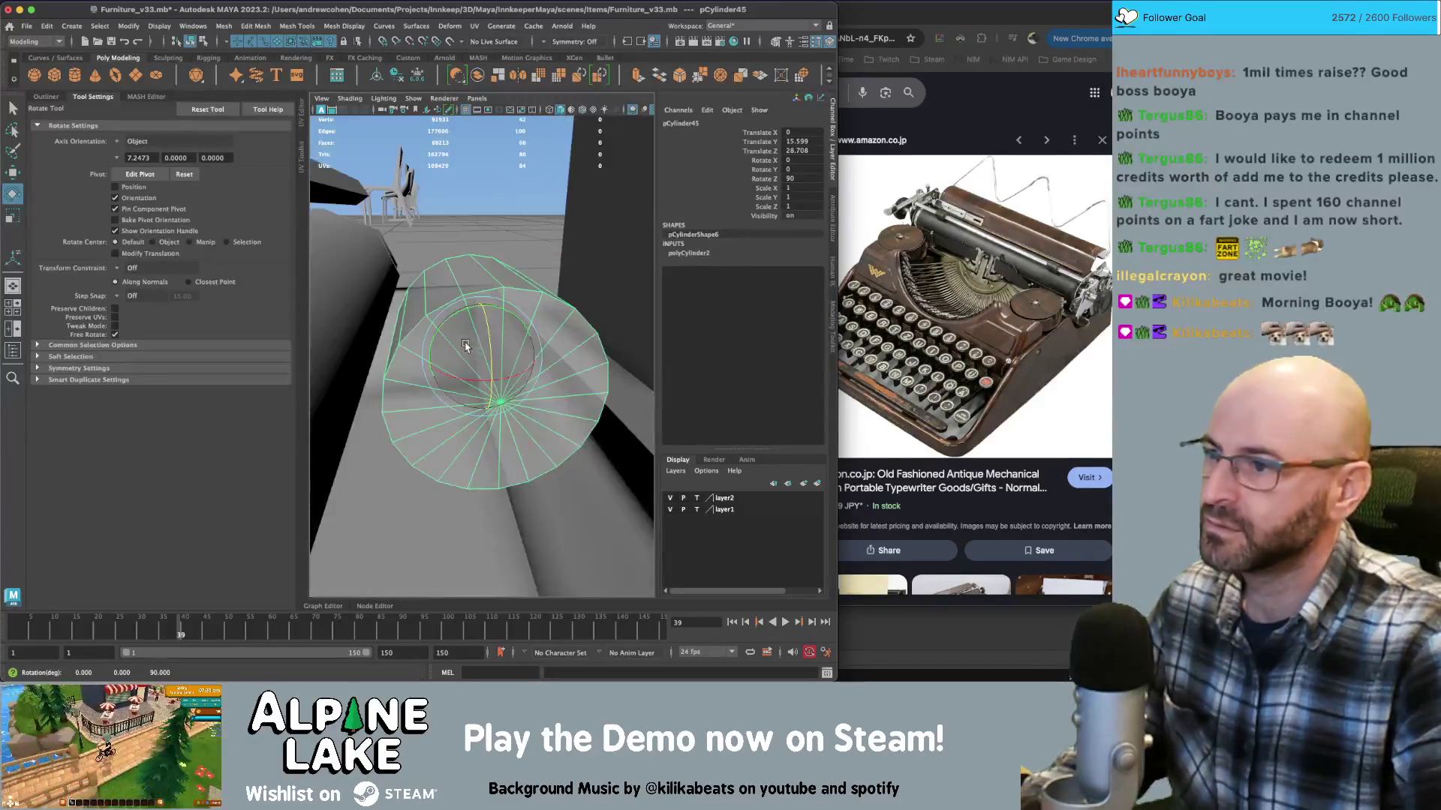
mouse_move(469, 343)
left_mouse_down("alt")
mouse_move(486, 360)
mouse_move(570, 363)
left_mouse_up("alt")
Scale up the cylinder and set its Subdivisions Axis to 8
key("r")
left_click(707, 253)
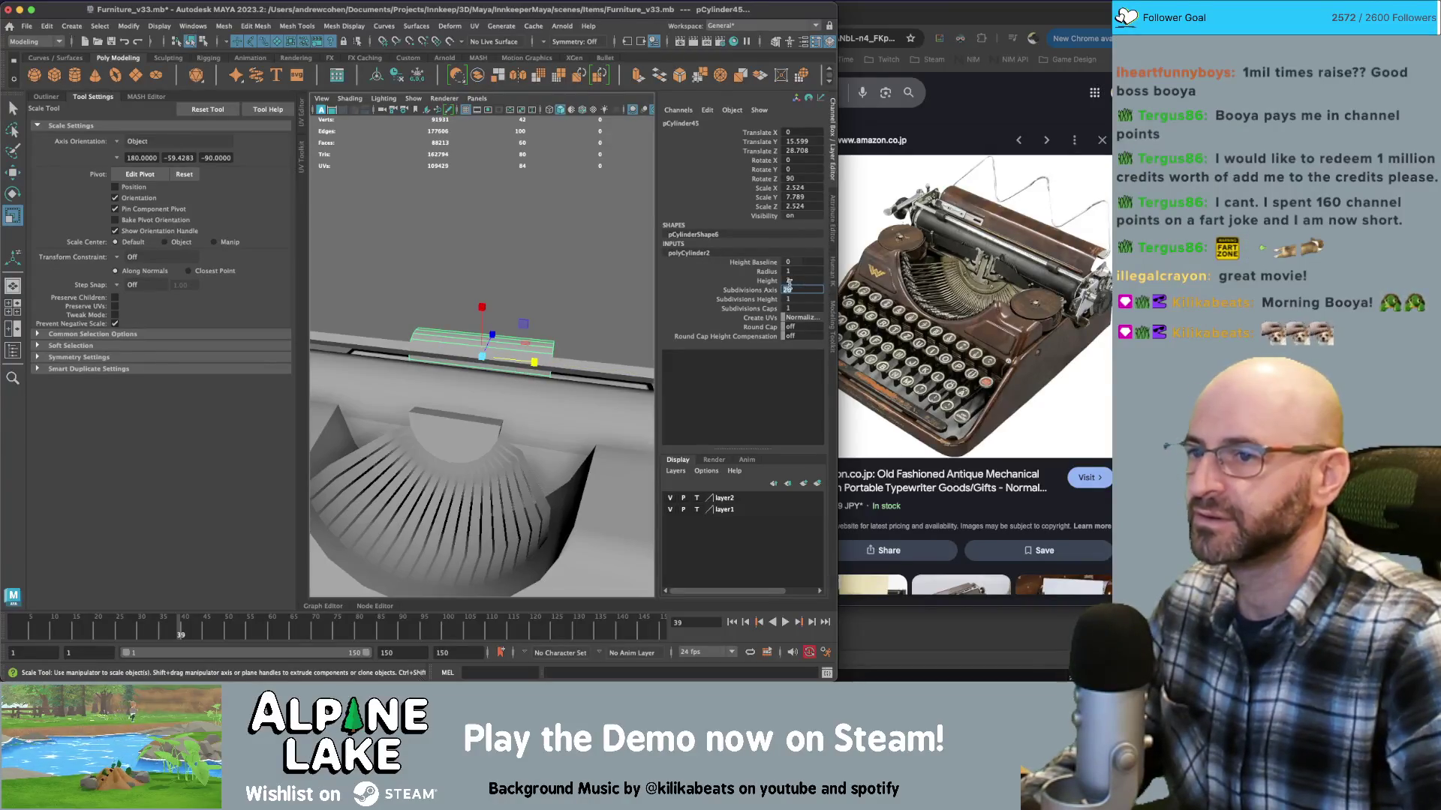
type("8")
key("Return")
mouse_move(465, 330)
left_mouse_down("alt")
mouse_move(433, 298)
mouse_move(503, 361)
mouse_move(465, 352)
mouse_move(500, 366)
mouse_move(507, 324)
mouse_move(420, 330)
left_mouse_up("alt")
Slide the cylinder along the roller and lengthen it to about 4.233 × 19.048 scale
key("w")
key("r")
key("w")
mouse_move(573, 373)
left_mouse_down()
mouse_move(491, 367)
mouse_move(593, 382)
mouse_move(510, 375)
mouse_move(518, 360)
mouse_move(488, 353)
mouse_move(481, 375)
mouse_move(457, 342)
left_mouse_up()
key("r")
scroll(518, 359, "up", 5)
Reselect the cylinder and apply Mesh Display > Soften Edge to it
key("q")
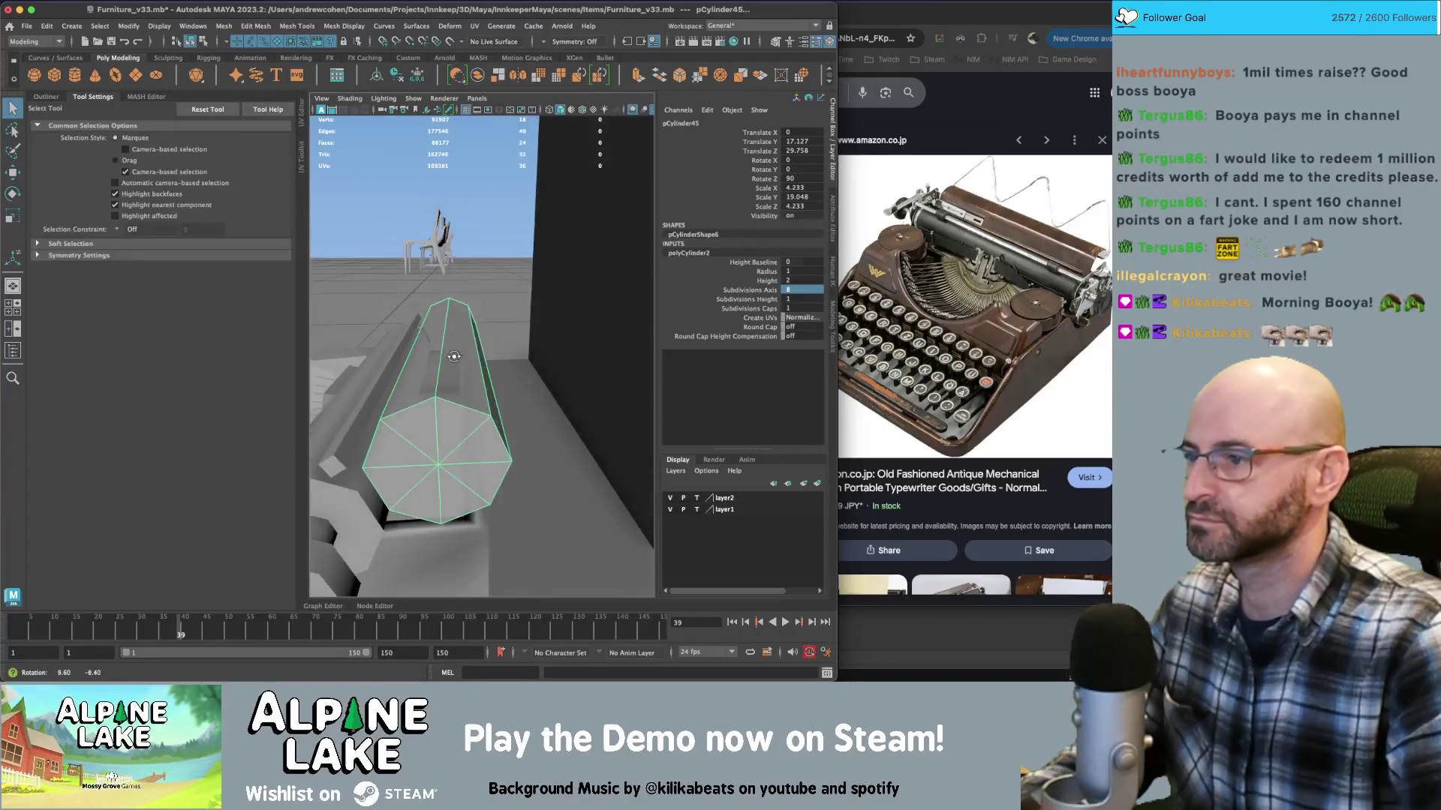
right_click(458, 339)
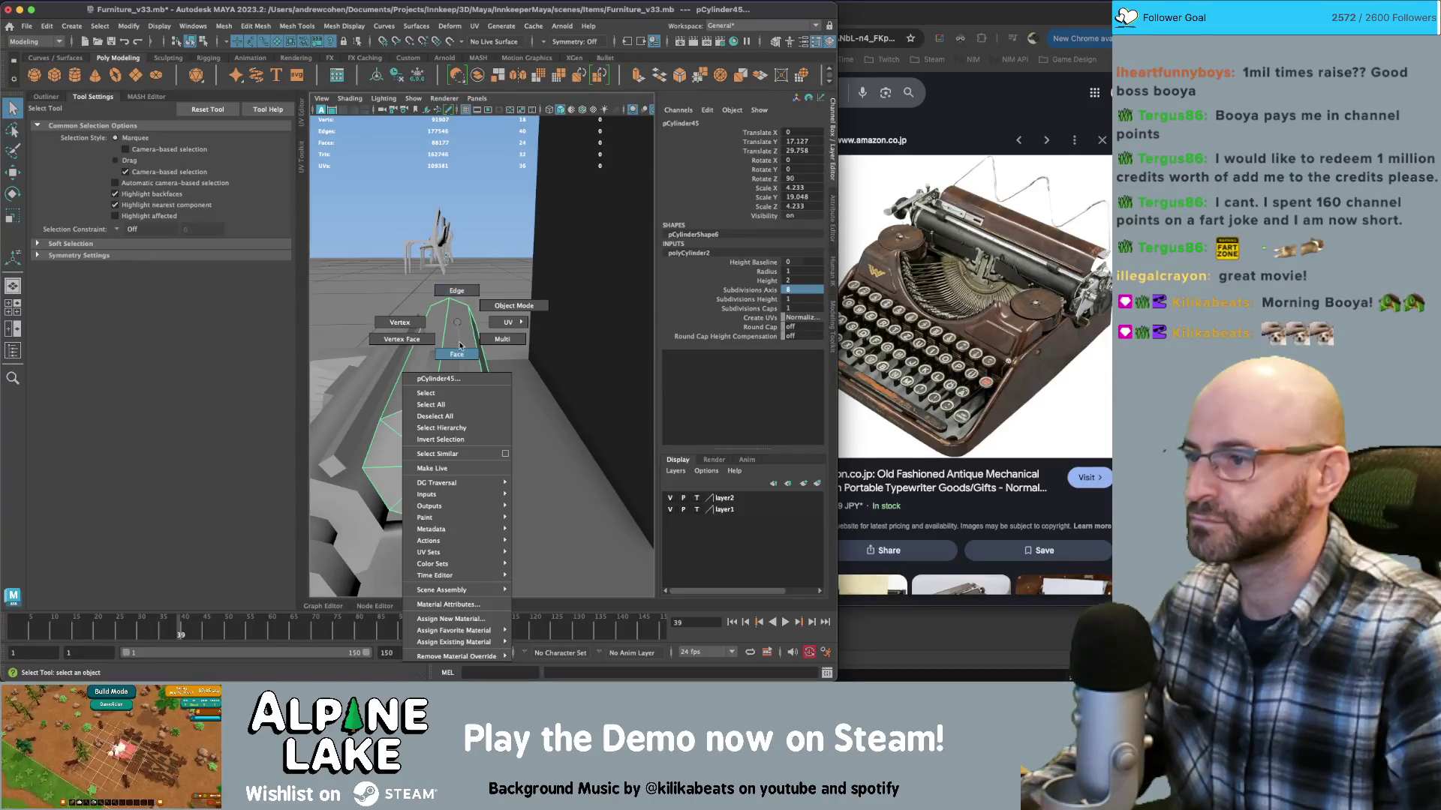
left_click(457, 334)
left_click(454, 407)
left_click(453, 415)
scroll(435, 414, "down", 5)
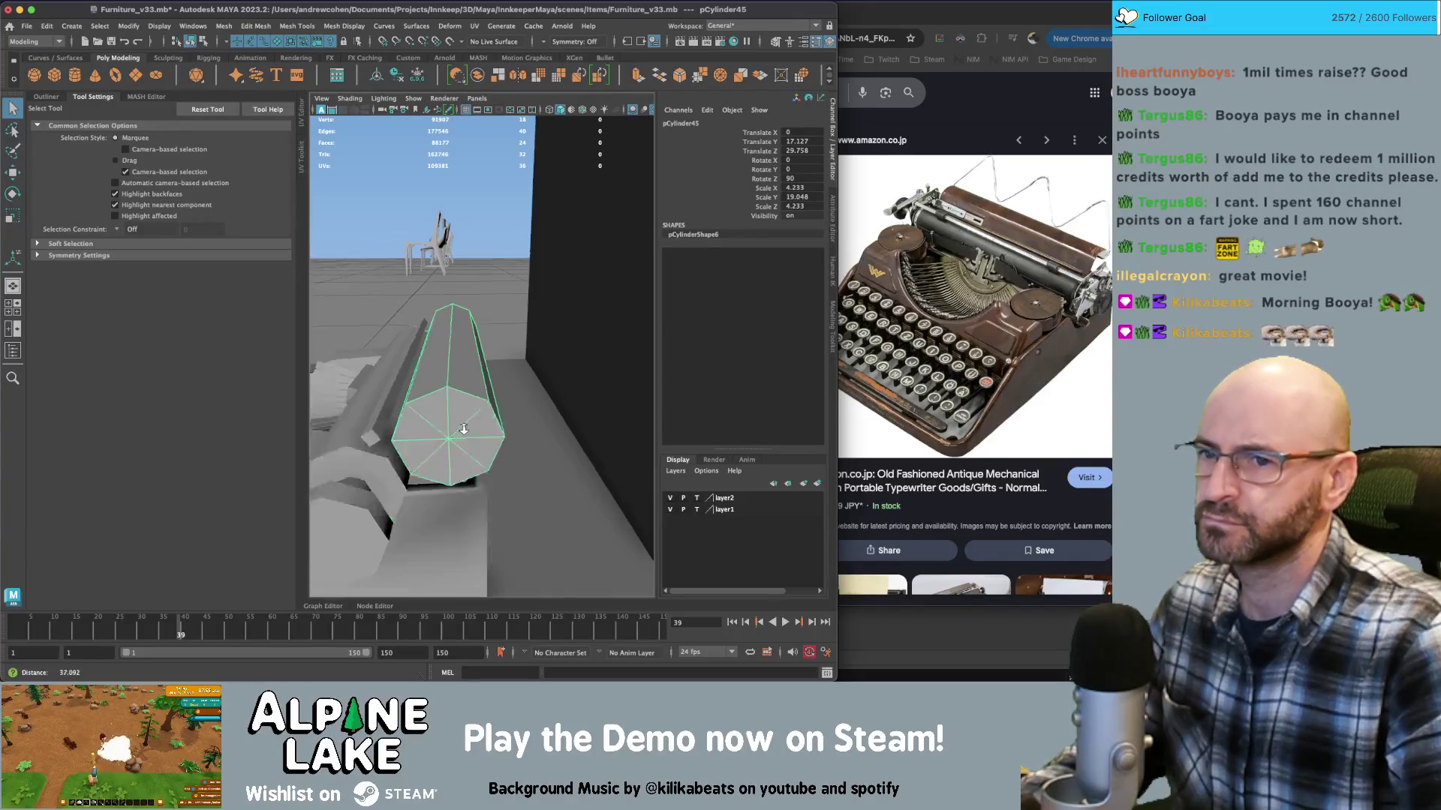
mouse_move(398, 411)
left_mouse_down("alt")
mouse_move(444, 334)
mouse_move(524, 337)
left_mouse_up("alt")
left_click(449, 329)
scroll(465, 334, "up", 10)
left_click(525, 336)
left_click(344, 25)
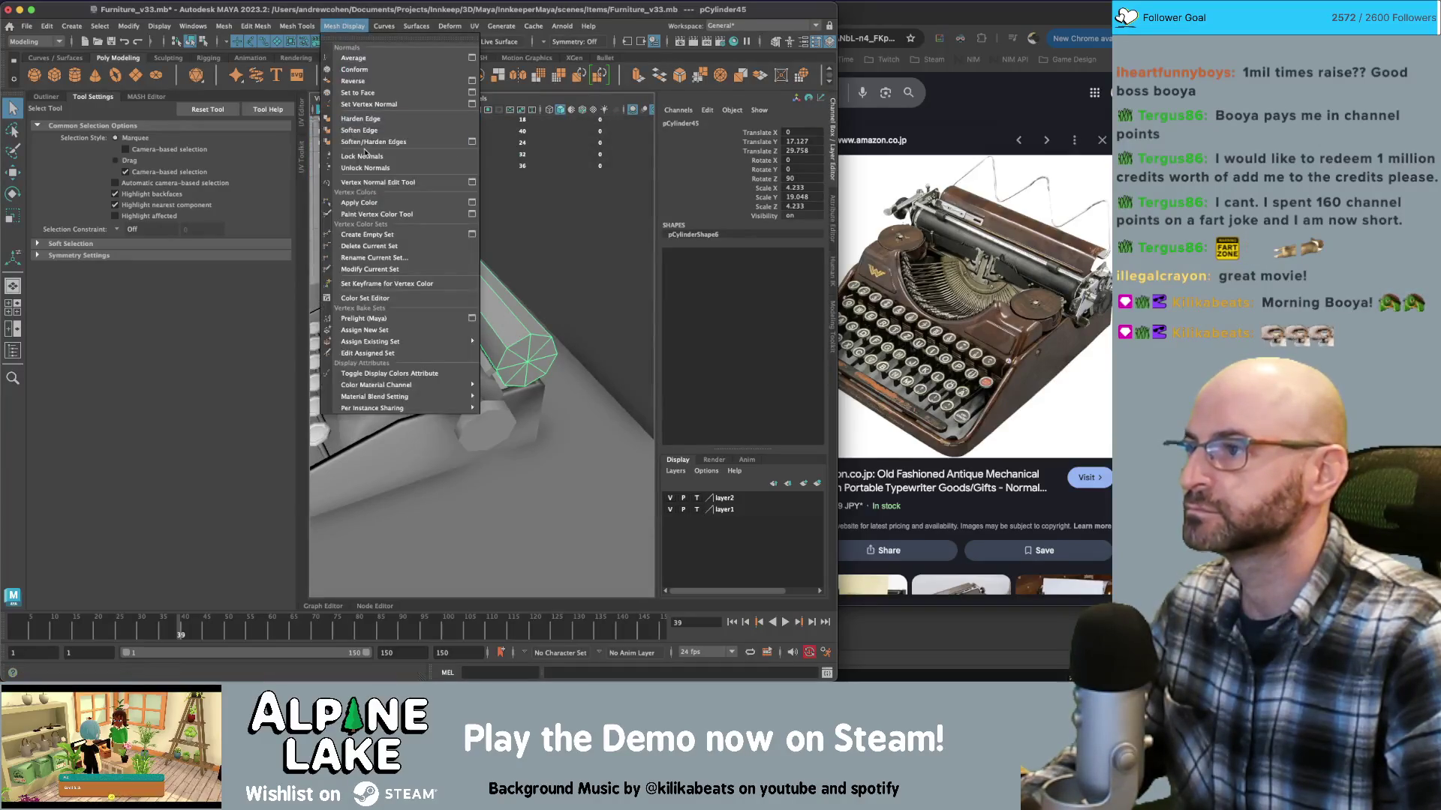
left_click(365, 145)
Deselect the cylinder and select the box beside the roller
left_click(480, 286)
scroll(480, 286, "down", 3)
mouse_move(480, 287)
left_mouse_down("alt")
mouse_move(522, 360)
mouse_move(450, 387)
left_mouse_up("alt")
left_click(515, 384)
scroll(450, 387, "up", 5)
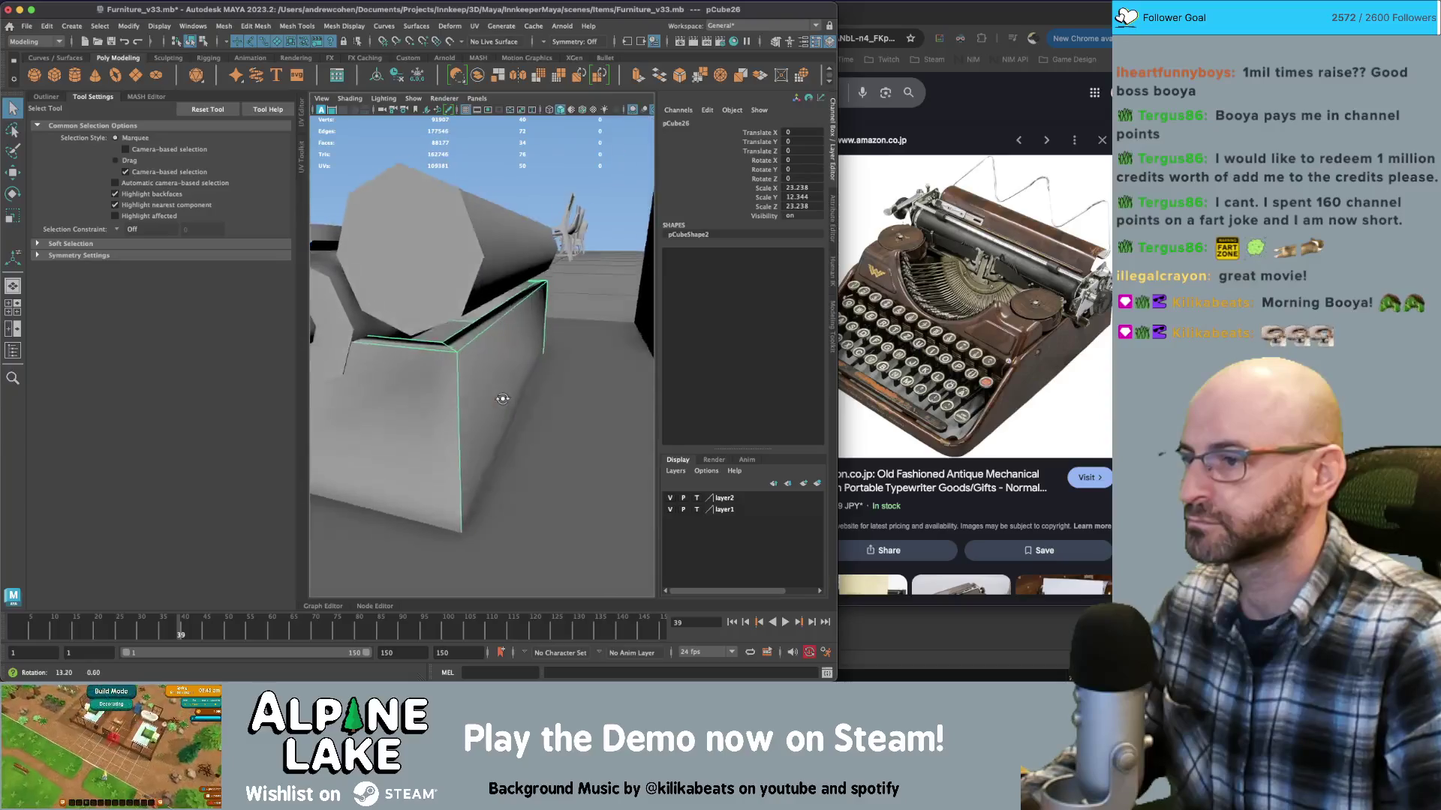
Bevel an upright edge of the box with 2 segments and adjust the Fraction
right_click_drag(446, 403, 446, 368)
left_click(552, 319)
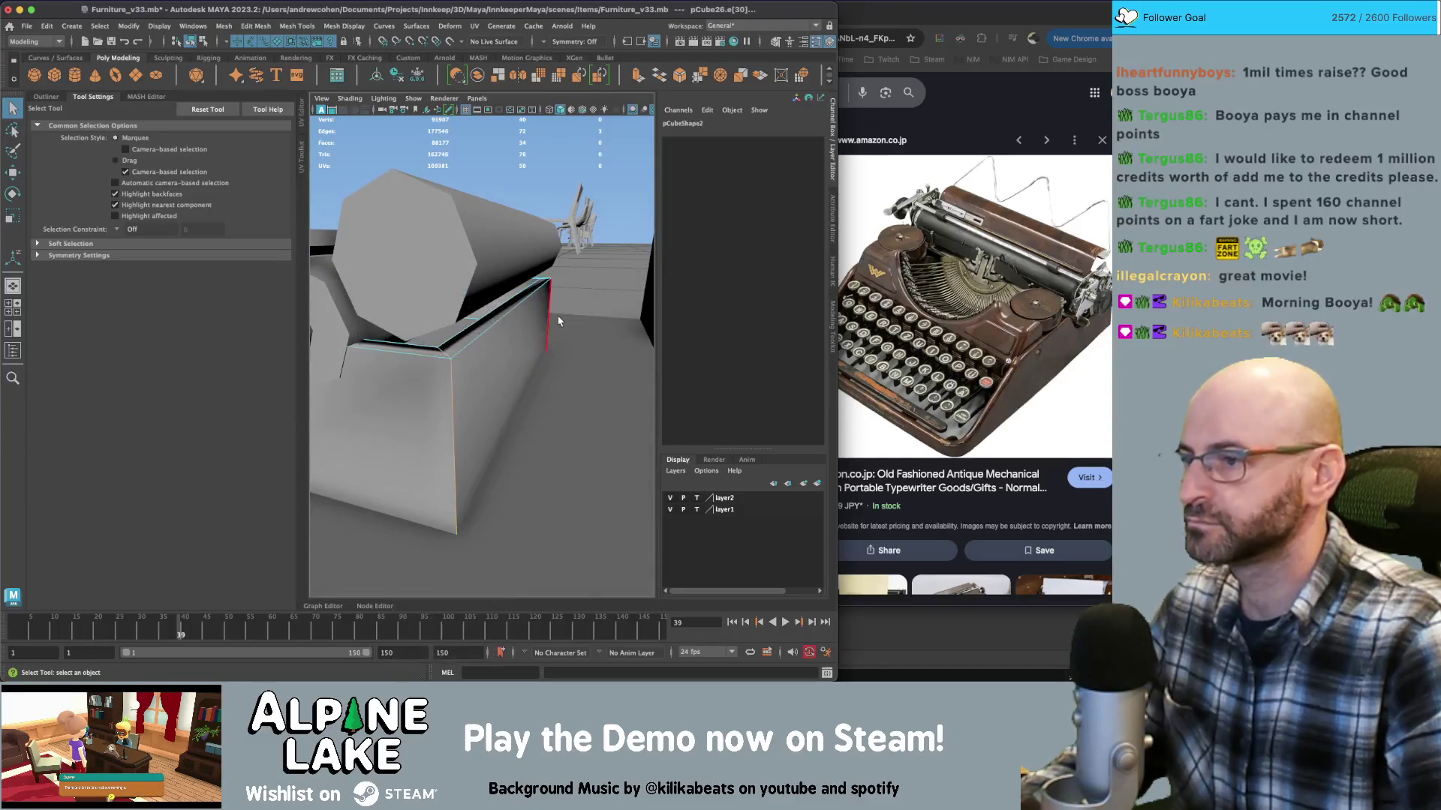
key("ctrl+b")
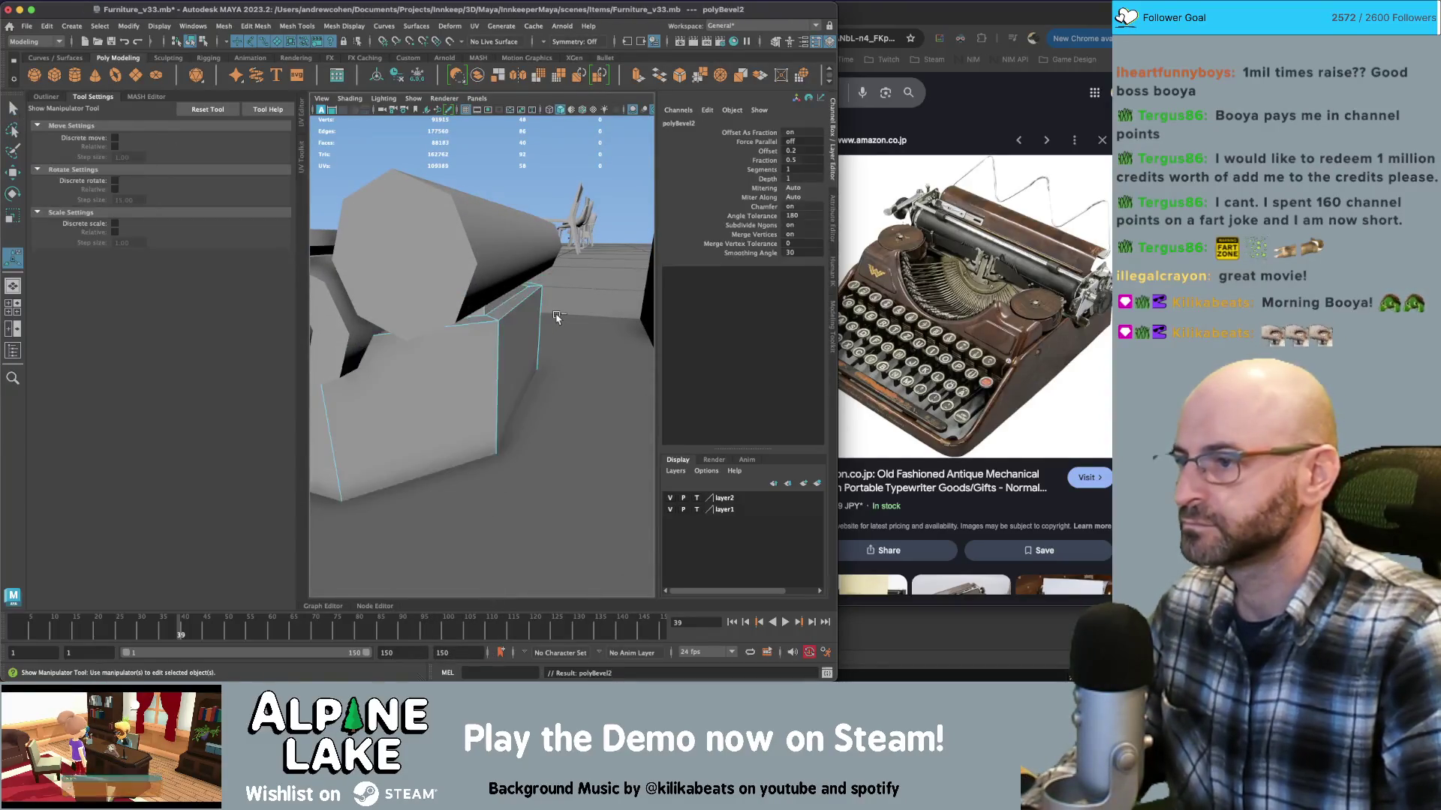
mouse_move(586, 261)
left_mouse_down("alt")
mouse_move(540, 289)
mouse_move(562, 232)
mouse_move(642, 237)
left_mouse_up("alt")
left_click(778, 171)
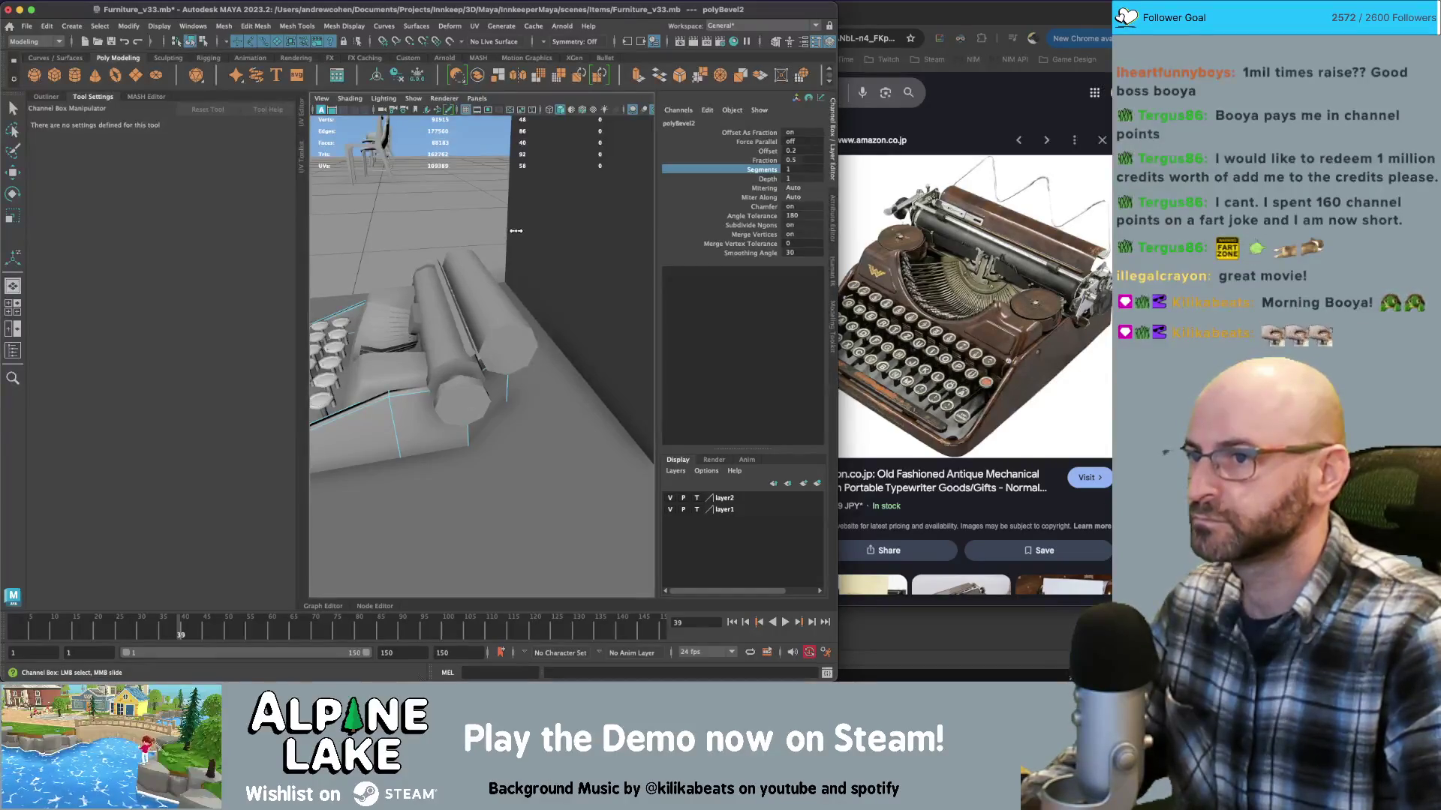
mouse_move(529, 228)
middle_mouse_down()
mouse_move(588, 225)
mouse_move(571, 230)
middle_mouse_up()
left_click(765, 160)
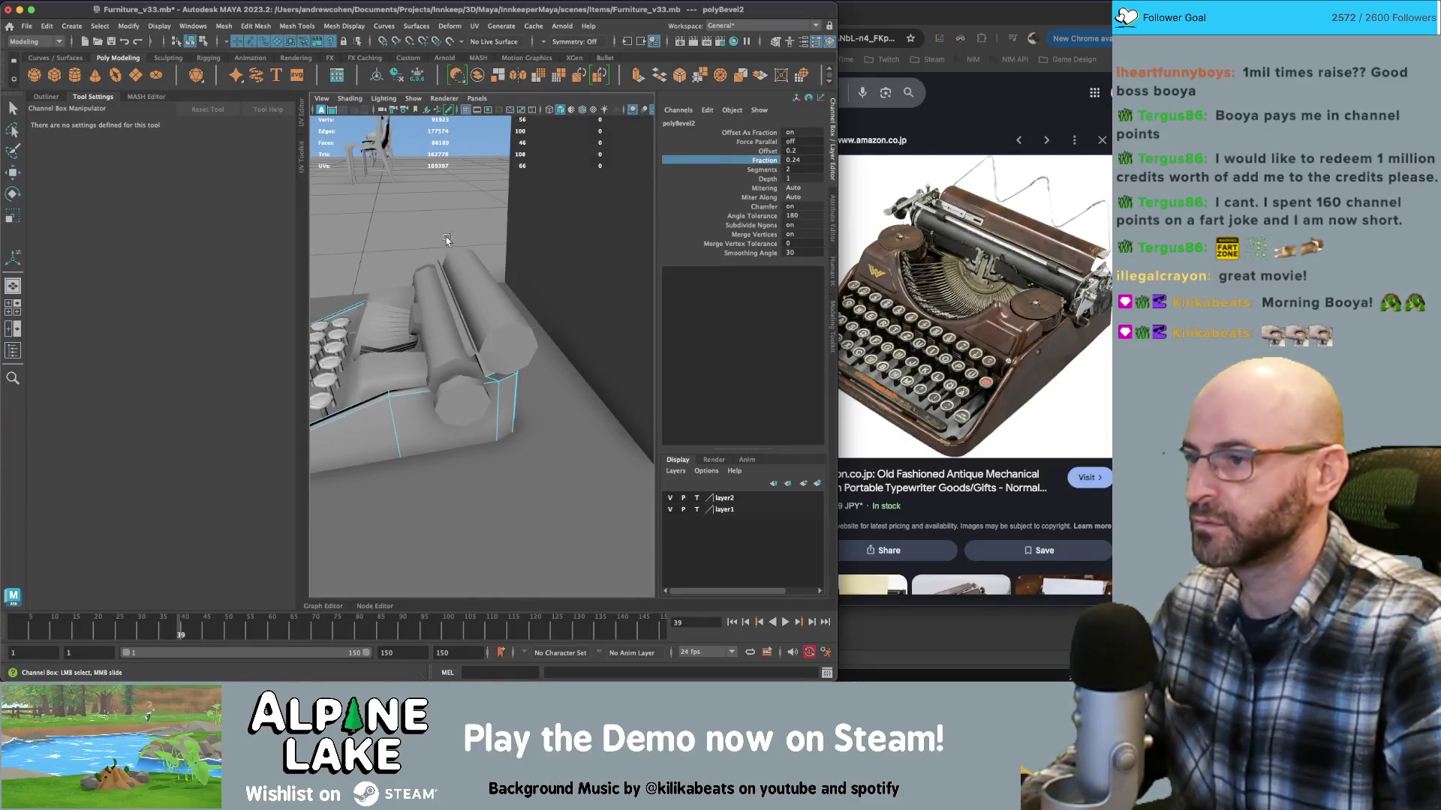
Return to object mode and select the typewriter body
key("q")
left_click(416, 438)
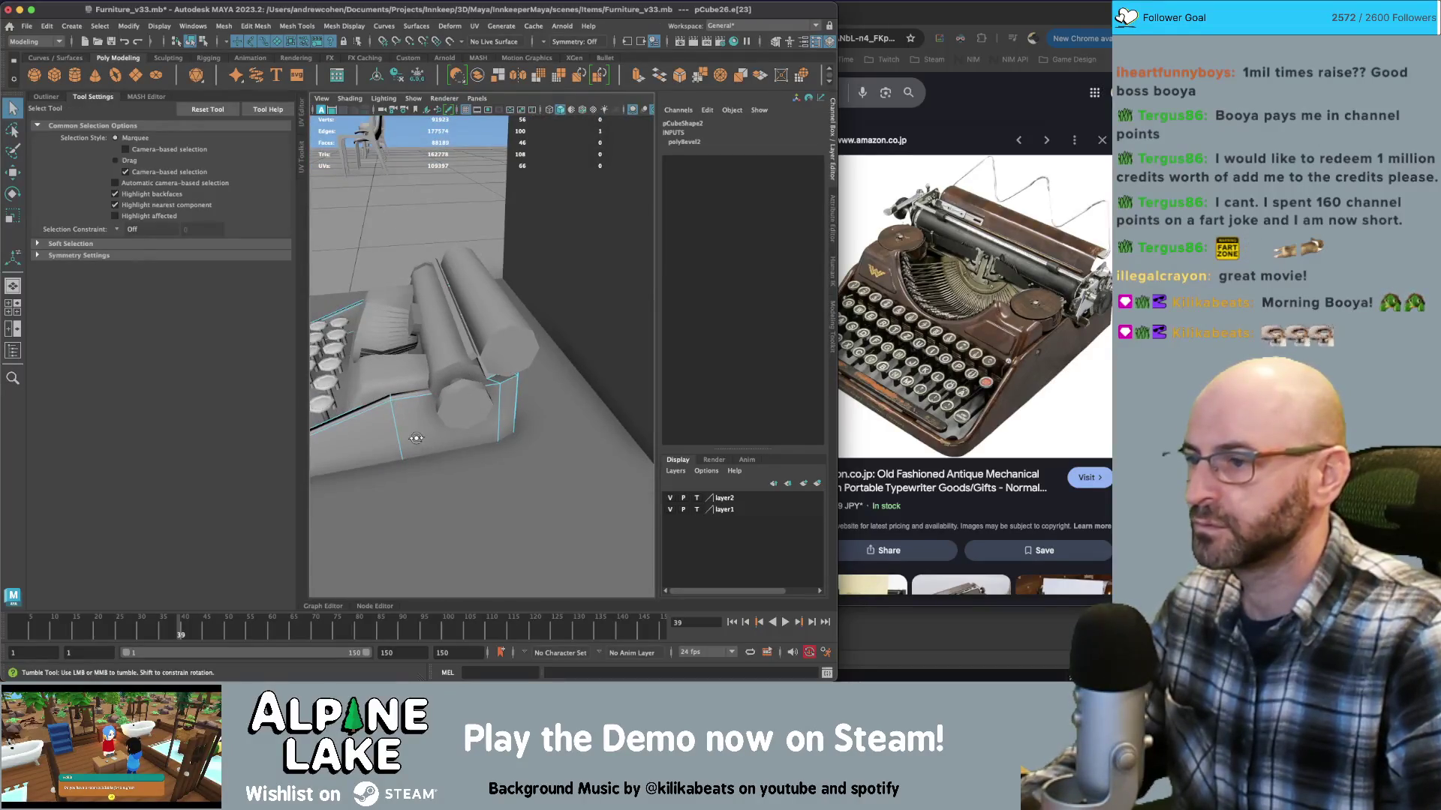
left_click(191, 41)
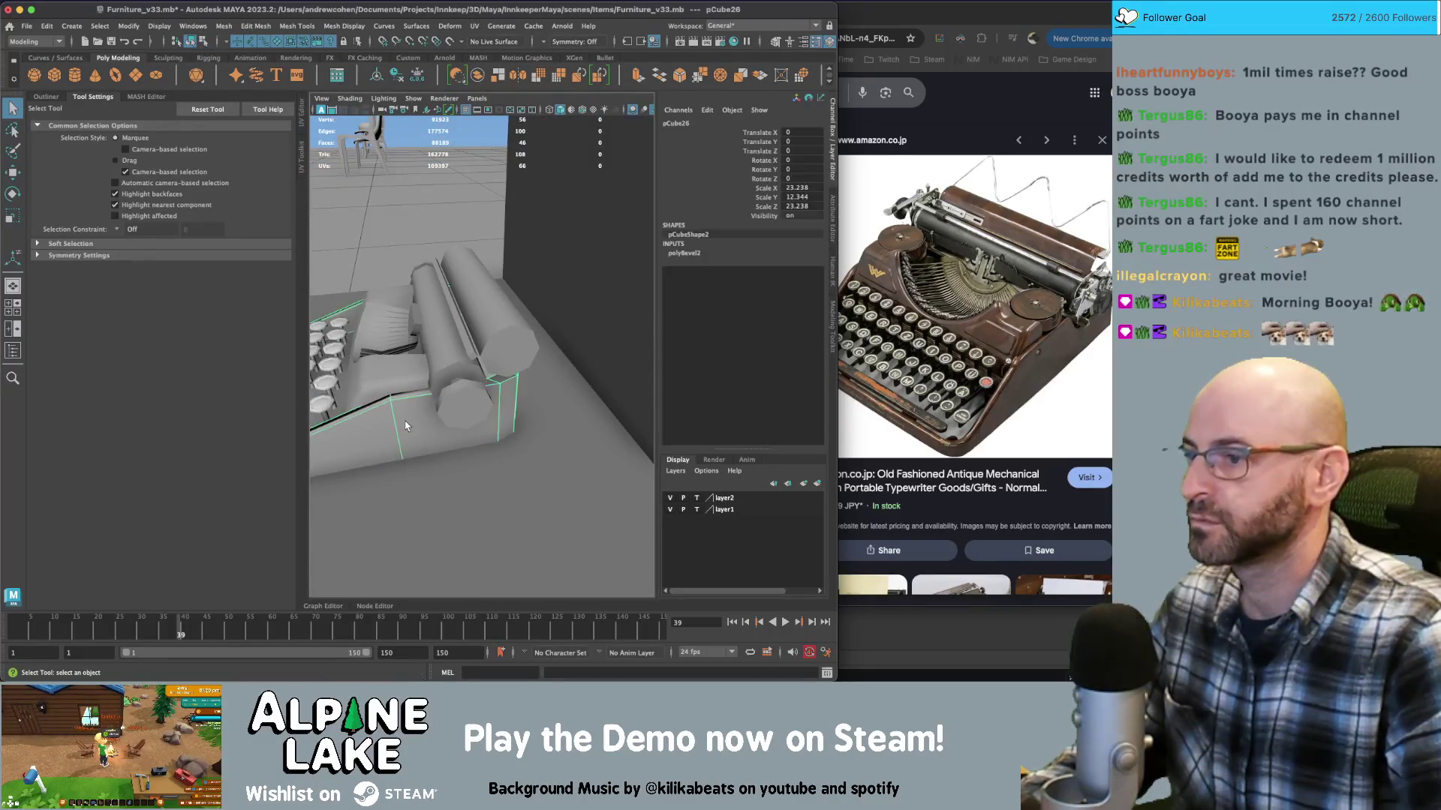
mouse_move(409, 425)
left_mouse_down("alt")
mouse_move(422, 403)
mouse_move(517, 406)
mouse_move(565, 326)
mouse_move(411, 346)
left_mouse_up("alt")
left_click(423, 425)
scroll(411, 346, "up", 15)
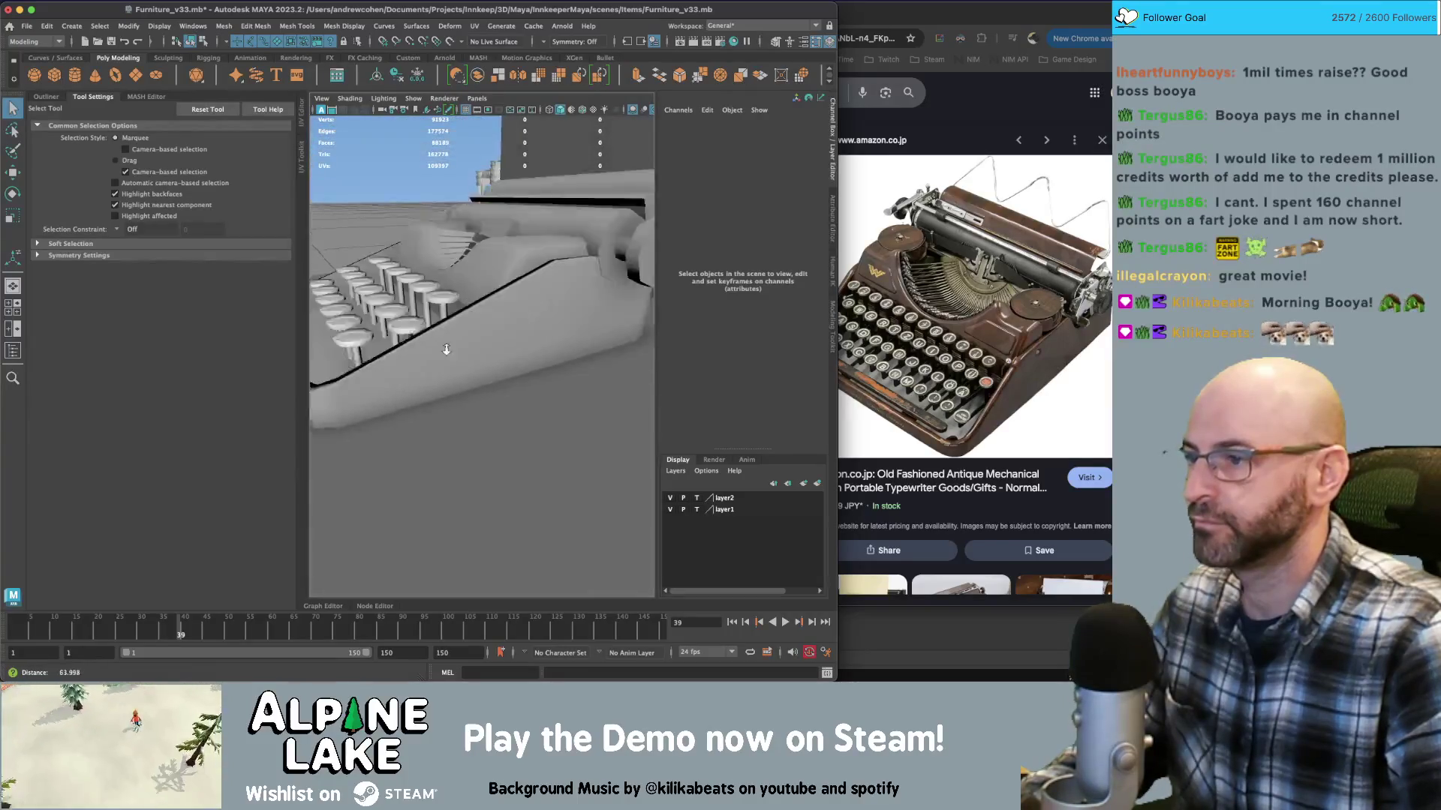
left_click(437, 411)
right_click_drag(437, 411, 420, 373, "alt")
mouse_move(504, 350)
left_mouse_down("alt")
mouse_move(518, 339)
mouse_move(497, 321)
mouse_move(484, 339)
left_mouse_up("alt")
Bevel the body's selected edges with 2 segments
right_click(554, 328)
left_click(556, 330)
key("ctrl+b")
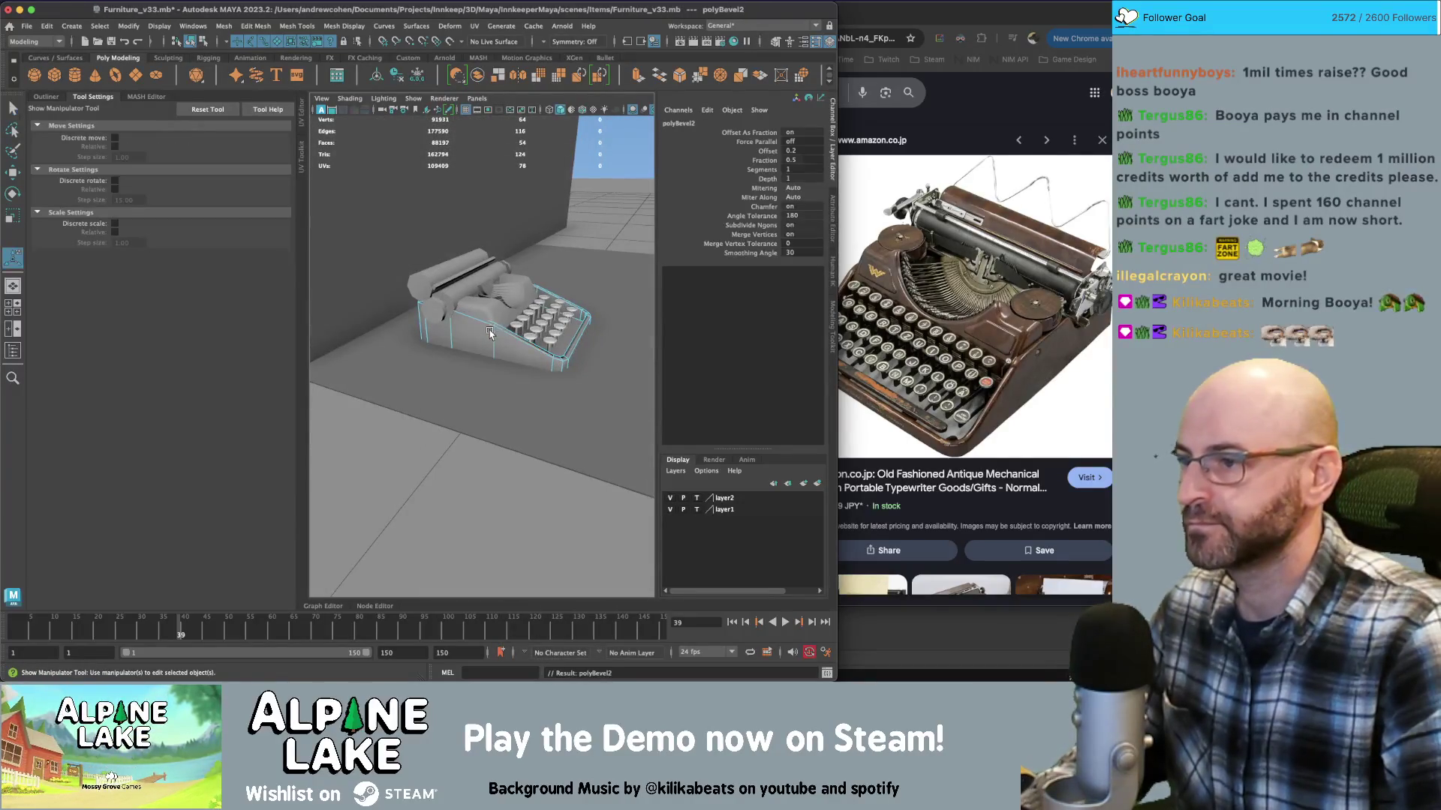
left_click(765, 160)
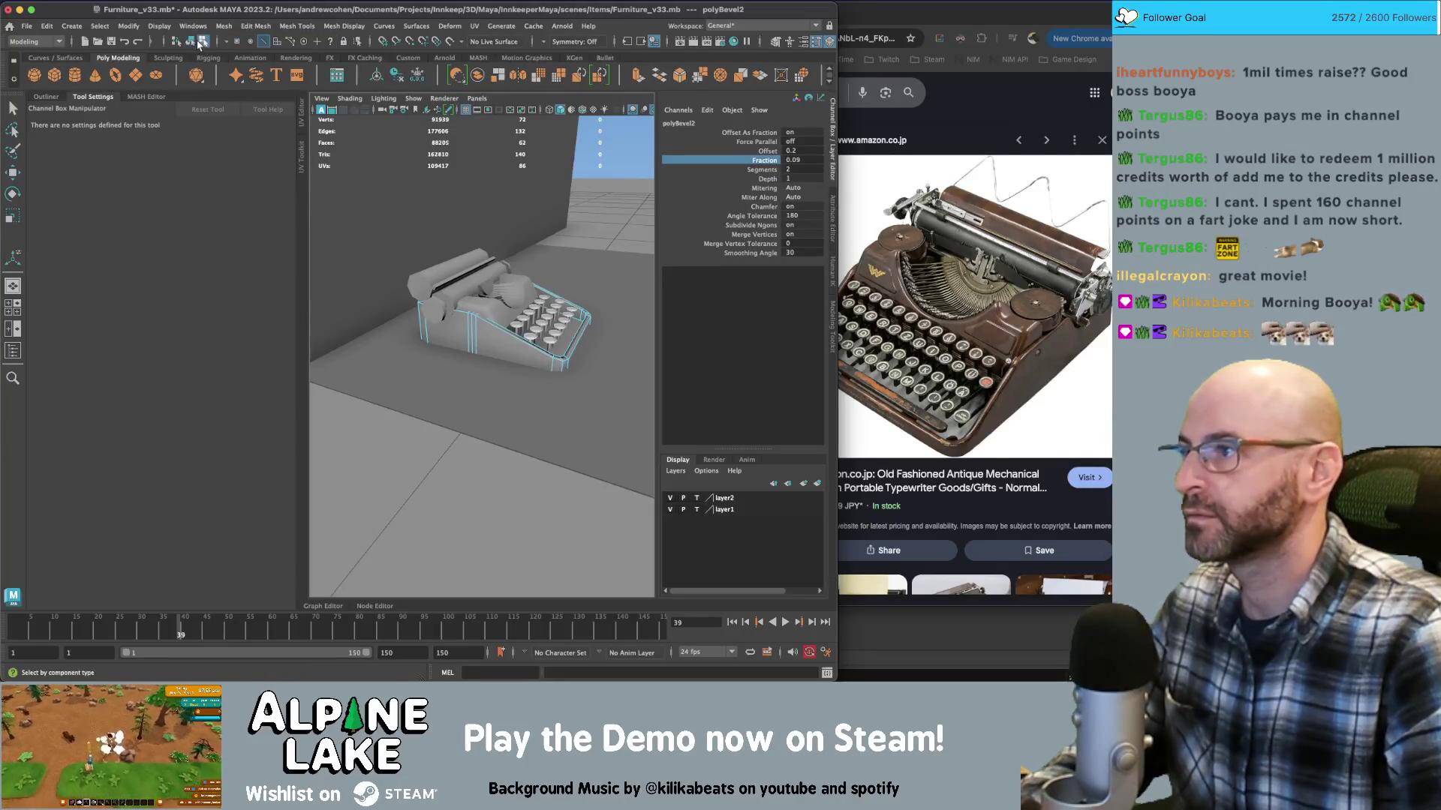
left_click(201, 44)
key("q")
Select a rim edge of the body and apply Mesh Display > Harden Edge
left_click_drag(483, 333, 525, 361, "alt")
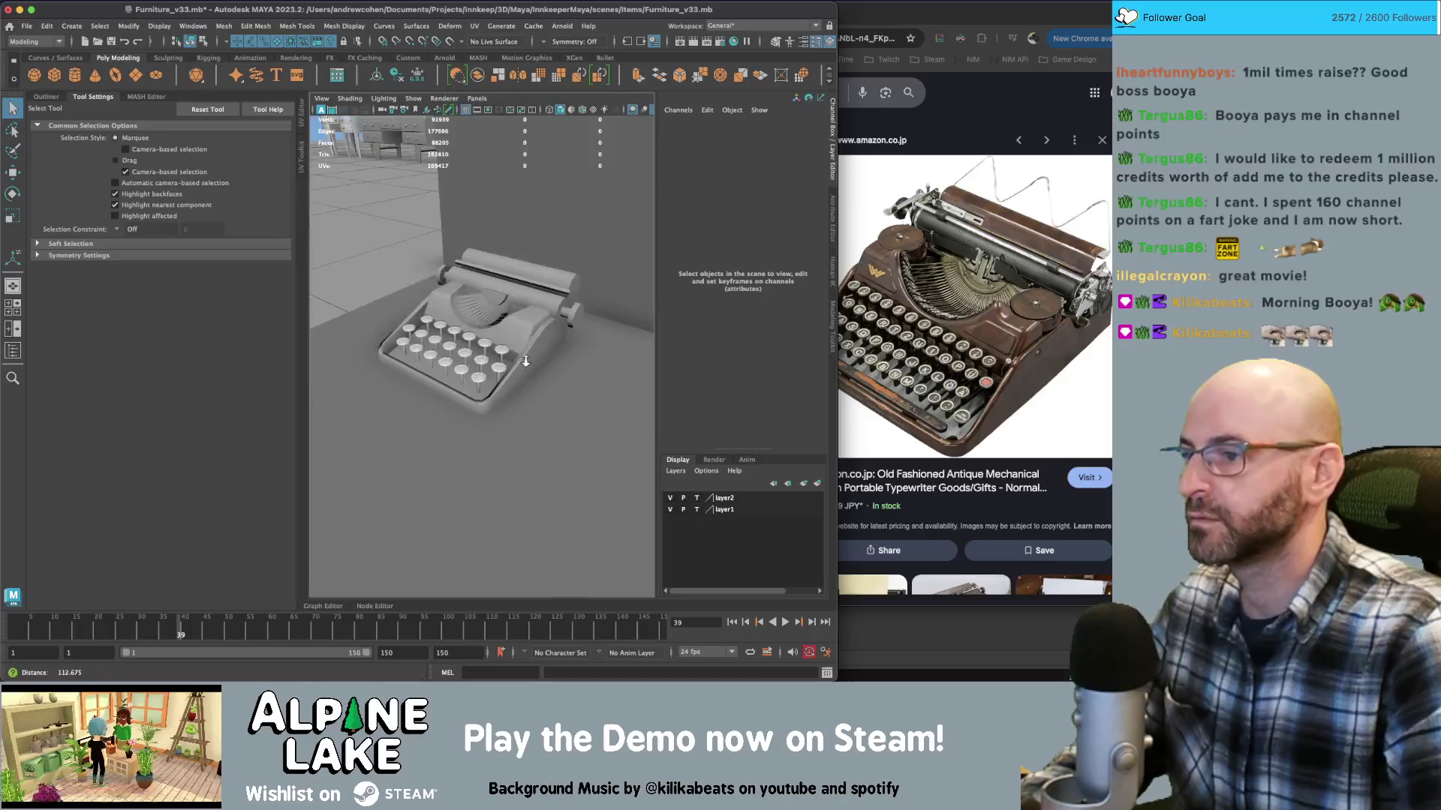
right_click_drag(525, 361, 536, 361, "alt")
left_click(535, 362)
scroll(578, 347, "up", 5)
mouse_move(577, 346)
left_mouse_down("alt")
mouse_move(580, 279)
mouse_move(540, 304)
mouse_move(548, 323)
left_mouse_up("alt")
left_click(580, 279)
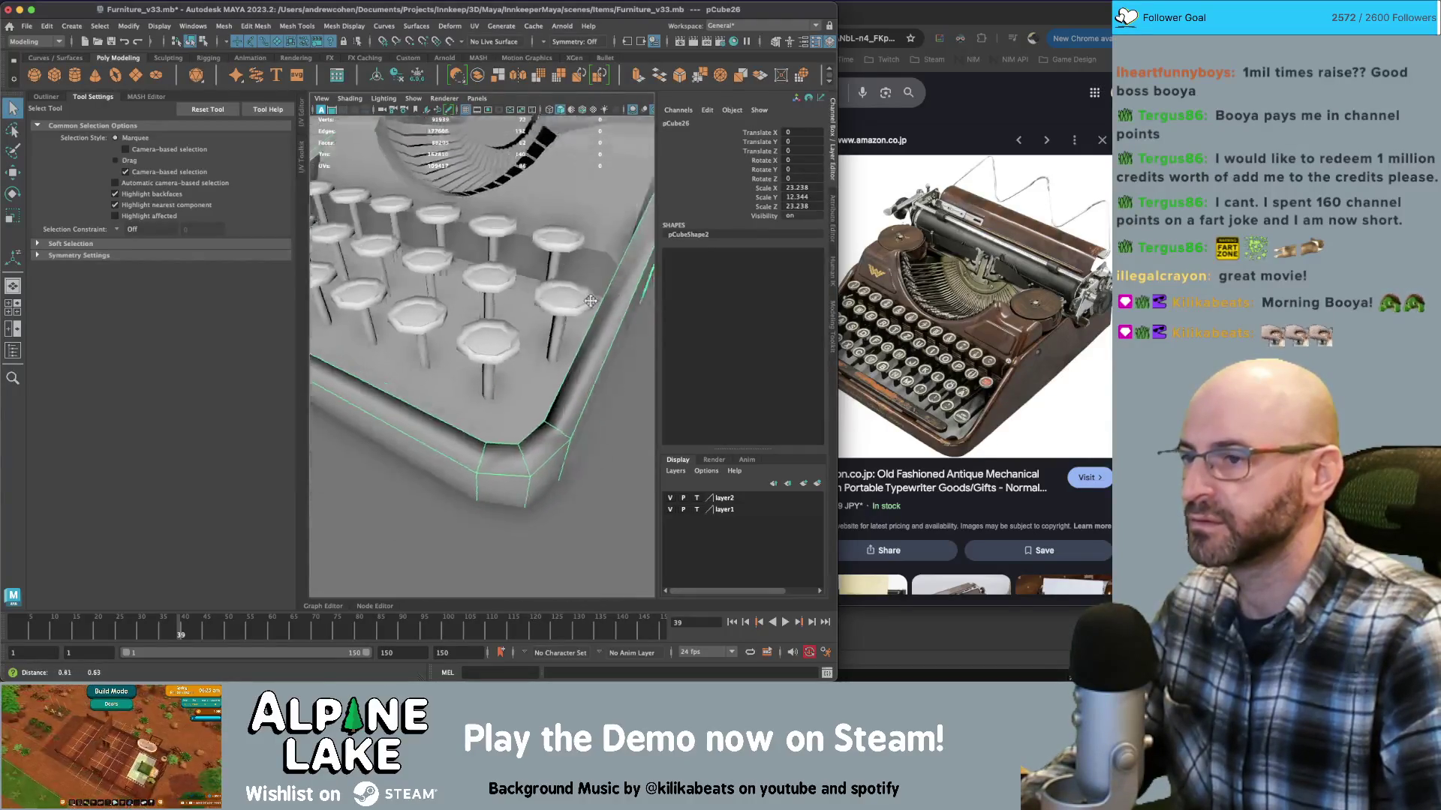
right_click_drag(549, 322, 550, 359)
left_click(555, 293)
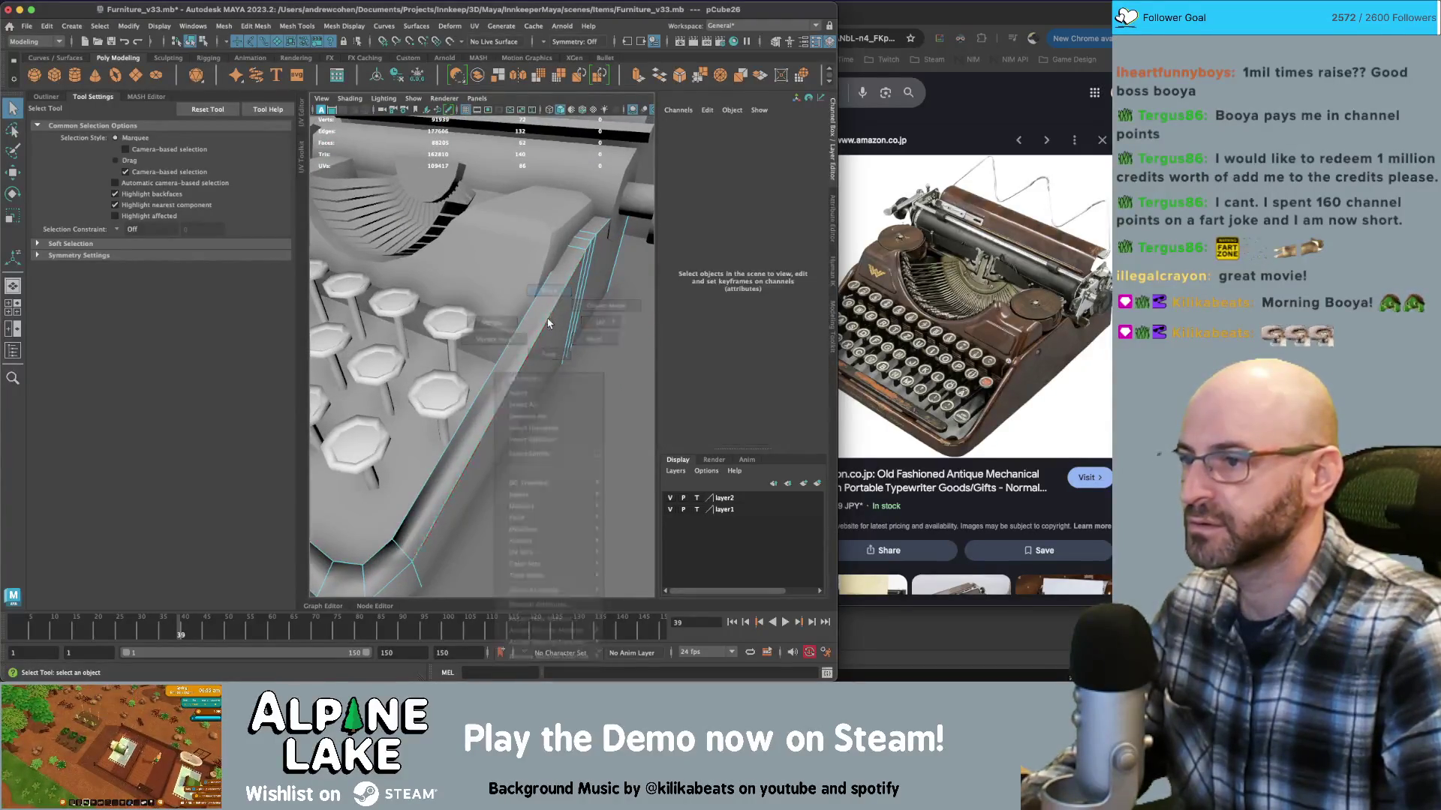
left_click(533, 324)
left_click(352, 27)
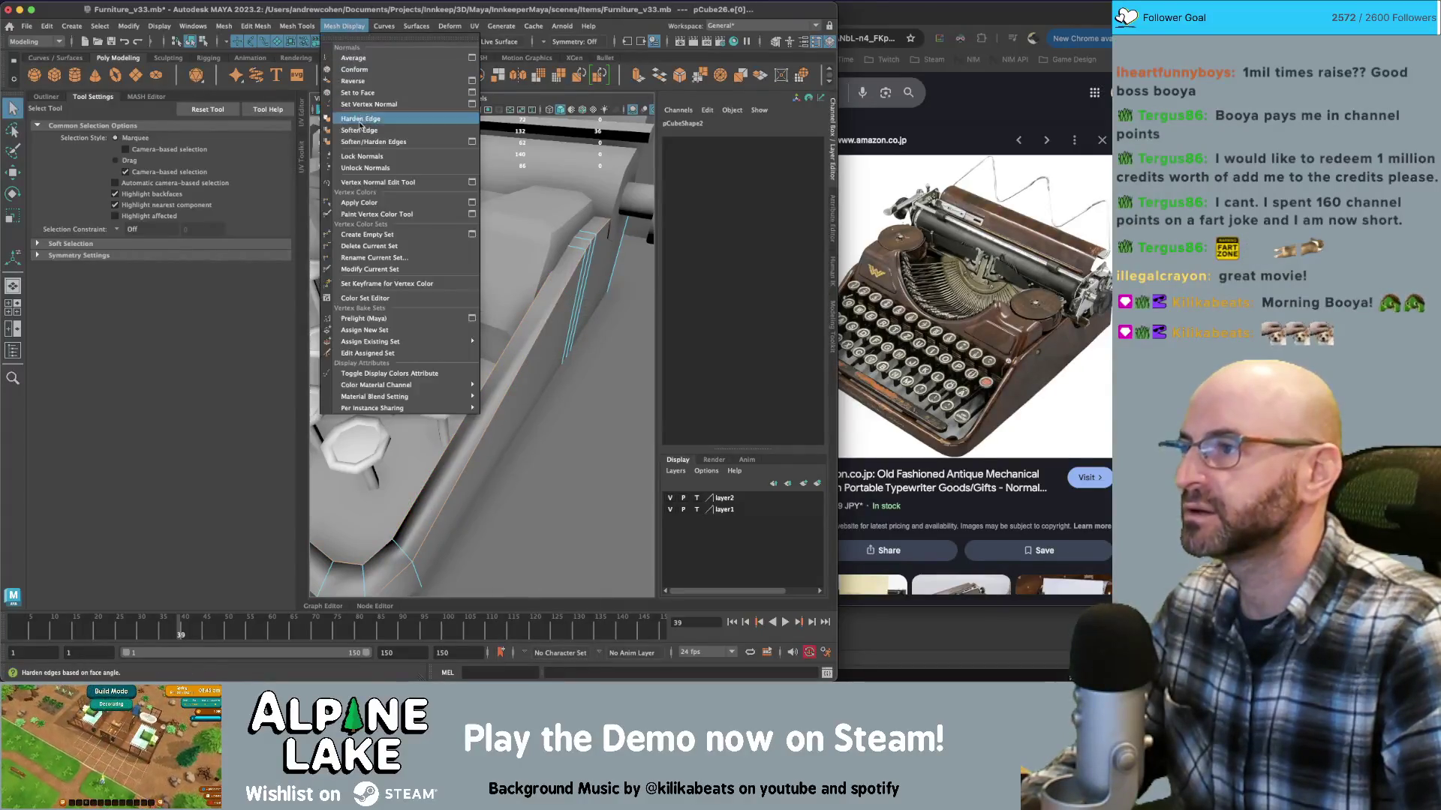
left_click(360, 129)
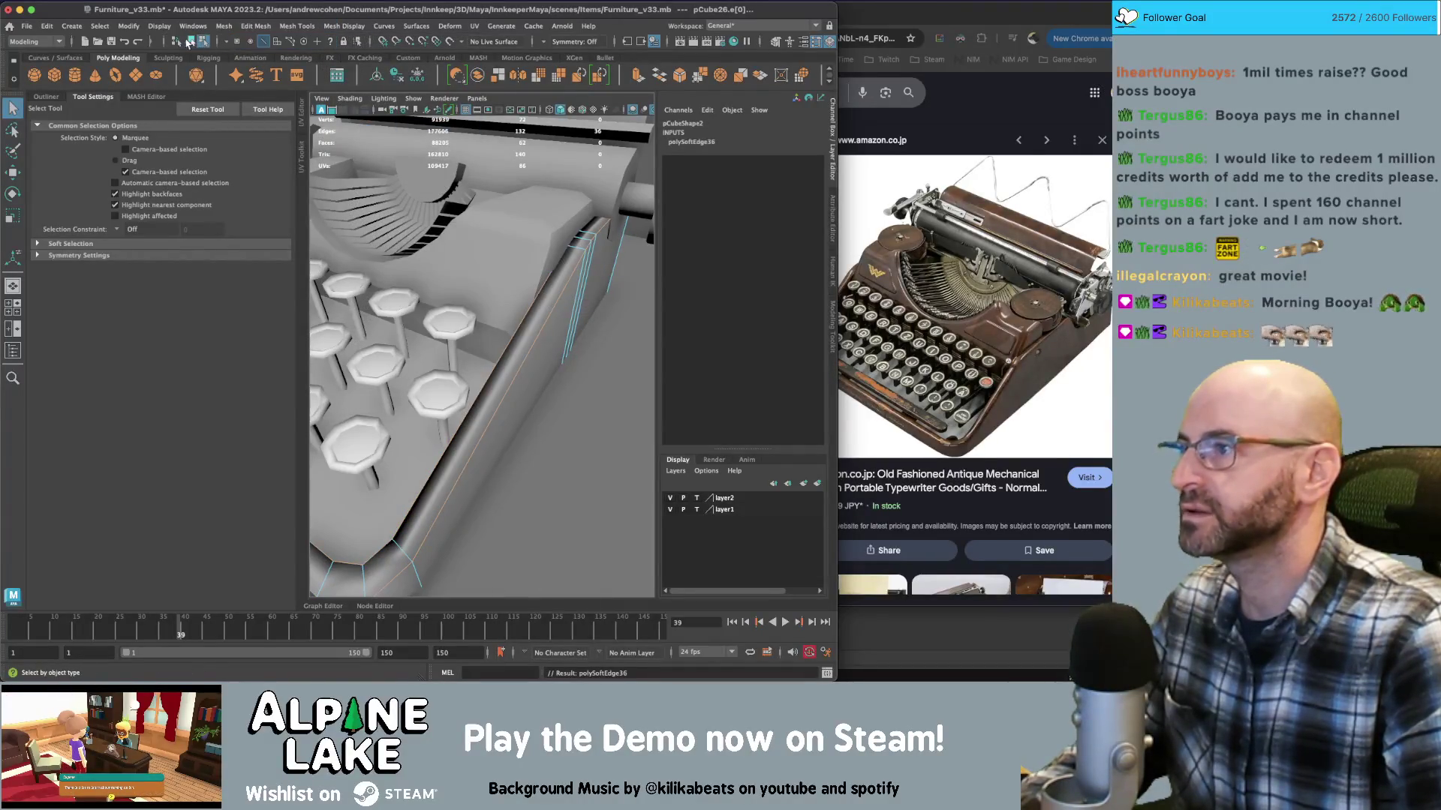
left_click(189, 42)
left_click(585, 322)
Select the edge loop running around the body's rim
mouse_move(585, 322)
right_mouse_down("alt")
mouse_move(412, 325)
mouse_move(484, 277)
right_mouse_up("alt")
left_click(463, 238)
mouse_move(515, 322)
left_mouse_down("alt")
mouse_move(530, 351)
mouse_move(486, 355)
left_mouse_up("alt")
left_click(530, 350)
left_click(470, 352)
right_click_drag(482, 304, 486, 283)
double_click(486, 284)
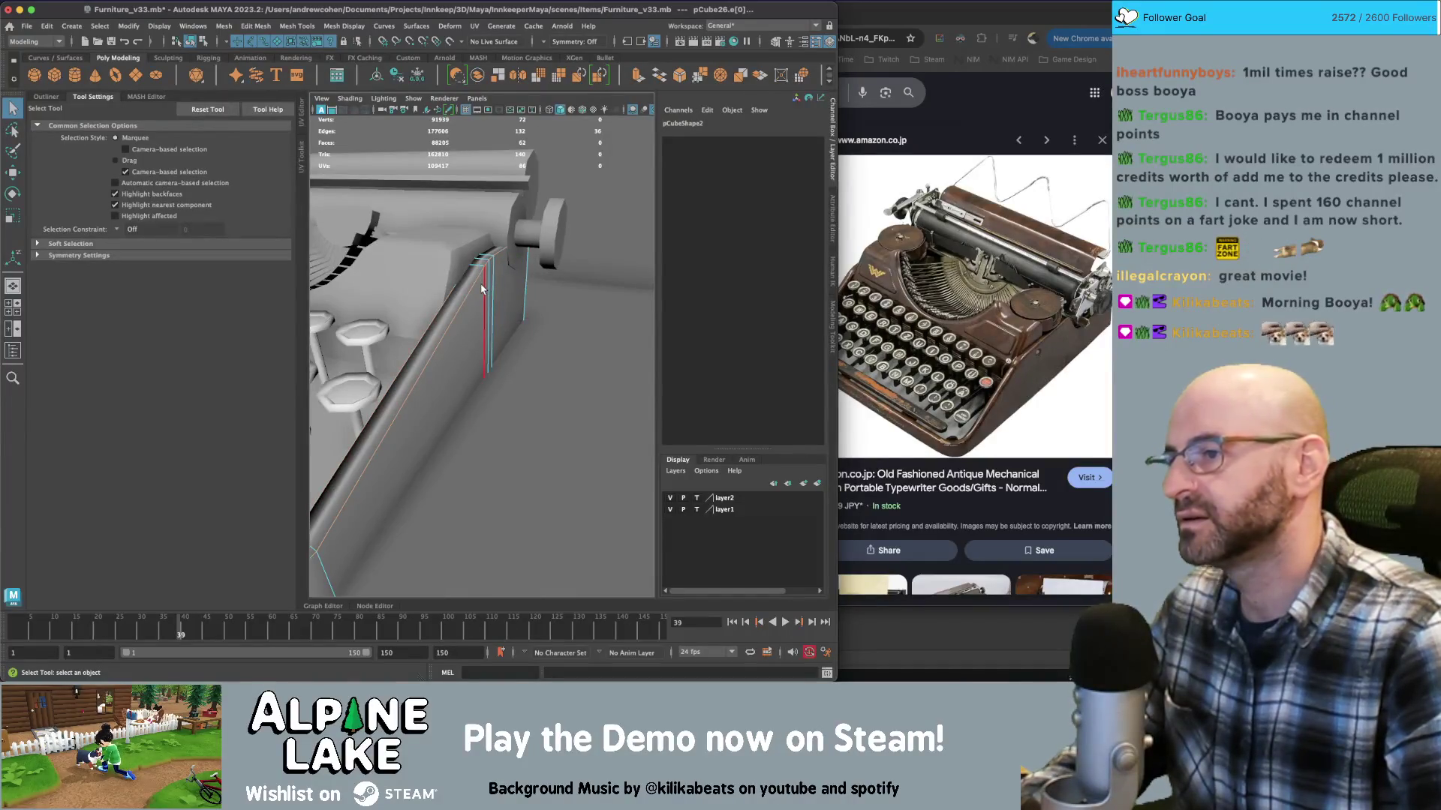
Bevel the rim edge loop, adjust its Fraction, and delete the body's history
mouse_move(477, 292)
left_mouse_down("alt")
mouse_move(497, 282)
mouse_move(504, 300)
left_mouse_up("alt")
key("f")
key("ctrl+b")
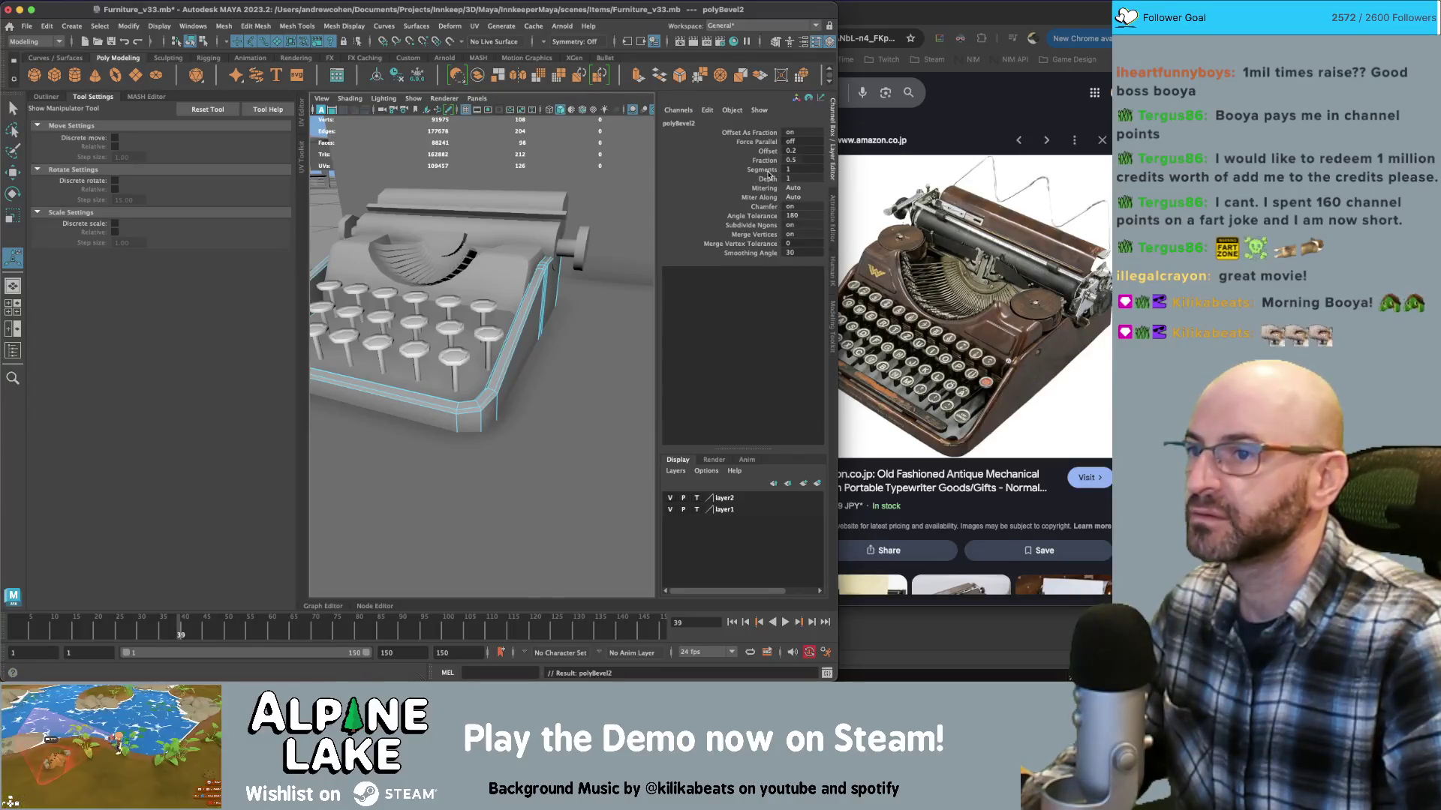
left_click(767, 161)
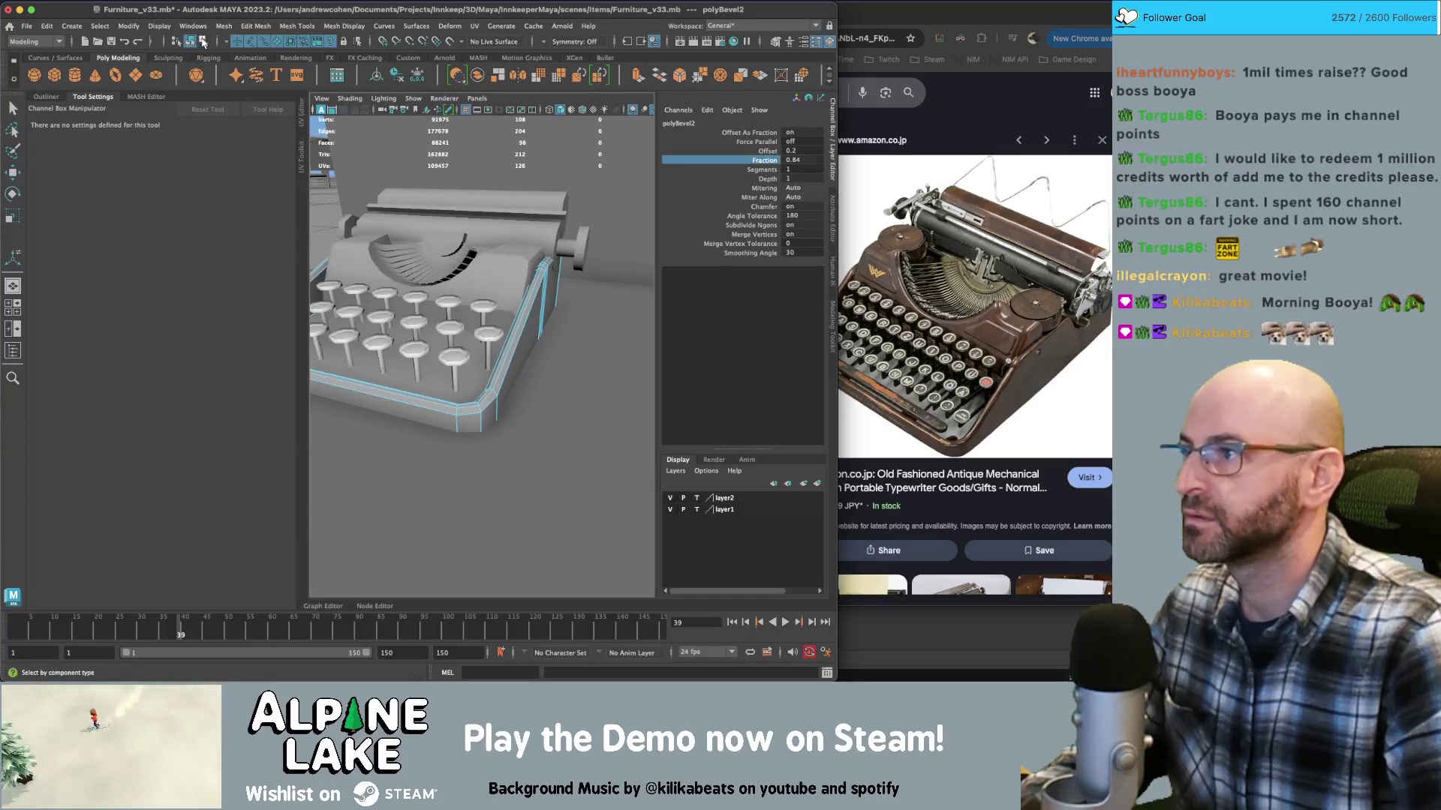
left_click(194, 42)
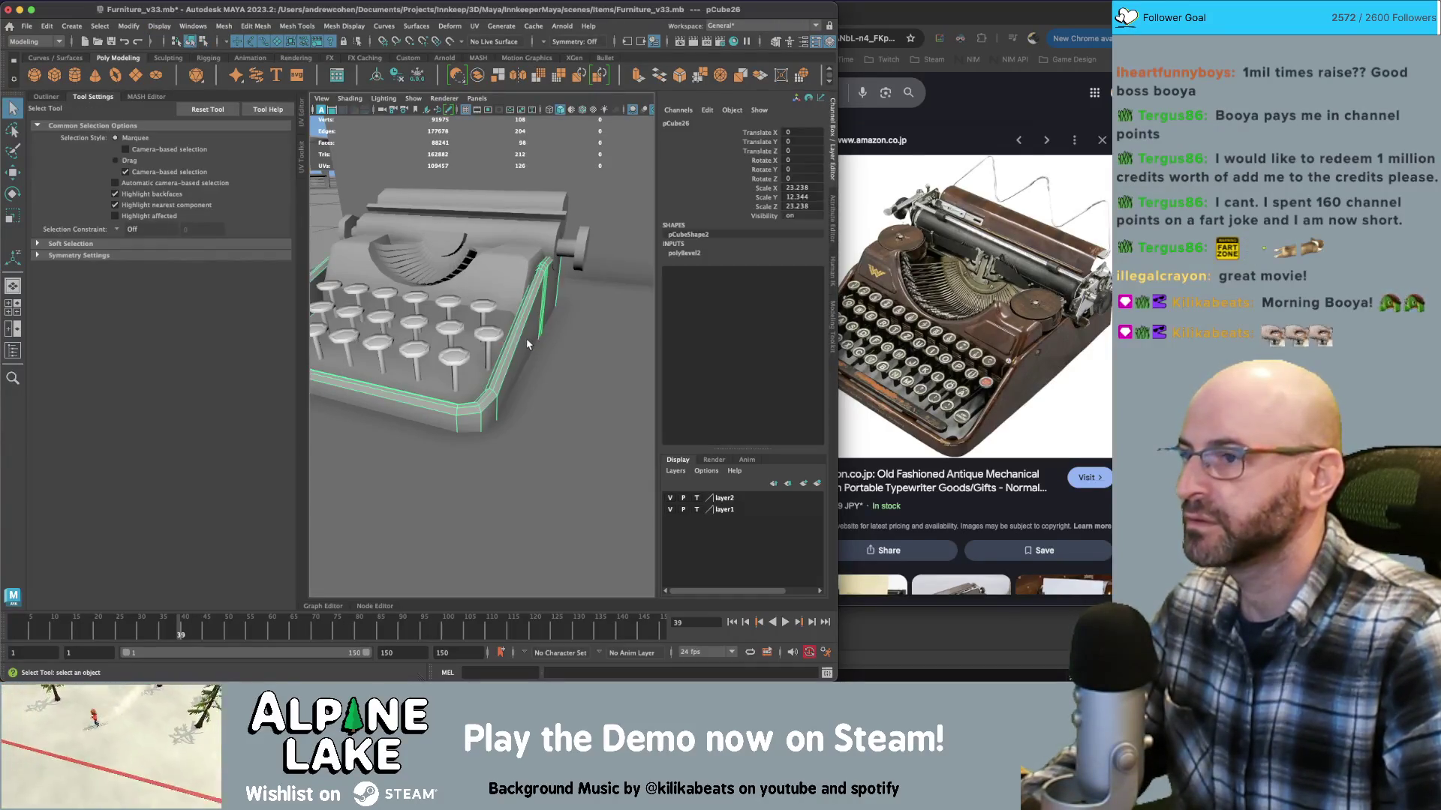
key("alt+shift+d")
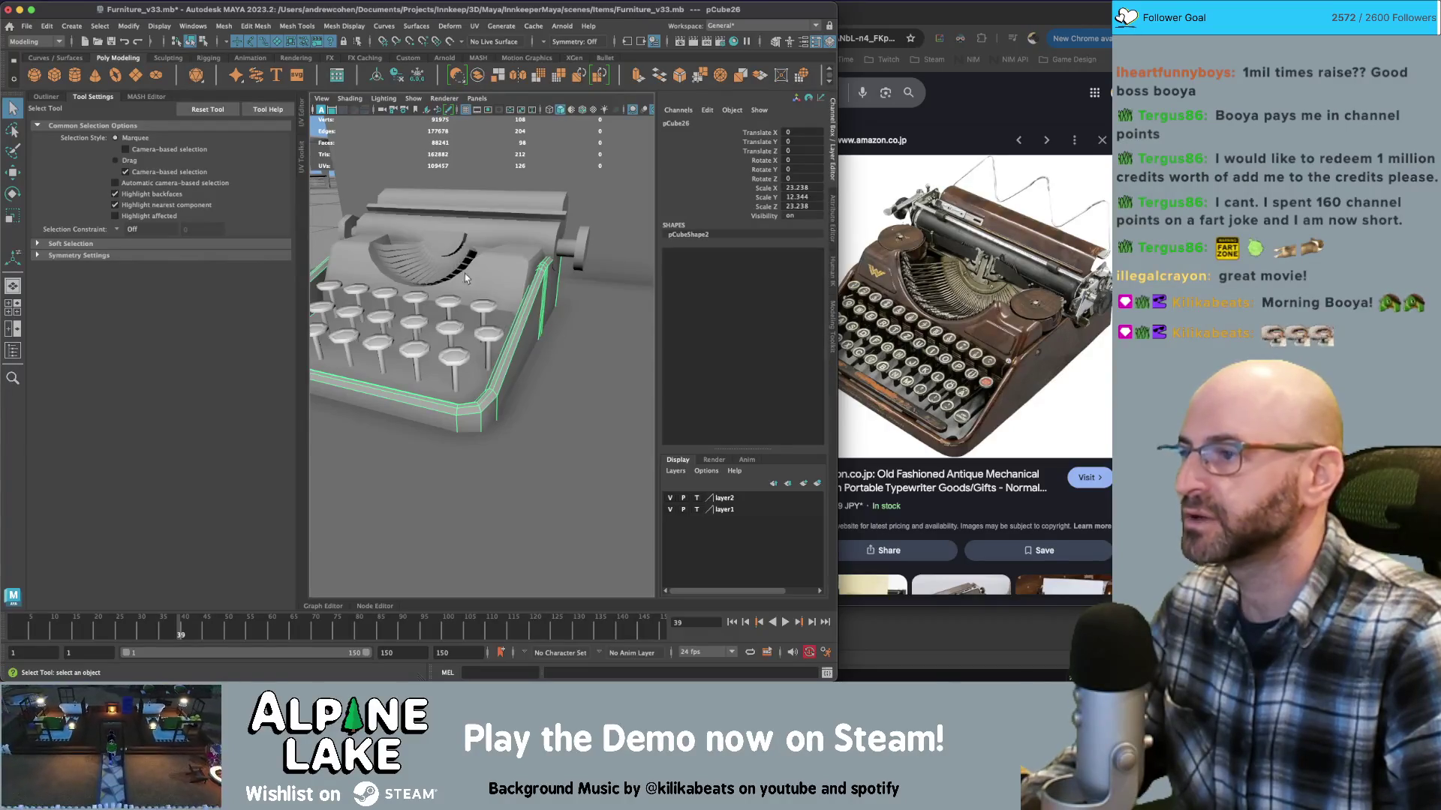
Open the Outliner and select everything from pCube26 to pCylinder45
key("f")
left_click(46, 97)
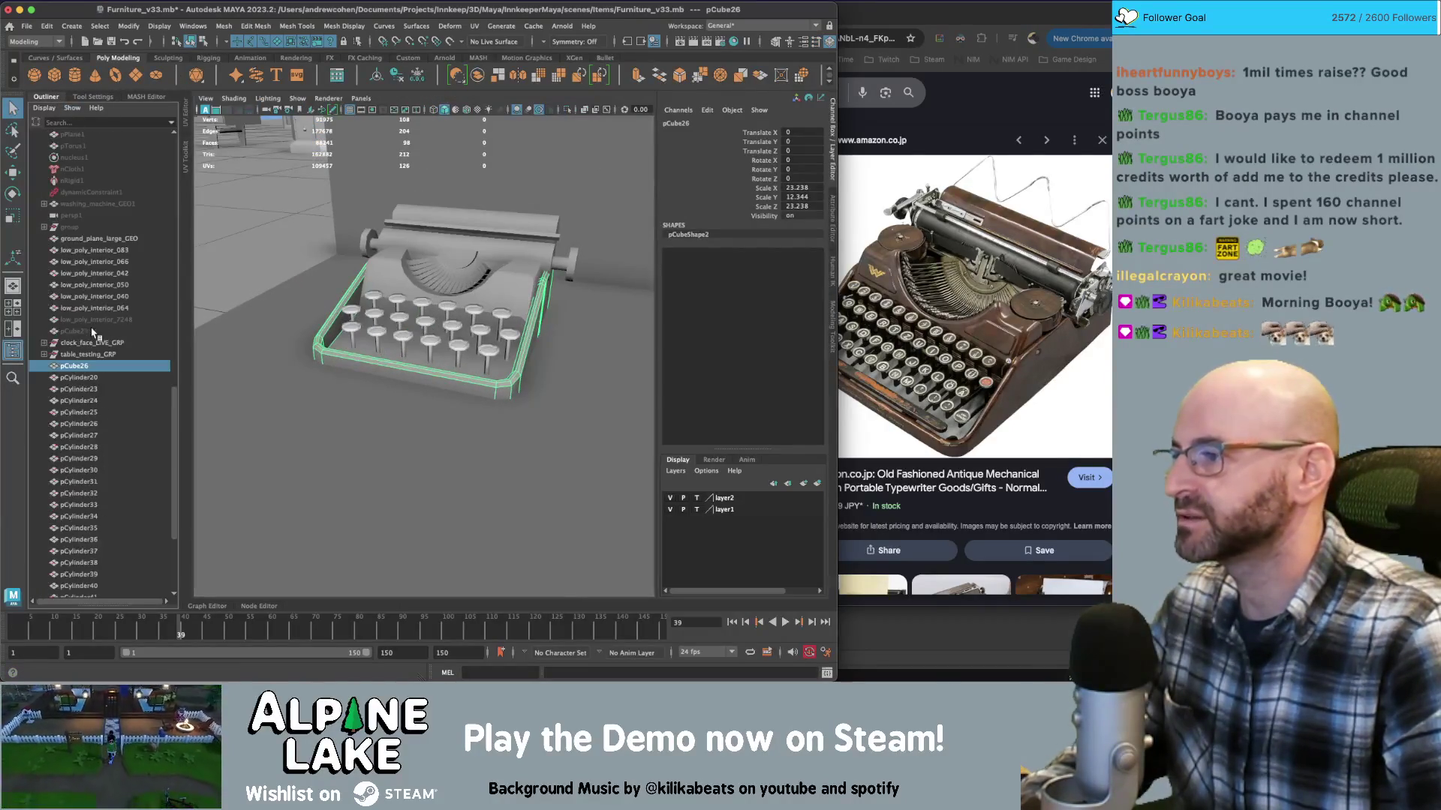
scroll(94, 333, "down", 4)
left_click(84, 493, "shift")
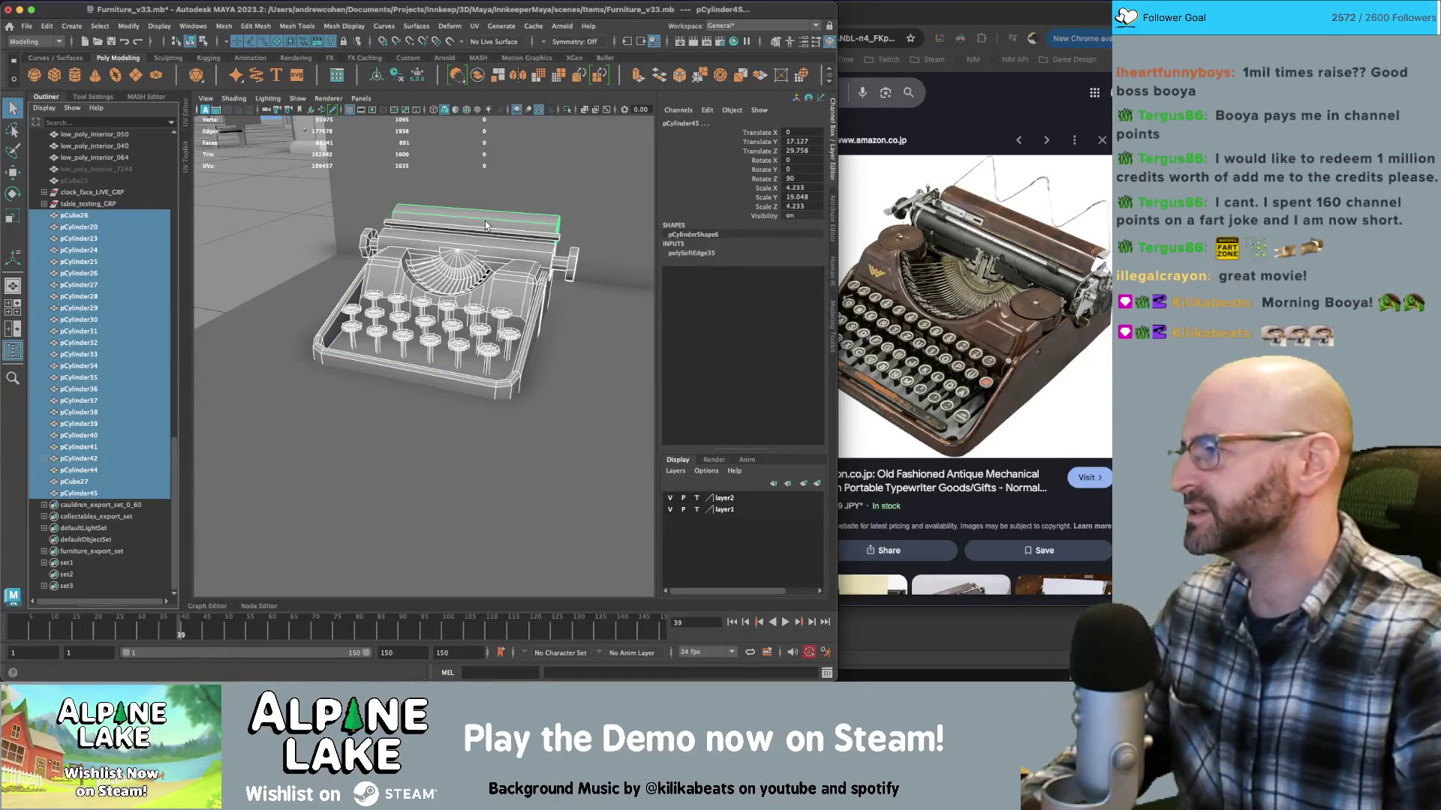
mouse_move(473, 240)
left_mouse_down("alt")
mouse_move(375, 228)
mouse_move(571, 245)
mouse_move(424, 231)
left_mouse_up("alt")
mouse_move(424, 231)
right_mouse_down("alt")
mouse_move(560, 240)
mouse_move(560, 318)
right_mouse_up("alt")
mouse_move(561, 317)
left_mouse_down("alt")
mouse_move(529, 330)
mouse_move(572, 320)
mouse_move(551, 312)
mouse_move(563, 303)
left_mouse_up("alt")
Select only the typewriter body and apply Mesh Display > Harden Edge
left_click(540, 323)
left_click(325, 25)
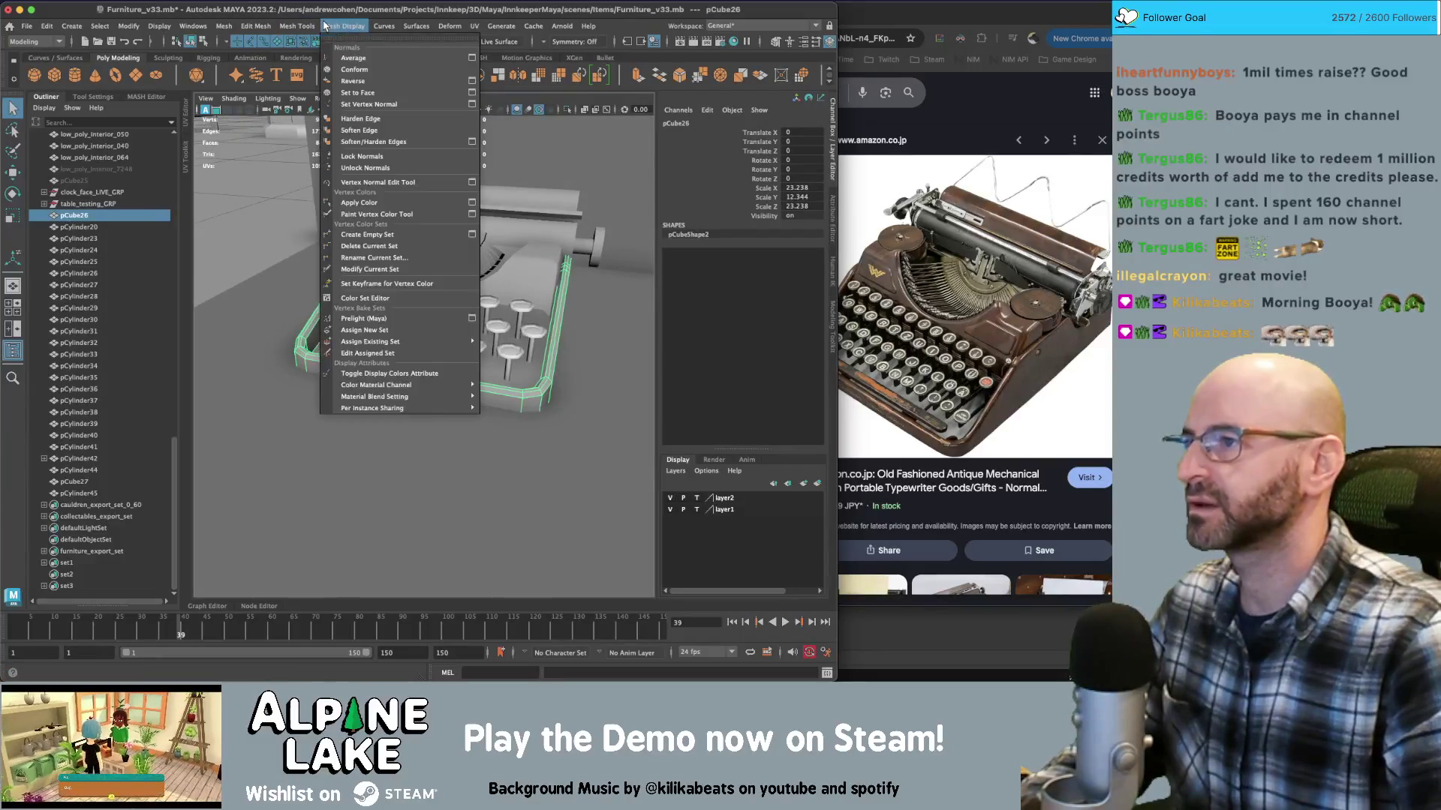
left_click(367, 141)
Pick face f[3] on the body in face mode and delete it
mouse_move(447, 345)
left_mouse_down("alt")
mouse_move(480, 351)
mouse_move(539, 324)
mouse_move(481, 345)
left_mouse_up("alt")
left_click(479, 351)
left_click(539, 324)
right_click_drag(480, 324, 481, 356)
key("4")
mouse_move(481, 356)
left_mouse_down("alt")
mouse_move(518, 341)
mouse_move(463, 330)
mouse_move(621, 335)
mouse_move(527, 325)
mouse_move(448, 248)
mouse_move(549, 258)
mouse_move(512, 233)
left_mouse_up("alt")
left_click(518, 308)
key("f")
key("5")
key("Delete")
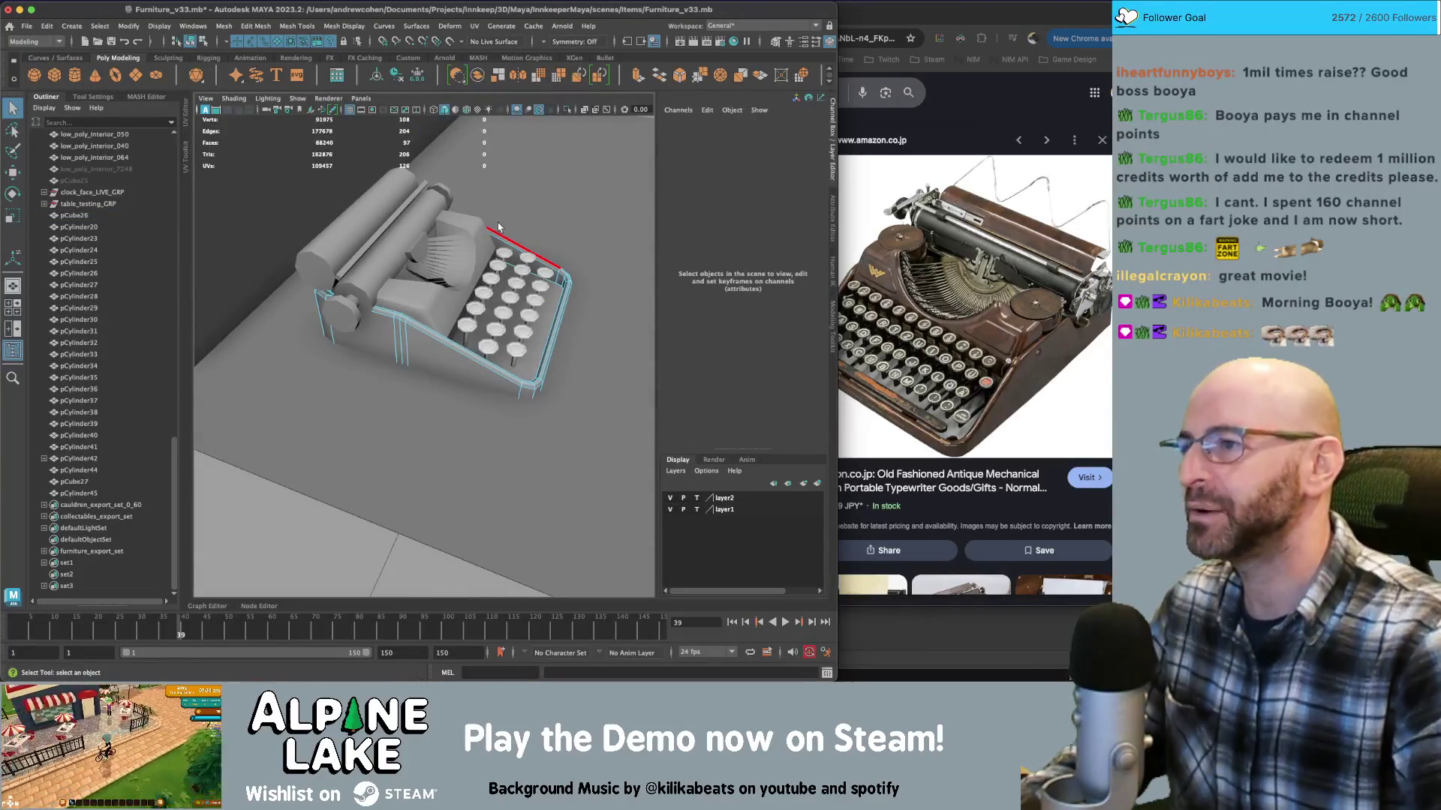
Select body face f[41] and try lifting it with the Move tool
mouse_move(415, 162)
left_mouse_down("alt")
mouse_move(411, 348)
mouse_move(434, 300)
left_mouse_up("alt")
left_click(411, 337)
key("r")
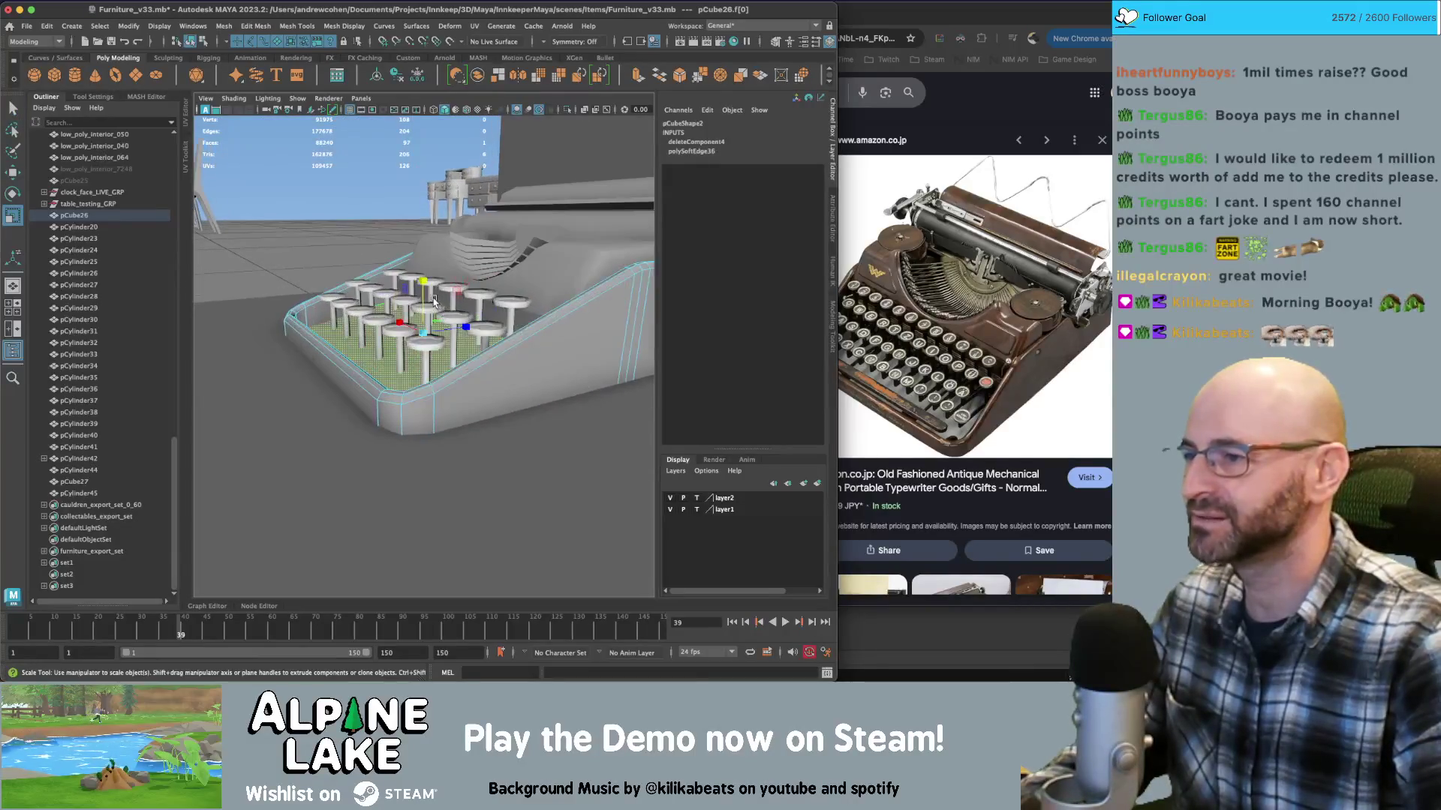
key("w")
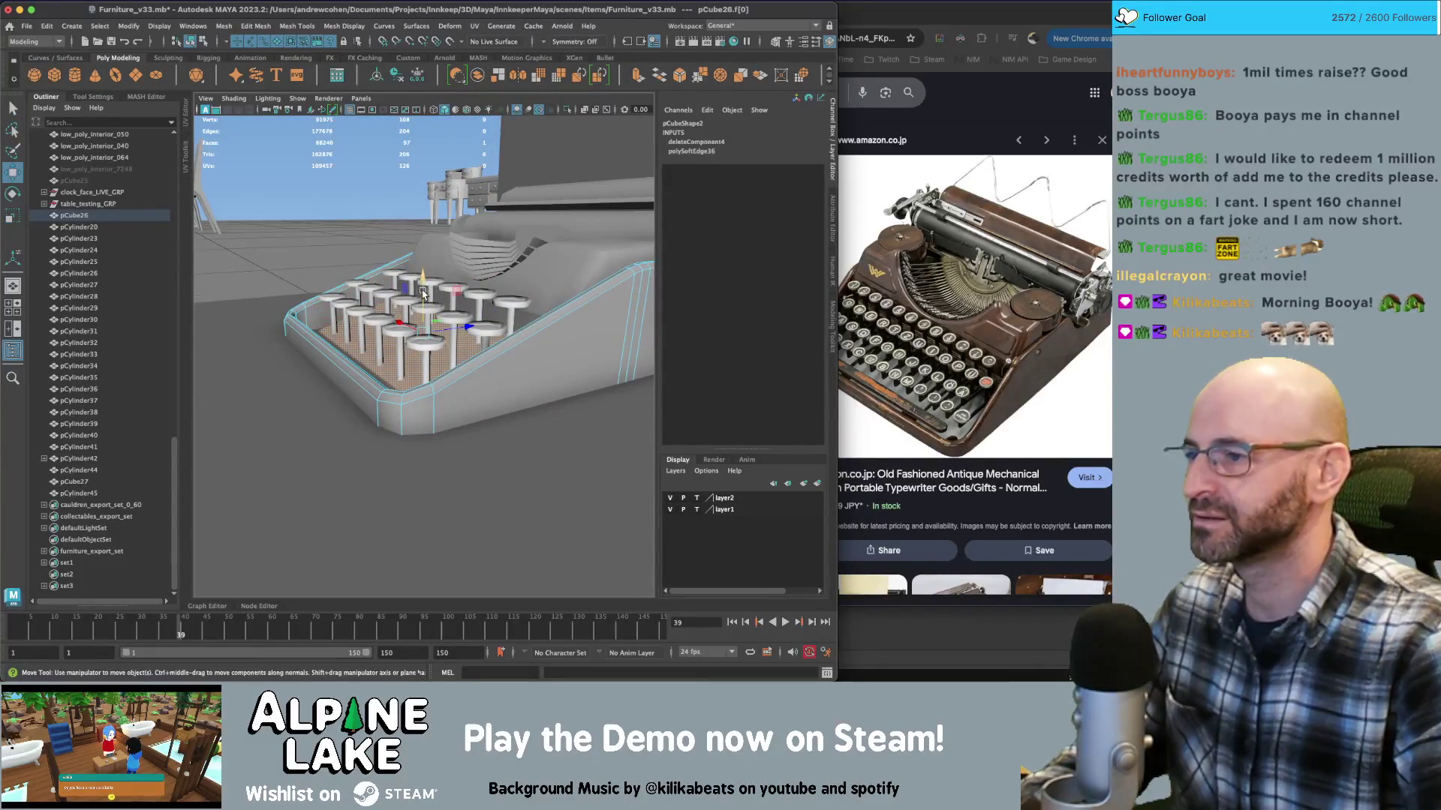
left_click_drag(424, 272, 470, 336, "alt")
key("q")
right_click(481, 359)
left_click(478, 330)
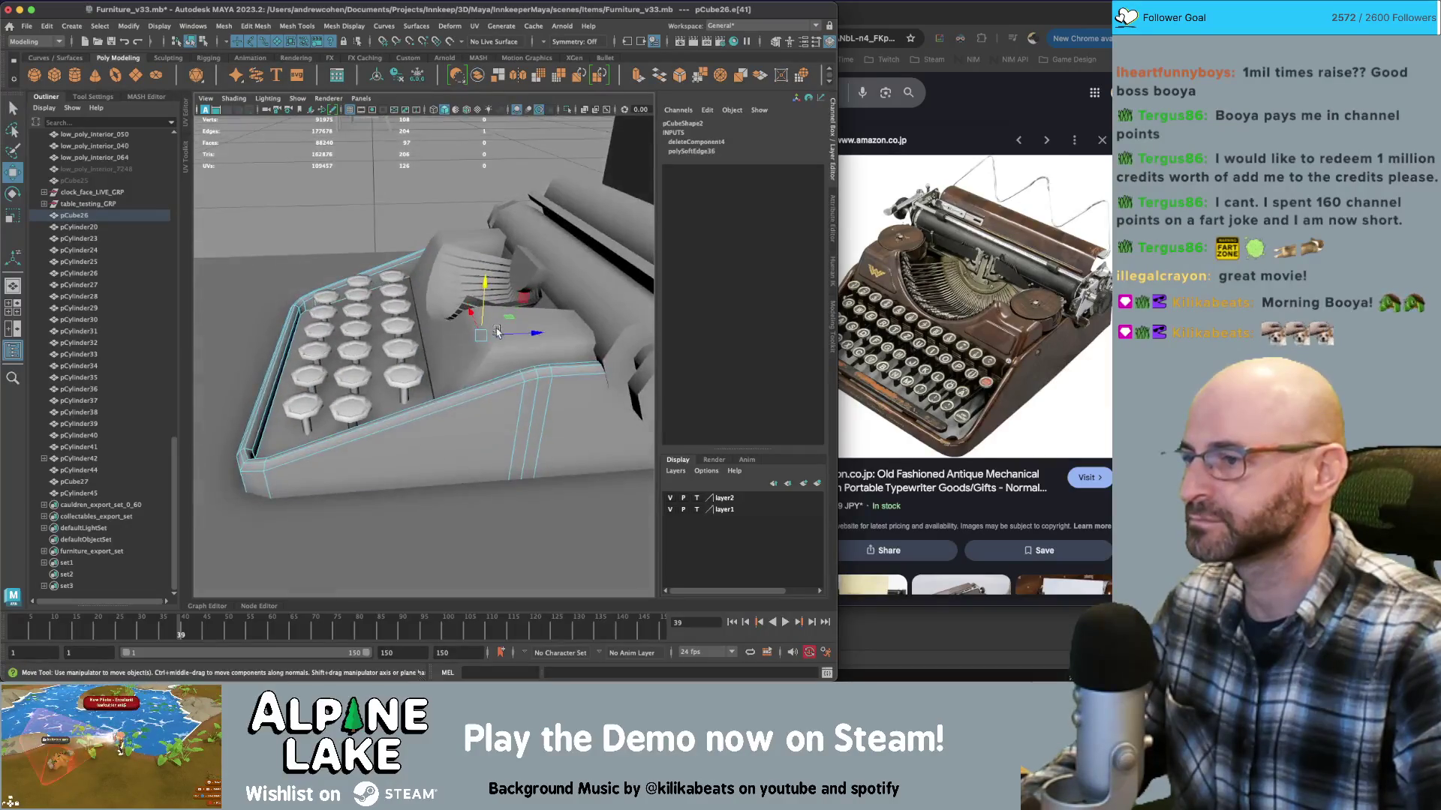
key("w")
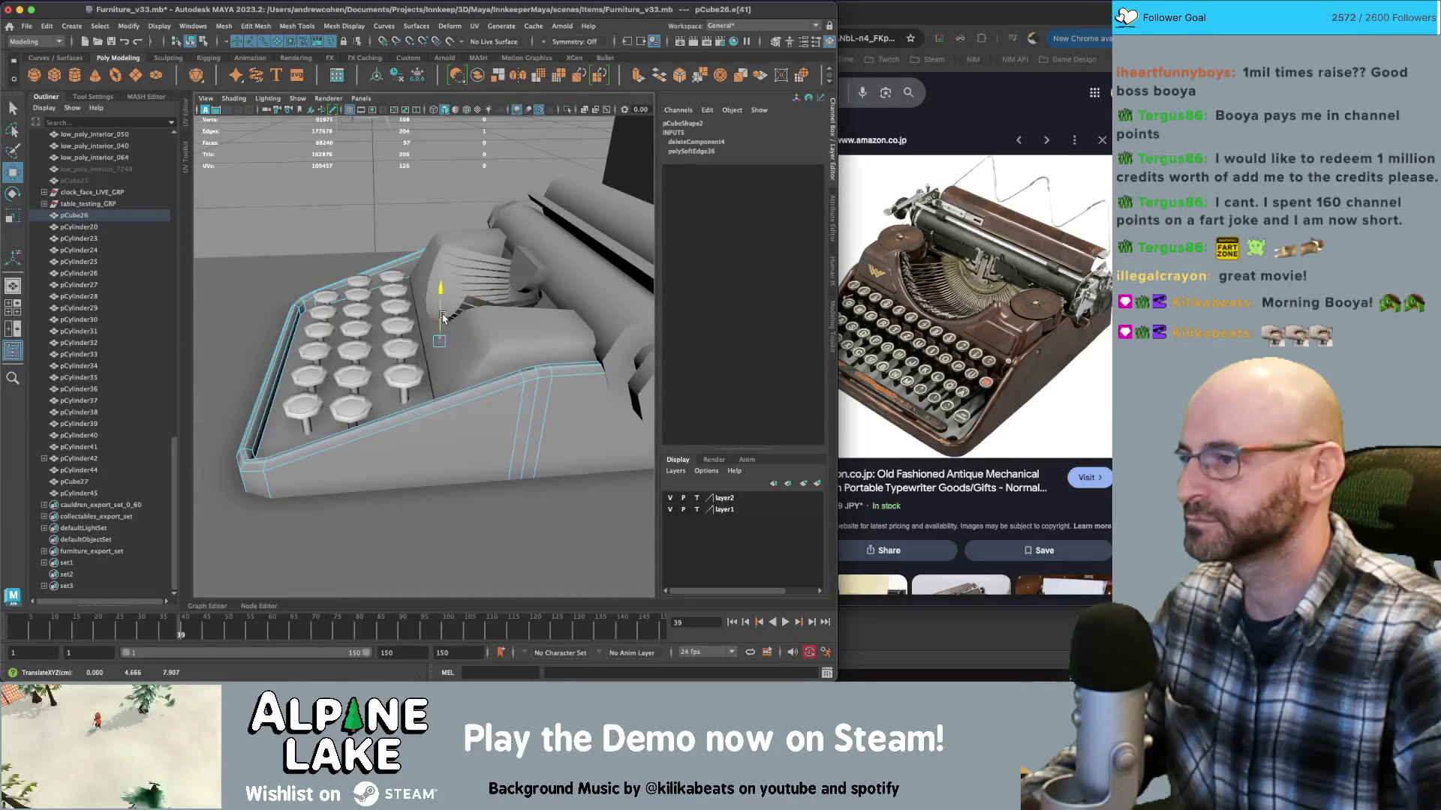
left_click_drag(446, 237, 447, 237)
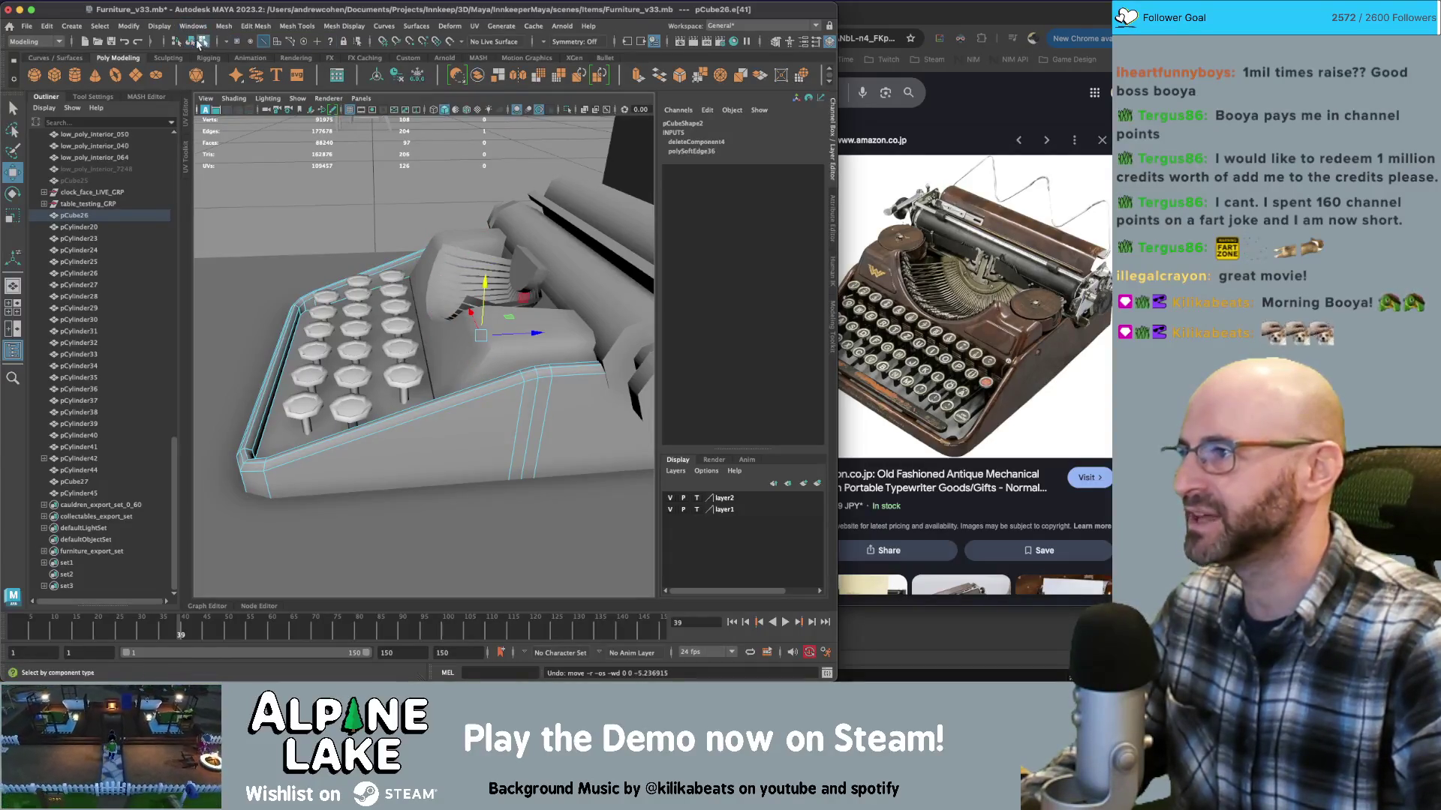
Isolate the typewriter body with Ctrl+1 and orbit around the hollow tray
left_click(191, 42)
key("ctrl+1")
left_click_drag(507, 452, 465, 324, "alt")
right_click_drag(465, 324, 448, 316)
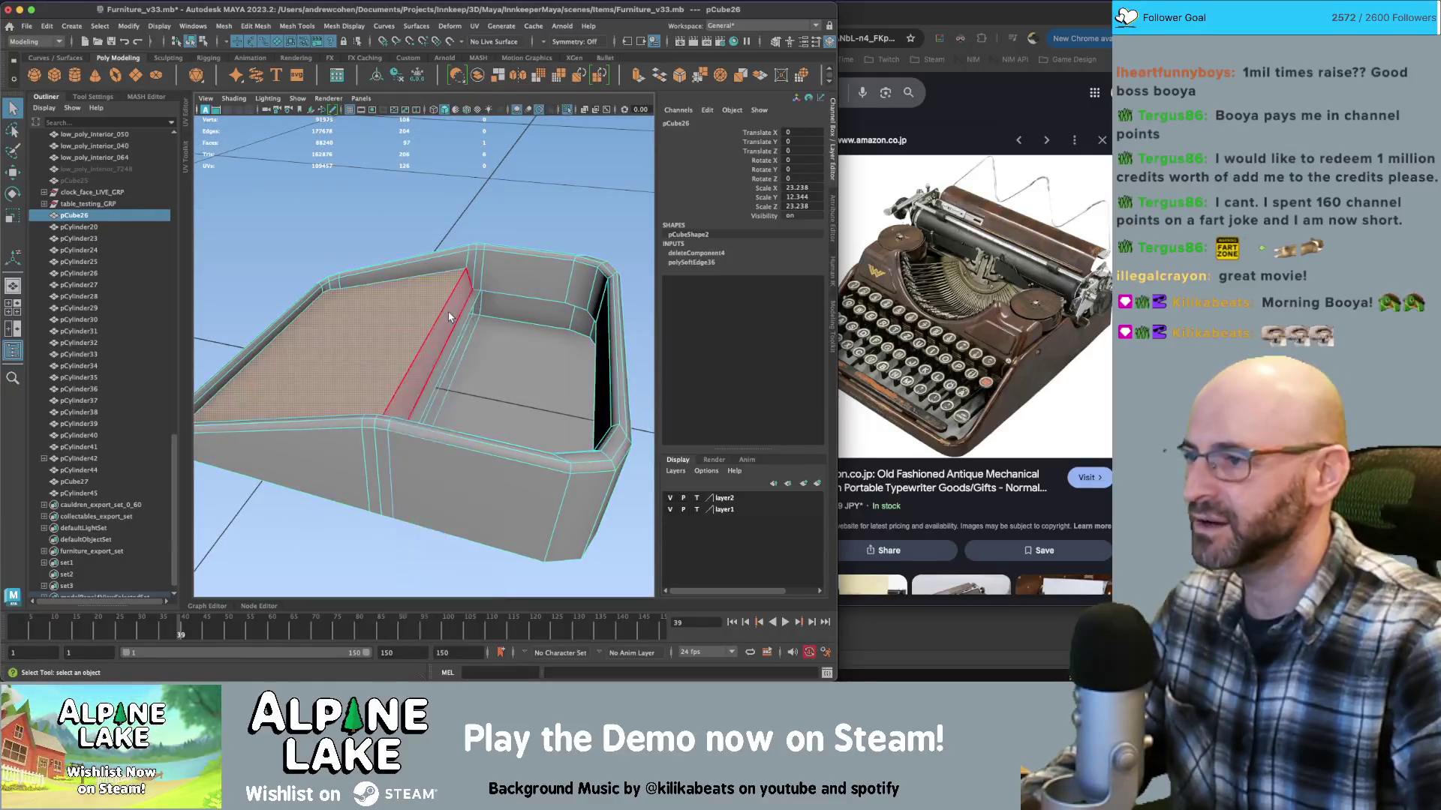
Delete the inner edge loop of the pCube26 tray
double_click(449, 316)
key("ctrl+Delete")
mouse_move(475, 299)
left_mouse_down("alt")
mouse_move(465, 330)
mouse_move(450, 301)
mouse_move(435, 323)
left_mouse_up("alt")
right_click_drag(435, 323, 489, 307, "alt")
mouse_move(489, 306)
left_mouse_down("alt")
mouse_move(405, 344)
mouse_move(428, 324)
left_mouse_up("alt")
Merge the vertices at the tray's first inner corner
left_click(421, 308)
right_click_drag(428, 322, 412, 325)
left_click_drag(405, 315, 444, 334)
right_click_drag(461, 331, 473, 335, "shift")
mouse_move(473, 334)
left_mouse_down("alt")
mouse_move(553, 338)
mouse_move(445, 330)
mouse_move(501, 350)
left_mouse_up("alt")
right_click_drag(495, 347, 476, 363, "shift")
mouse_move(476, 363)
left_mouse_down("alt")
mouse_move(393, 357)
mouse_move(550, 382)
mouse_move(355, 354)
mouse_move(409, 322)
left_mouse_up("alt")
Merge the vertex pairs at the tray's other inner corners
left_click(410, 312)
left_click(425, 314, "shift")
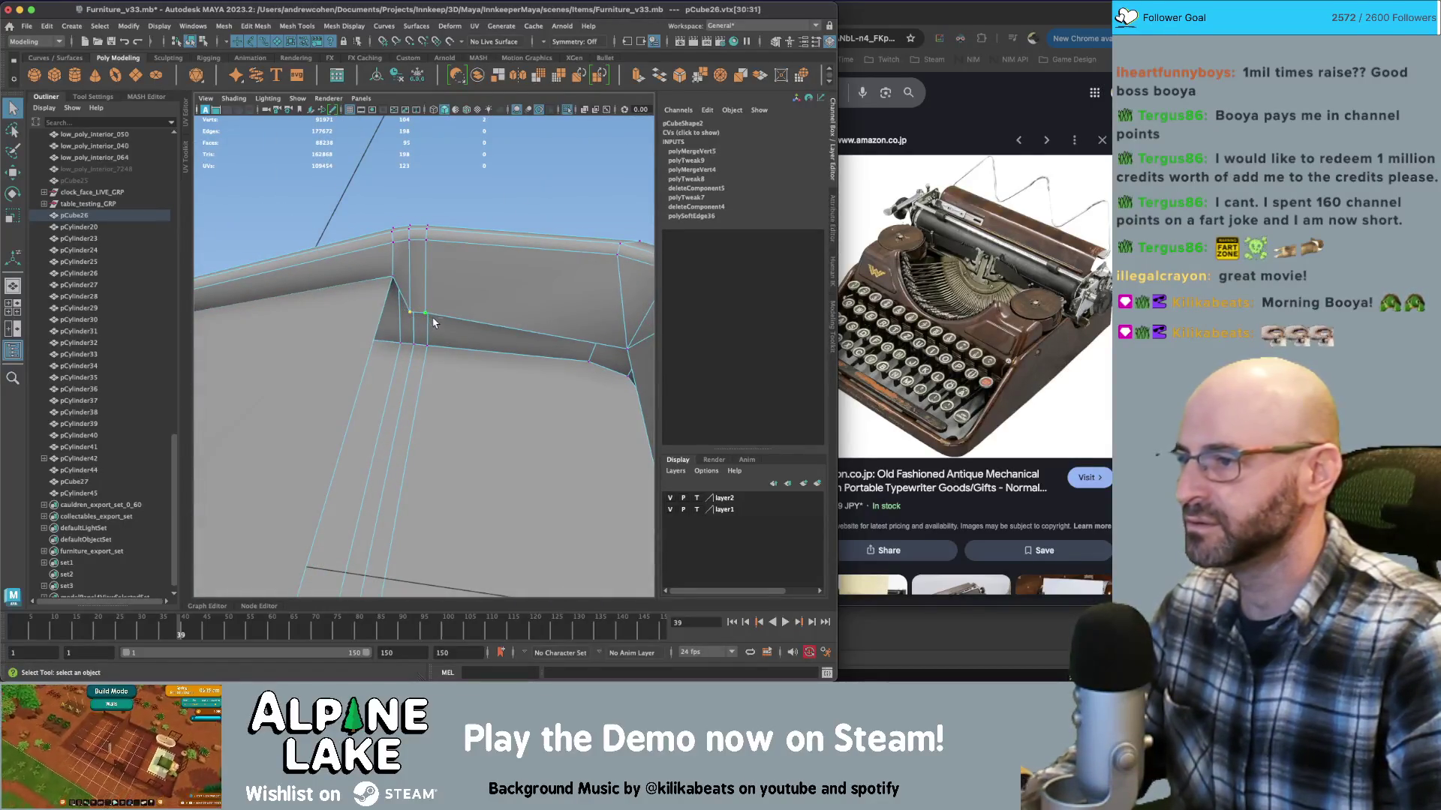
right_click_drag(396, 282, 420, 308, "shift")
mouse_move(420, 307)
left_mouse_down("alt")
mouse_move(370, 347)
mouse_move(311, 350)
left_mouse_up("alt")
right_click_drag(311, 352, 308, 375, "shift")
left_click_drag(324, 364, 362, 323, "alt")
Select a floor edge of pCube26, then scale and move it
right_click_drag(362, 323, 365, 345)
left_click(365, 347)
left_click_drag(365, 347, 396, 302, "alt")
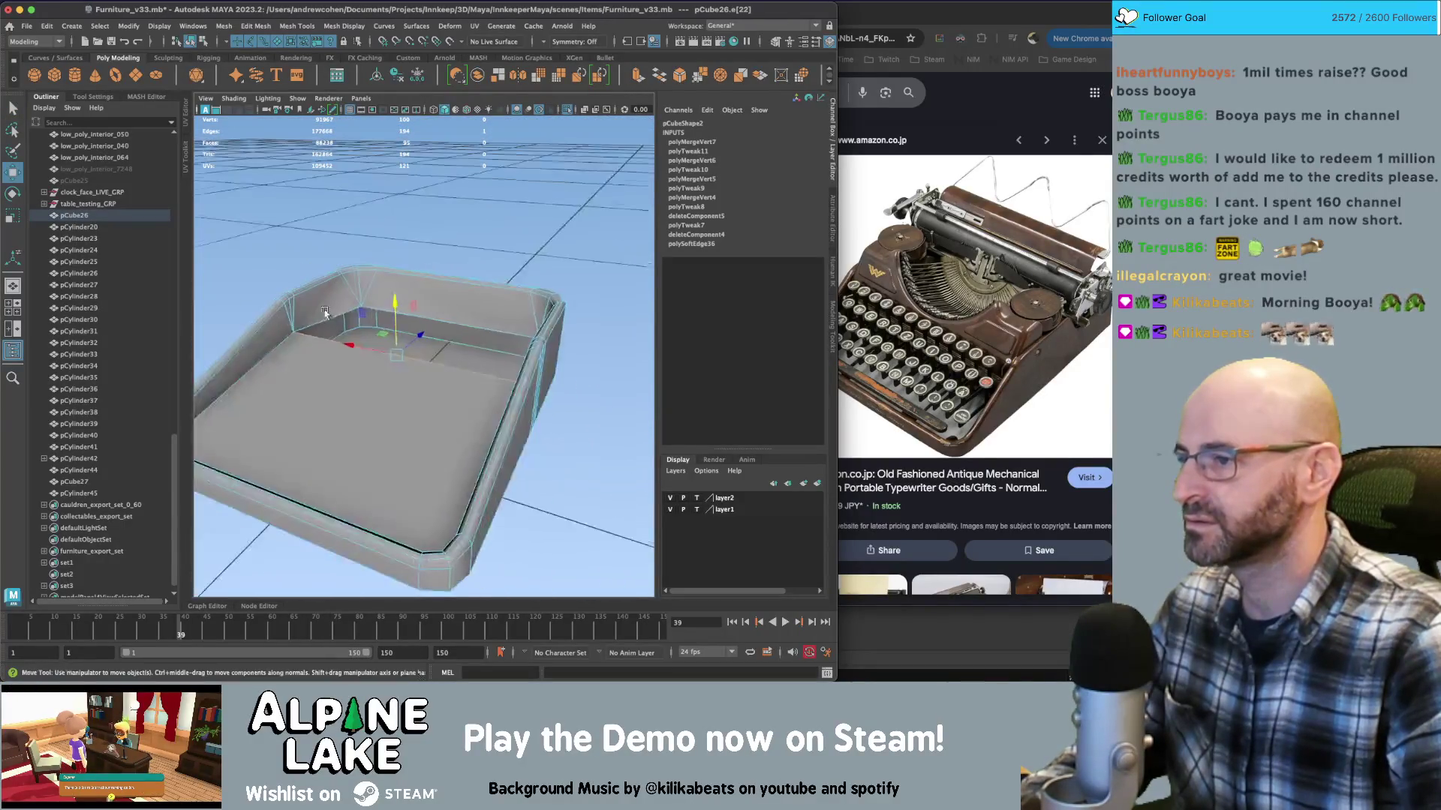
key("r")
mouse_move(399, 441)
left_mouse_down("alt")
mouse_move(428, 351)
mouse_move(352, 333)
mouse_move(385, 324)
mouse_move(353, 330)
mouse_move(360, 401)
mouse_move(401, 383)
mouse_move(408, 405)
mouse_move(555, 408)
mouse_move(520, 407)
left_mouse_up("alt")
key("w")
key("q")
Collapse a short corner edge to one vertex and merge the corner vertices
left_click(421, 403)
key("ctrl+shift+m")
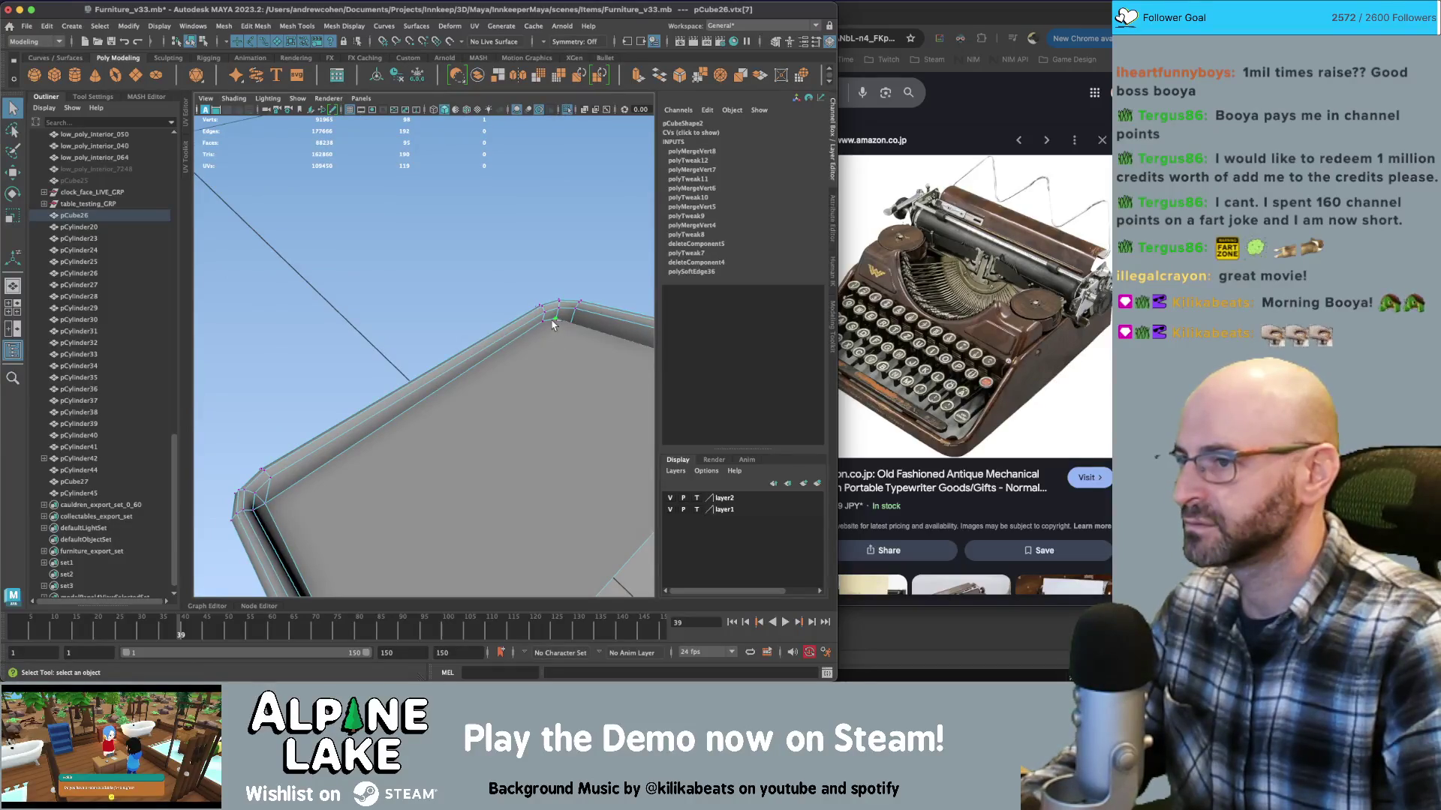
left_click_drag(553, 324, 534, 328)
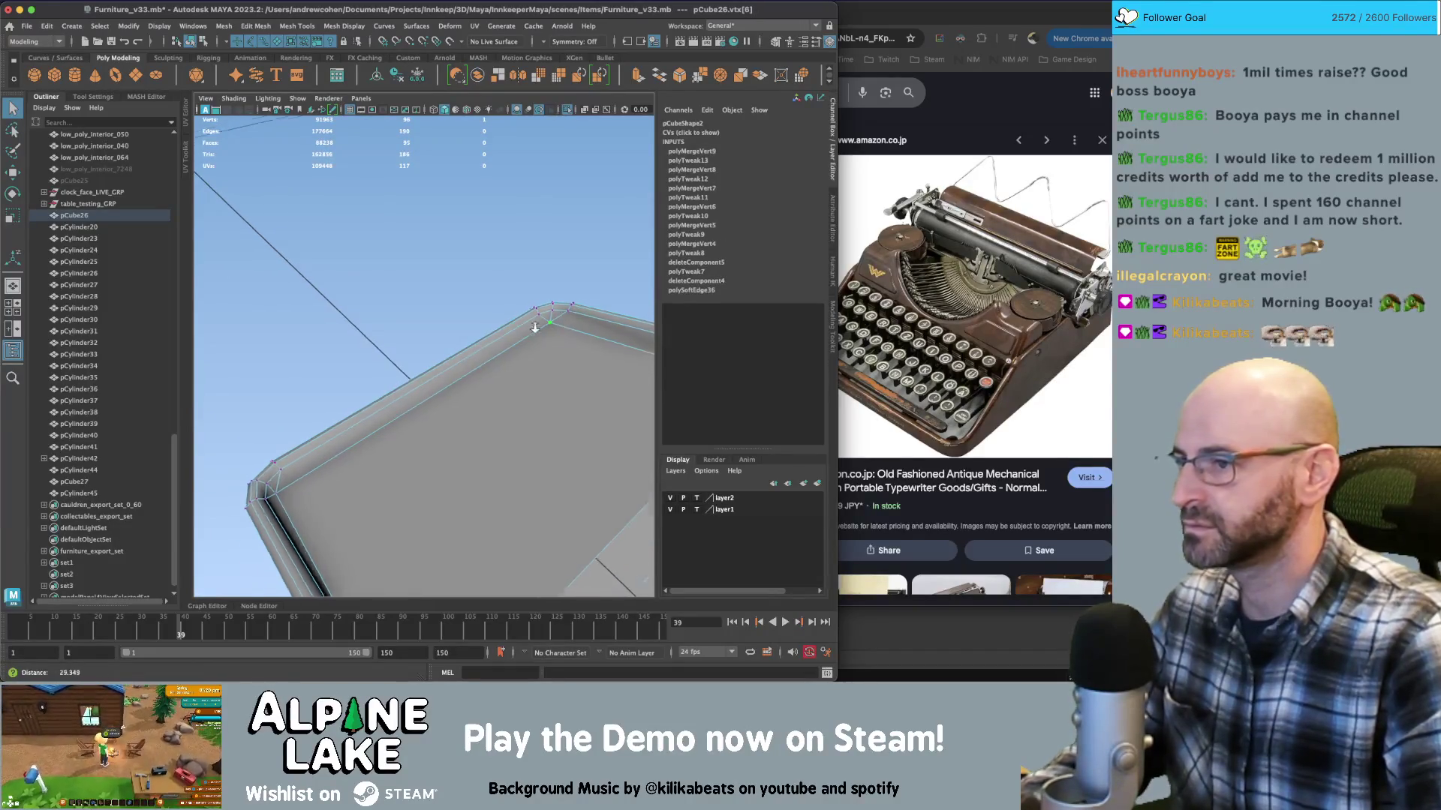
left_click(278, 492, "shift")
key("w")
mouse_move(279, 491)
left_mouse_down("alt")
mouse_move(420, 439)
mouse_move(452, 381)
left_mouse_up("alt")
key("q")
Select an edge on the box floor and scale it
right_click(471, 285)
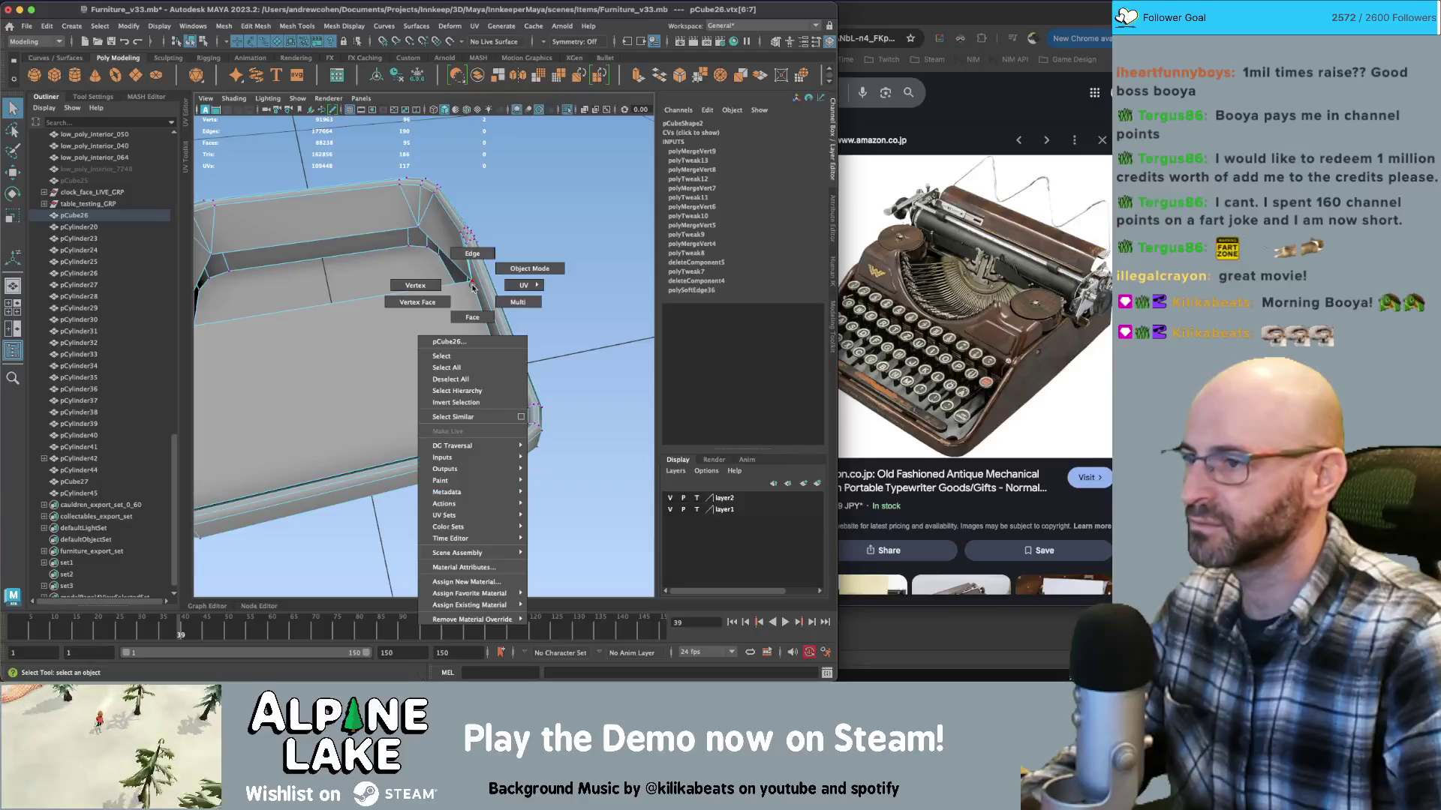
left_click(472, 253)
left_click_drag(472, 253, 312, 370, "alt")
left_click(302, 371)
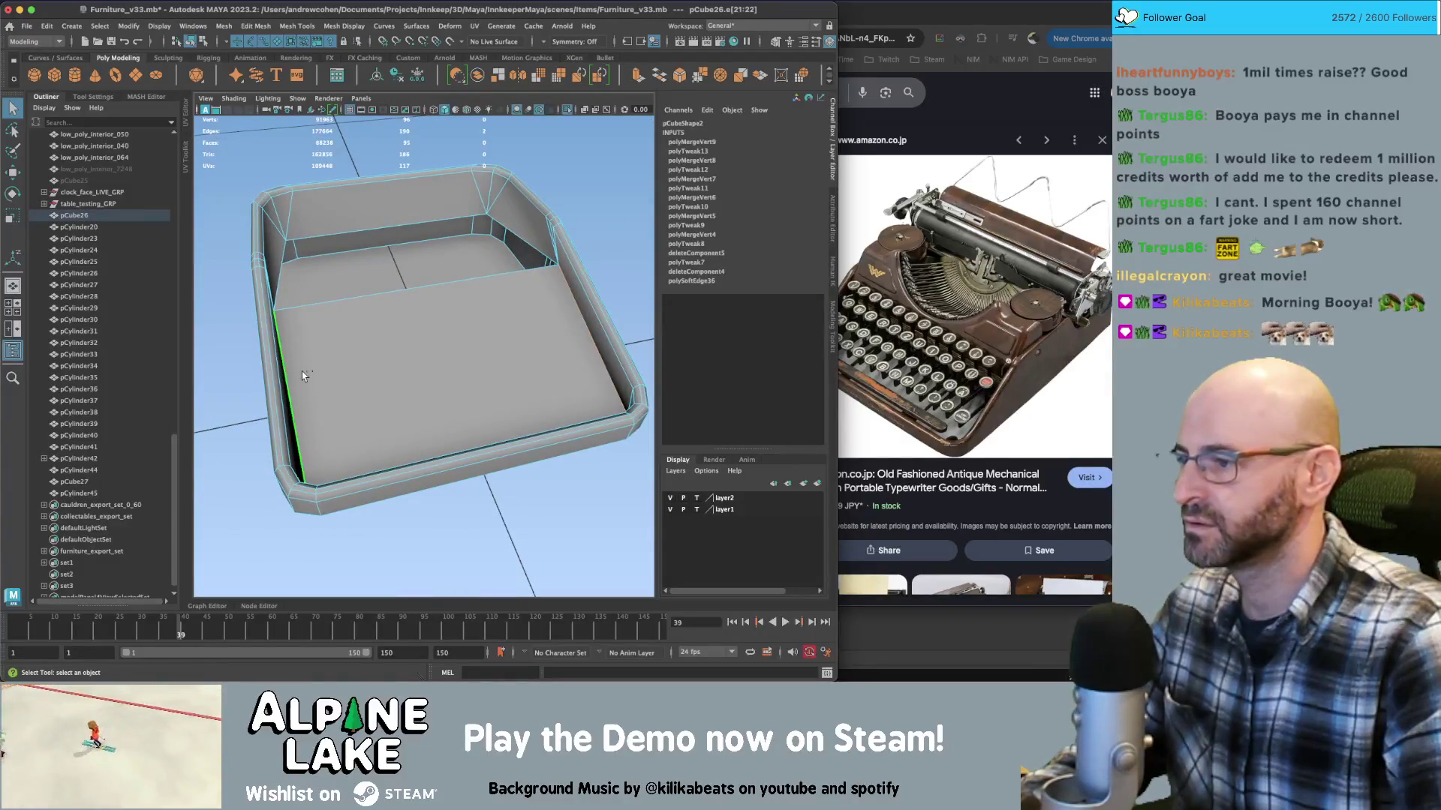
left_click(294, 401)
key("r")
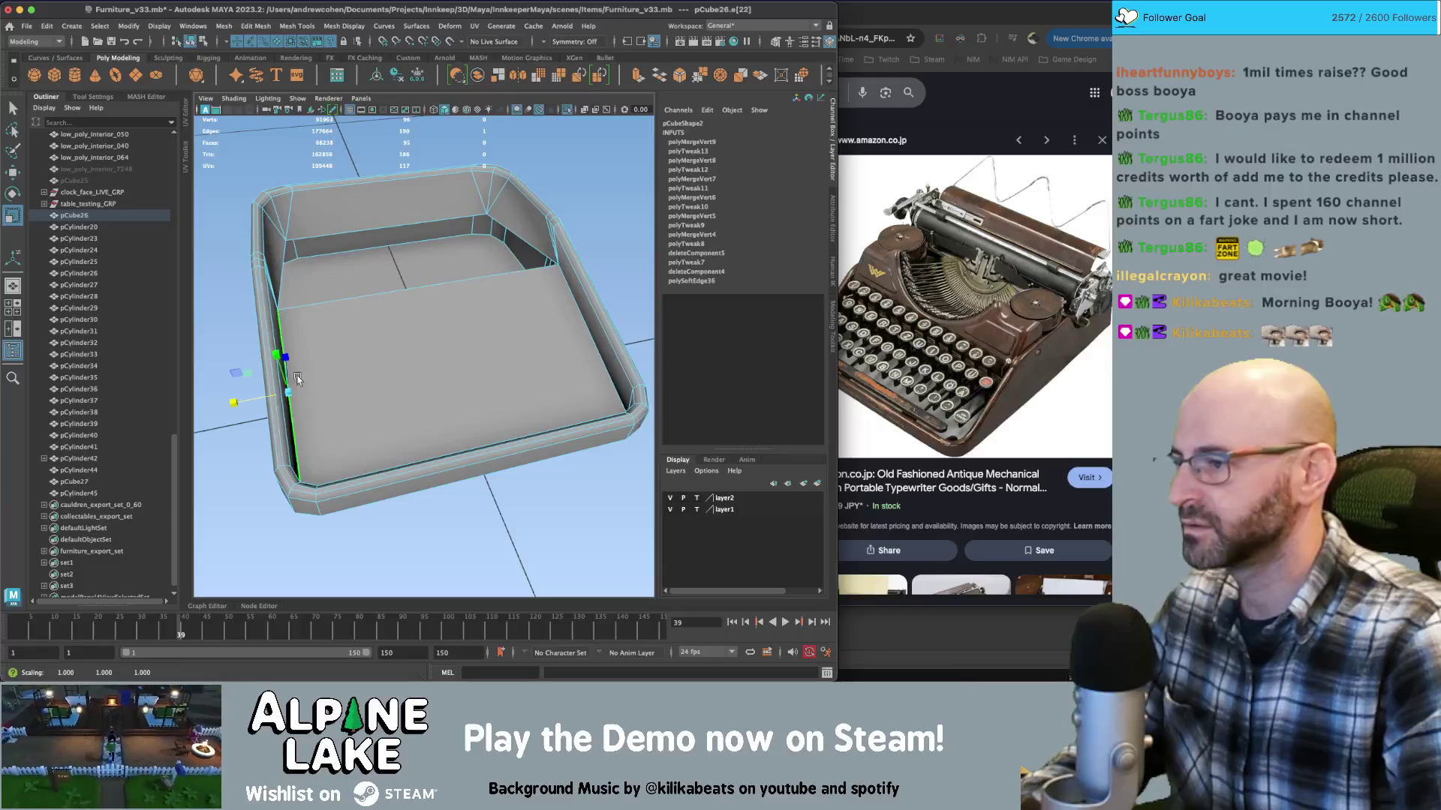
key("q")
Select the right-hand floor edge and scale it
left_click_drag(300, 379, 498, 343, "alt")
left_click(532, 349)
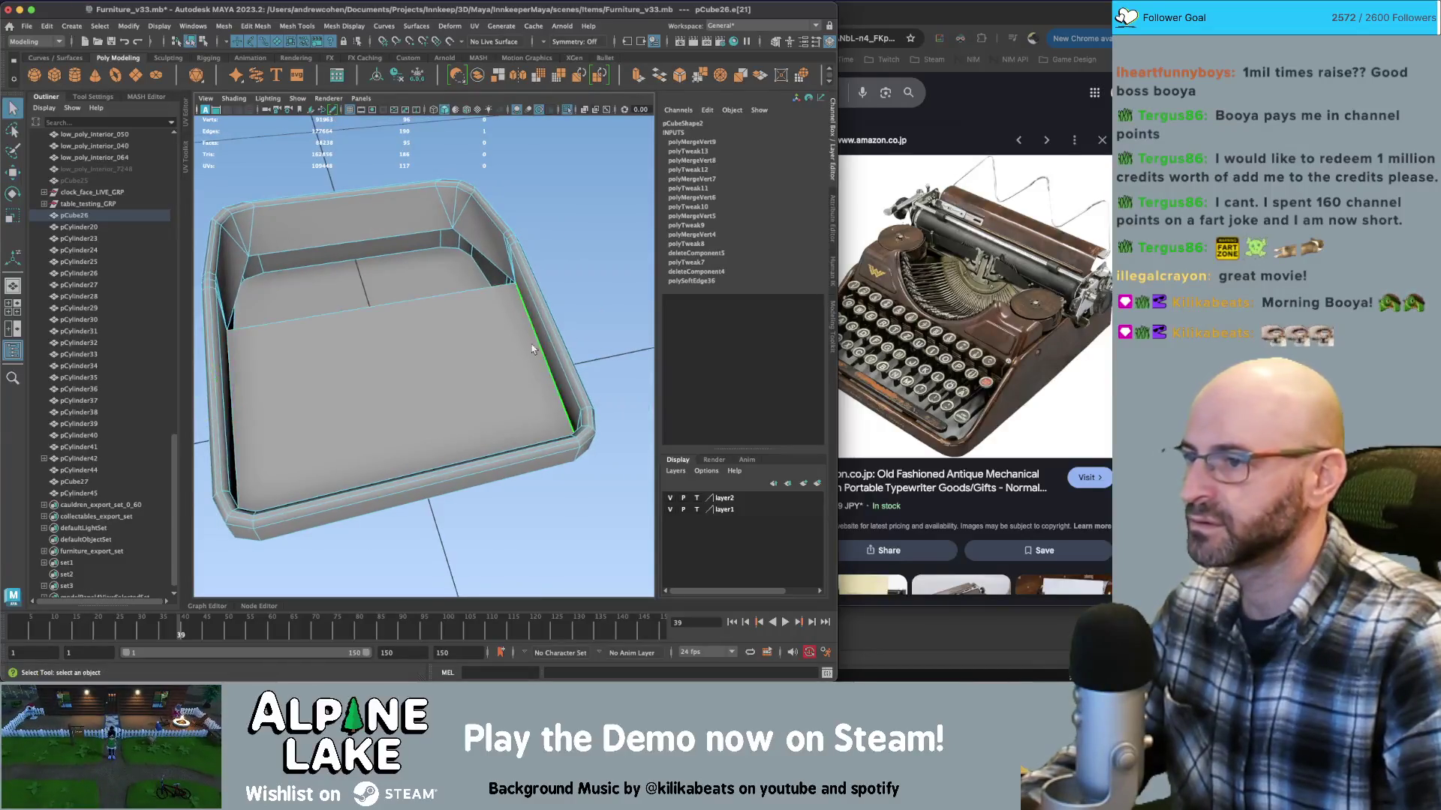
middle_click_drag(532, 349, 458, 326, "alt")
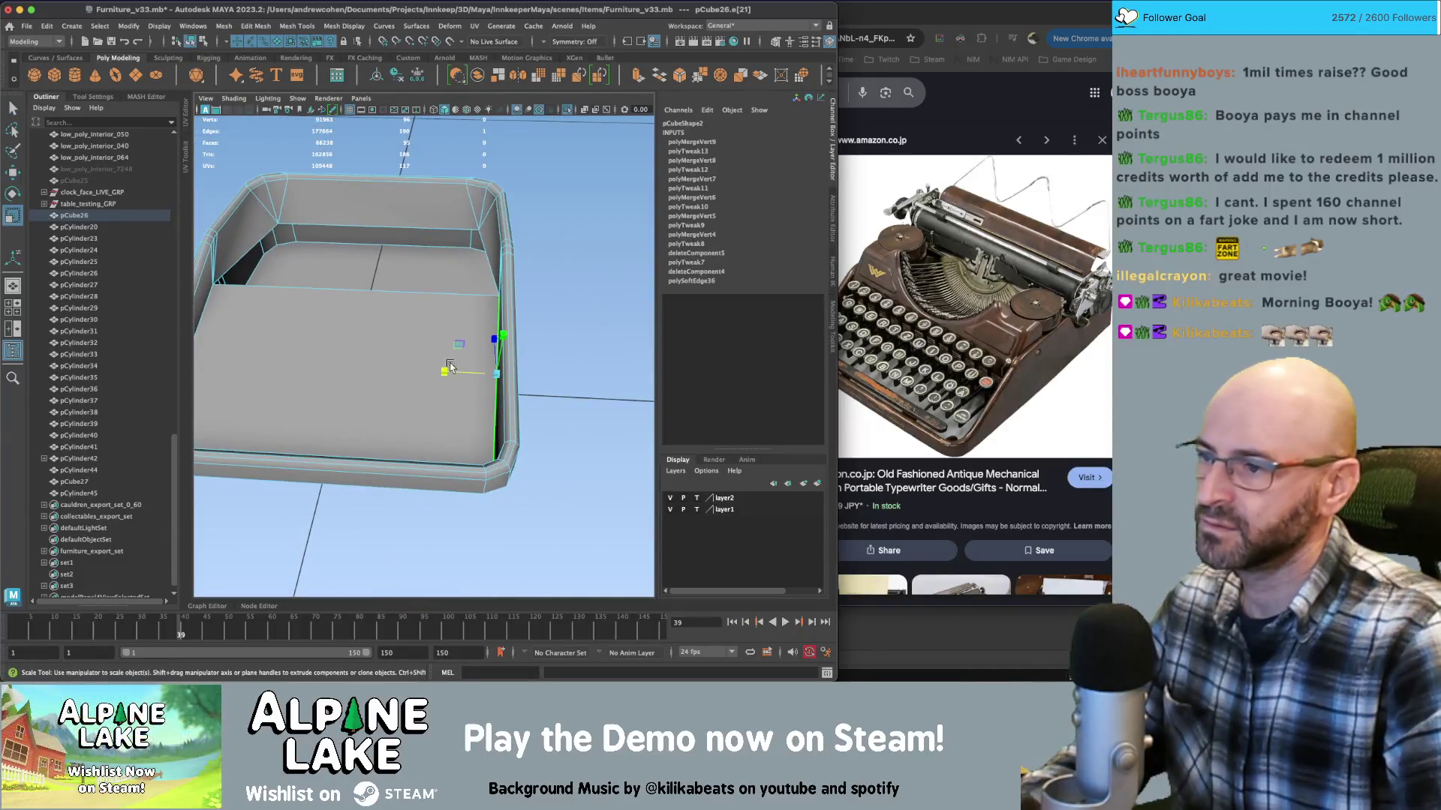
left_click(450, 366)
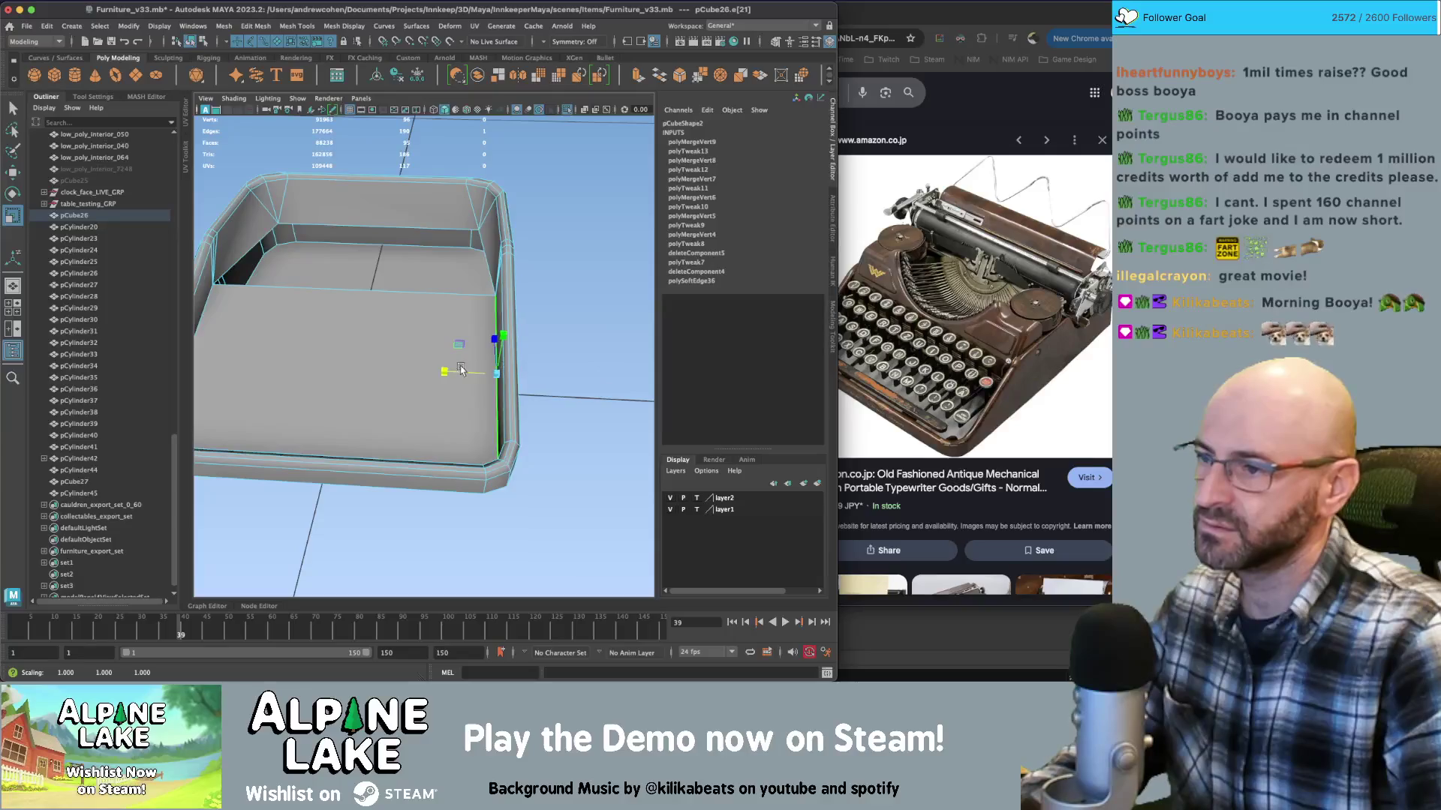
key("q")
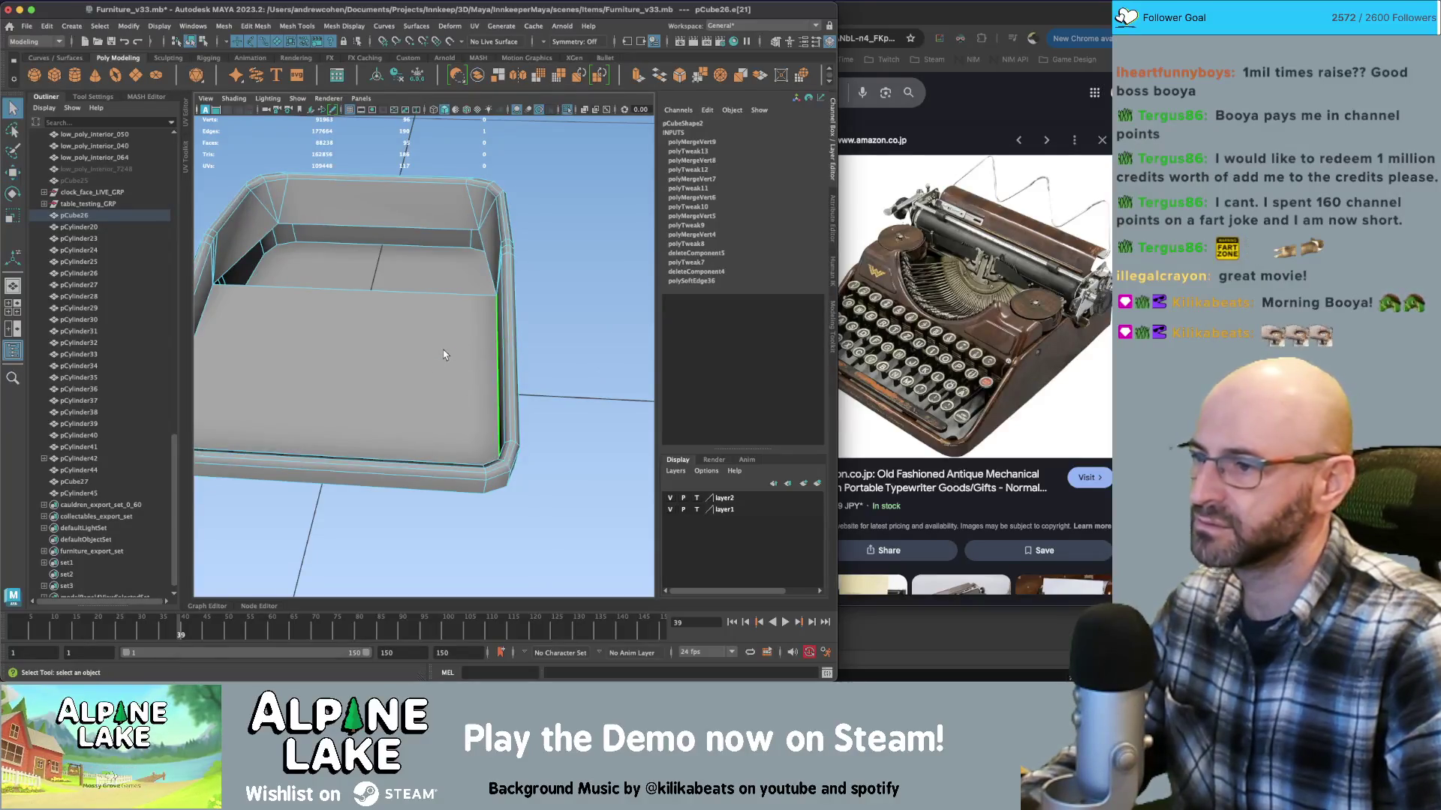
Move two floor edges into place to form the front inner panel, then return to Object mode
left_click_drag(443, 348, 434, 321, "alt")
mouse_move(433, 322)
right_mouse_down()
mouse_move(435, 302)
mouse_move(427, 321)
mouse_move(514, 288)
right_mouse_up()
left_click_drag(391, 331, 424, 324, "alt")
left_click(291, 309, "shift")
key("w")
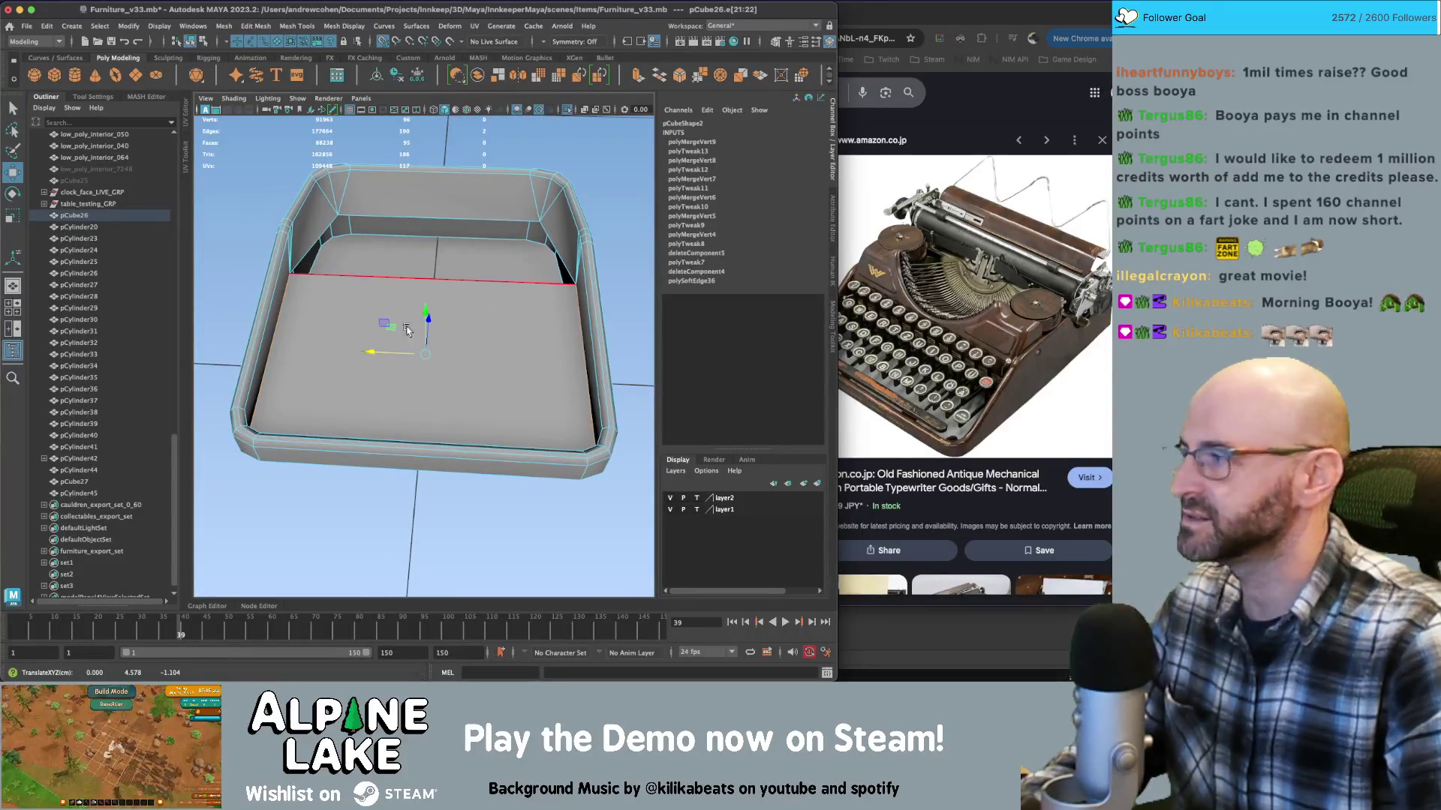
left_click(192, 41)
key("q")
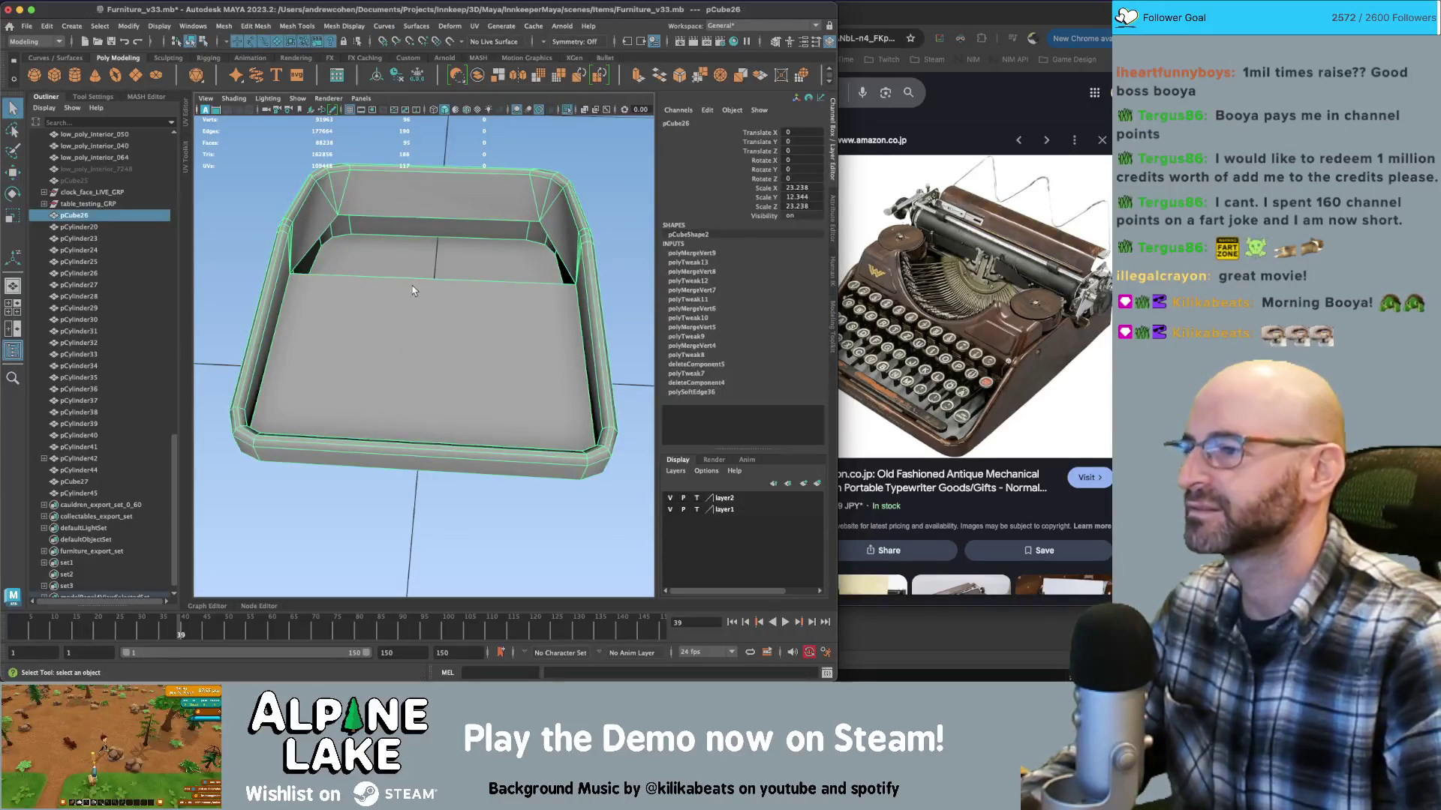
right_click_drag(411, 201, 411, 173)
Scale the base box's top edge wider along X
left_click(390, 275)
right_click_drag(391, 275, 390, 250, "alt")
key("f")
key("r")
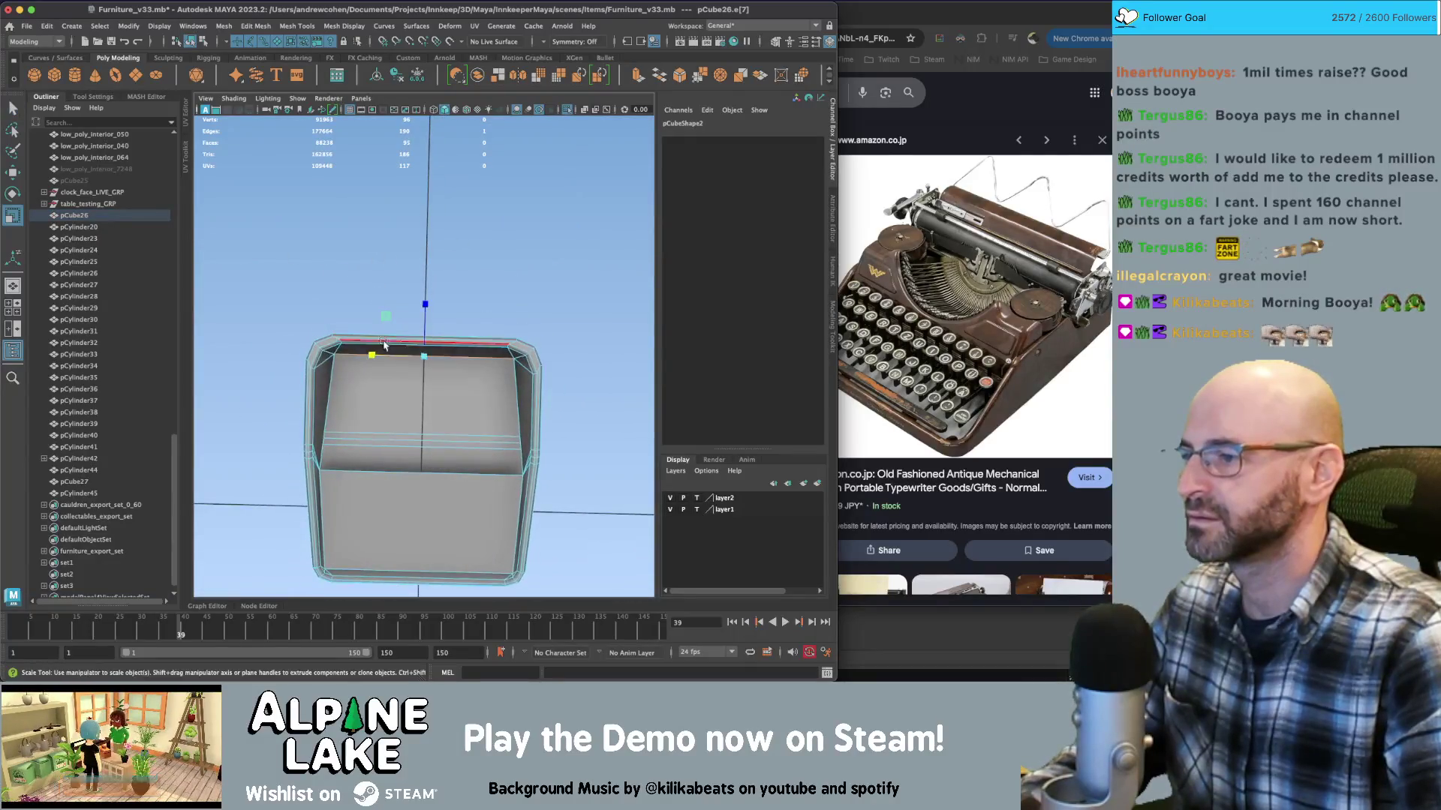
left_click_drag(376, 357, 369, 359)
mouse_move(370, 359)
left_mouse_down("alt")
mouse_move(448, 360)
mouse_move(405, 349)
left_mouse_up("alt")
key("w")
Exit isolate view to show the whole typewriter, then put the base box in edge mode
left_click(177, 41)
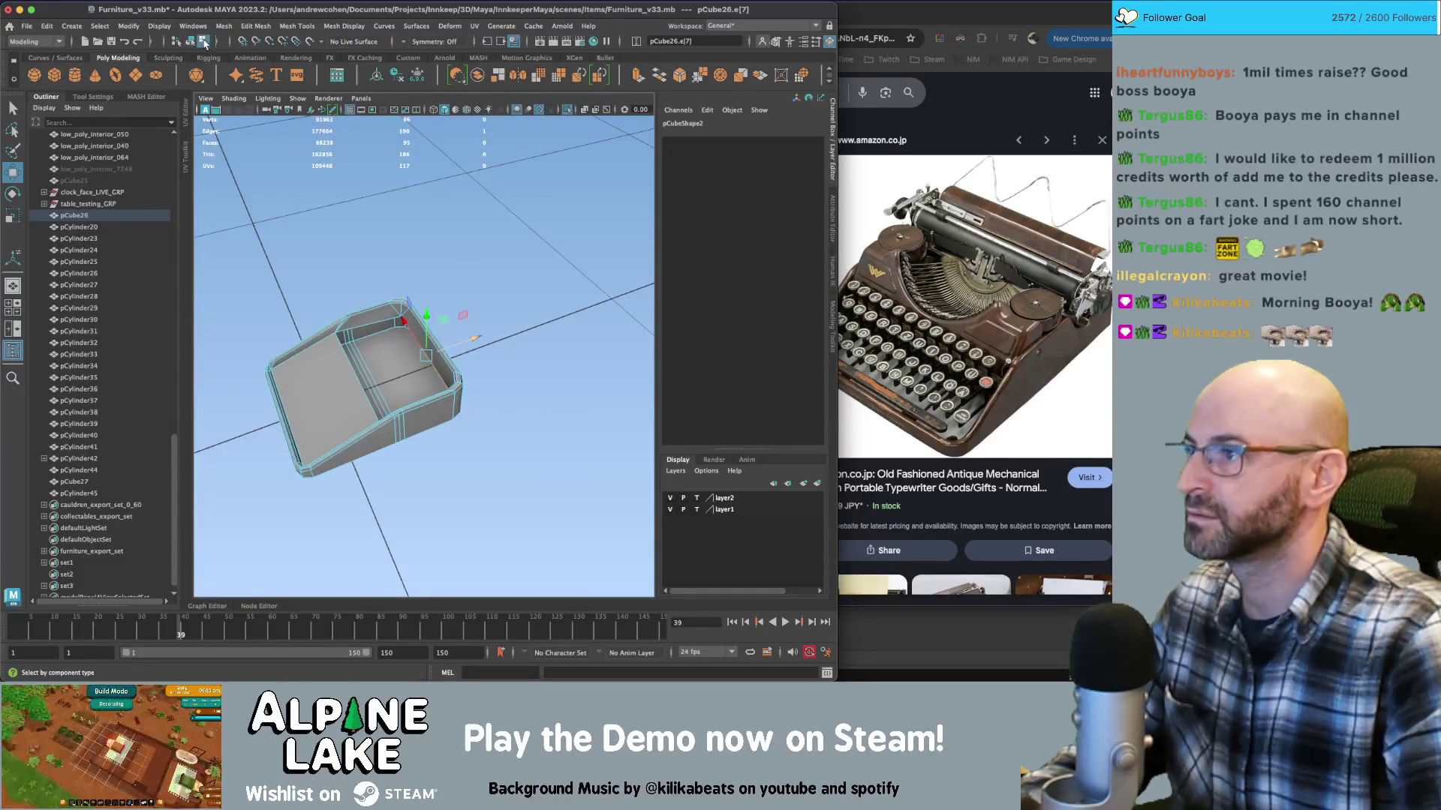
left_click(417, 319)
key("ctrl+1")
mouse_move(418, 271)
left_mouse_down("alt")
mouse_move(458, 289)
mouse_move(473, 270)
mouse_move(448, 225)
left_mouse_up("alt")
scroll(491, 301, "up", 5)
left_click(492, 300)
right_click(447, 225)
left_click(448, 226)
Select and delete the unwanted edges of the base box
scroll(425, 258, "up", 2)
left_click(425, 258)
left_click(398, 277)
scroll(397, 277, "down", 3)
mouse_move(398, 277)
left_mouse_down("alt")
mouse_move(421, 316)
mouse_move(465, 331)
mouse_move(316, 313)
left_mouse_up("alt")
key("ctrl+Delete")
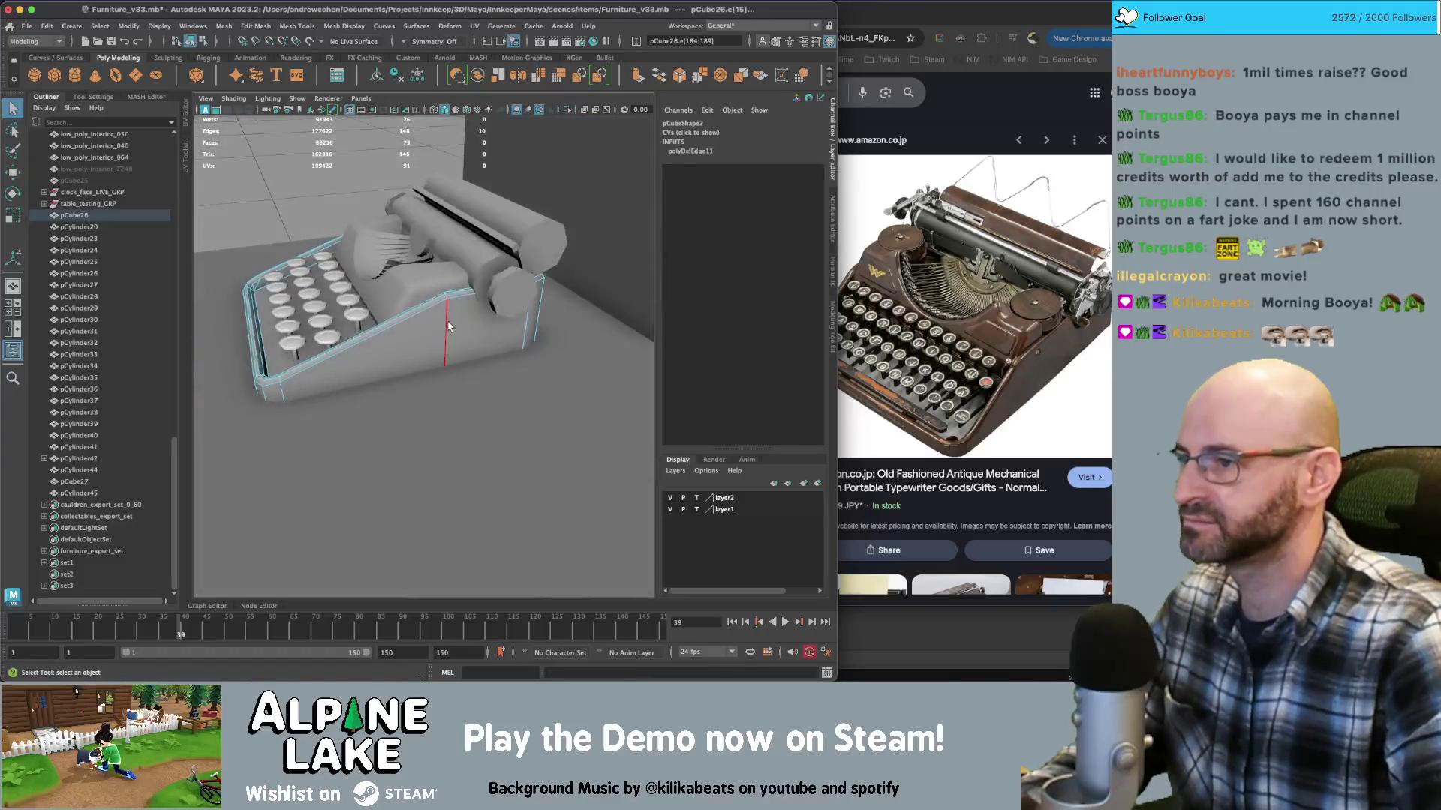
Move the base's back edges so the inner deck sits beneath the keys
left_click(386, 263)
key("w")
mouse_move(386, 263)
left_mouse_down("alt")
mouse_move(418, 318)
mouse_move(475, 341)
mouse_move(482, 245)
mouse_move(495, 258)
mouse_move(367, 219)
left_mouse_up("alt")
key("q")
left_click(482, 342)
key("w")
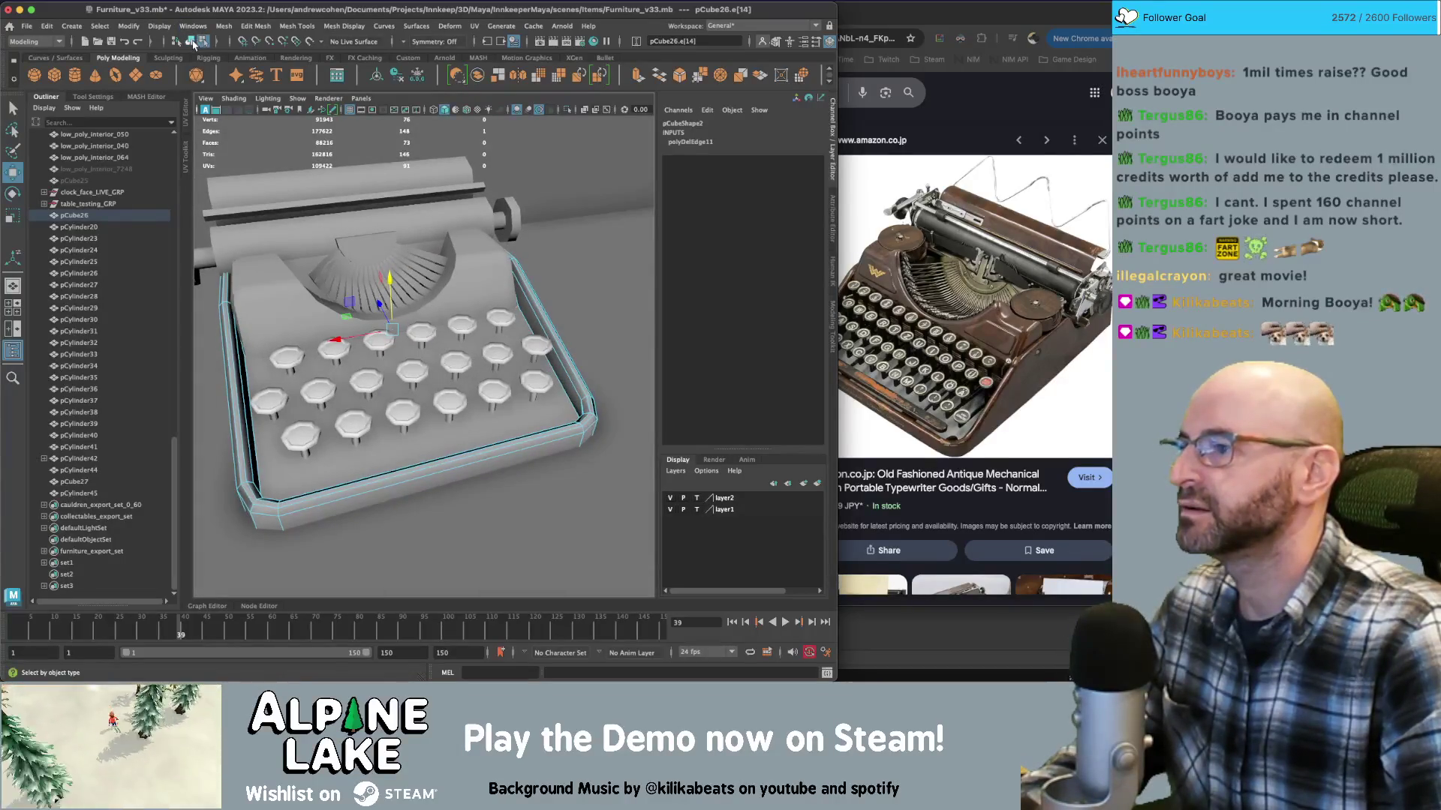
Deselect the base box and zoom in on the keys and roller
left_click(191, 42)
key("q")
left_click(298, 516)
left_click_drag(397, 460, 432, 268, "alt")
left_click(485, 266)
mouse_move(530, 264)
left_mouse_down("alt")
mouse_move(496, 270)
mouse_move(533, 251)
mouse_move(432, 241)
mouse_move(417, 265)
mouse_move(433, 243)
mouse_move(465, 268)
mouse_move(390, 247)
left_mouse_up("alt")
scroll(534, 252, "up", 5)
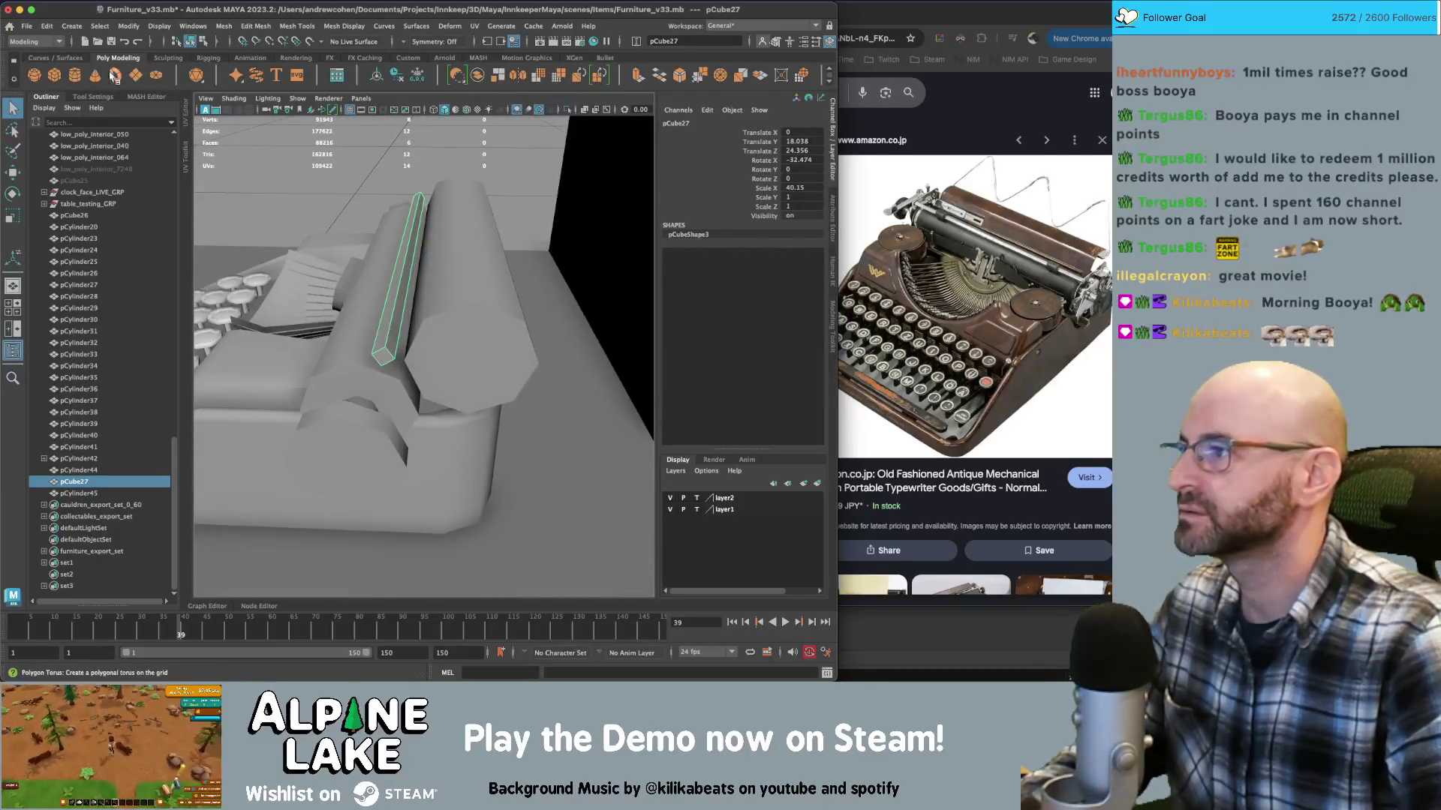
Create a cube beside the roller end and scale it to a thin plate (0.719 × 4.315 × 4.315)
left_click(56, 75)
key("w")
mouse_move(353, 323)
left_mouse_down("alt")
mouse_move(308, 390)
mouse_move(595, 354)
mouse_move(482, 321)
mouse_move(370, 337)
mouse_move(420, 385)
left_mouse_up("alt")
key("r")
mouse_move(424, 452)
left_mouse_down()
mouse_move(346, 440)
mouse_move(352, 461)
mouse_move(435, 504)
mouse_move(482, 501)
left_mouse_up()
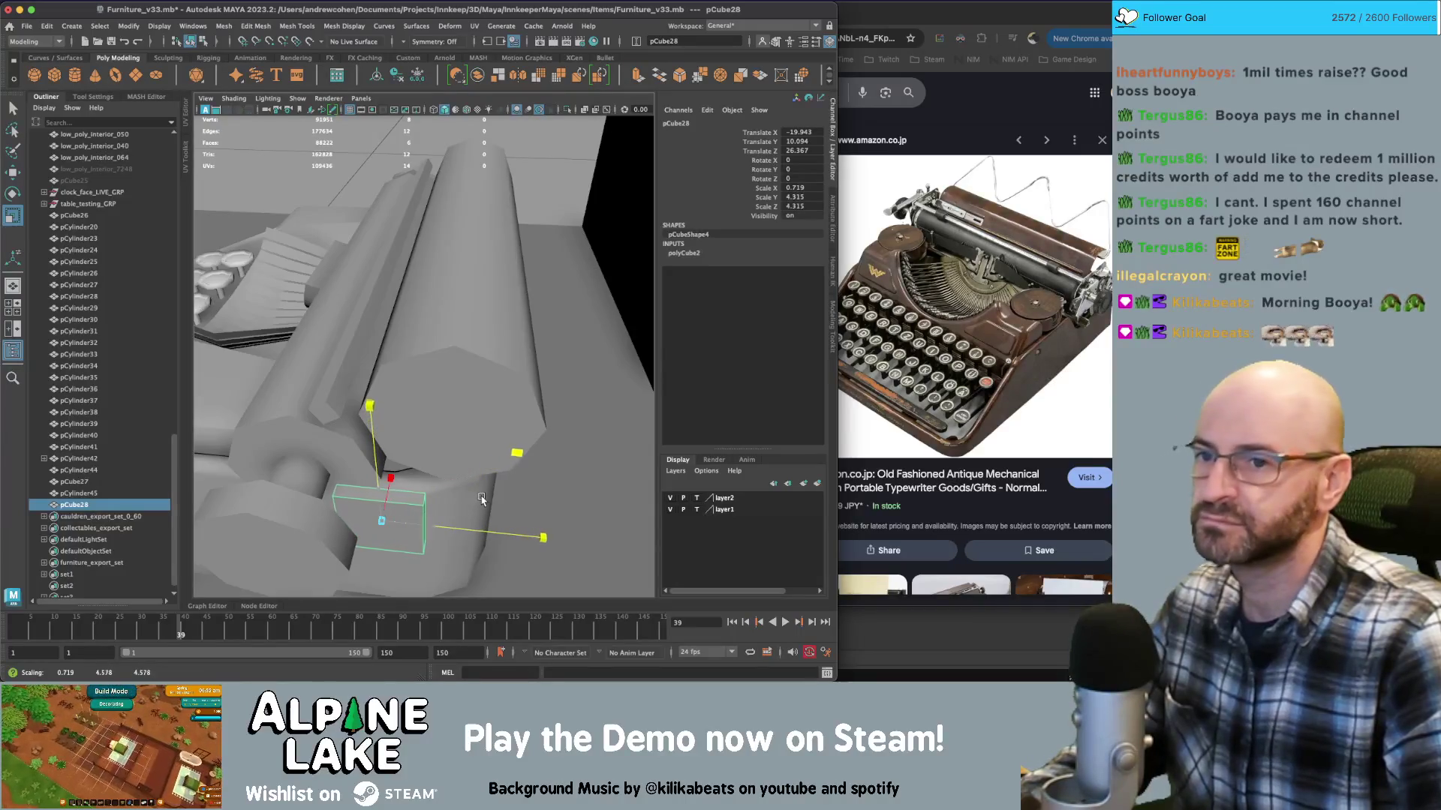
Position pCube28 beside the roller and shrink its depth
mouse_move(350, 483)
left_mouse_down("alt")
mouse_move(434, 274)
mouse_move(510, 312)
mouse_move(408, 339)
mouse_move(470, 426)
mouse_move(450, 417)
mouse_move(465, 416)
left_mouse_up("alt")
key("w")
key("r")
key("w")
mouse_move(466, 416)
left_mouse_down("alt")
mouse_move(505, 405)
mouse_move(393, 415)
left_mouse_up("alt")
mouse_move(459, 347)
left_mouse_down("alt")
mouse_move(412, 356)
mouse_move(434, 351)
left_mouse_up("alt")
key("r")
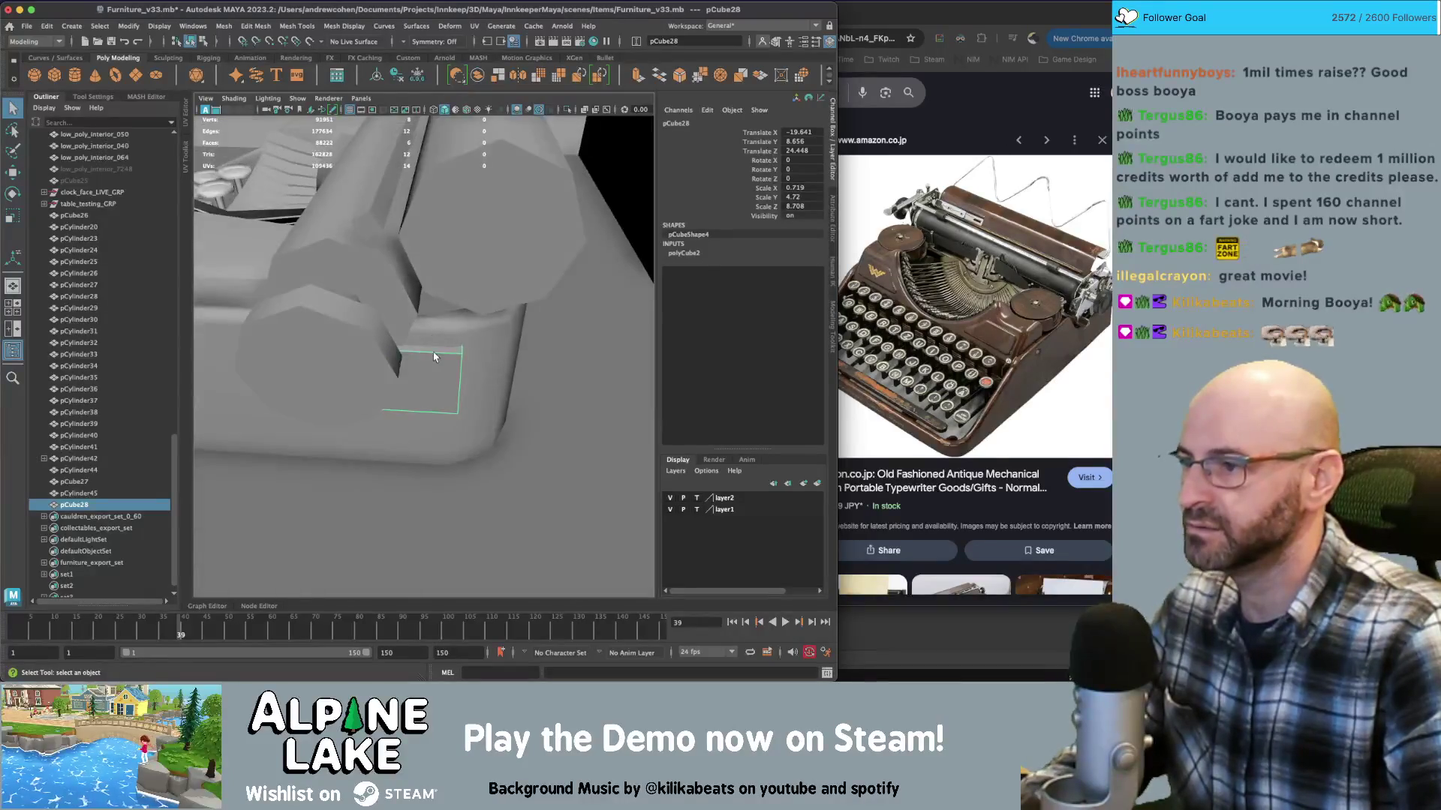
Extrude a face of pCube28 upward into a raised arm
right_click_drag(434, 322, 434, 358)
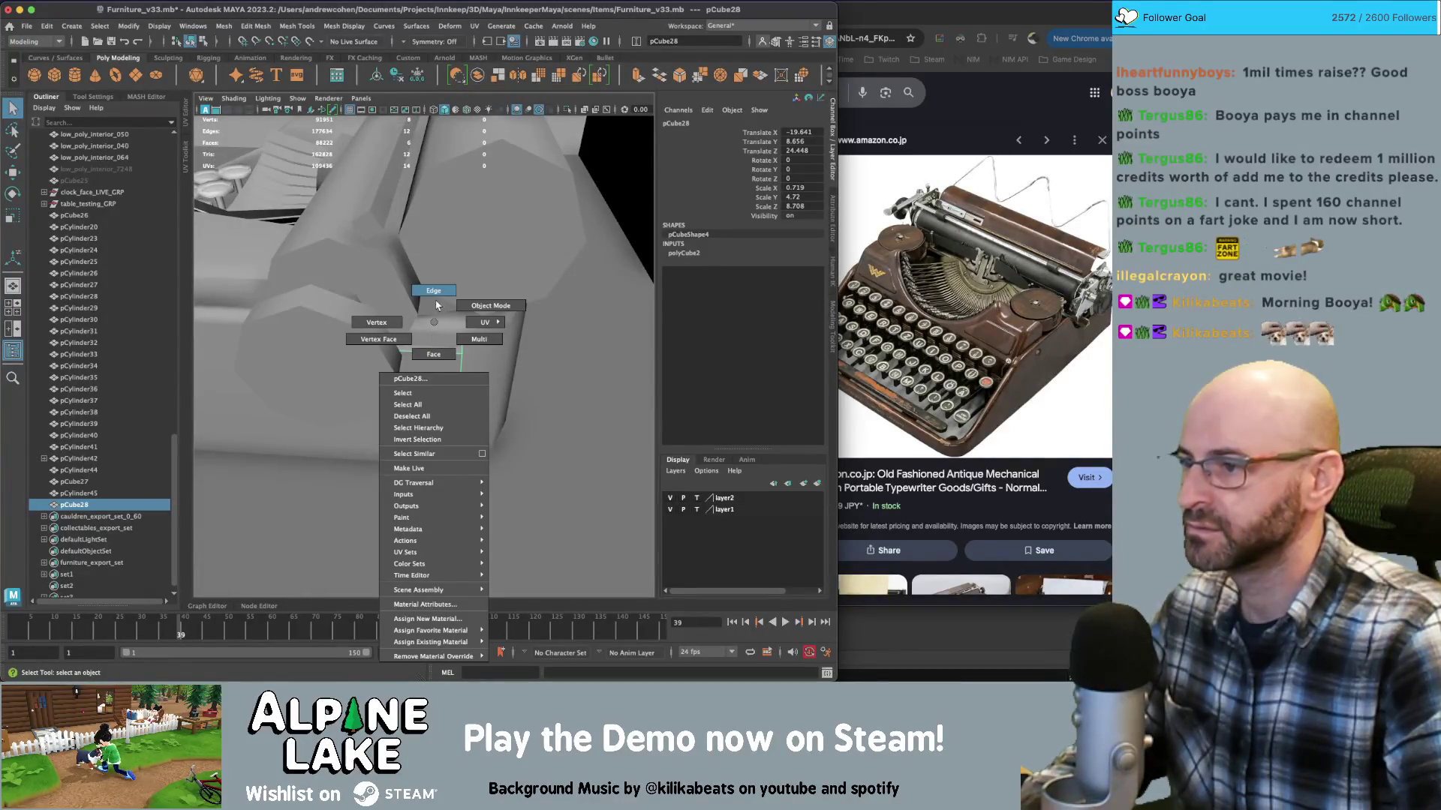
right_click_drag(436, 305, 436, 300)
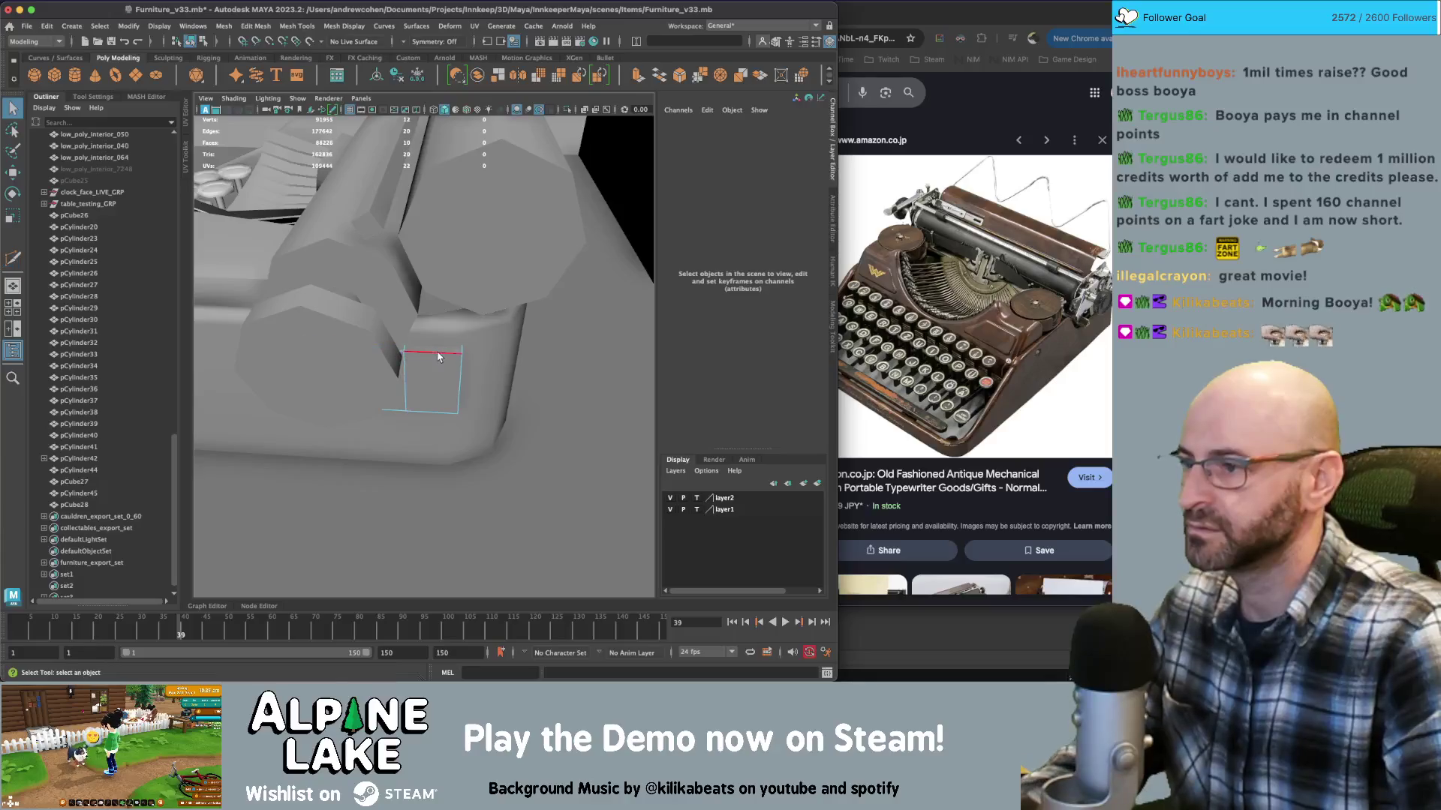
right_click_drag(438, 353, 437, 330, "shift")
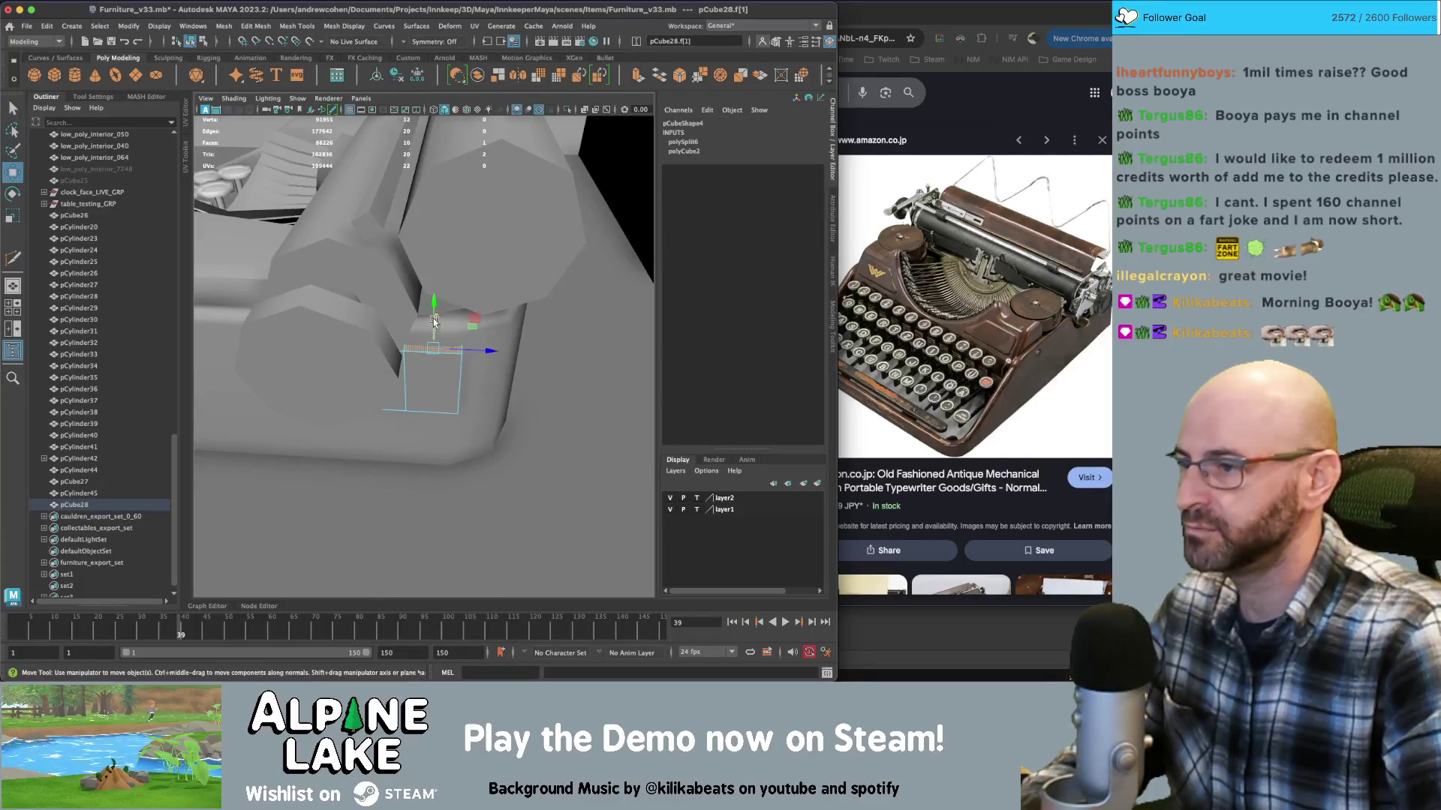
left_click_drag(434, 252, 437, 233)
key("z")
key("z")
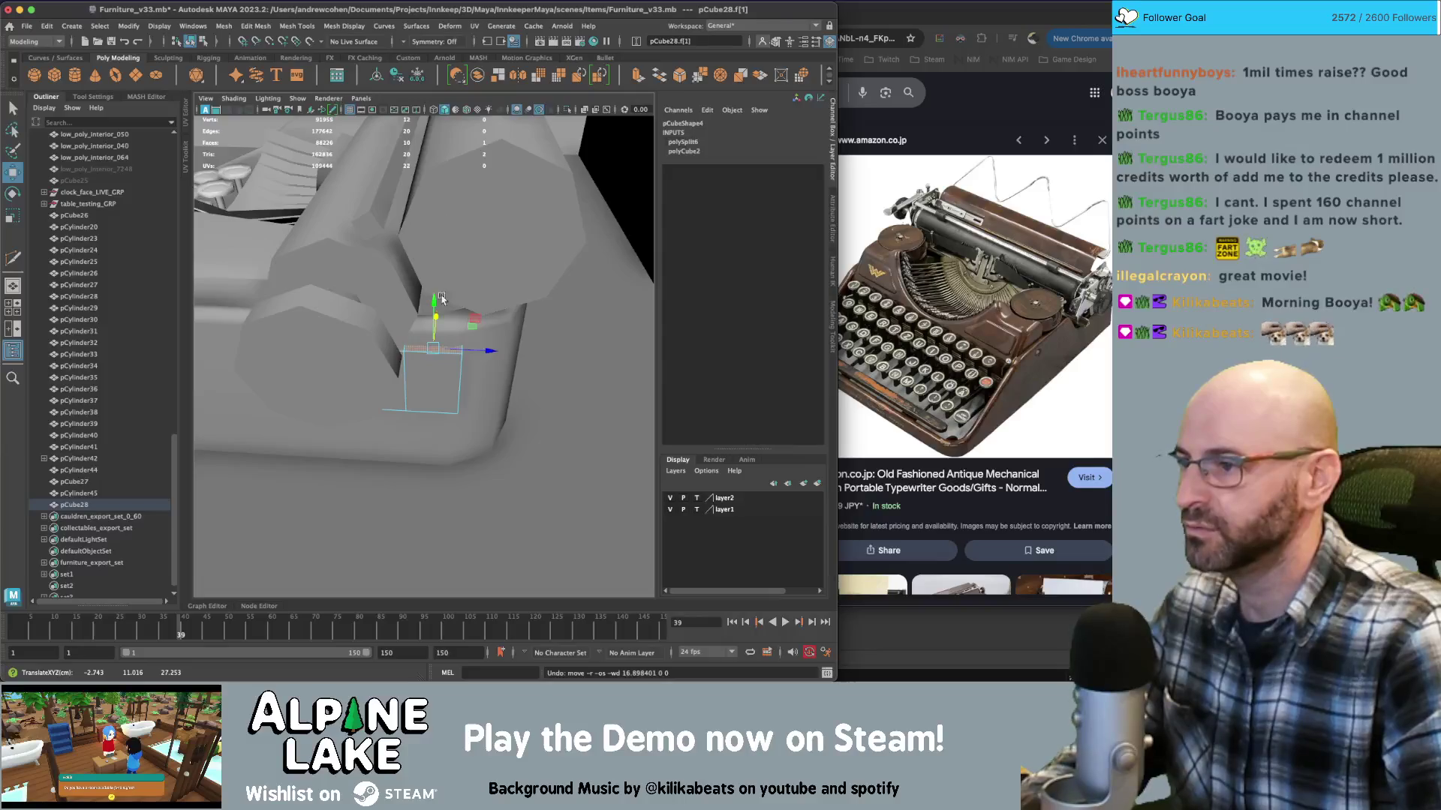
key("w")
left_click_drag(433, 300, 434, 170, "shift")
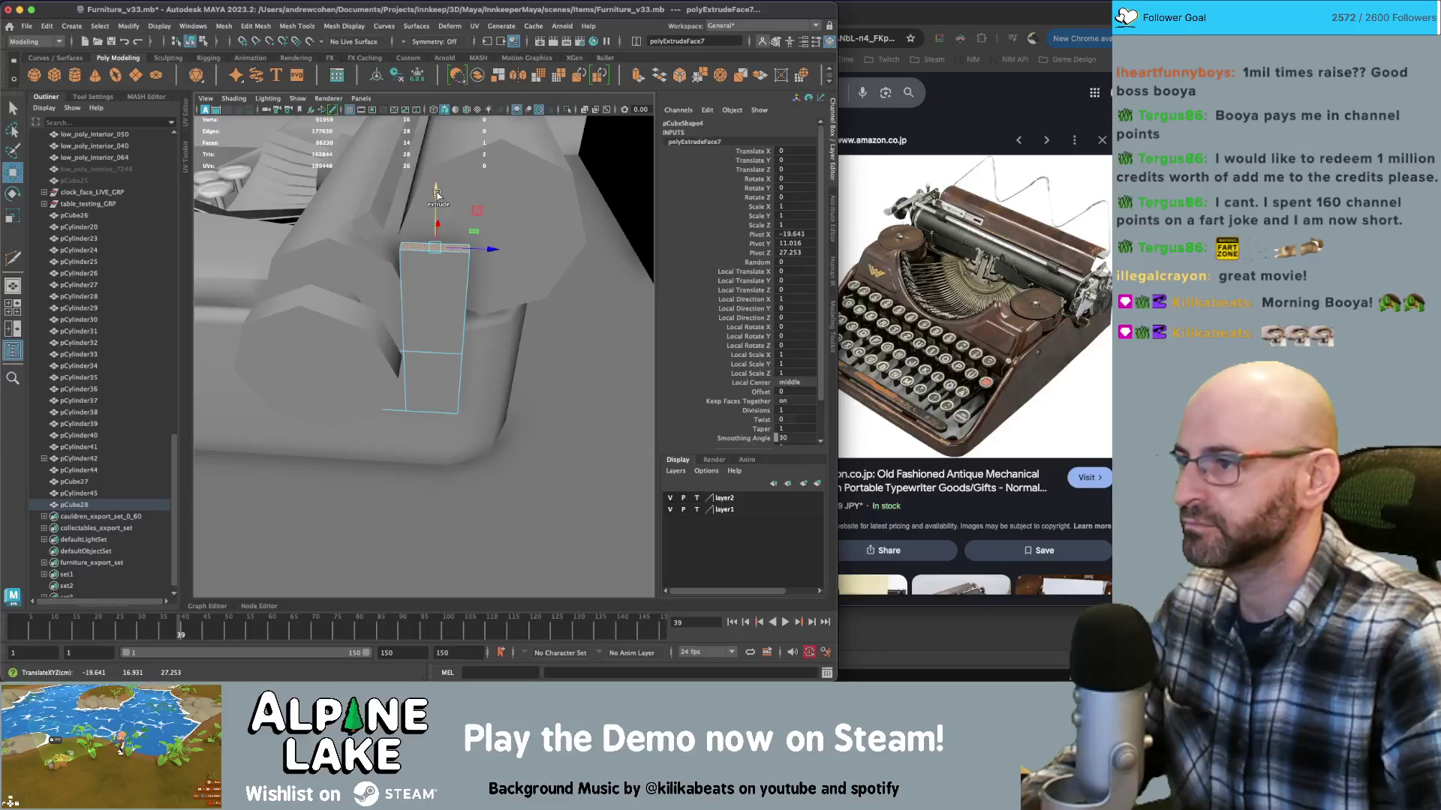
key("r")
key("e")
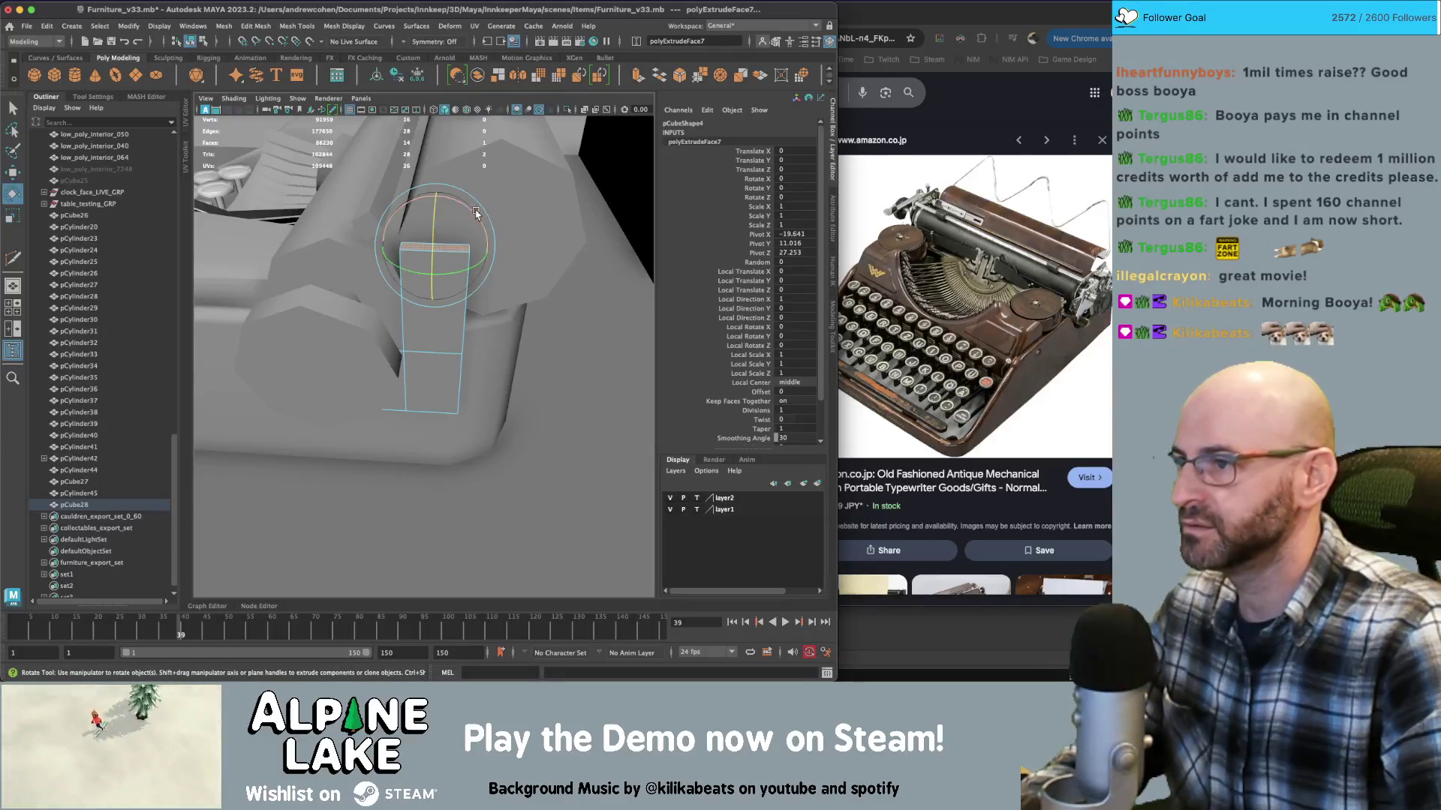
mouse_move(440, 238)
left_mouse_down("alt")
mouse_move(426, 198)
mouse_move(450, 211)
mouse_move(409, 229)
mouse_move(564, 197)
left_mouse_up("alt")
key("w")
key("q")
Extrude a side face of the bracket outward and move its top faces
left_click(455, 212)
key("ctrl+e")
key("q")
left_click(450, 191)
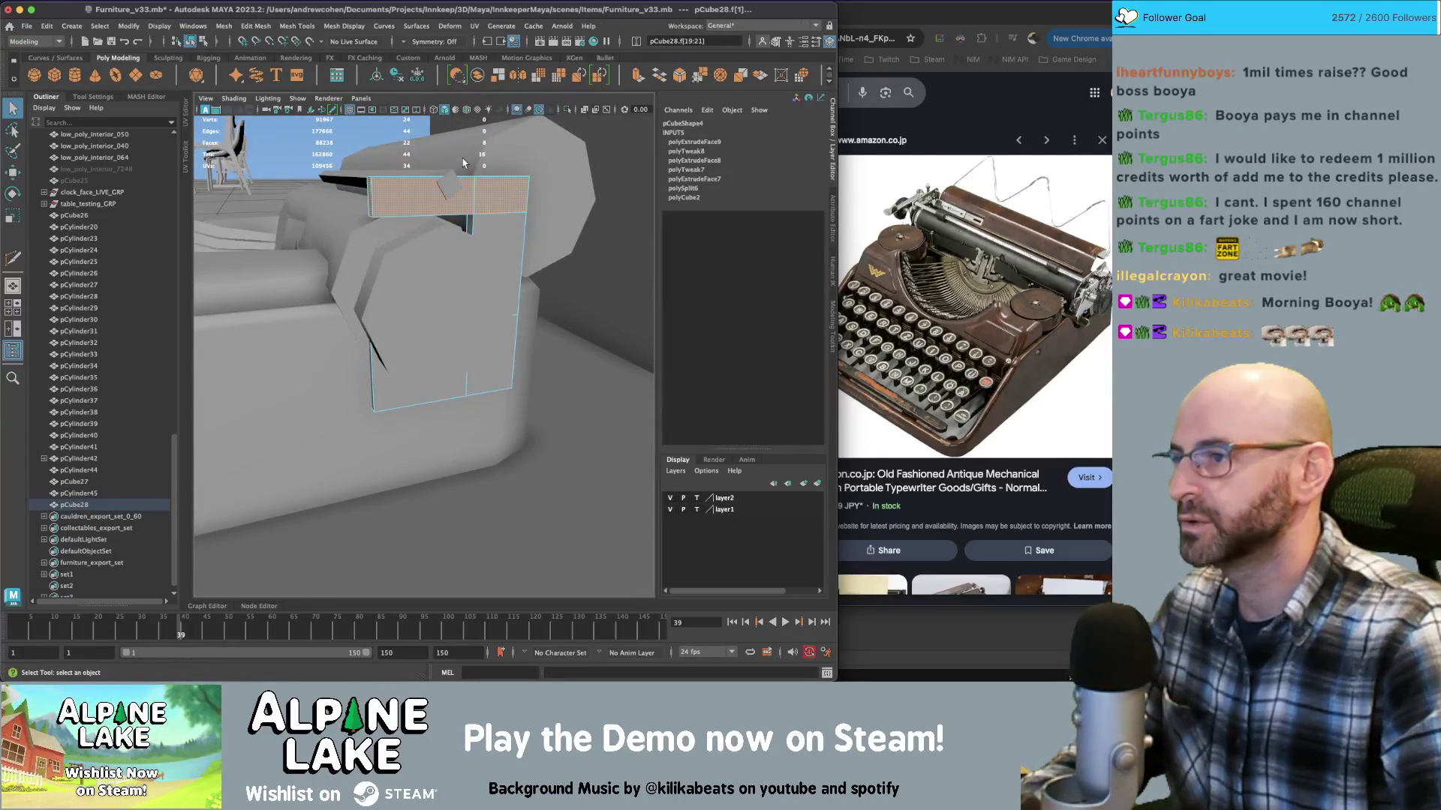
key("w")
left_click_drag(452, 152, 502, 173, "alt")
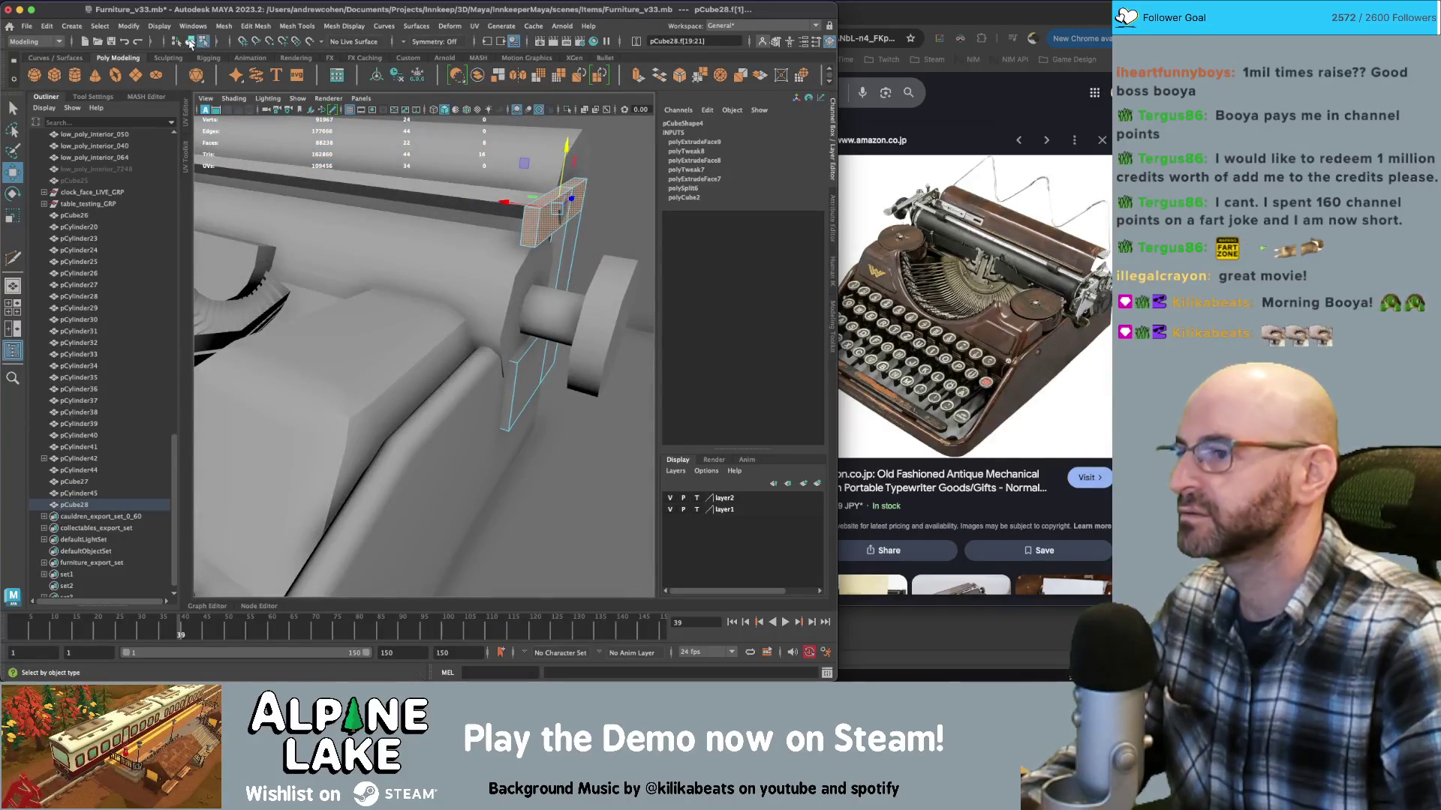
Clear the selection and check the bracket against the typewriter's top bar
left_click(190, 43)
mouse_move(421, 323)
left_mouse_down("alt")
mouse_move(465, 338)
mouse_move(347, 278)
mouse_move(386, 240)
mouse_move(376, 212)
left_mouse_up("alt")
left_click(461, 325)
left_click(395, 298)
key("r")
key("q")
scroll(389, 223, "up", 5)
Raise the bracket's top vertices and duplicate it as pCube29
left_click(378, 233)
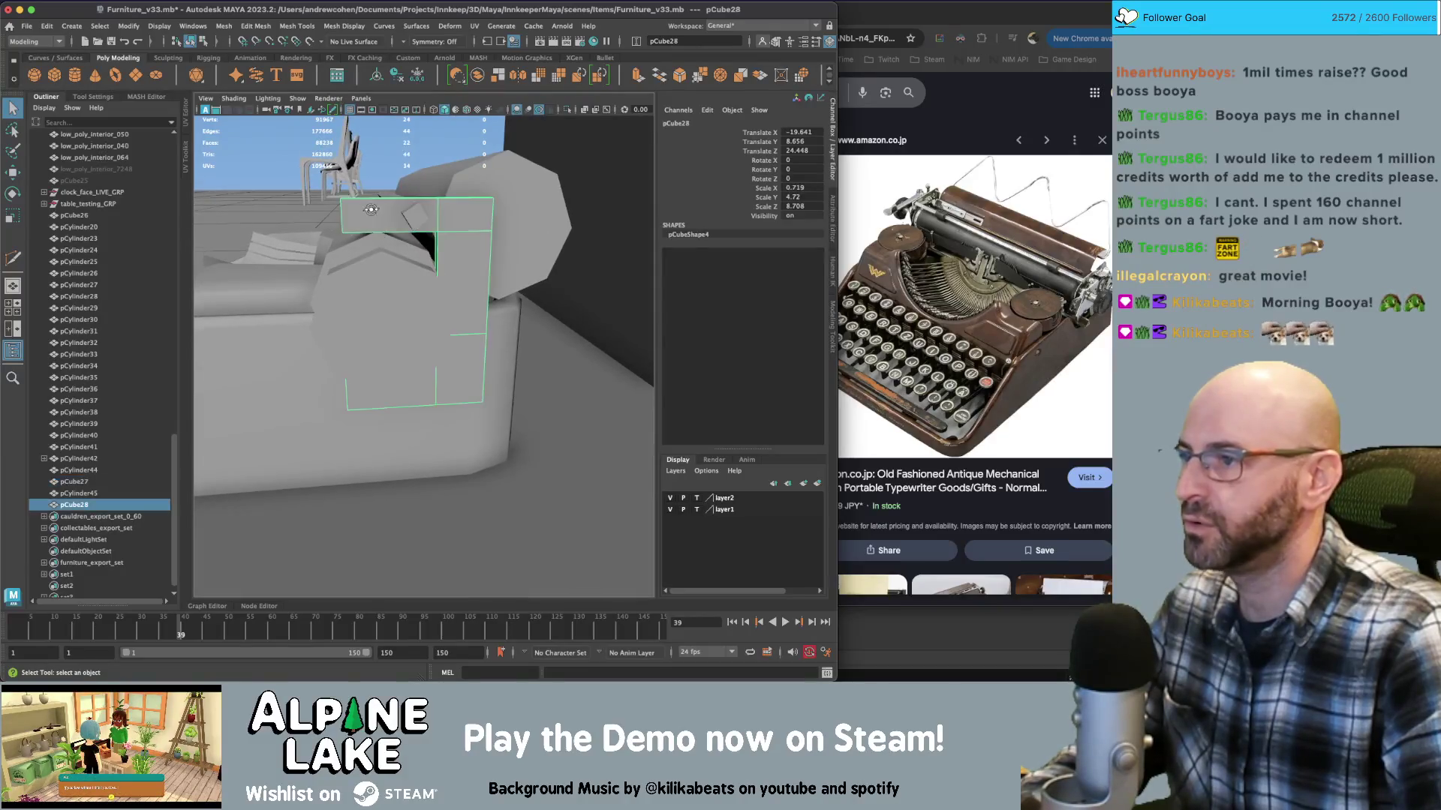
mouse_move(378, 233)
right_mouse_down()
mouse_move(321, 230)
mouse_move(316, 212)
right_mouse_up()
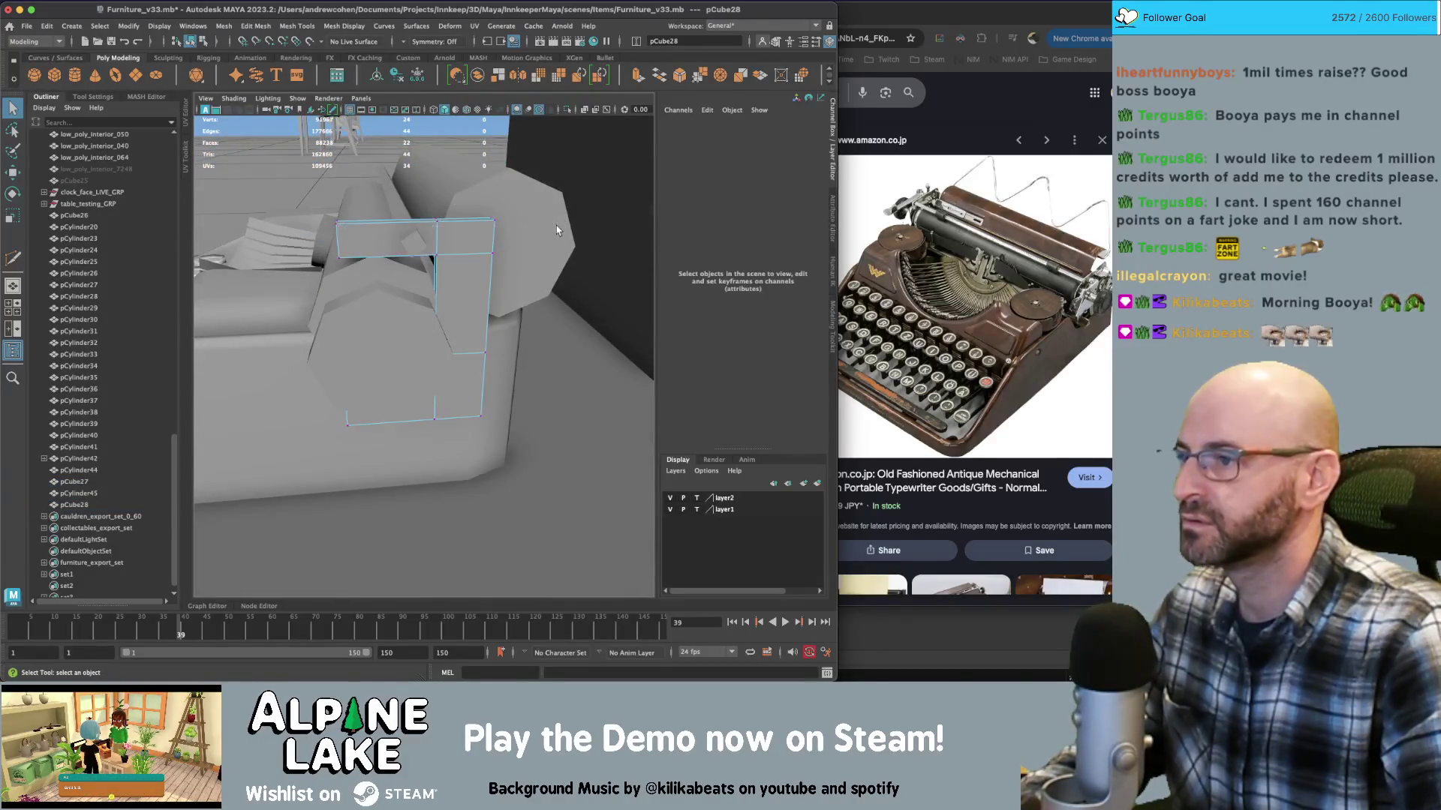
left_click_drag(557, 230, 322, 207)
key("w")
left_click_drag(416, 194, 415, 181)
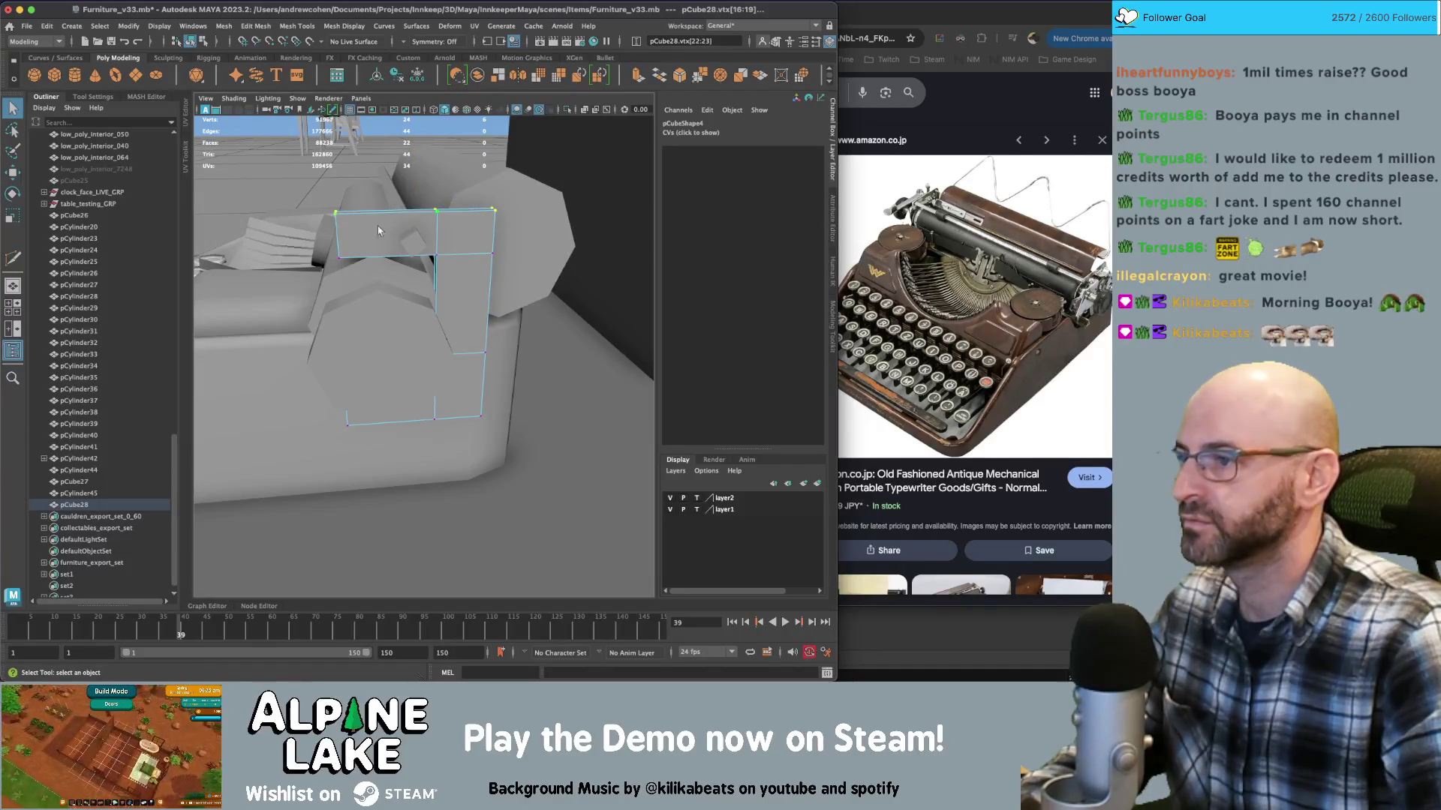
left_click_drag(499, 261, 498, 261)
mouse_move(498, 261)
left_mouse_down("alt")
mouse_move(420, 192)
mouse_move(490, 296)
mouse_move(436, 277)
left_mouse_up("alt")
key("w")
key("ctrl+d")
key("q")
Box-select the brackets' vertices in vertex mode and move them to the roller's ends
left_click(436, 278)
key("f")
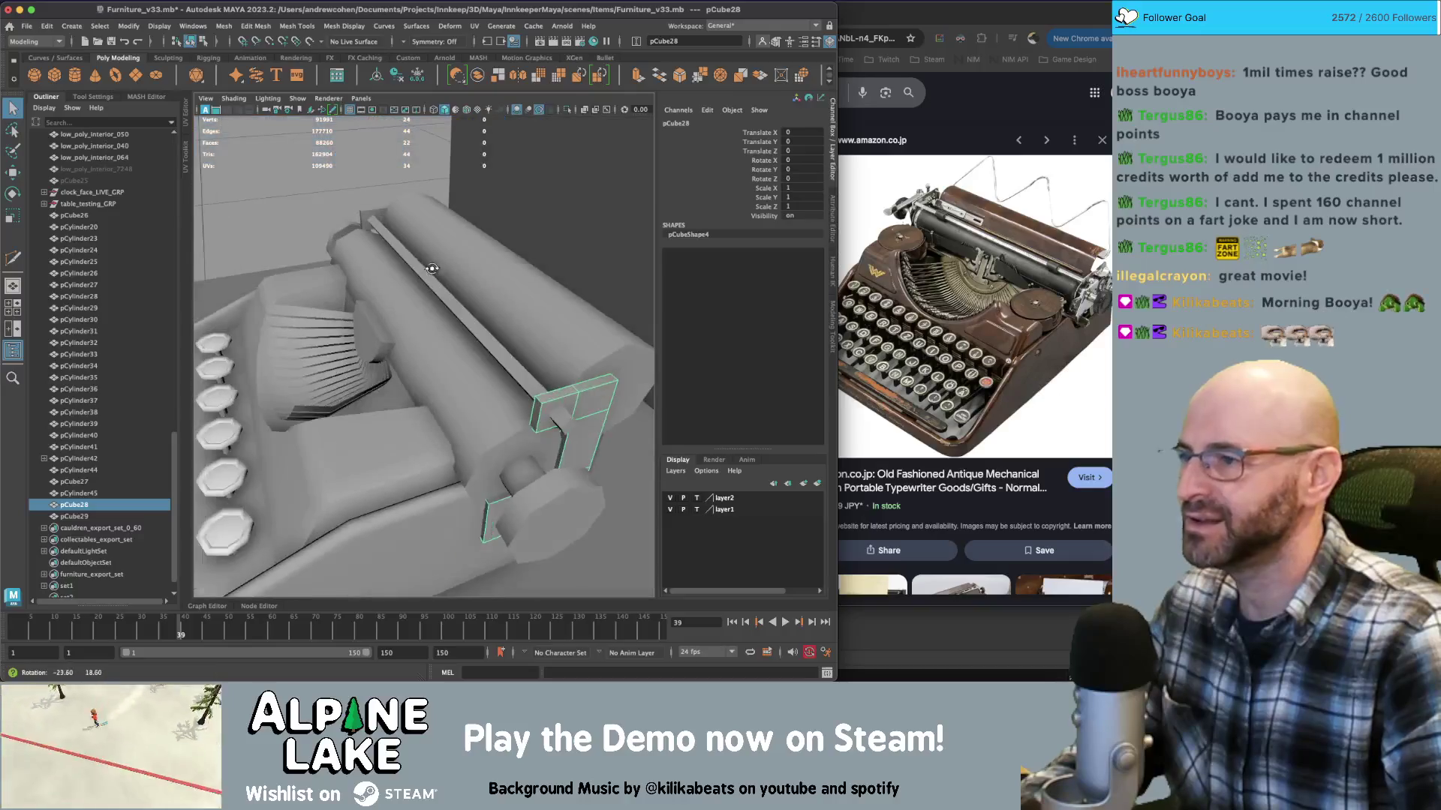
left_click(206, 41)
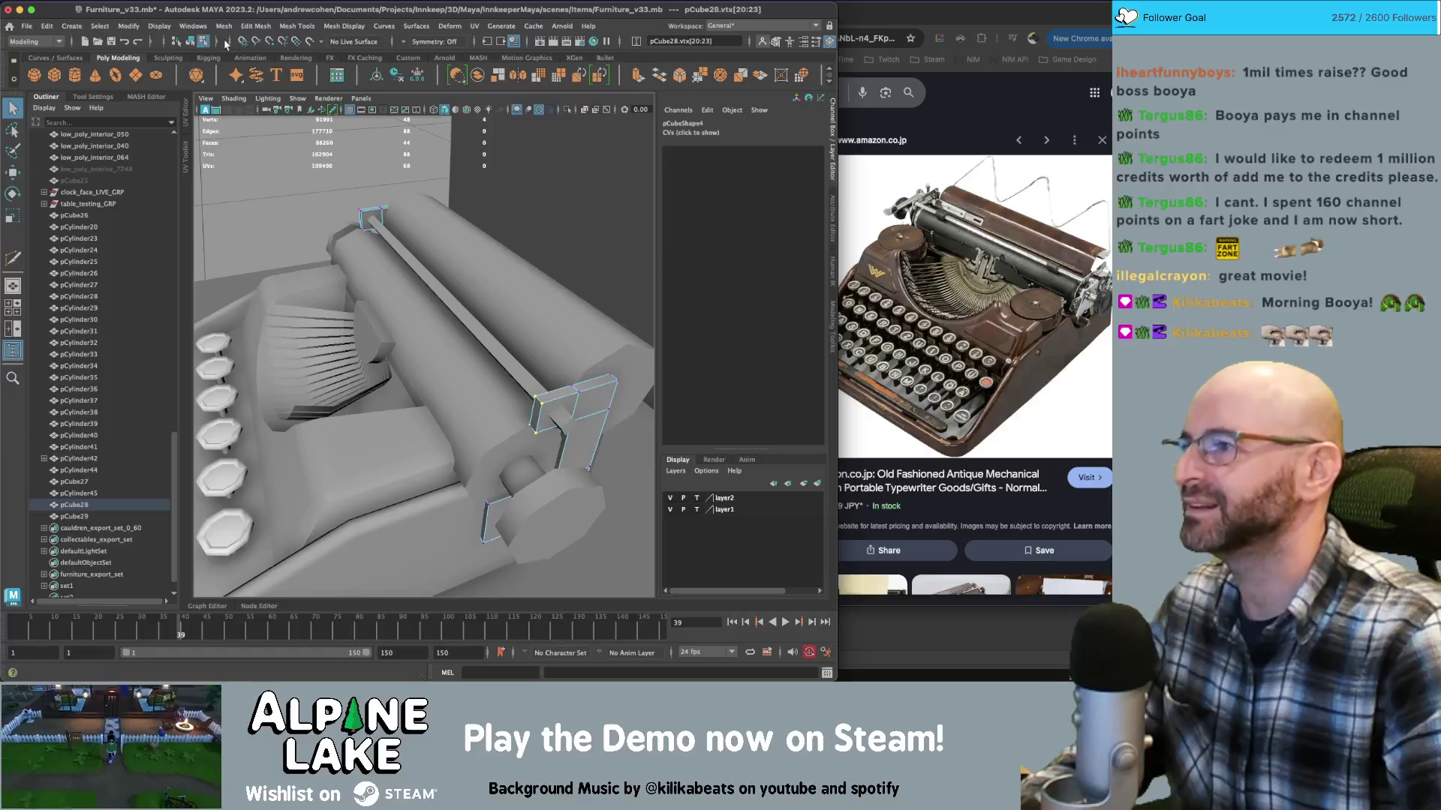
left_click(218, 42)
left_click(236, 43)
mouse_move(420, 315)
left_mouse_down("alt")
mouse_move(368, 285)
mouse_move(398, 265)
mouse_move(380, 290)
left_mouse_up("alt")
mouse_move(379, 290)
left_mouse_down("alt")
mouse_move(541, 312)
mouse_move(506, 343)
mouse_move(485, 253)
mouse_move(442, 285)
mouse_move(444, 359)
mouse_move(300, 308)
left_mouse_up("alt")
key("w")
Return to object mode, deselect the bracket and turn on textured shading
key("q")
left_click(192, 47)
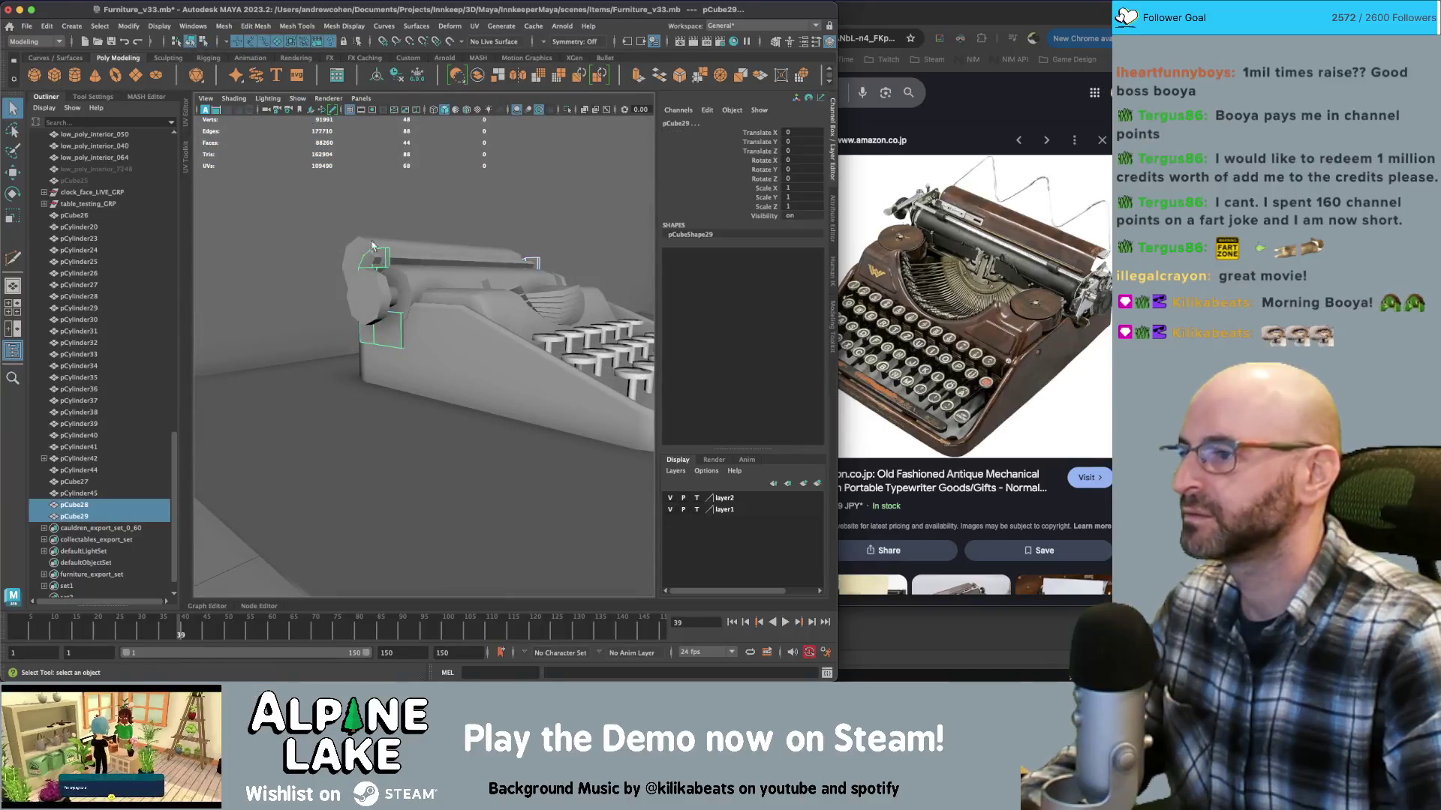
mouse_move(450, 315)
left_mouse_down("alt")
mouse_move(476, 337)
mouse_move(446, 345)
mouse_move(421, 324)
mouse_move(370, 218)
mouse_move(589, 365)
left_mouse_up("alt")
left_click(477, 337)
scroll(472, 342, "down", 10)
scroll(446, 345, "up", 5)
key("6")
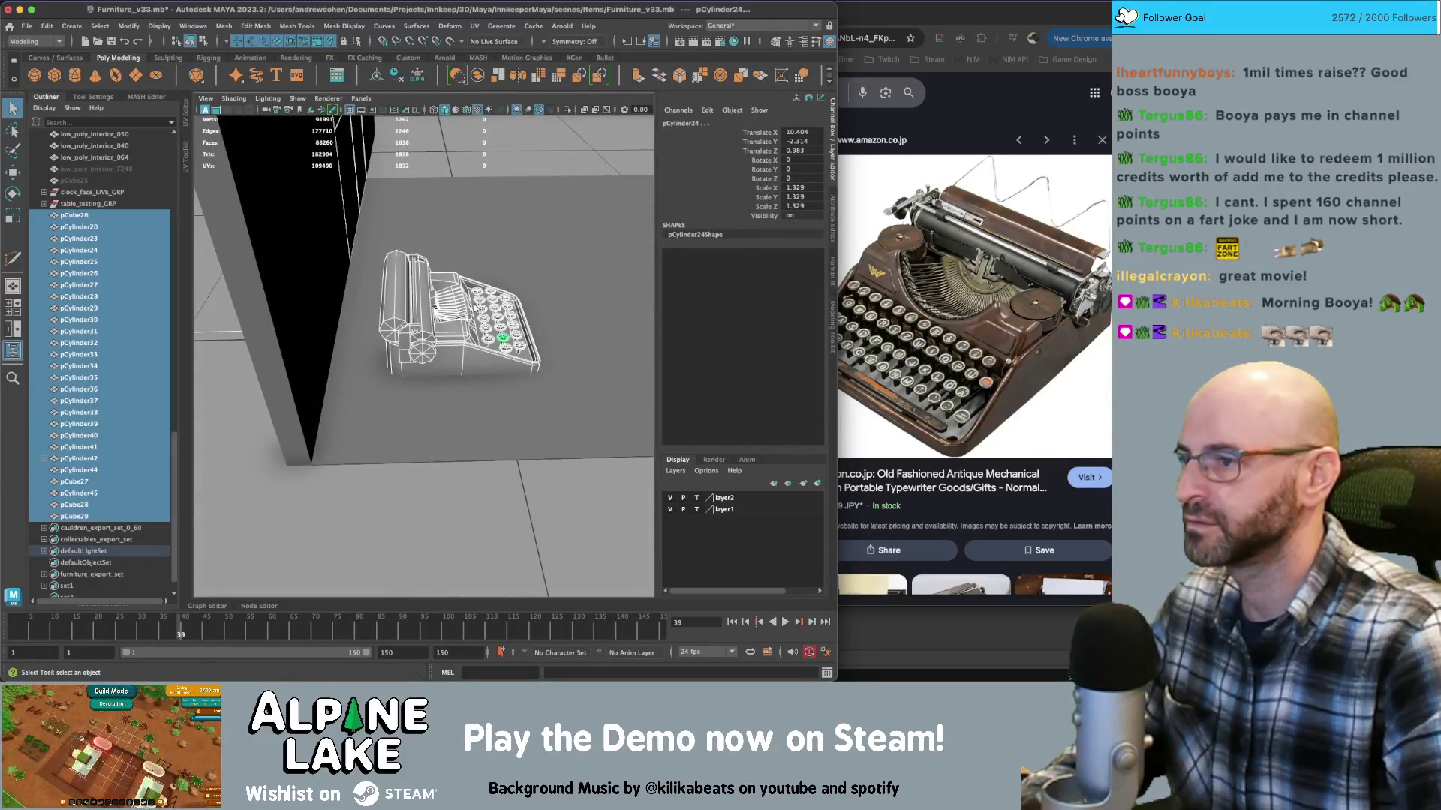
Group the selected typewriter parts into group3
key("ctrl+g")
key("ctrl+z")
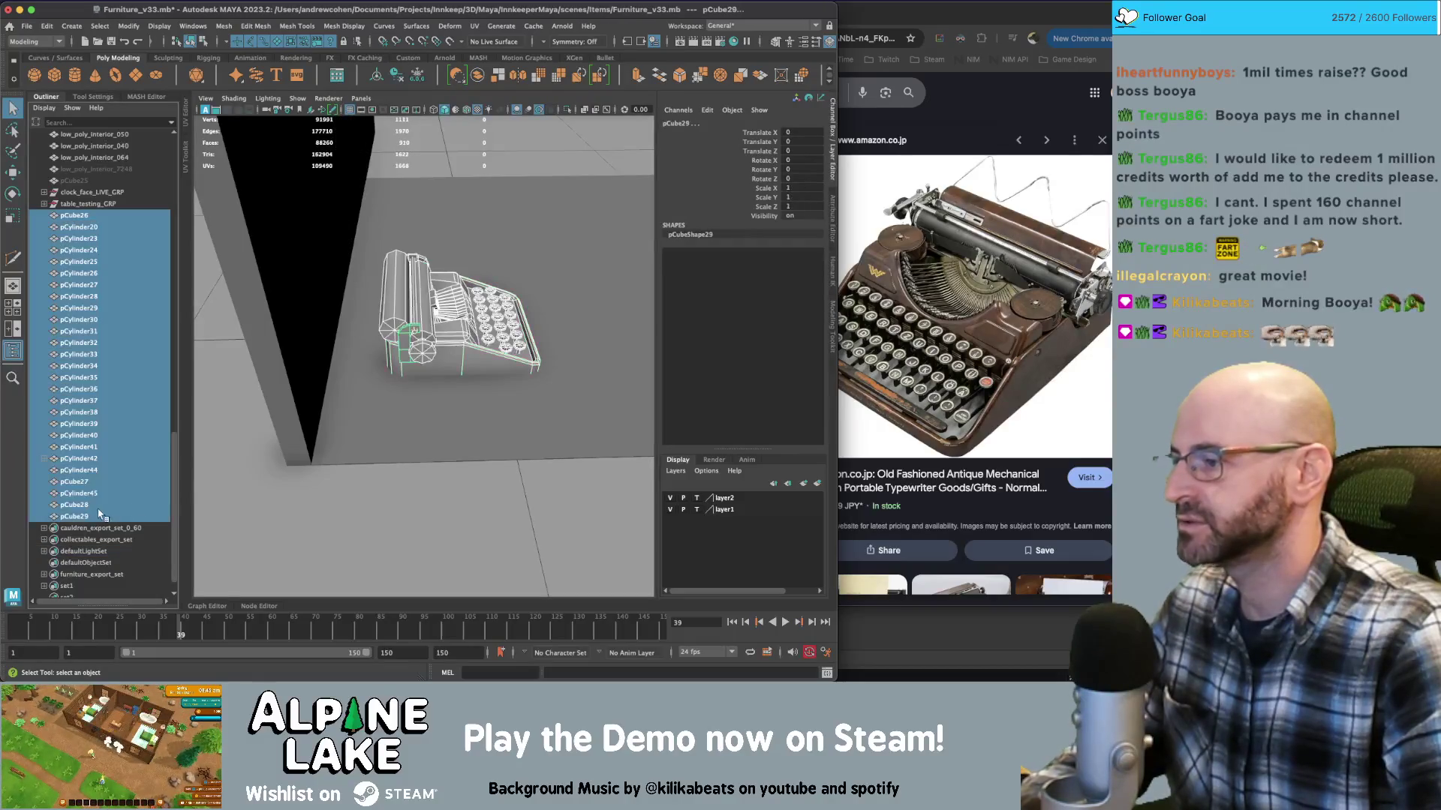
key("ctrl+g")
key("w")
left_click_drag(388, 419, 407, 372, "alt")
Combine group3's parts pCube26 through pCube29 into one mesh and freeze its transformations
left_click(44, 494)
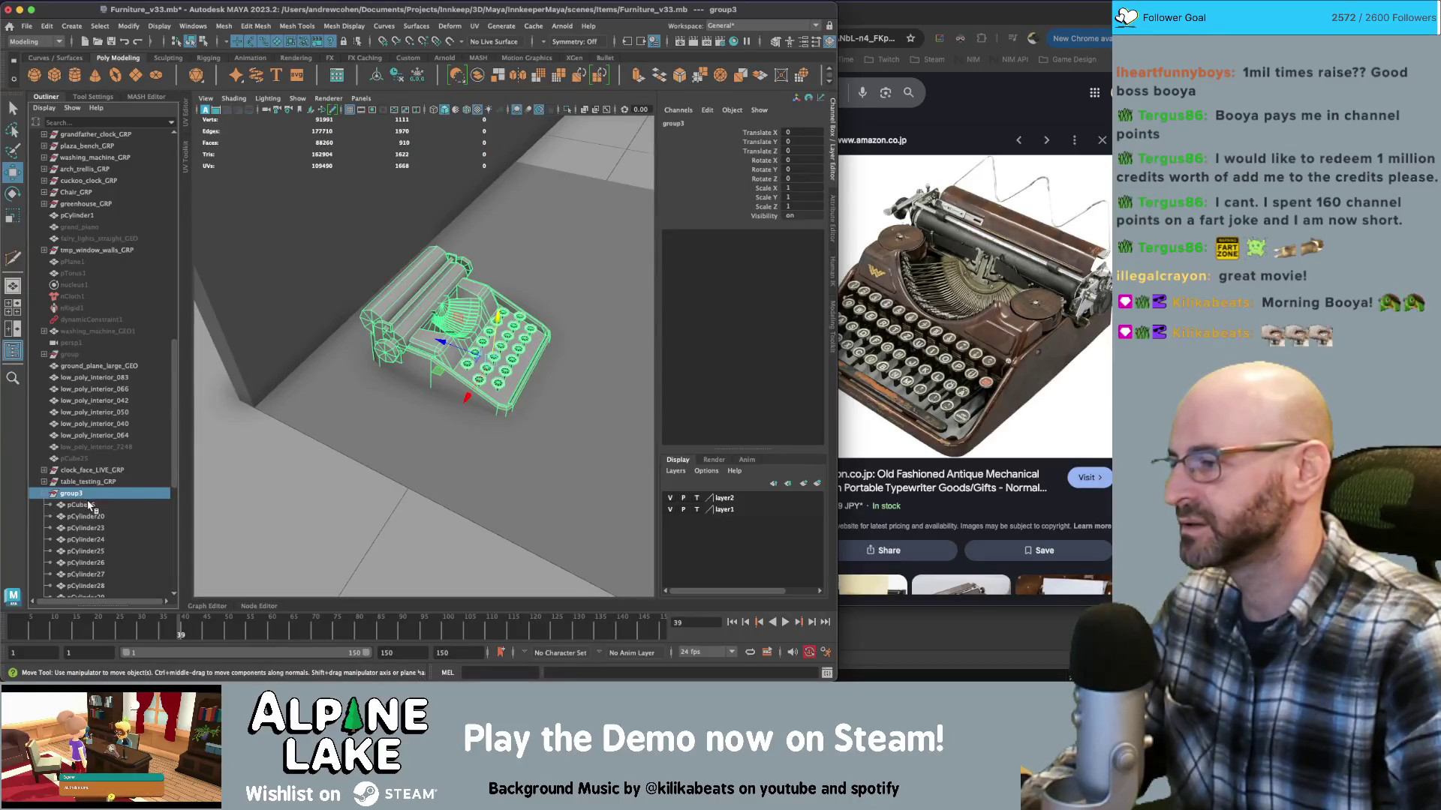
left_click(89, 505)
scroll(90, 506, "down", 5)
left_click(88, 494, "shift")
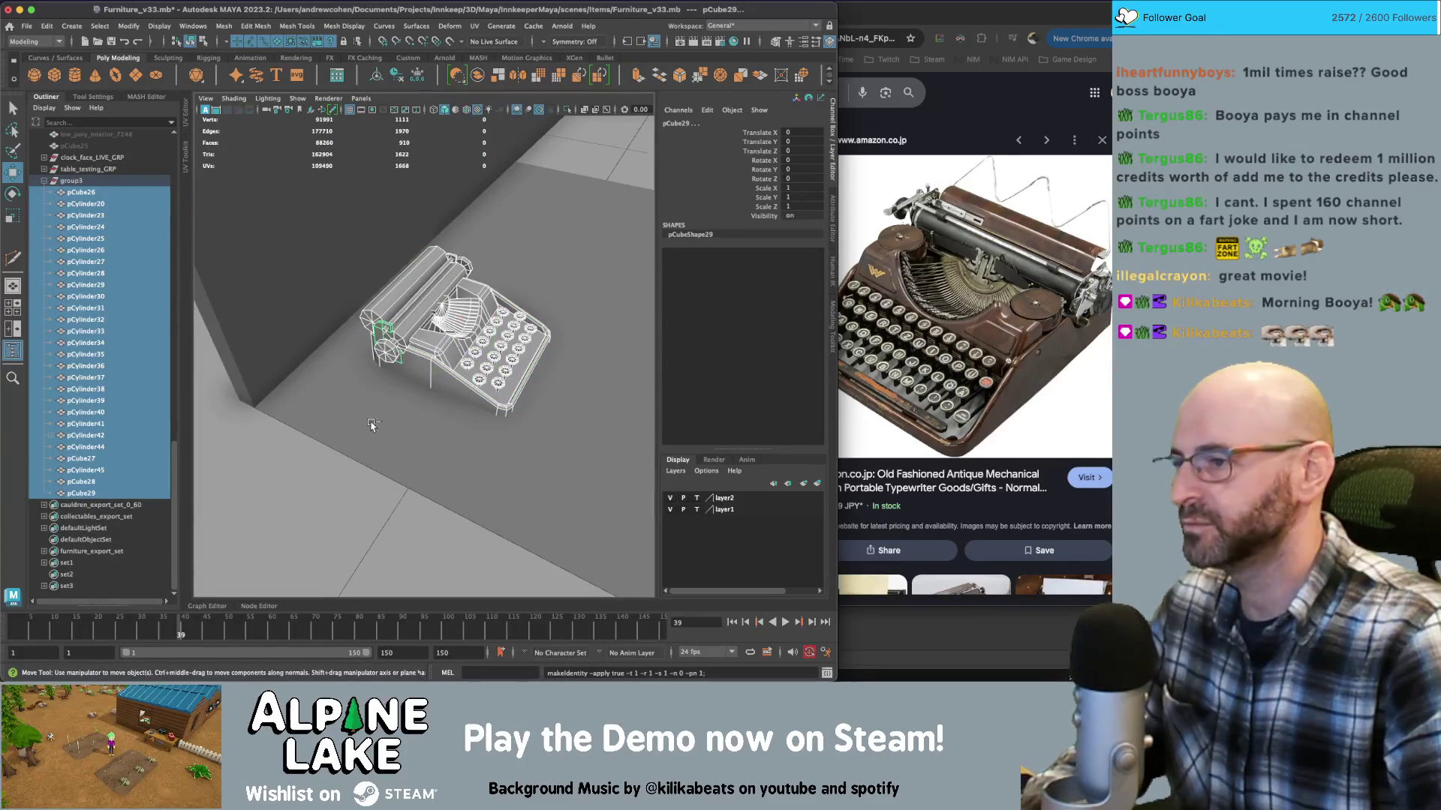
left_click(477, 77)
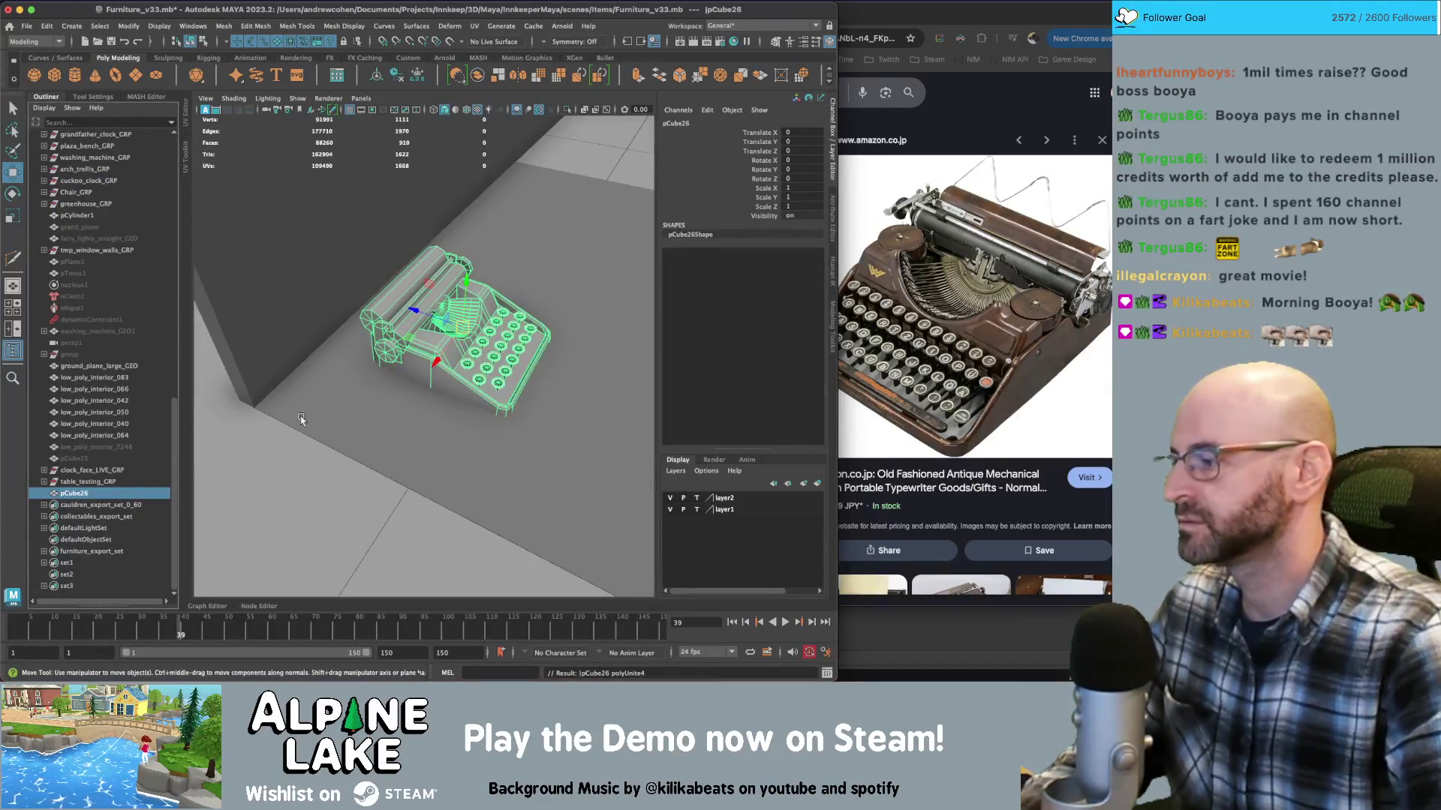
key("ctrl+shift+f")
Group the combined mesh, naming the mesh typewriter_GEO and the group typewriter_GRP
mouse_move(456, 359)
left_mouse_down("alt")
mouse_move(480, 352)
mouse_move(331, 383)
left_mouse_up("alt")
key("w")
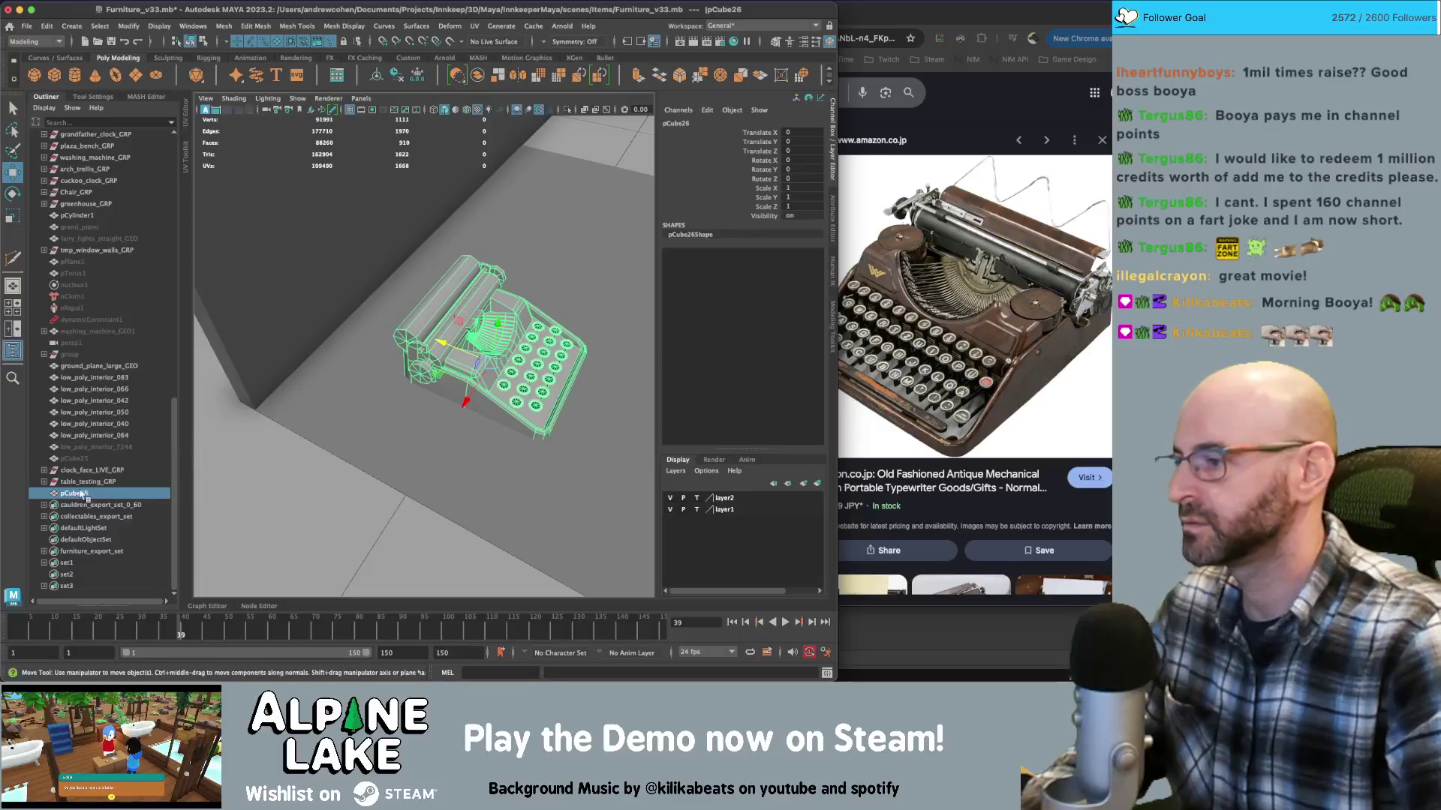
key("ctrl+g")
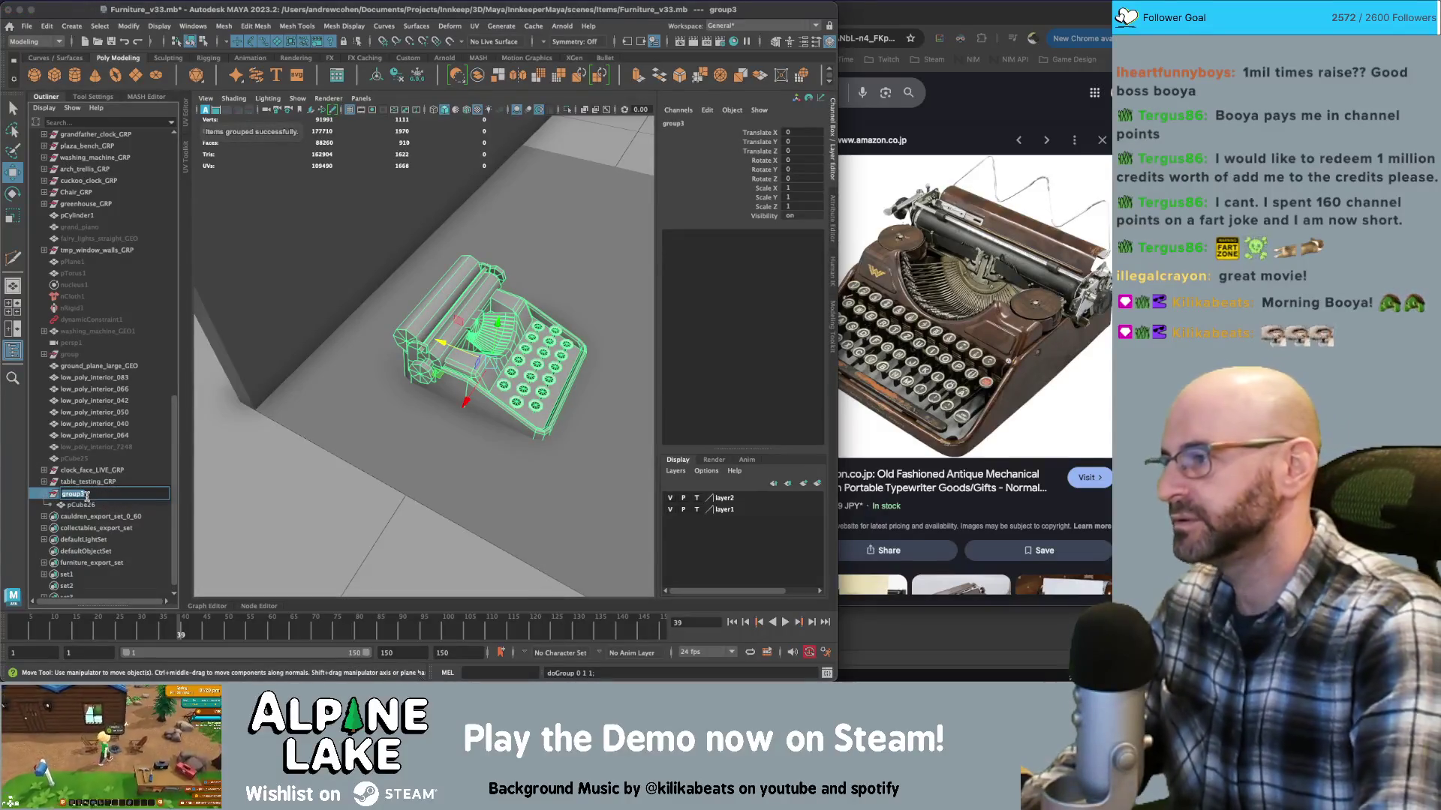
type("typewriter_GEO")
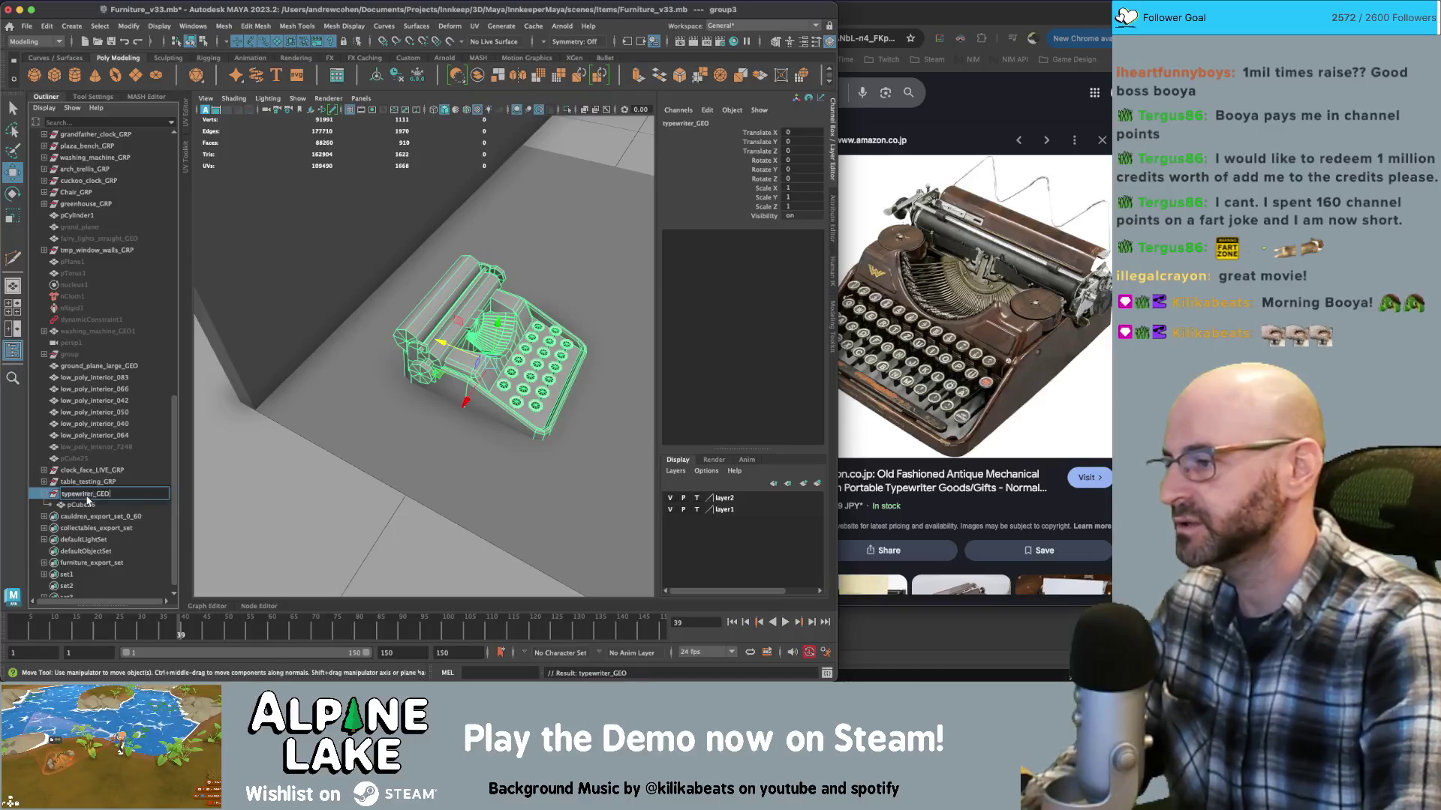
key("Return")
double_click(82, 504)
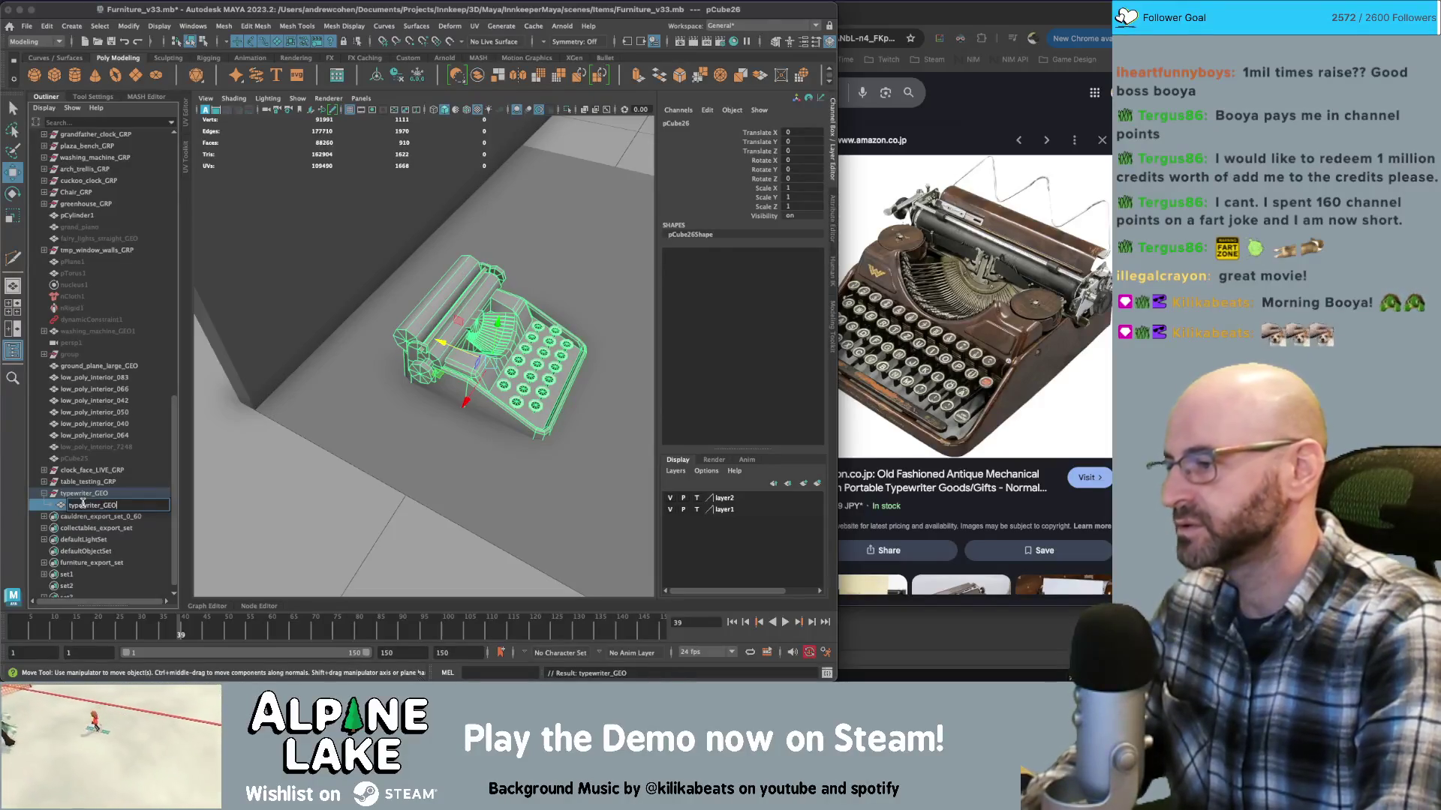
key("Return")
double_click(120, 493)
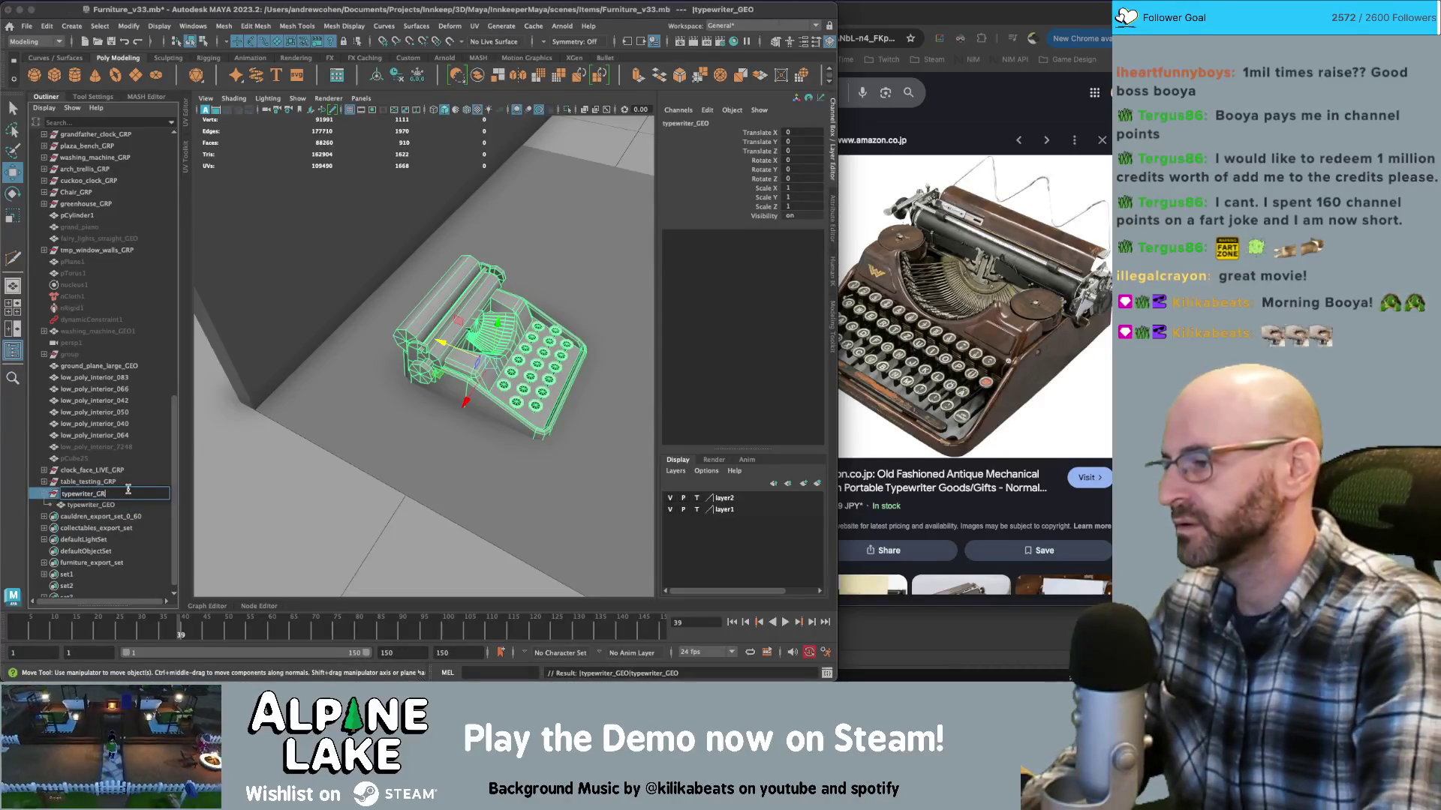
type("P")
key("Return")
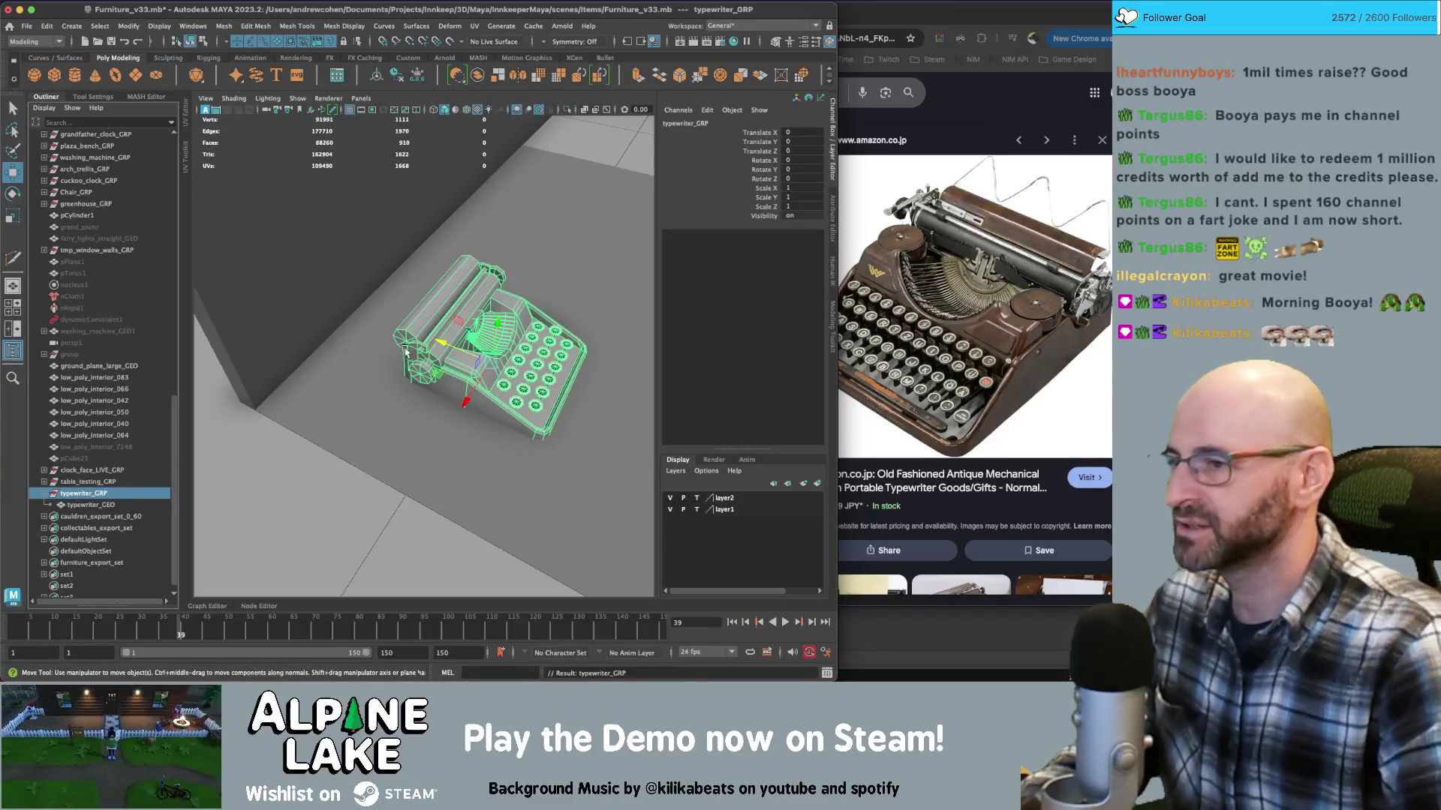
Assign the existing shiny_soft_MAT material to typewriter_GEO
mouse_move(499, 314)
left_mouse_down("alt")
mouse_move(380, 327)
mouse_move(333, 298)
mouse_move(494, 331)
mouse_move(489, 349)
left_mouse_up("alt")
key("q")
left_click(334, 298)
left_click(489, 351)
scroll(489, 351, "up", 3)
mouse_move(489, 323)
right_mouse_down()
mouse_move(496, 641)
mouse_move(560, 636)
mouse_move(592, 537)
mouse_move(592, 559)
mouse_move(601, 317)
mouse_move(620, 609)
right_mouse_up()
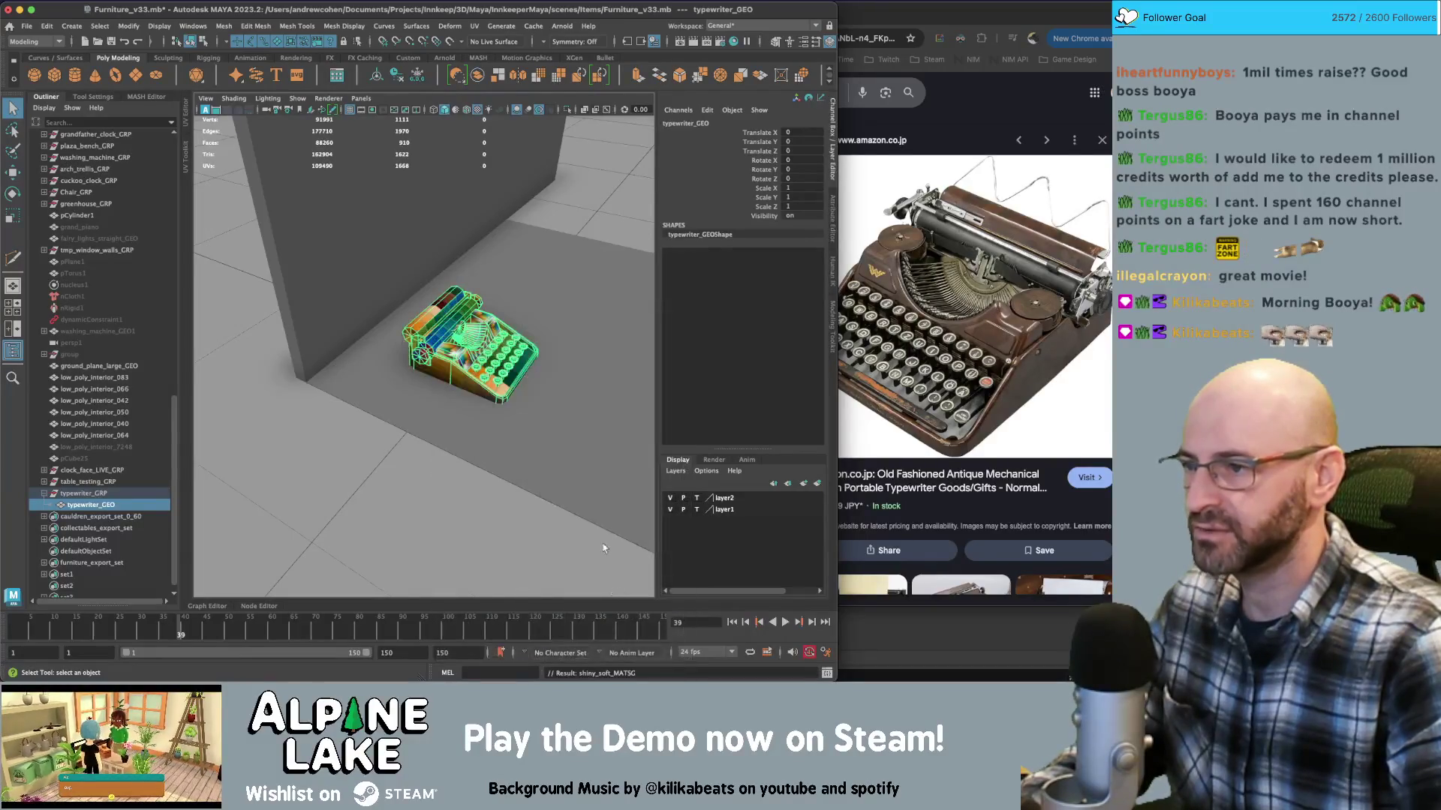
left_click(550, 349)
Show typewriter_GEO's UVs in the UV Editor and select the large overlapping UV shell
right_click_drag(493, 345, 518, 353, "alt")
mouse_move(495, 352)
left_mouse_down("alt")
mouse_move(492, 405)
mouse_move(494, 369)
left_mouse_up("alt")
left_click(494, 369)
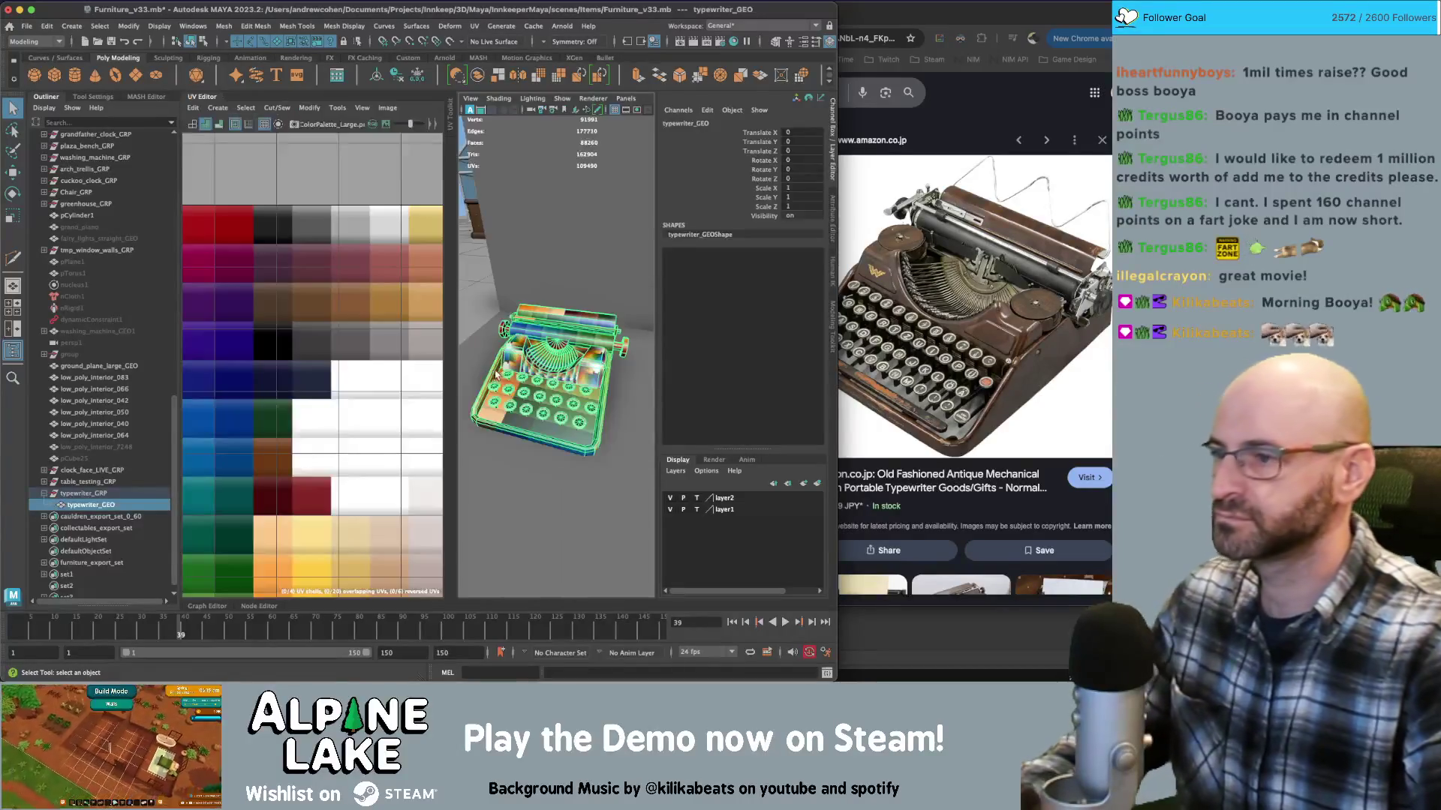
key("f")
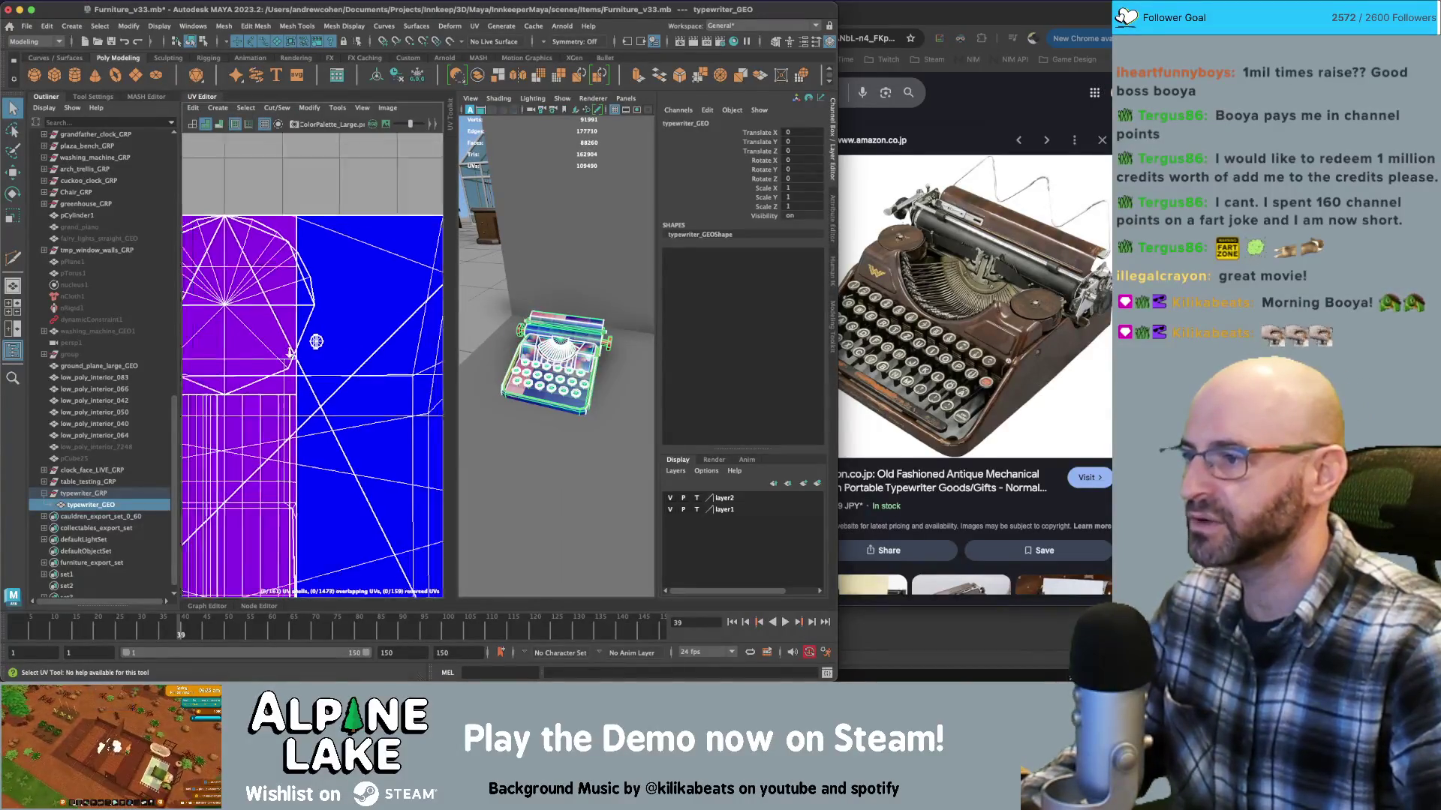
right_click_drag(300, 311, 276, 301)
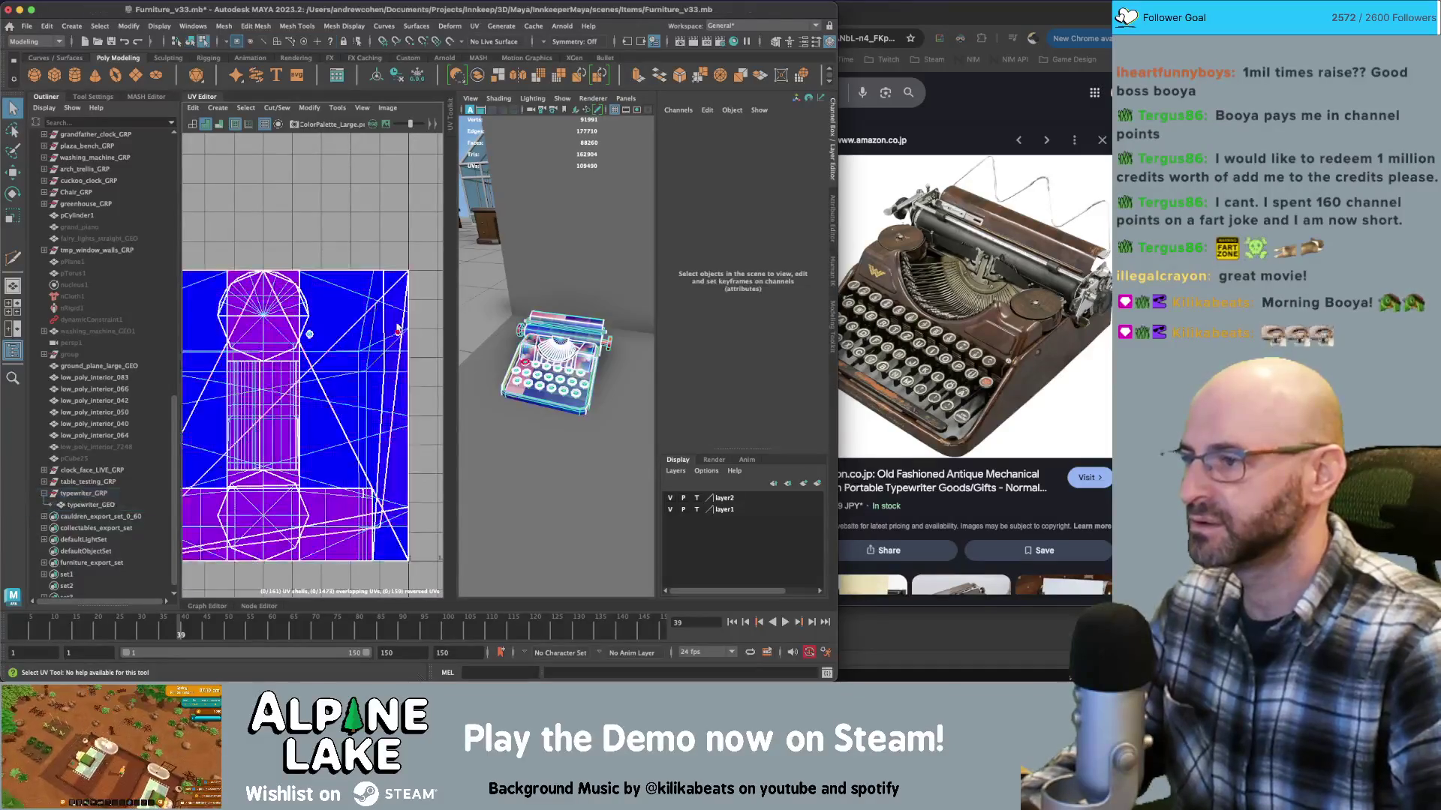
scroll(373, 336, "up", 2)
left_click(319, 349)
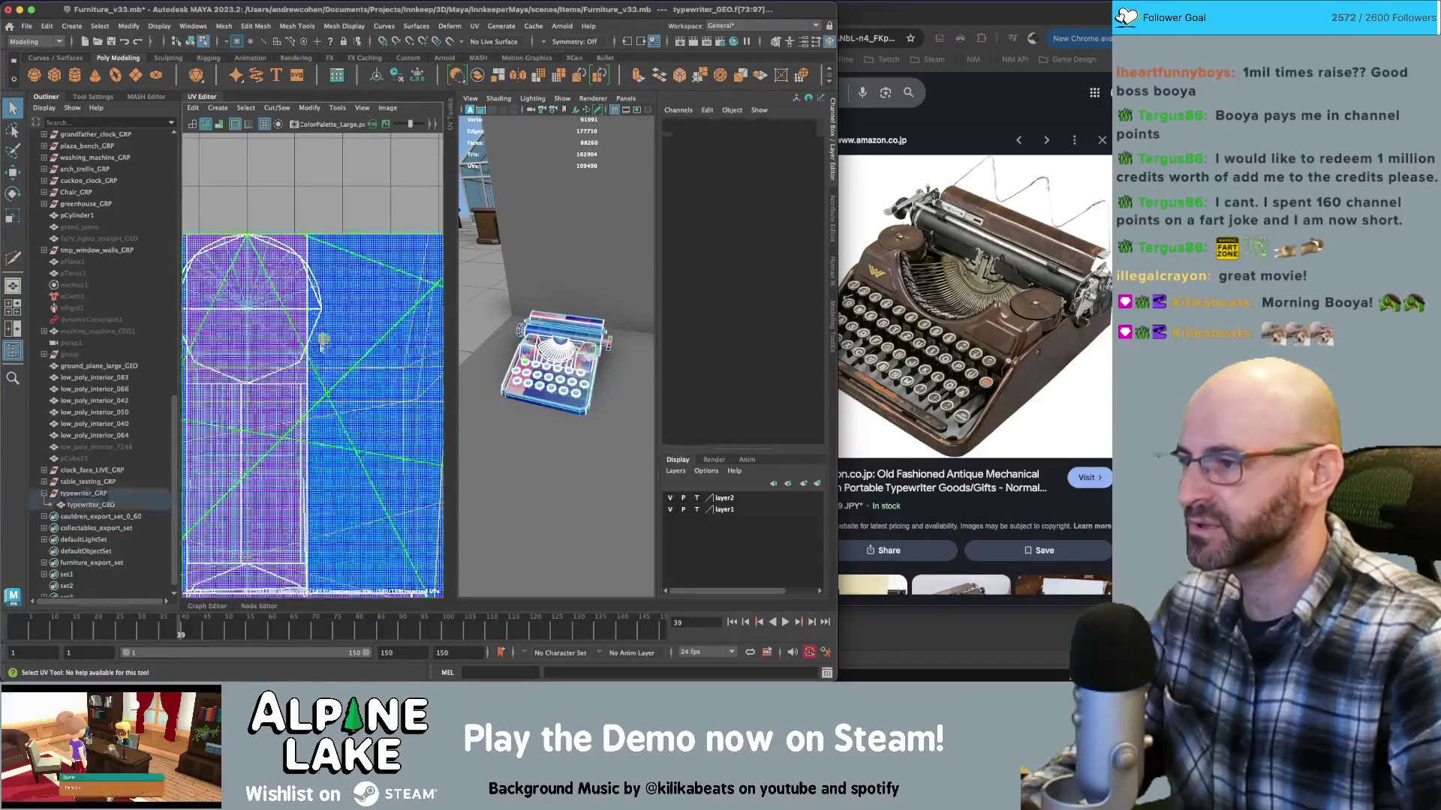
scroll(319, 300, "up", 3)
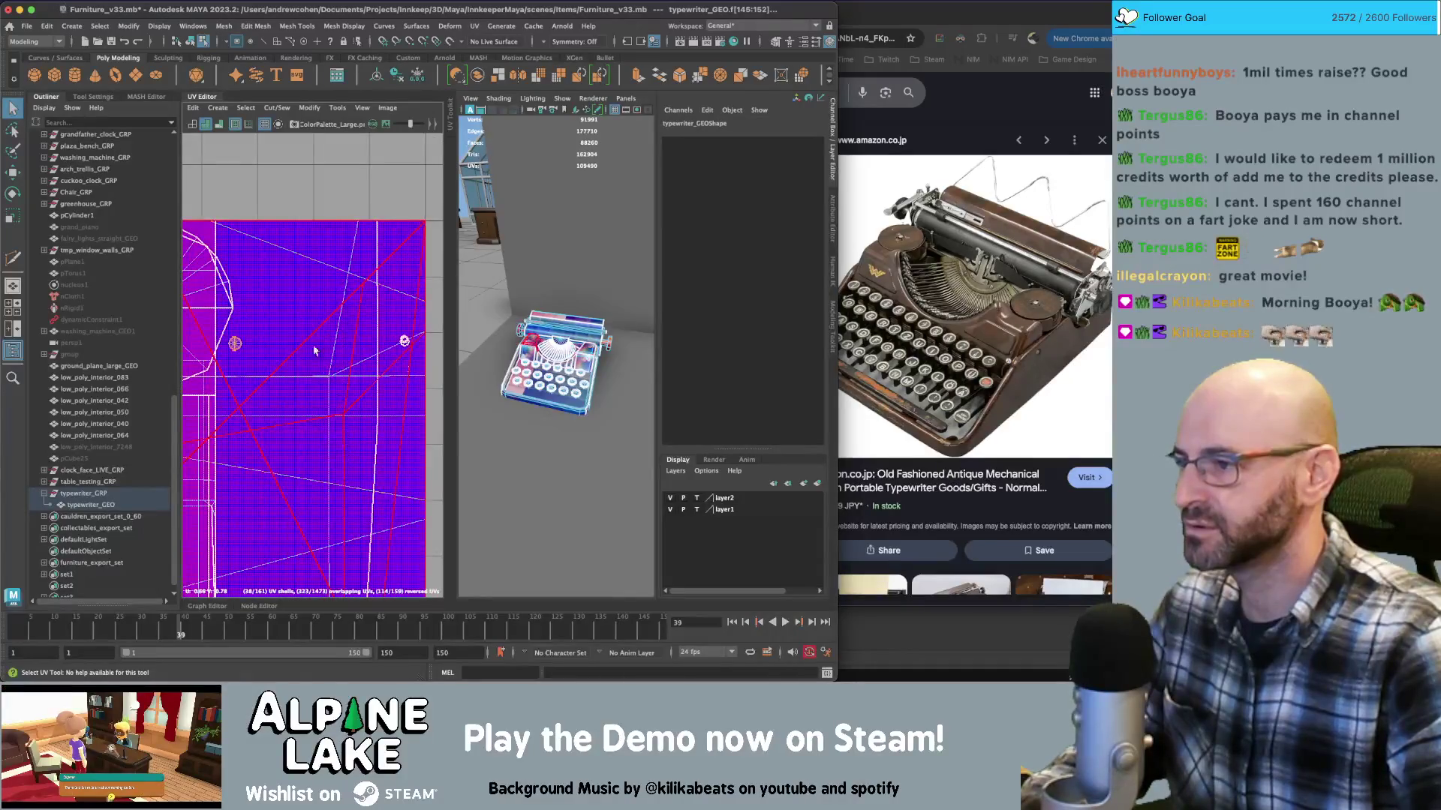
scroll(389, 203, "down", 2)
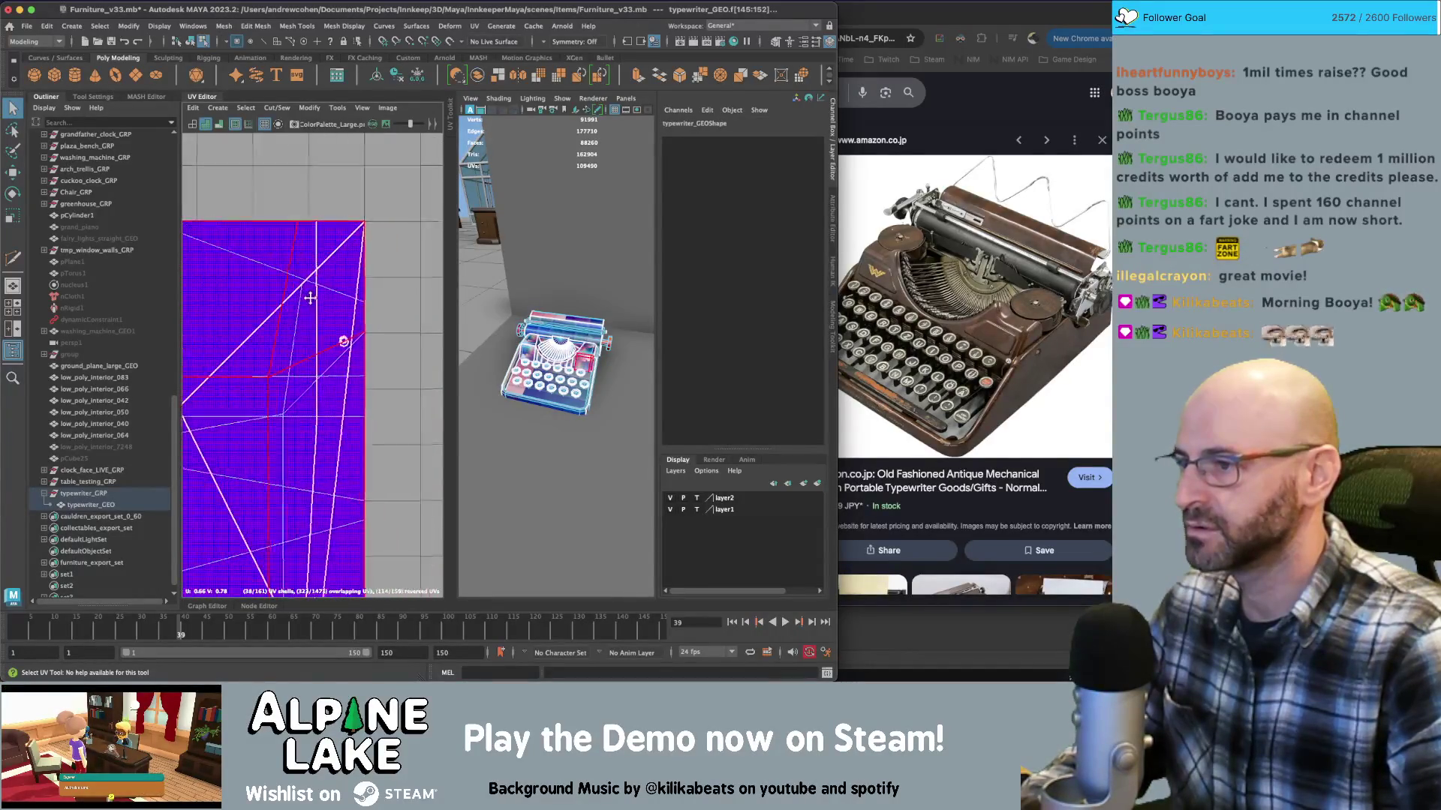
left_click(327, 401)
left_click(330, 402)
scroll(330, 398, "down", 3)
Move the body UV shell down below the palette texture
key("w")
scroll(389, 323, "down", 1)
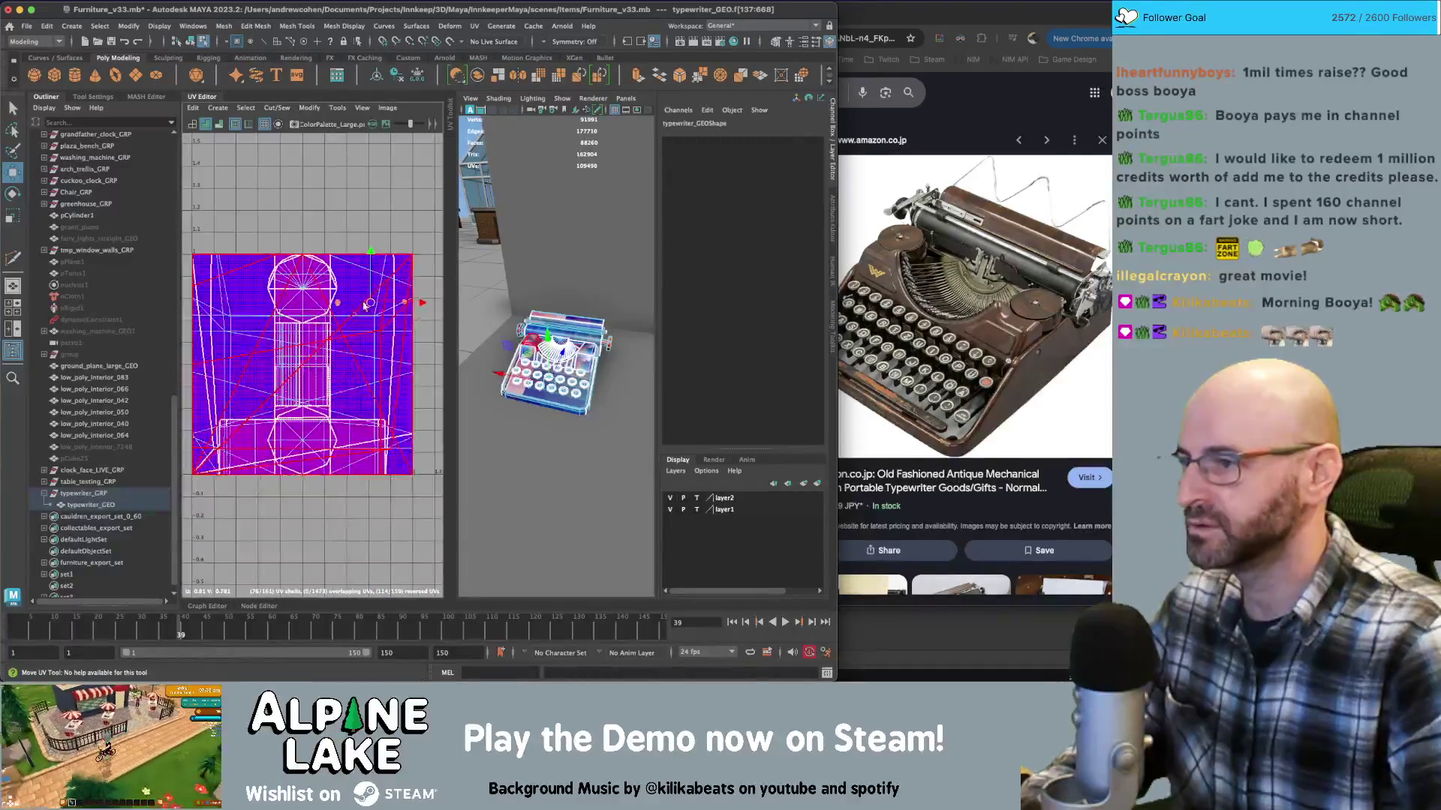
scroll(374, 303, "down", 1)
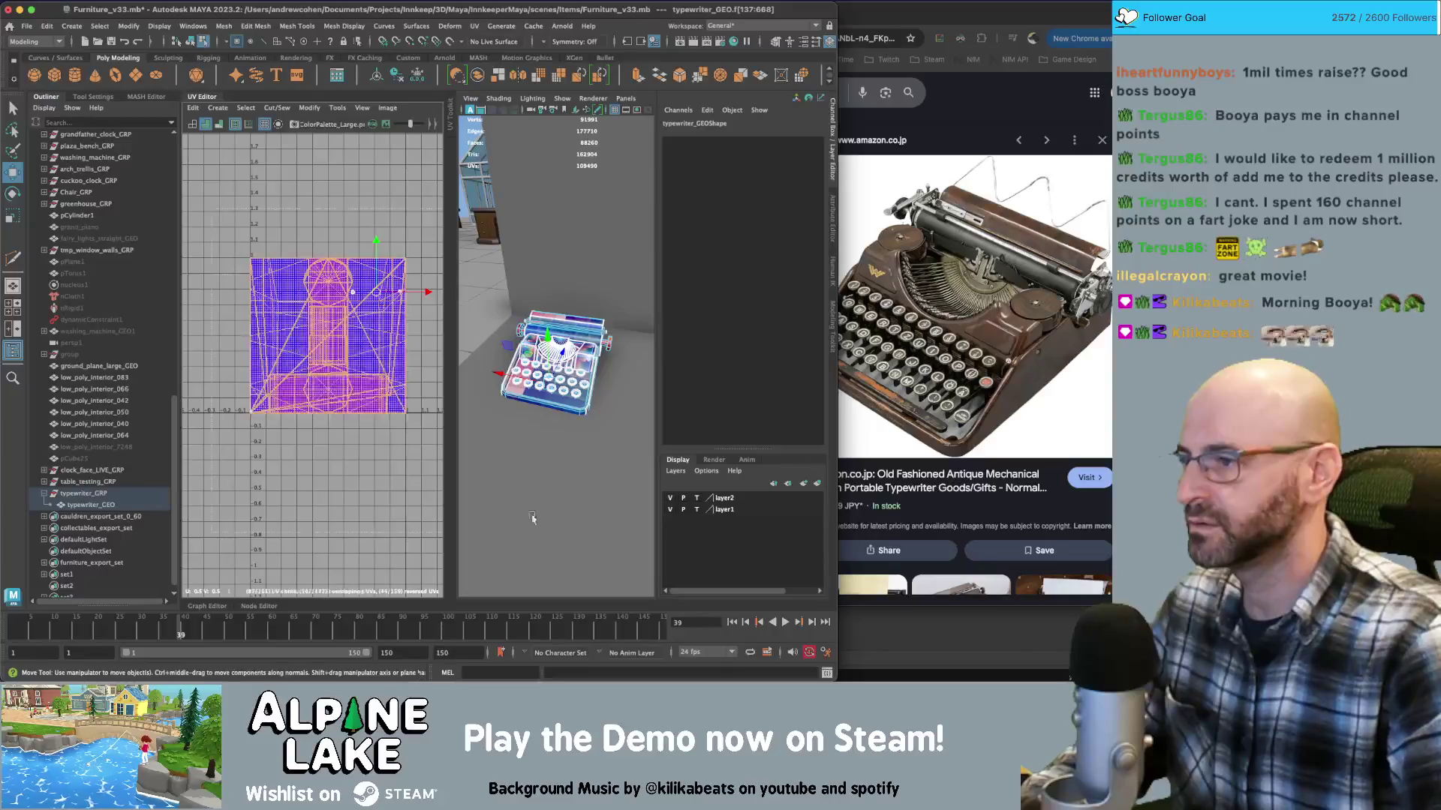
left_click(333, 341)
left_click_drag(333, 340, 314, 479)
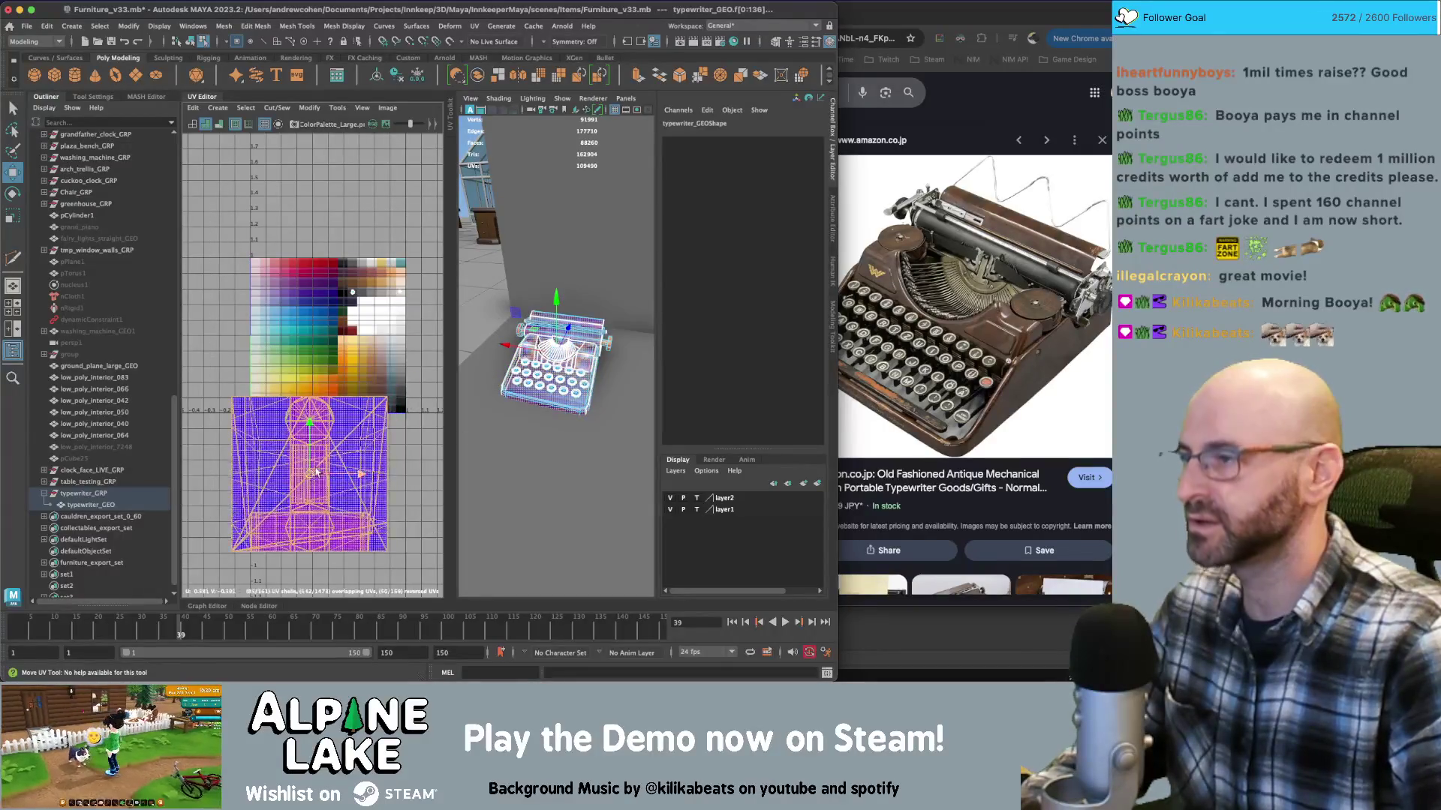
Project planar UVs onto the selection and shrink them to a tiny patch
left_click(213, 108)
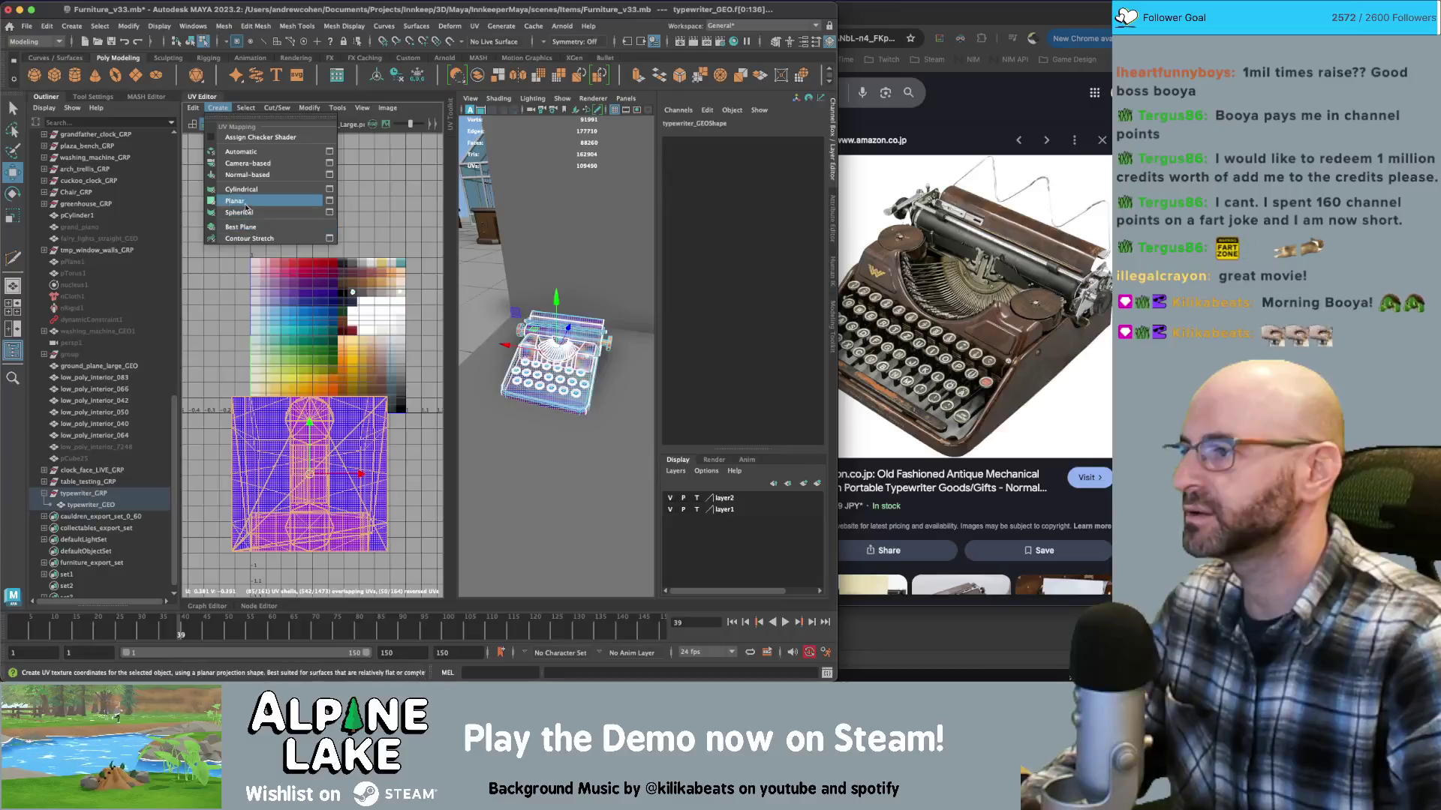
left_click(255, 209)
mouse_move(332, 341)
left_mouse_down()
mouse_move(279, 354)
mouse_move(334, 249)
left_mouse_up()
key("w")
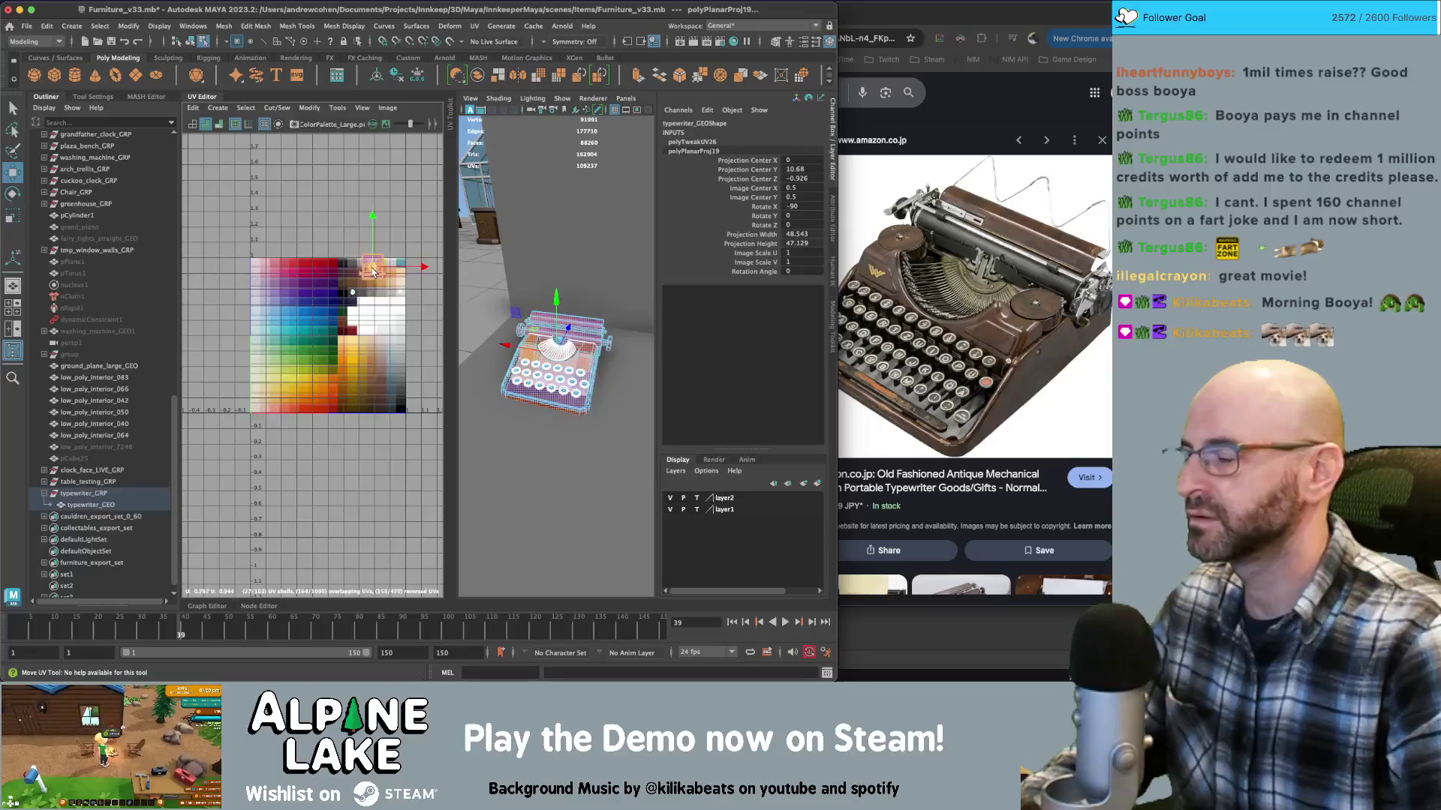
key("f")
key("q")
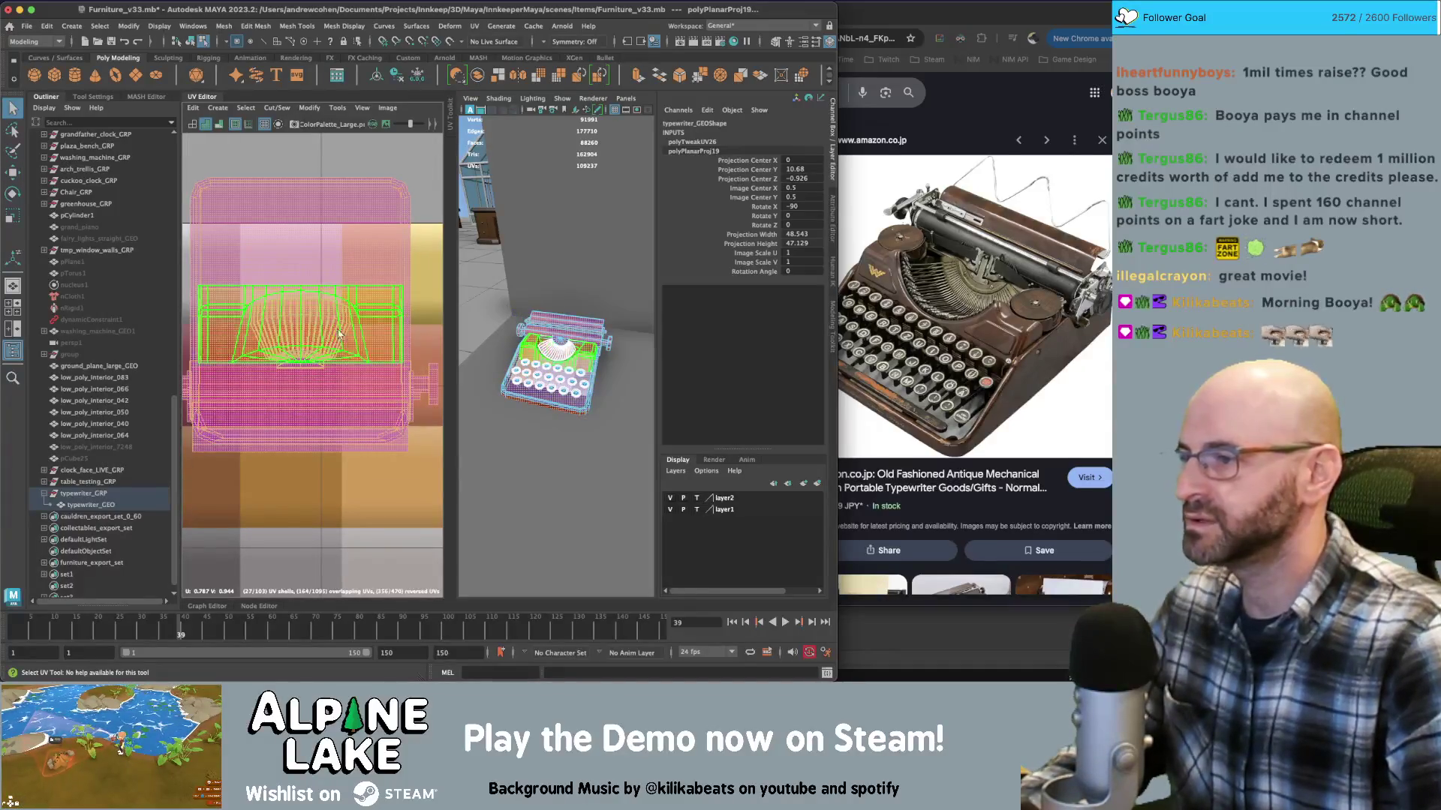
Move the keyboard UV shell left onto another palette swatch
left_click(239, 304)
scroll(339, 274, "down", 5)
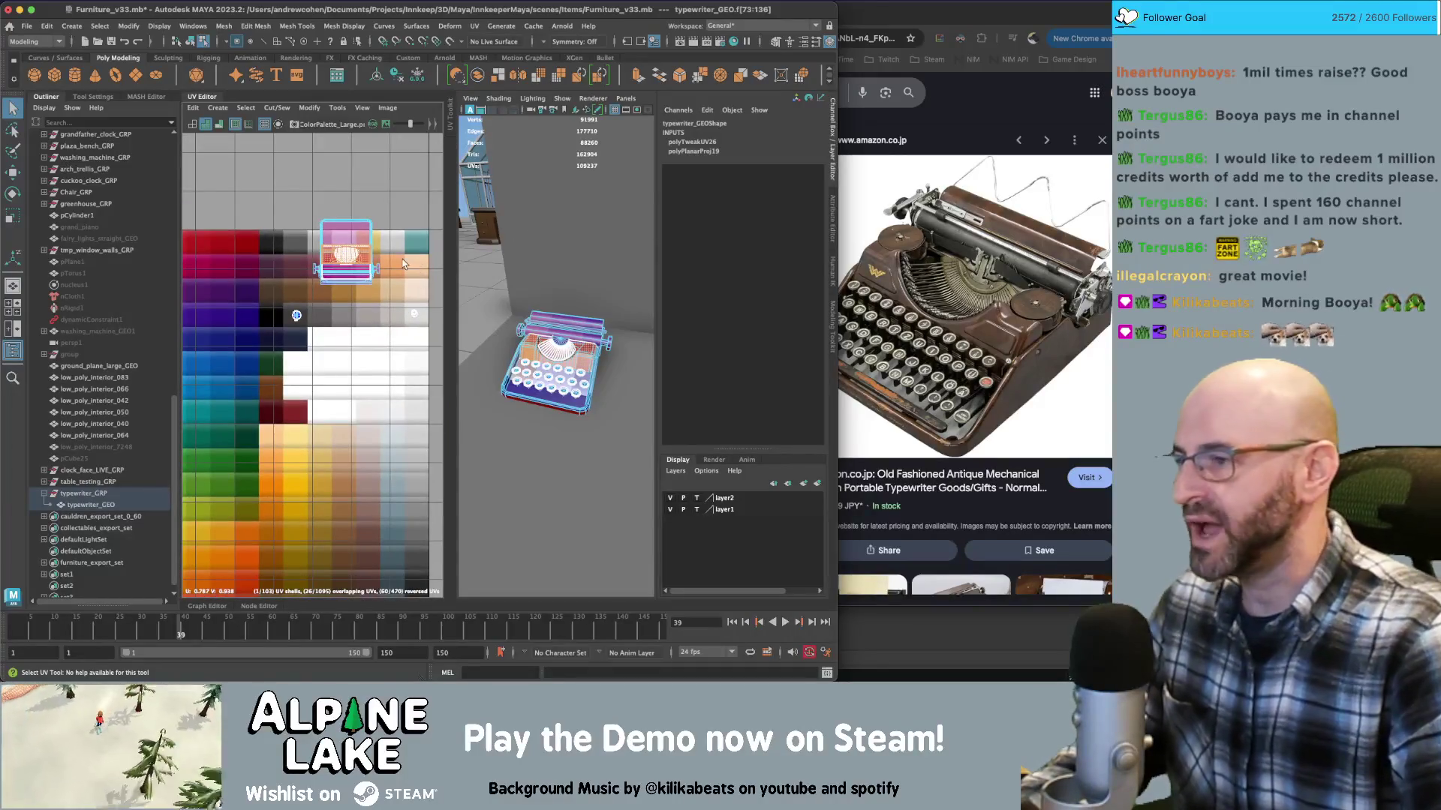
left_click_drag(347, 259, 301, 266)
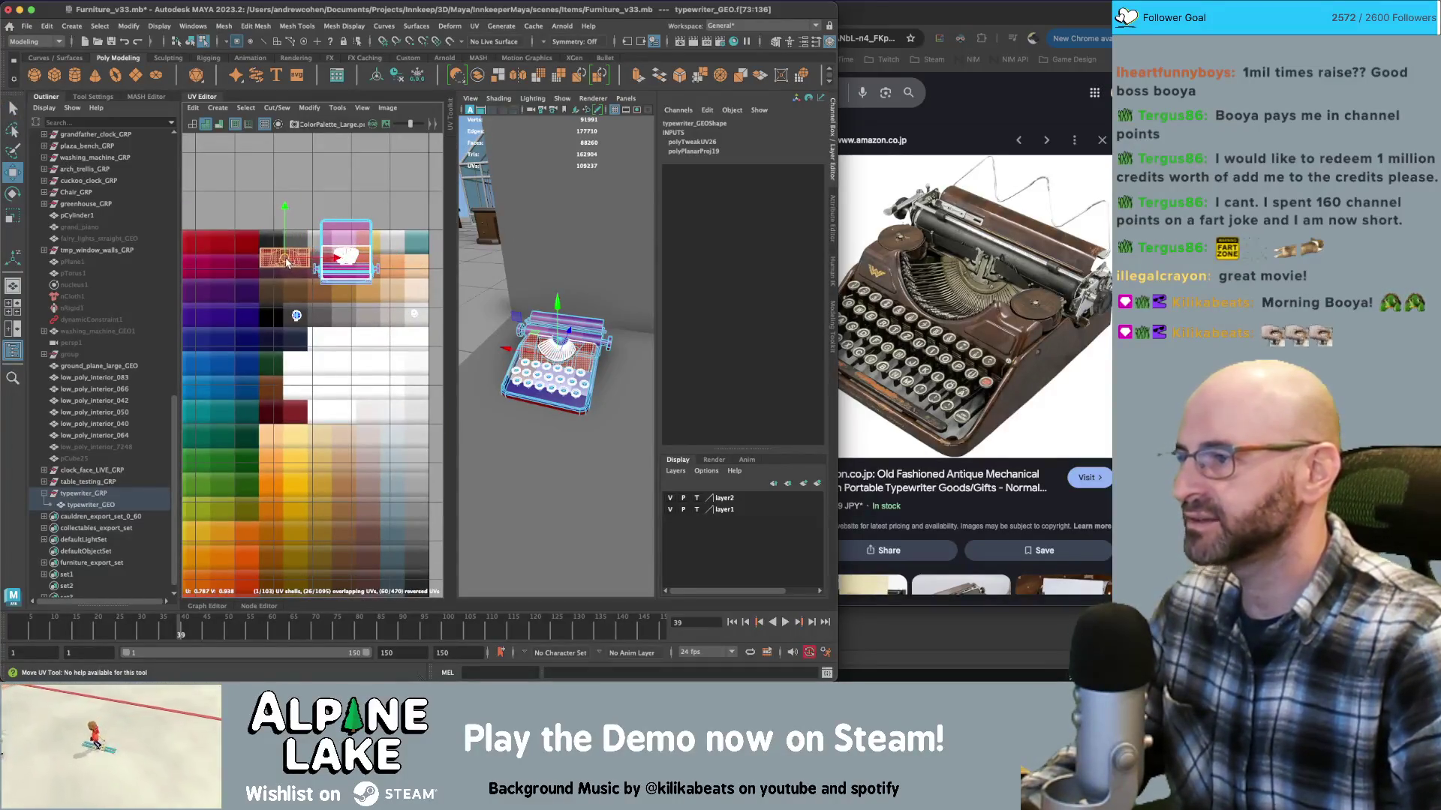
scroll(225, 394, "up", 4)
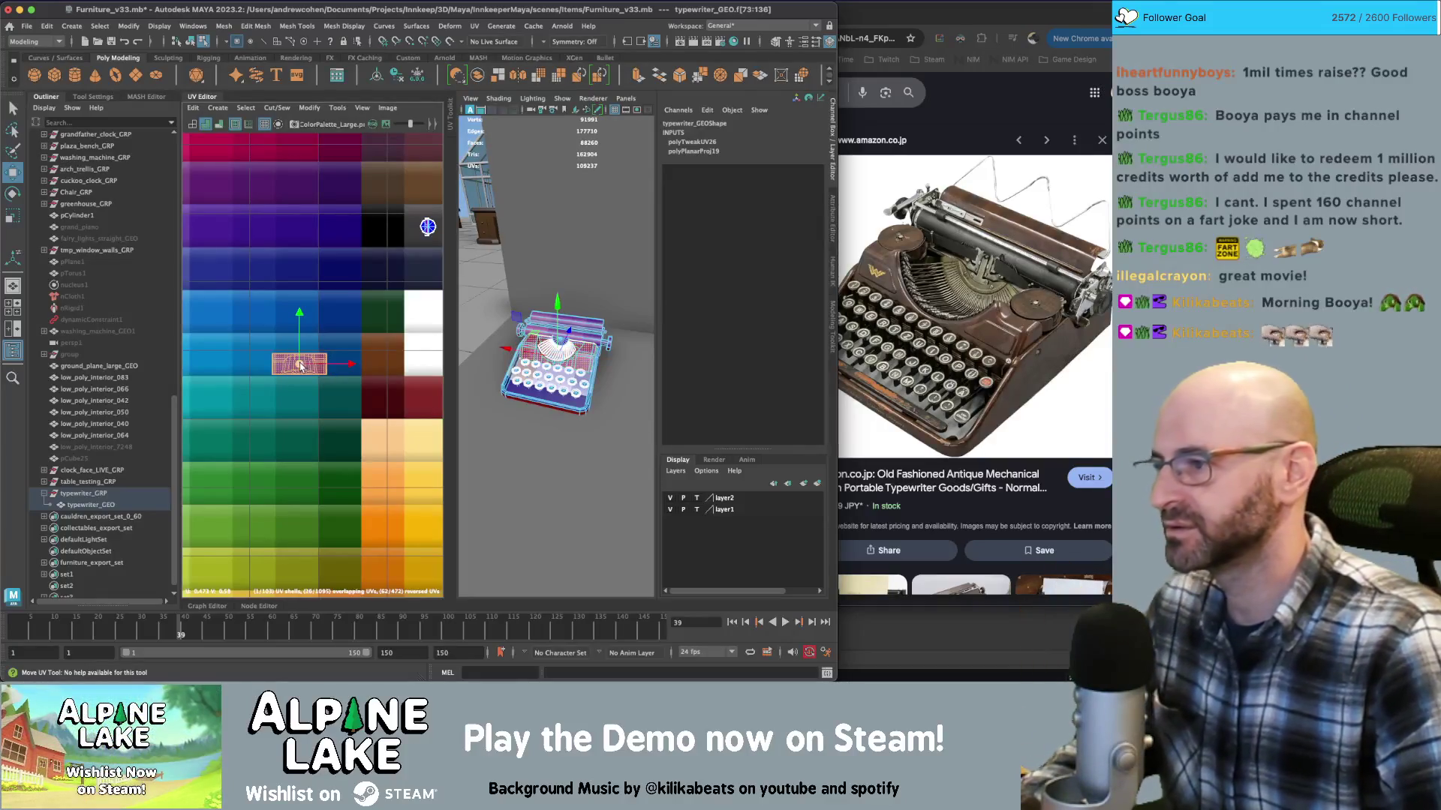
left_click_drag(271, 366, 201, 359)
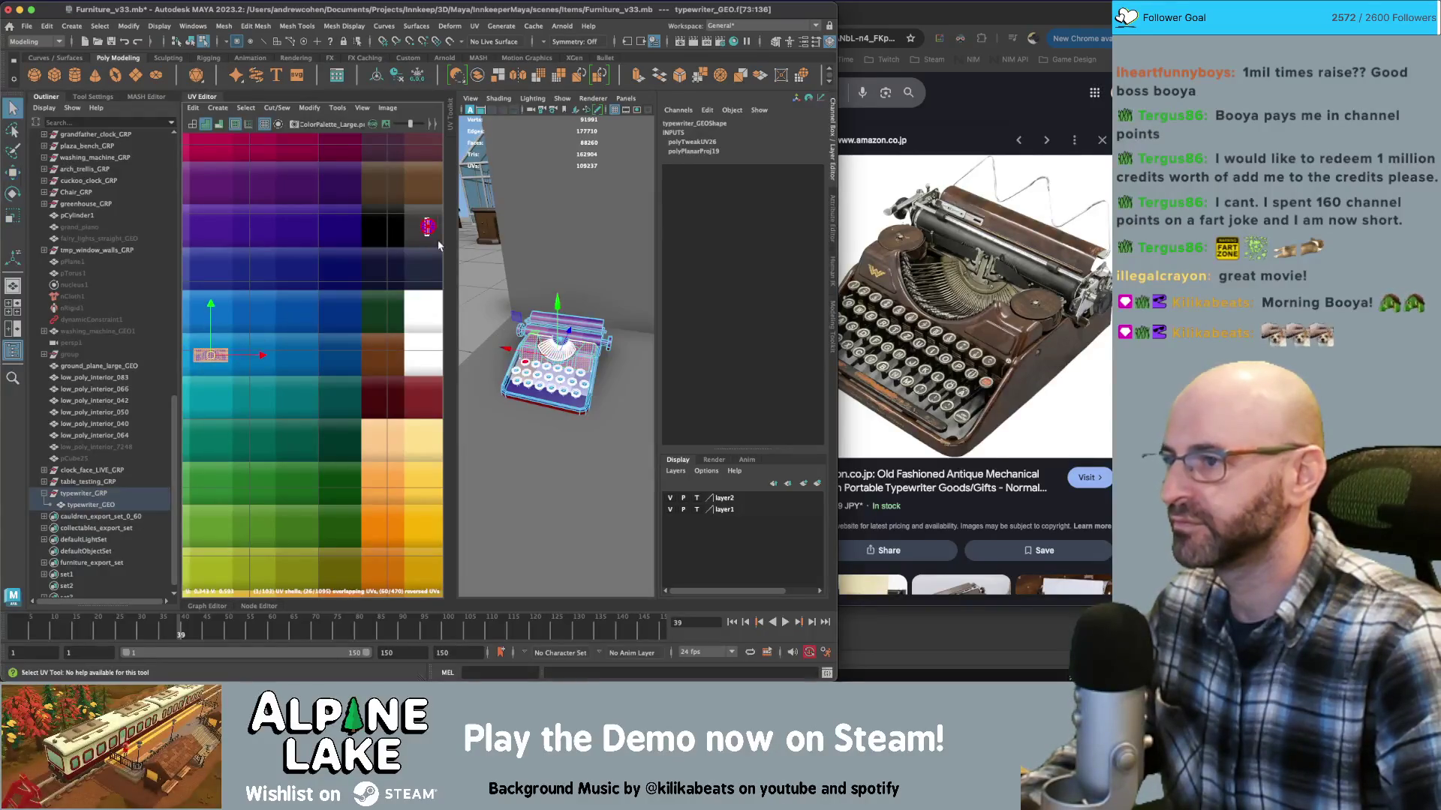
key("ctrl+z")
key("ctrl+z")
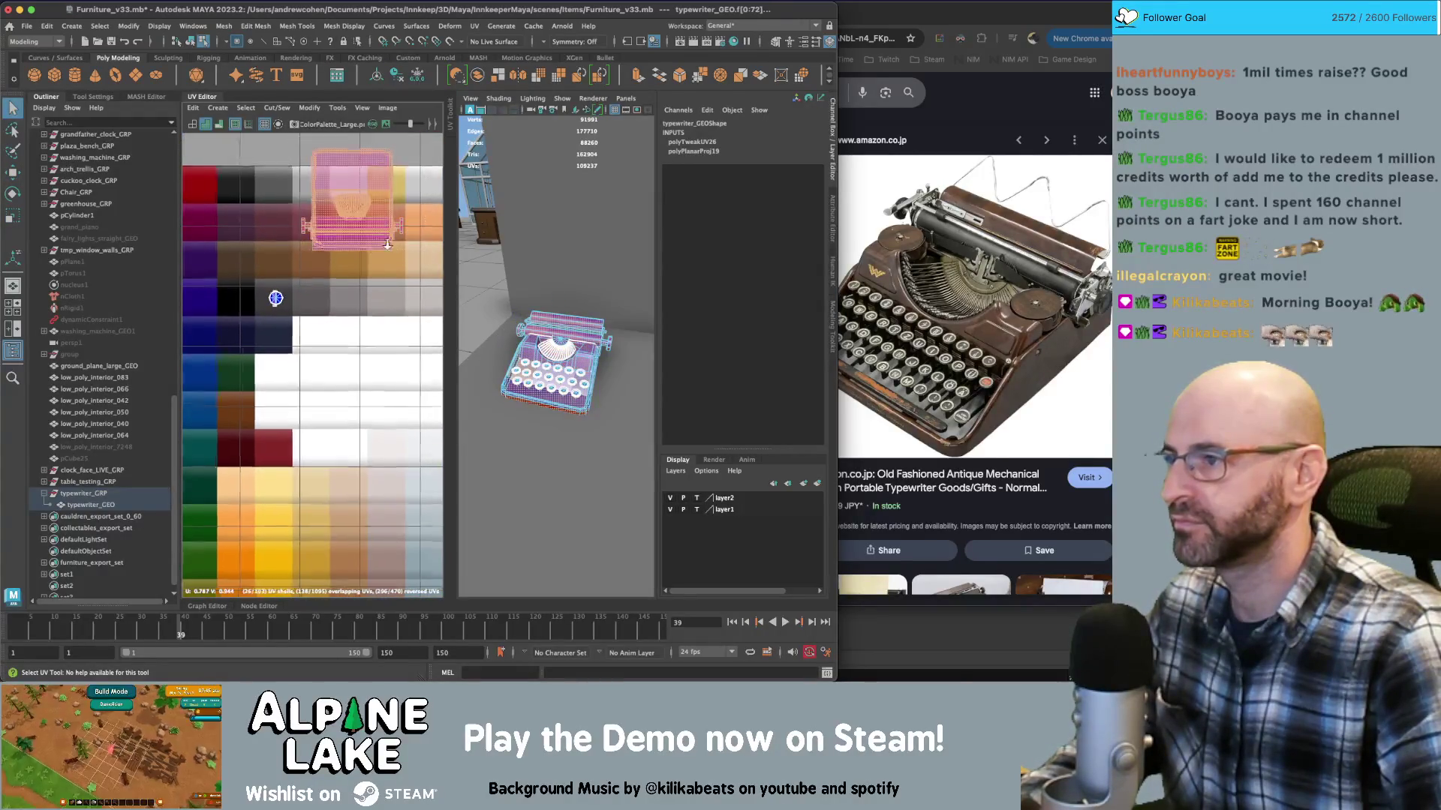
Move the body UV shell onto the teal swatches
key("w")
mouse_move(388, 225)
left_mouse_down()
mouse_move(287, 264)
mouse_move(310, 362)
left_mouse_up()
scroll(341, 344, "up", 3)
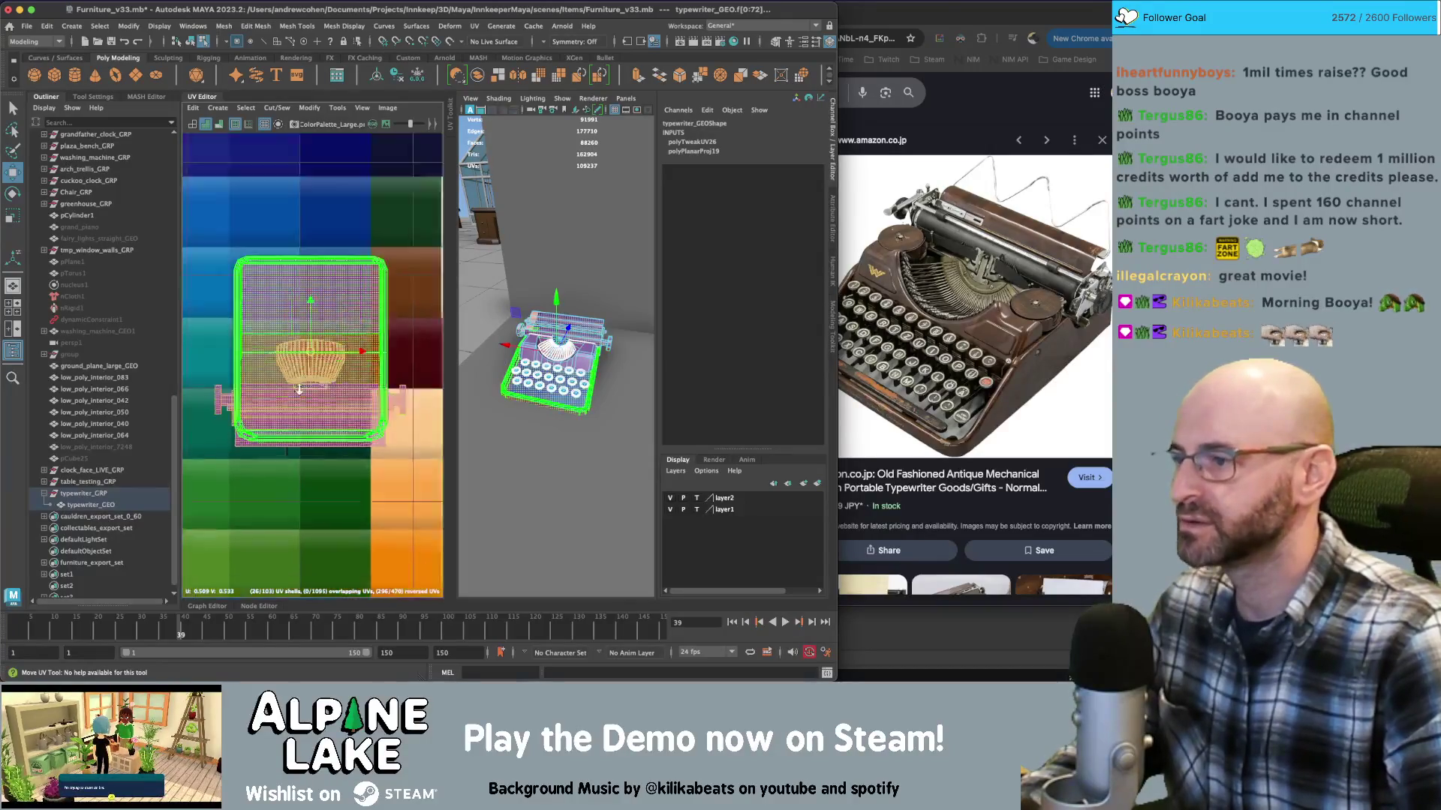
scroll(278, 380, "up", 4)
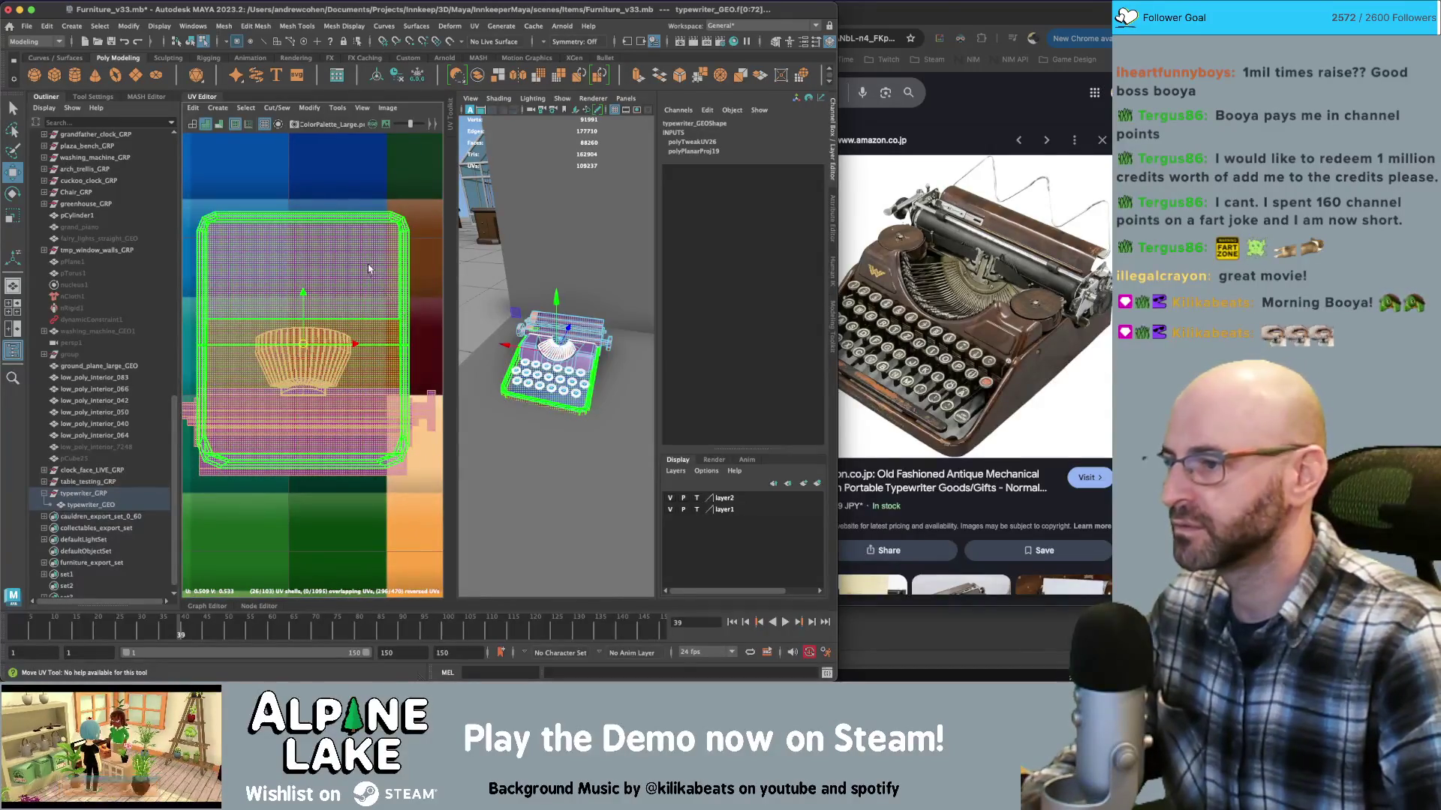
Move the fan-shaped type-bar UV shell to the upper left of the palette
left_click(289, 375)
scroll(289, 375, "down", 1)
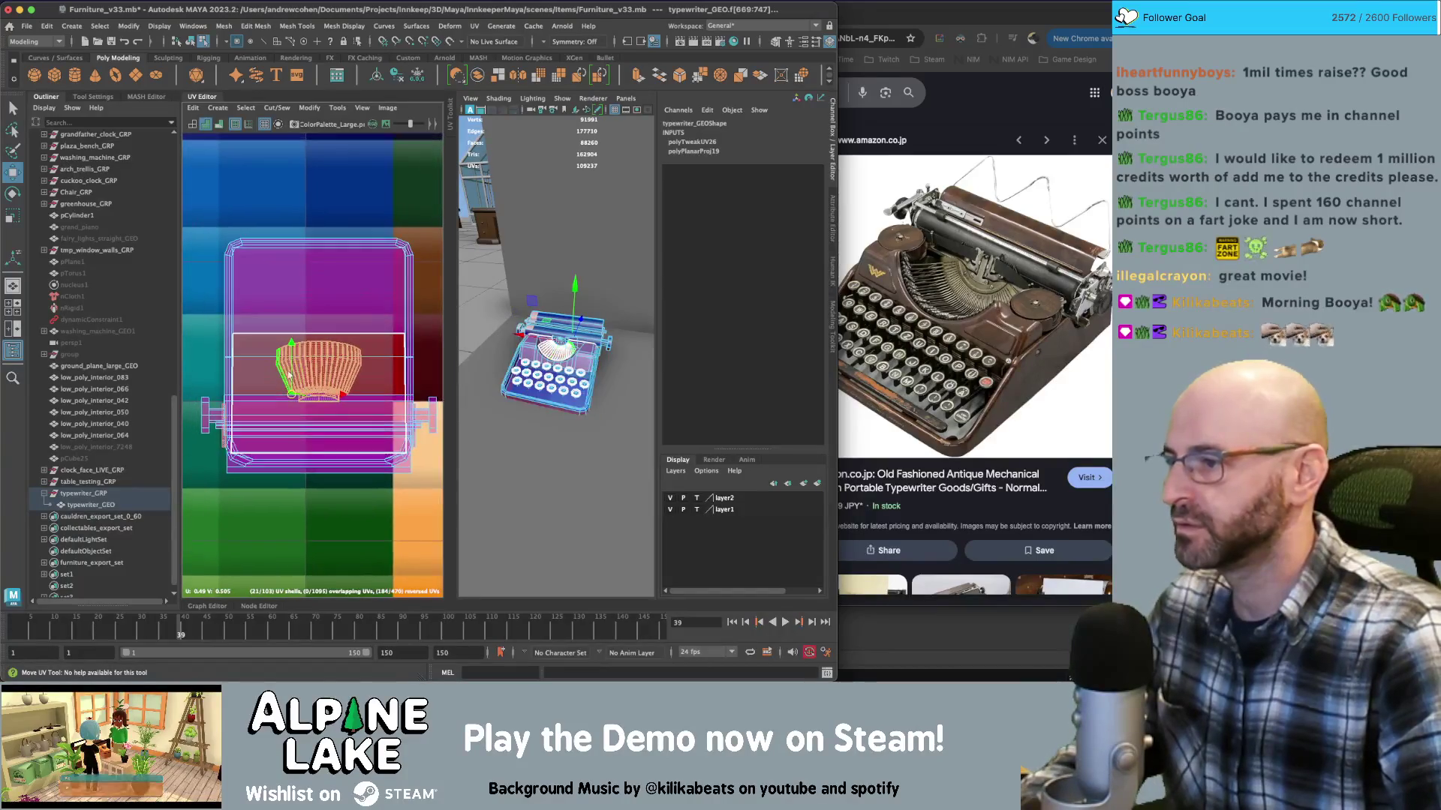
key("q")
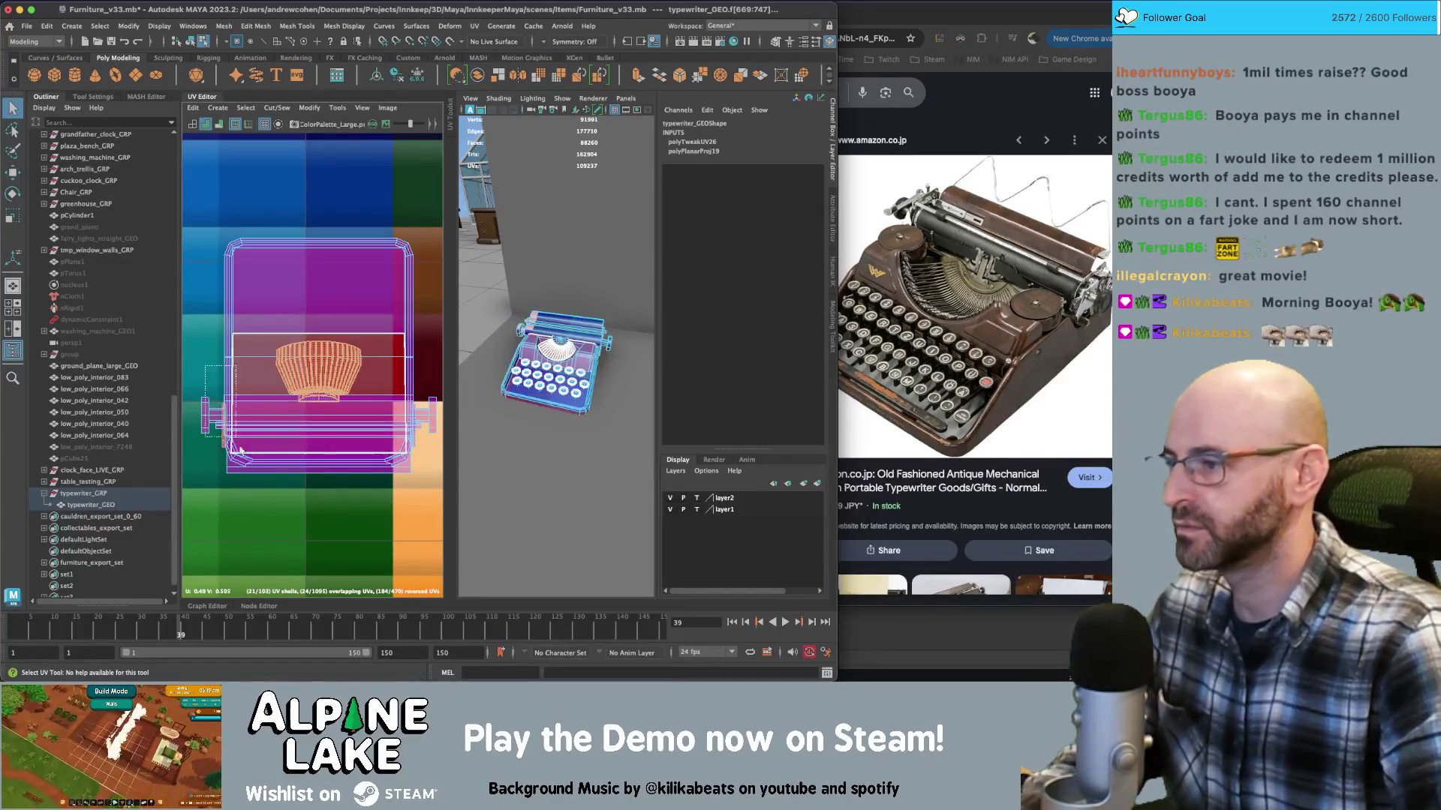
key("w")
scroll(306, 367, "down", 1)
left_click_drag(326, 370, 243, 218)
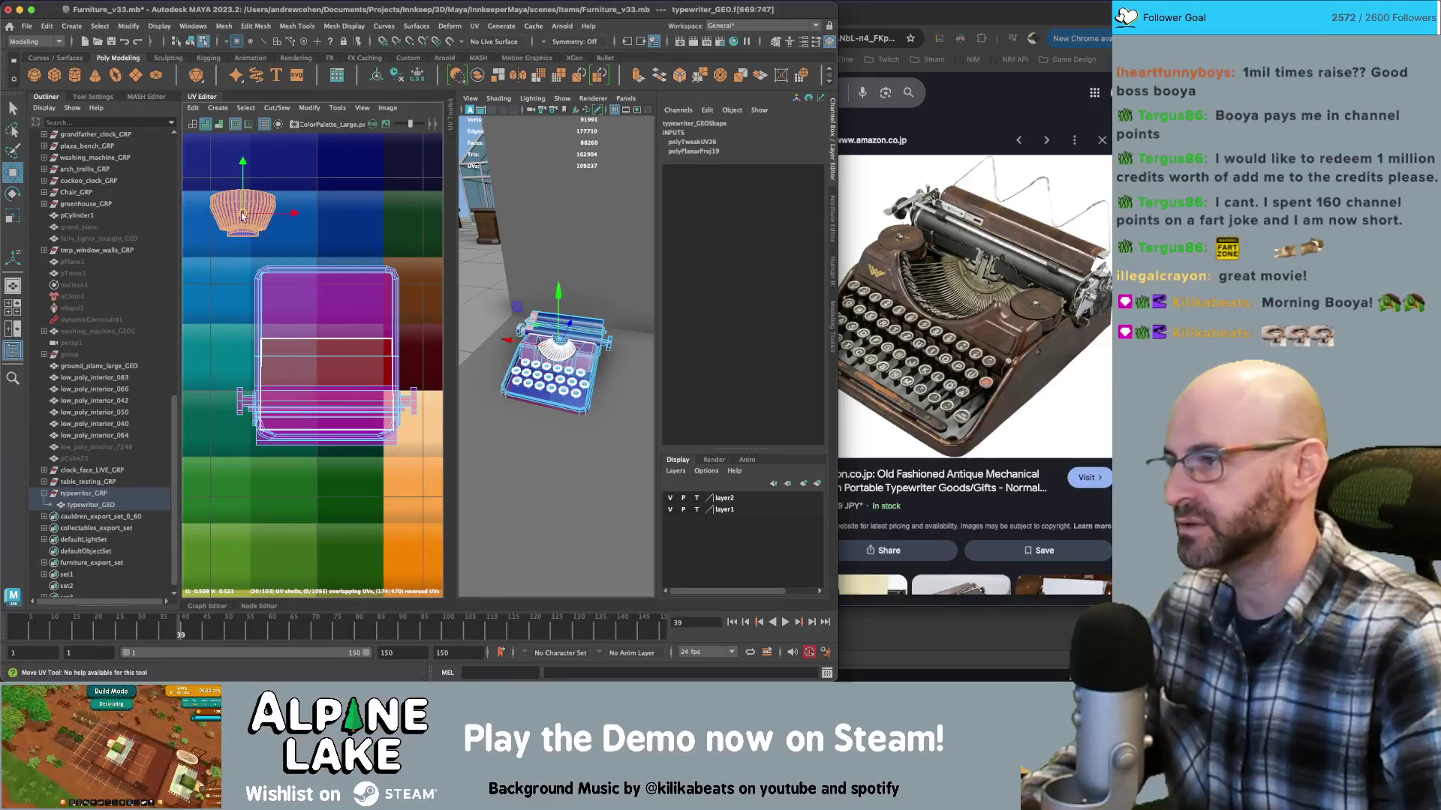
Select the bar, box and small UV shells and frame the typewriter
key("q")
left_click(384, 407)
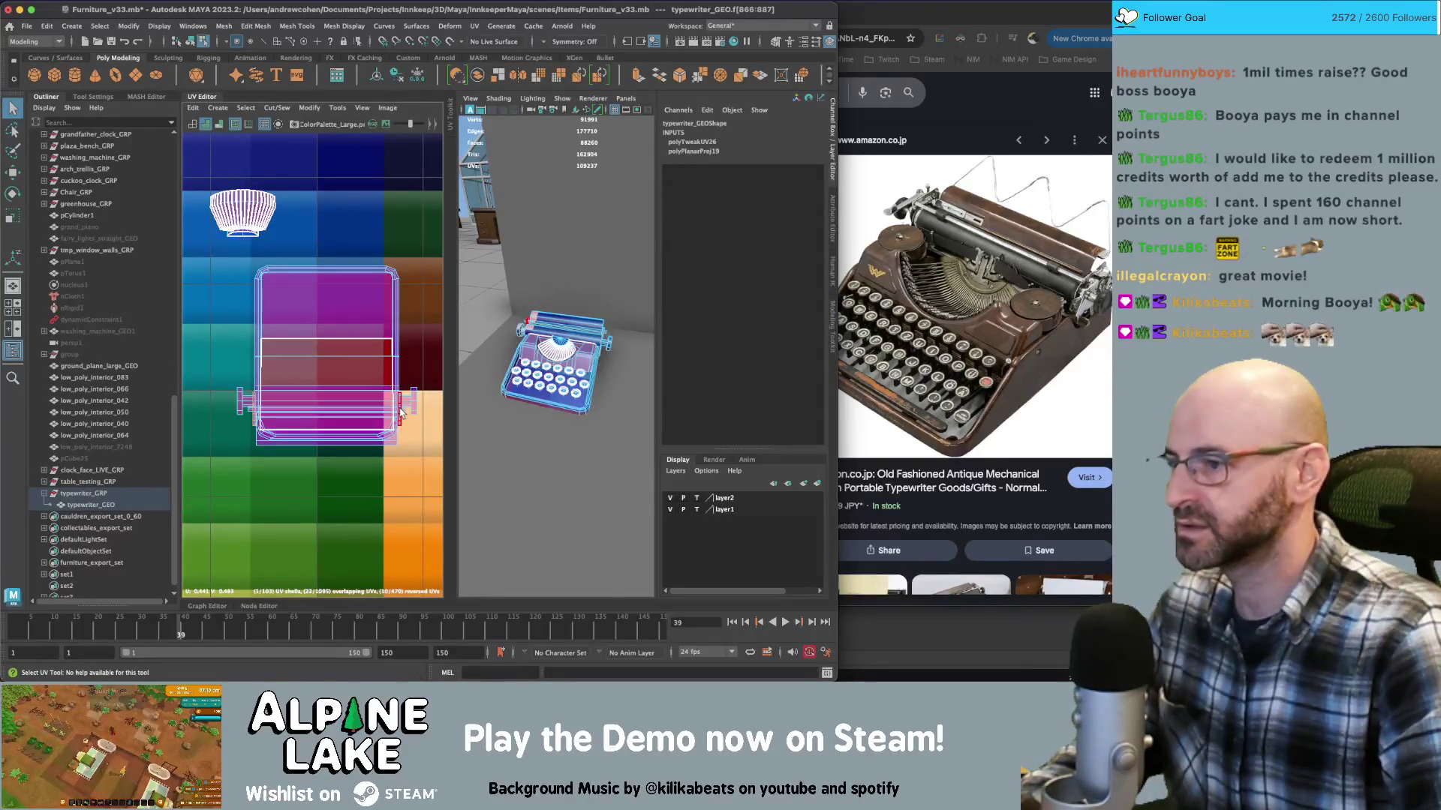
left_click(327, 364, "shift")
key("w")
key("q")
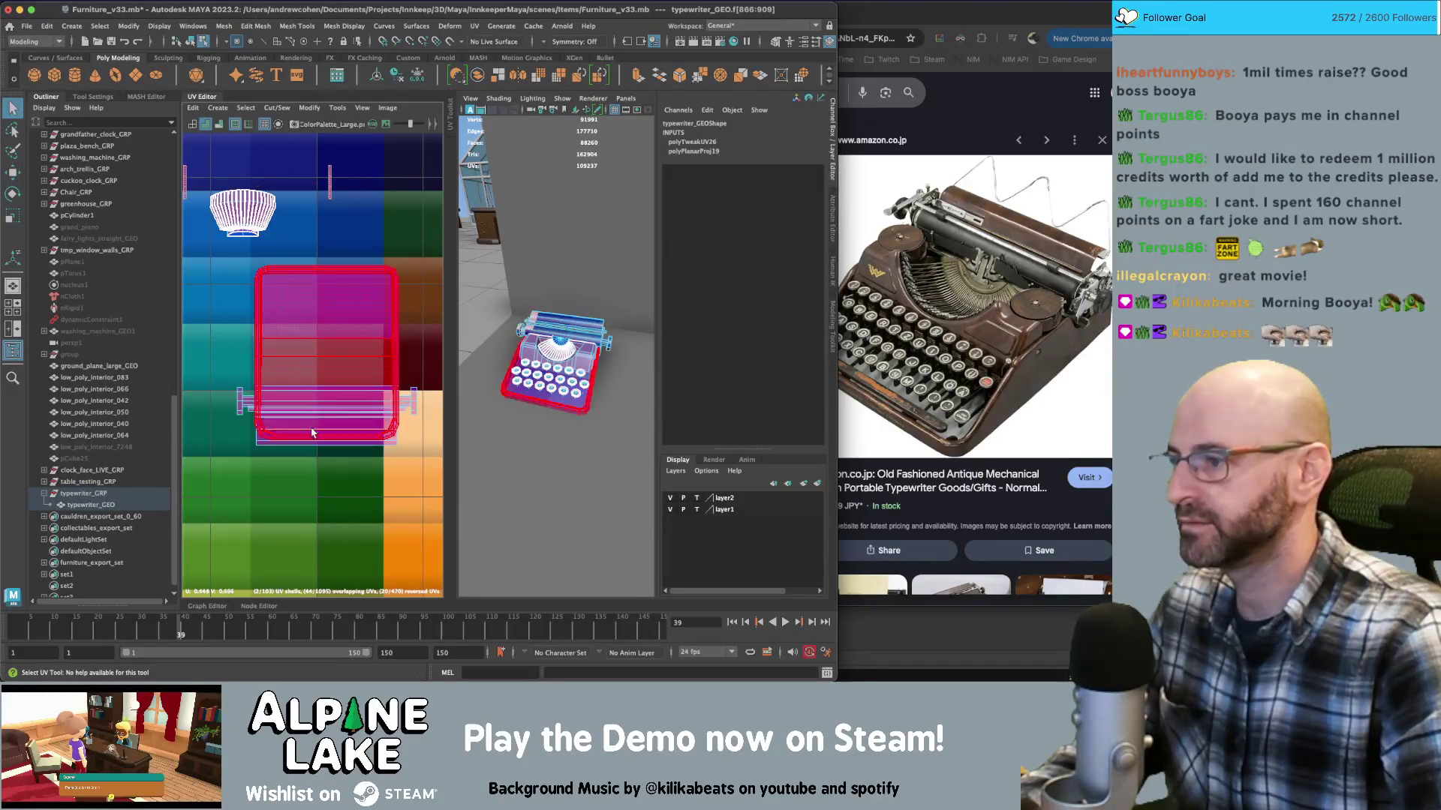
key("f")
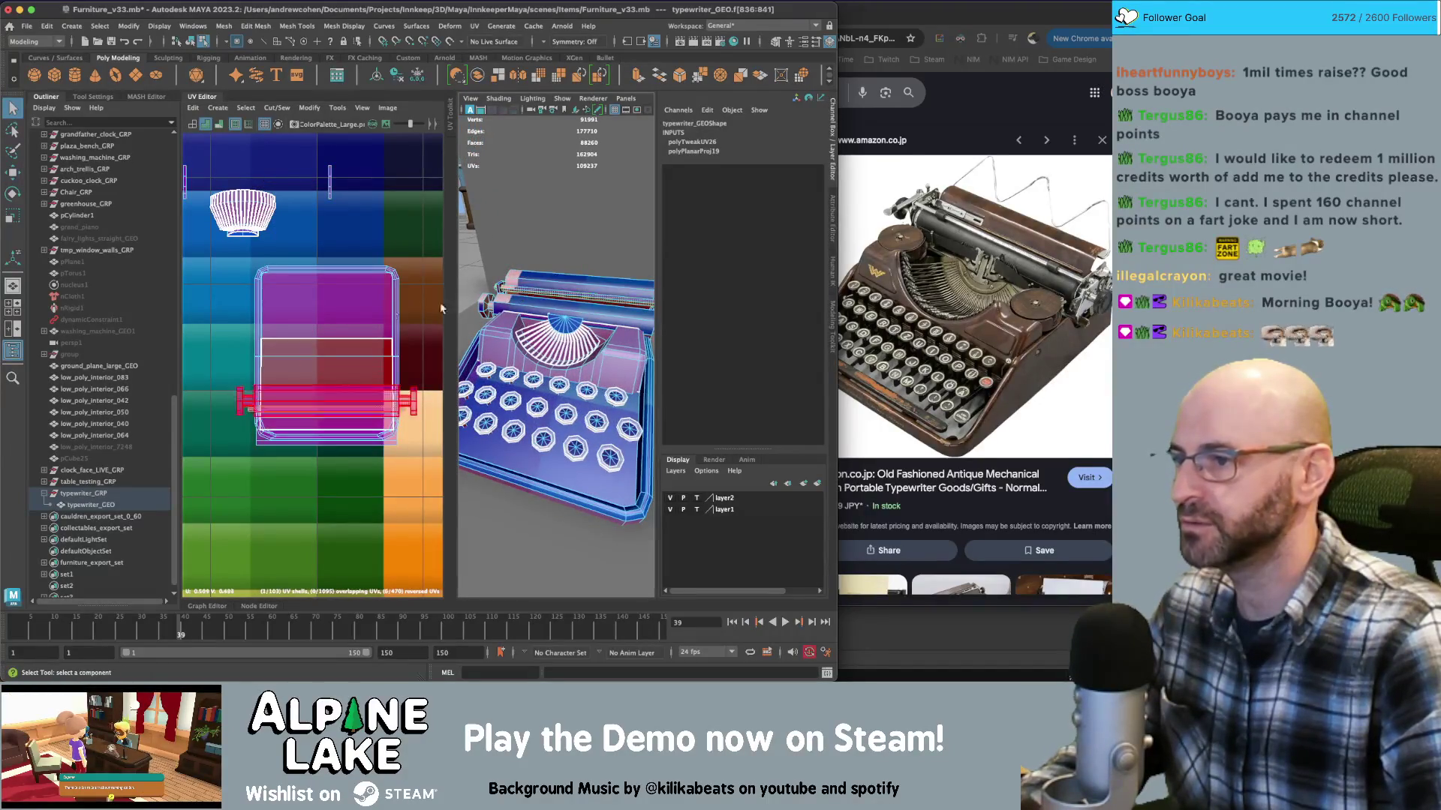
left_click(328, 386)
key("w")
middle_click_drag(300, 345, 300, 372, "alt")
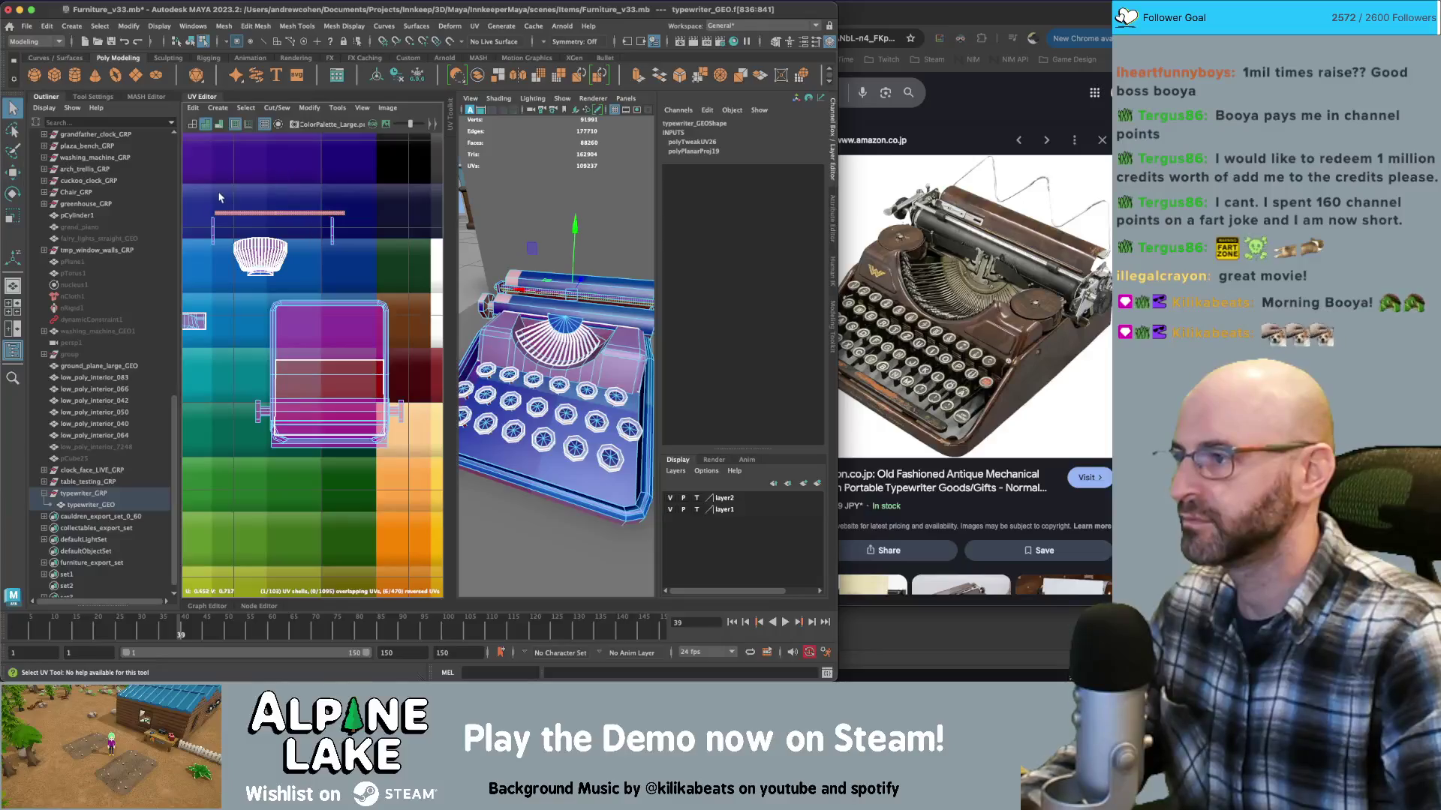
Select the fan-shaped type-bar faces and assign maya_METAL_mat to them
left_click(284, 238)
right_click(285, 238)
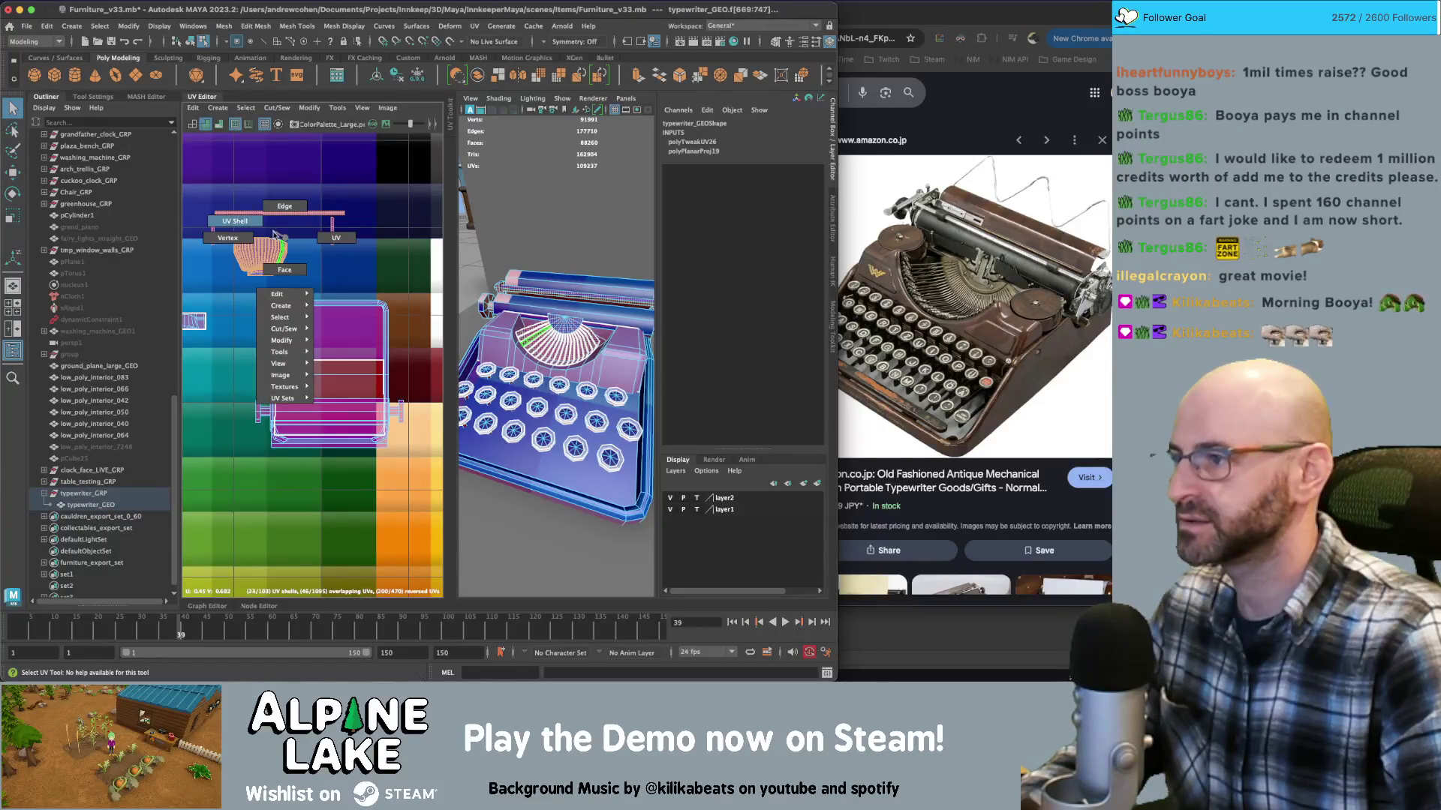
left_click(286, 269)
left_click_drag(201, 285, 203, 286)
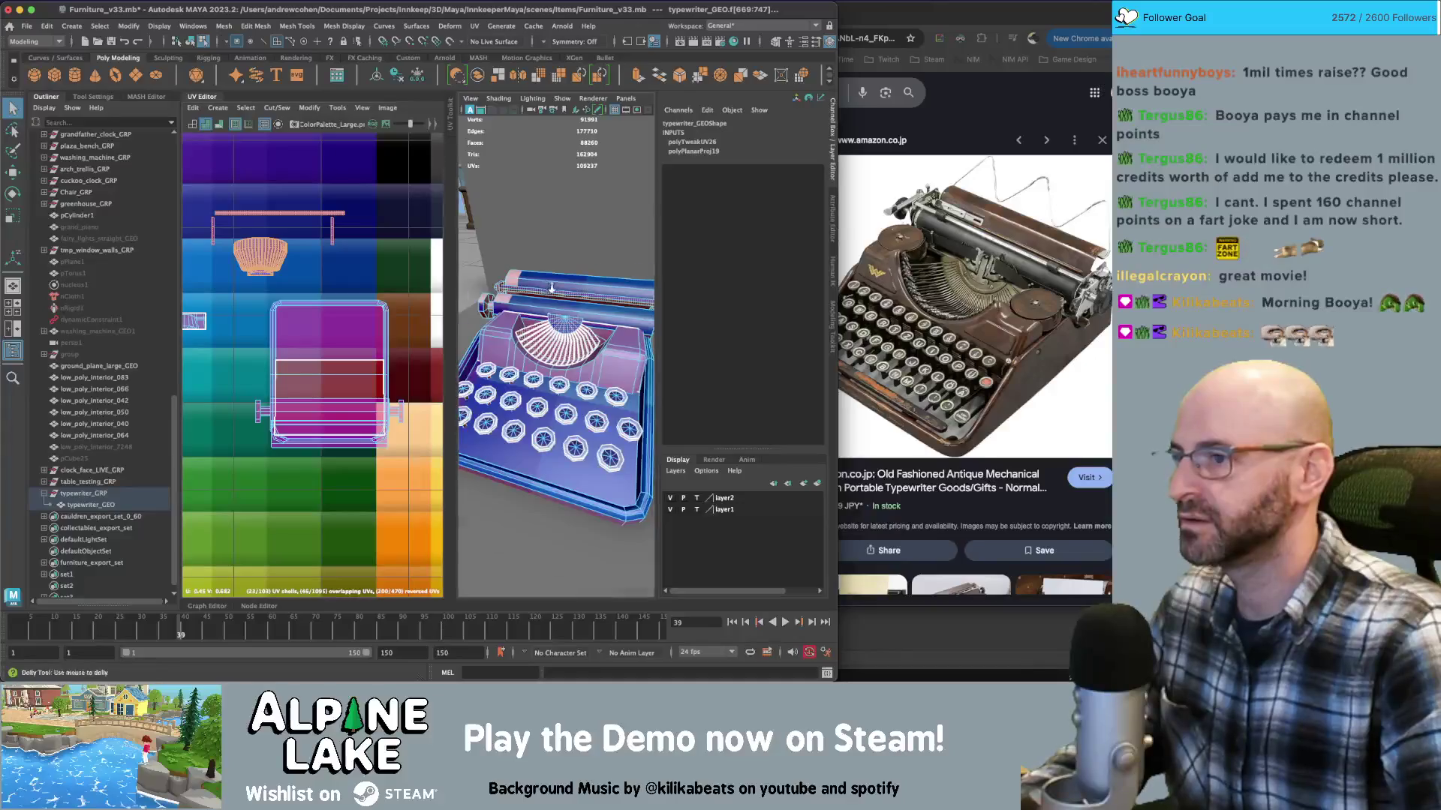
scroll(622, 368, "up", 10)
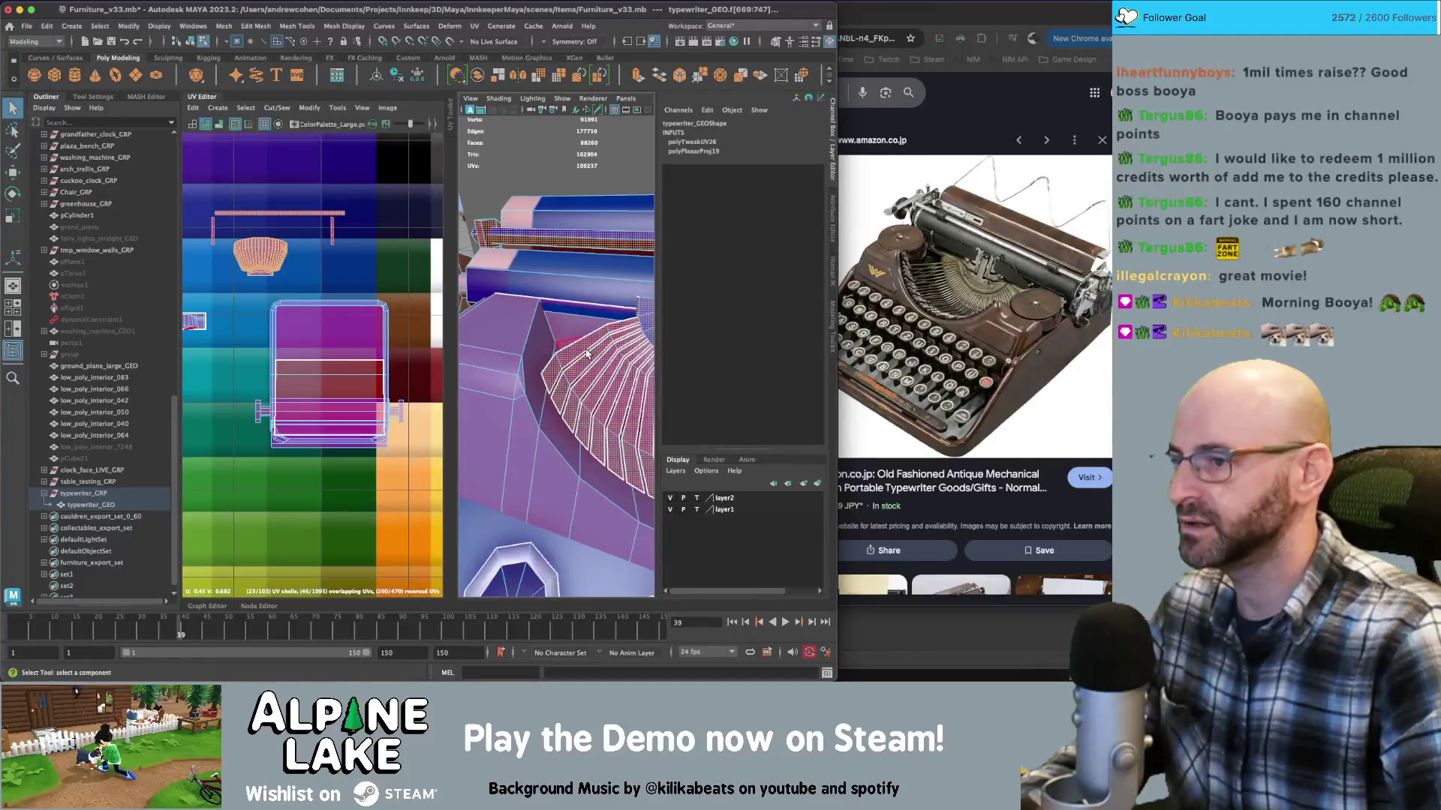
right_click(583, 322)
mouse_move(597, 631)
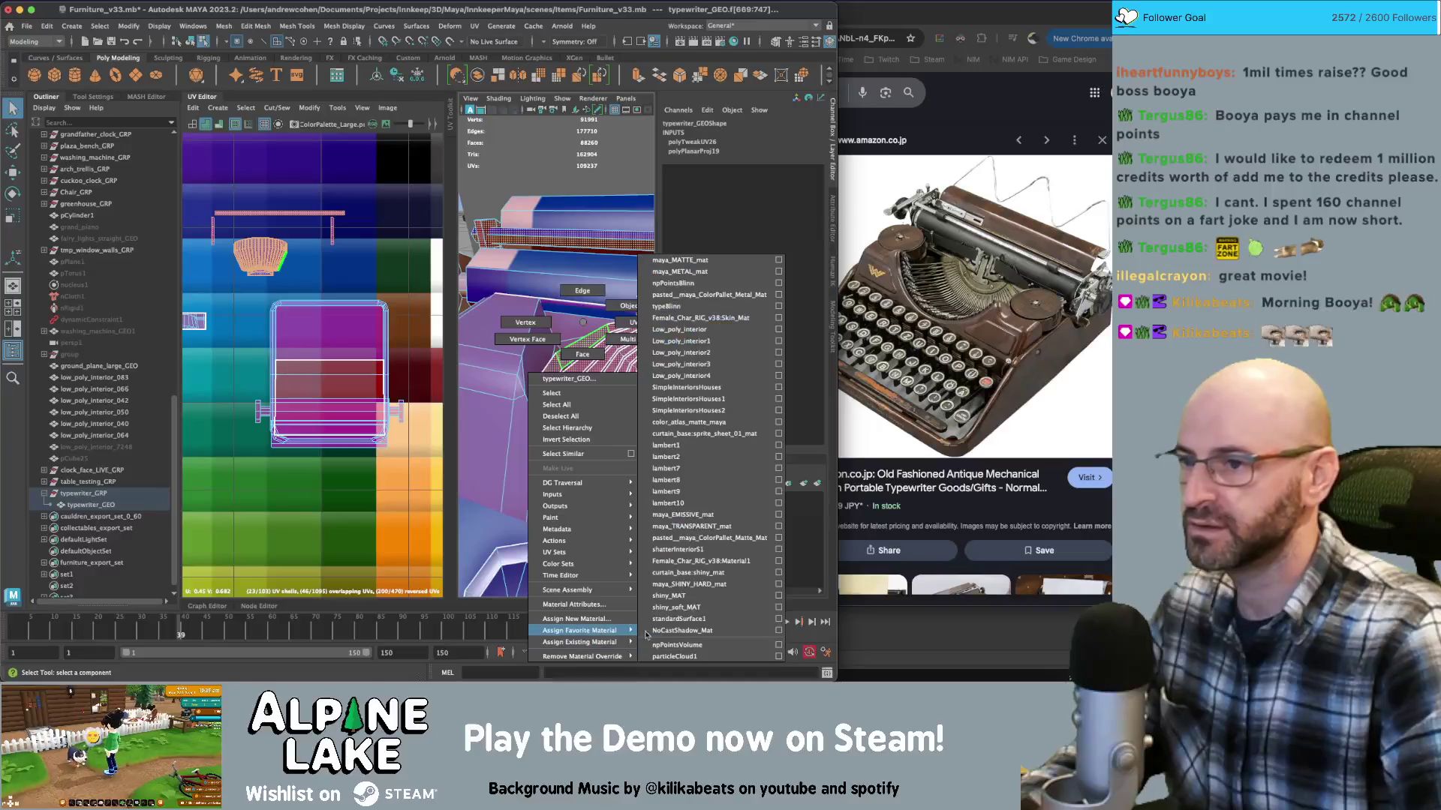
left_click(690, 272)
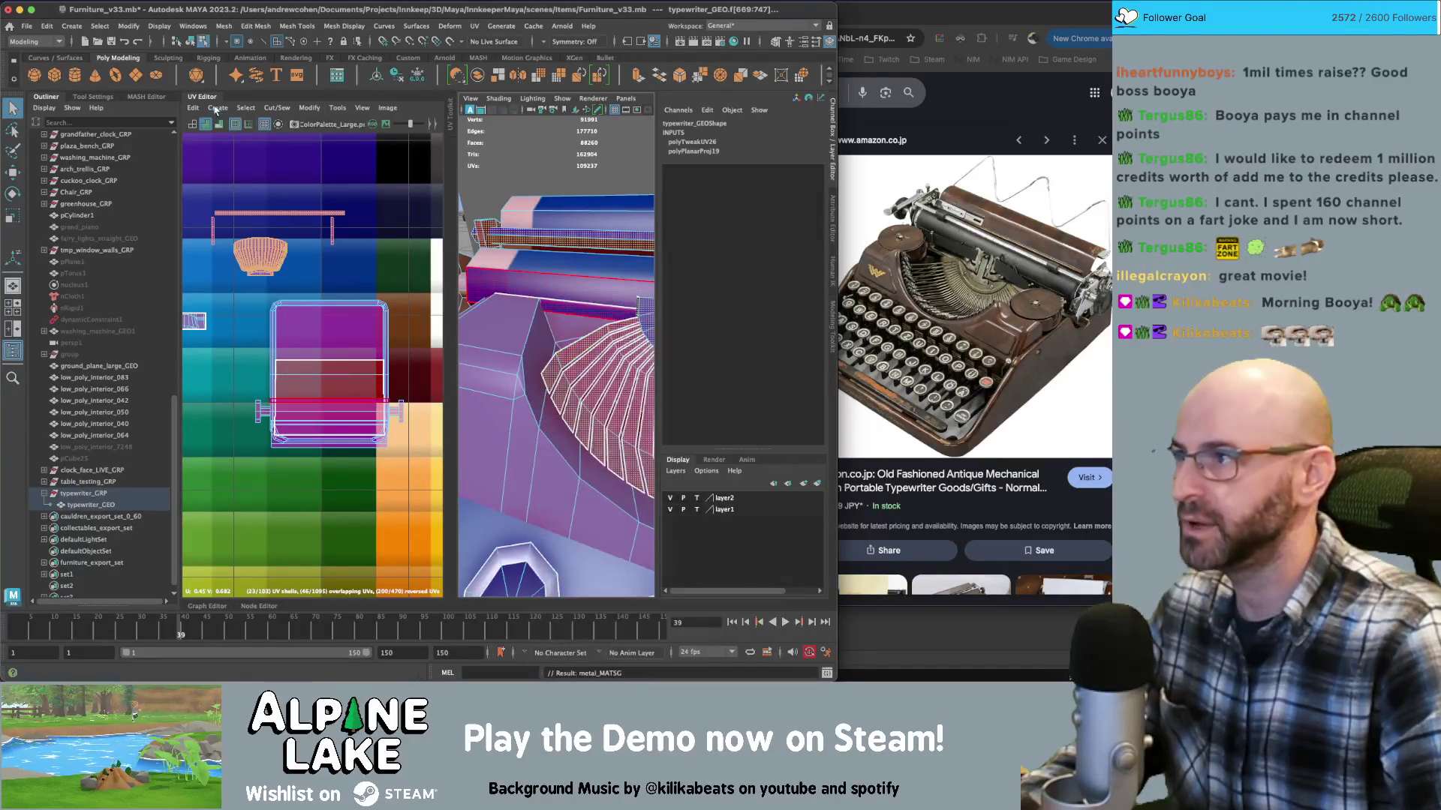
Reposition the fan UV shell over the palette's gray swatches
right_click_drag(238, 238, 310, 240)
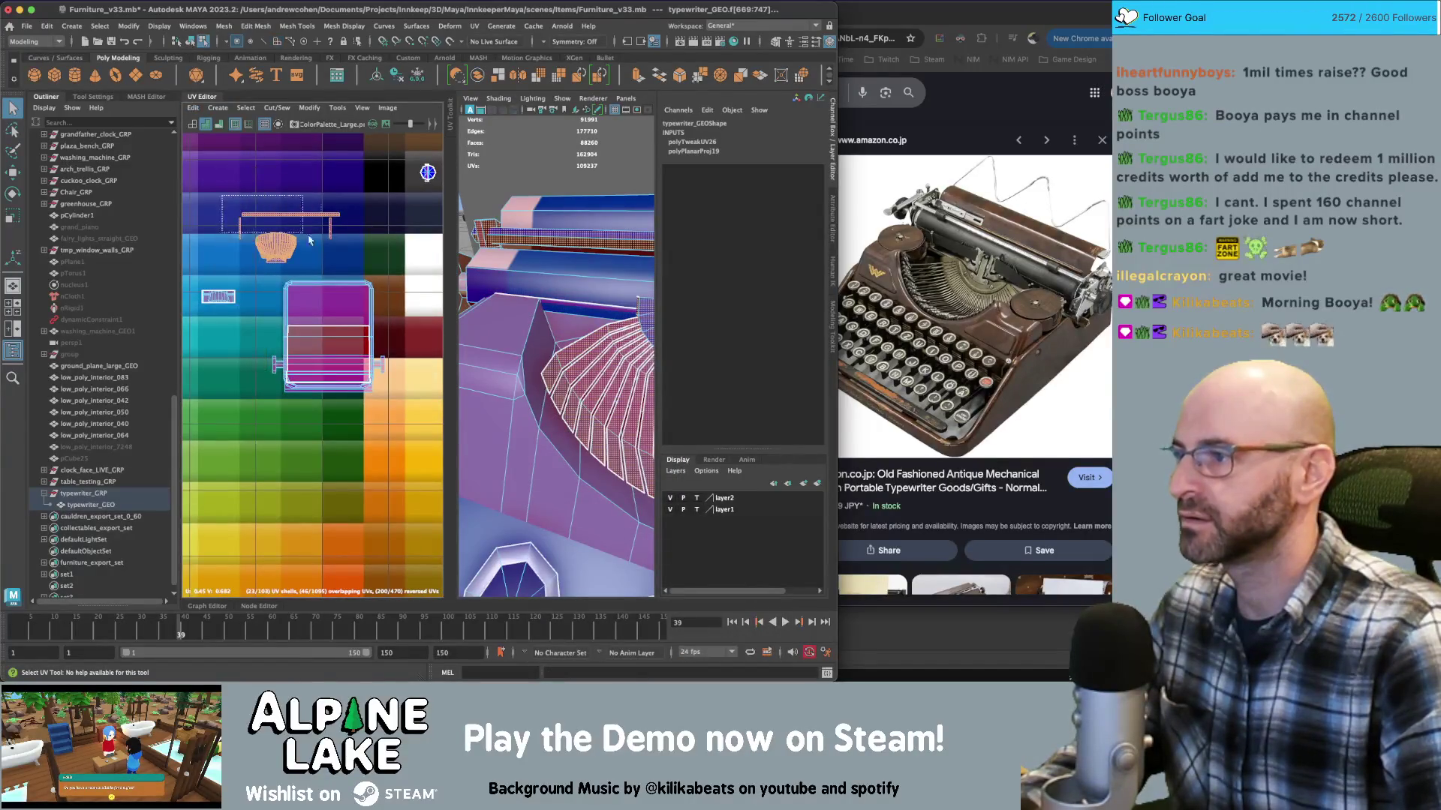
scroll(350, 271, "down", 3)
key("w")
left_click_drag(283, 272, 402, 233)
scroll(402, 232, "down", 1)
middle_click_drag(402, 232, 282, 274, "alt")
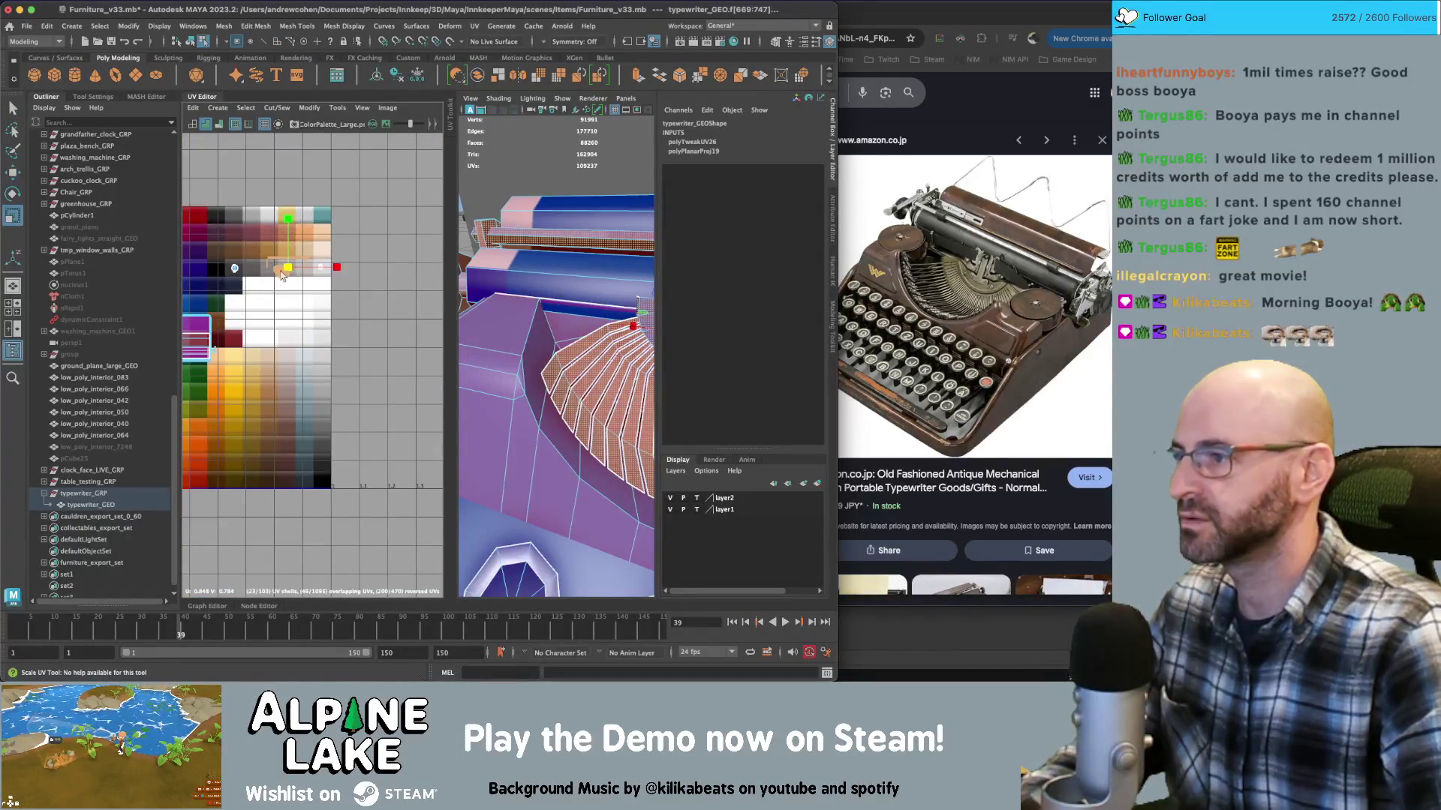
scroll(257, 293, "up", 5)
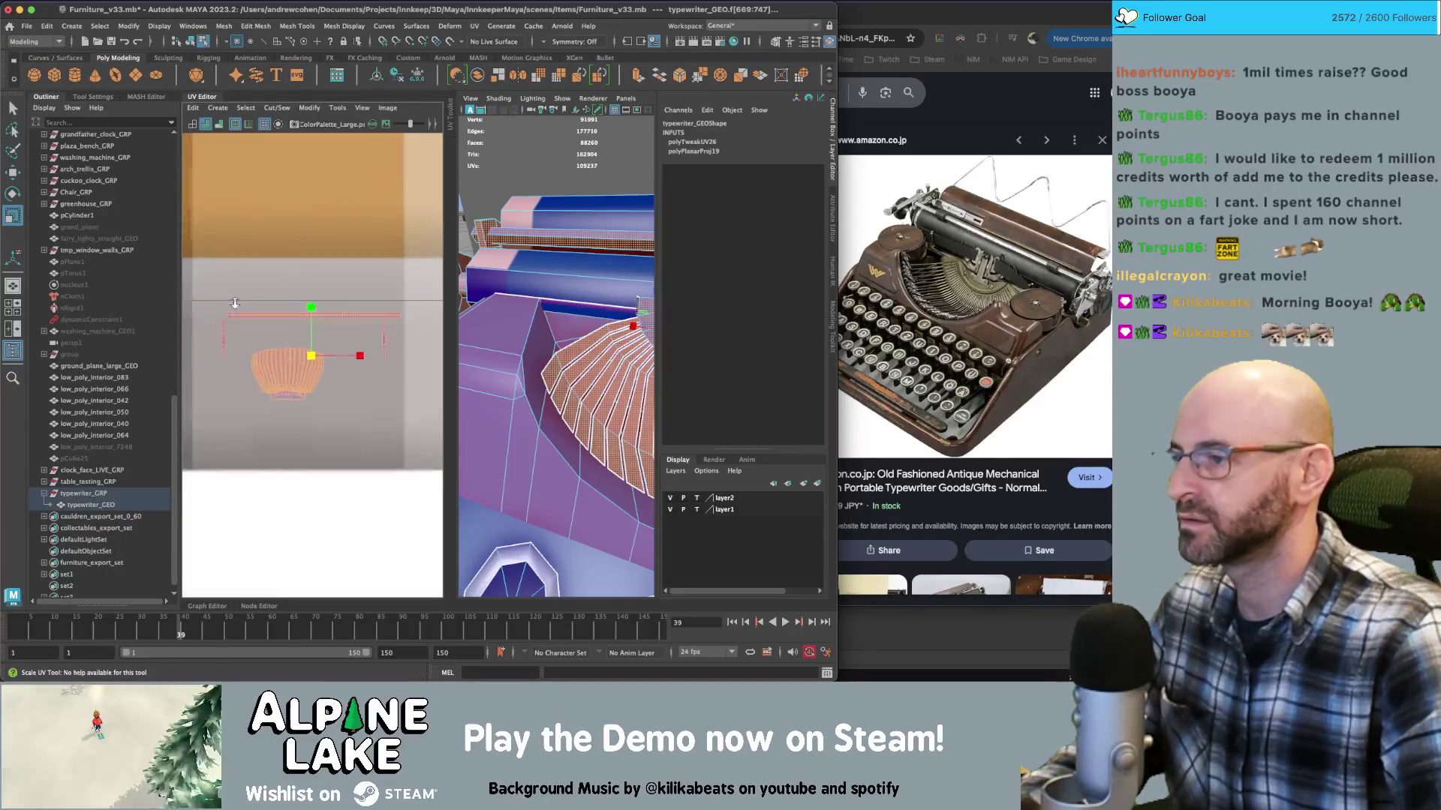
scroll(231, 292, "down", 4)
key("ctrl+z")
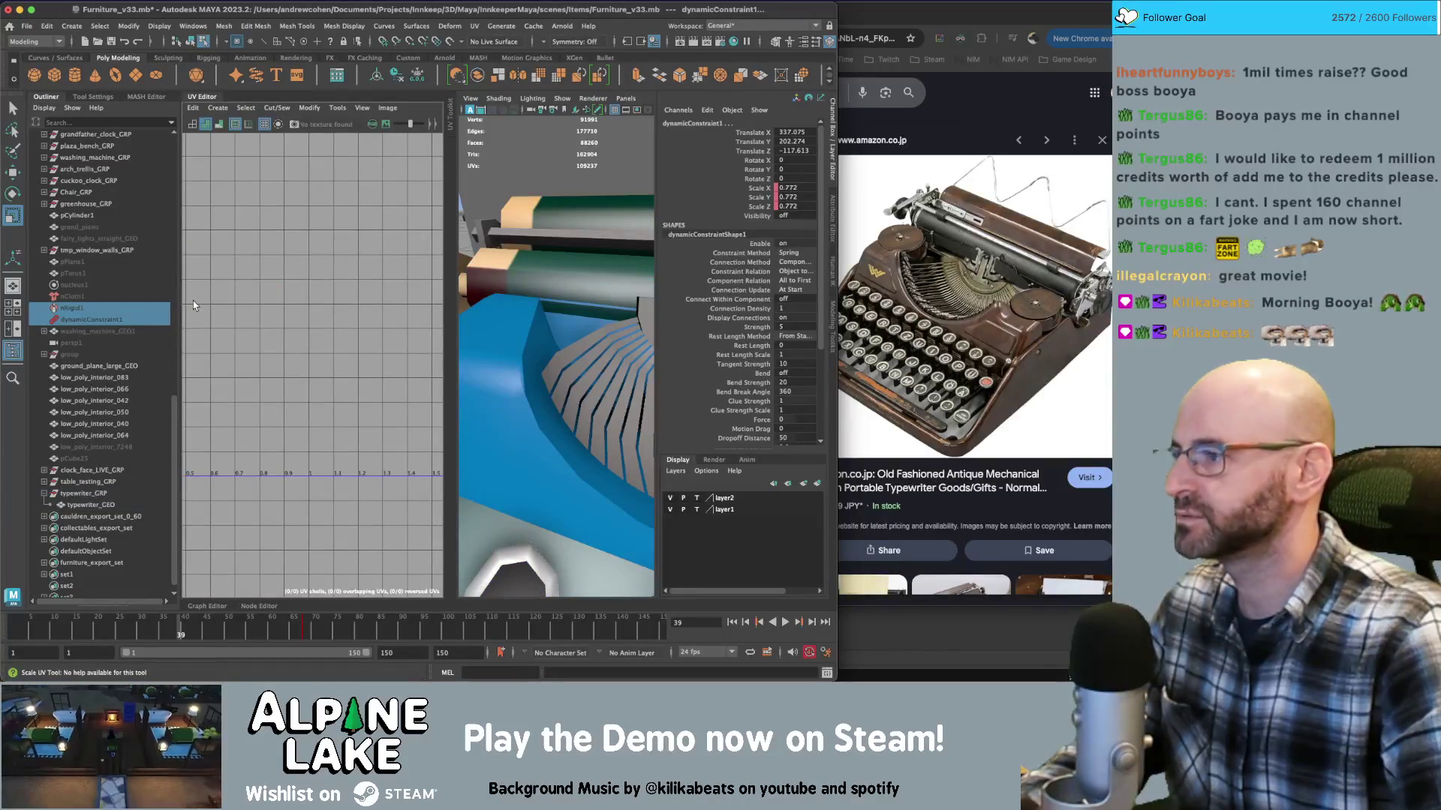
Restore the previous selection and move its UV shell left onto the palette, then scale it
key("shift+z")
scroll(272, 320, "up", 3)
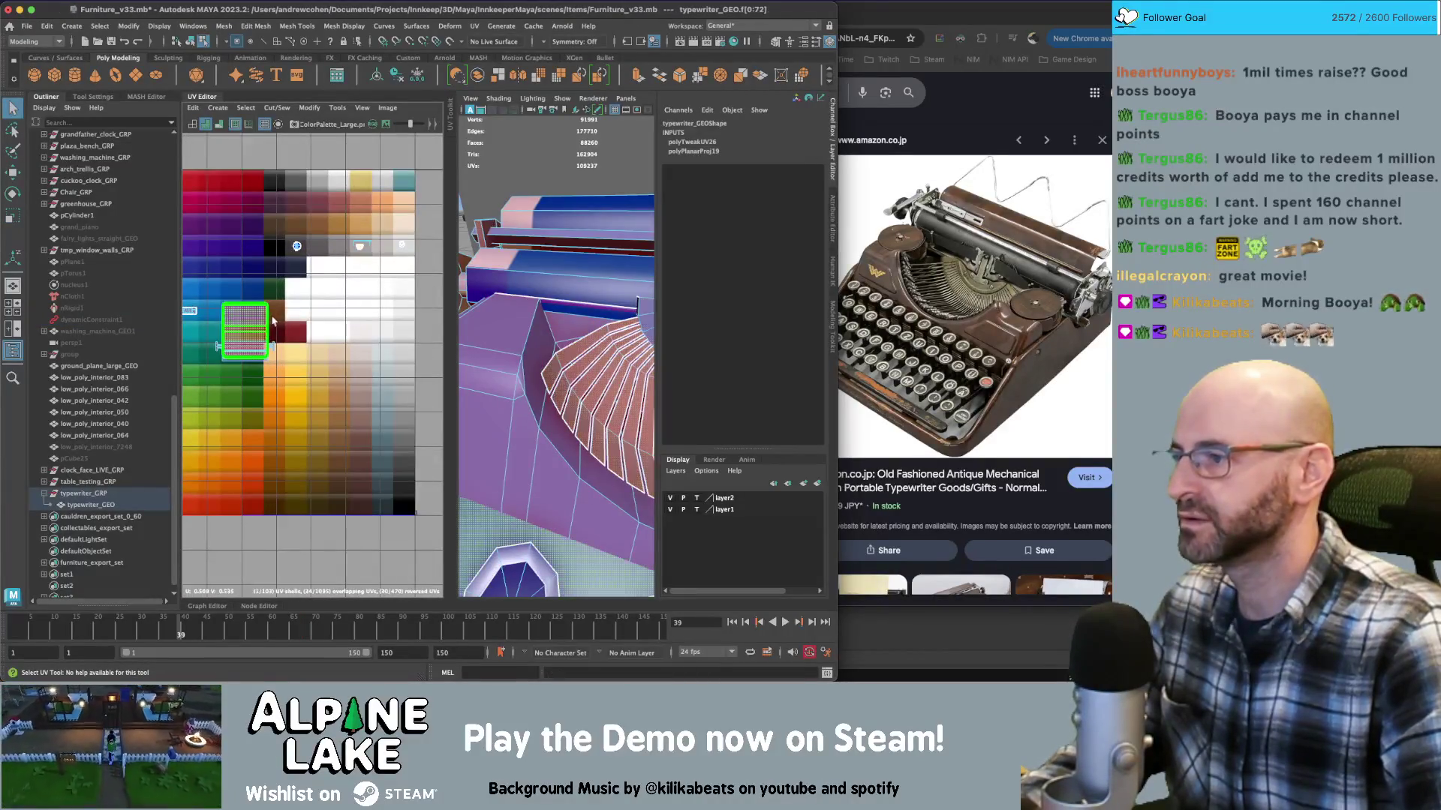
key("w")
middle_click_drag(273, 321, 391, 338, "alt")
mouse_move(347, 327)
left_mouse_down()
mouse_move(304, 328)
mouse_move(289, 352)
left_mouse_up()
key("r")
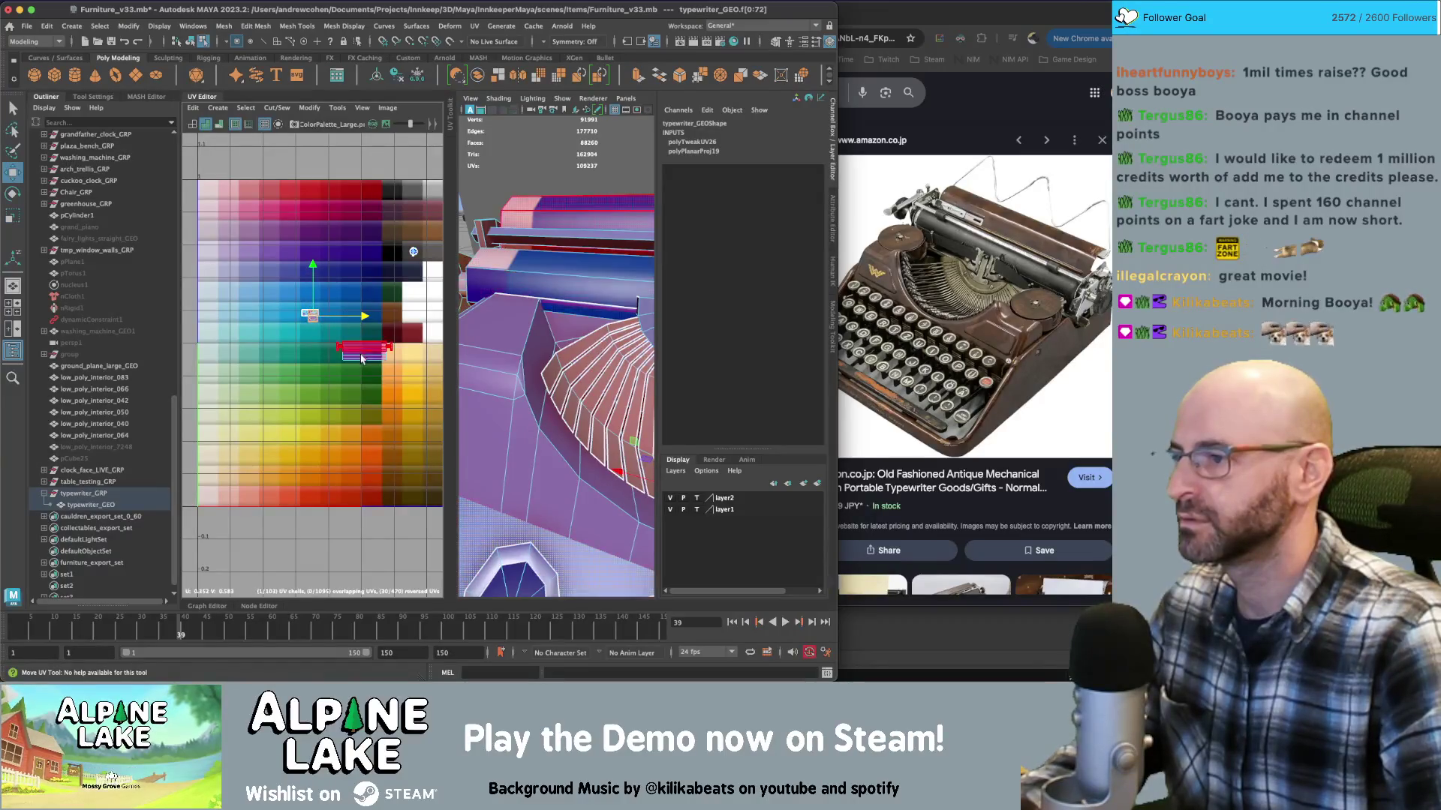
Flip the long bar's UV shell horizontally and switch to face selection
left_click(318, 314)
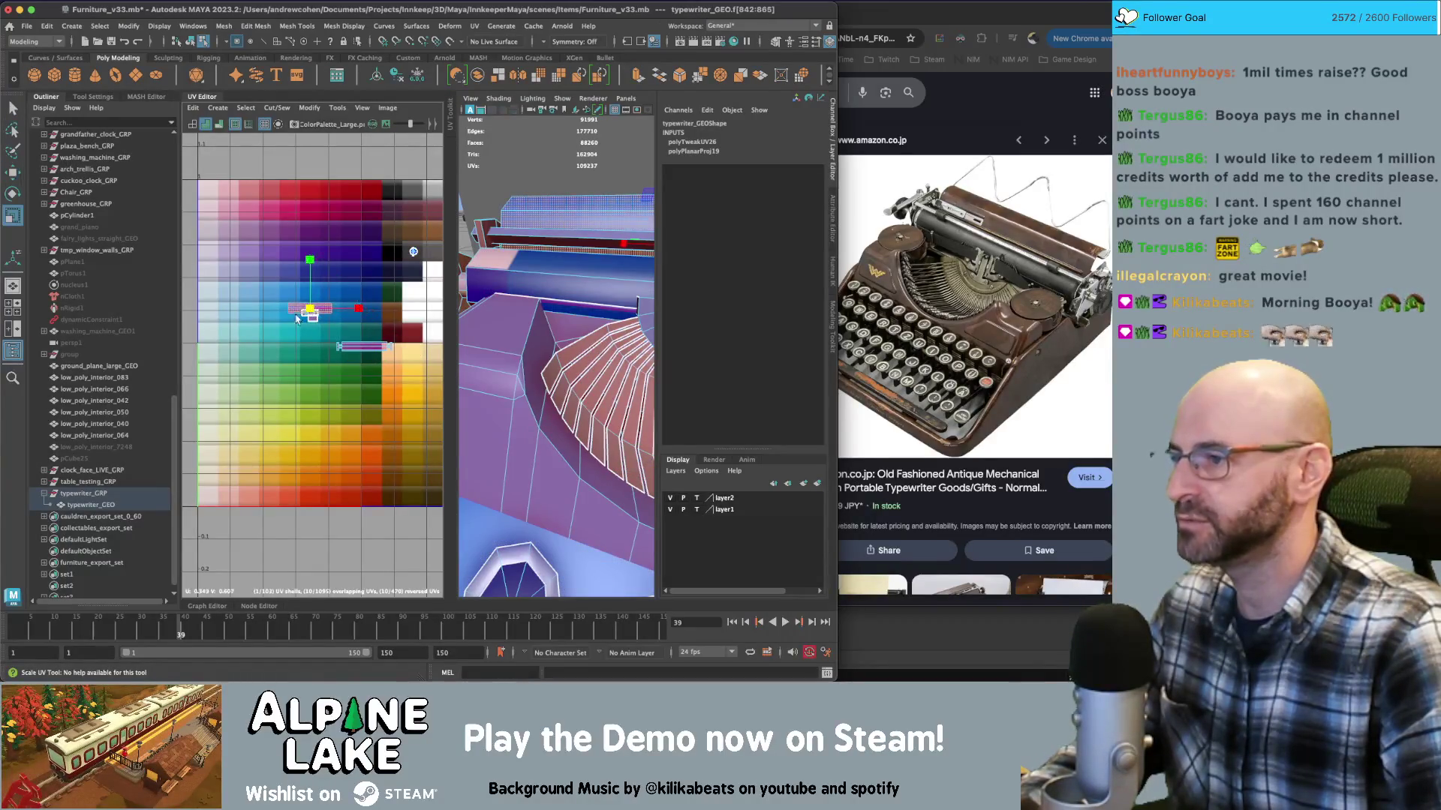
left_click(342, 346)
scroll(343, 341, "up", 8)
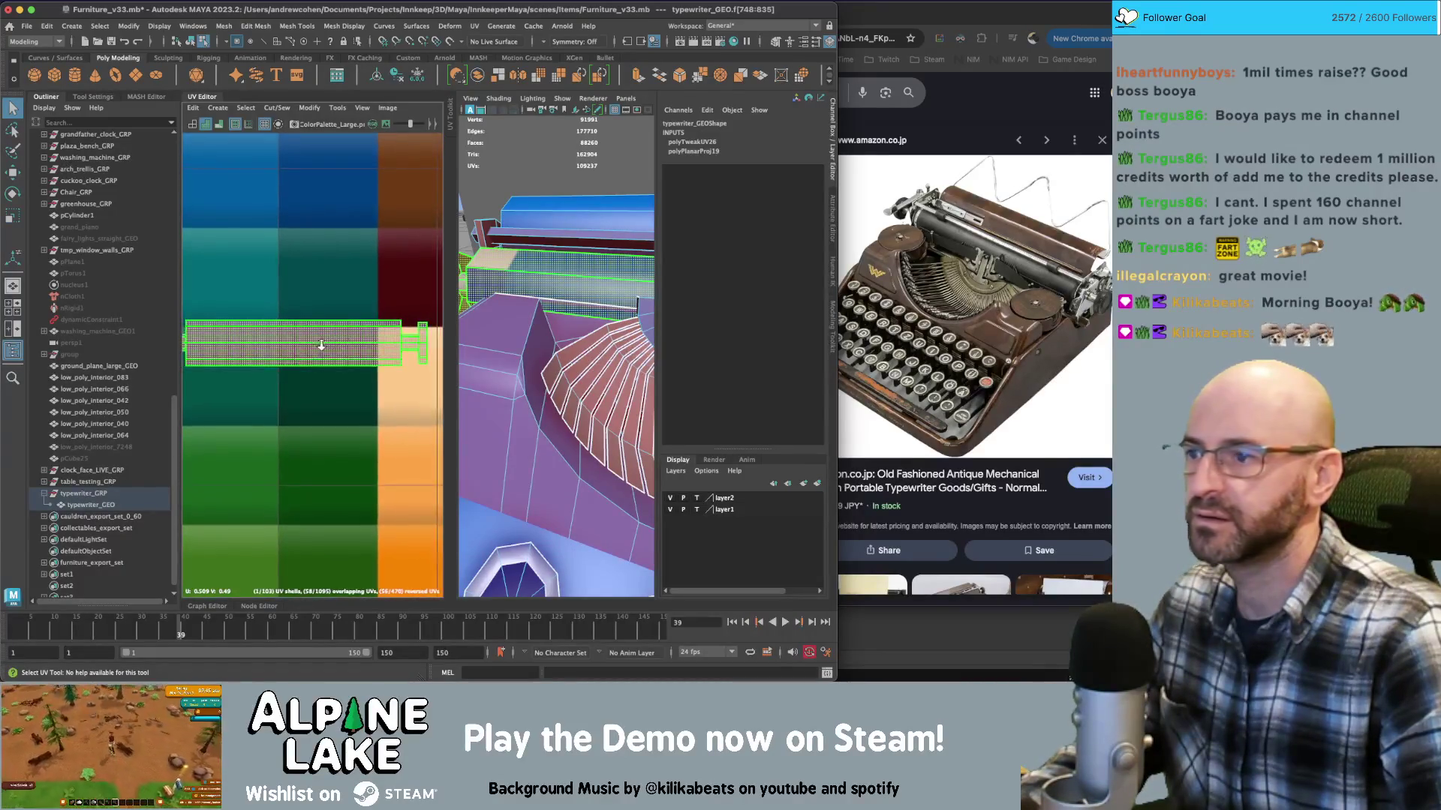
key("f")
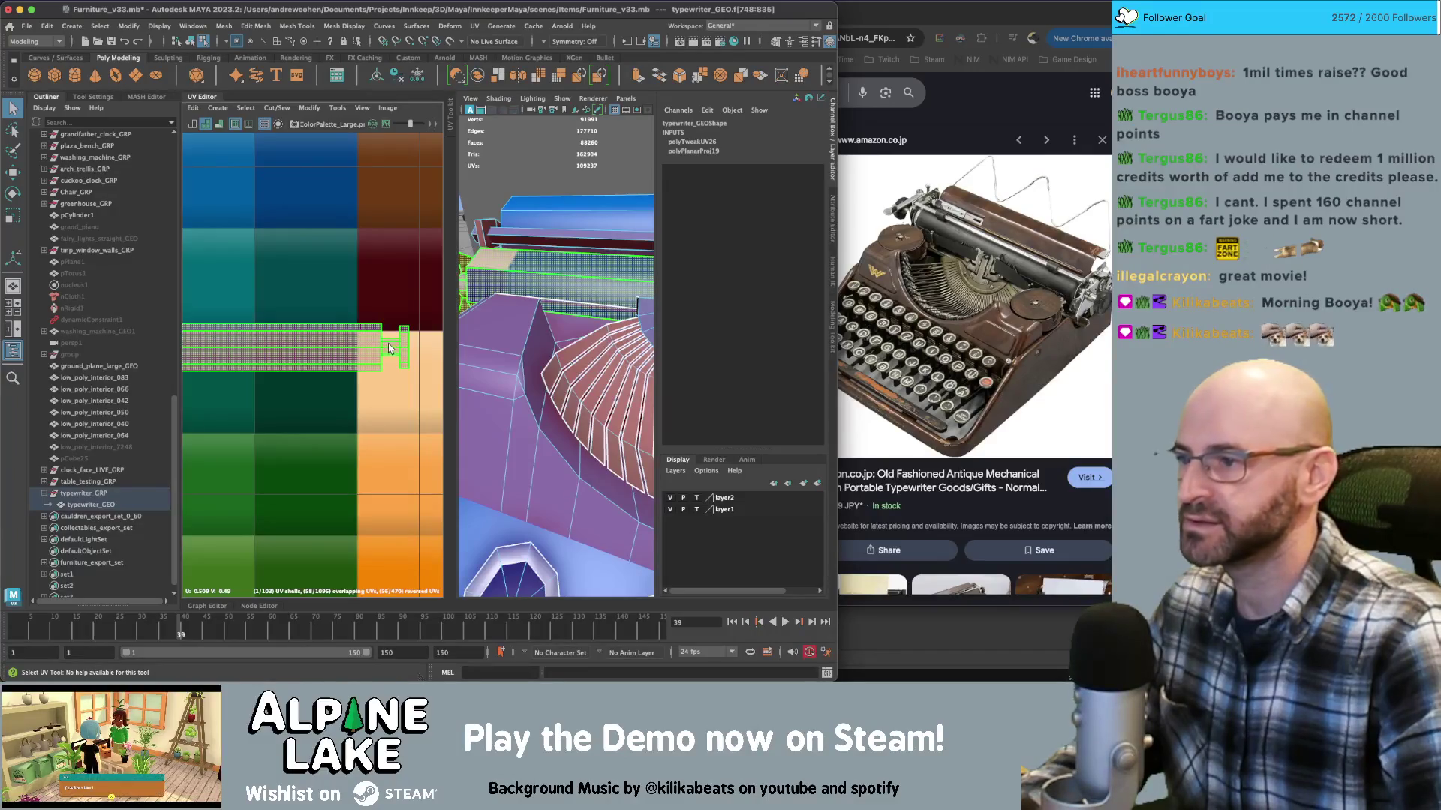
right_click(342, 347)
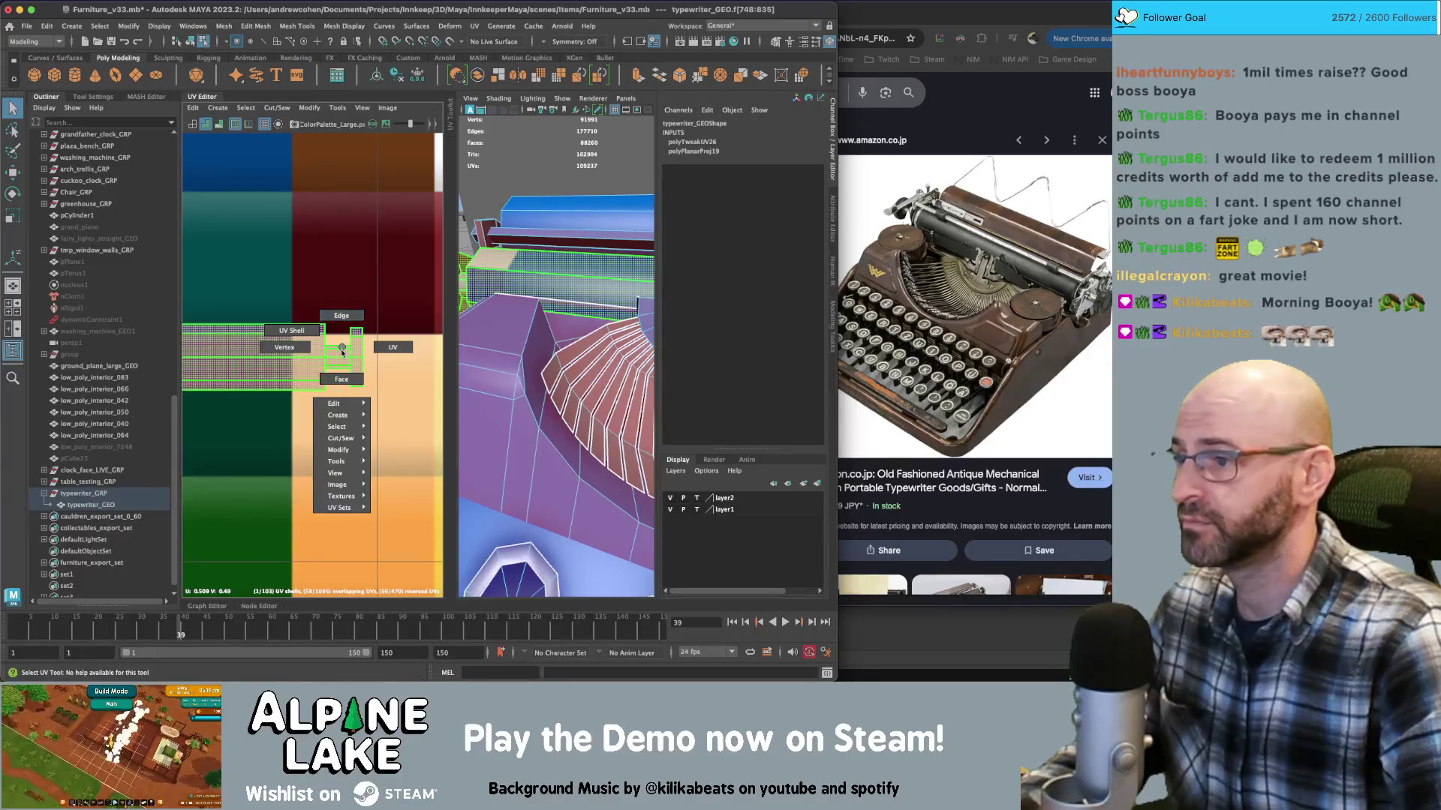
left_click(342, 378)
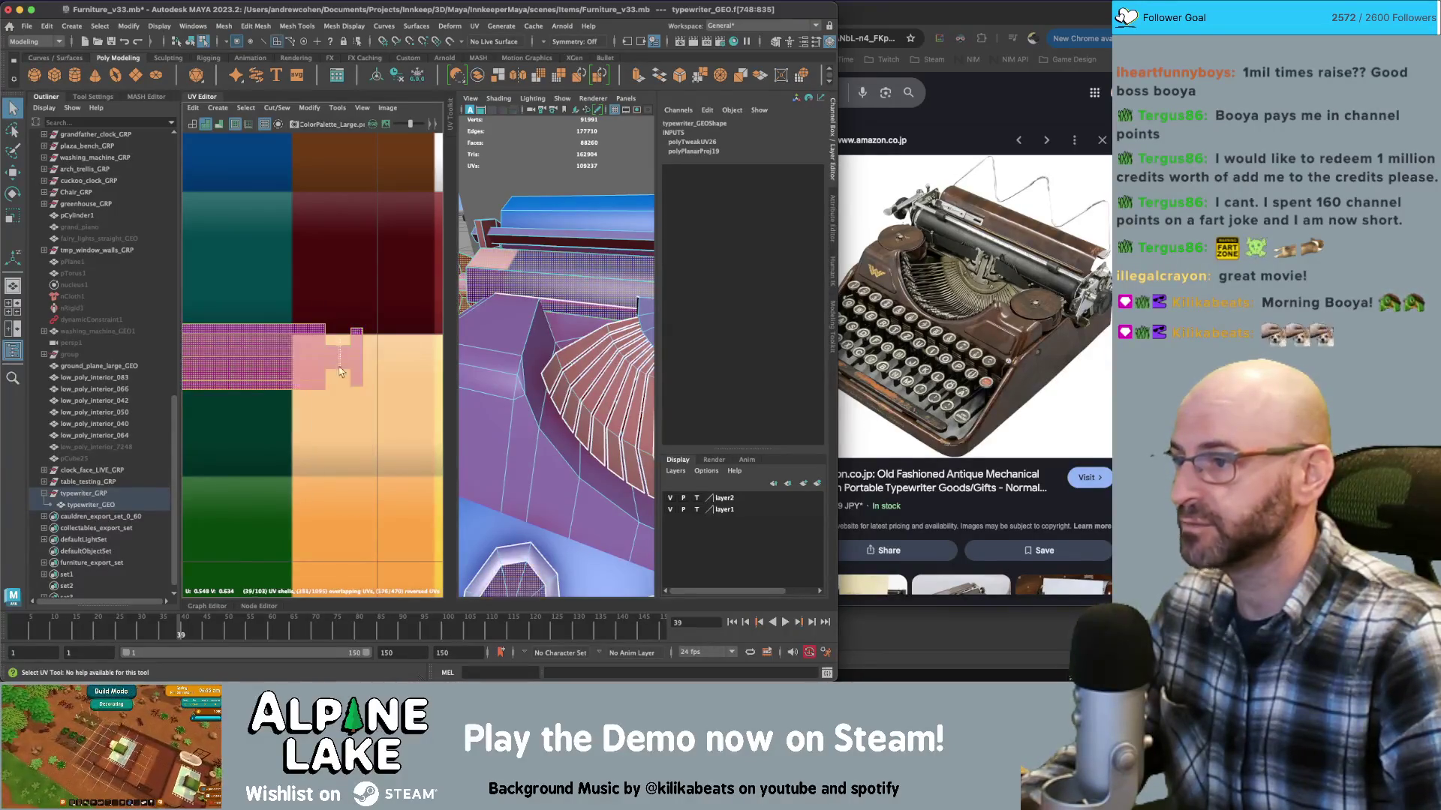
key("f")
scroll(243, 346, "up", 3)
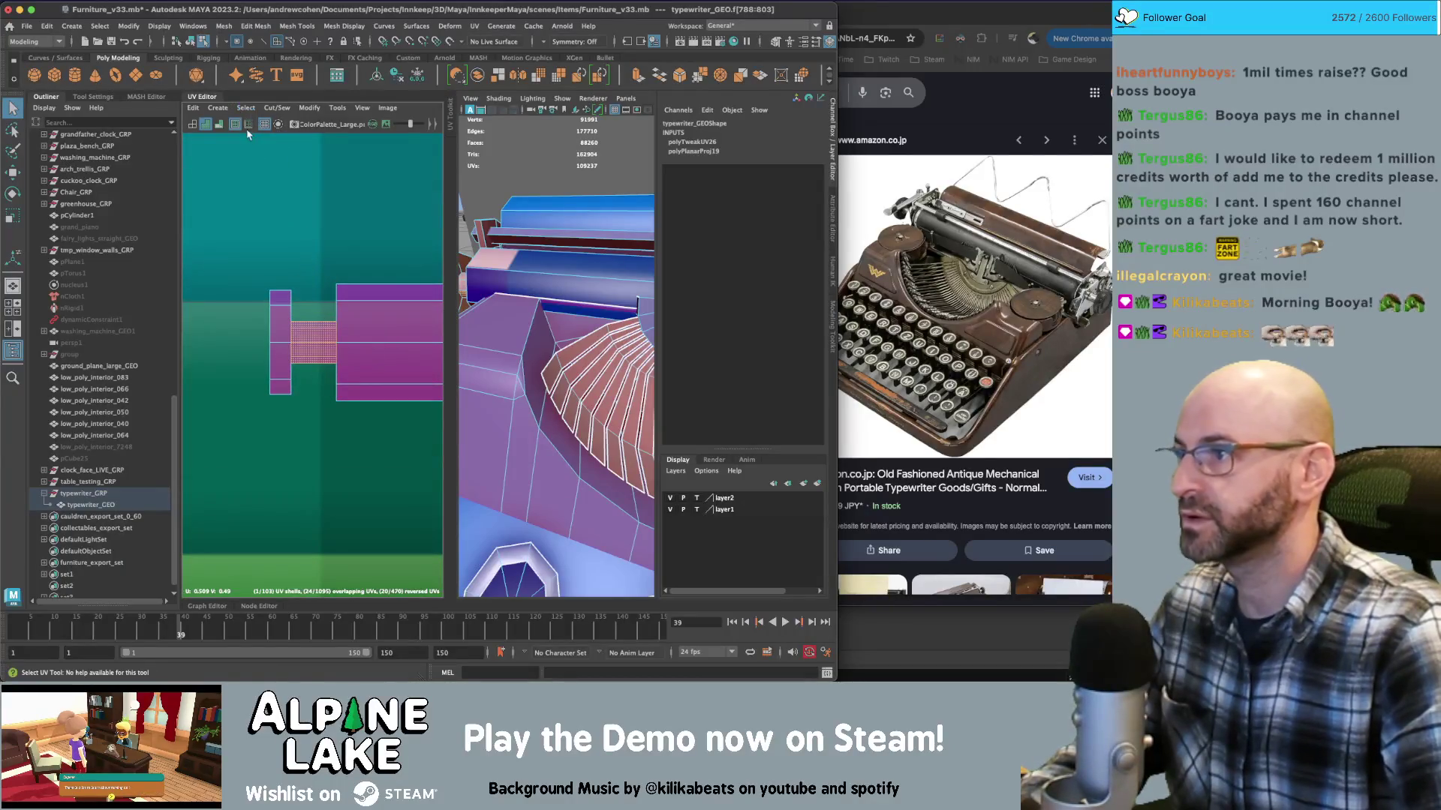
Planar-project the bar's faces and shrink the UV shell onto a palette swatch
left_click(217, 108)
left_click(233, 201)
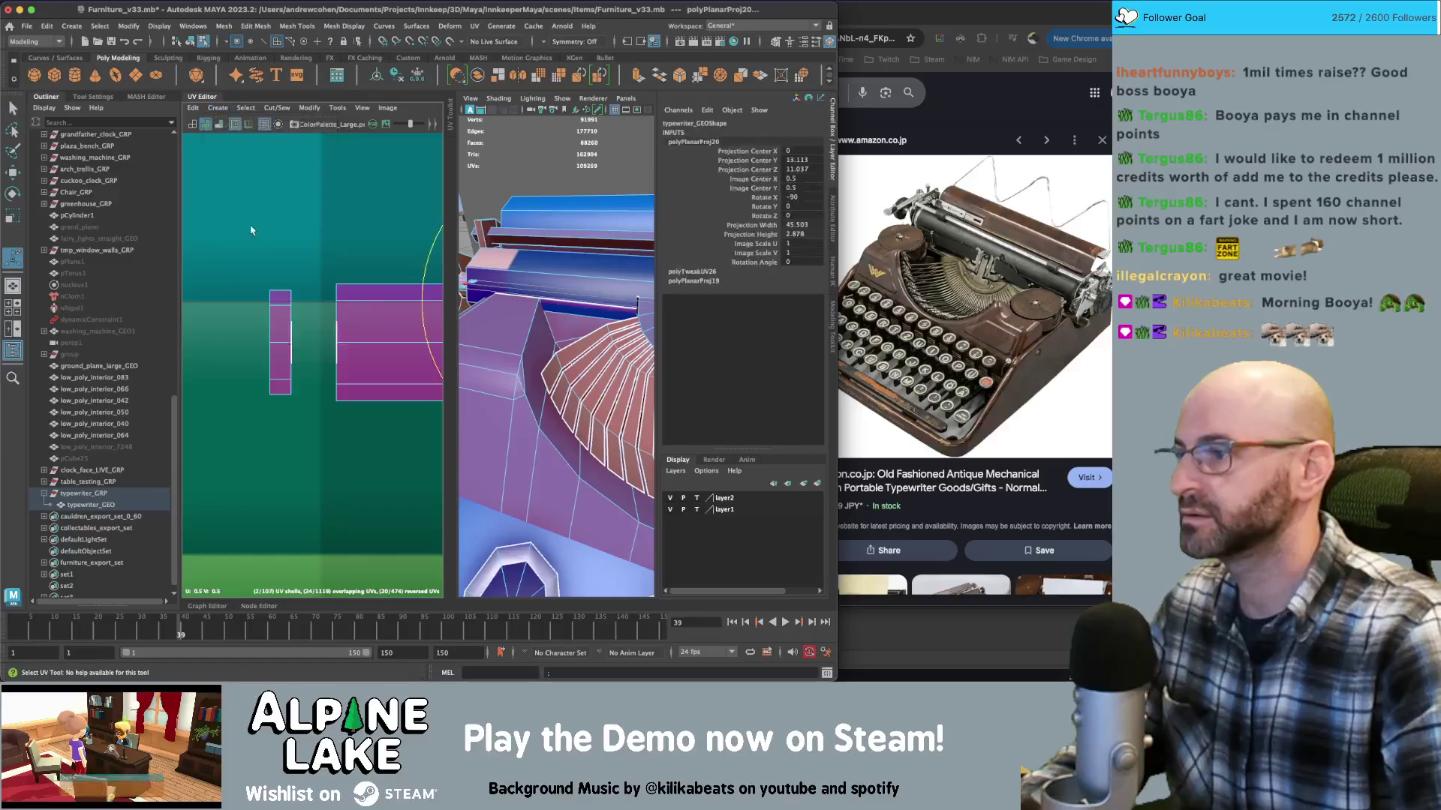
left_click_drag(313, 375, 379, 316)
key("r")
key("f")
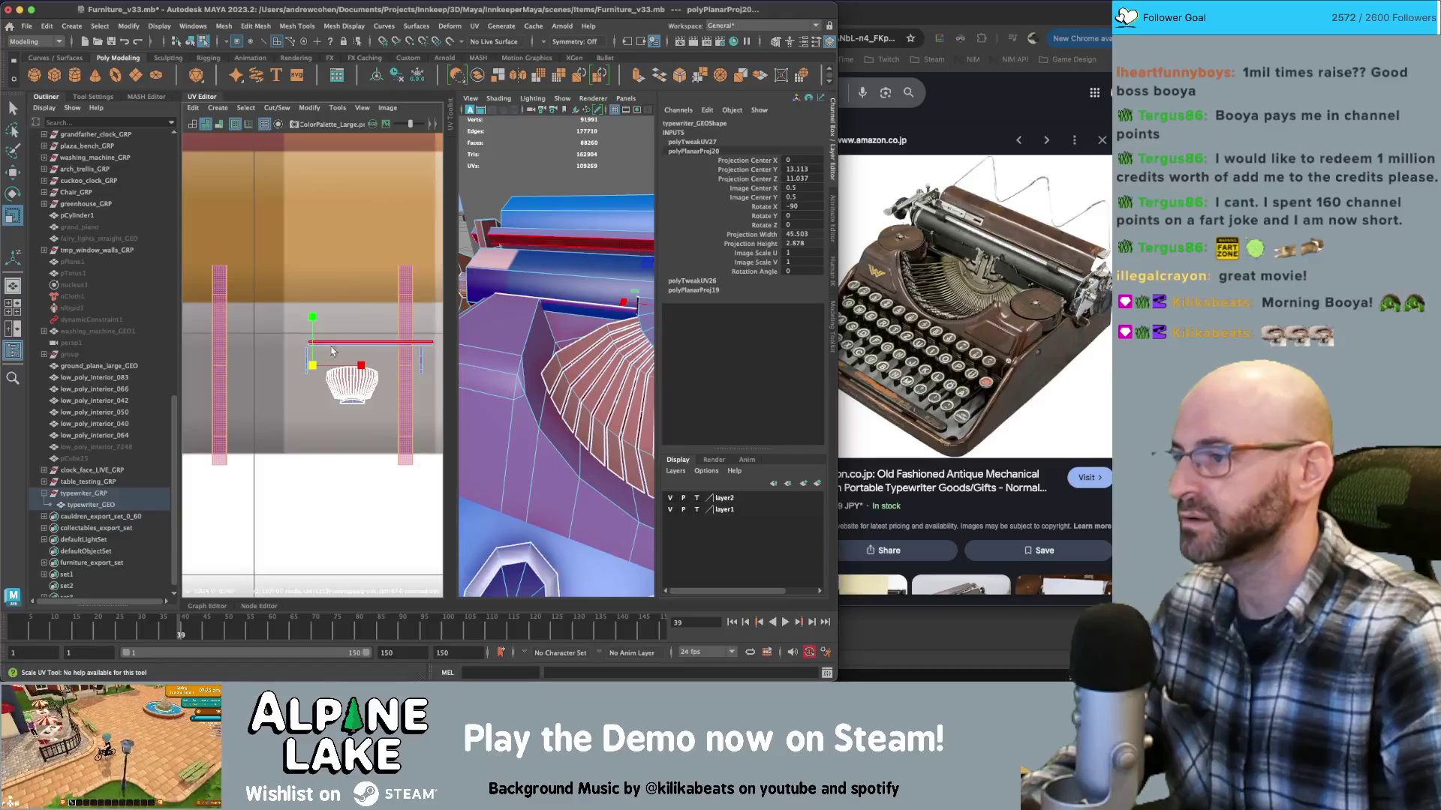
key("w")
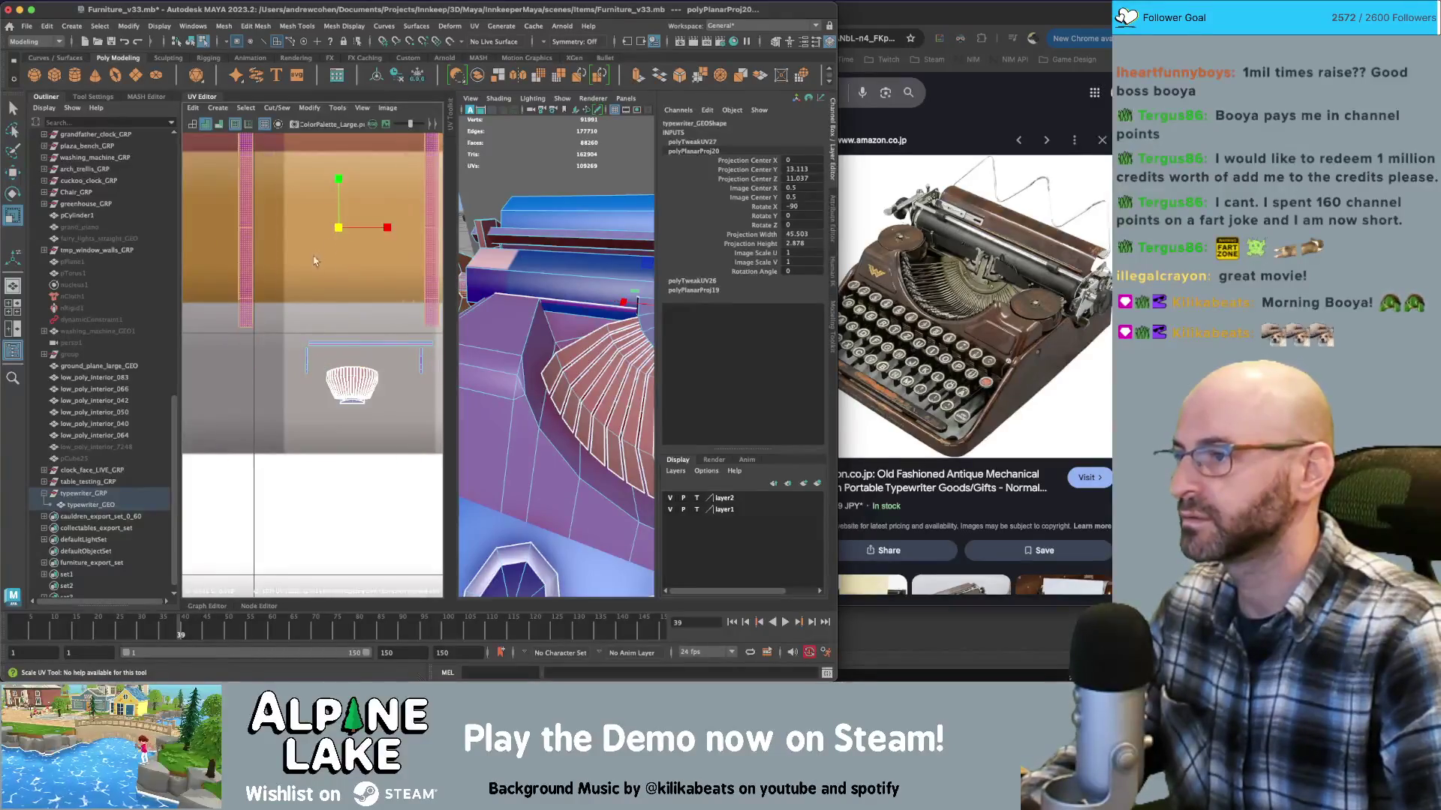
middle_click_drag(315, 260, 312, 261)
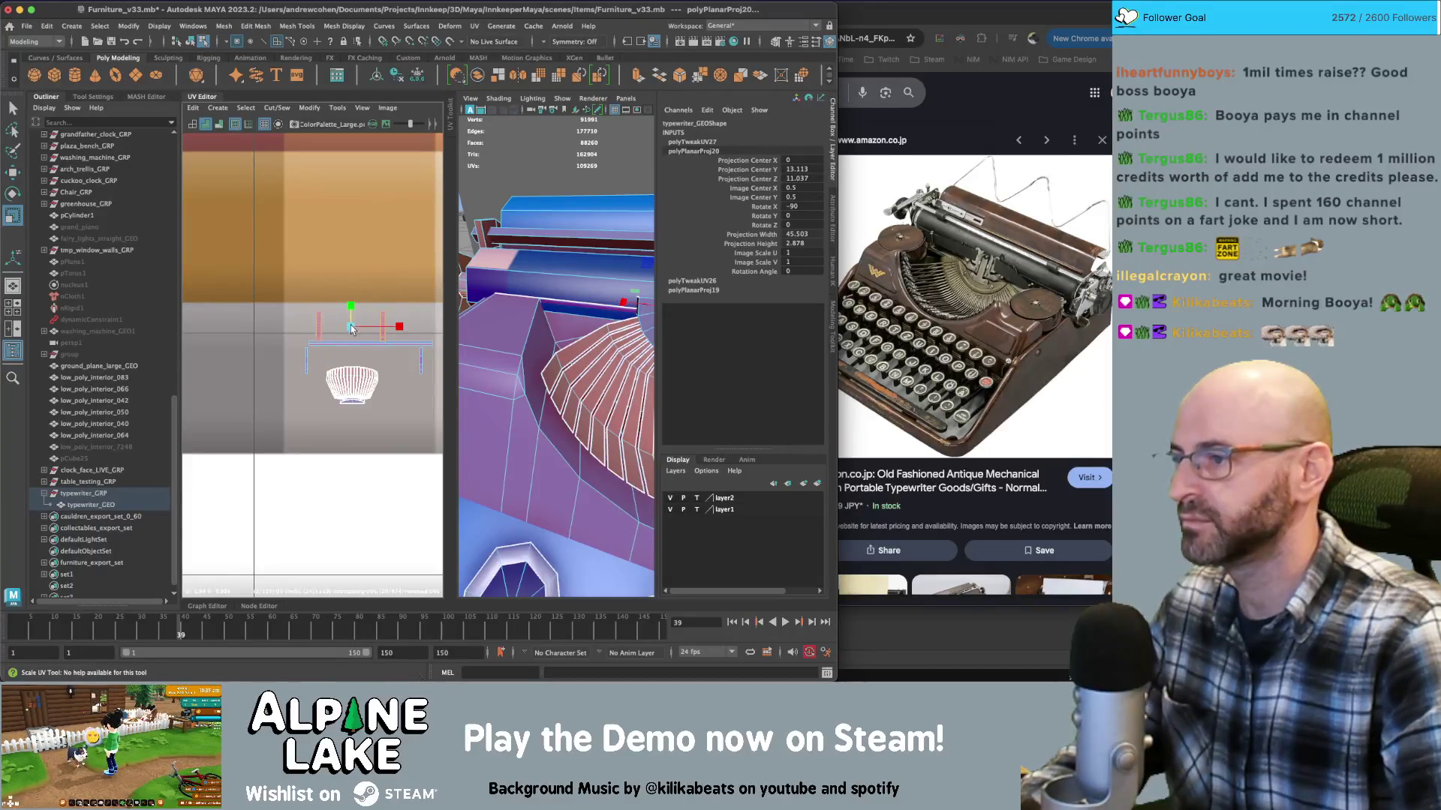
Box-select the faces at the roller end and assign maya_METAL_mat to them
right_click_drag(332, 321, 332, 296)
left_click_drag(297, 300, 400, 340)
key("f")
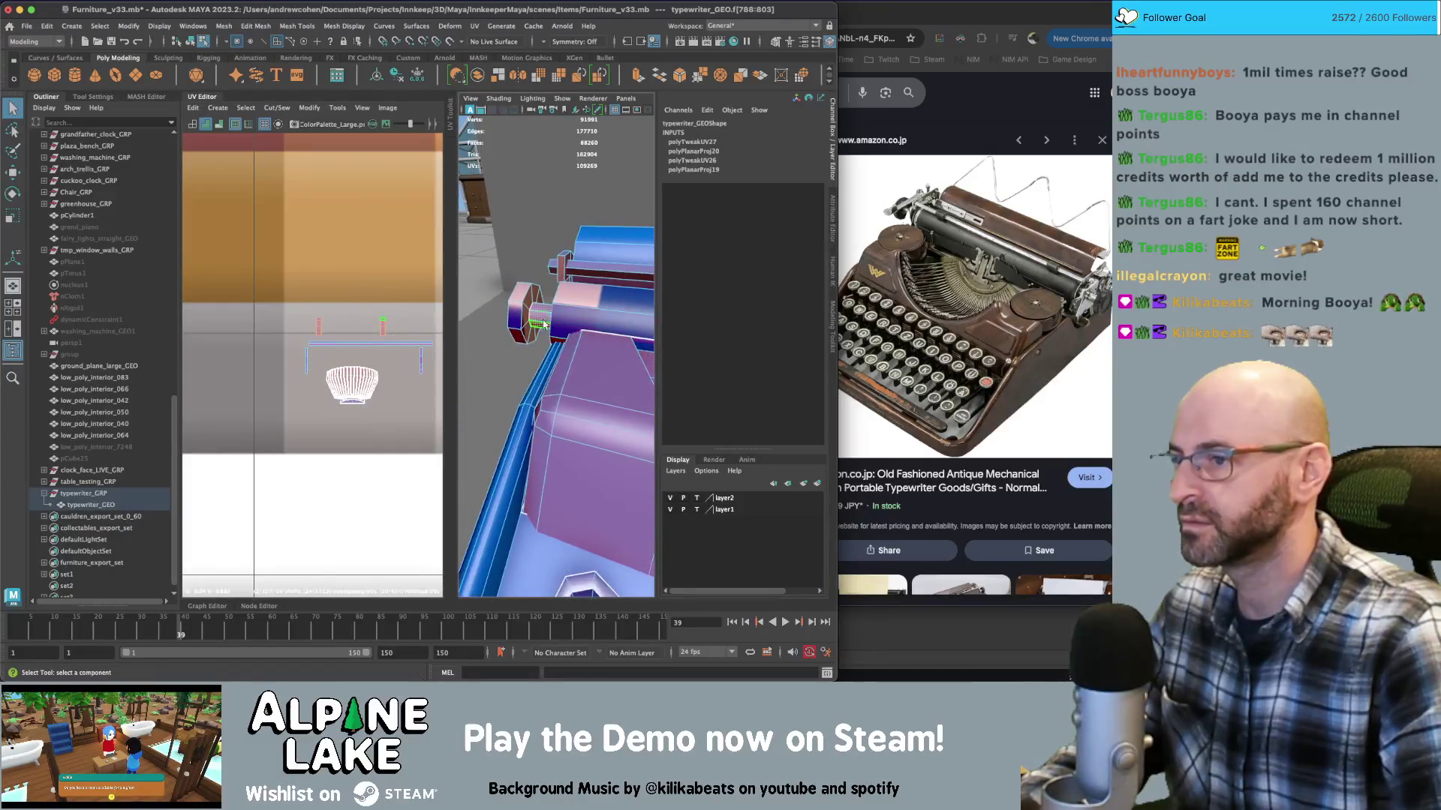
right_click(541, 319)
mouse_move(539, 638)
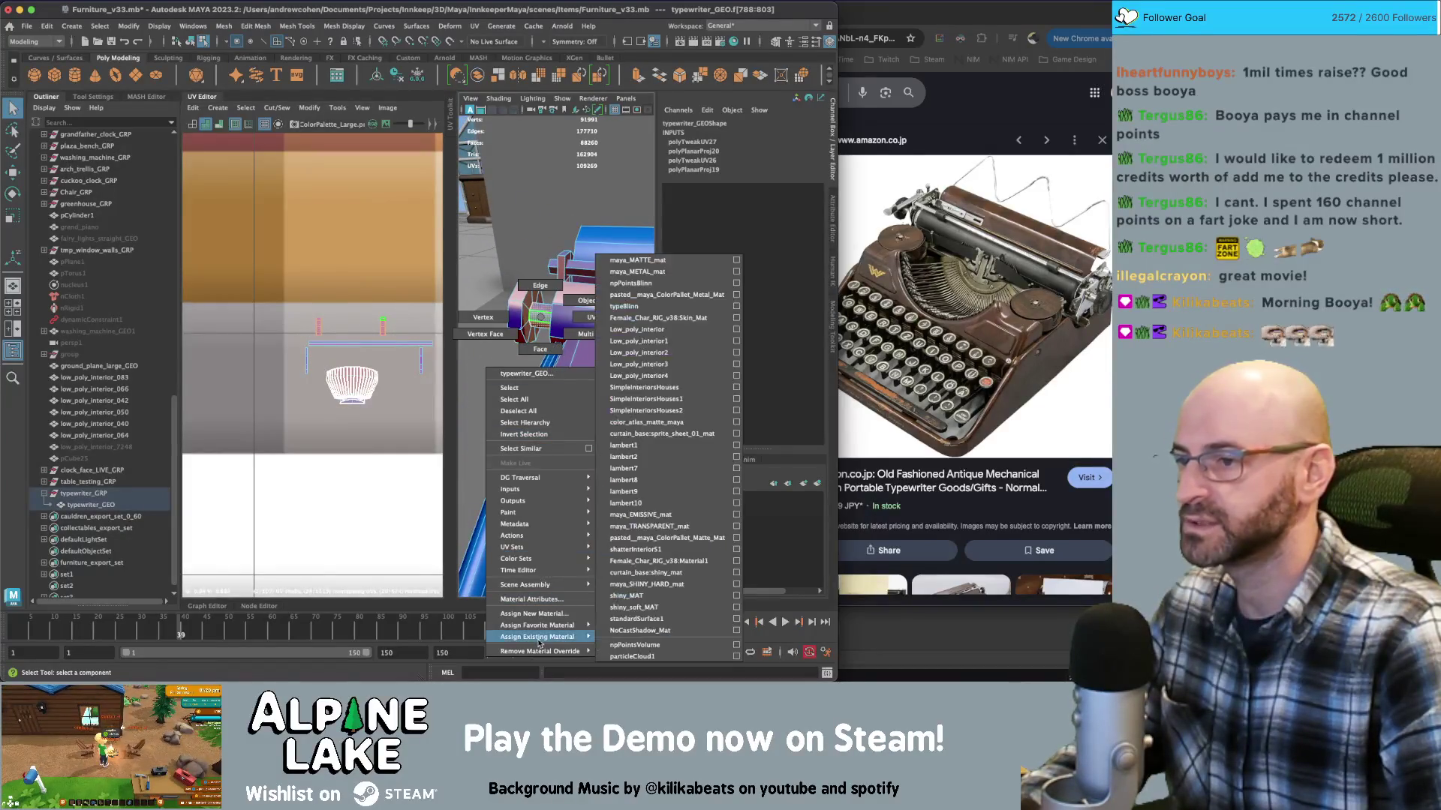
left_click(648, 273)
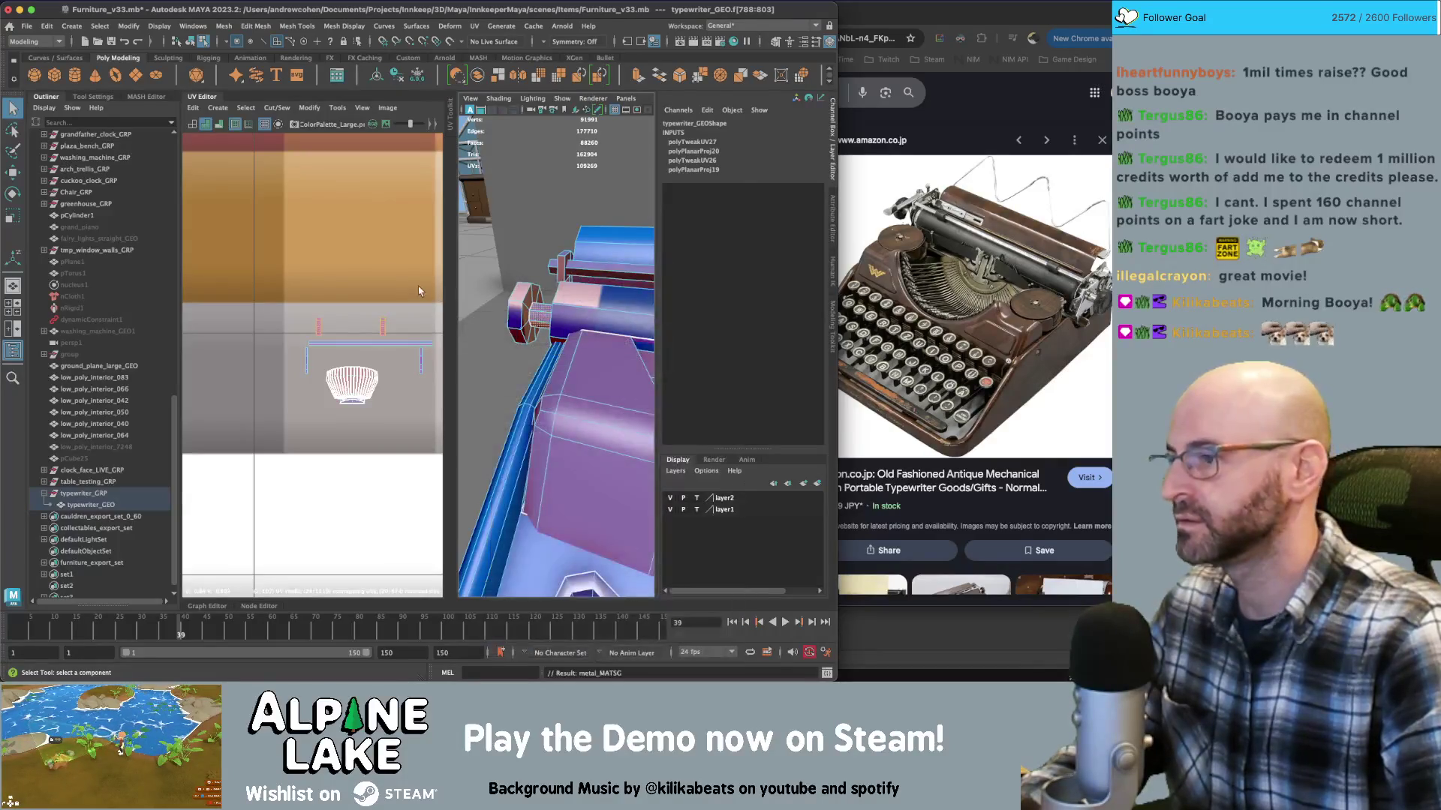
Move another UV shell to a nearby swatch in its palette row
scroll(291, 332, "down", 10)
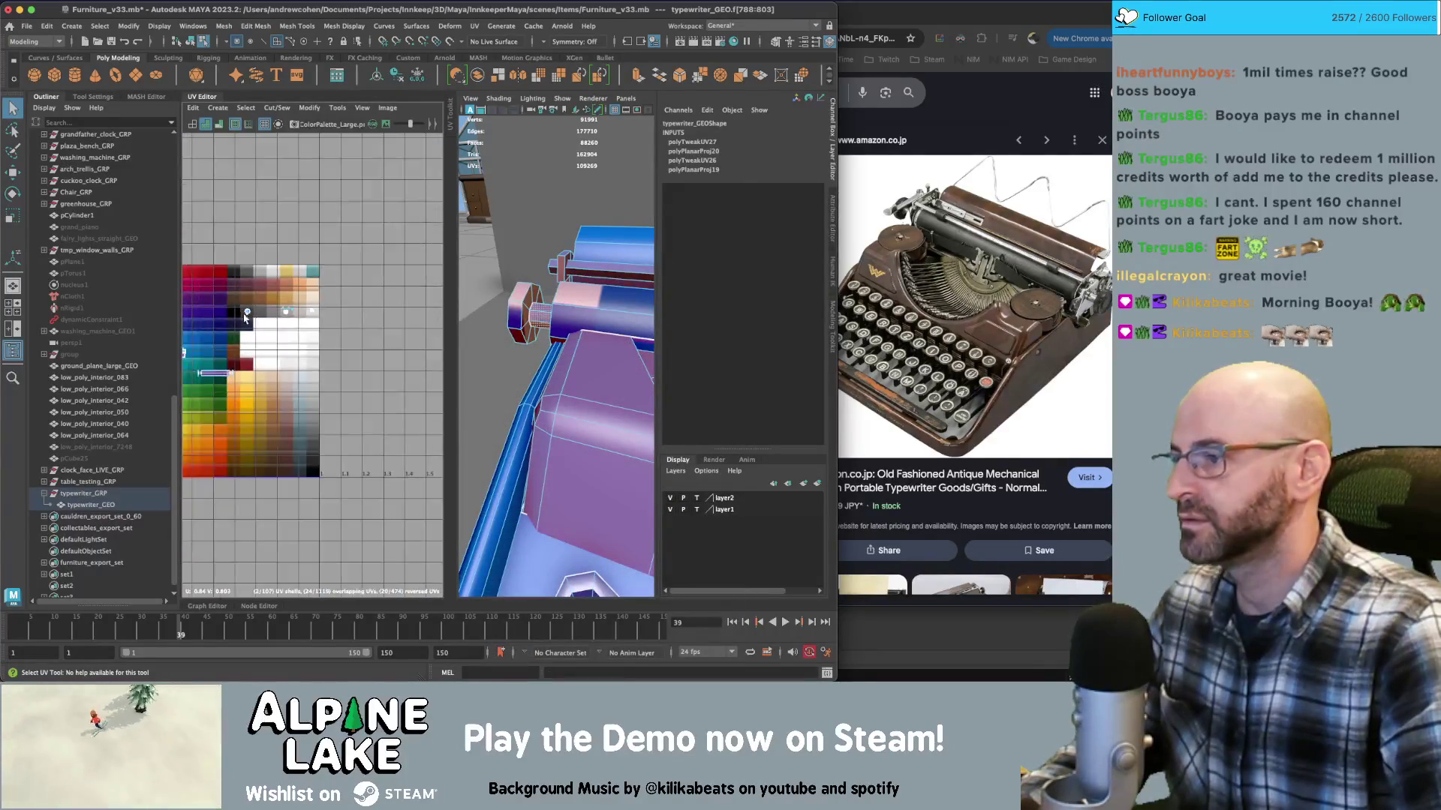
right_click_drag(247, 363, 255, 338)
left_click(283, 305)
key("w")
mouse_move(282, 308)
left_mouse_down()
mouse_move(284, 321)
mouse_move(280, 308)
left_mouse_up()
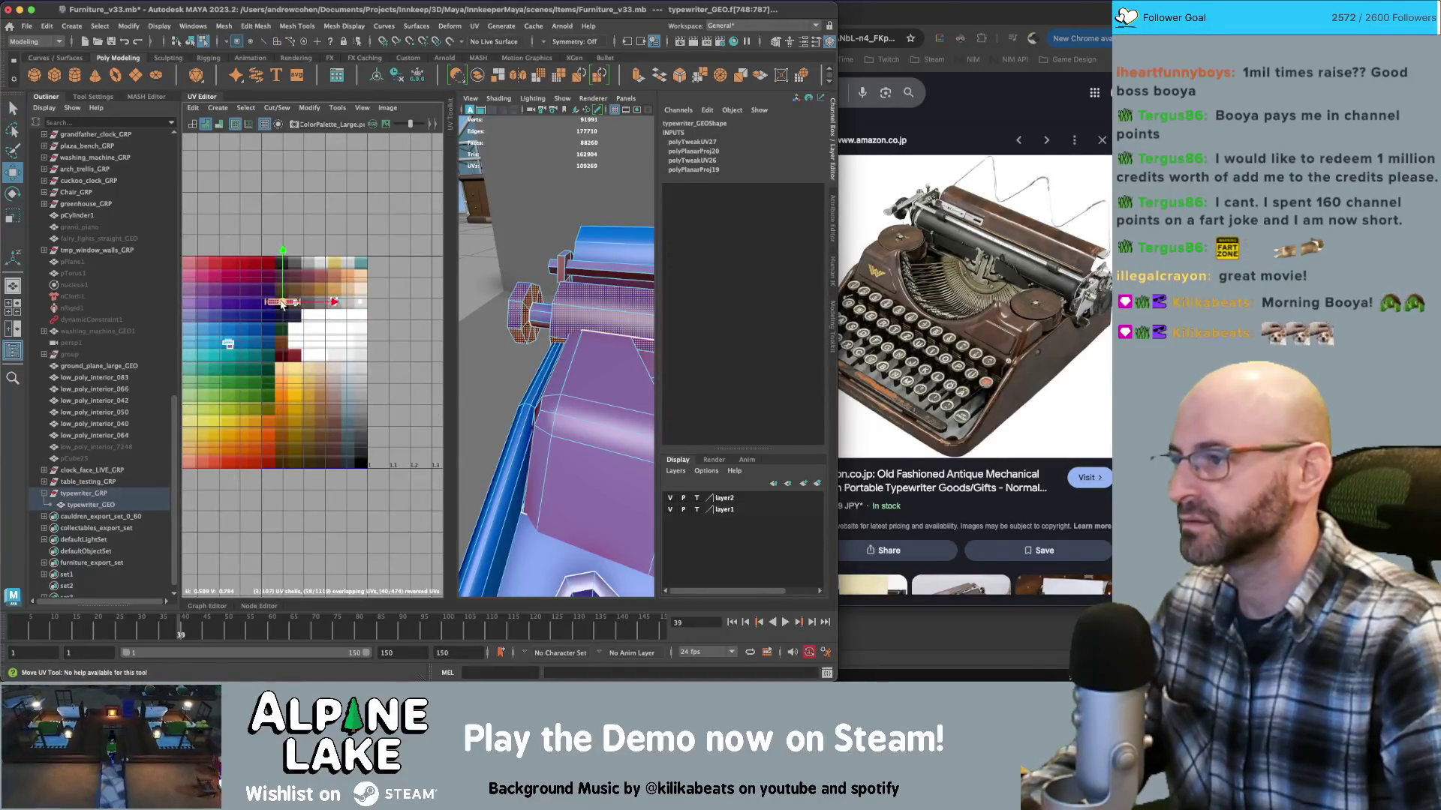
key("f")
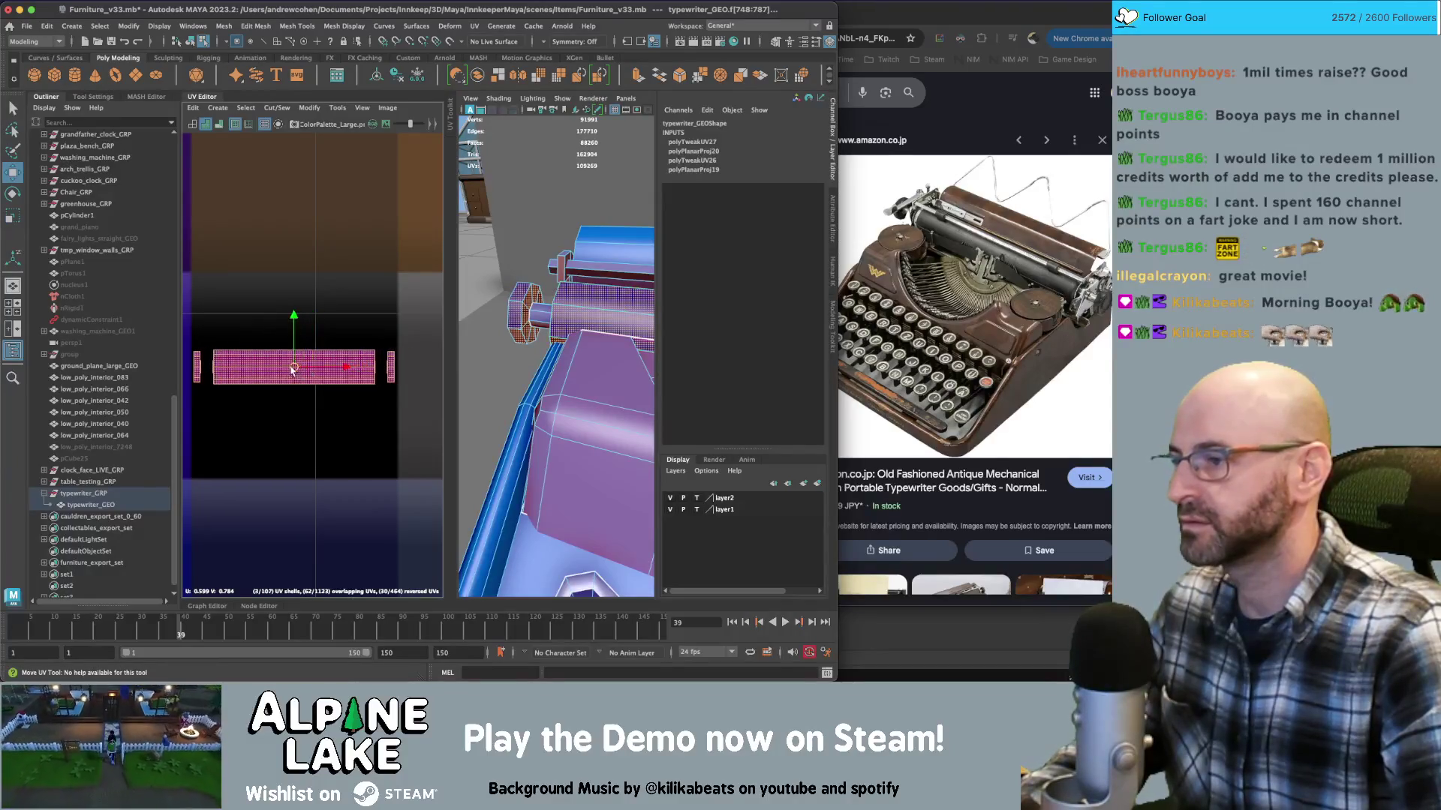
Return to object mode and collapse the UV Editor to leave one perspective view
left_click(190, 41)
key("space")
key("space")
left_click(201, 98)
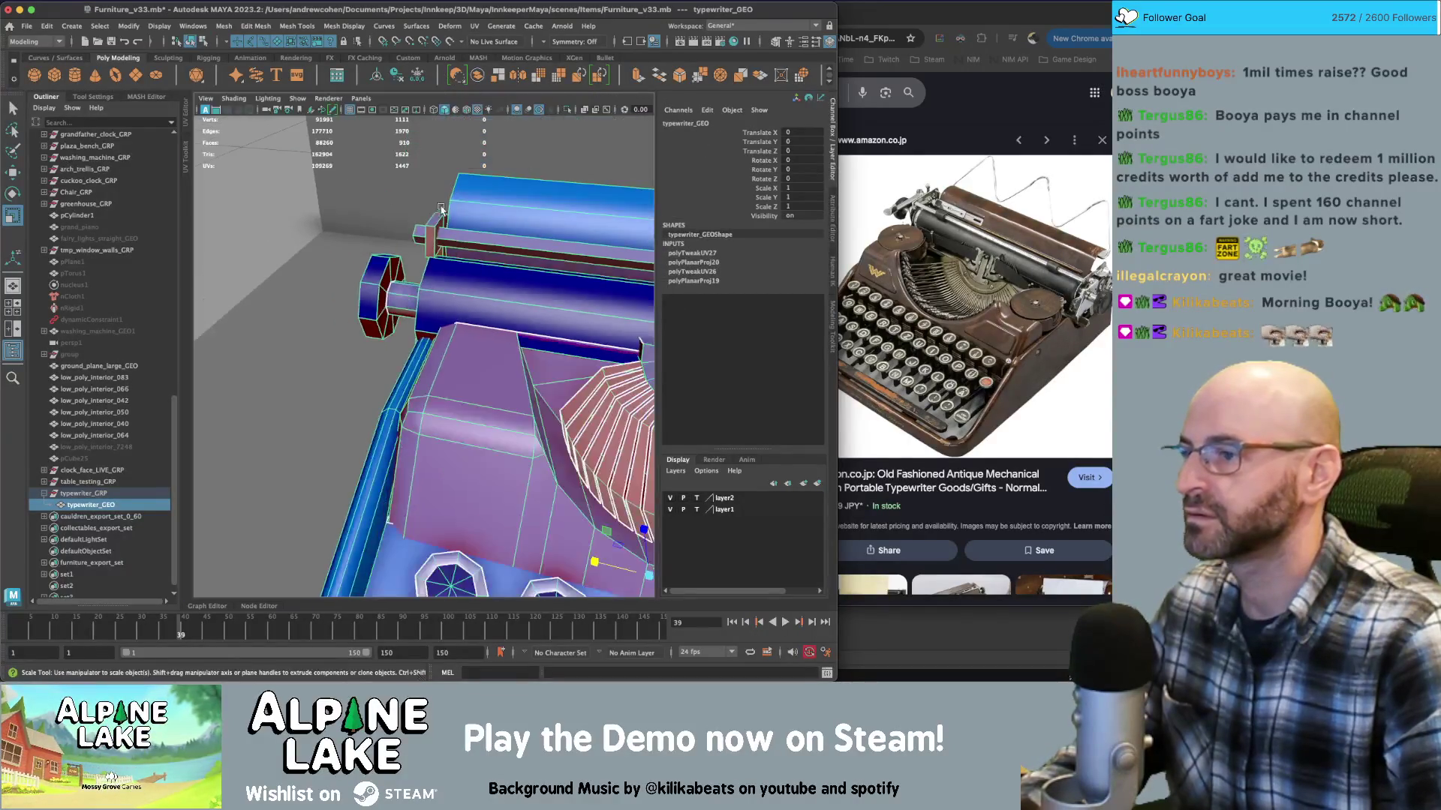
Reselect typewriter_GEO and pick a single face on its top in face mode
key("f")
key("q")
left_click(285, 375)
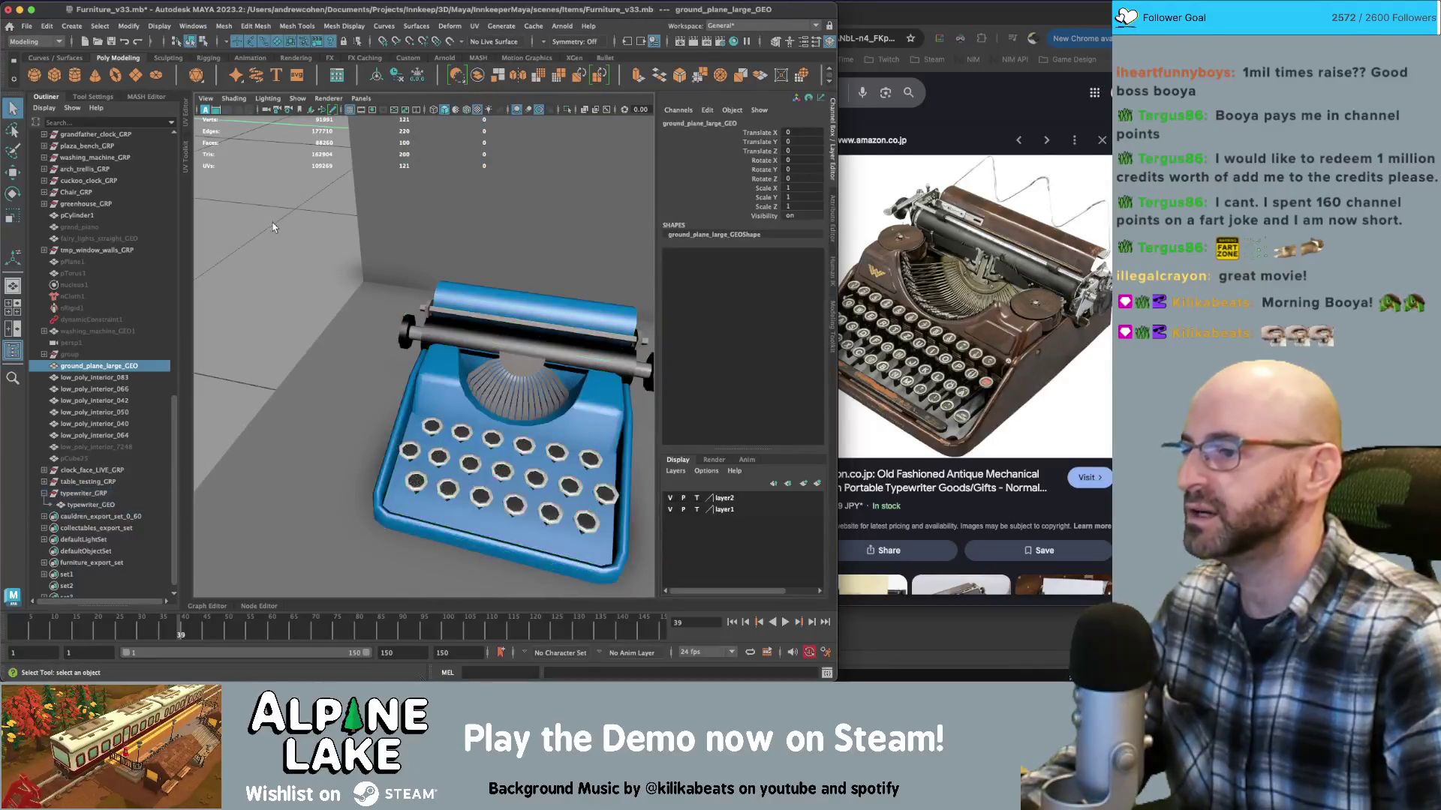
scroll(450, 375, "down", 3)
left_click_drag(420, 451, 477, 358, "alt")
scroll(477, 358, "up", 5)
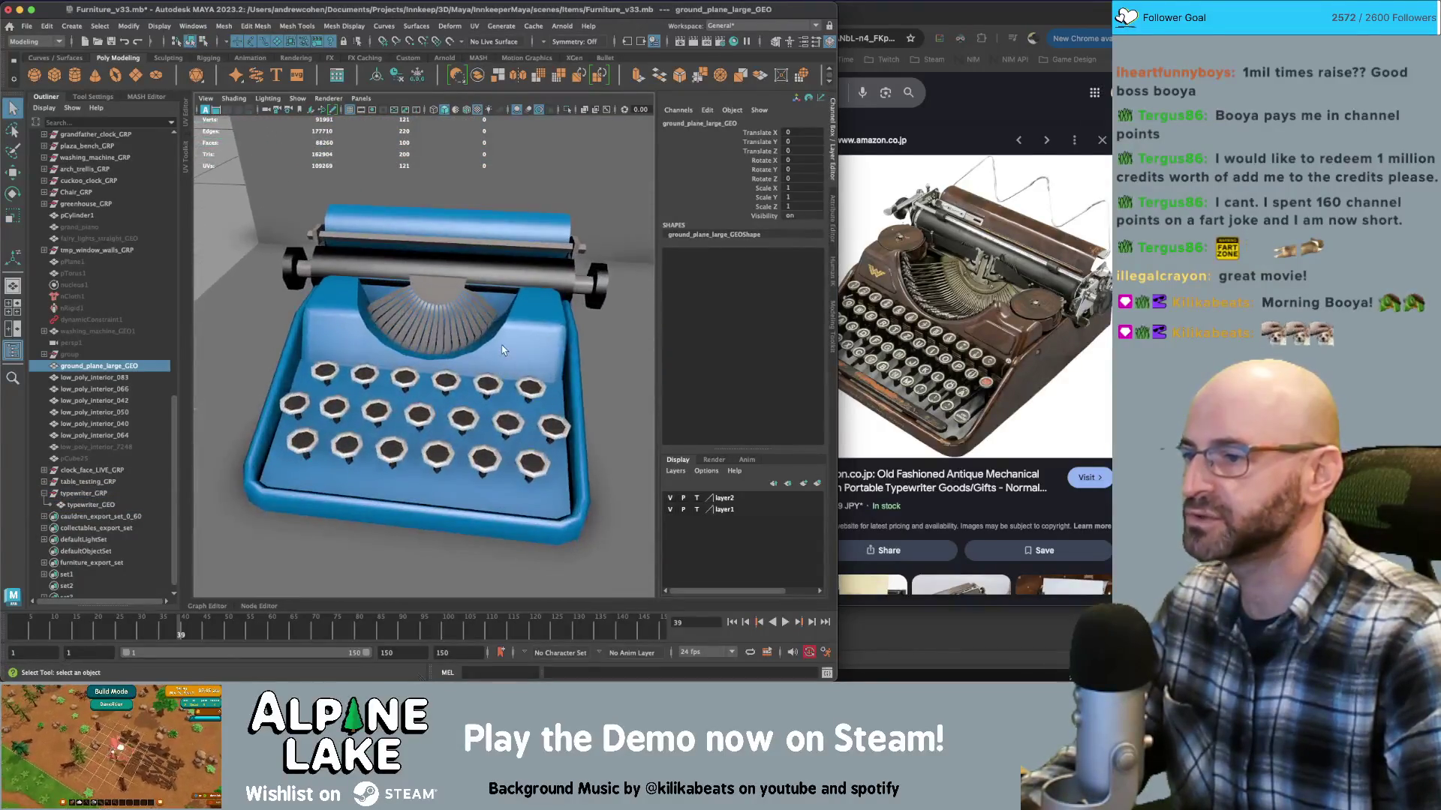
left_click(502, 467)
right_click(507, 498)
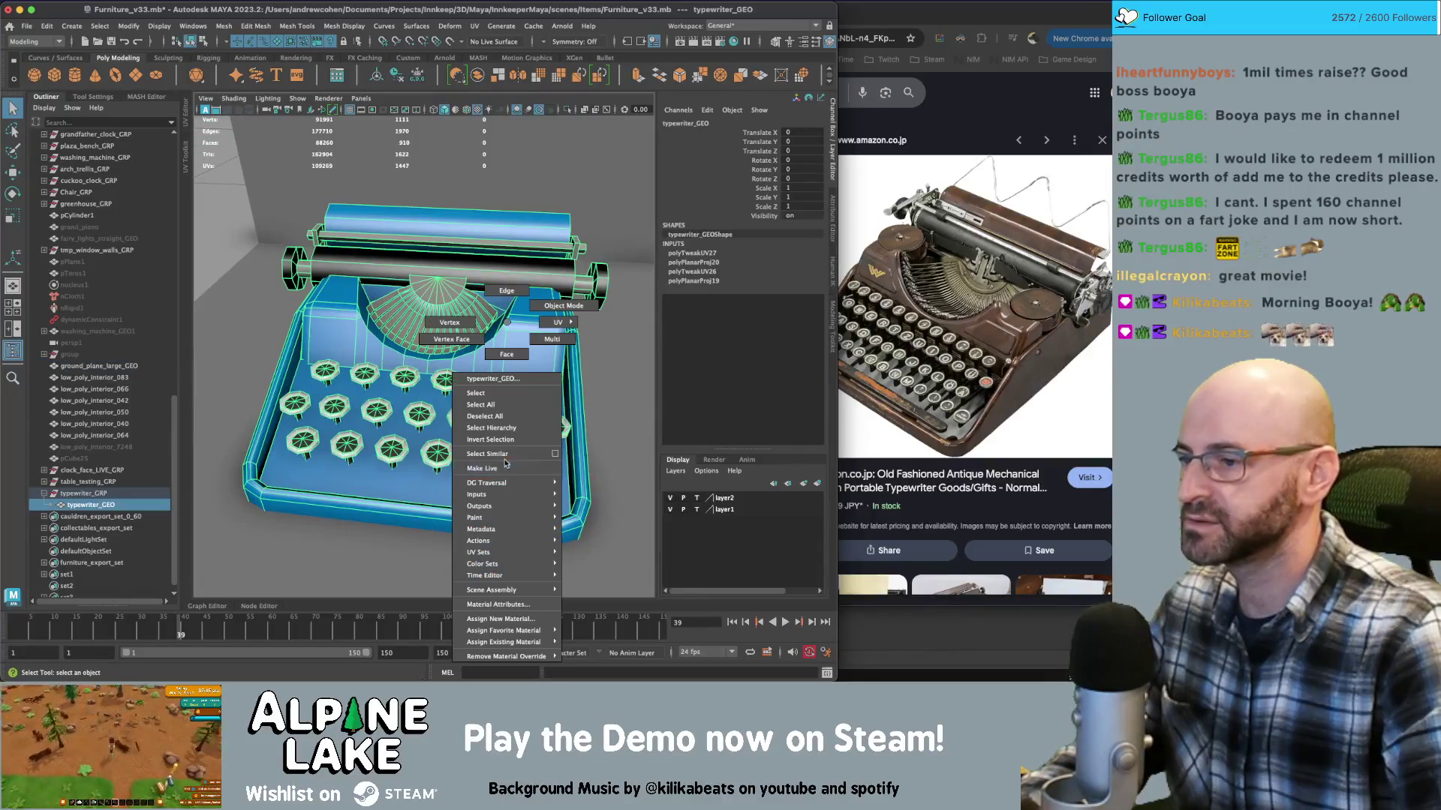
left_click(511, 360)
left_click(467, 475)
Switch to the UV Editor plus perspective layout through the hotbox
key("space")
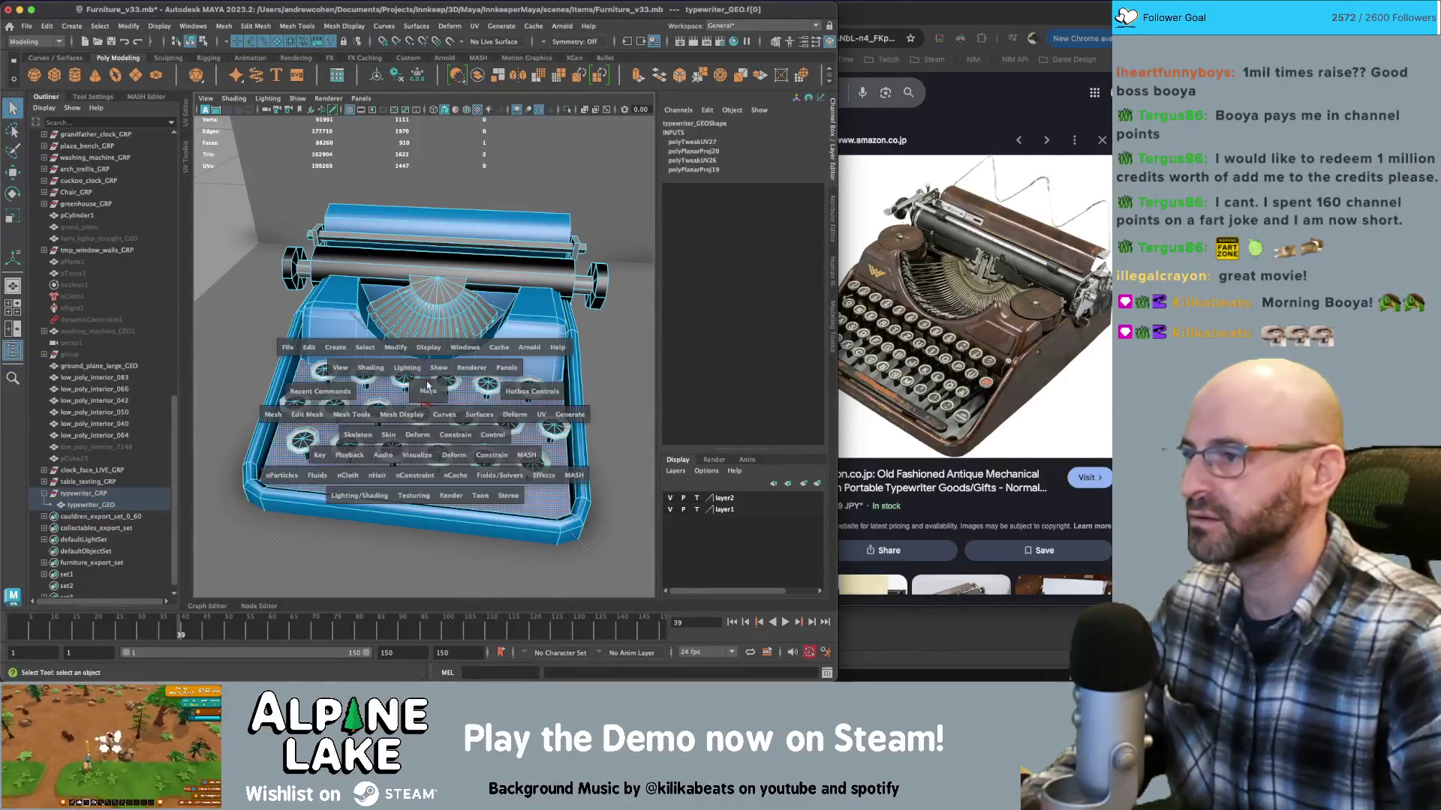
key("space")
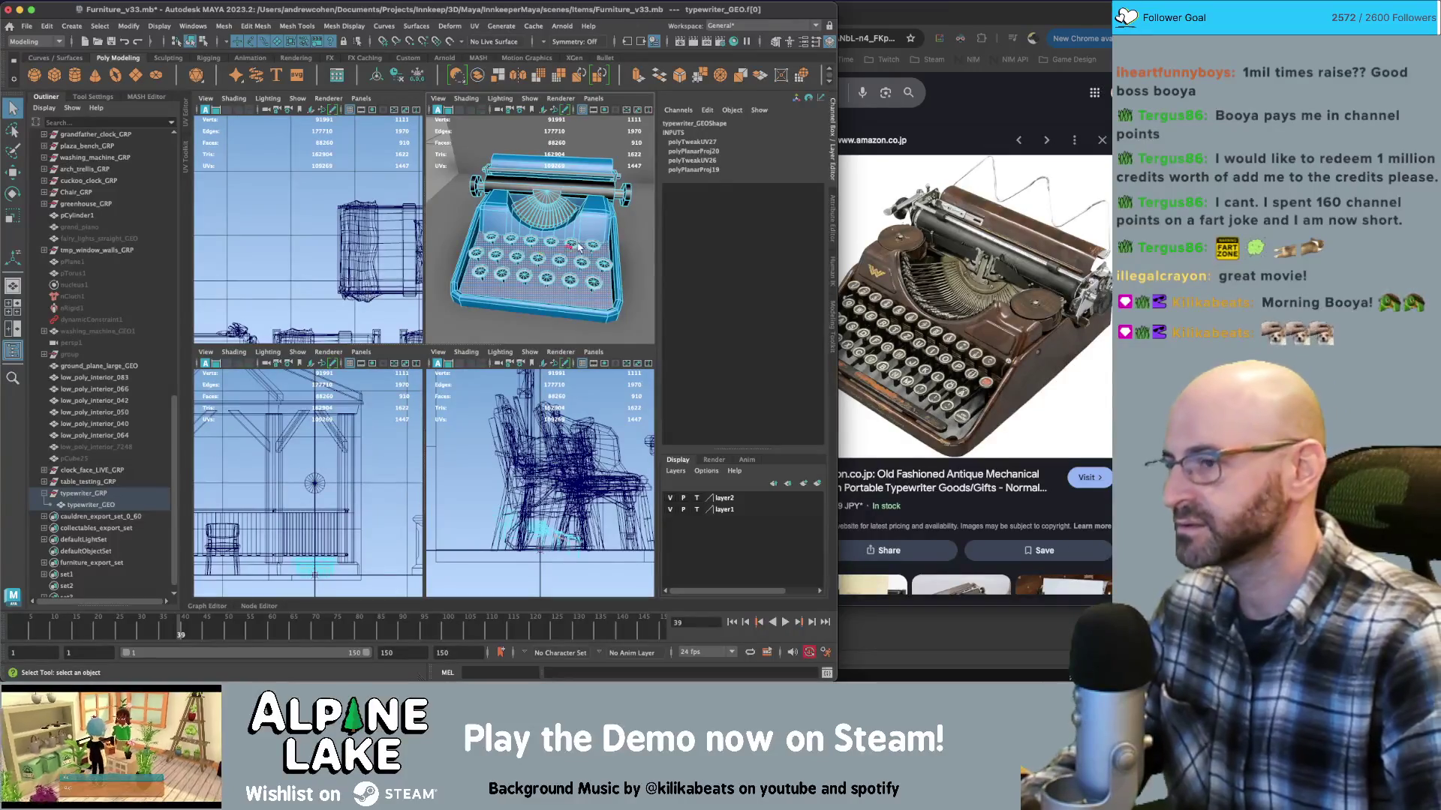
key("space")
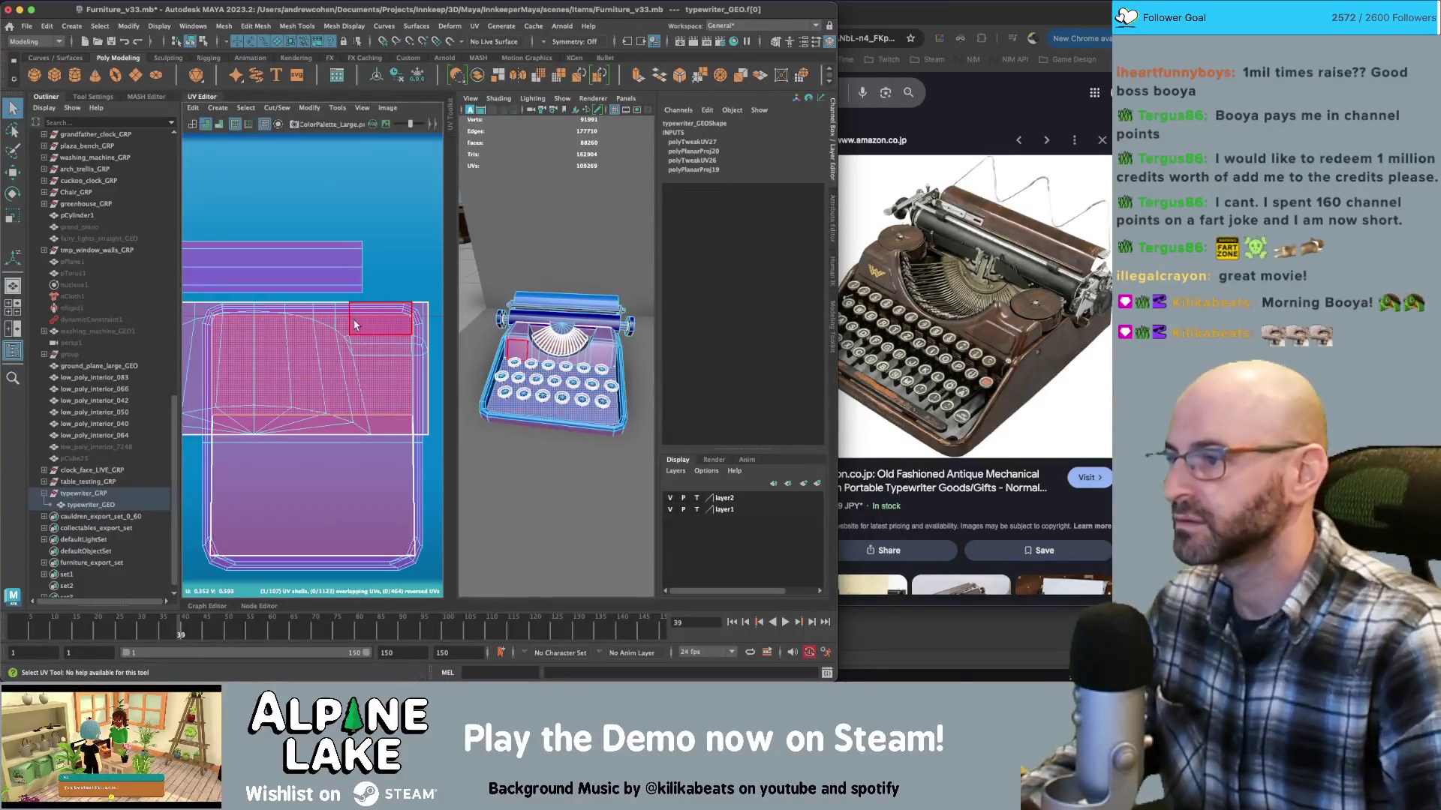
Apply a planar UV projection to the selected top face
scroll(293, 399, "down", 2)
left_click(218, 109)
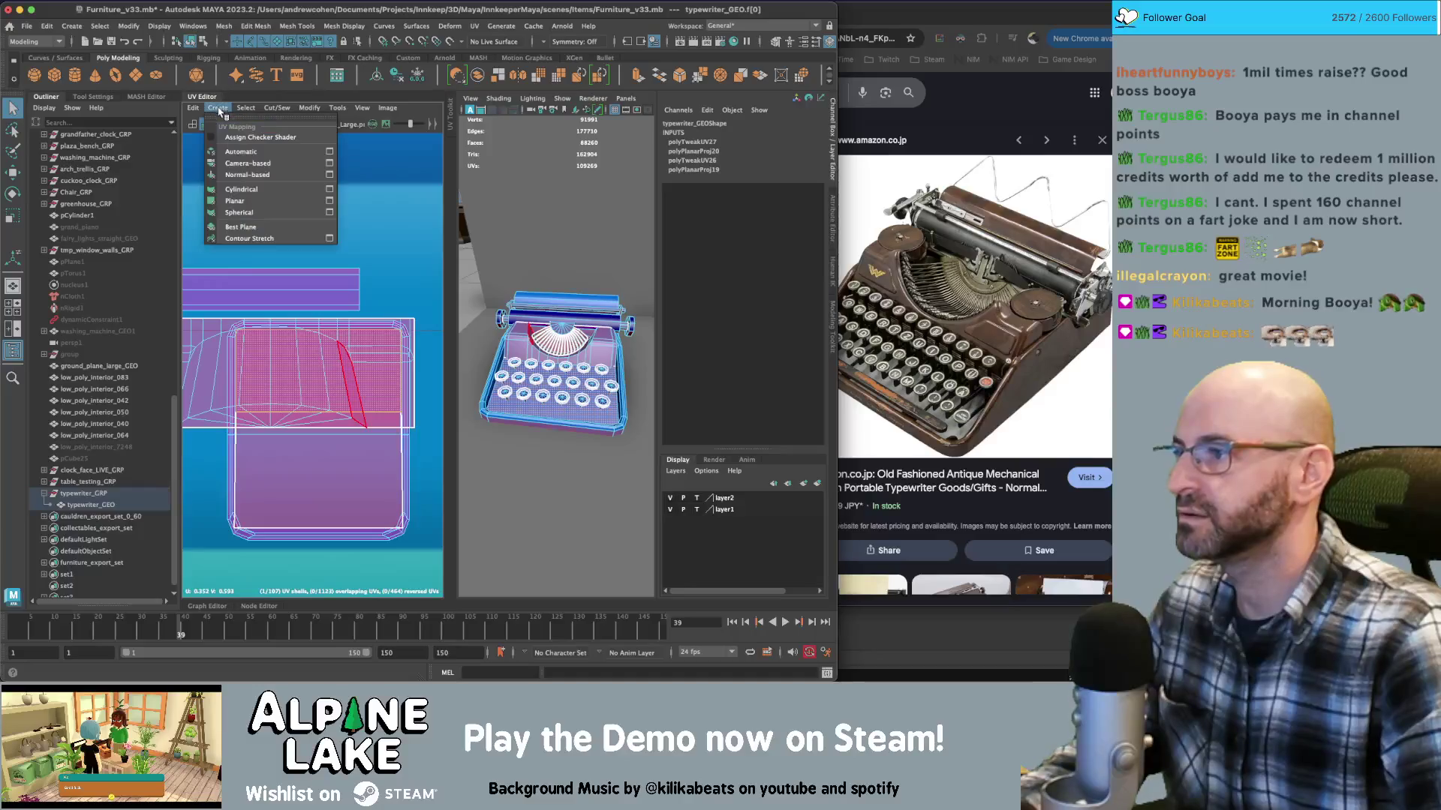
left_click(239, 200)
scroll(383, 277, "up", 5)
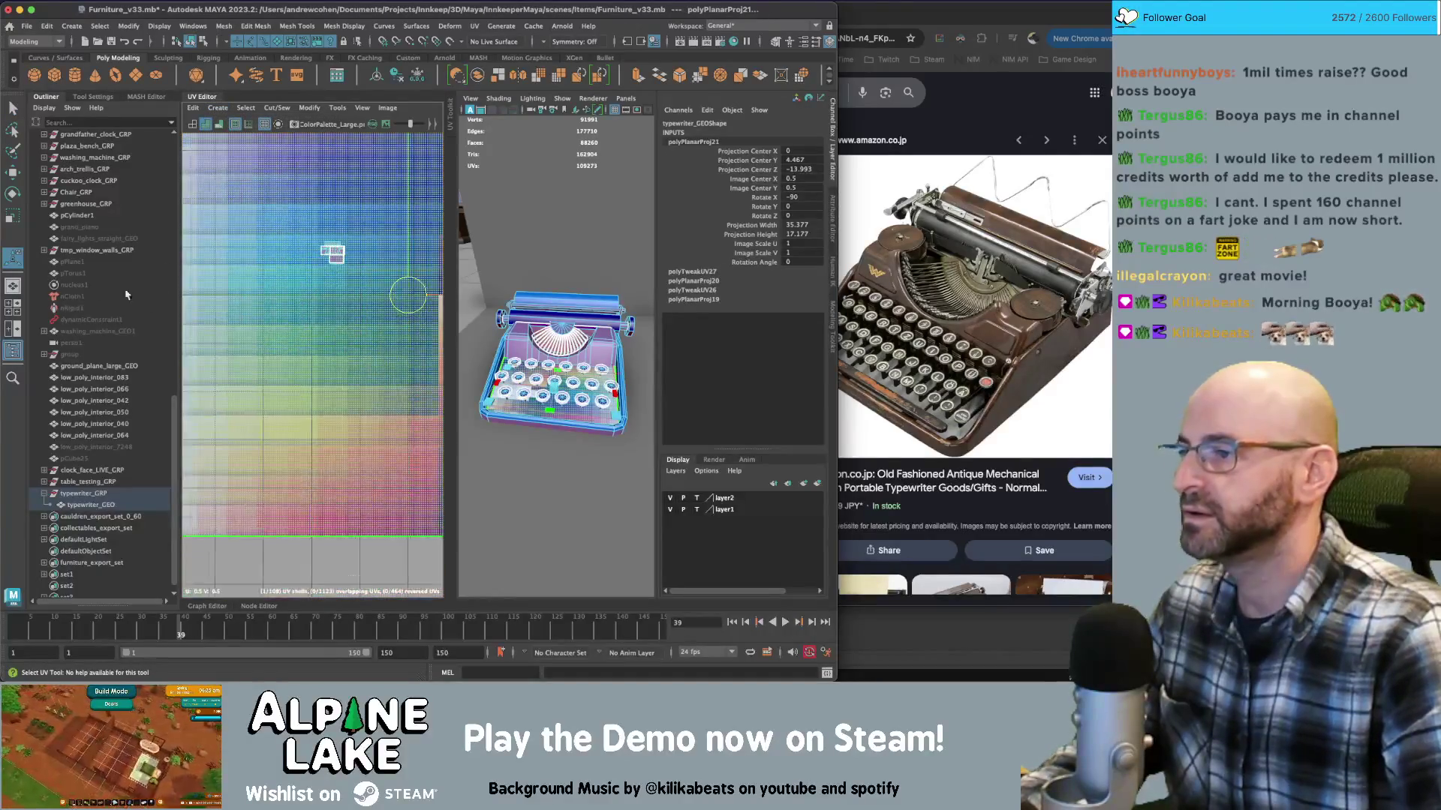
Scale the new shell down to fit one swatch at the palette's top-right
key("r")
mouse_move(383, 278)
left_mouse_down()
mouse_move(372, 274)
mouse_move(409, 204)
mouse_move(368, 230)
left_mouse_up()
key("w")
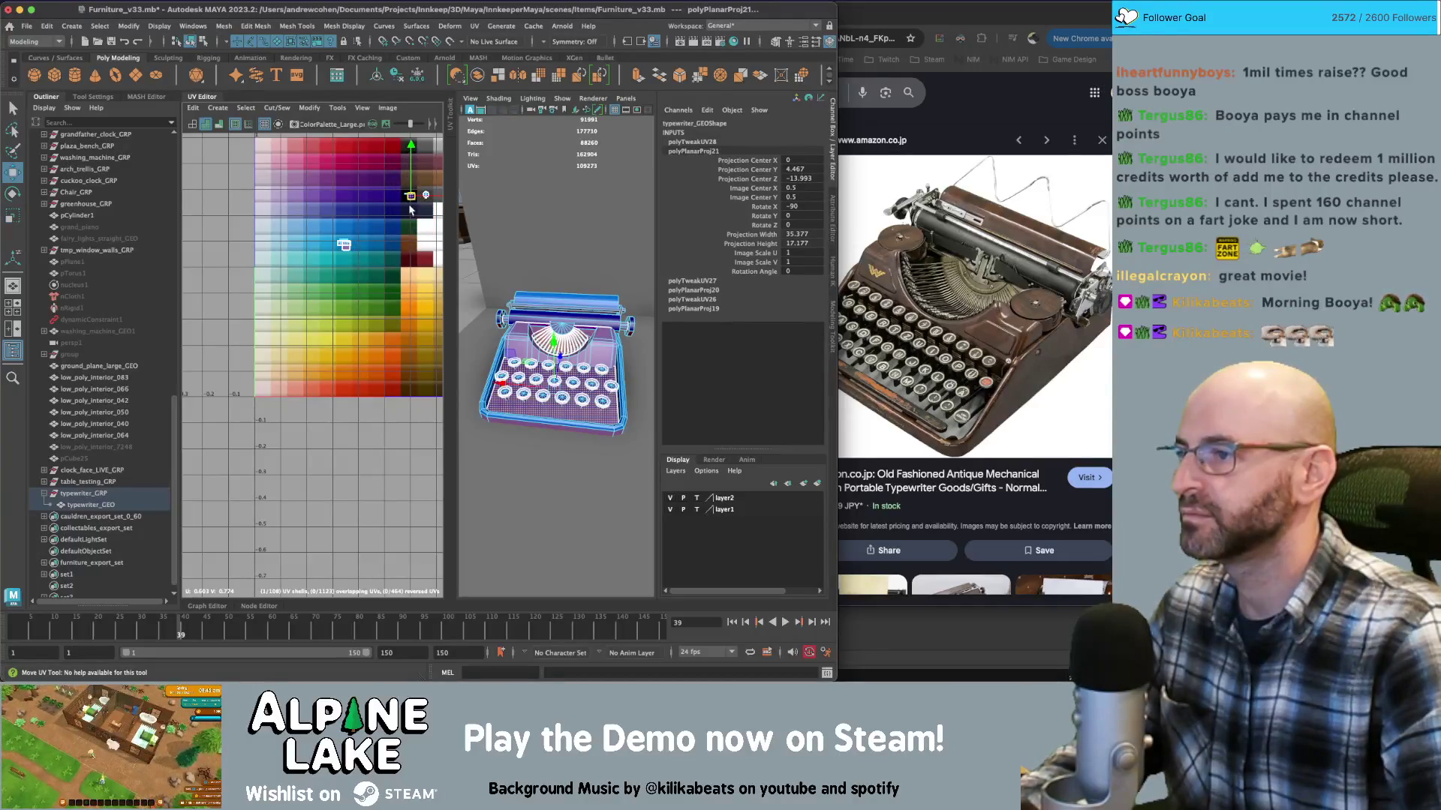
key("f")
key("r")
left_click_drag(322, 337, 310, 381)
key("w")
Return to object mode and clear the selection
left_click(191, 43)
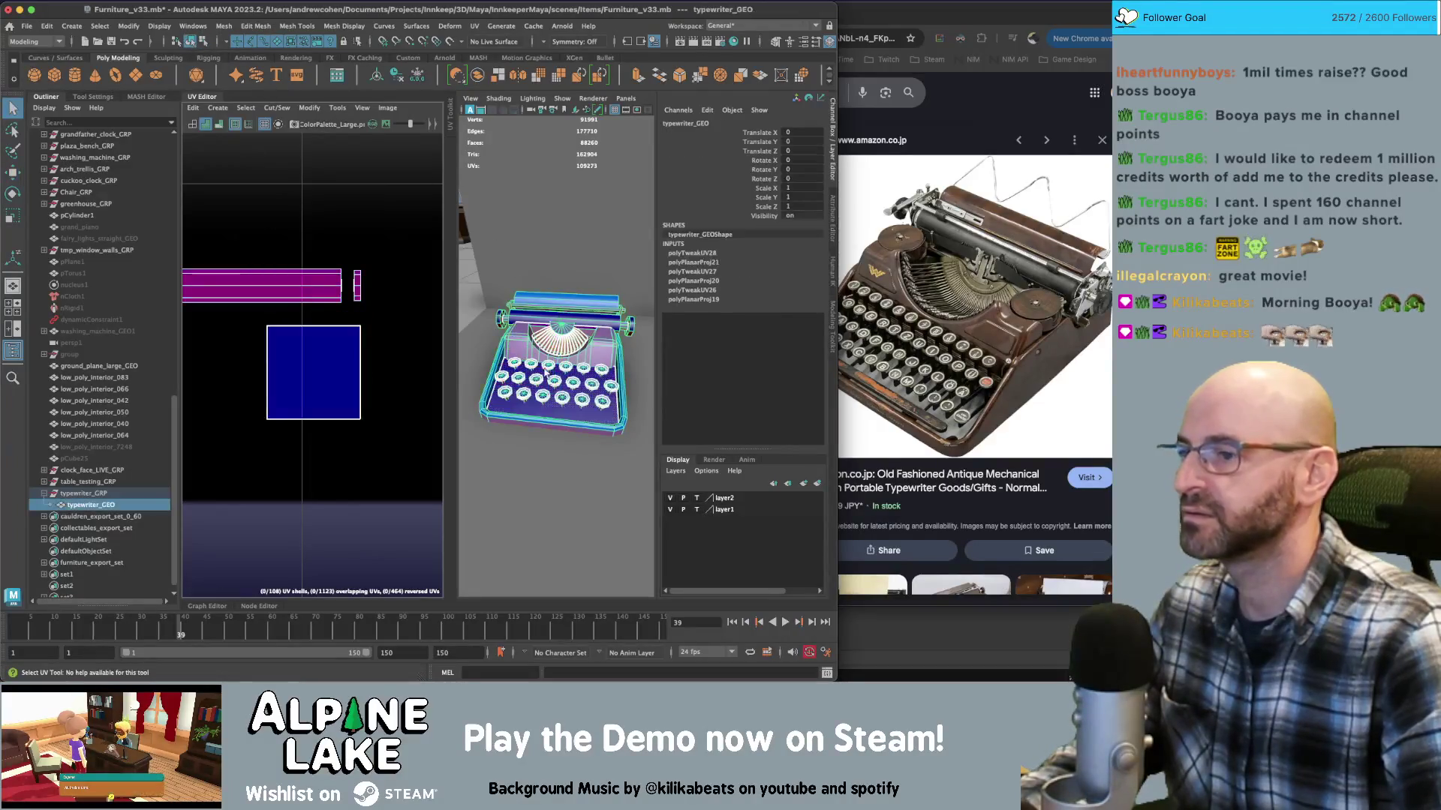
left_click(596, 425)
mouse_move(597, 425)
left_mouse_down("alt")
mouse_move(574, 403)
mouse_move(644, 322)
left_mouse_up("alt")
Delete the extra faces at the edge of the type-bar fan
key("f")
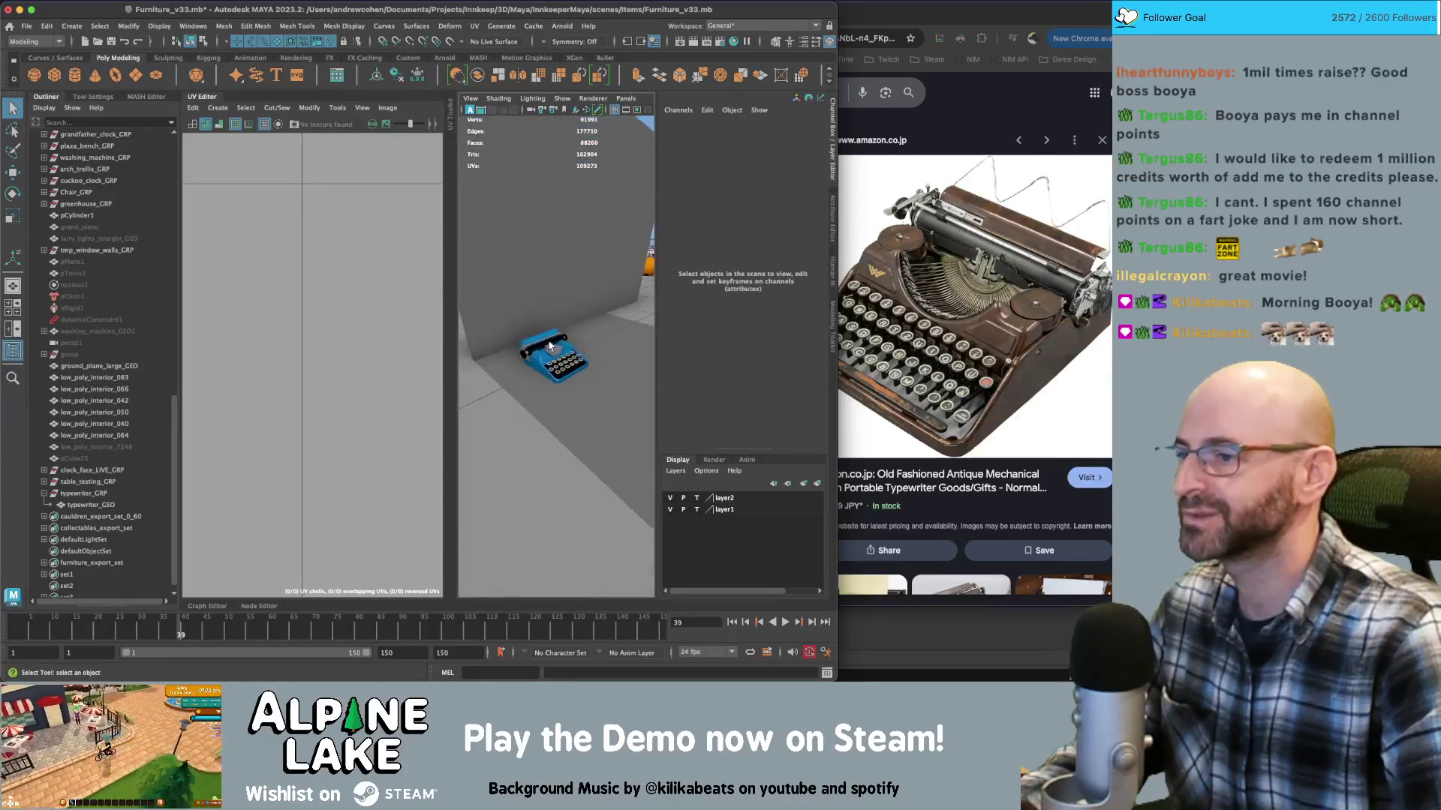
left_click(201, 98)
mouse_move(528, 318)
left_mouse_down("alt")
mouse_move(371, 323)
mouse_move(424, 302)
mouse_move(360, 330)
mouse_move(566, 308)
mouse_move(335, 312)
left_mouse_up("alt")
mouse_move(335, 312)
right_mouse_down("alt")
mouse_move(477, 305)
mouse_move(450, 304)
right_mouse_up("alt")
left_click(451, 304)
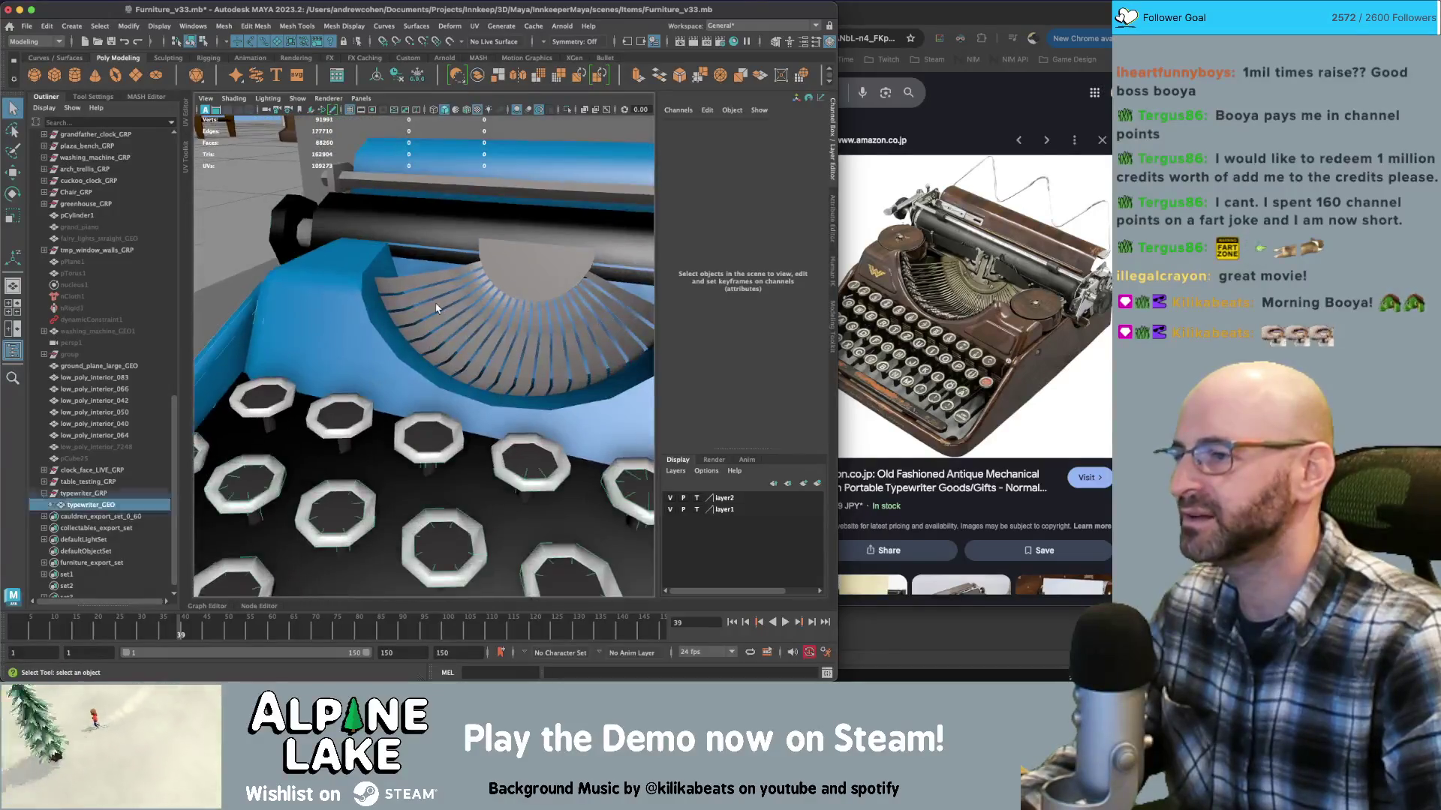
right_click(444, 287)
right_click_drag(445, 305, 444, 314)
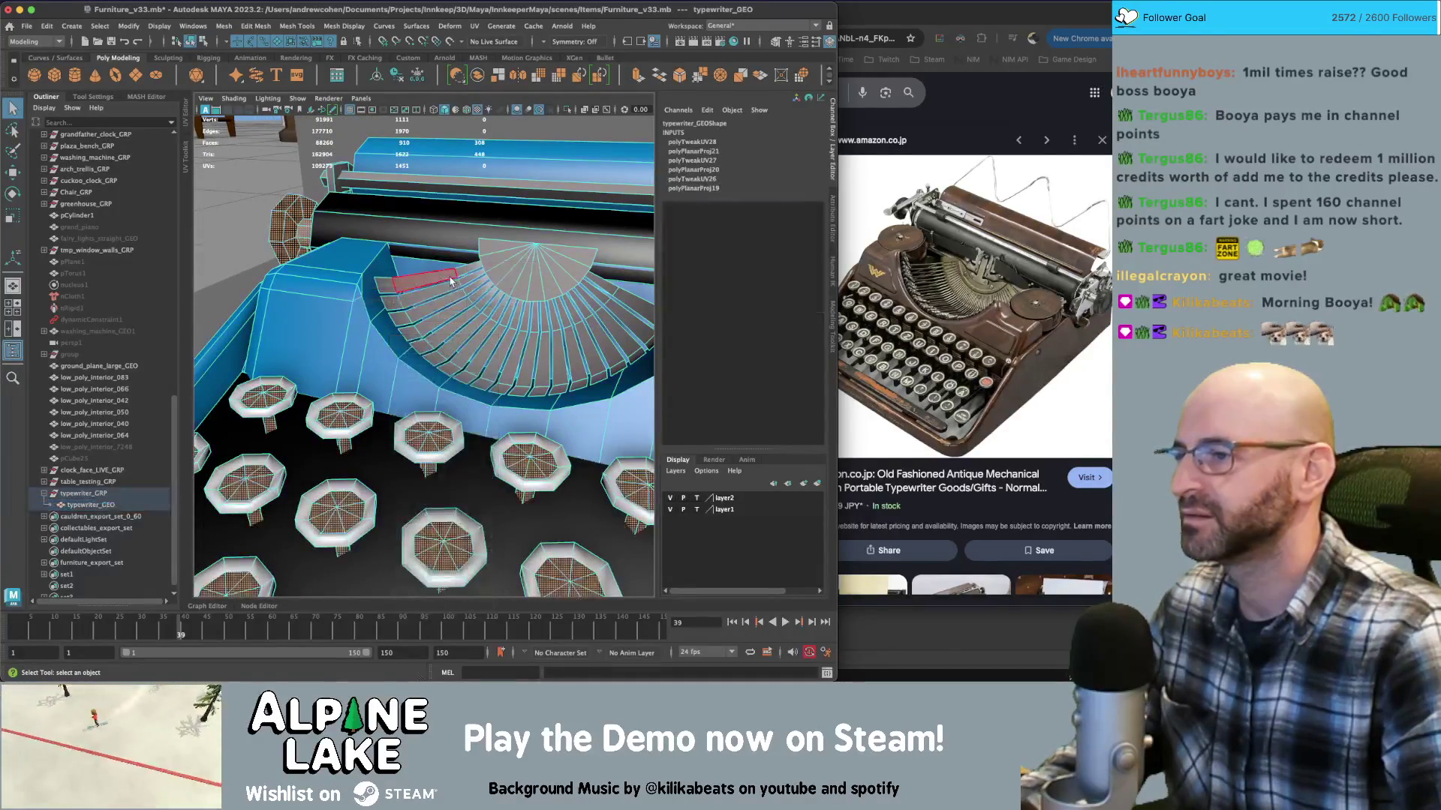
left_click(442, 281)
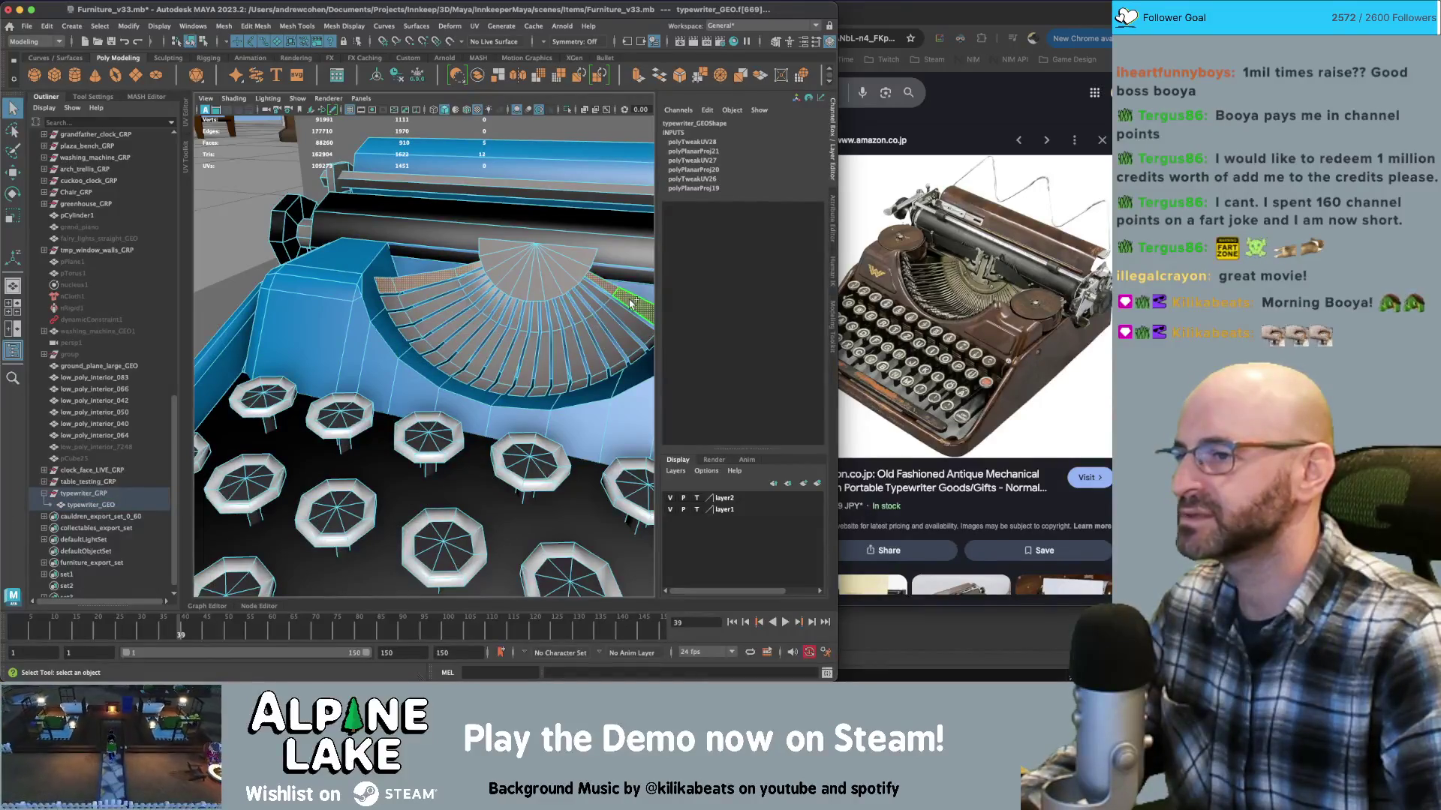
left_click_drag(630, 303, 567, 298, "alt")
key("Delete")
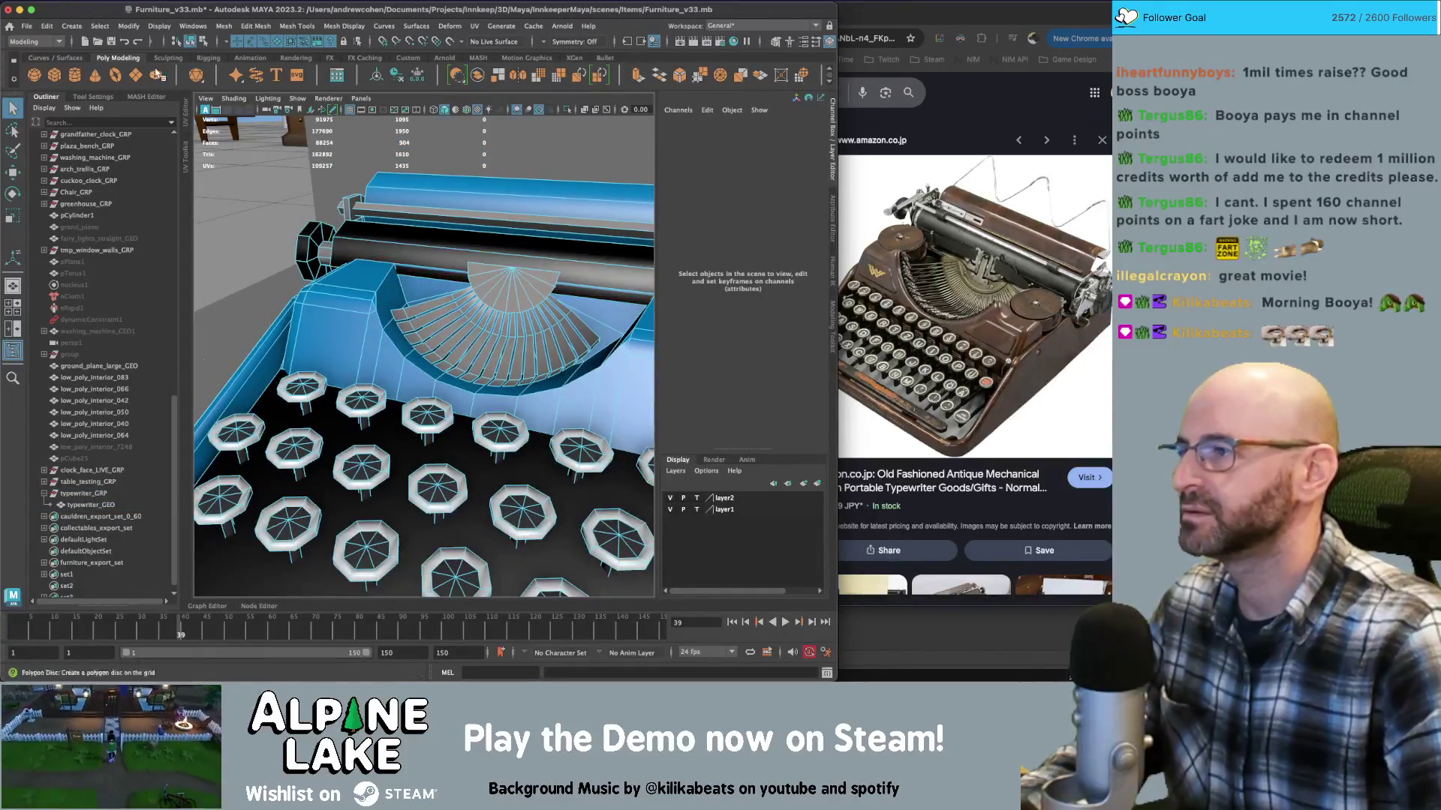
Reselect typewriter_GEO in object mode and reopen the UV layout in a maximized window
left_click(192, 41)
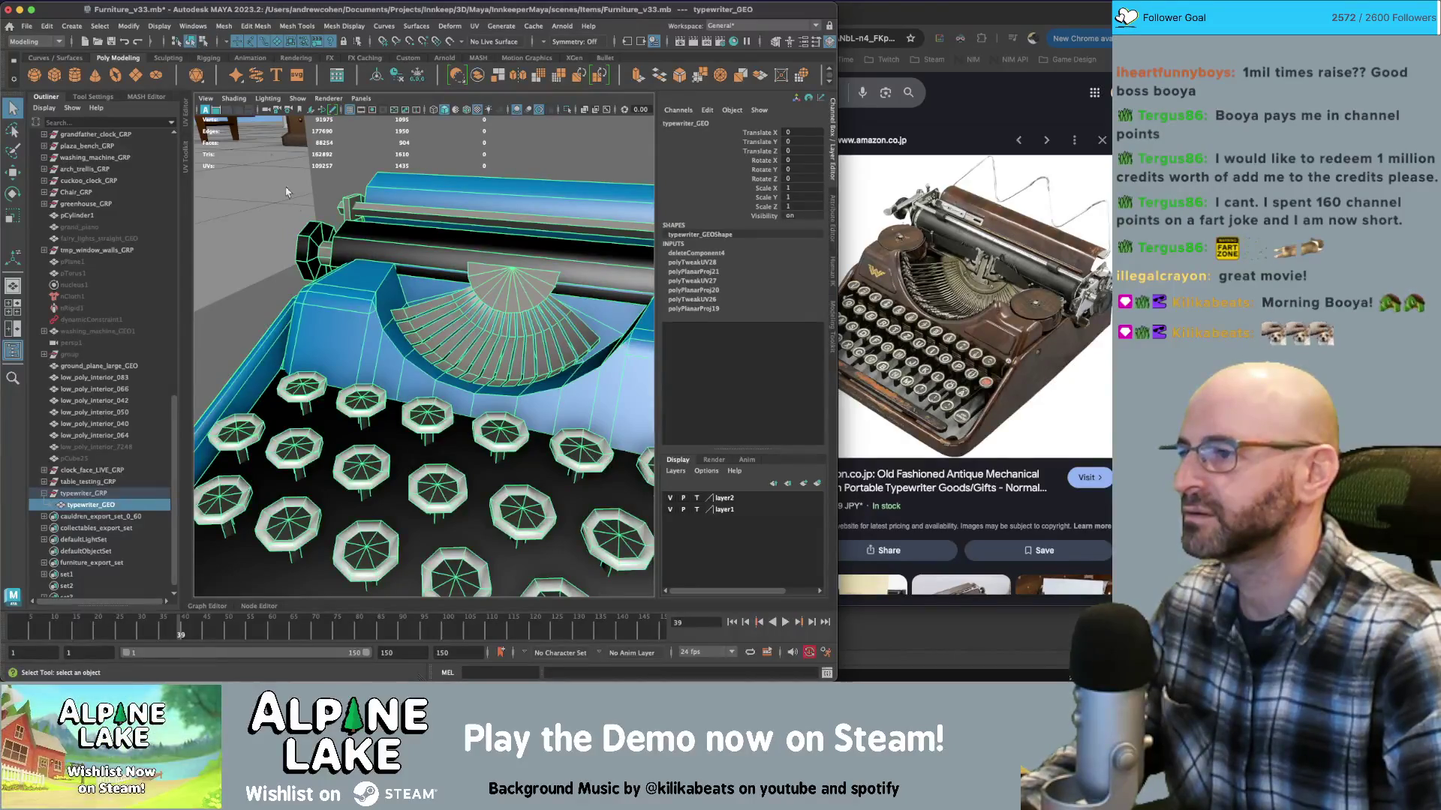
left_click(355, 312)
scroll(420, 315, "down", 5)
mouse_move(420, 315)
left_mouse_down("alt")
mouse_move(479, 311)
mouse_move(385, 330)
mouse_move(409, 366)
mouse_move(486, 340)
left_mouse_up("alt")
left_click(443, 366)
scroll(448, 366, "down", 1)
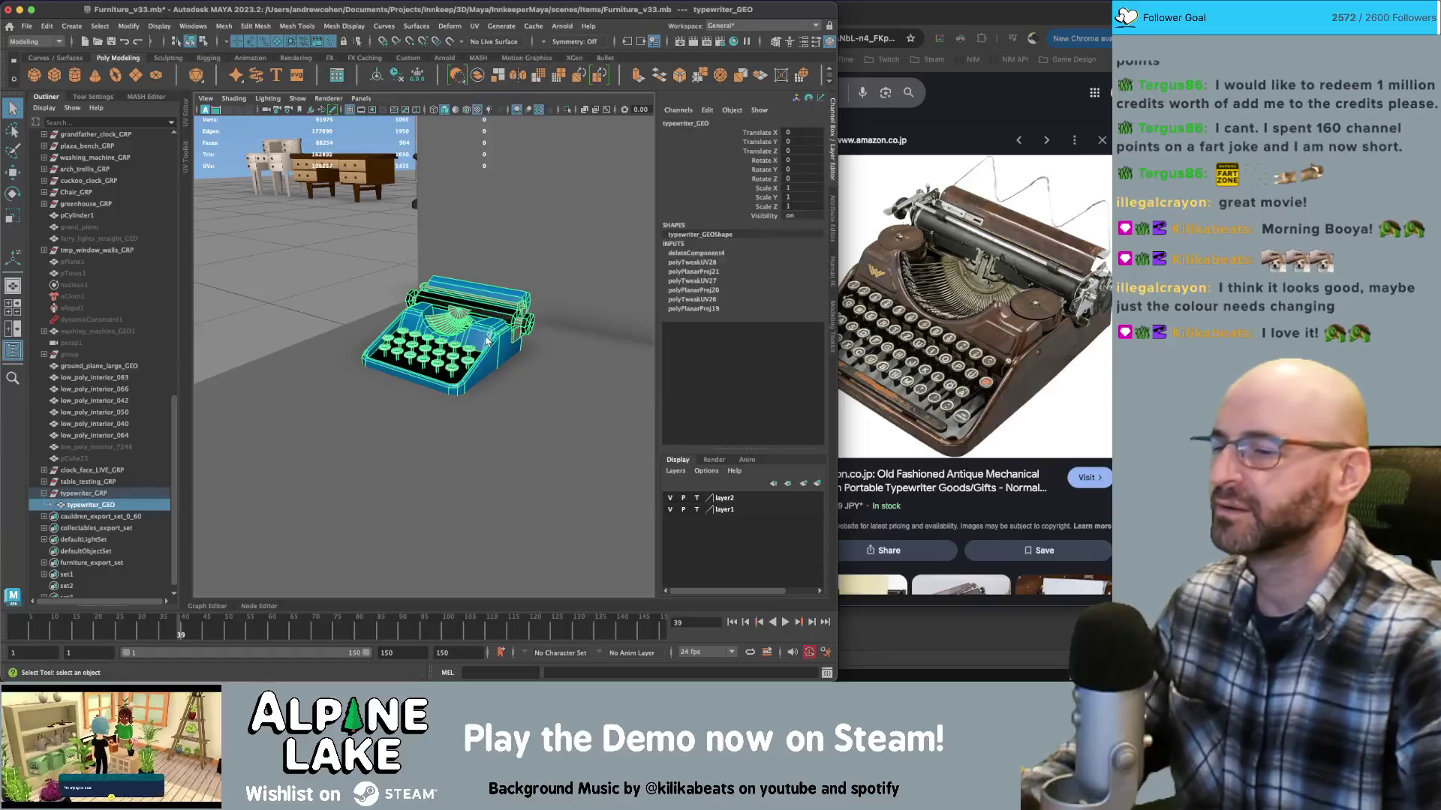
right_click_drag(486, 340, 681, 304)
double_click(707, 12)
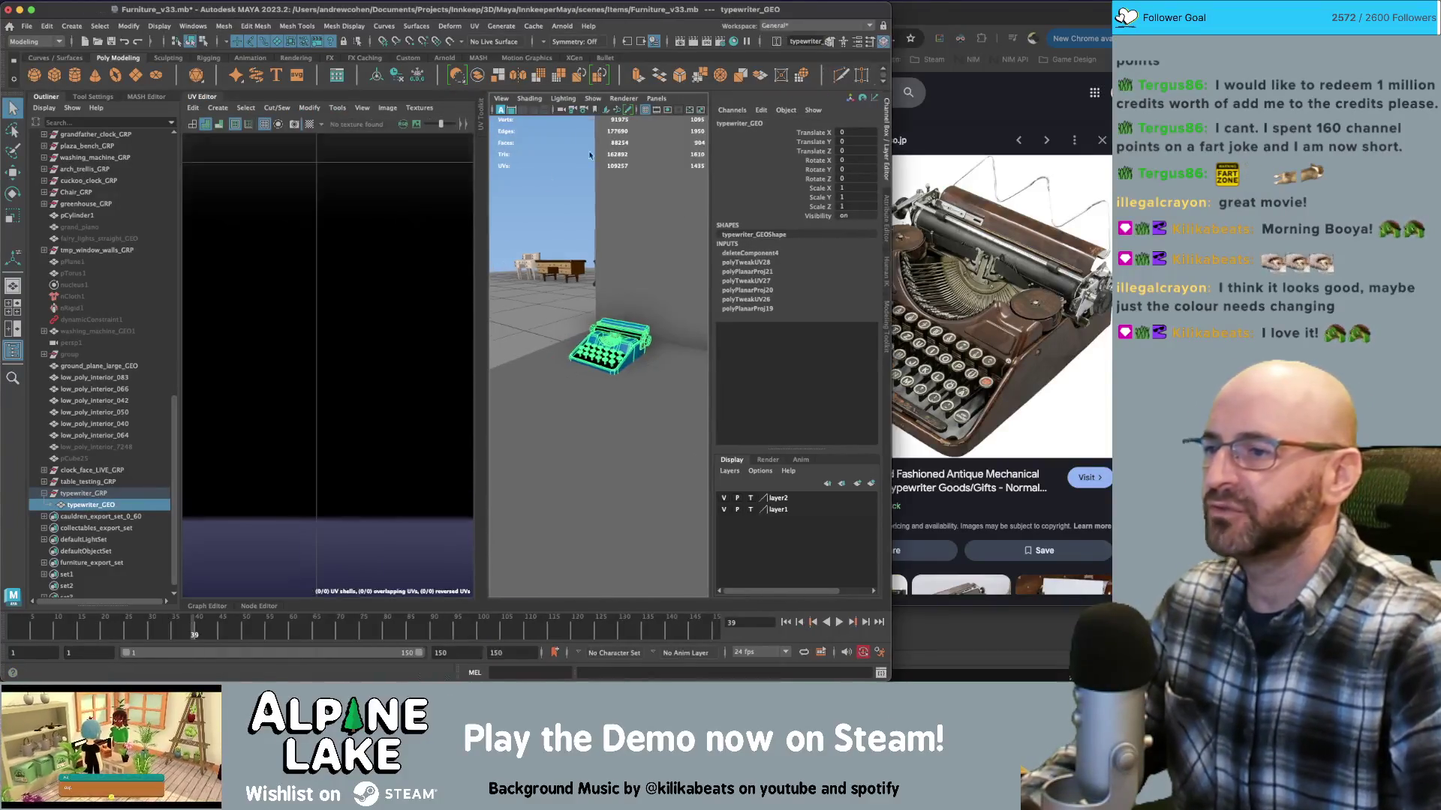
Widen the 3D view and turn off Selection Highlighting
left_click_drag(601, 253, 518, 267)
key("f")
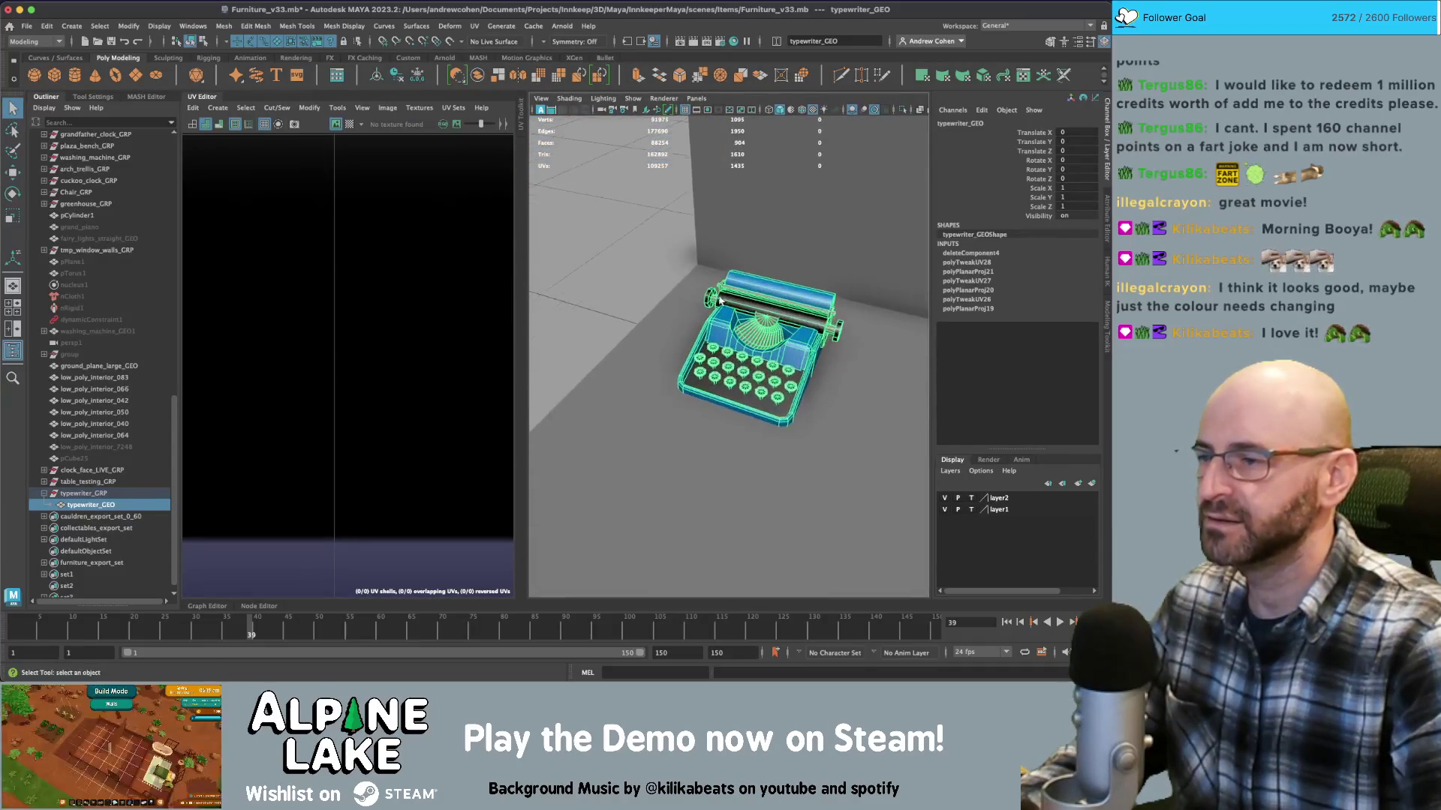
left_click_drag(719, 300, 381, 245, "alt")
left_click(632, 99)
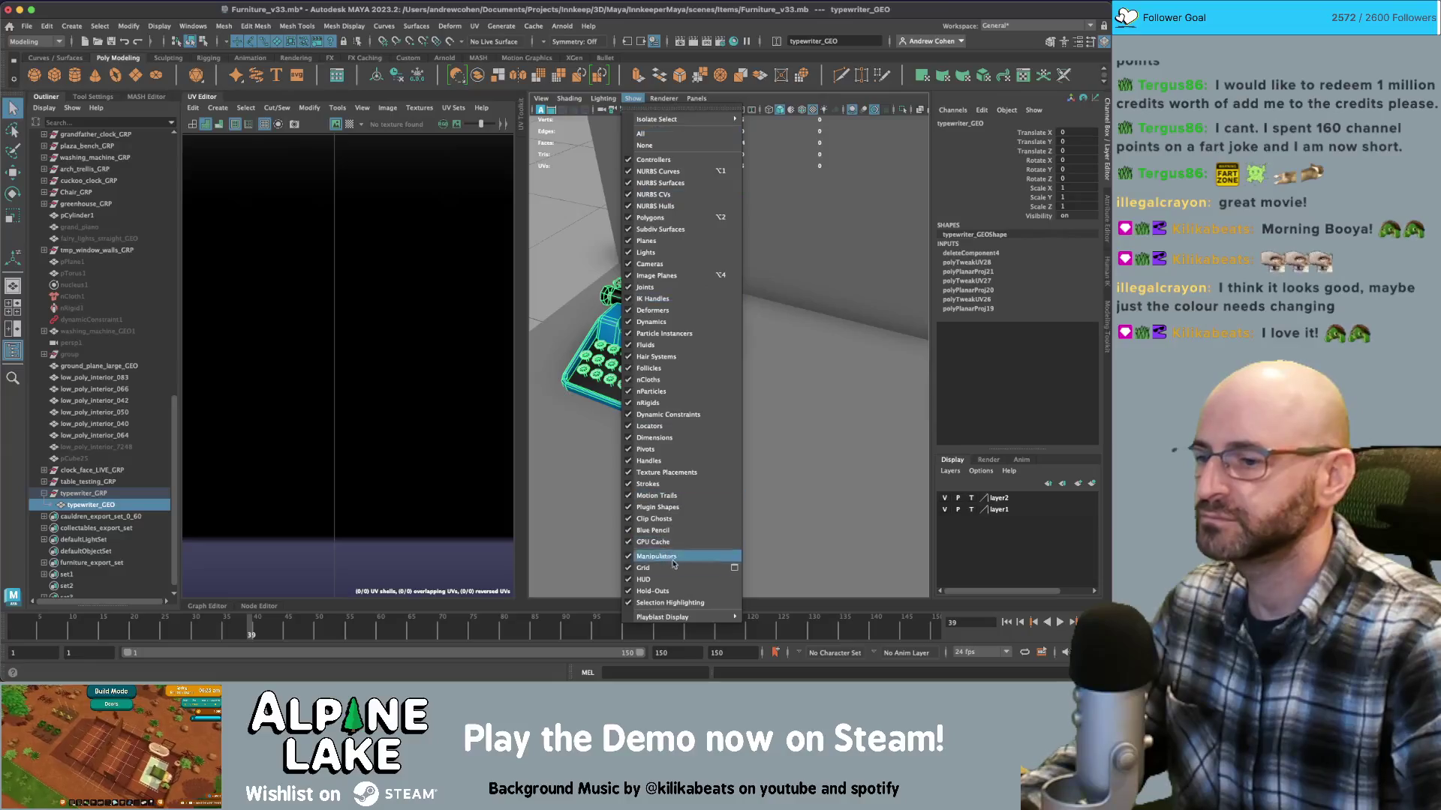
left_click(675, 603)
Select the body faces and move their UV shell onto a teal palette swatch
left_click(255, 375)
key("F11")
mouse_move(241, 331)
left_mouse_down()
mouse_move(219, 417)
mouse_move(190, 416)
left_mouse_up()
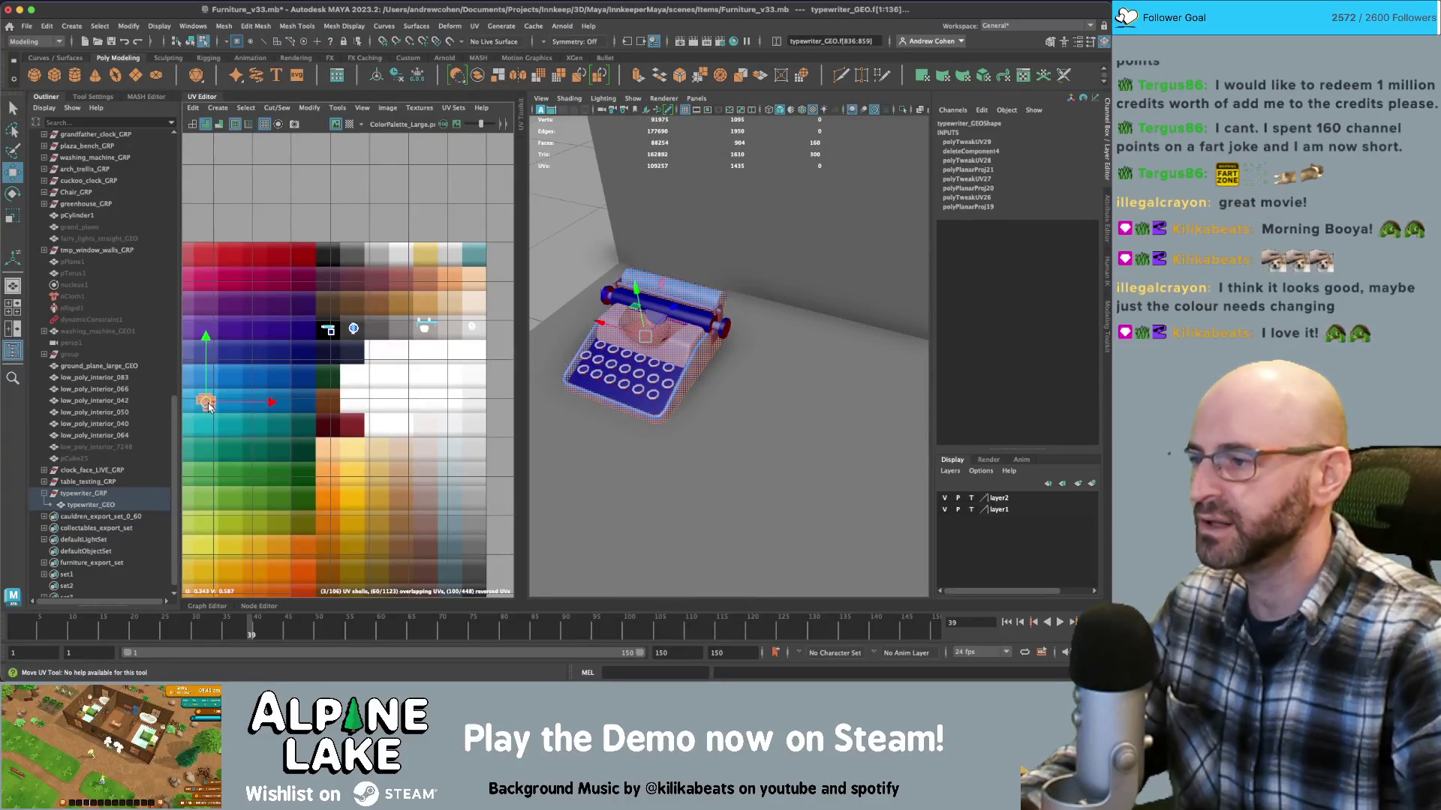
key("w")
key("f")
scroll(325, 392, "up", 3)
left_click_drag(391, 392, 358, 390)
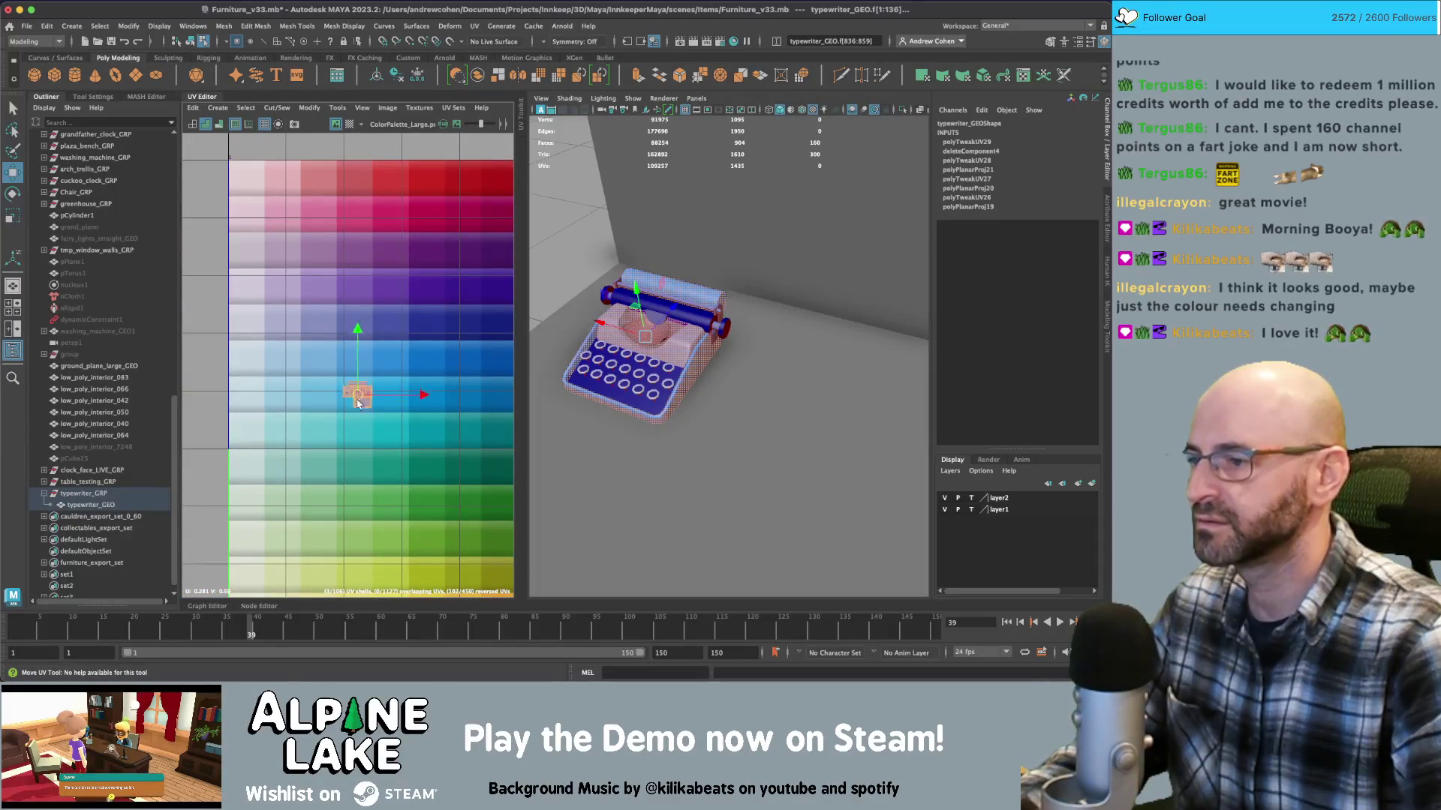
Return to object mode and select the typewriter instead of the ground
left_click(190, 41)
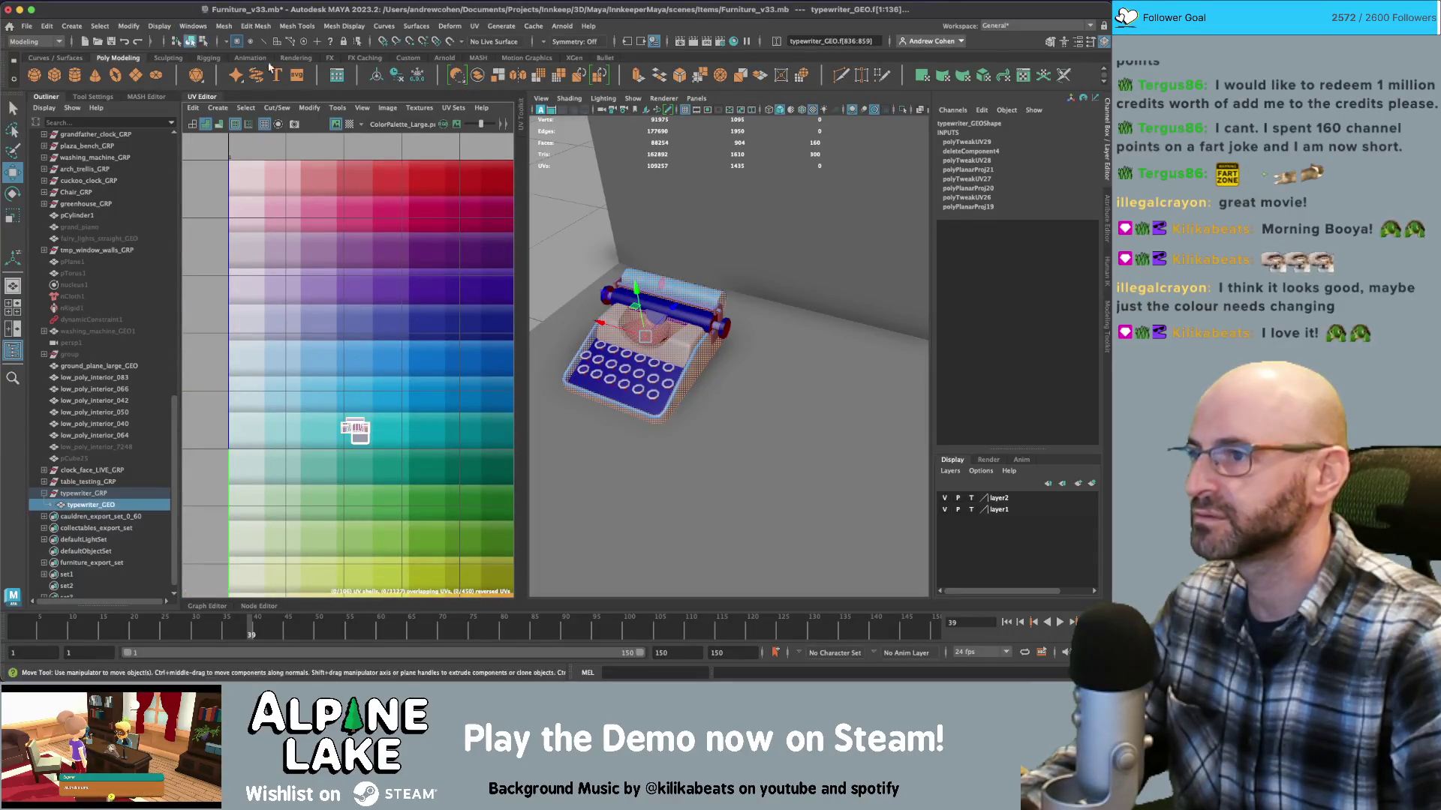
left_click(579, 231)
left_click(664, 340)
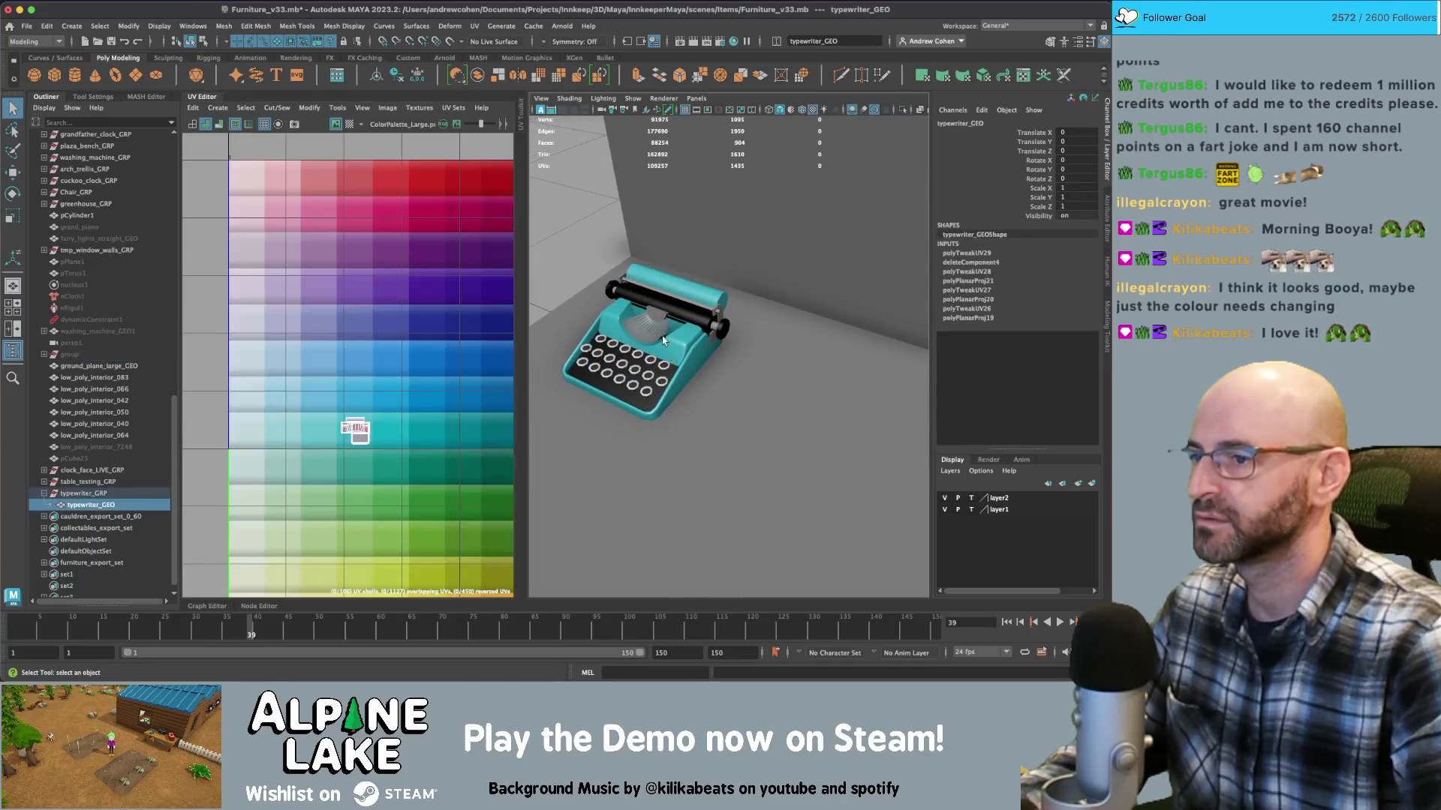
scroll(666, 333, "up", 6)
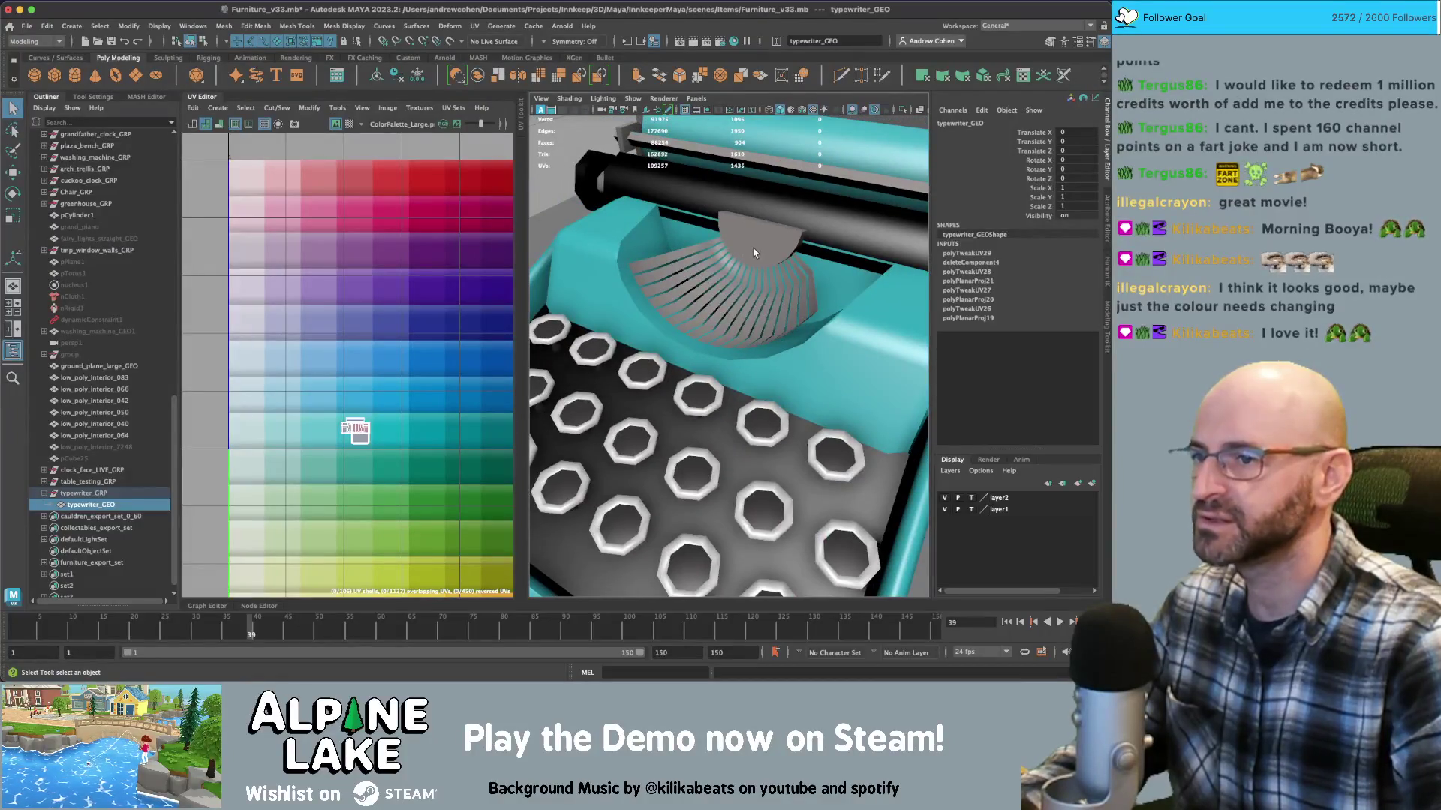
Select the half-disc type-bar faces and frame their UVs
right_click_drag(739, 237, 750, 252)
left_click(747, 240)
key("f")
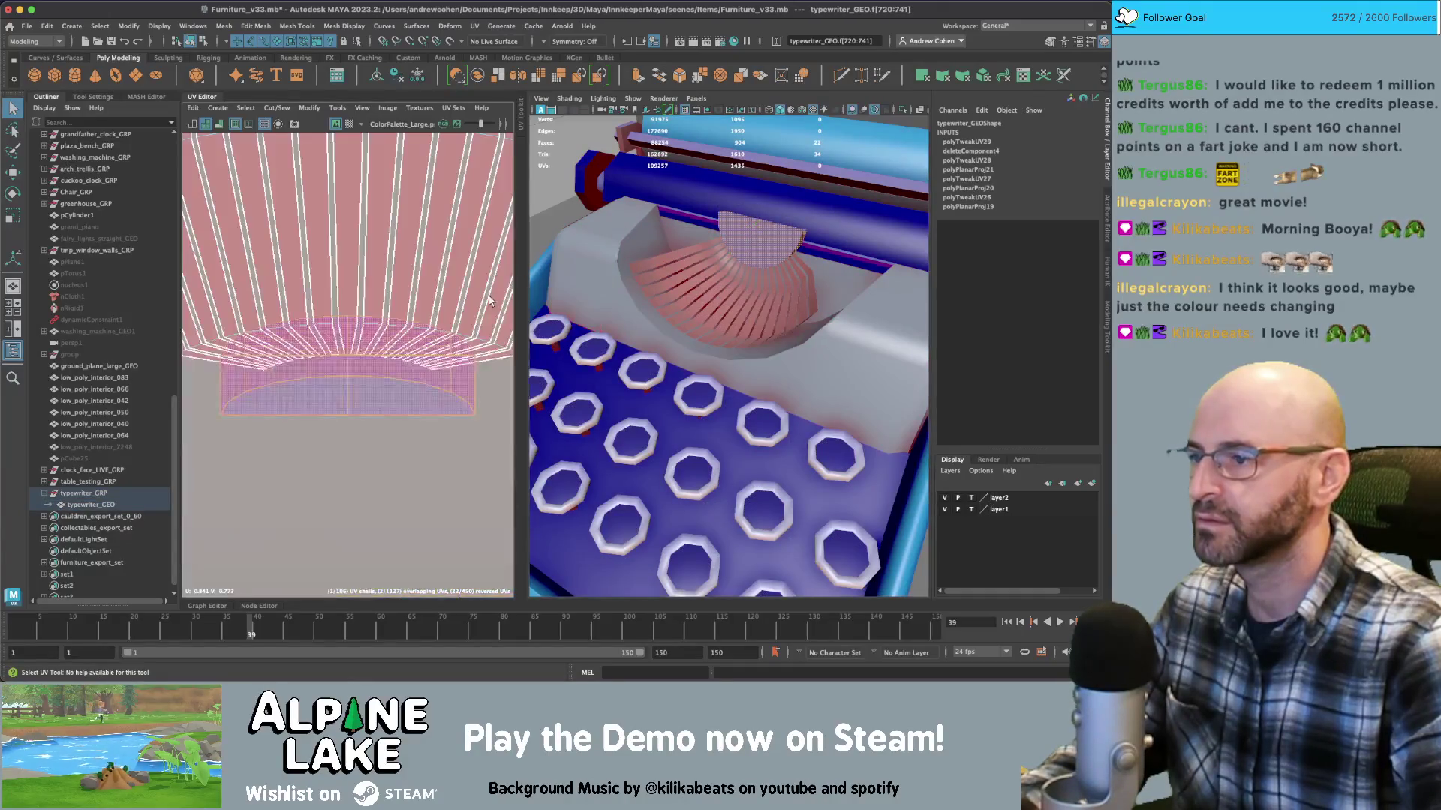
scroll(439, 319, "down", 10)
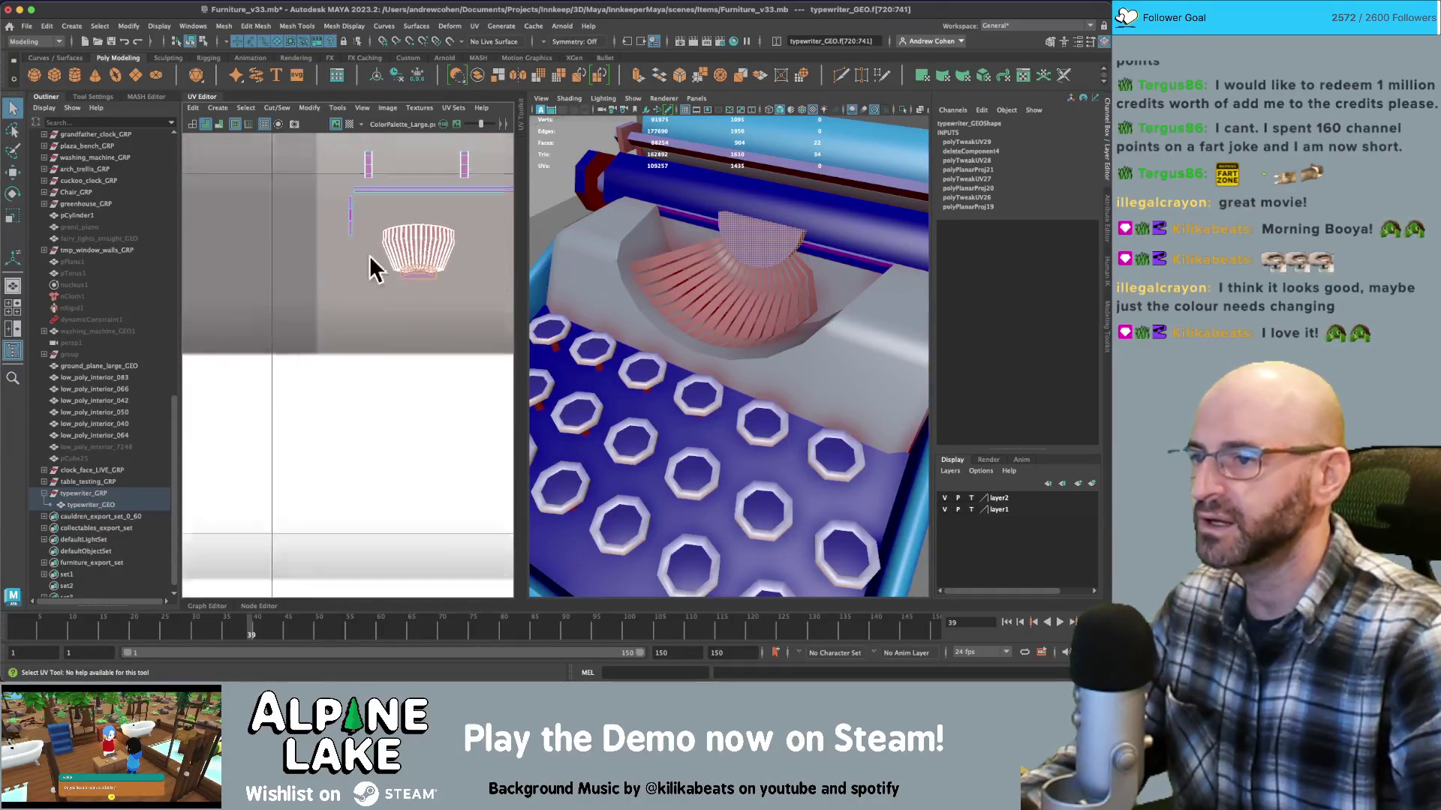
scroll(272, 276, "down", 10)
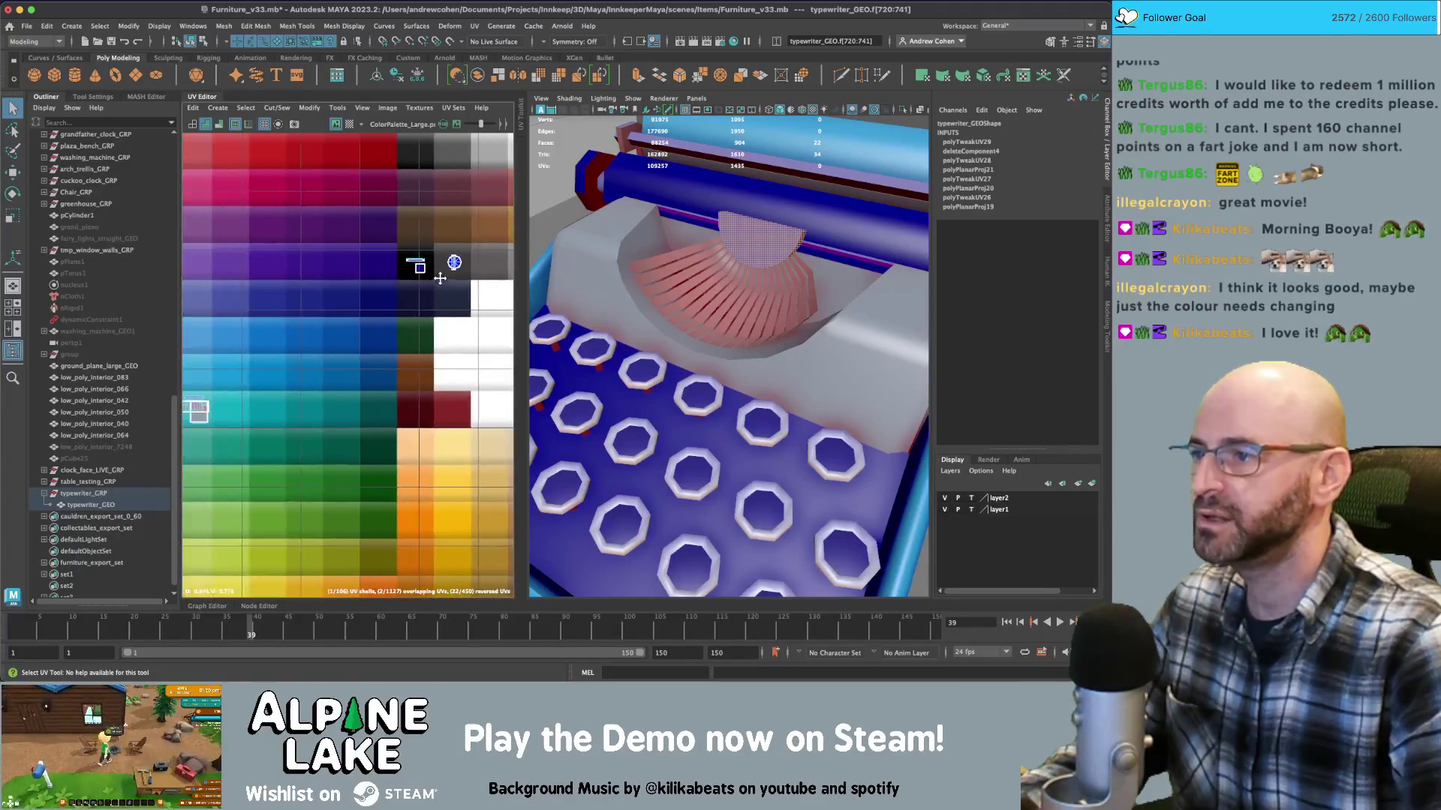
scroll(233, 314, "down", 1)
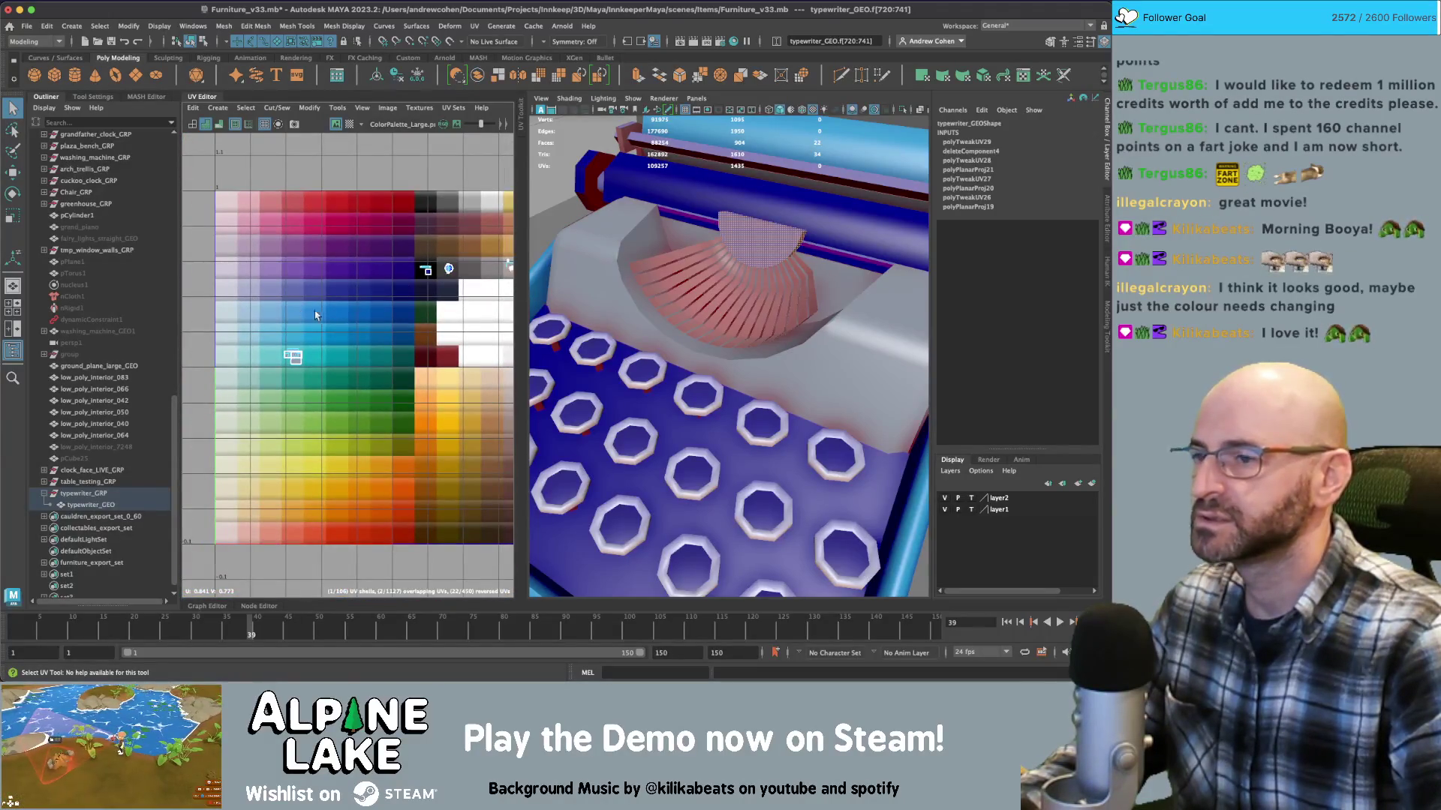
scroll(592, 300, "down", 3)
mouse_move(585, 296)
left_mouse_down("alt")
mouse_move(603, 284)
mouse_move(434, 169)
left_mouse_up("alt")
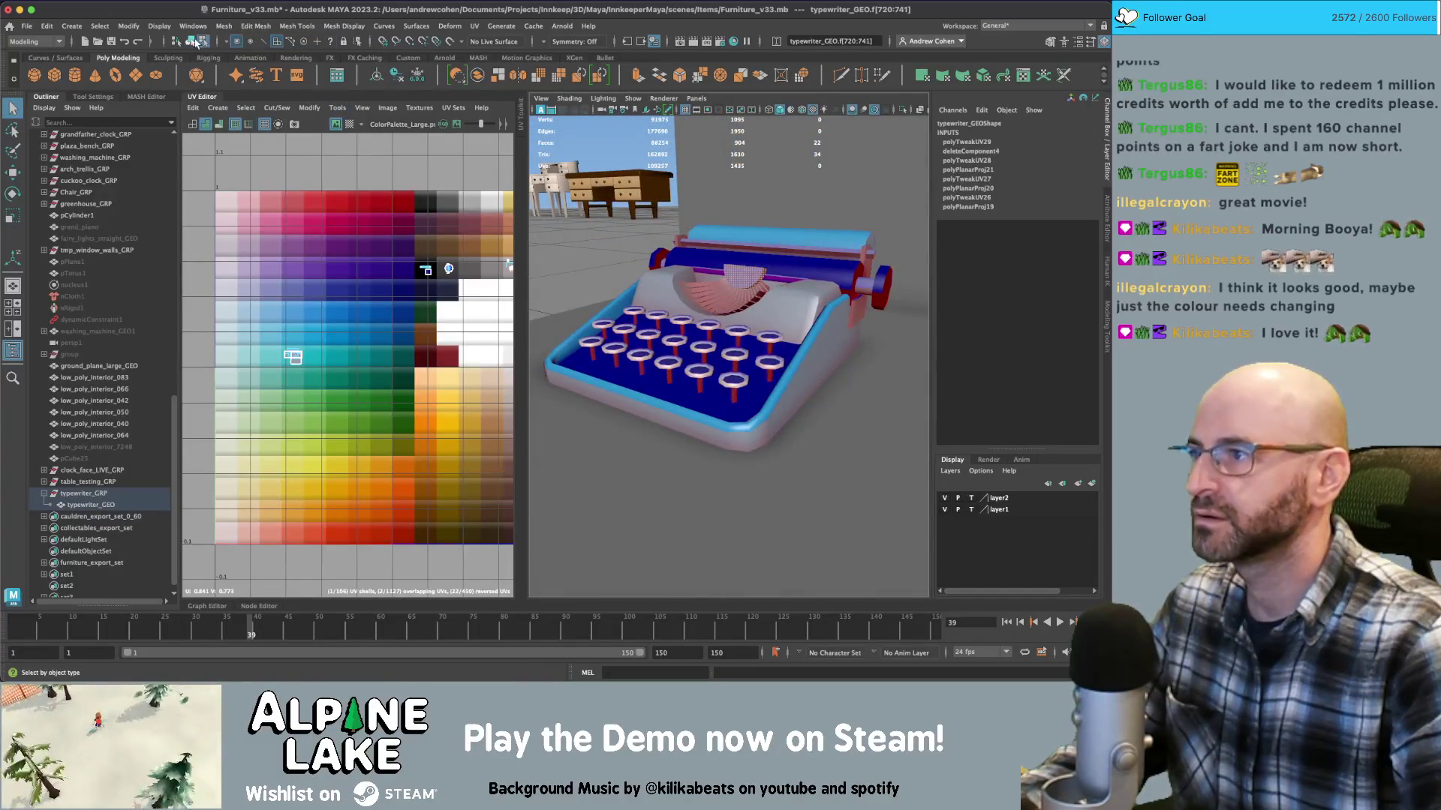
Return to object mode and orbit in close to the type bars
left_click(194, 42)
left_click_drag(762, 333, 750, 348, "alt")
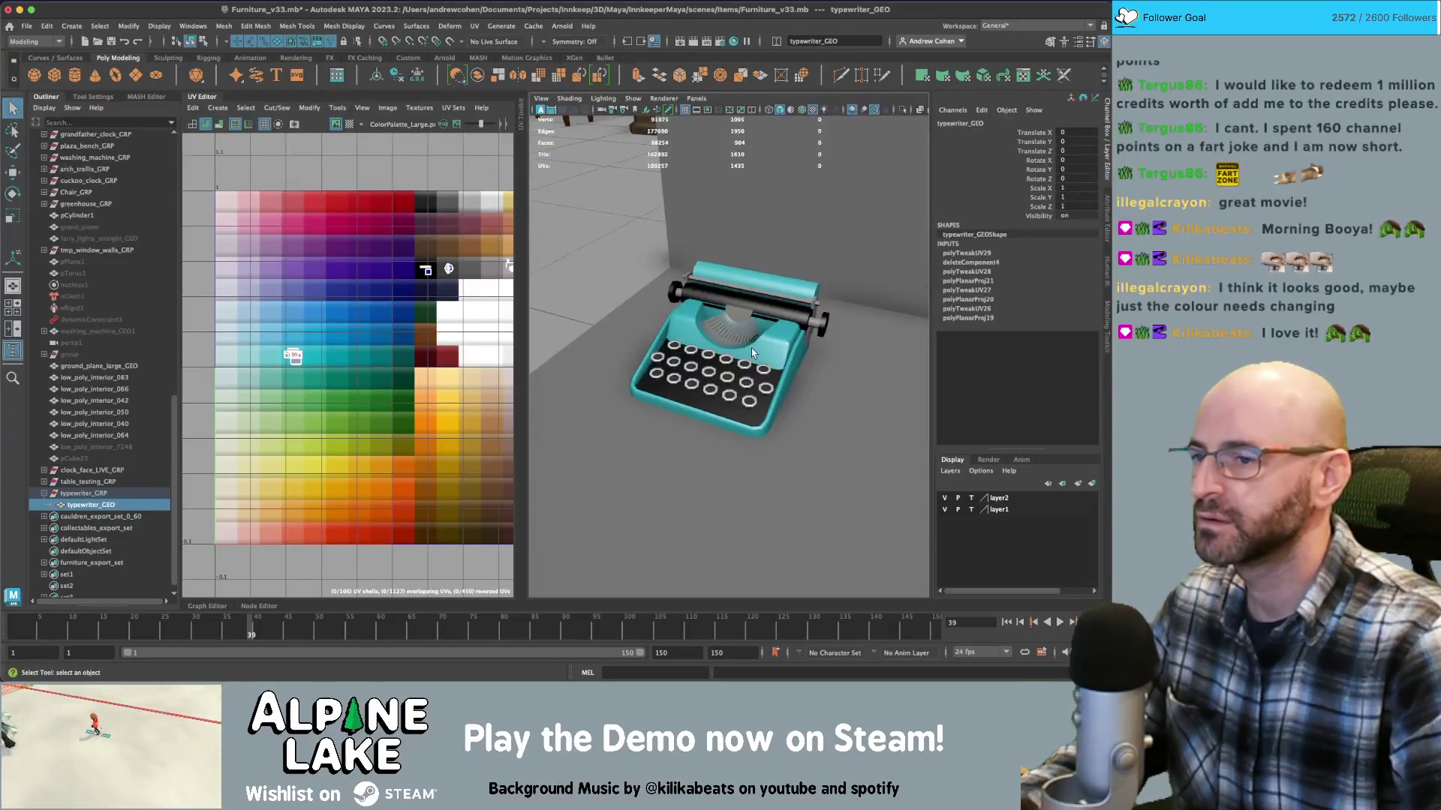
scroll(712, 330, "up", 5)
right_click_drag(681, 289, 739, 317, "alt")
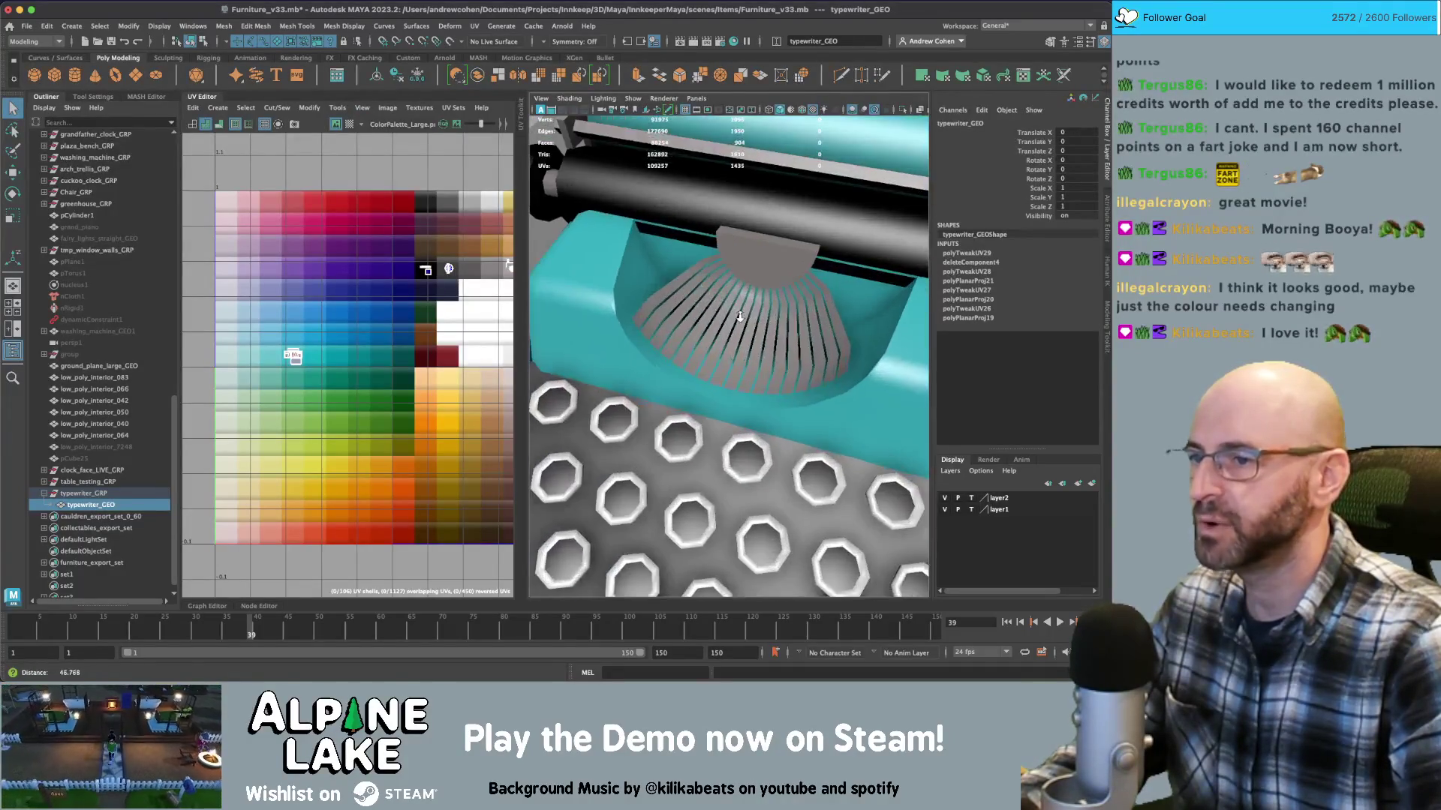
left_click_drag(656, 273, 654, 207, "alt")
mouse_move(779, 203)
left_mouse_down("alt")
mouse_move(750, 237)
mouse_move(779, 220)
mouse_move(629, 317)
mouse_move(823, 375)
left_mouse_up("alt")
In face mode, try selecting a face band and loop on the type-bar fan
right_click(750, 237)
left_click(752, 259)
double_click(750, 240)
key("r")
key("q")
left_click(629, 316)
double_click(892, 407)
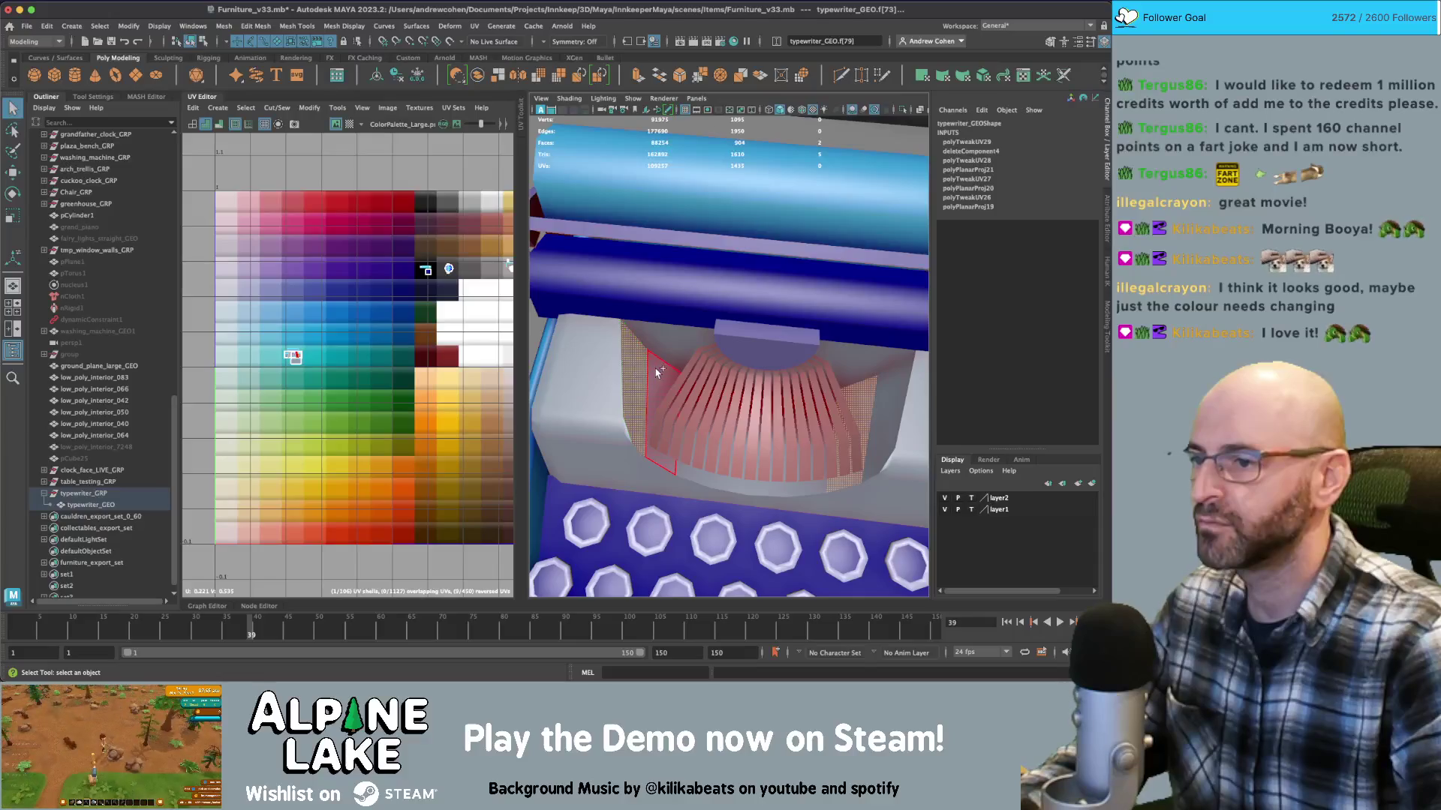
Start a new selection with four faces of the recess behind the type bars
left_click(710, 467)
left_click(813, 489, "shift")
left_click(856, 370, "shift")
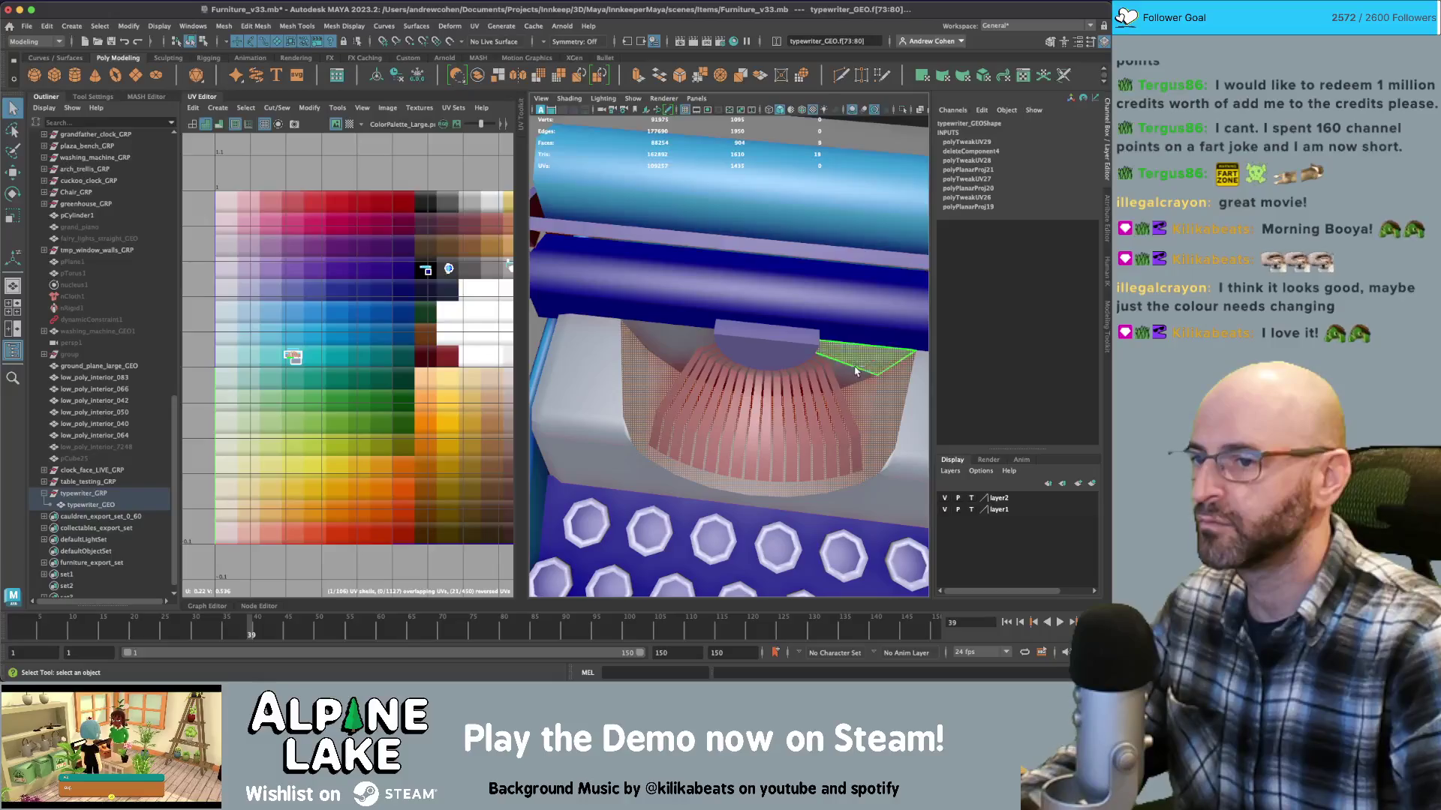
mouse_move(839, 377)
left_mouse_down("alt")
mouse_move(697, 347)
mouse_move(739, 347)
mouse_move(710, 338)
left_mouse_up("alt")
left_click(703, 361, "shift")
Add the remaining recess faces, then orbit back out to the whole typewriter
scroll(740, 346, "up", 5)
scroll(711, 338, "up", 5)
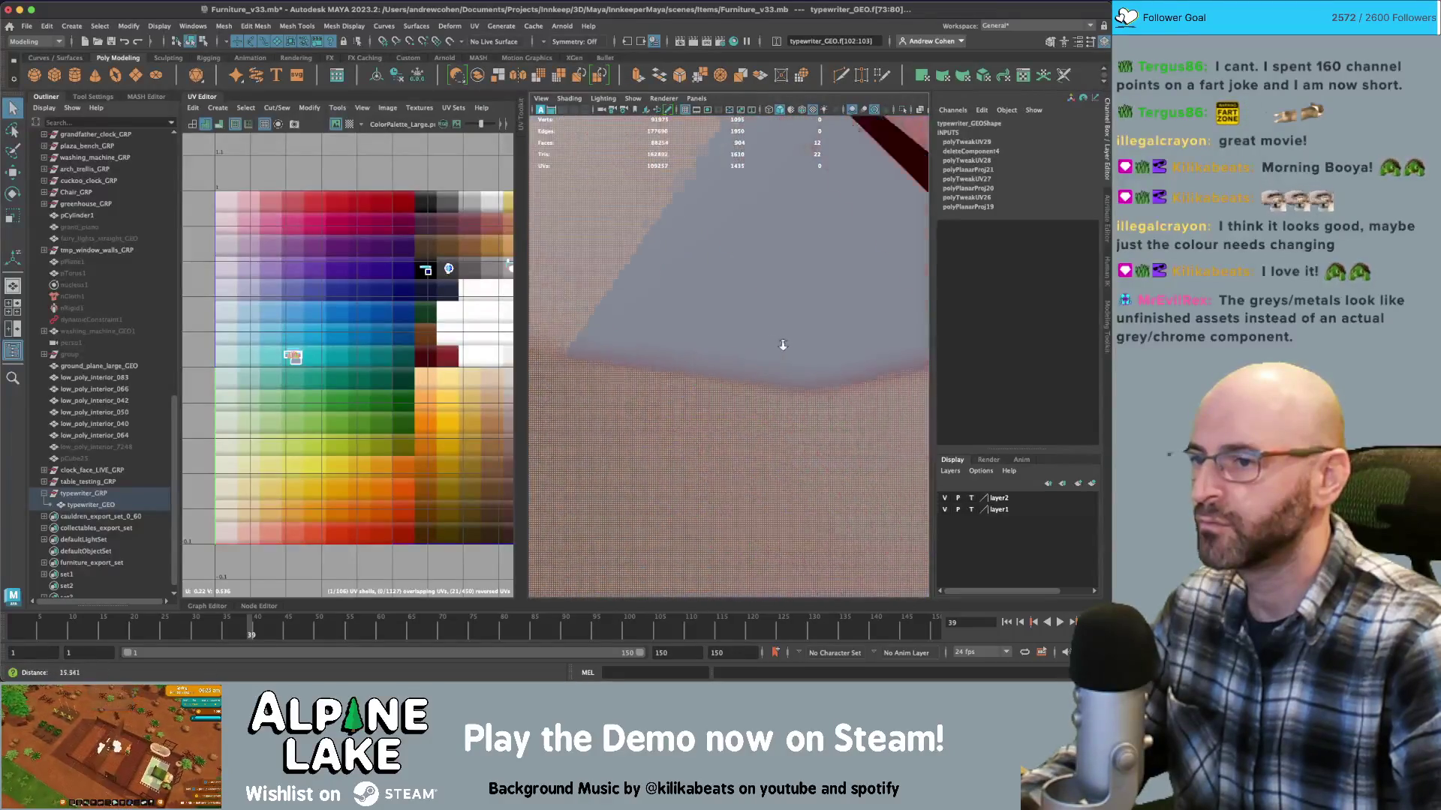
left_click(749, 313, "shift")
left_click(793, 307, "shift")
mouse_move(791, 303)
left_mouse_down("alt")
mouse_move(852, 278)
mouse_move(882, 197)
left_mouse_up("alt")
left_click(882, 196, "shift")
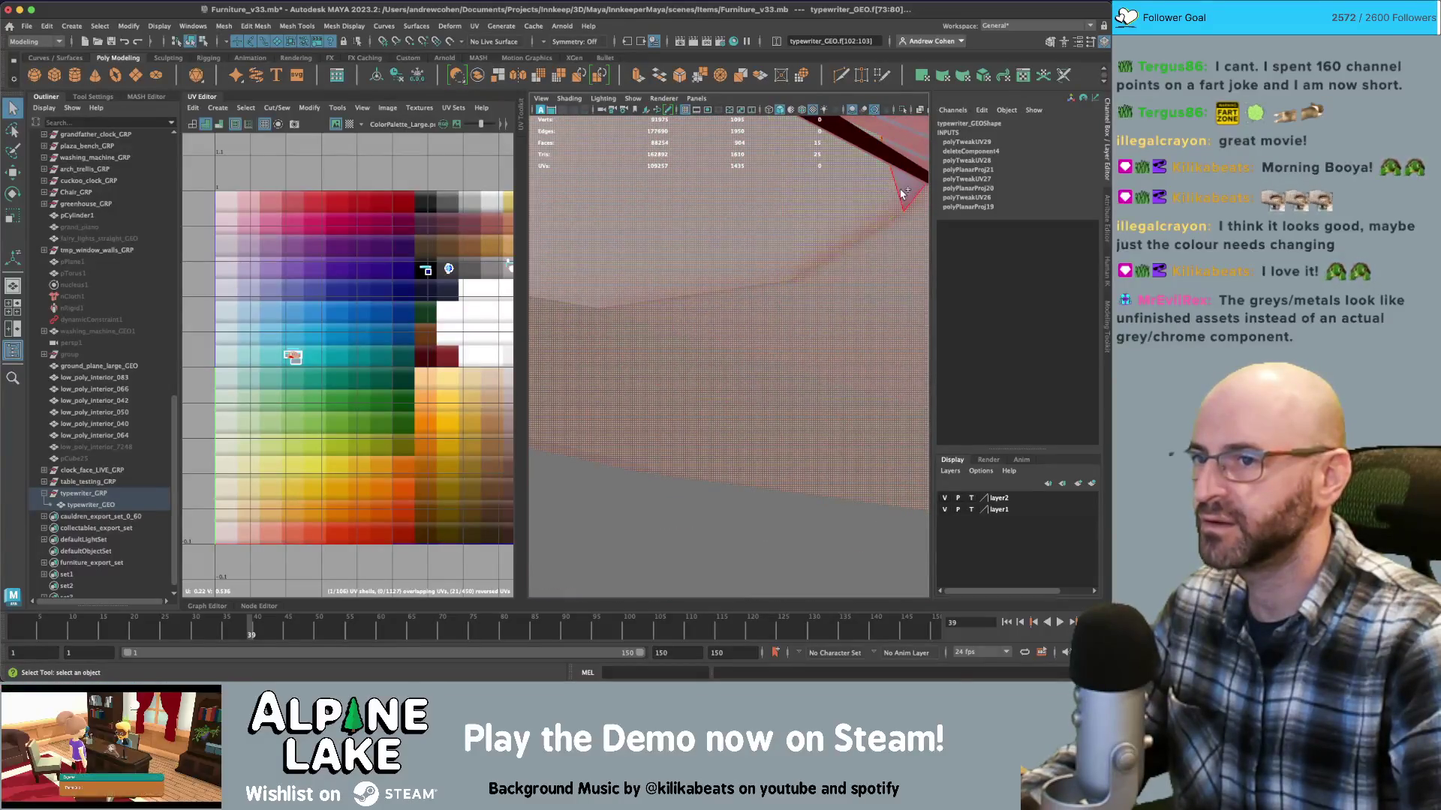
left_click(902, 193, "shift")
scroll(863, 202, "down", 10)
left_click_drag(863, 202, 633, 272, "alt")
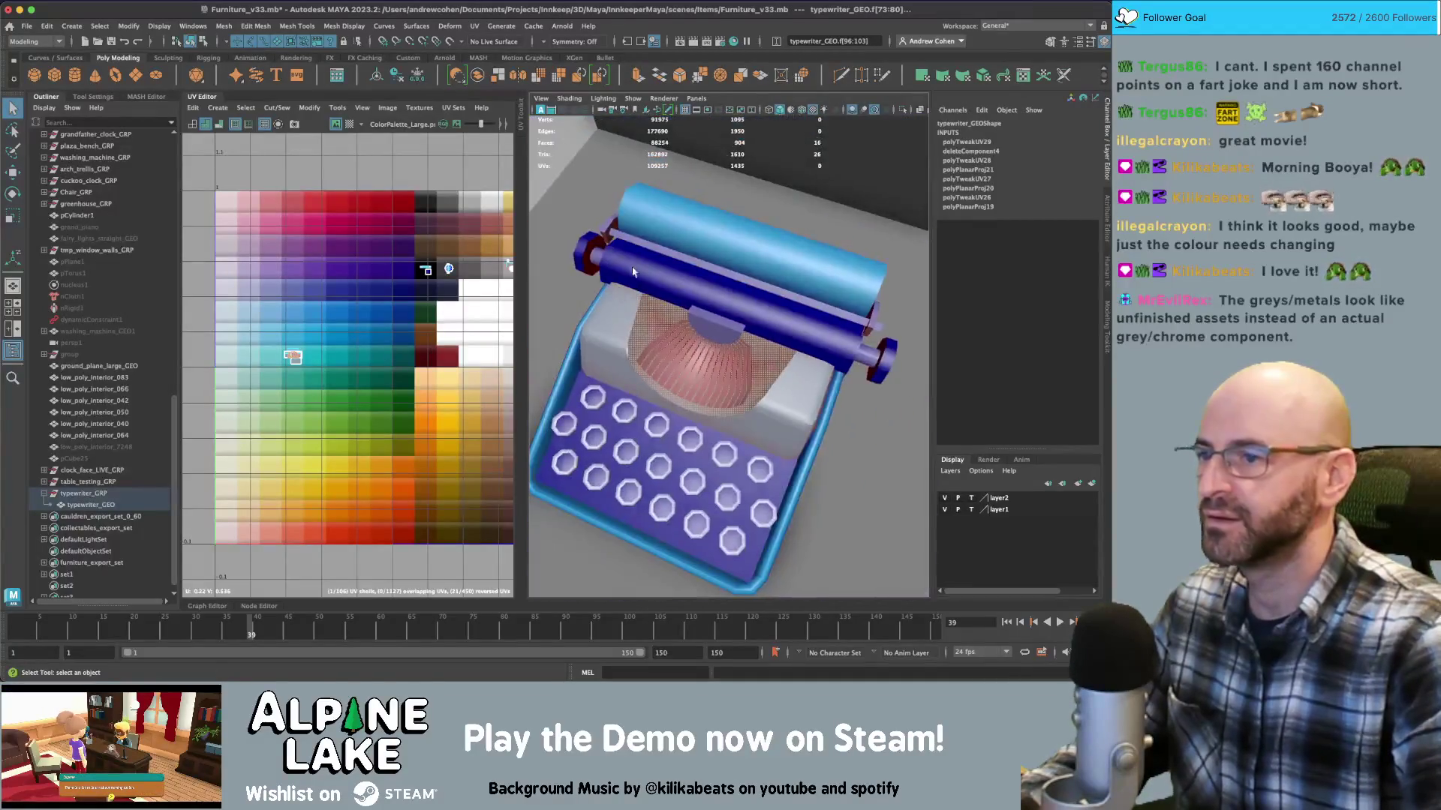
Planar-project the recess faces' UVs and move them onto a palette swatch
left_click(273, 109)
mouse_move(217, 108)
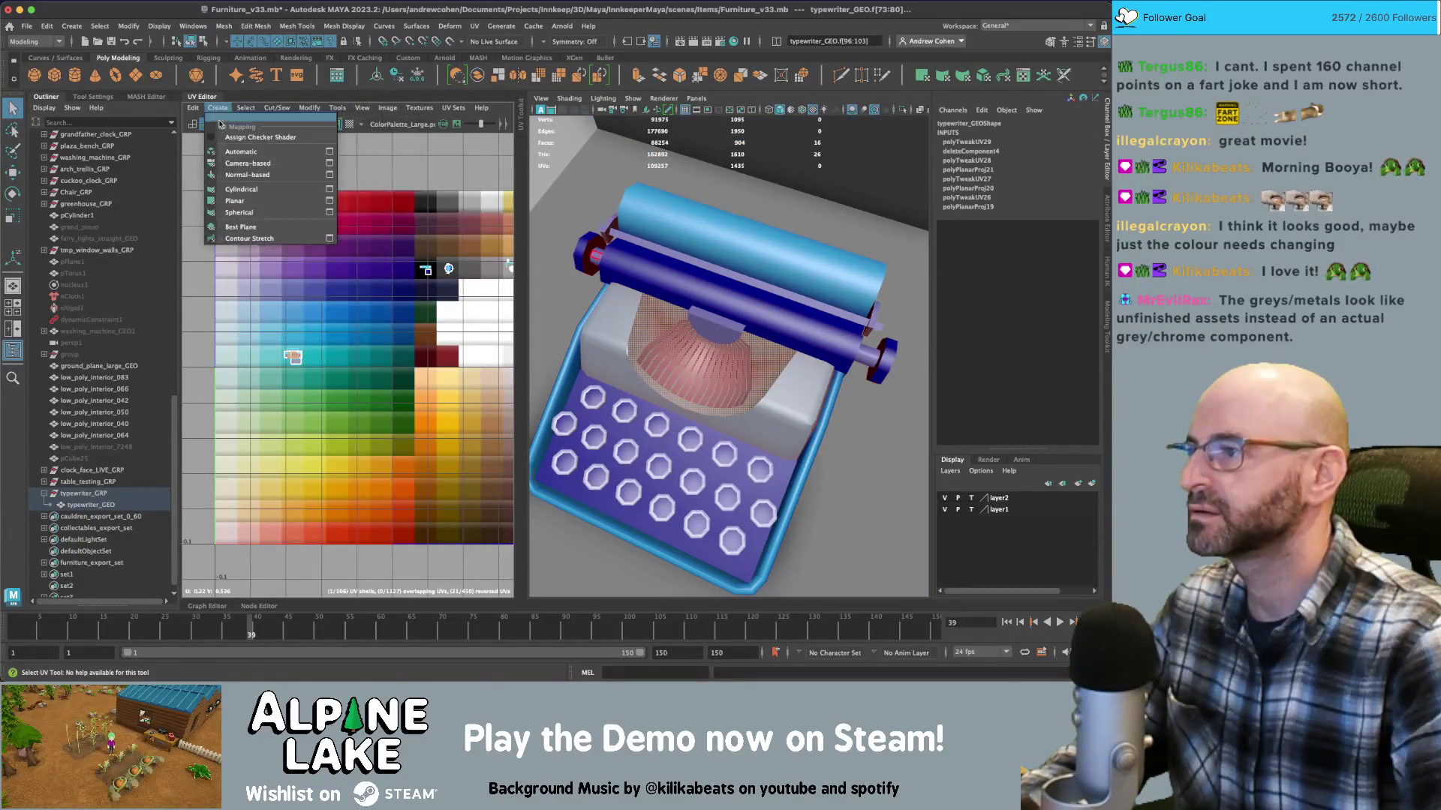
left_click(232, 201)
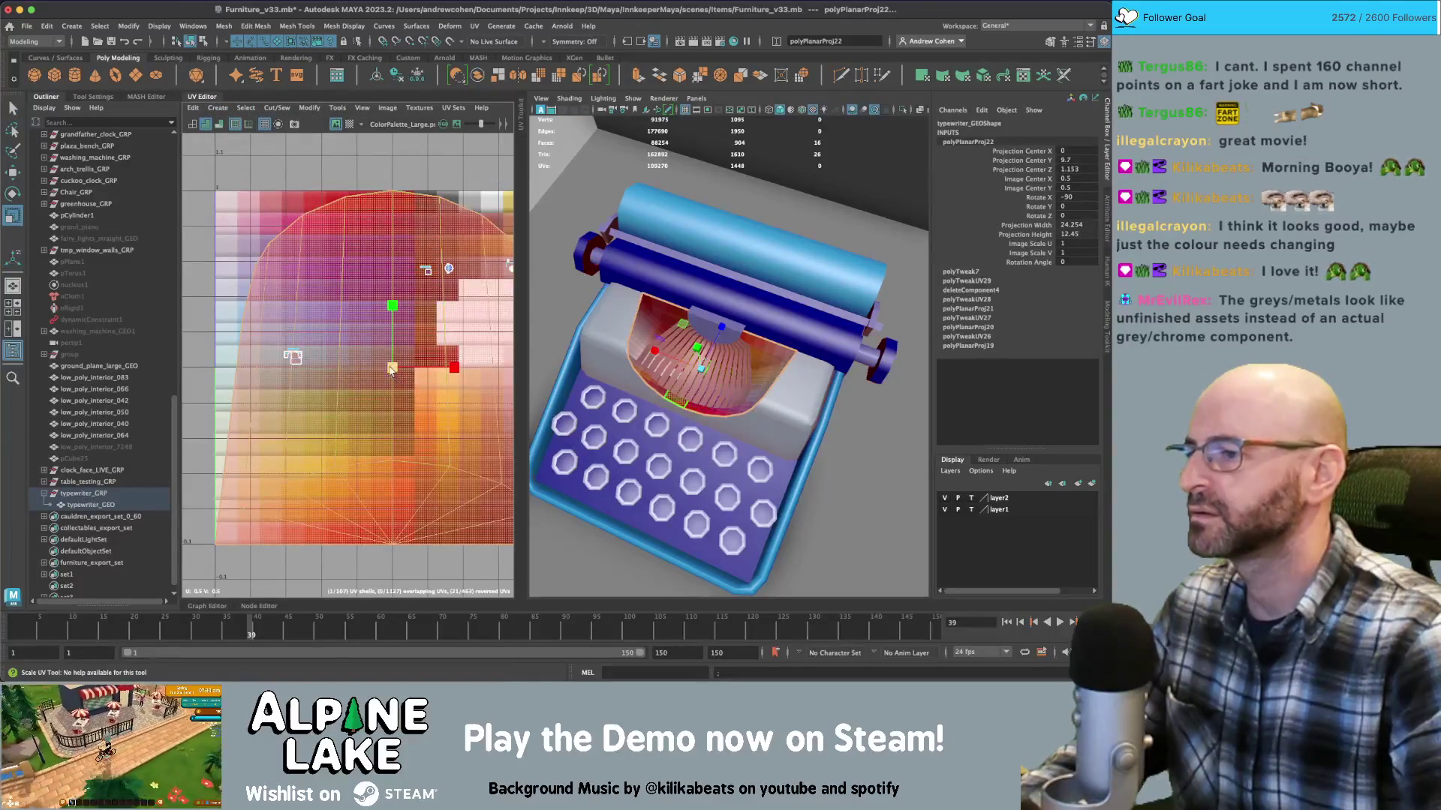
key("w")
left_click_drag(392, 370, 496, 422)
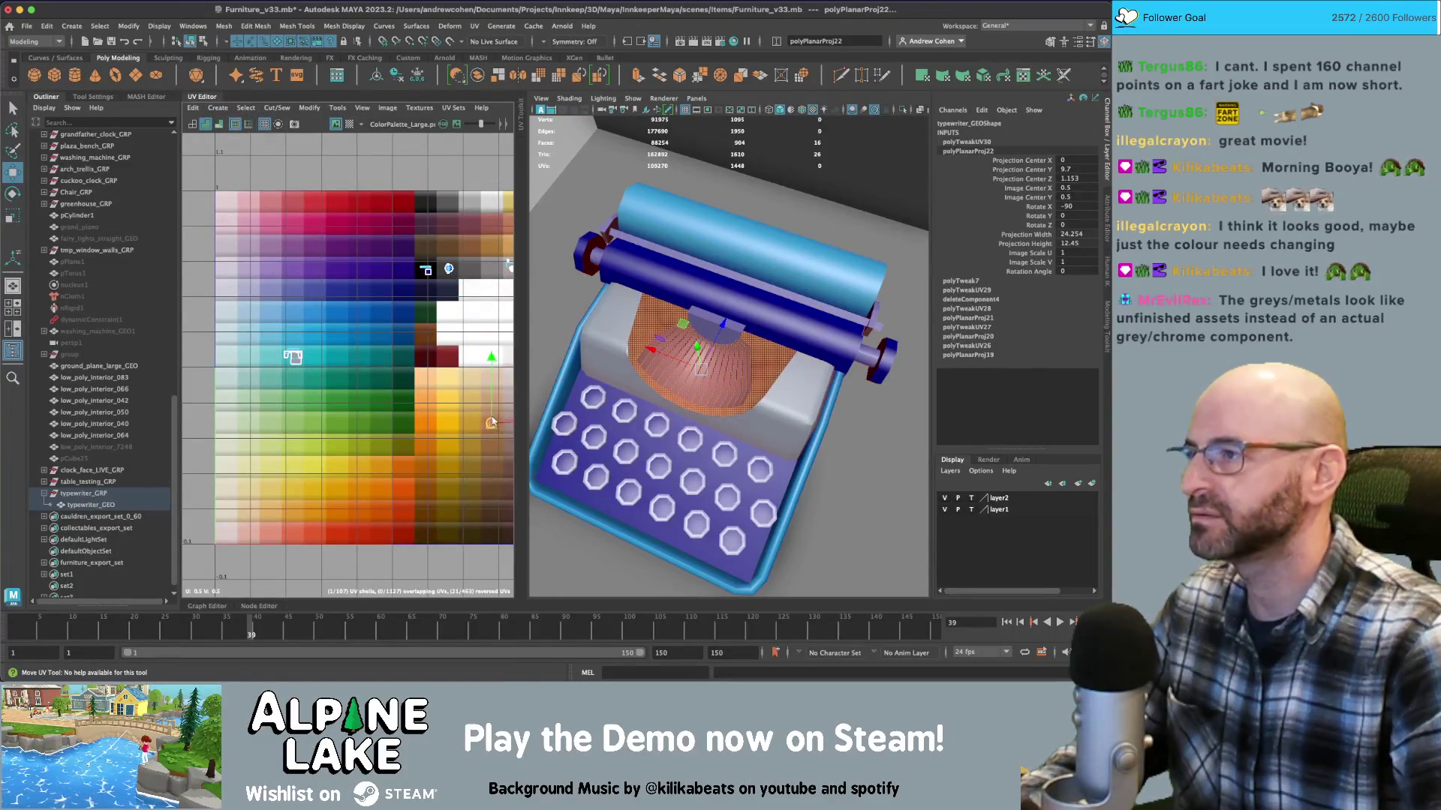
left_click(192, 42)
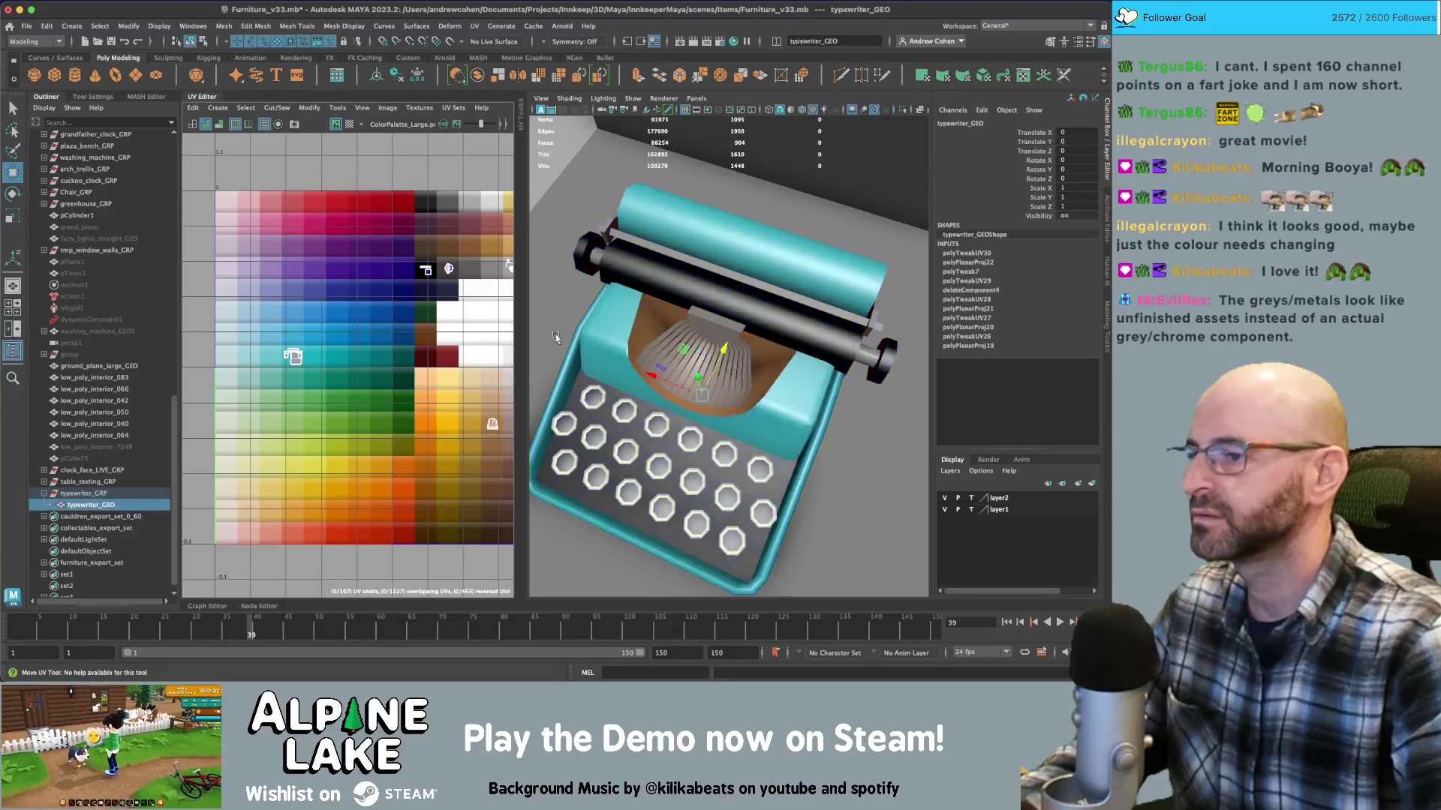
Move a recess UV shell onto a darker brown swatch in the palette
key("q")
middle_click_drag(474, 417, 441, 376, "alt")
right_click_drag(353, 360, 353, 398)
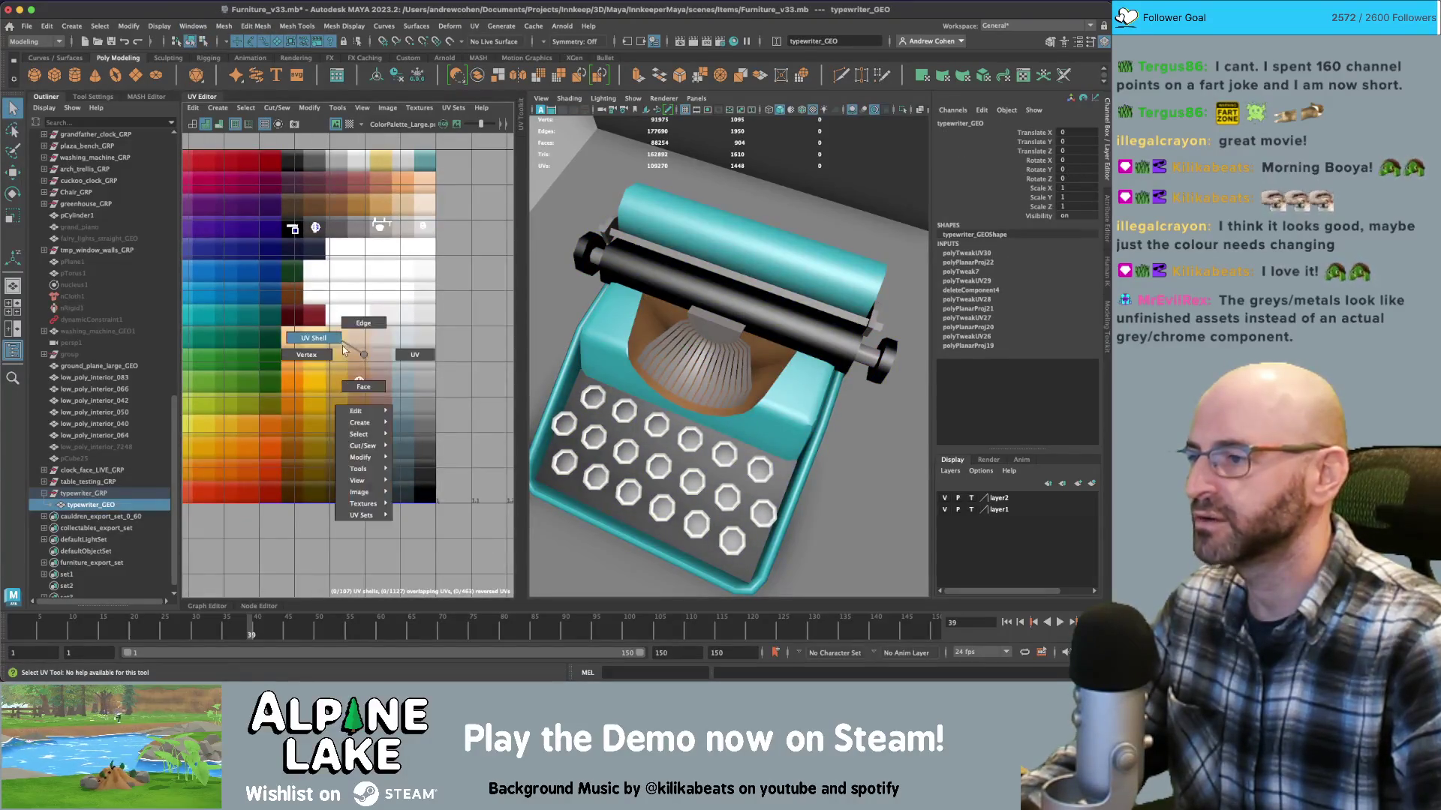
left_click(367, 438)
key("w")
left_click_drag(368, 439, 379, 474)
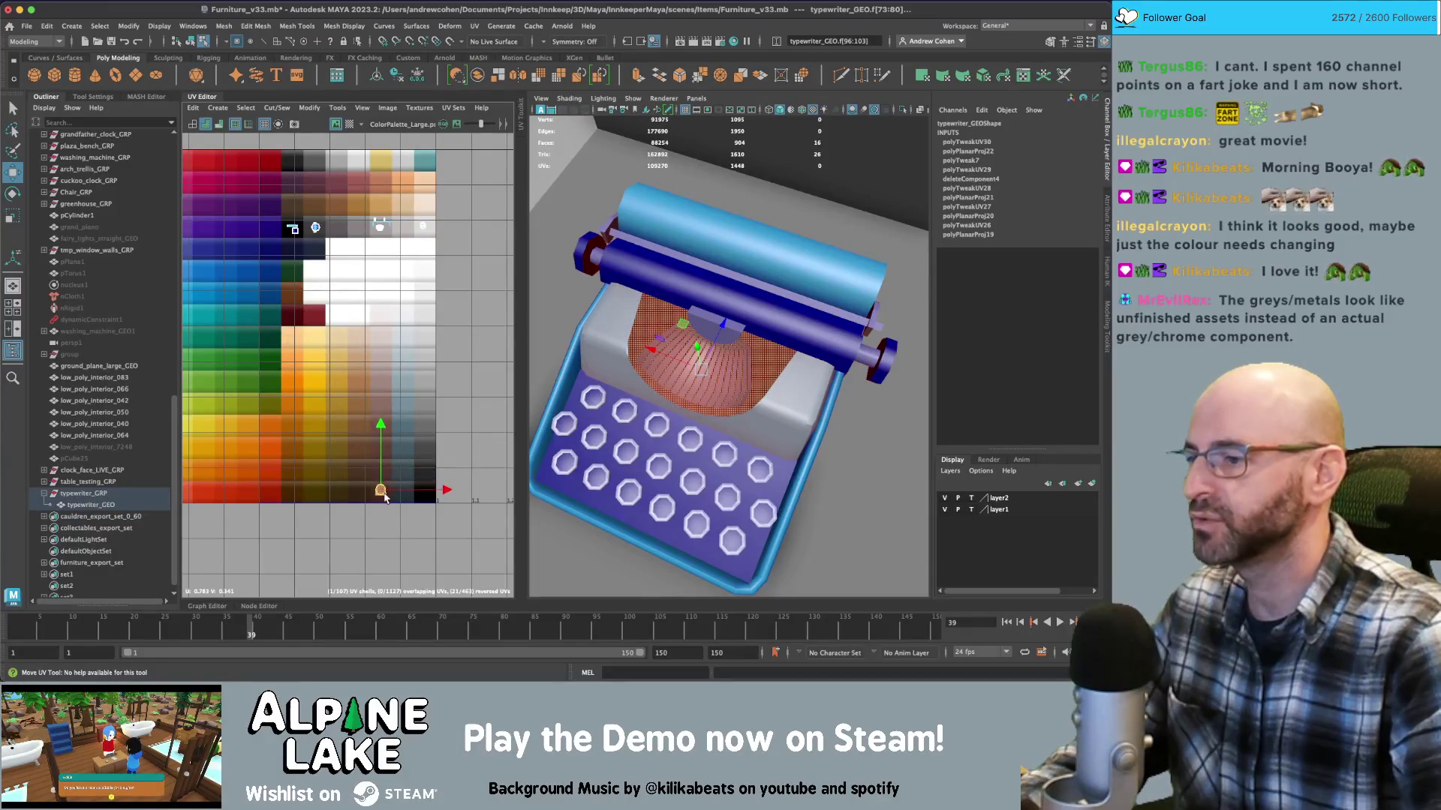
left_click(192, 41)
Check the colours, then select the keyboard base UV shell for moving
left_click(749, 437)
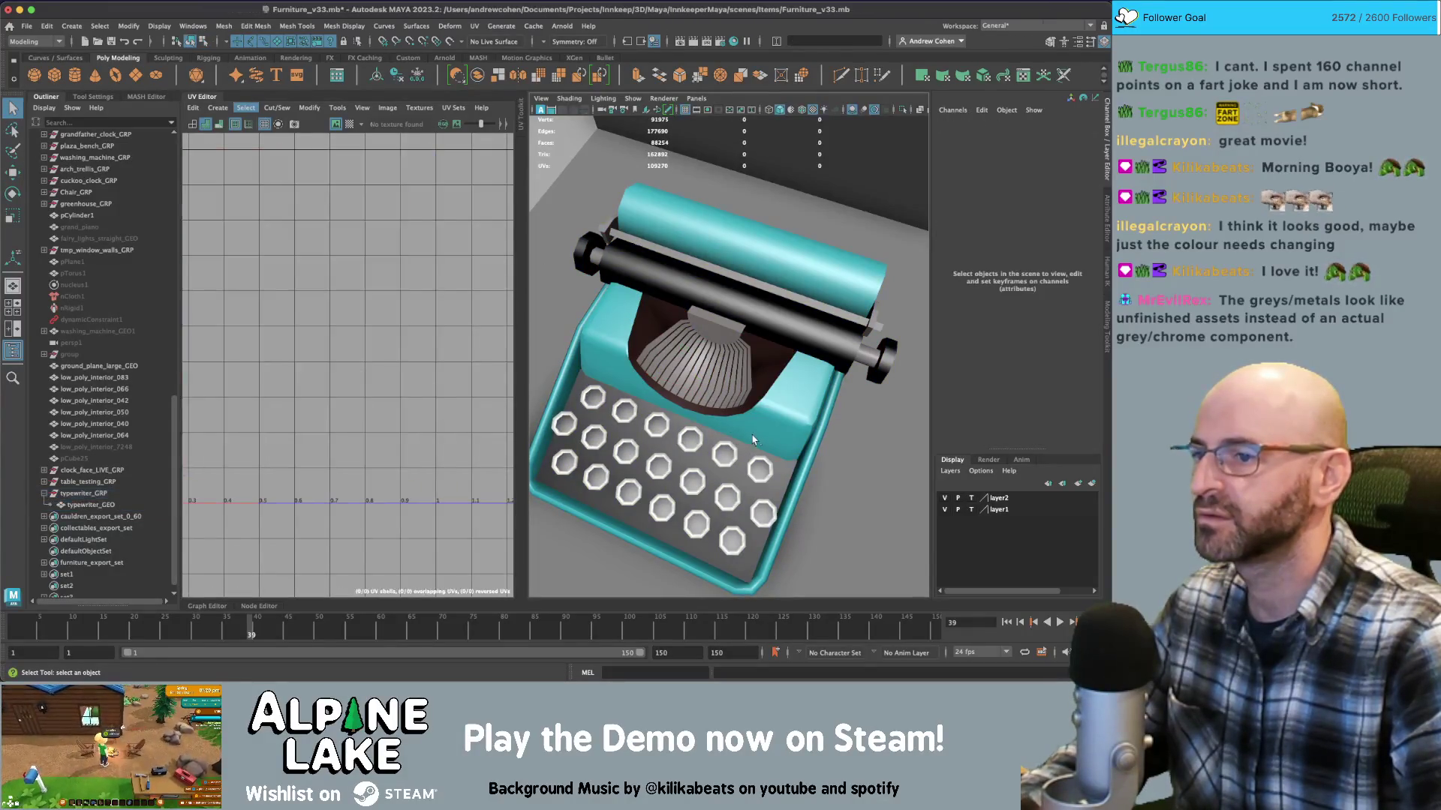
left_click_drag(749, 436, 707, 359, "alt")
left_click(707, 358)
right_click_drag(345, 322, 298, 235)
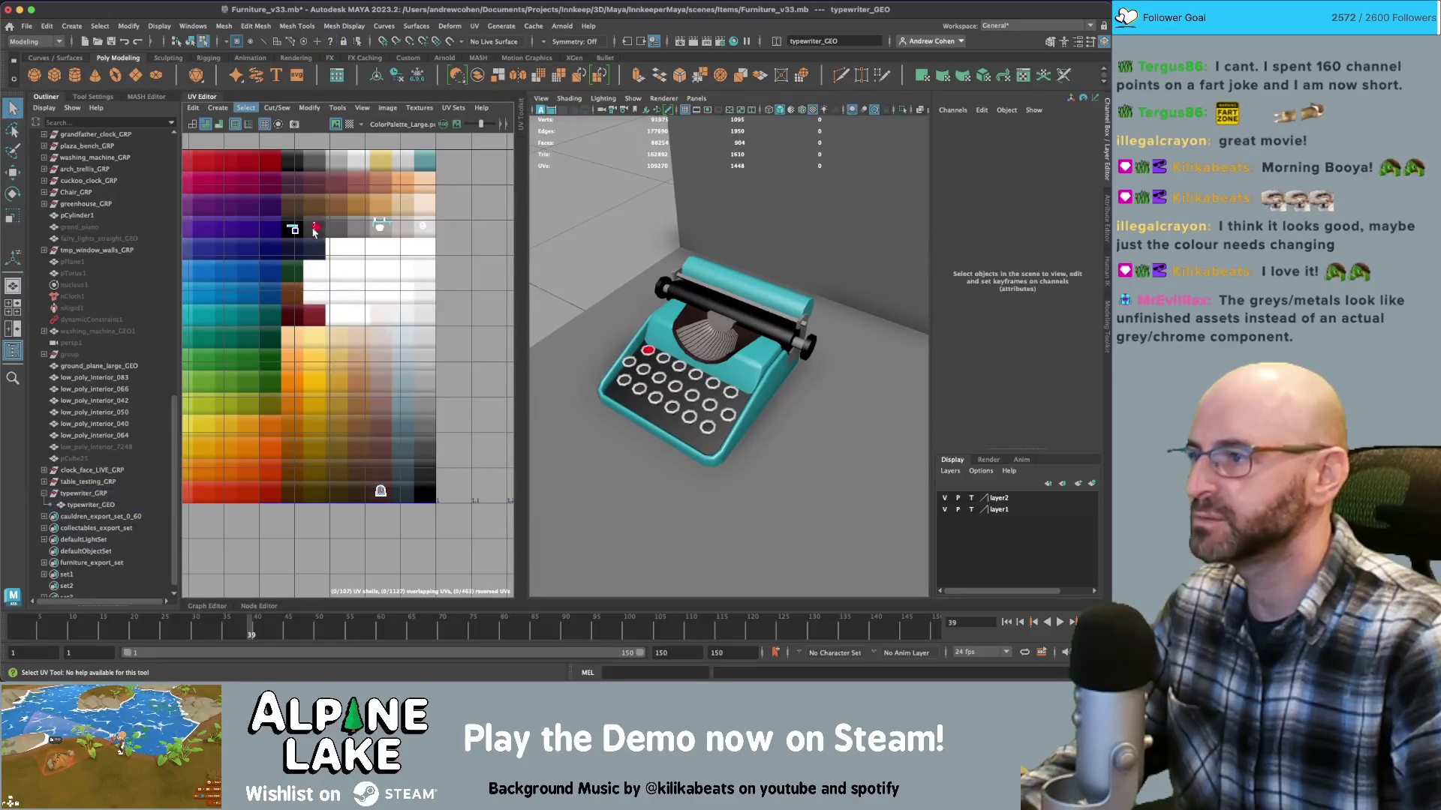
left_click(380, 491)
key("w")
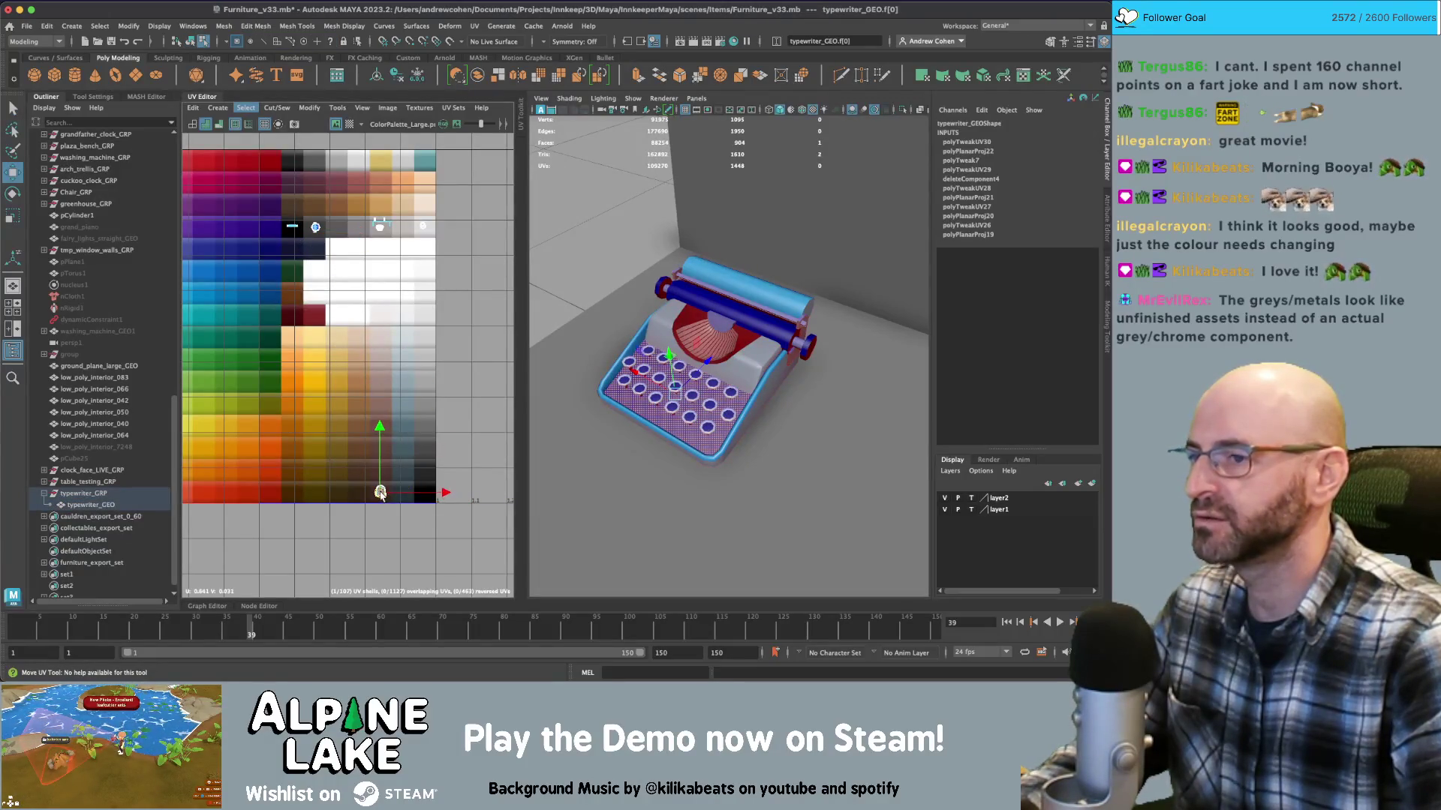
left_click(192, 41)
key("q")
Select the roller's faces from the back and frame their UVs in the UV Editor
left_click_drag(694, 367, 758, 363, "alt")
right_click_drag(759, 363, 825, 367, "alt")
mouse_move(825, 367)
left_mouse_down("alt")
mouse_move(694, 311)
mouse_move(728, 273)
left_mouse_up("alt")
left_click(720, 292)
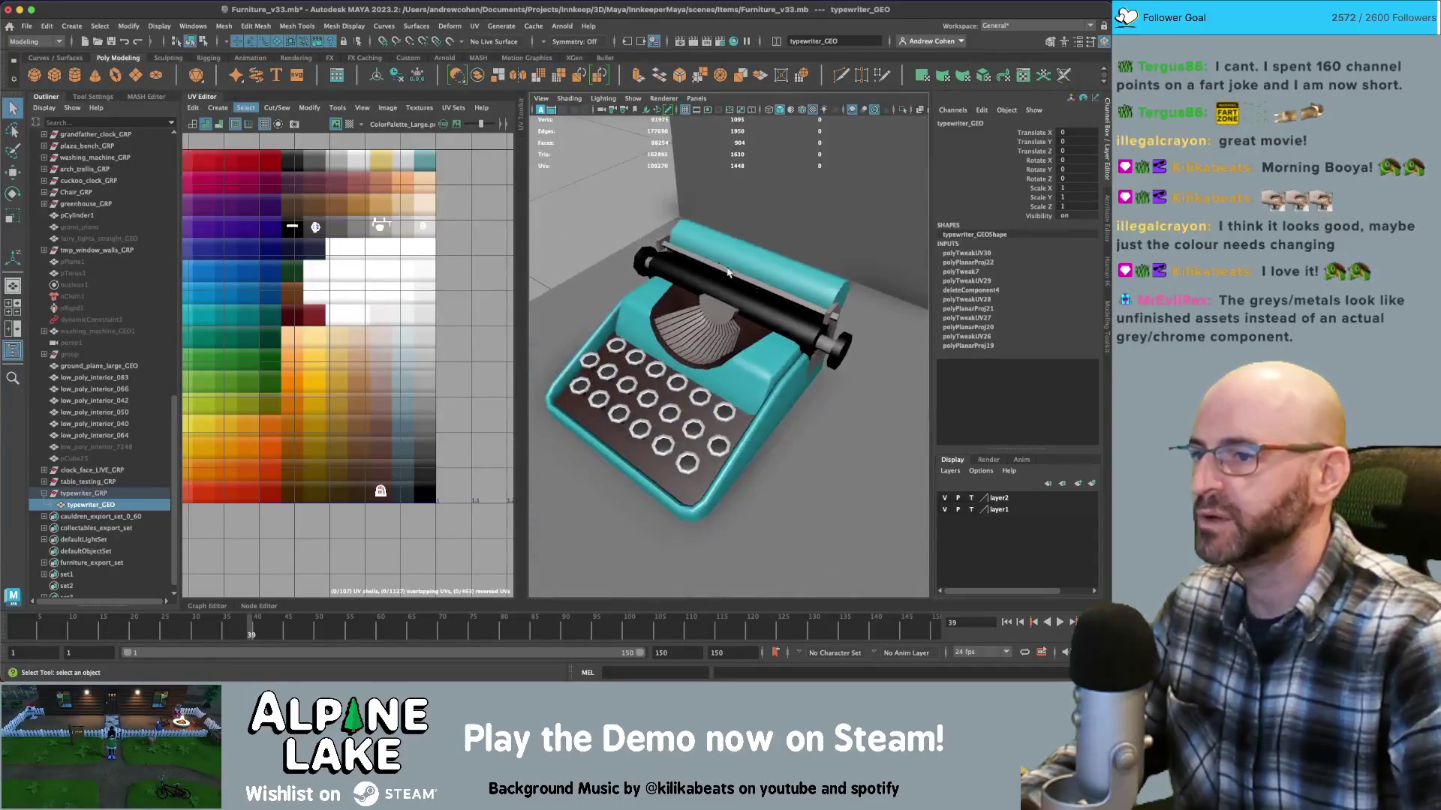
right_click_drag(379, 272, 386, 330)
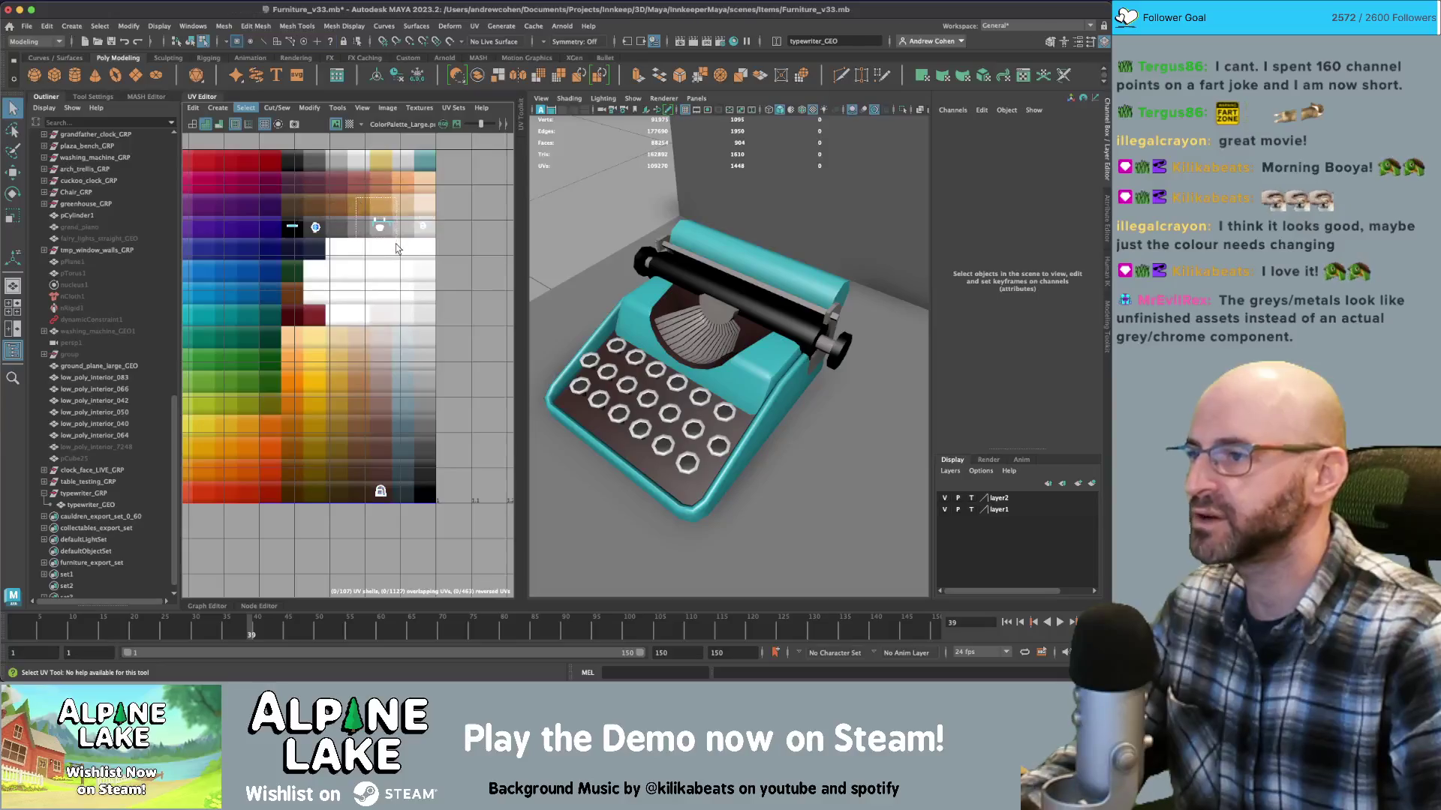
key("f")
scroll(353, 273, "down", 5)
Slide the roller UVs onto a darker swatch and check the result
key("r")
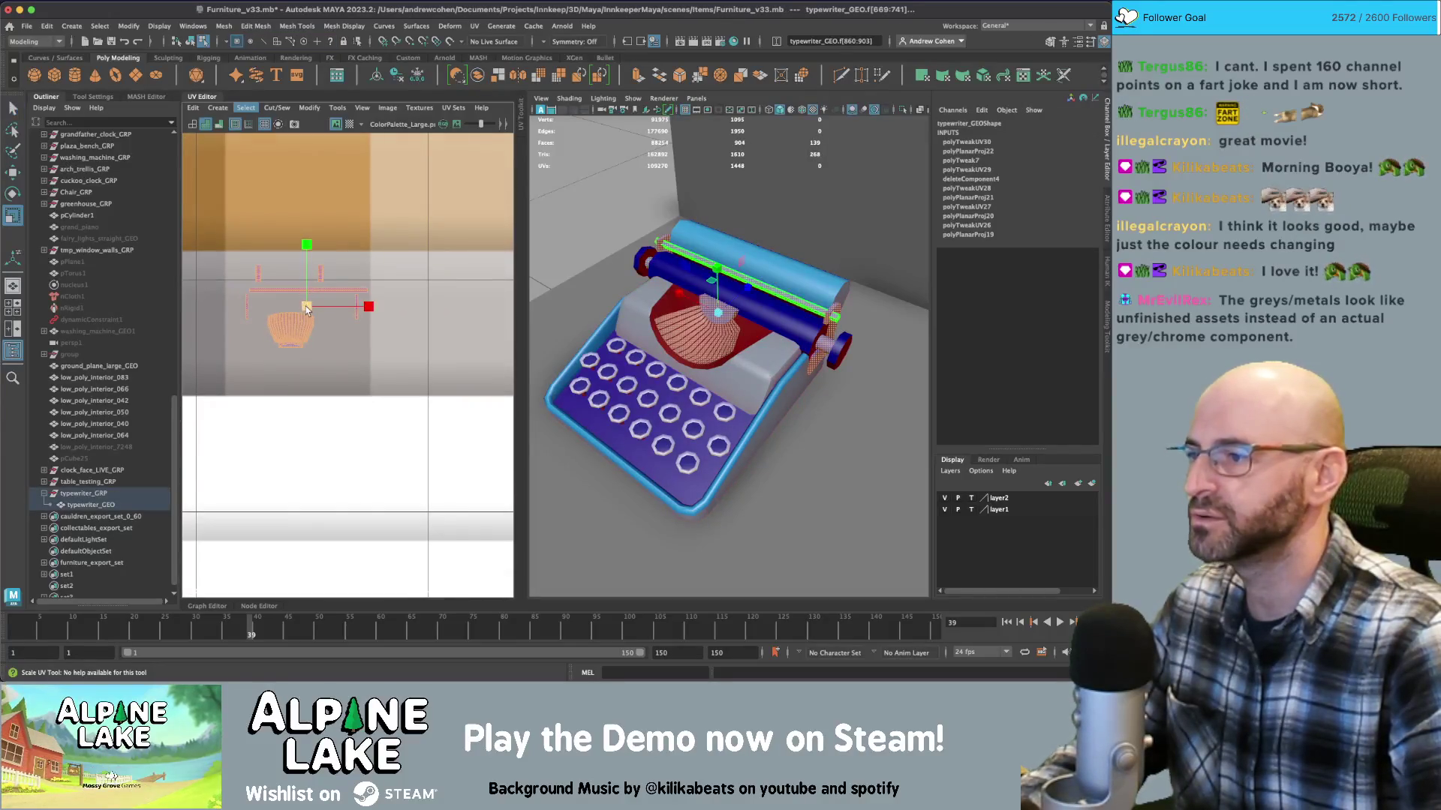
left_click_drag(308, 309, 417, 299)
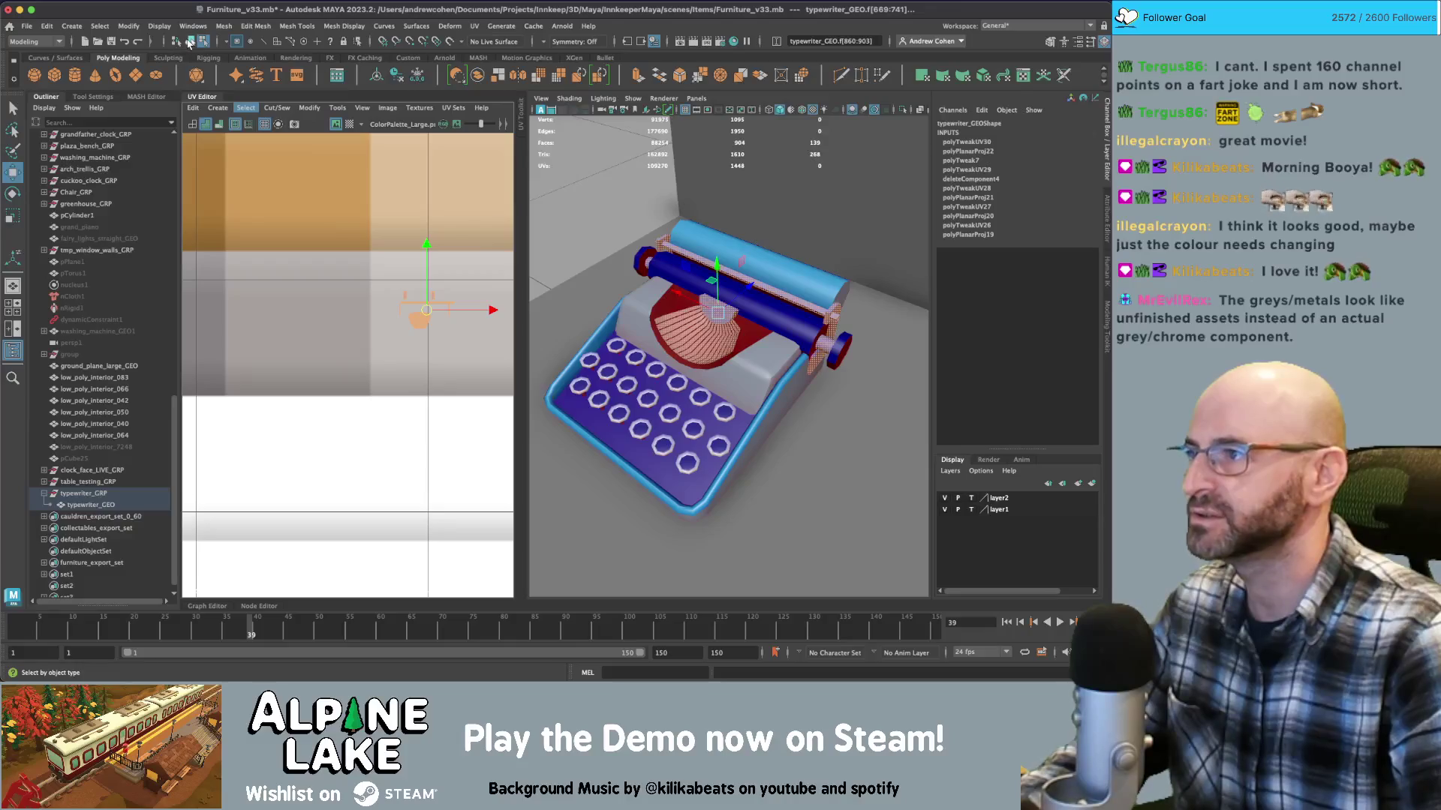
left_click(188, 43)
left_click(750, 488)
mouse_move(751, 488)
left_mouse_down("alt")
mouse_move(749, 326)
mouse_move(654, 328)
left_mouse_up("alt")
Reselect the roller's UV shell and move it onto the near-black swatch
left_click(654, 328)
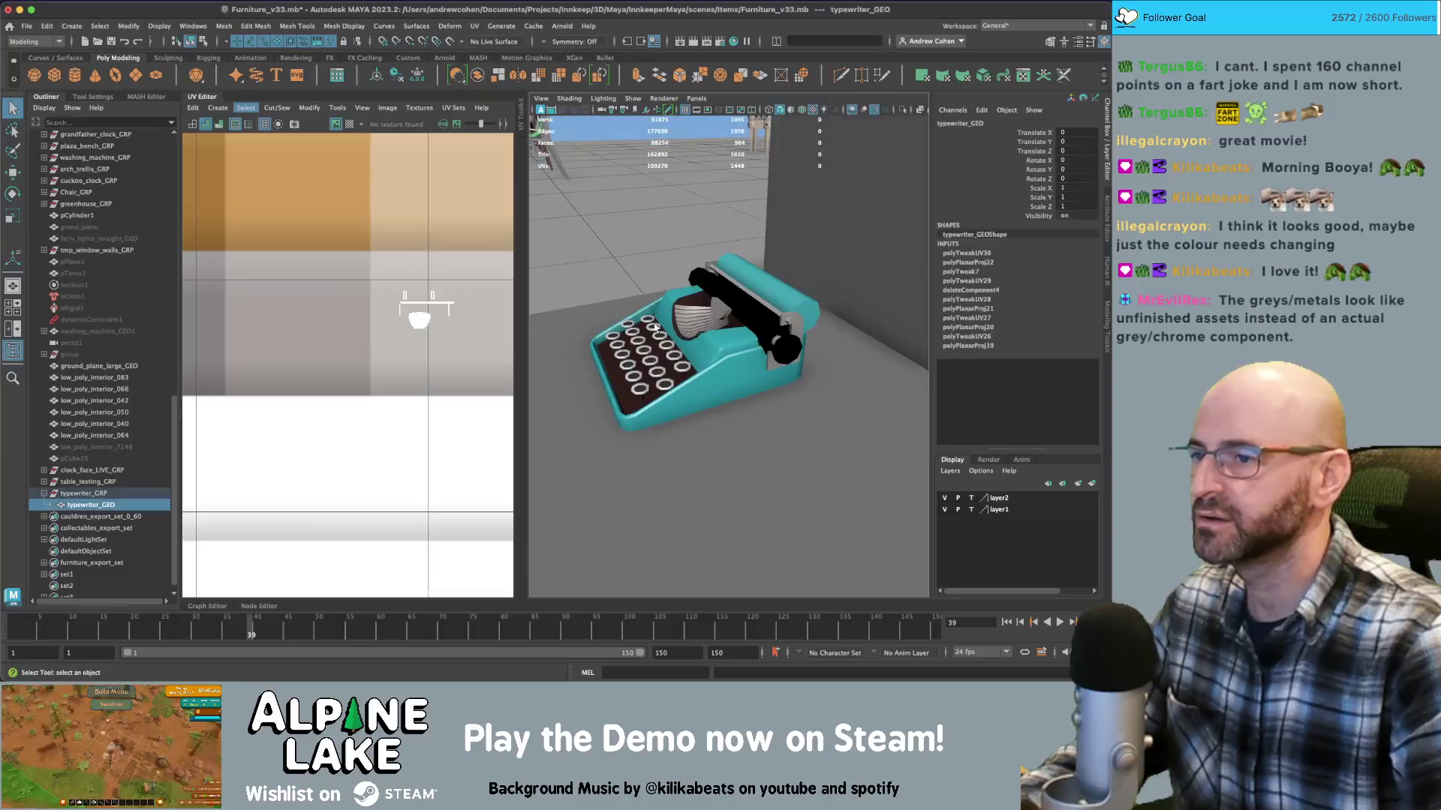
scroll(420, 315, "down", 3)
left_click_drag(536, 285, 487, 315, "alt")
right_click_drag(368, 297, 455, 336)
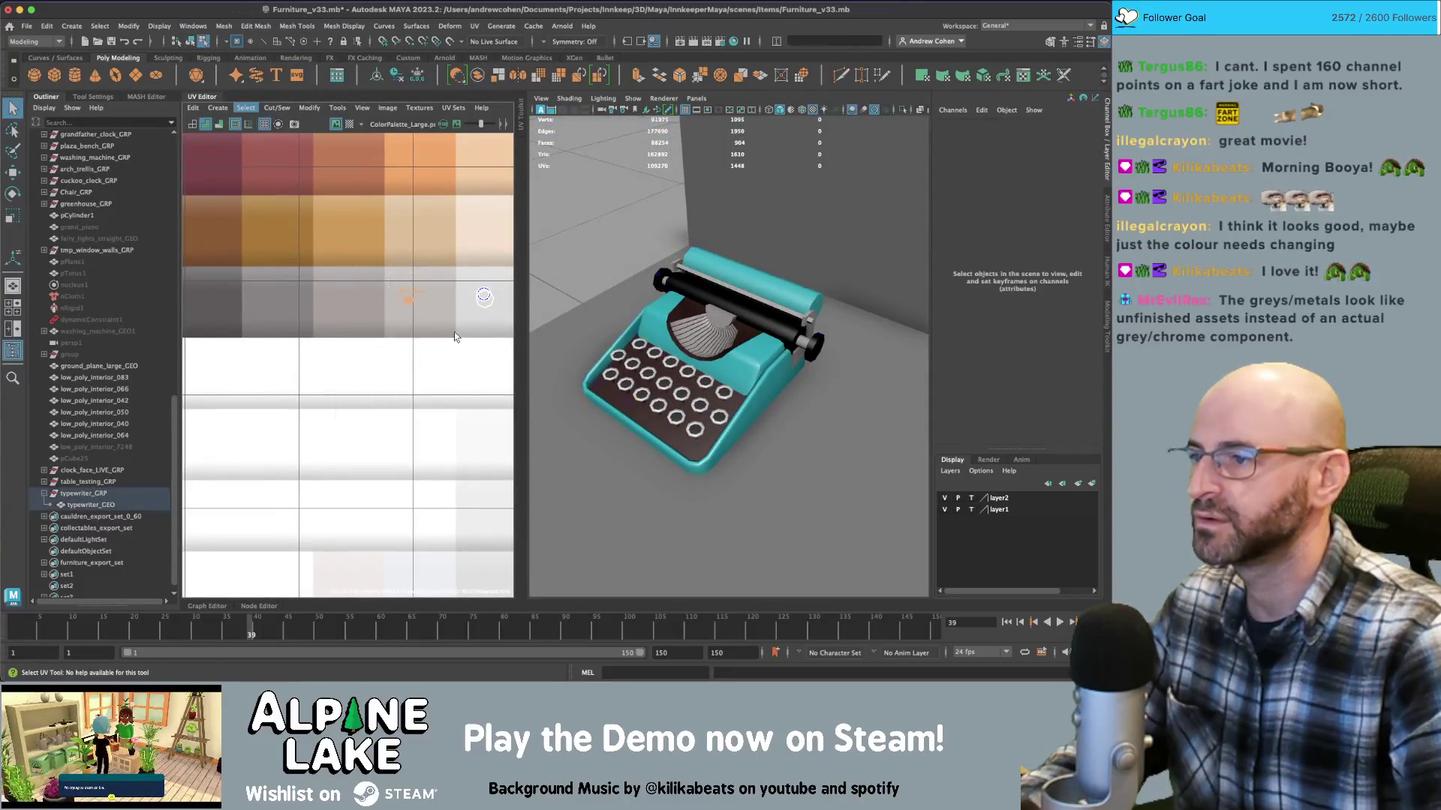
left_click_drag(455, 336, 398, 284)
key("w")
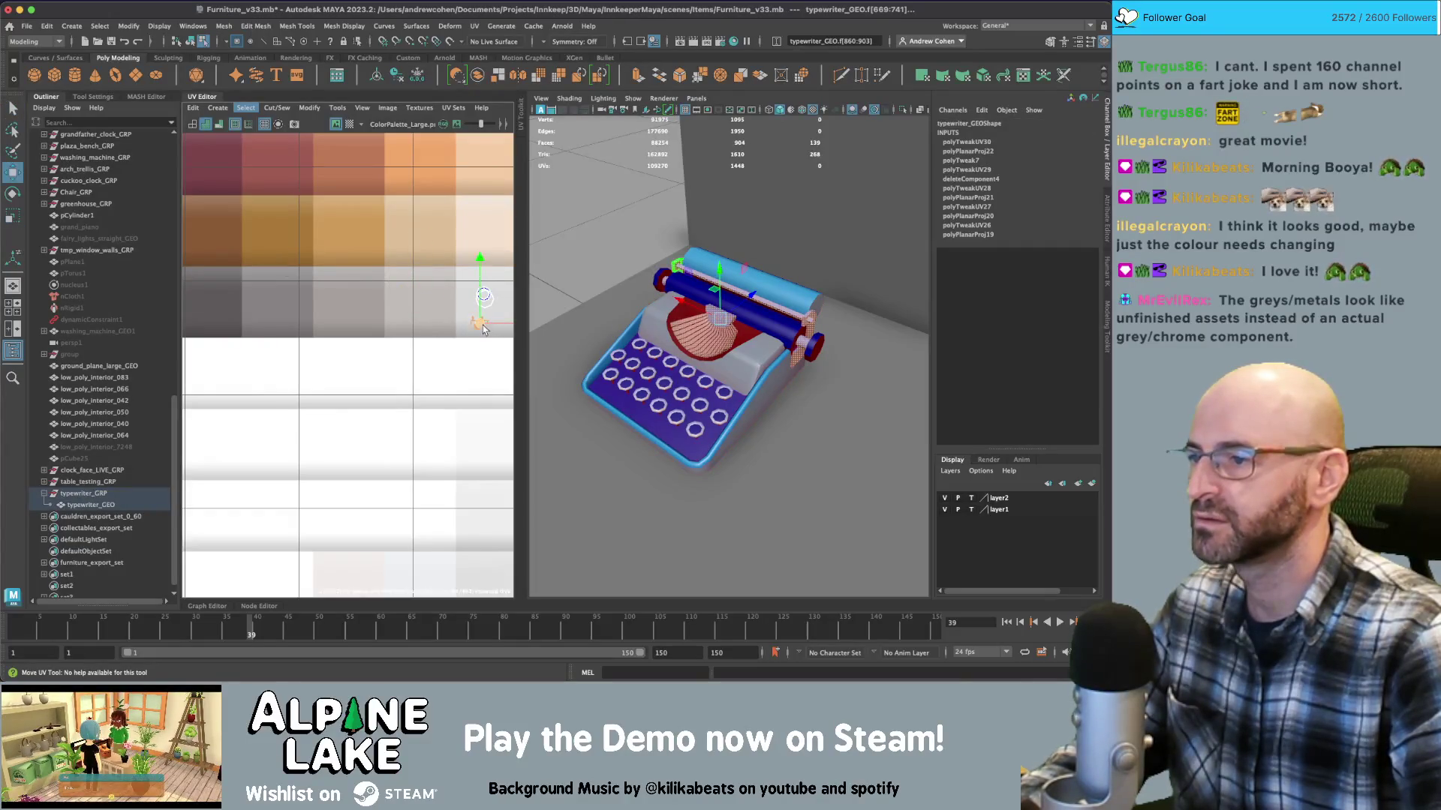
left_click(863, 525)
Select the strip of roller faces and shift it slightly down
mouse_move(781, 390)
left_mouse_down("alt")
mouse_move(818, 367)
mouse_move(768, 354)
mouse_move(915, 322)
mouse_move(680, 311)
mouse_move(730, 296)
left_mouse_up("alt")
left_click(704, 300)
right_click_drag(704, 267, 704, 300)
double_click(713, 262)
key("w")
mouse_move(697, 247)
left_mouse_down()
mouse_move(709, 309)
mouse_move(844, 336)
left_mouse_up()
key("r")
left_click(194, 41)
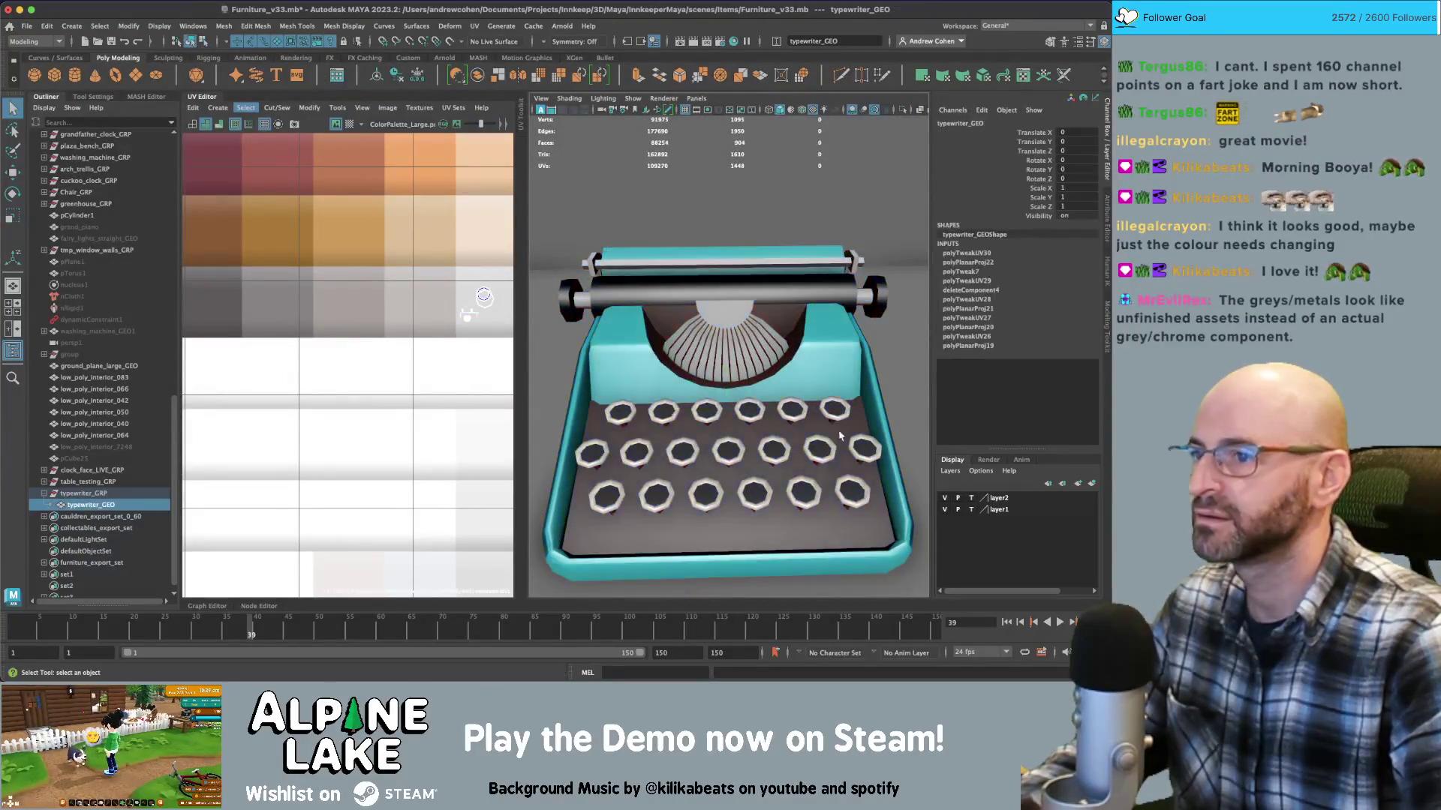
Inspect the typewriter from side and front angles, then show the reference photo beside Maya
scroll(728, 337, "down", 3)
mouse_move(728, 337)
left_mouse_down("alt")
mouse_move(630, 363)
mouse_move(745, 376)
mouse_move(814, 362)
left_mouse_up("alt")
right_click_drag(814, 362, 826, 357, "alt")
mouse_move(827, 357)
left_mouse_down("alt")
mouse_move(773, 354)
mouse_move(840, 352)
mouse_move(729, 353)
mouse_move(782, 354)
mouse_move(736, 321)
left_mouse_up("alt")
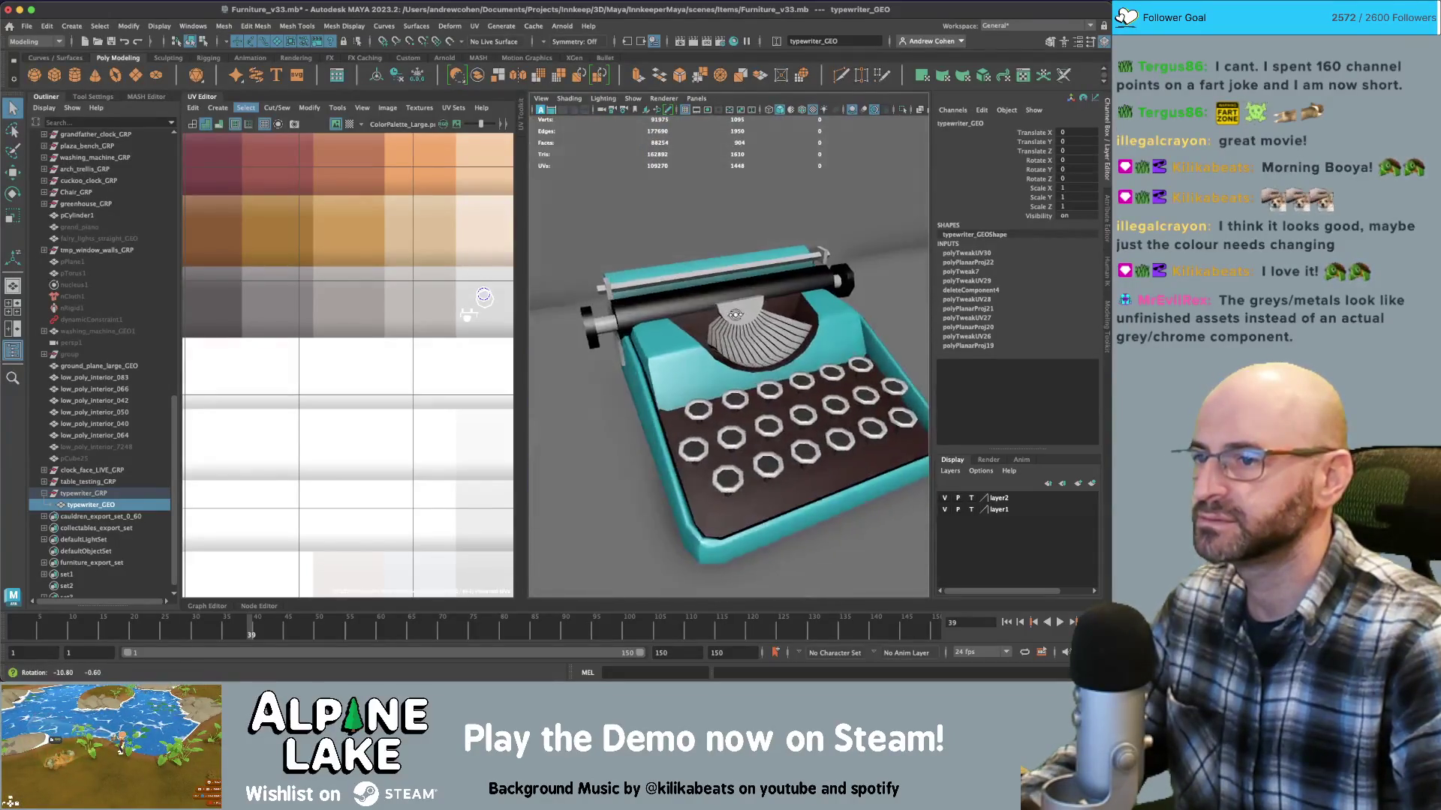
right_click_drag(735, 321, 743, 322, "alt")
left_click_drag(743, 323, 748, 319, "alt")
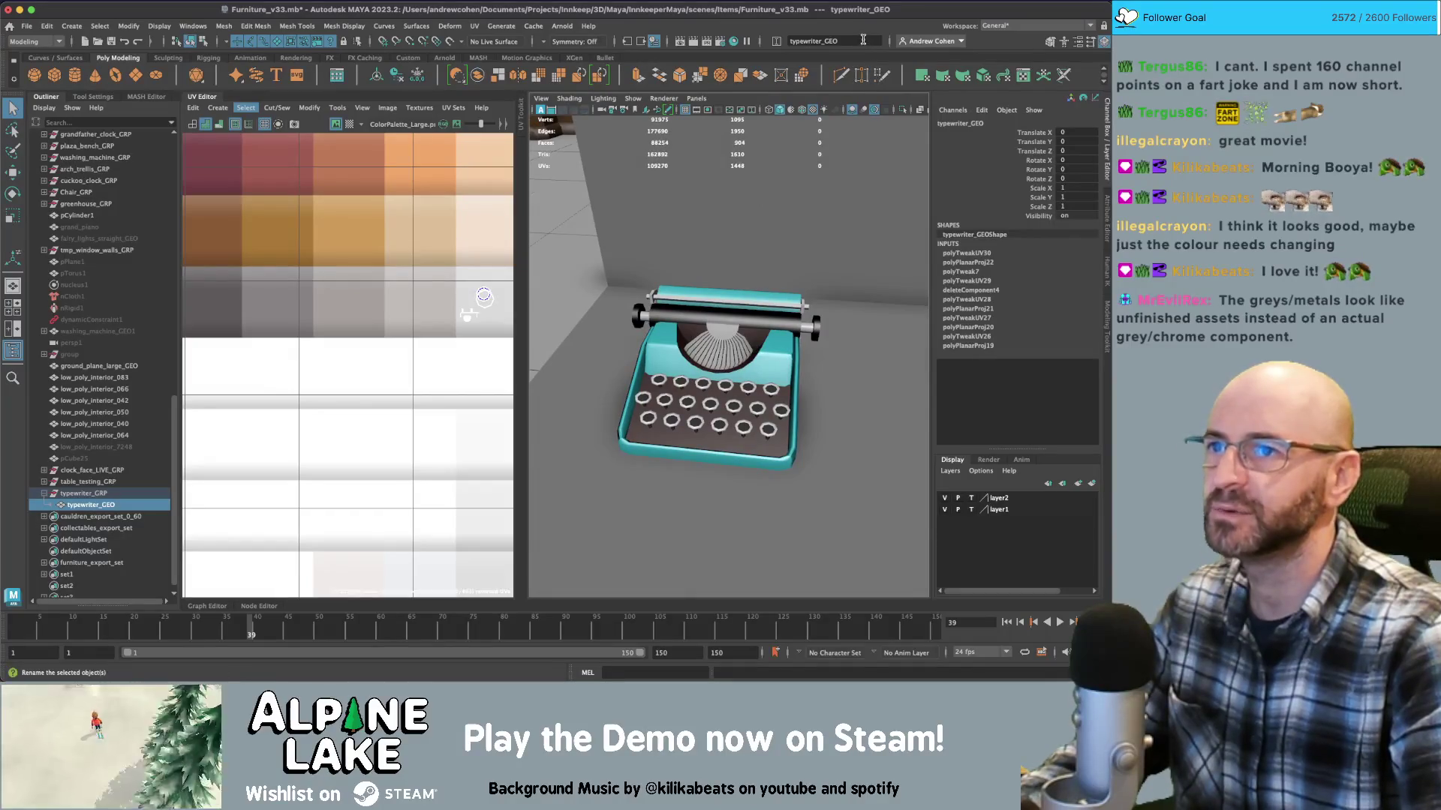
key("ctrl+alt+Left")
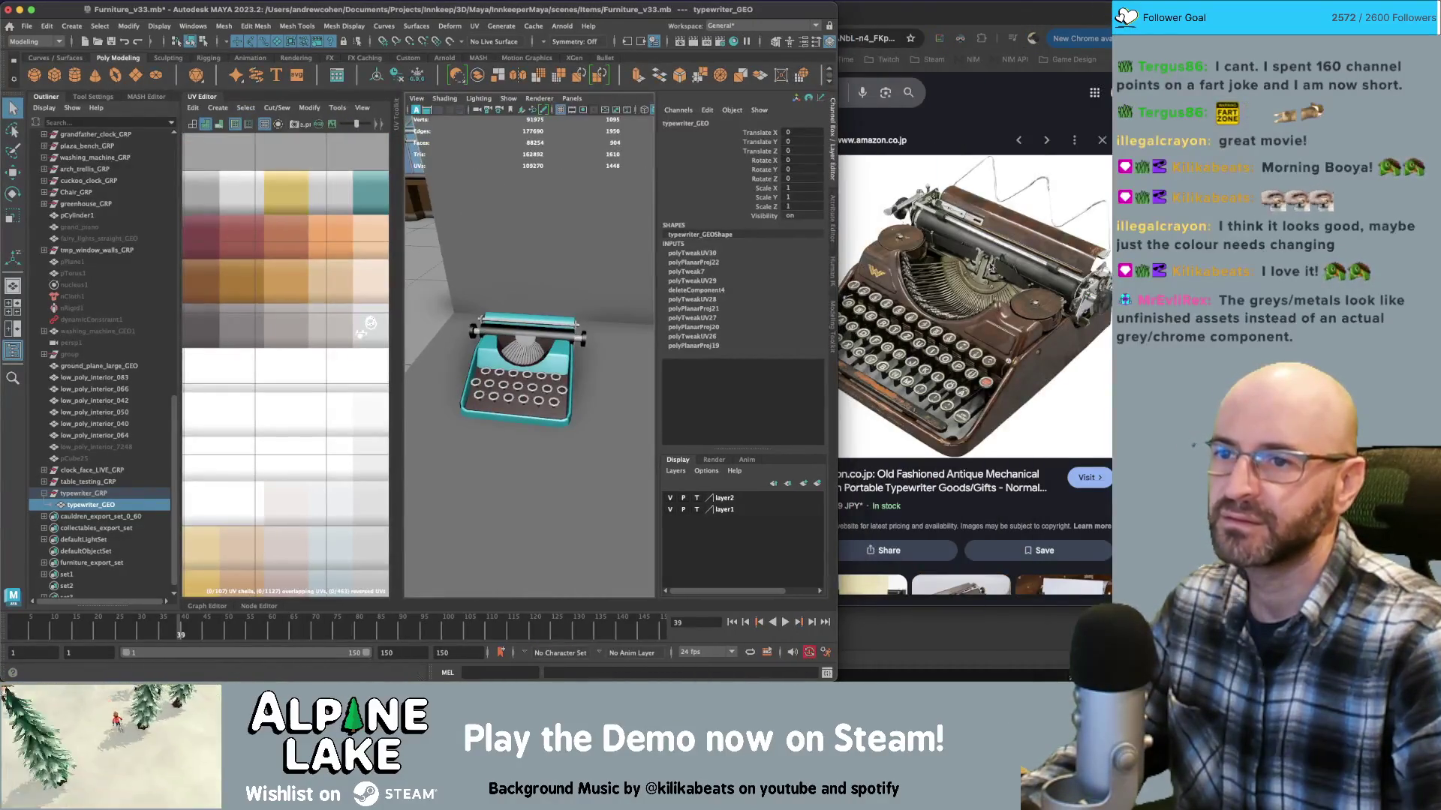
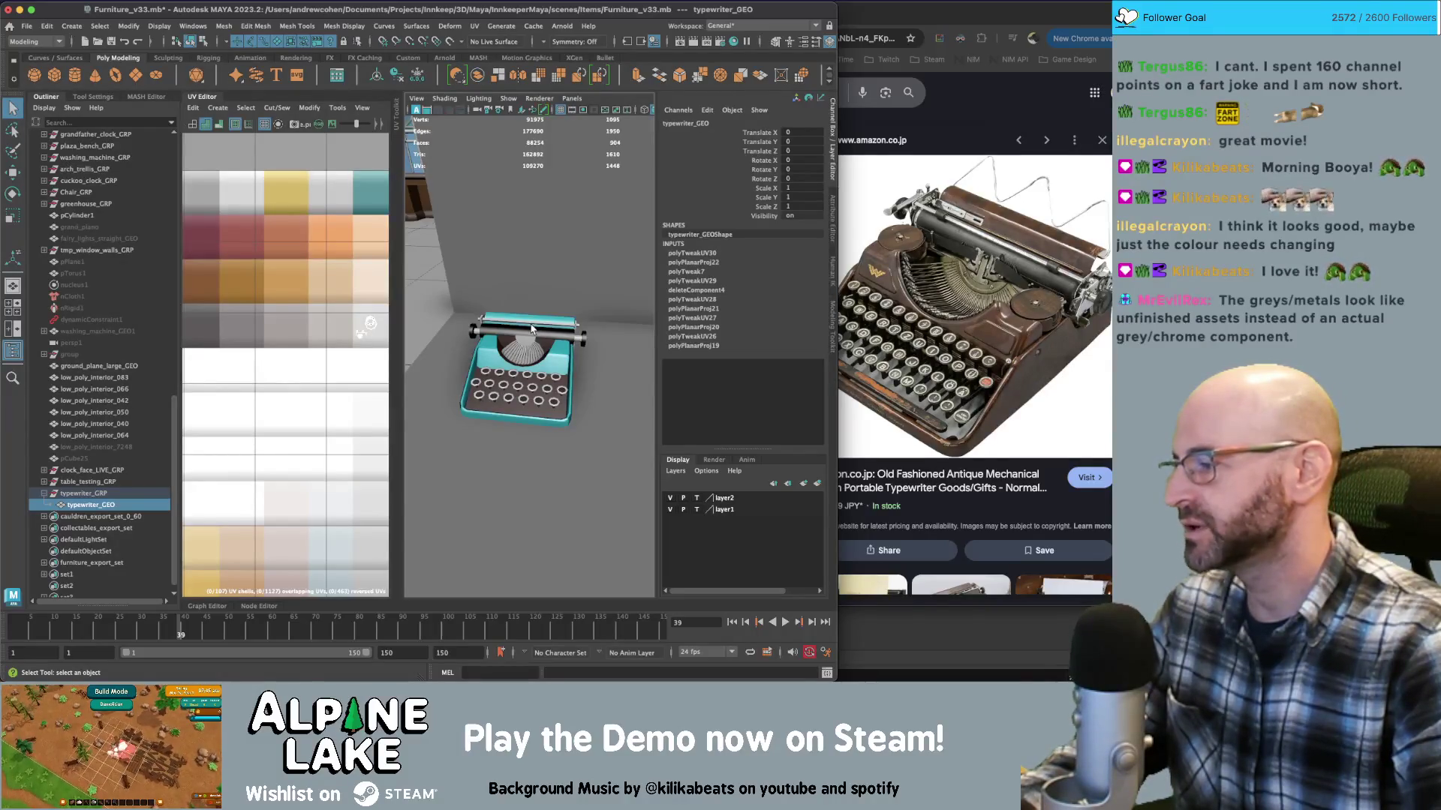
Close the UV Editor and orbit in close around the typewriter, then back out to the room
left_click(203, 98)
mouse_move(420, 337)
left_mouse_down("alt")
mouse_move(523, 339)
mouse_move(453, 299)
left_mouse_up("alt")
scroll(523, 339, "up", 5)
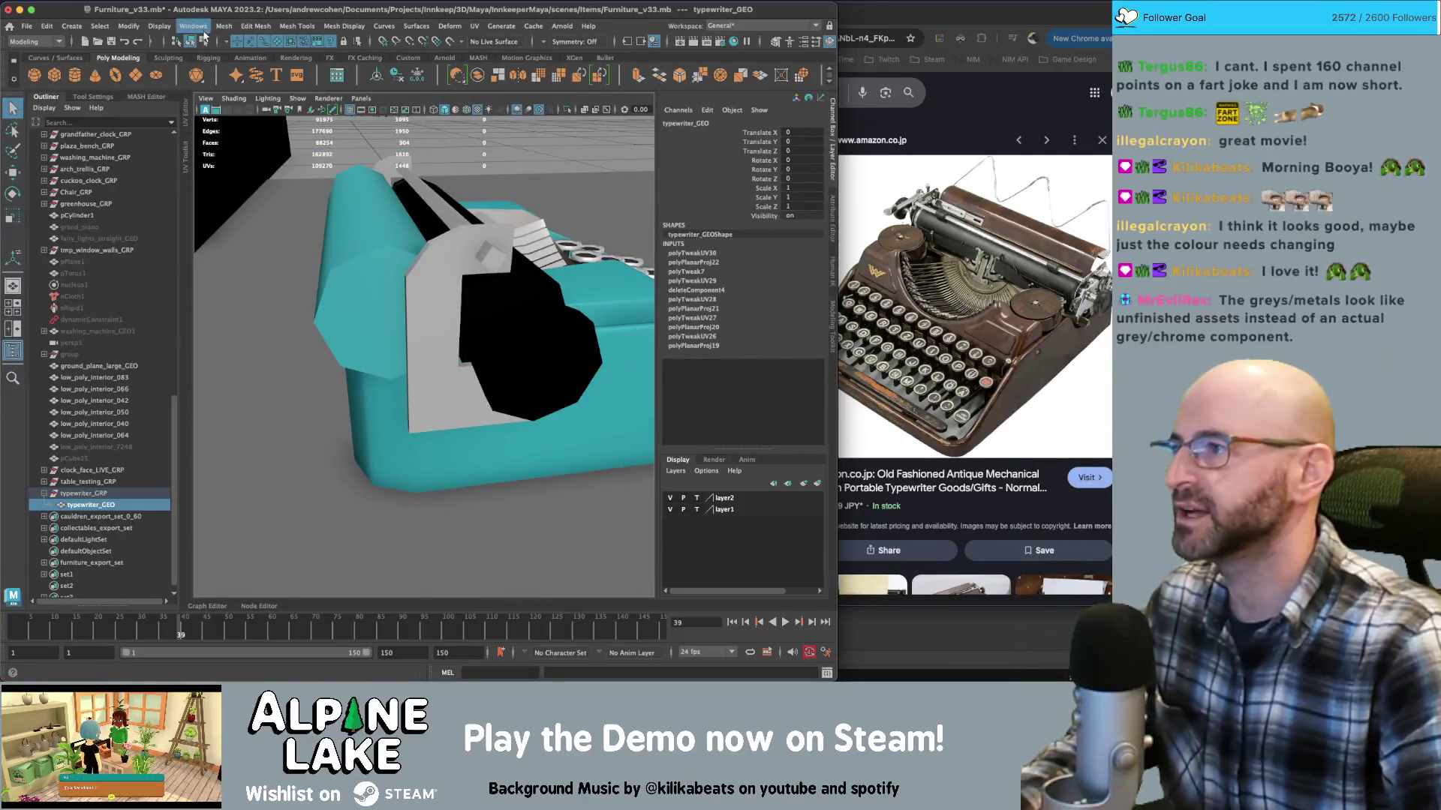
mouse_move(473, 268)
left_mouse_down("alt")
mouse_move(461, 259)
mouse_move(529, 305)
mouse_move(444, 282)
mouse_move(474, 299)
left_mouse_up("alt")
scroll(469, 264, "down", 8)
Add typewriter_GRP to furniture_export_set in the Outliner and select the set
scroll(528, 305, "up", 6)
scroll(529, 306, "down", 5)
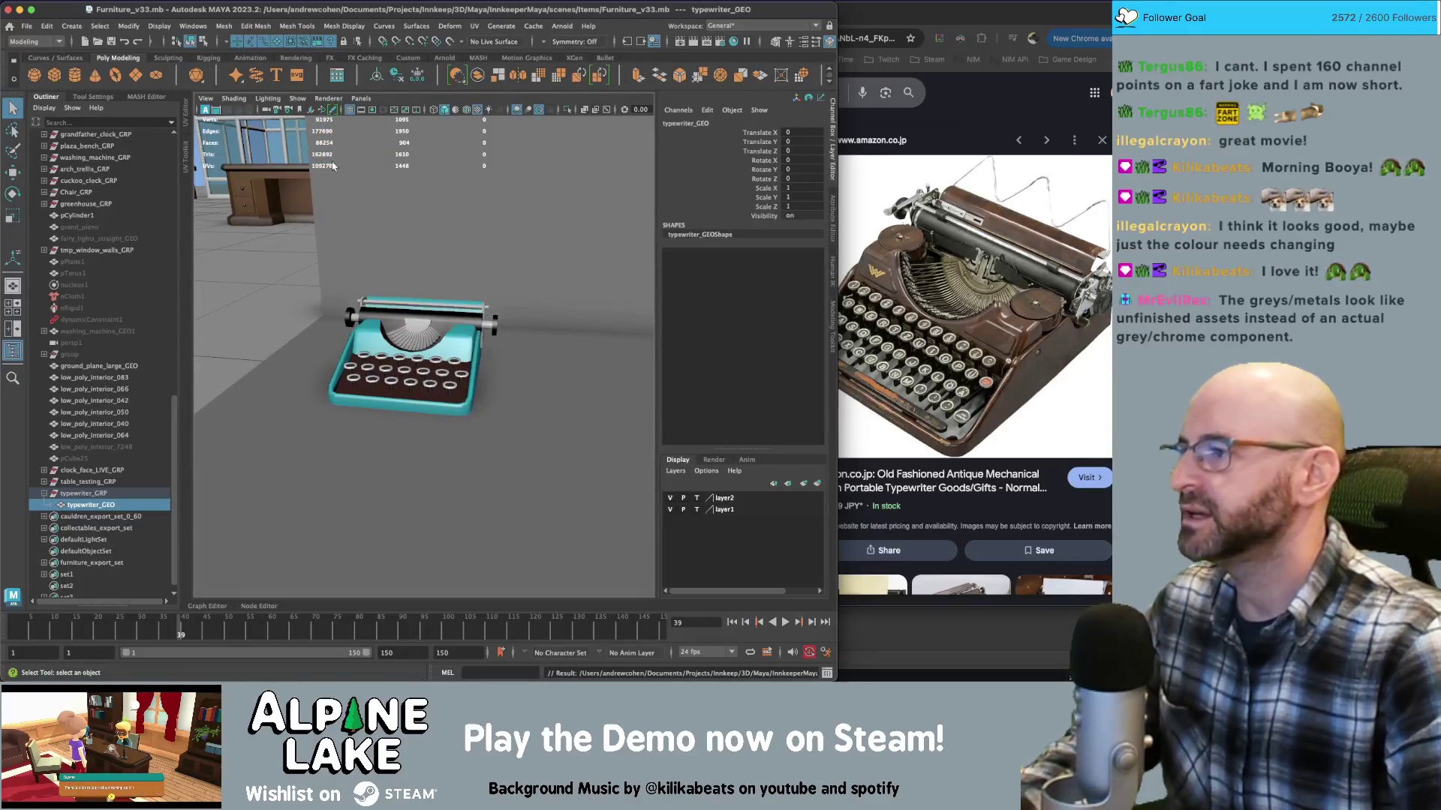
scroll(88, 493, "down", 1)
middle_click_drag(75, 485, 103, 553)
left_click(97, 552)
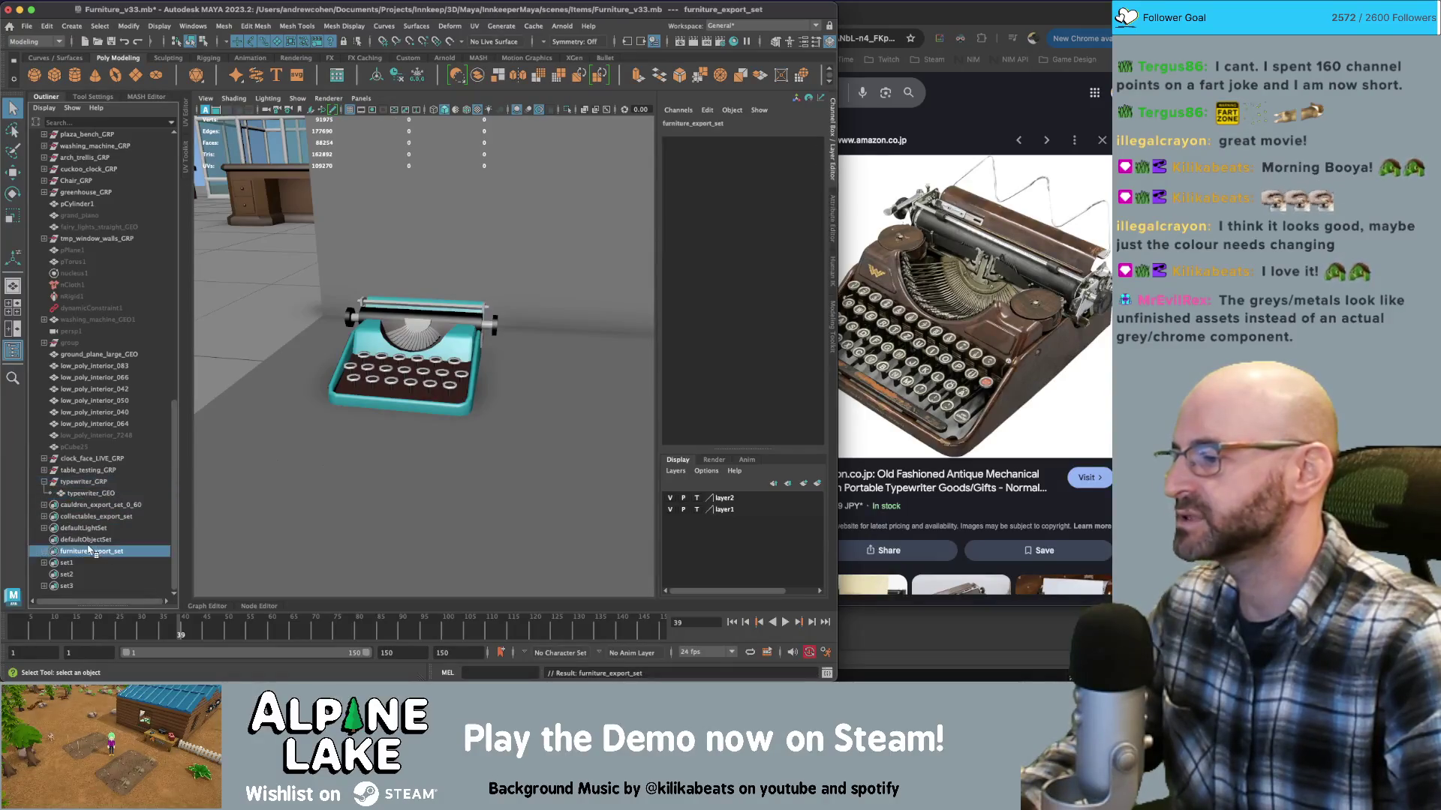
Send the selection to Unity as furniture.fbx in Assets/_Models/Decorations, then switch to Unity
left_click(26, 26)
mouse_move(113, 193)
left_click(209, 205)
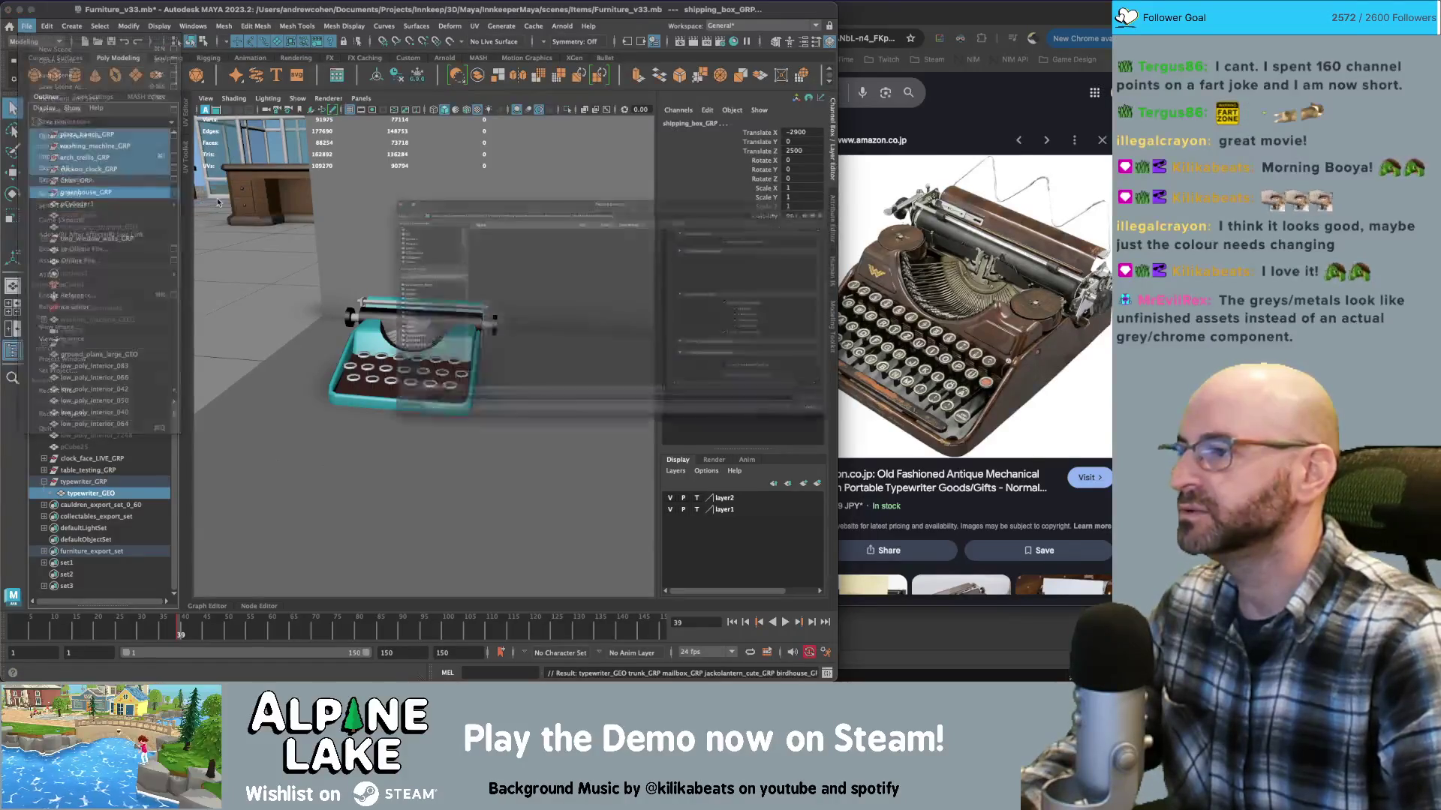
left_click(960, 134)
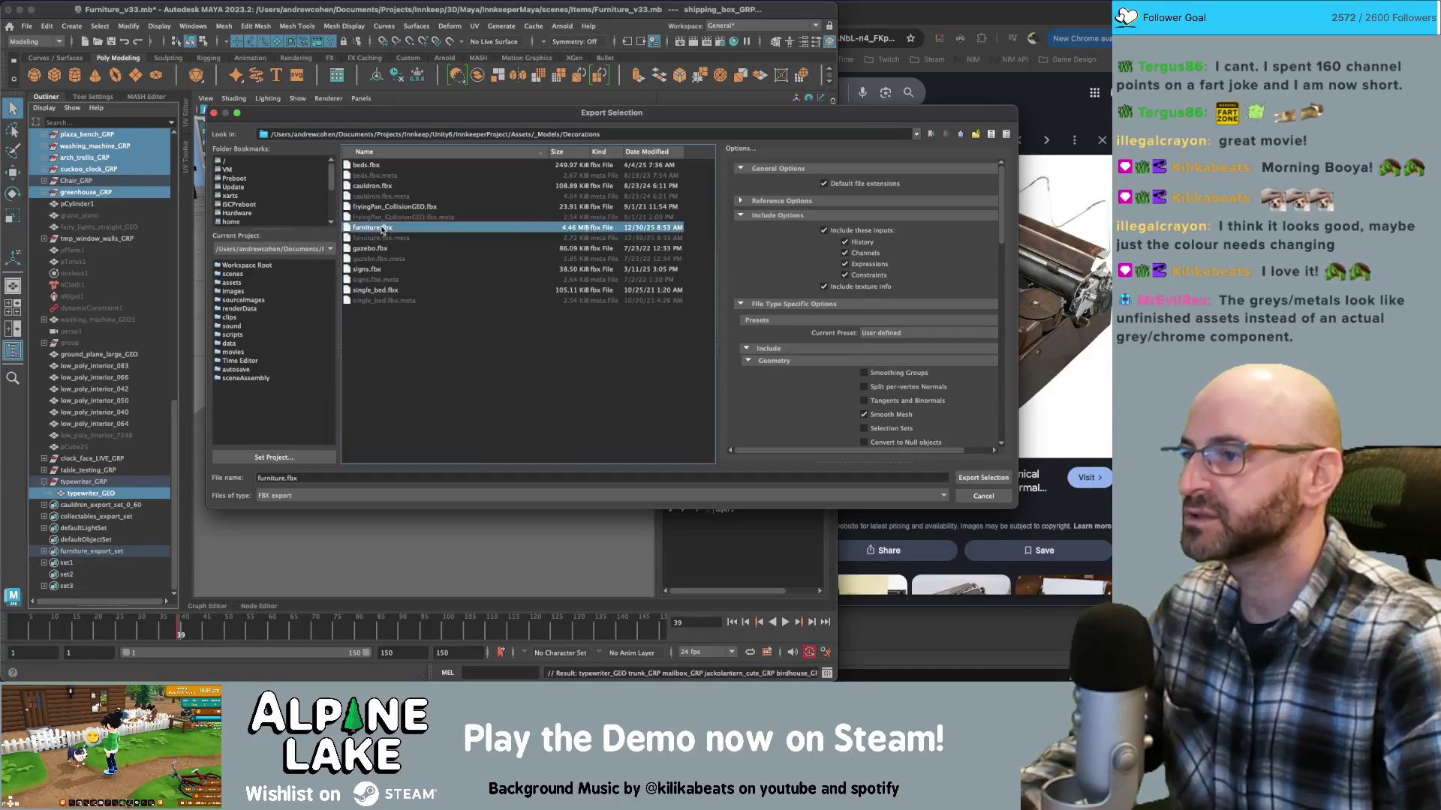
left_click(377, 239)
key("Return")
left_click(585, 304)
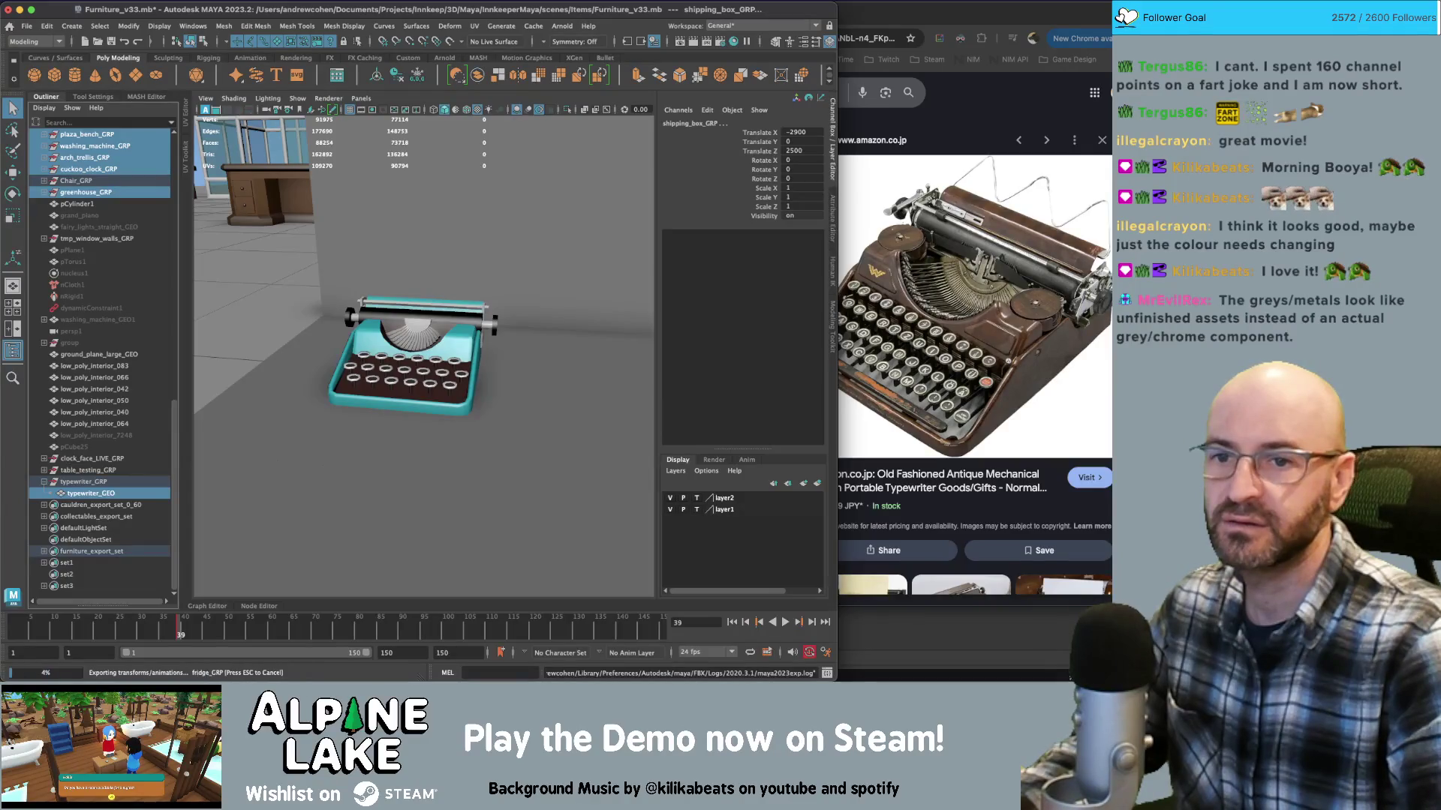
key("super+Tab")
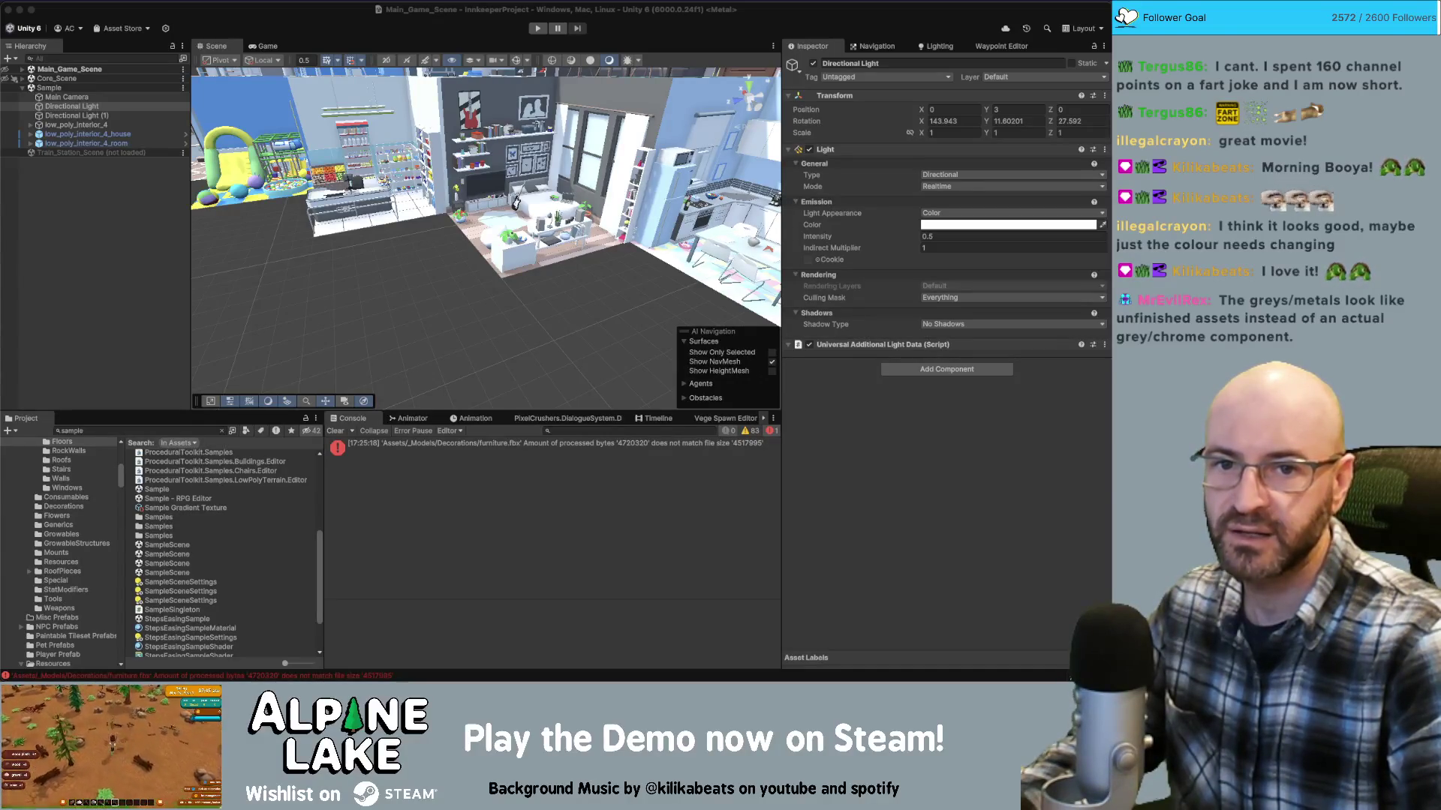
Check the export in Maya, then remove the Sample scene from Unity's Hierarchy
key("super+Tab")
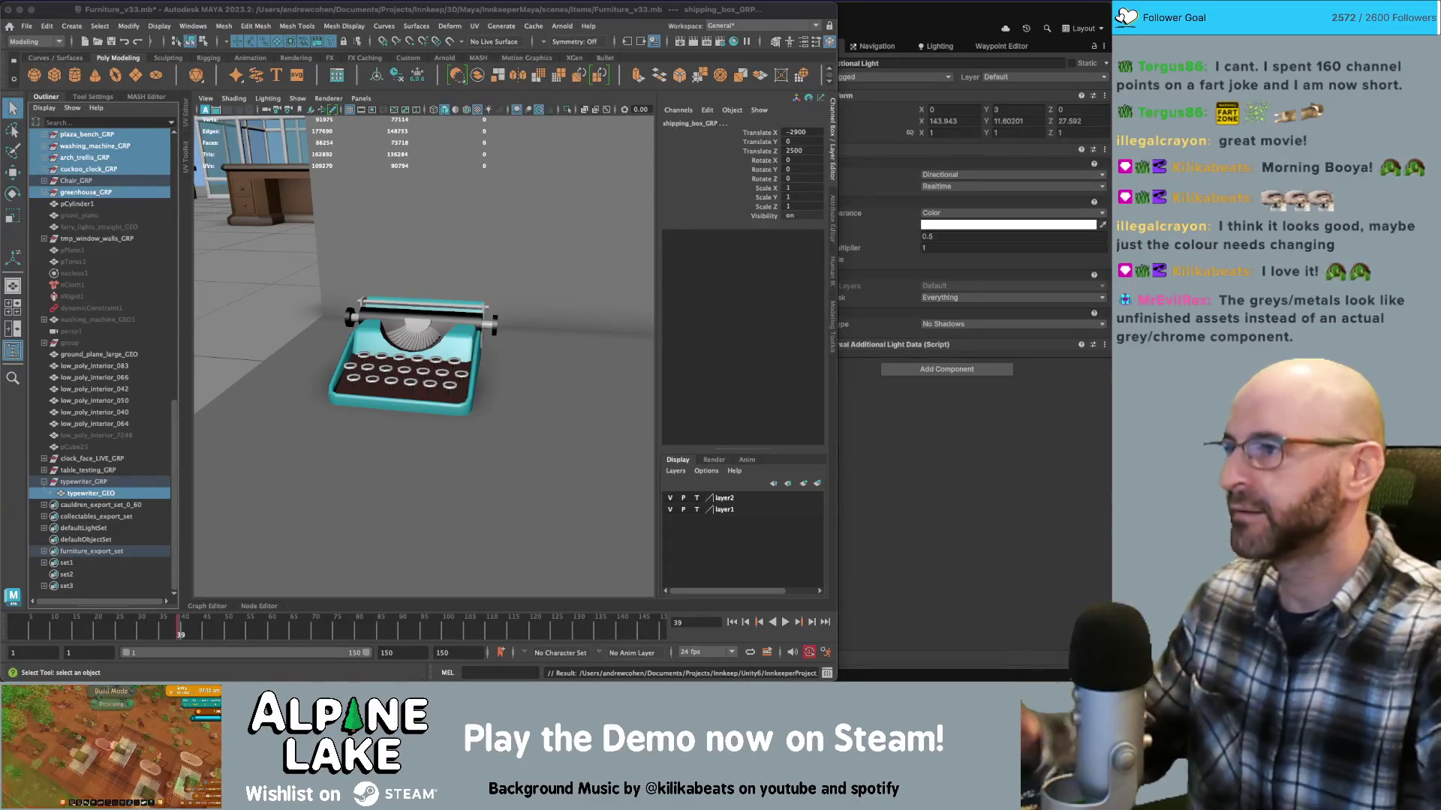
double_click(567, 10)
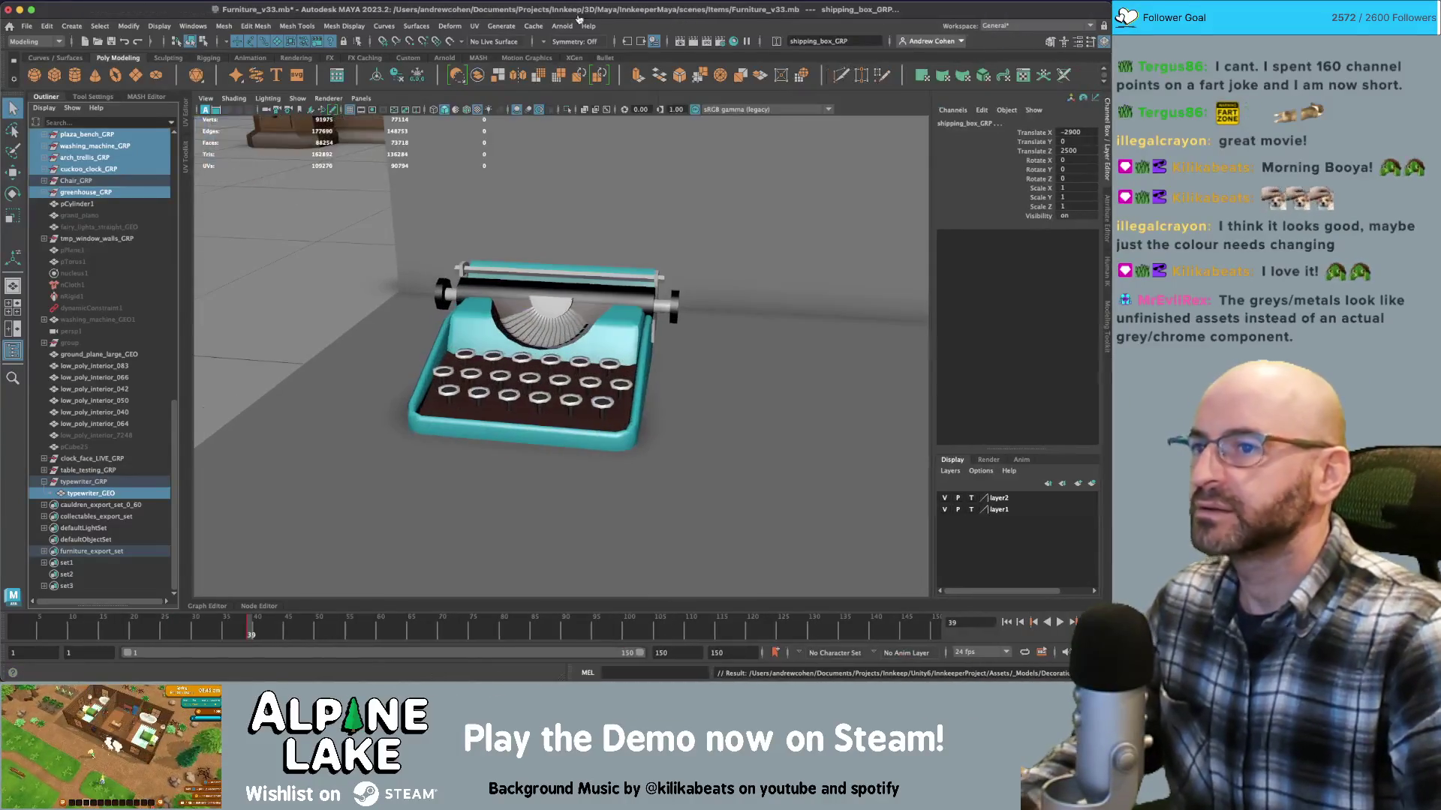
key("super+Tab")
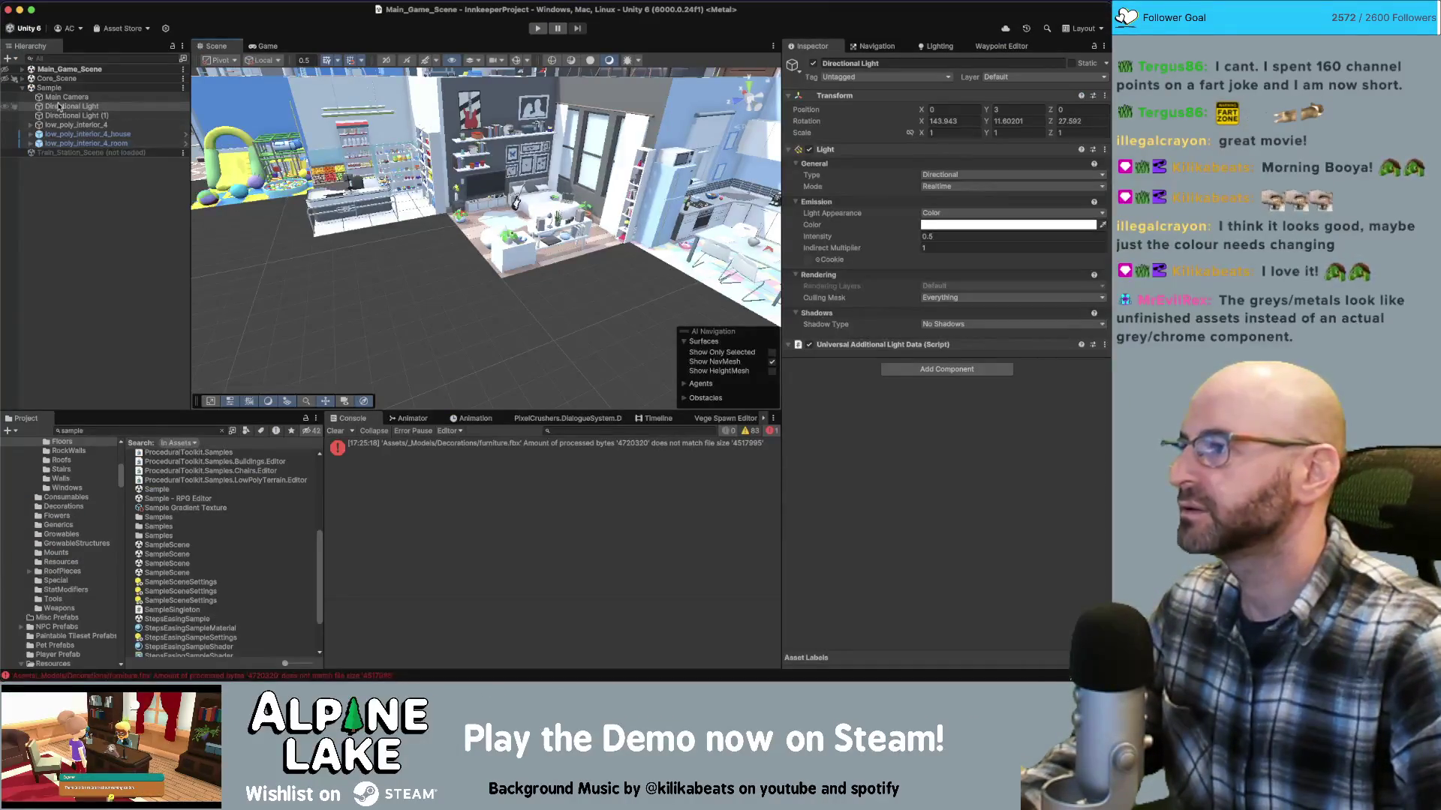
right_click(57, 90)
left_click(35, 86)
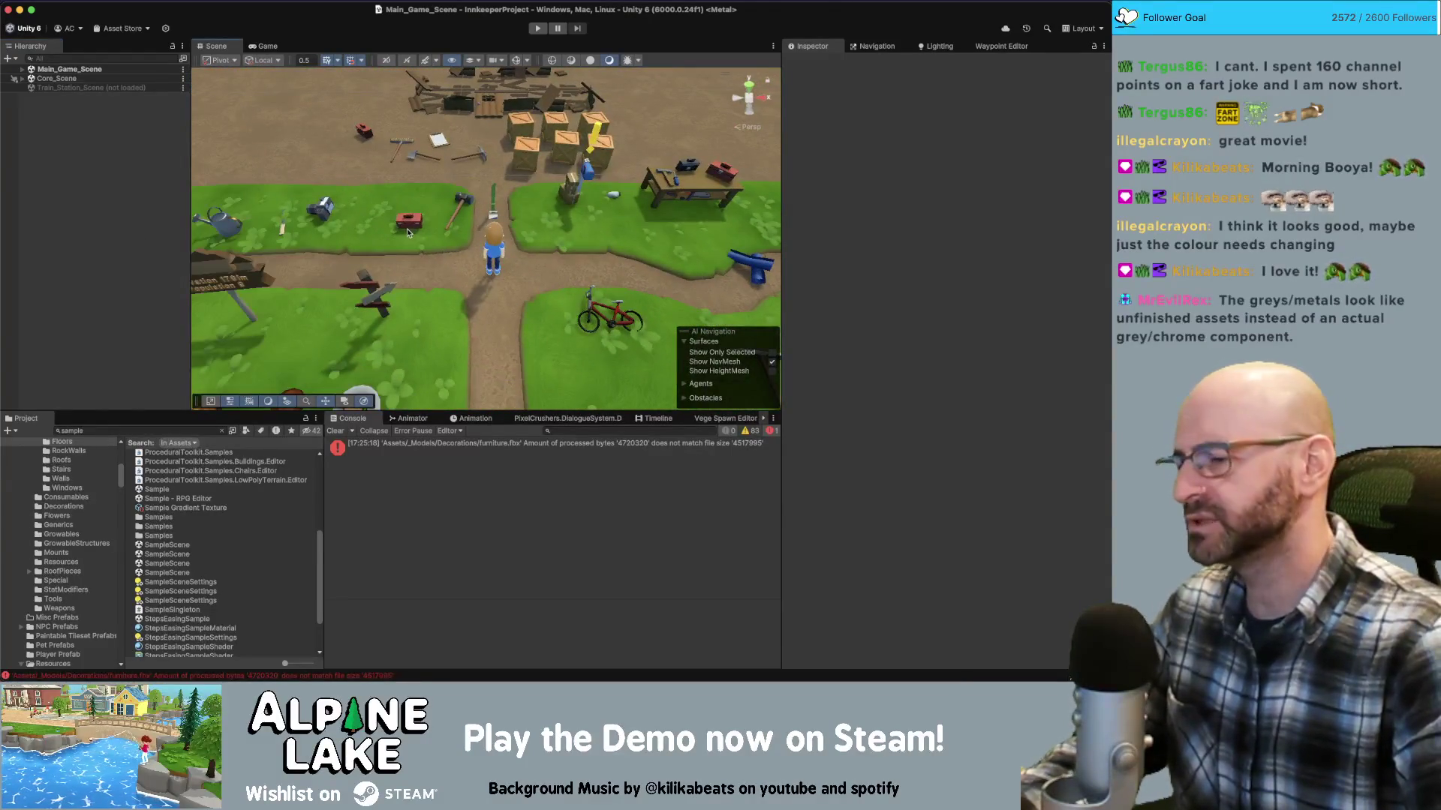
Clear the console errors, search 'decor' and reveal Decor Adirondack Chair in its Decorations folder
left_click(335, 432)
left_click(221, 433)
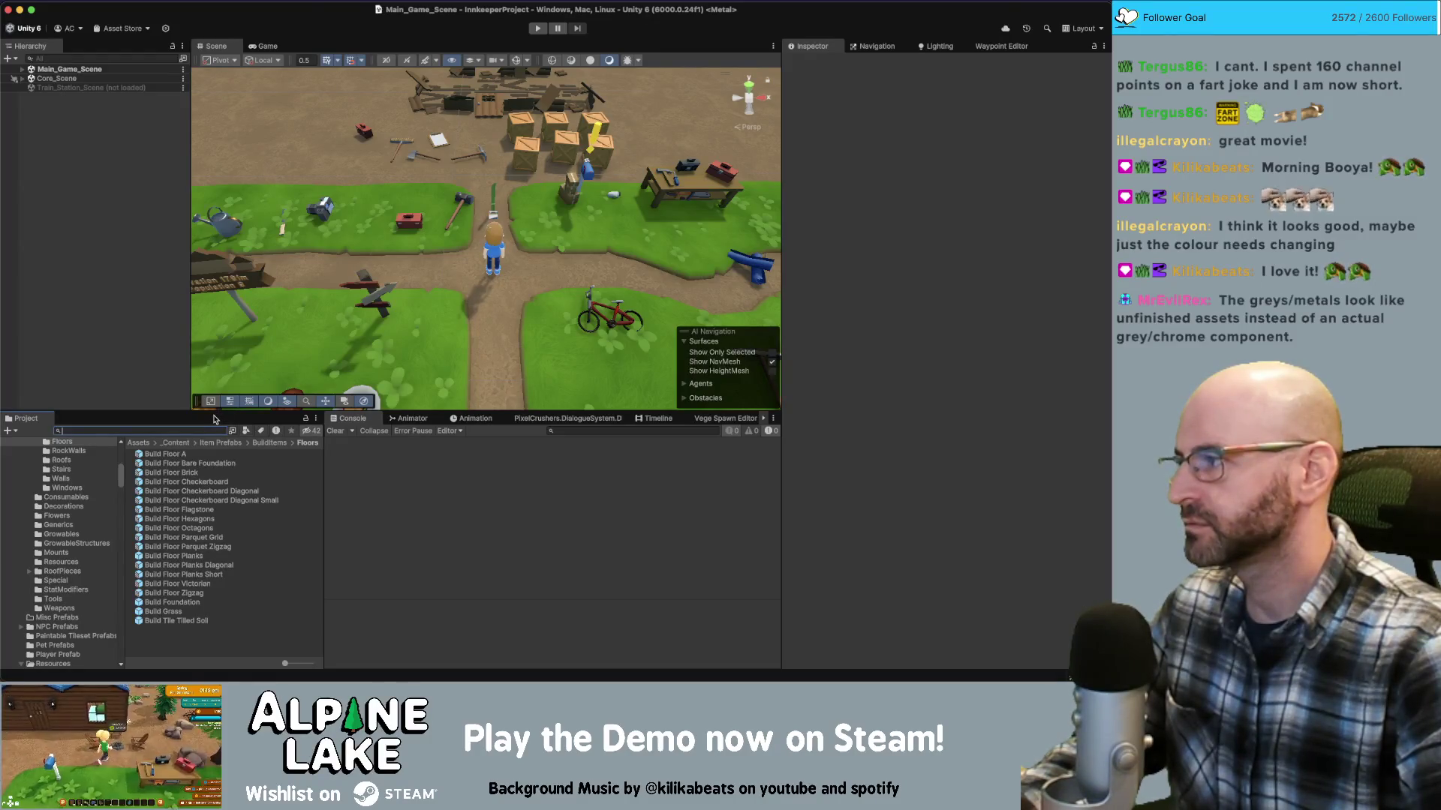
type("decor")
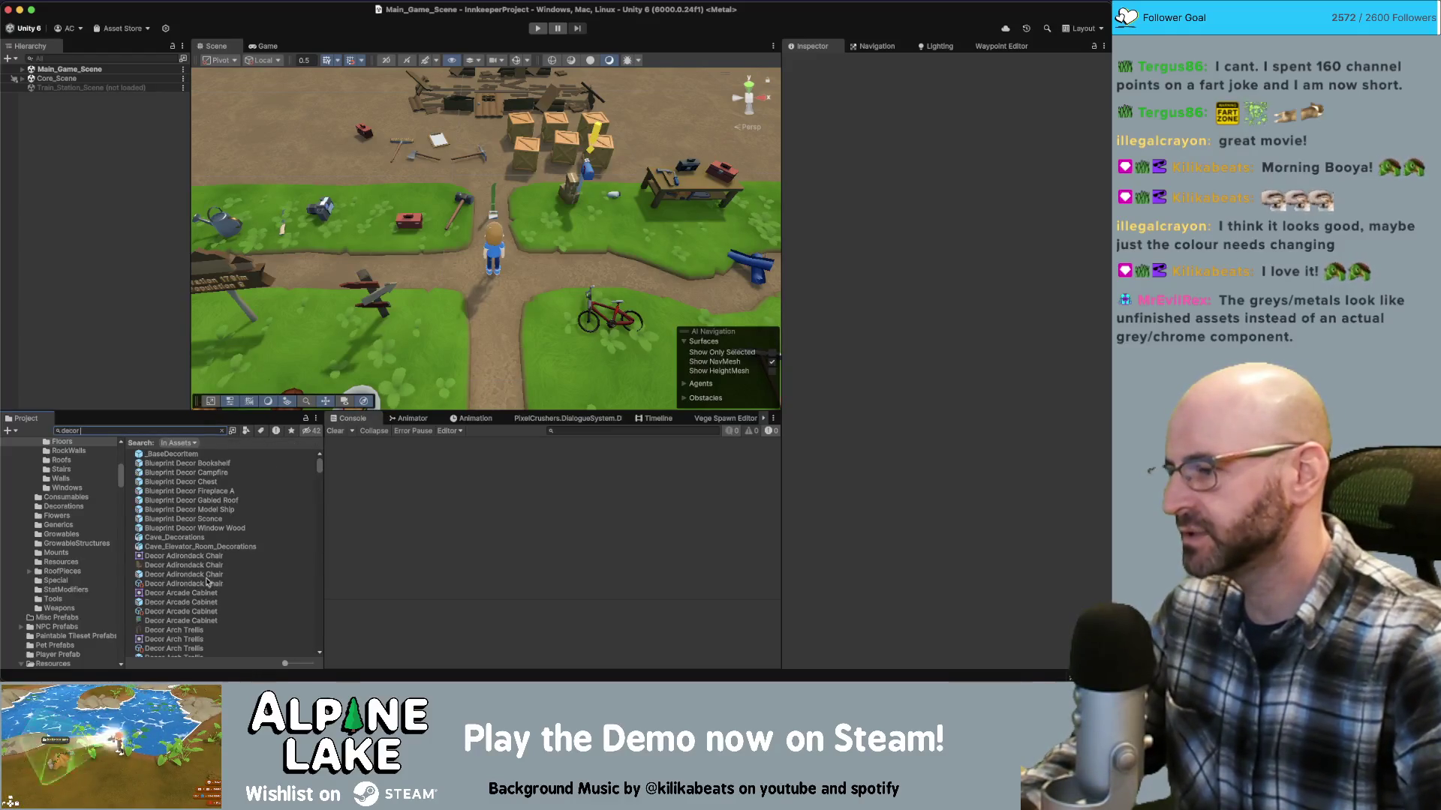
left_click(200, 580)
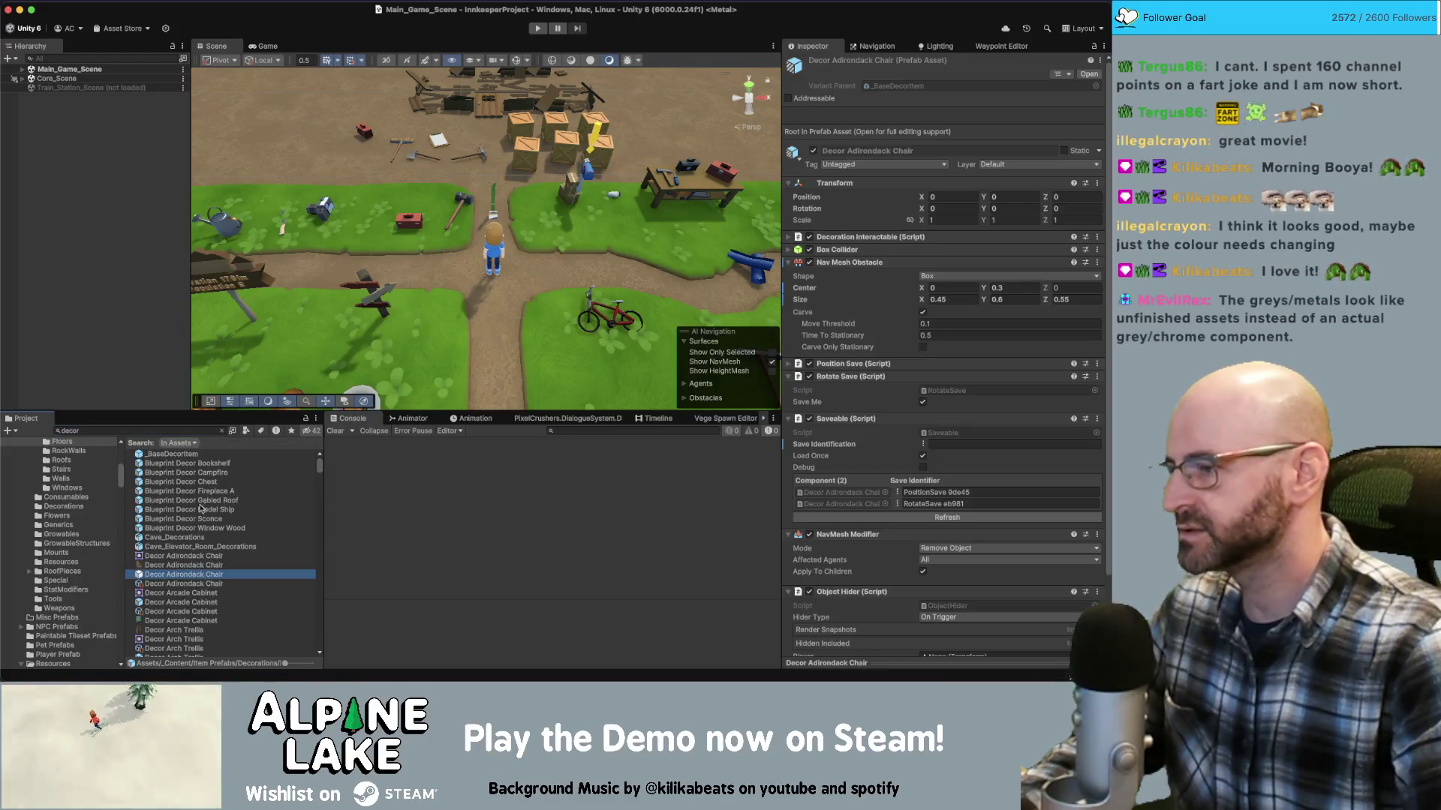
left_click(222, 431)
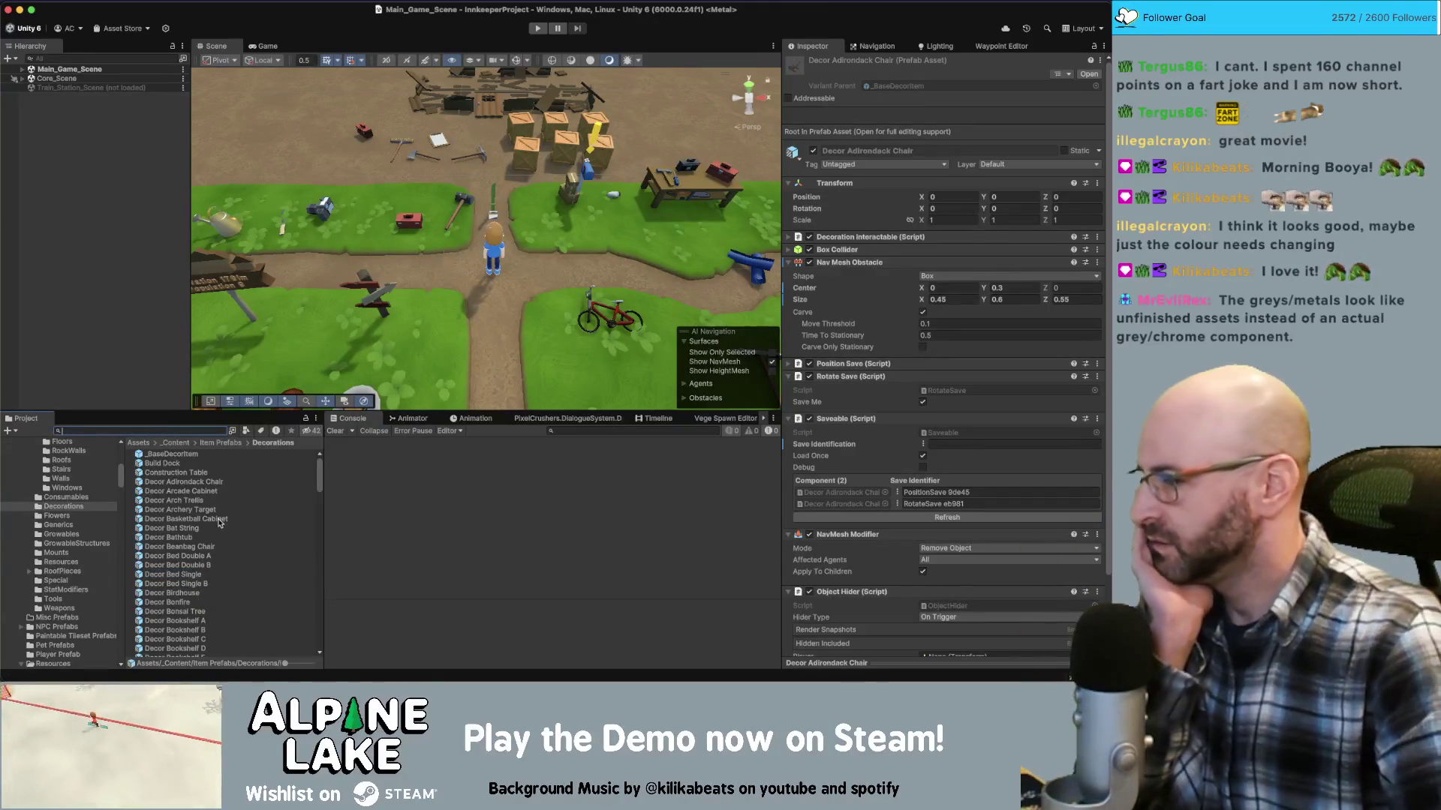
Scroll through the Decorations folder to review the existing decor prefabs
scroll(219, 523, "down", 5)
scroll(223, 532, "down", 4)
scroll(153, 457, "down", 7)
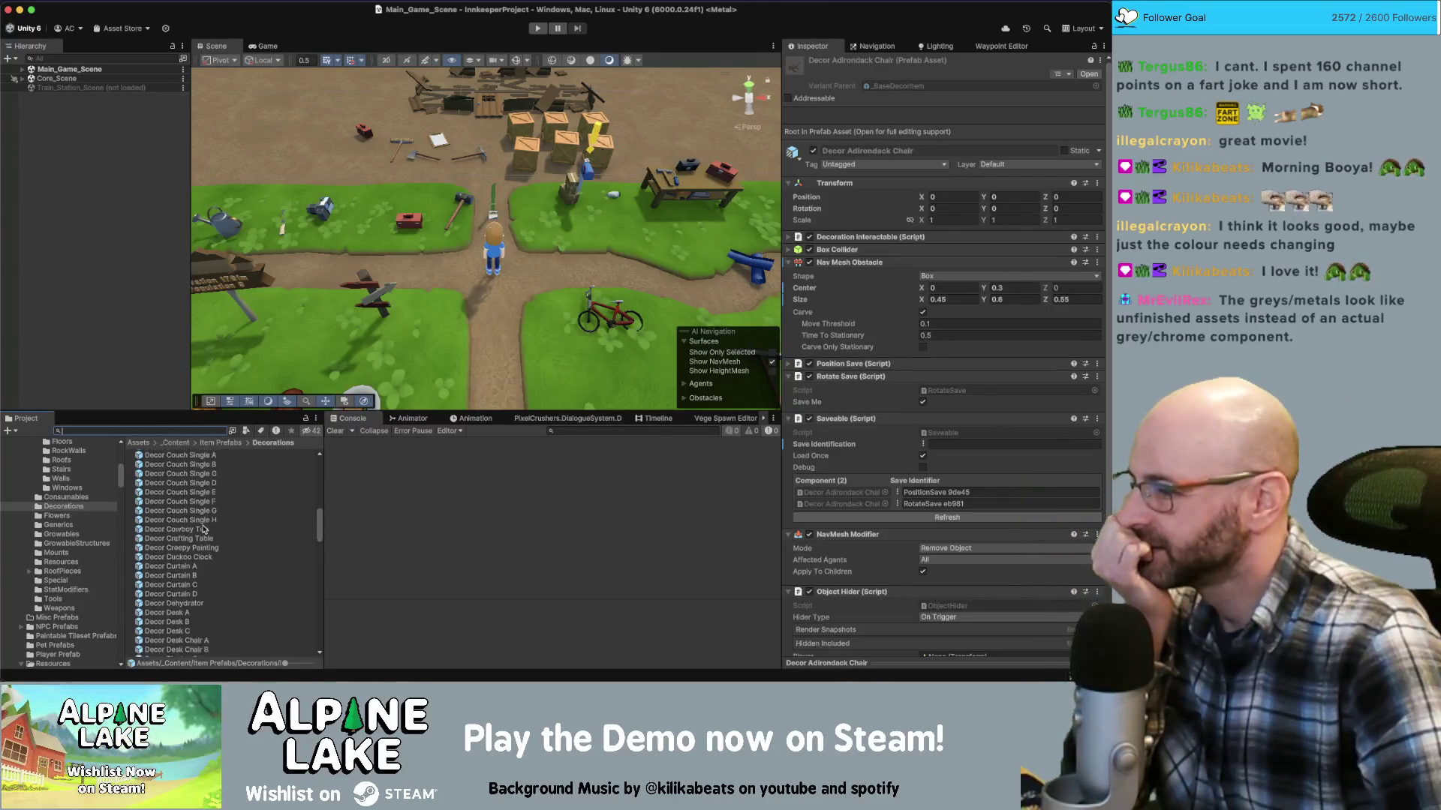
scroll(203, 530, "down", 6)
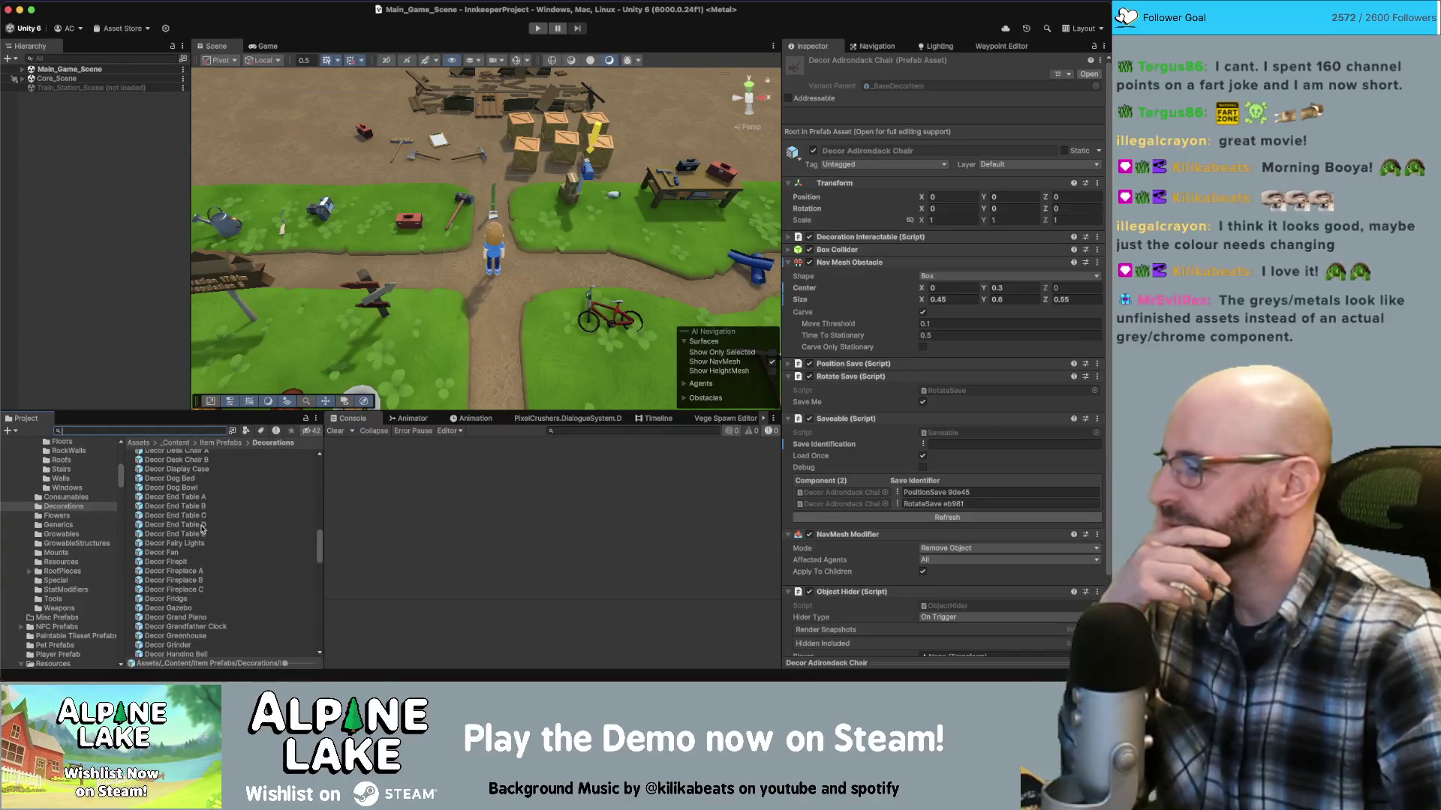
scroll(201, 528, "down", 4)
scroll(201, 528, "down", 1)
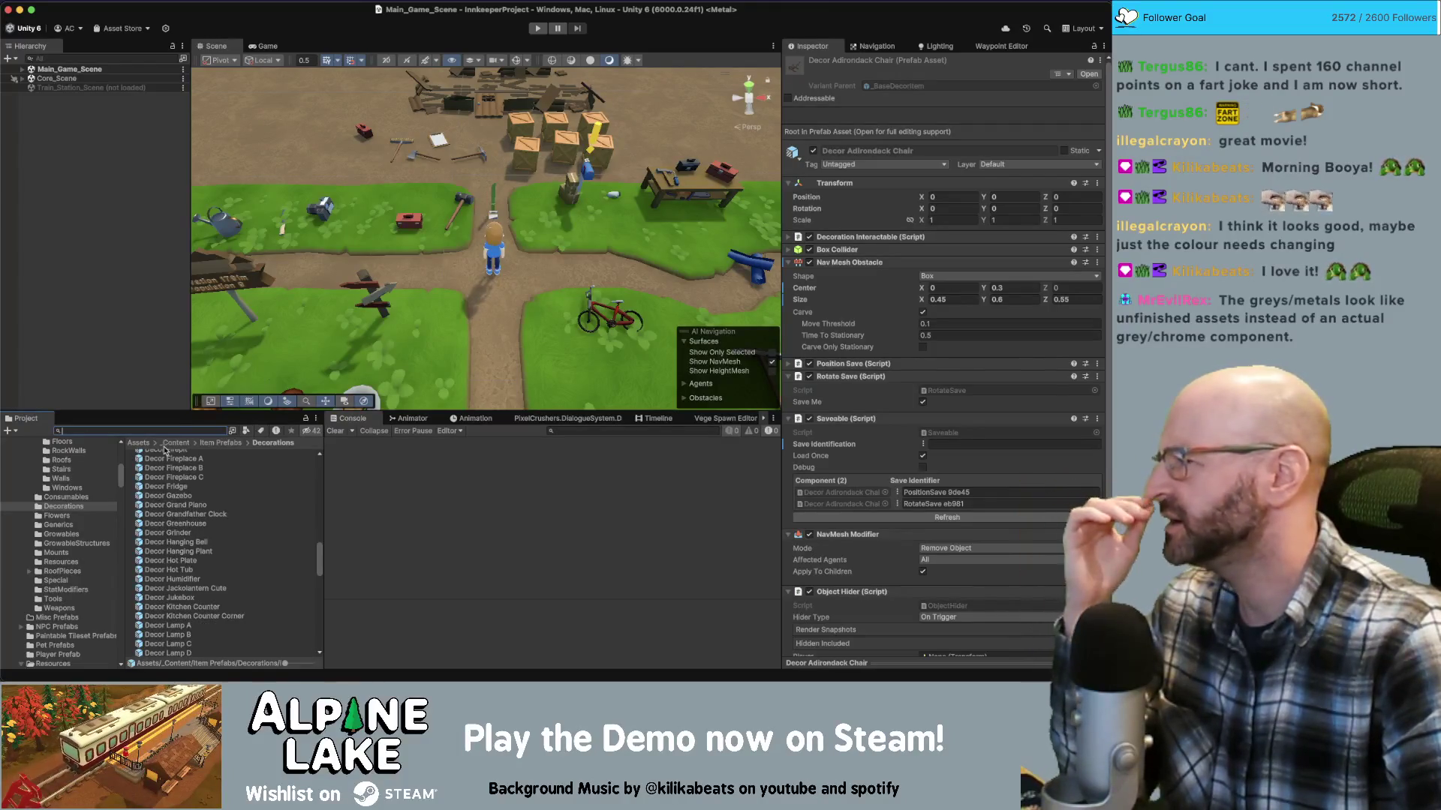
scroll(186, 468, "down", 4)
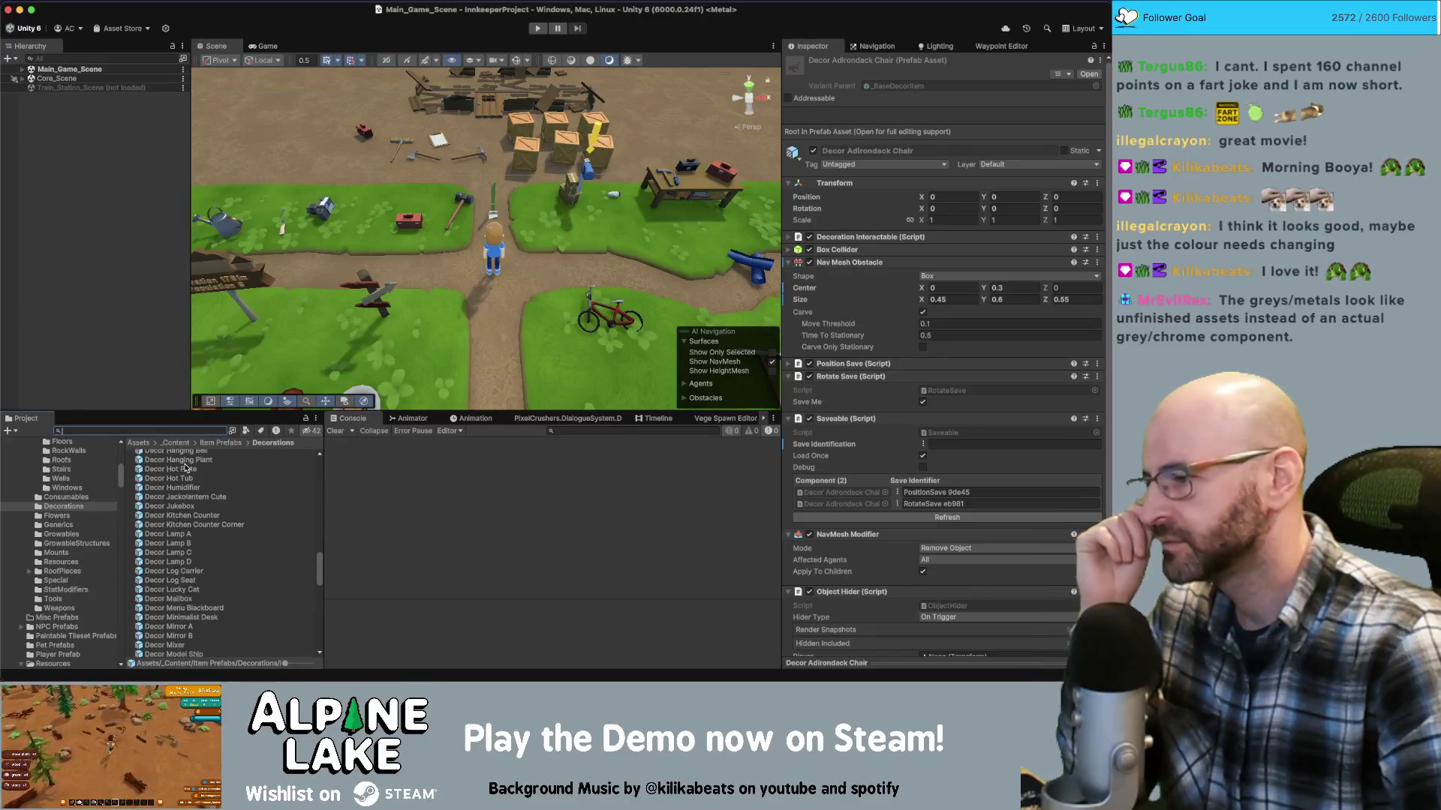
scroll(186, 468, "down", 3)
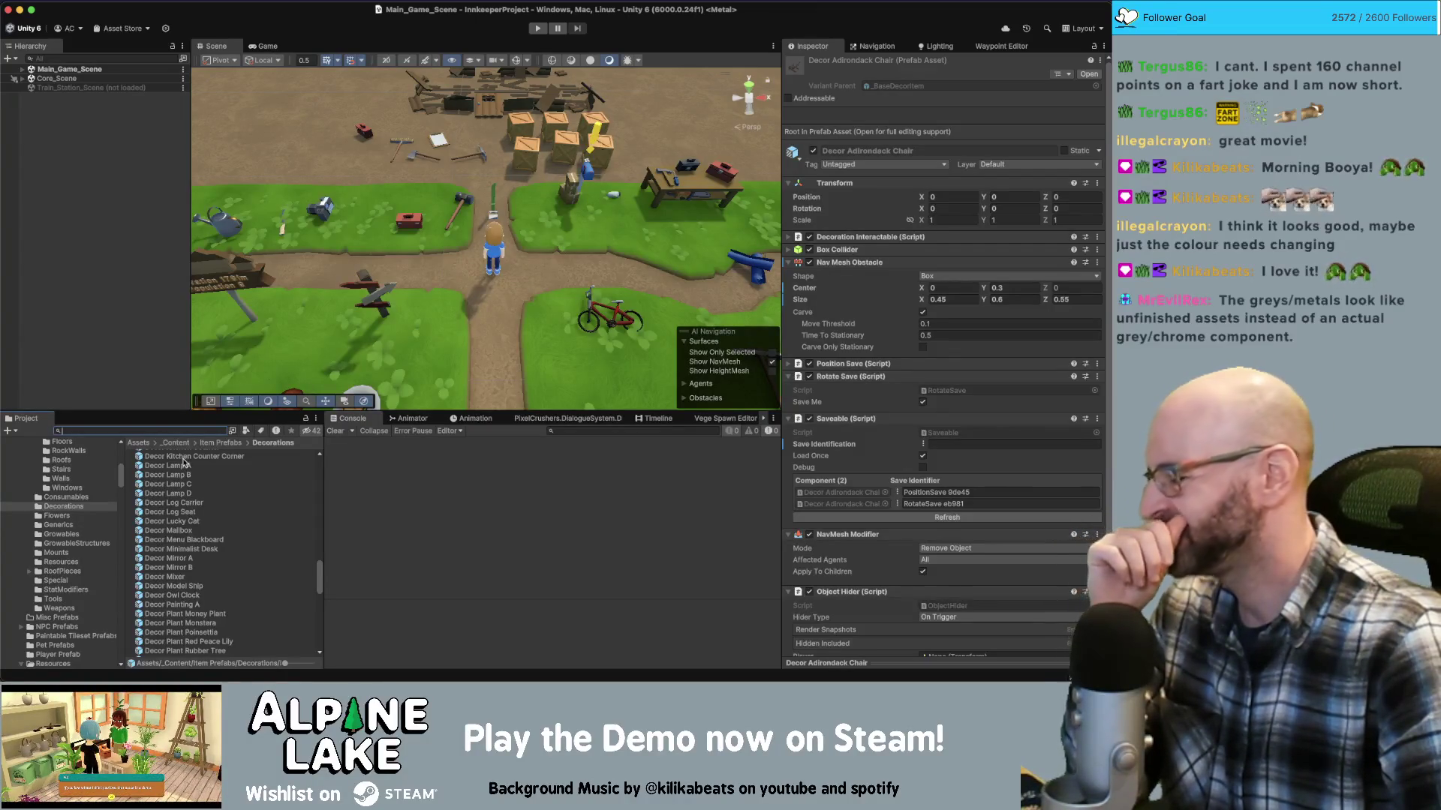
scroll(185, 464, "down", 7)
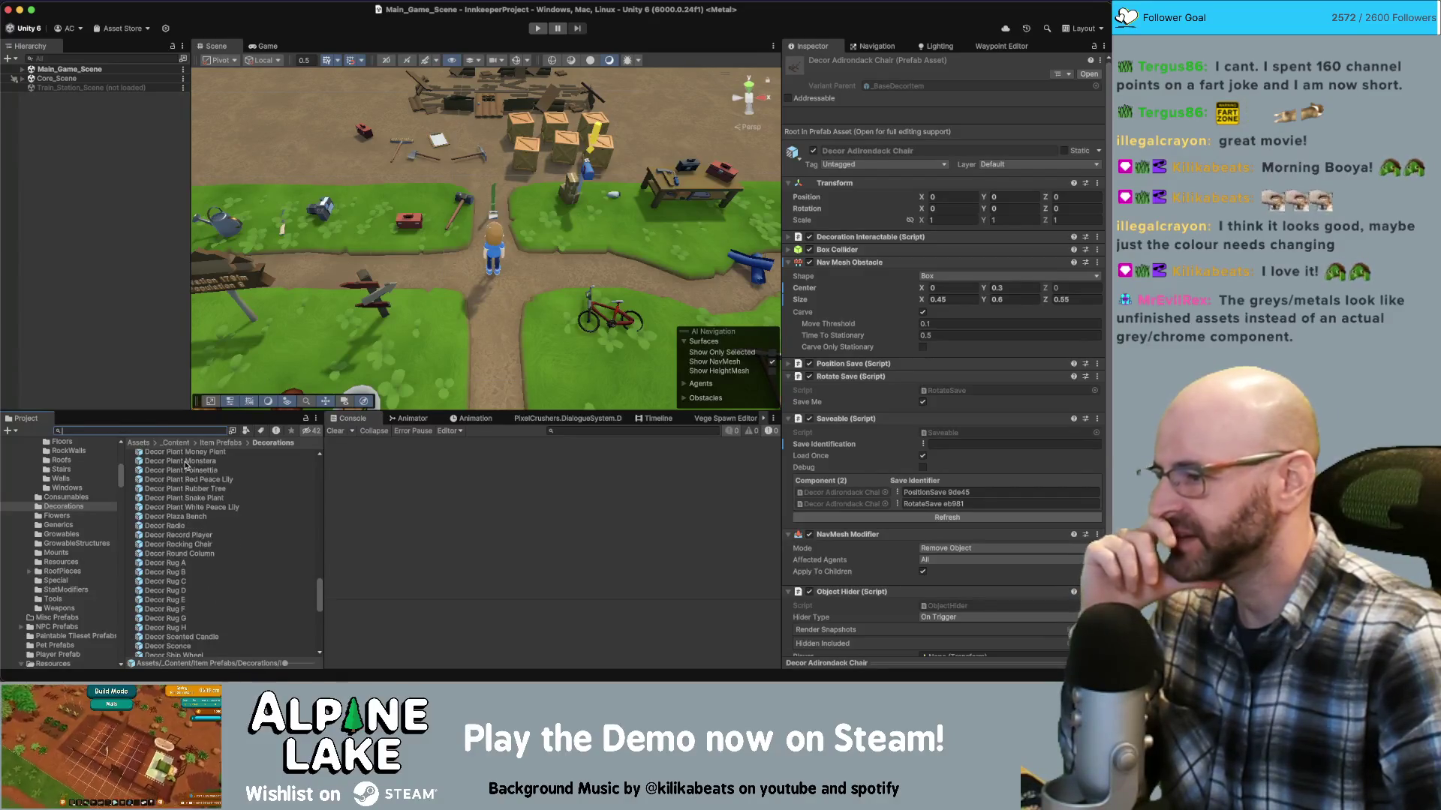
scroll(186, 465, "down", 6)
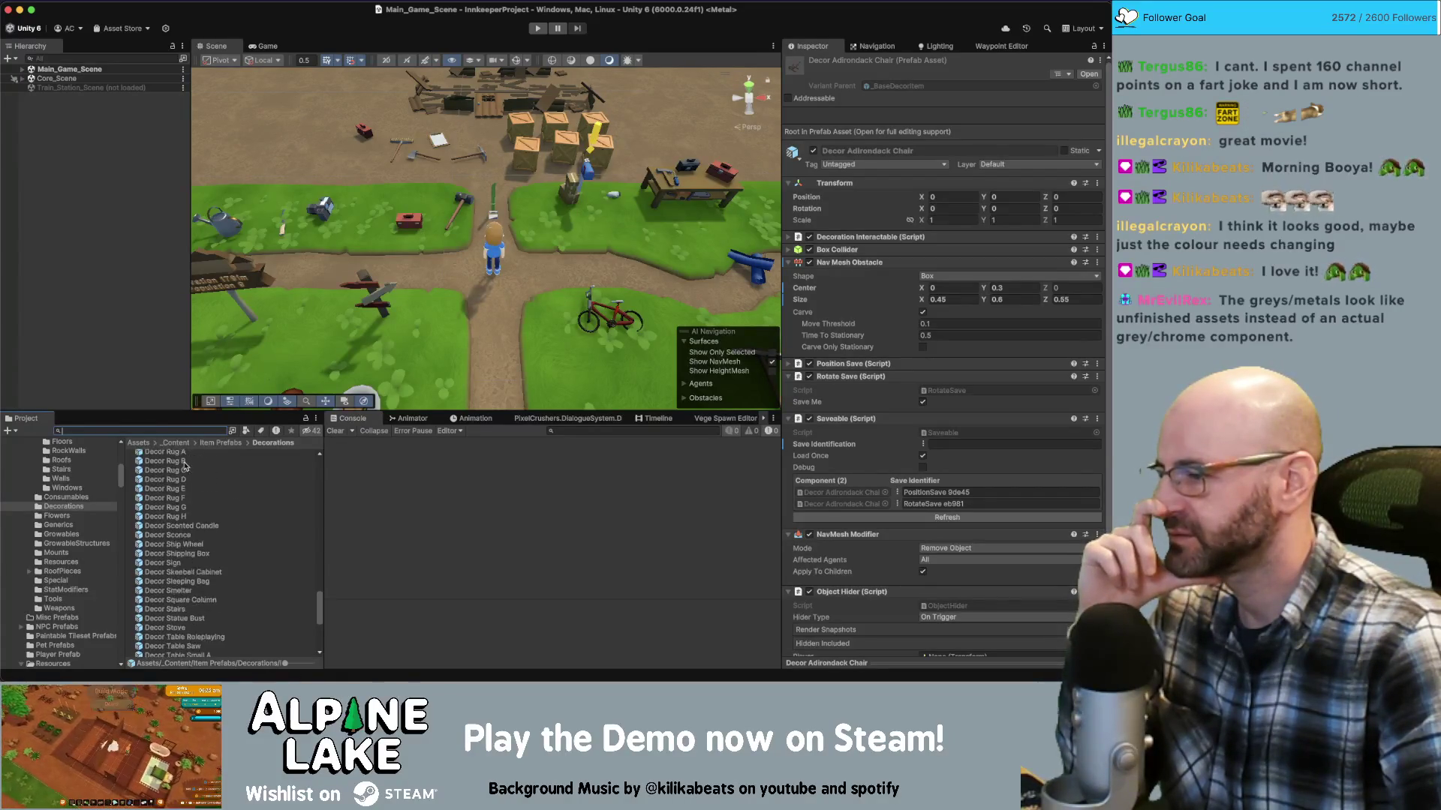
scroll(185, 465, "down", 7)
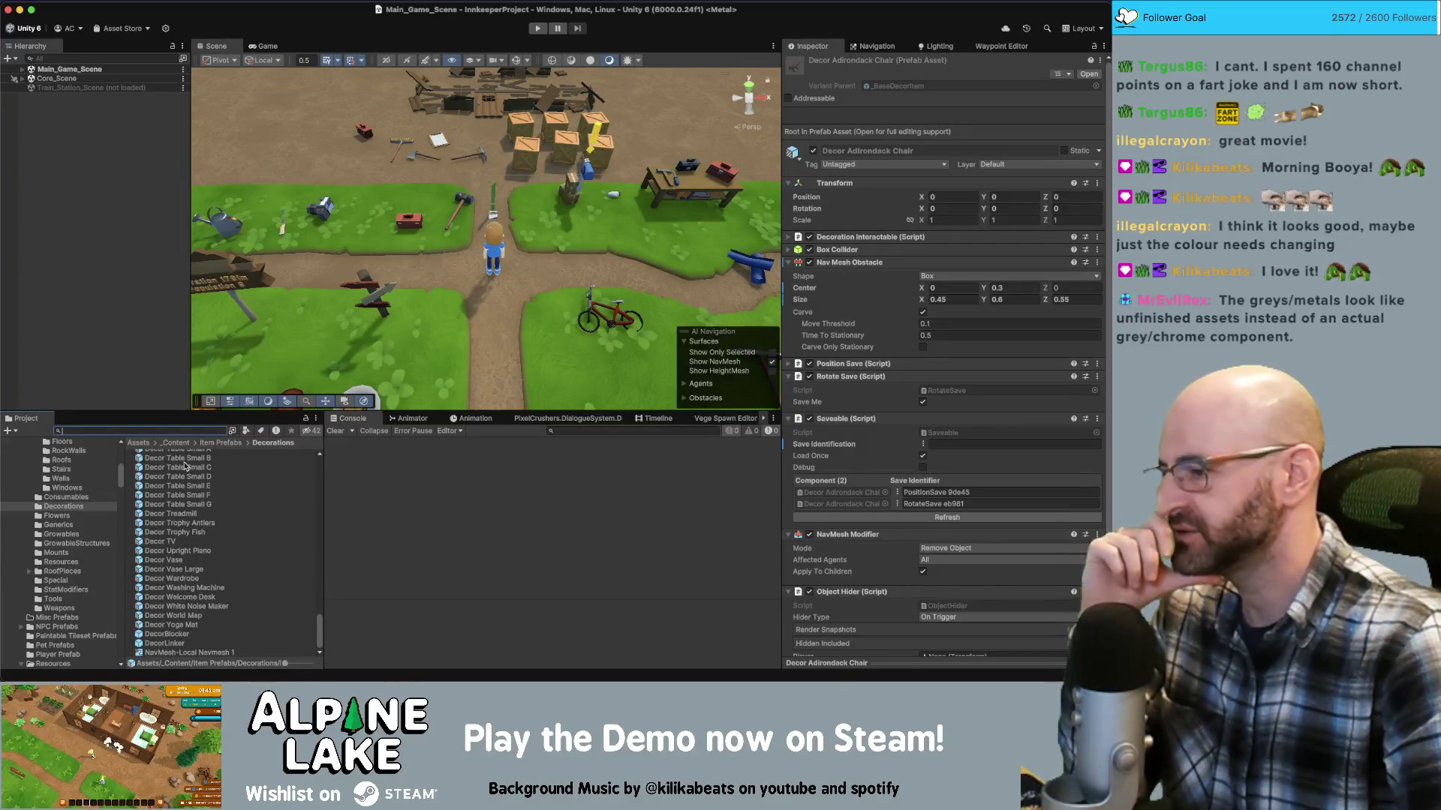
Search 'decor vase large' and select the two Decor Vase Large assets and its saveable prefab
left_click(174, 561)
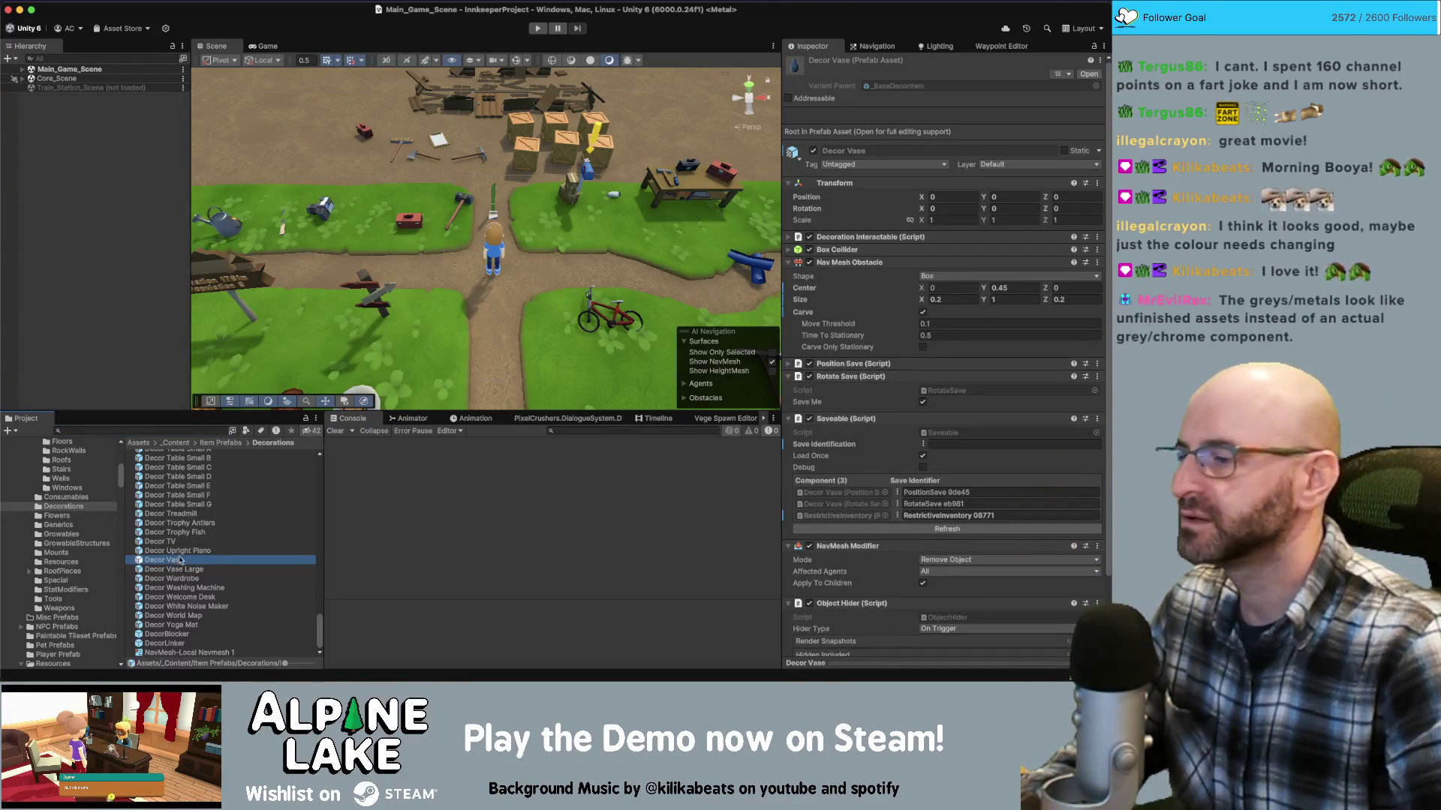
left_click(150, 430)
type("decor")
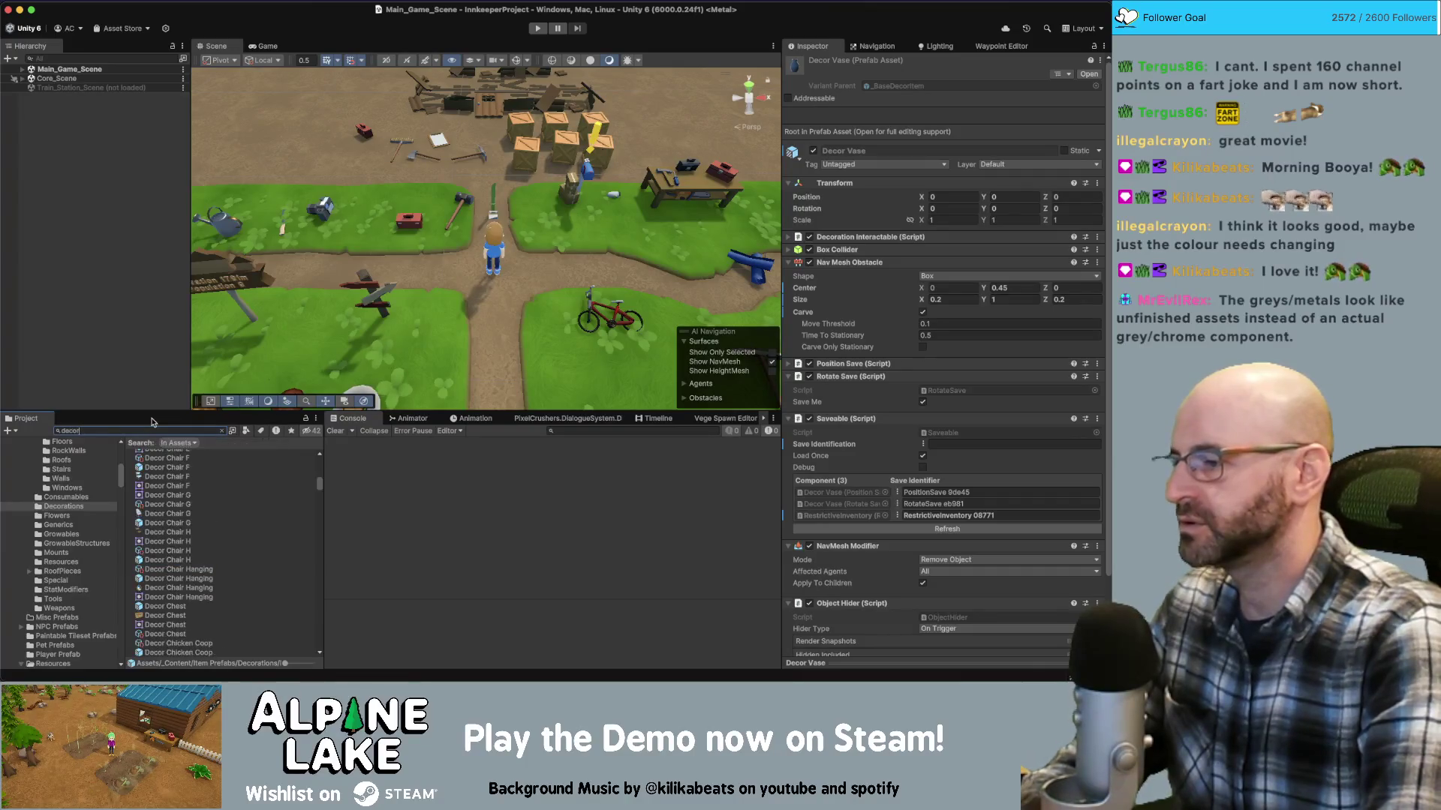
type(" vase lar")
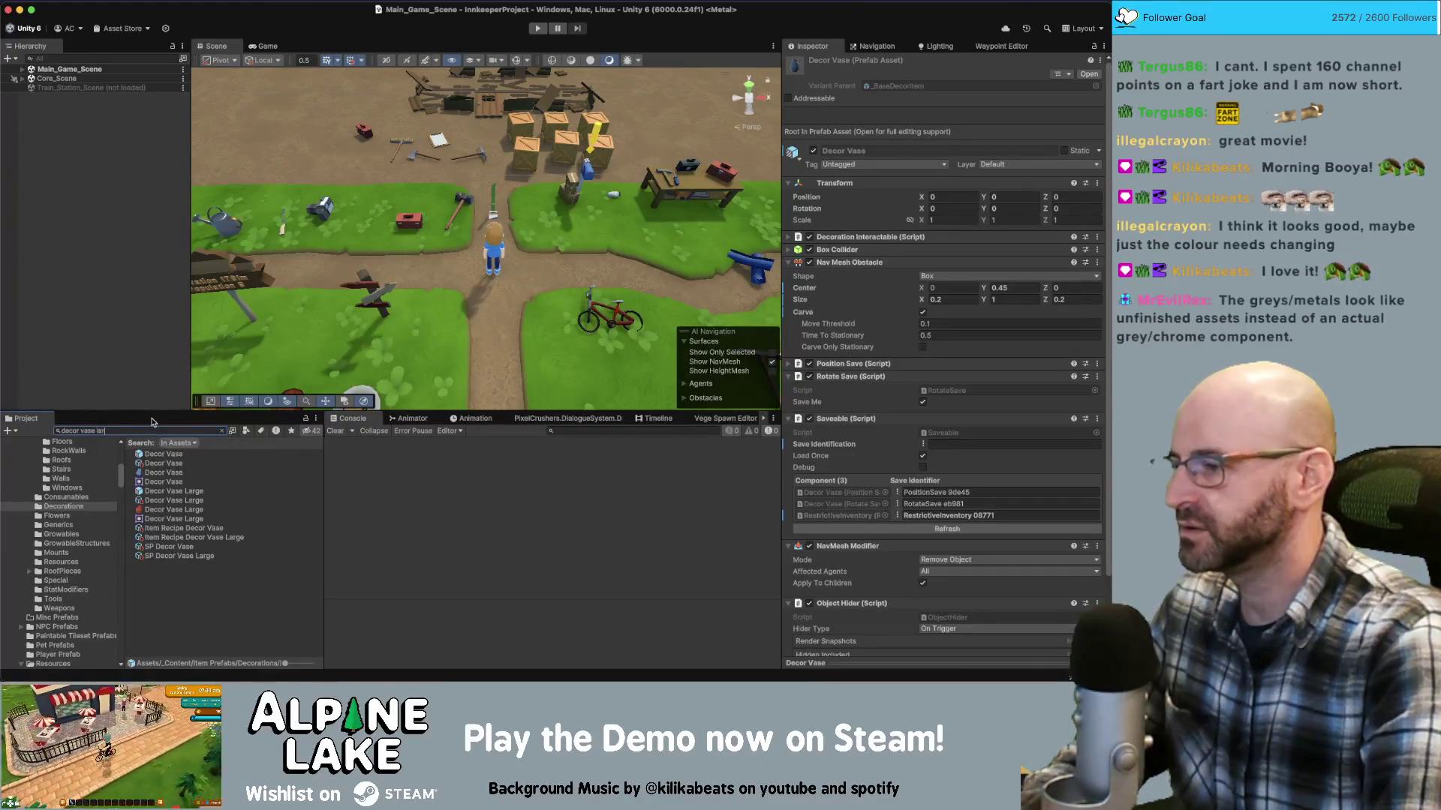
type("ge")
left_click(193, 456)
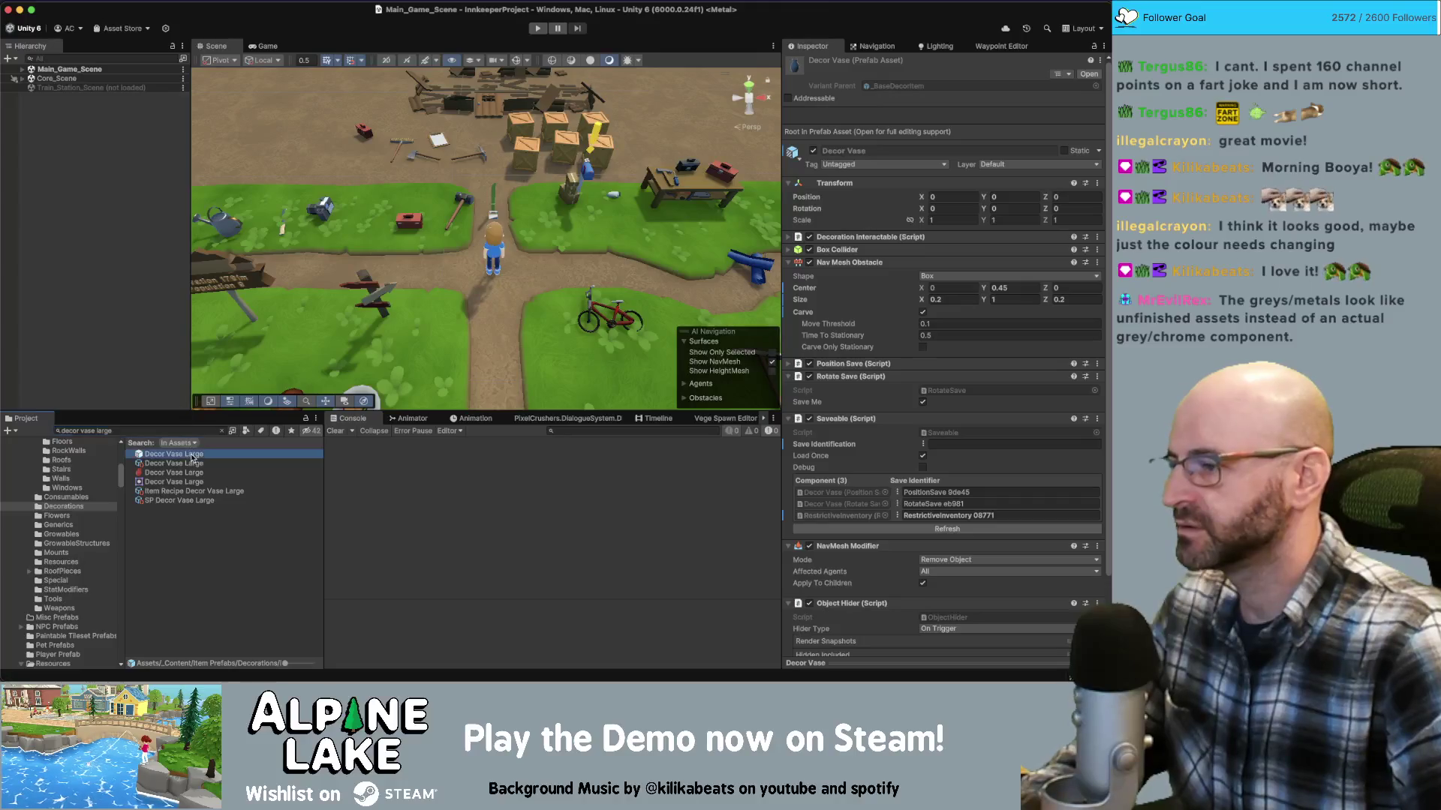
left_click(184, 464, "shift")
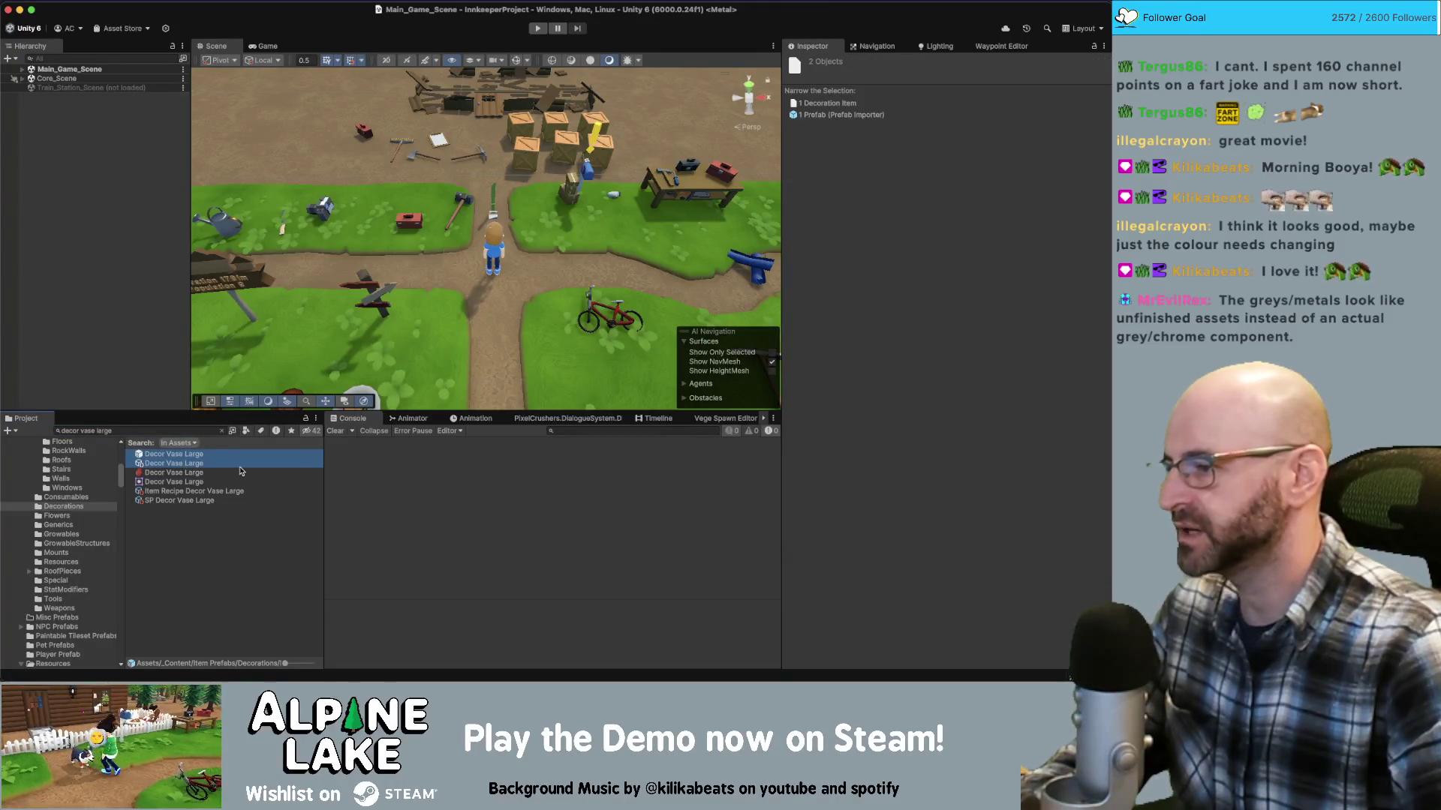
left_click(187, 500, "super")
left_click(188, 492, "super")
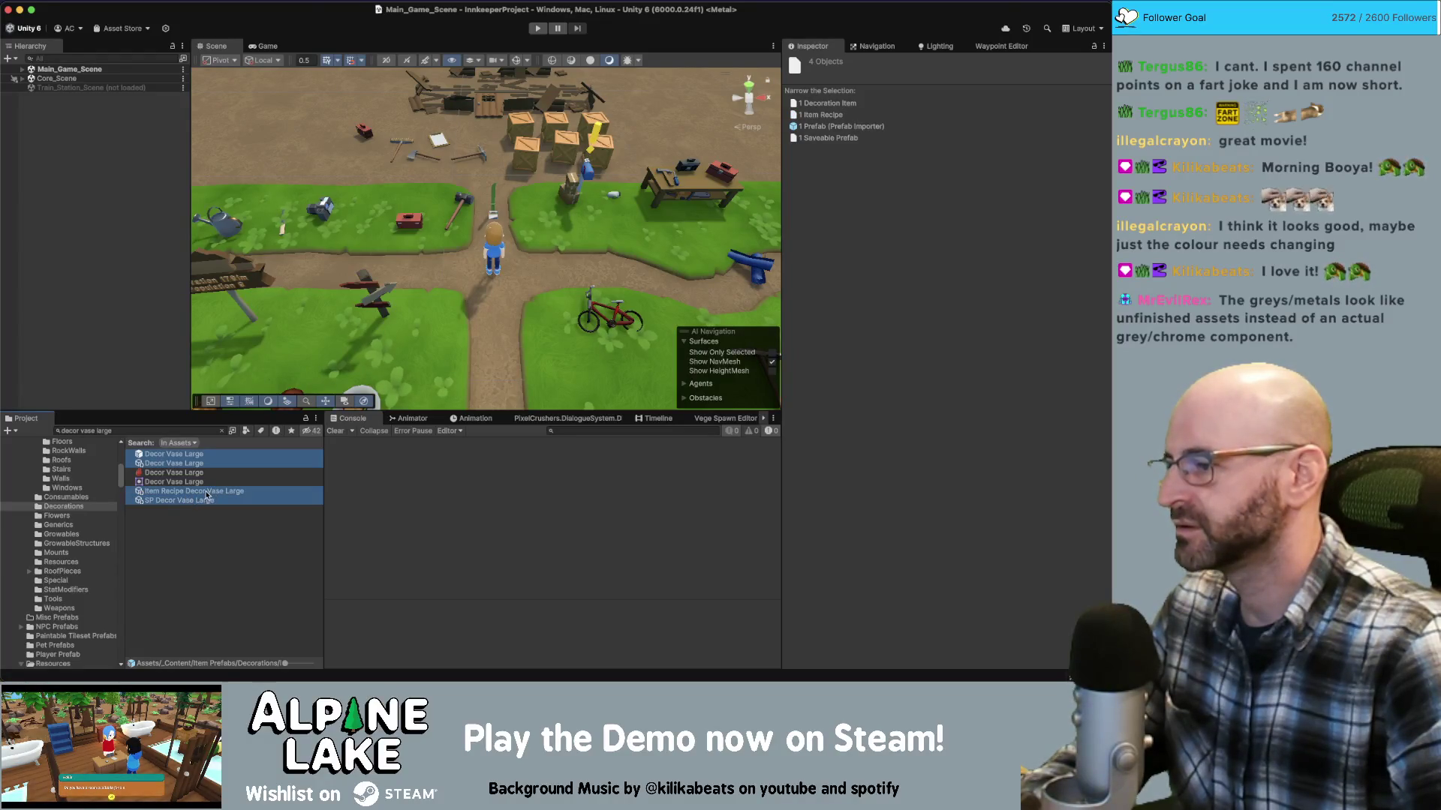
left_click(207, 492, "super")
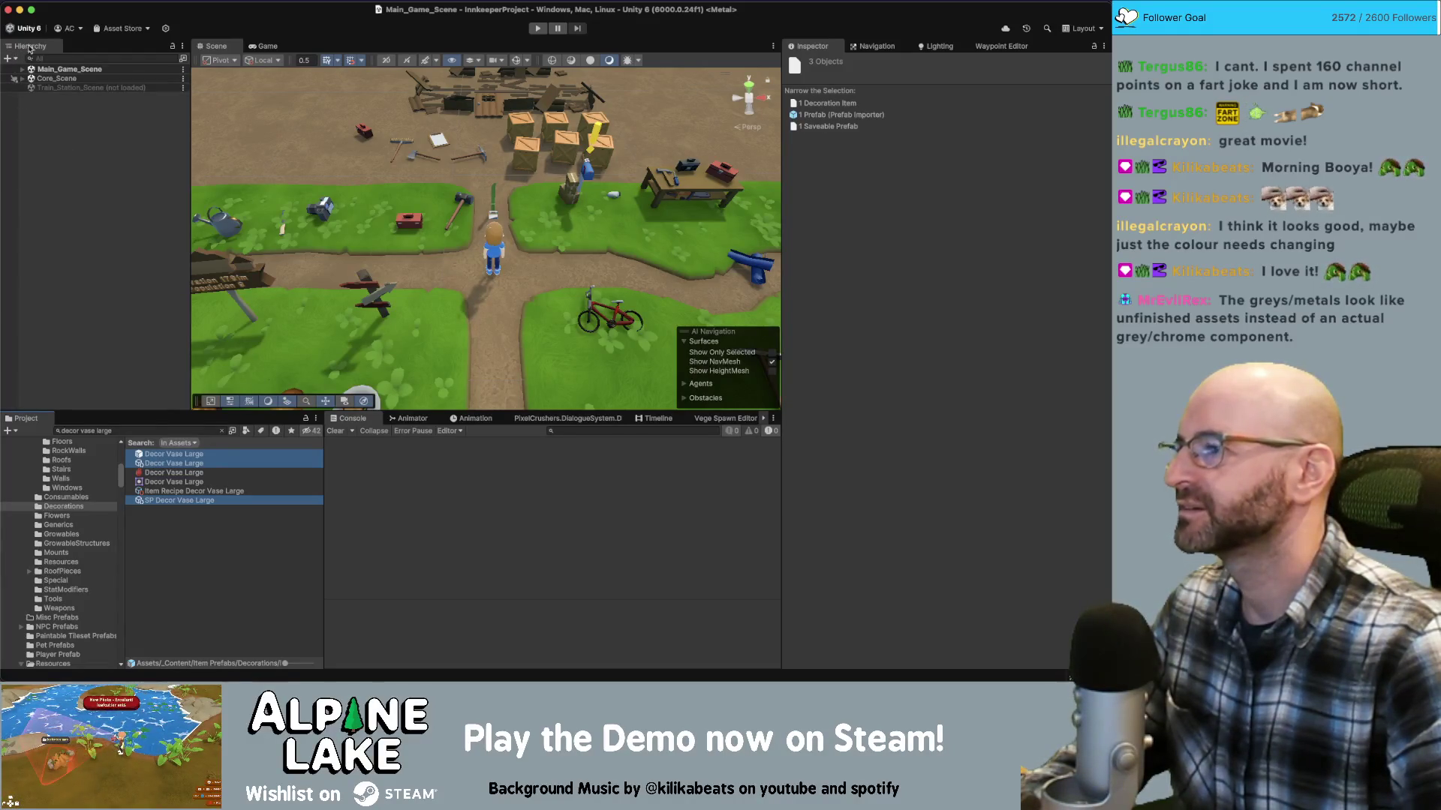
Duplicate them with internal references, replacing 'Vase Large' with 'Typewriter' in the names
right_click(105, 69)
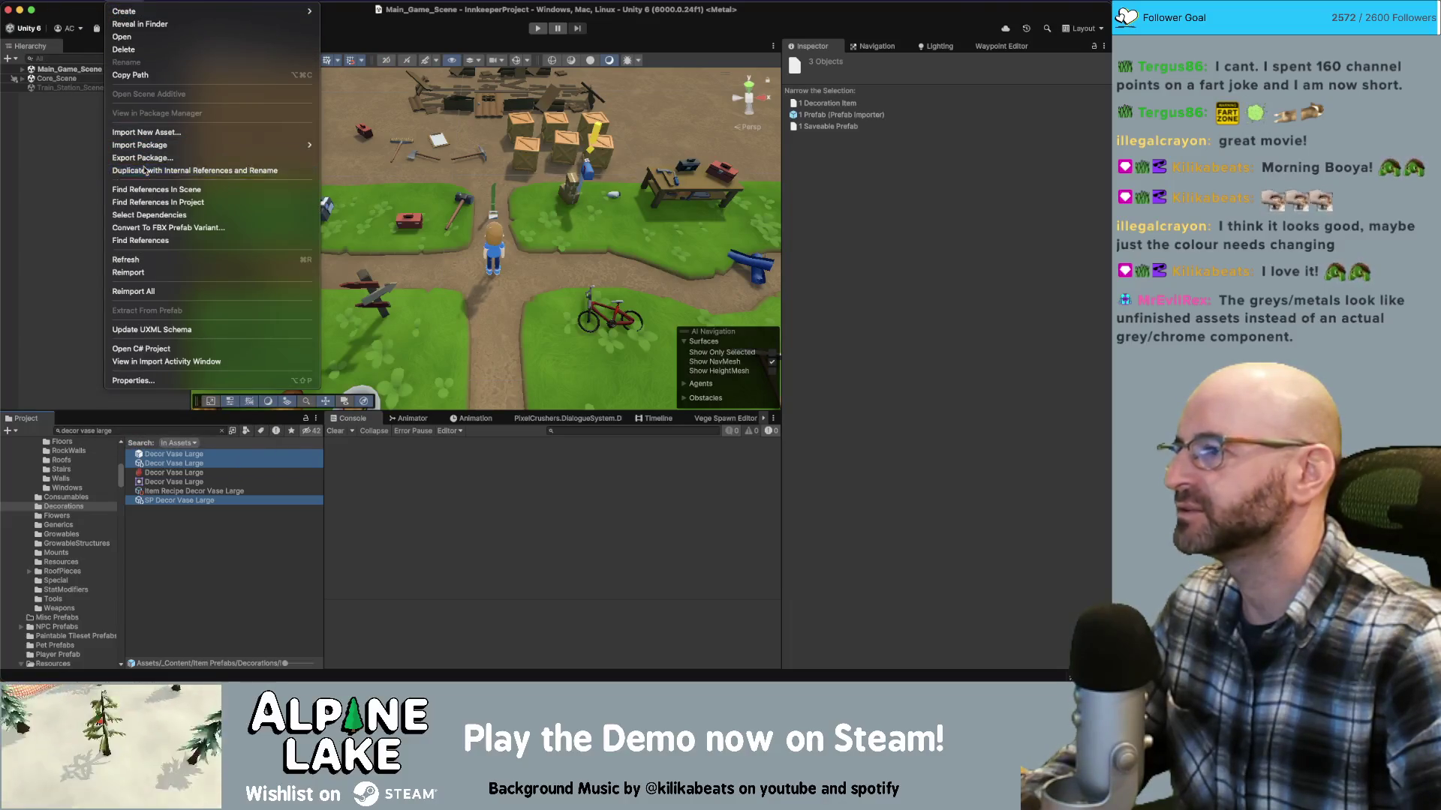
left_click(261, 167)
left_click(538, 150)
type("V")
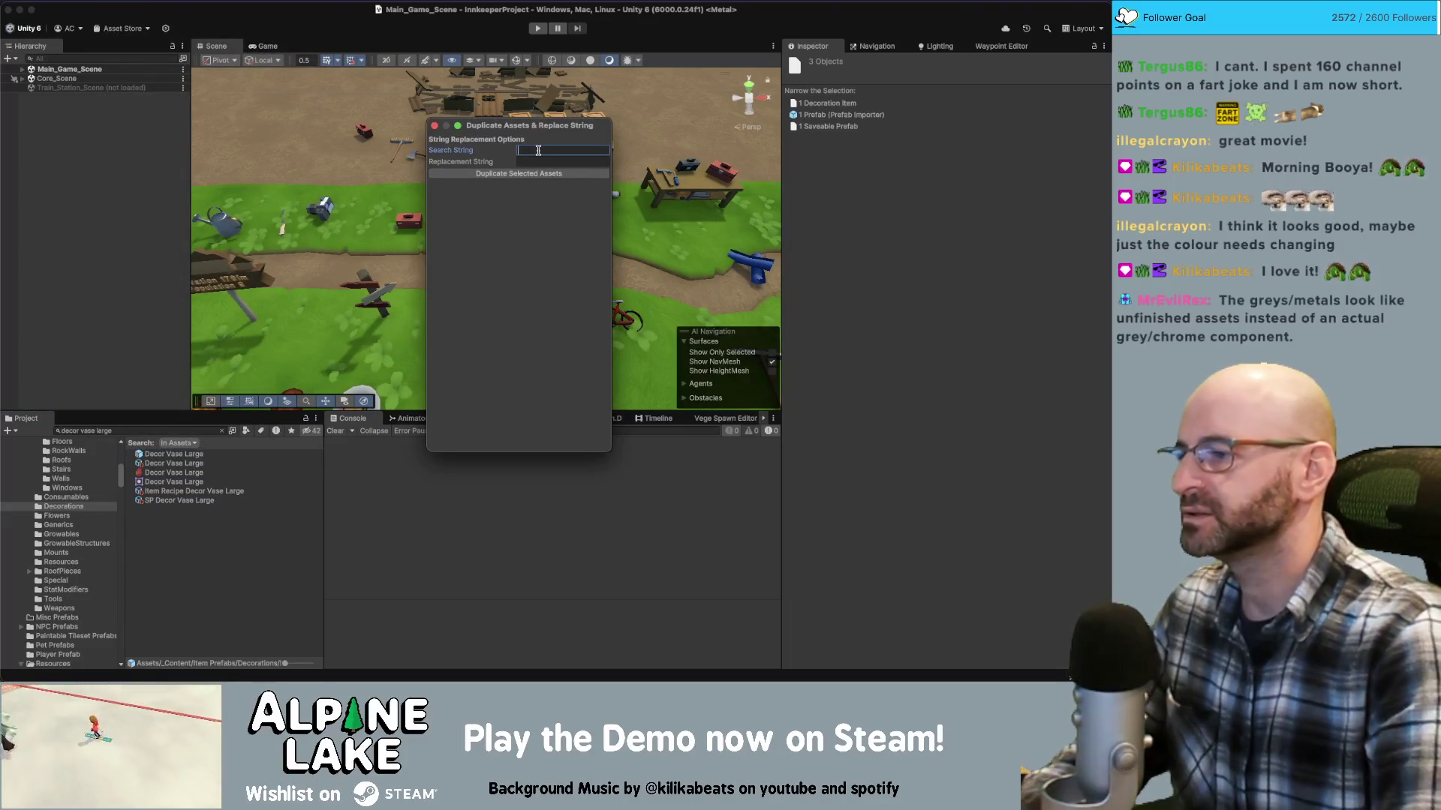
type("ase Large")
key("Tab")
type("Typewri")
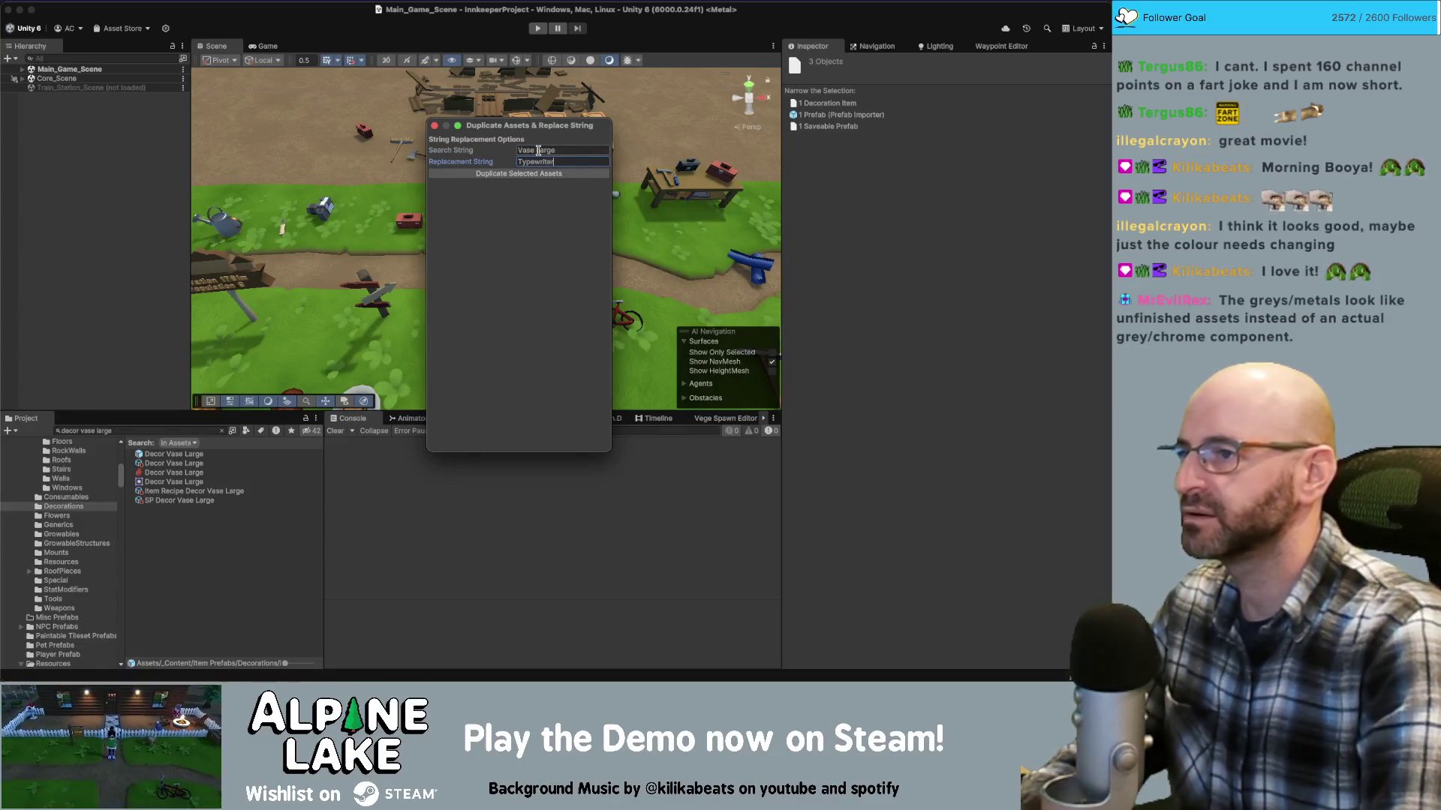
type("ter")
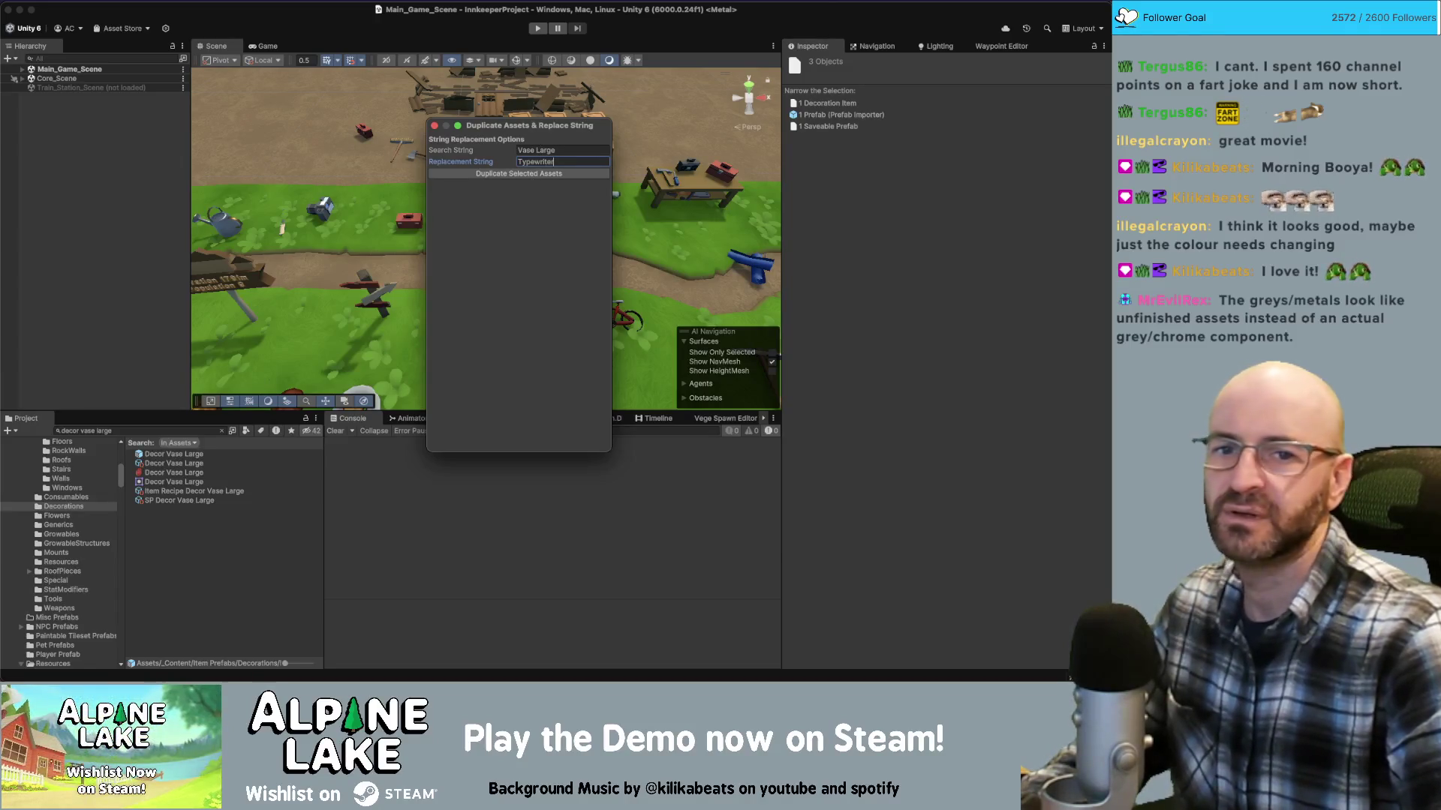
left_click(531, 180)
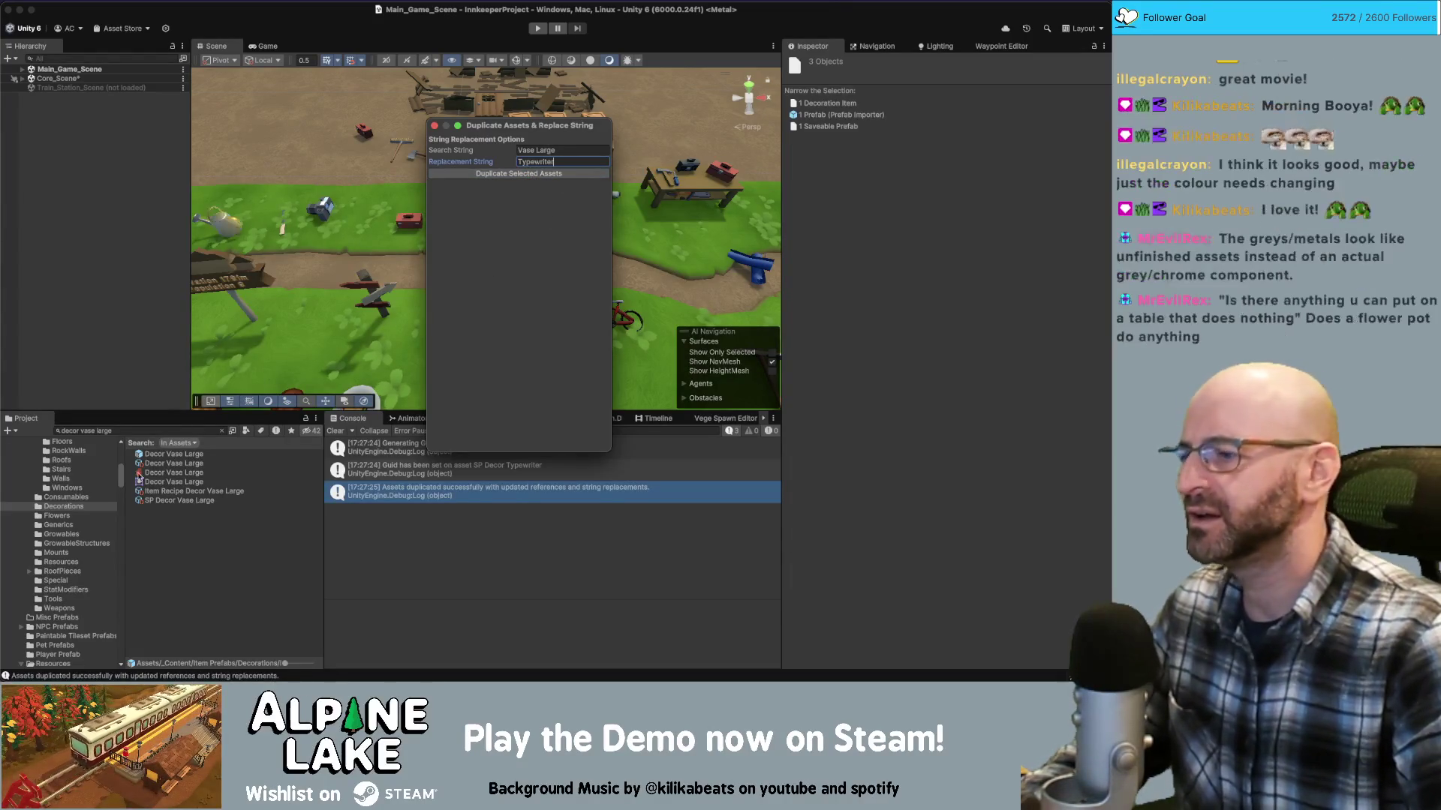
left_click(145, 429)
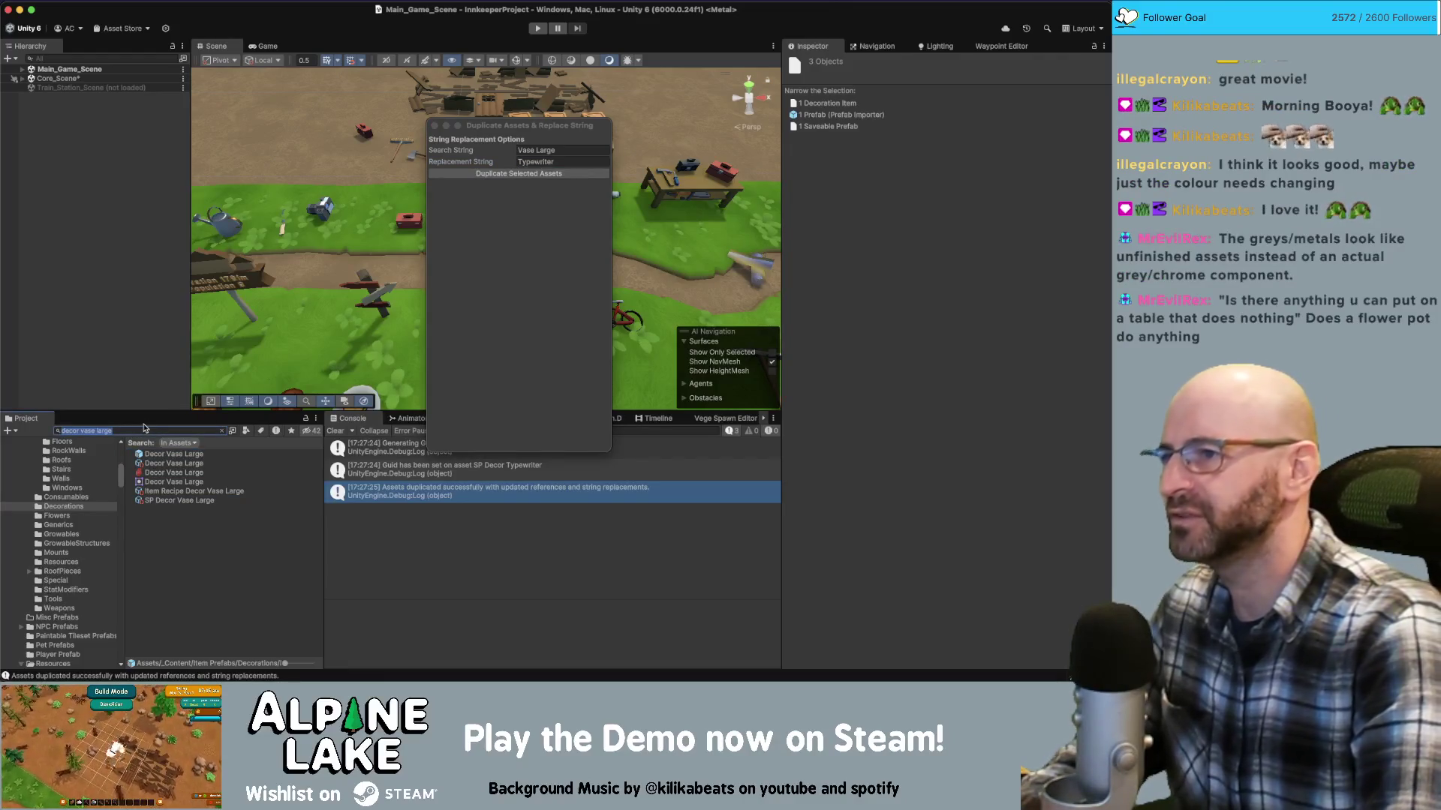
Search 'typewriter', open Decor Typewriter in Prefab Mode and close the duplication window
type("typewr")
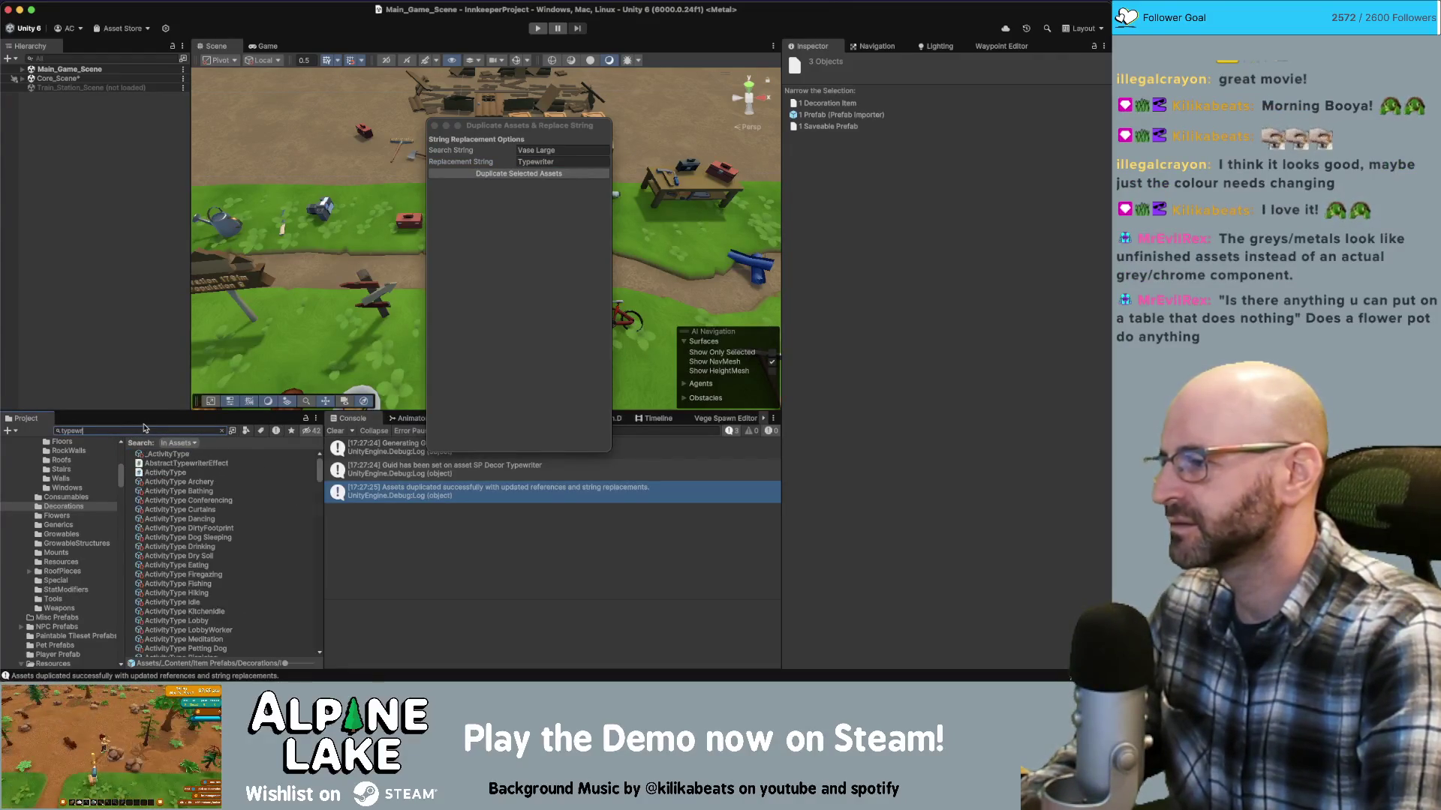
type("iter")
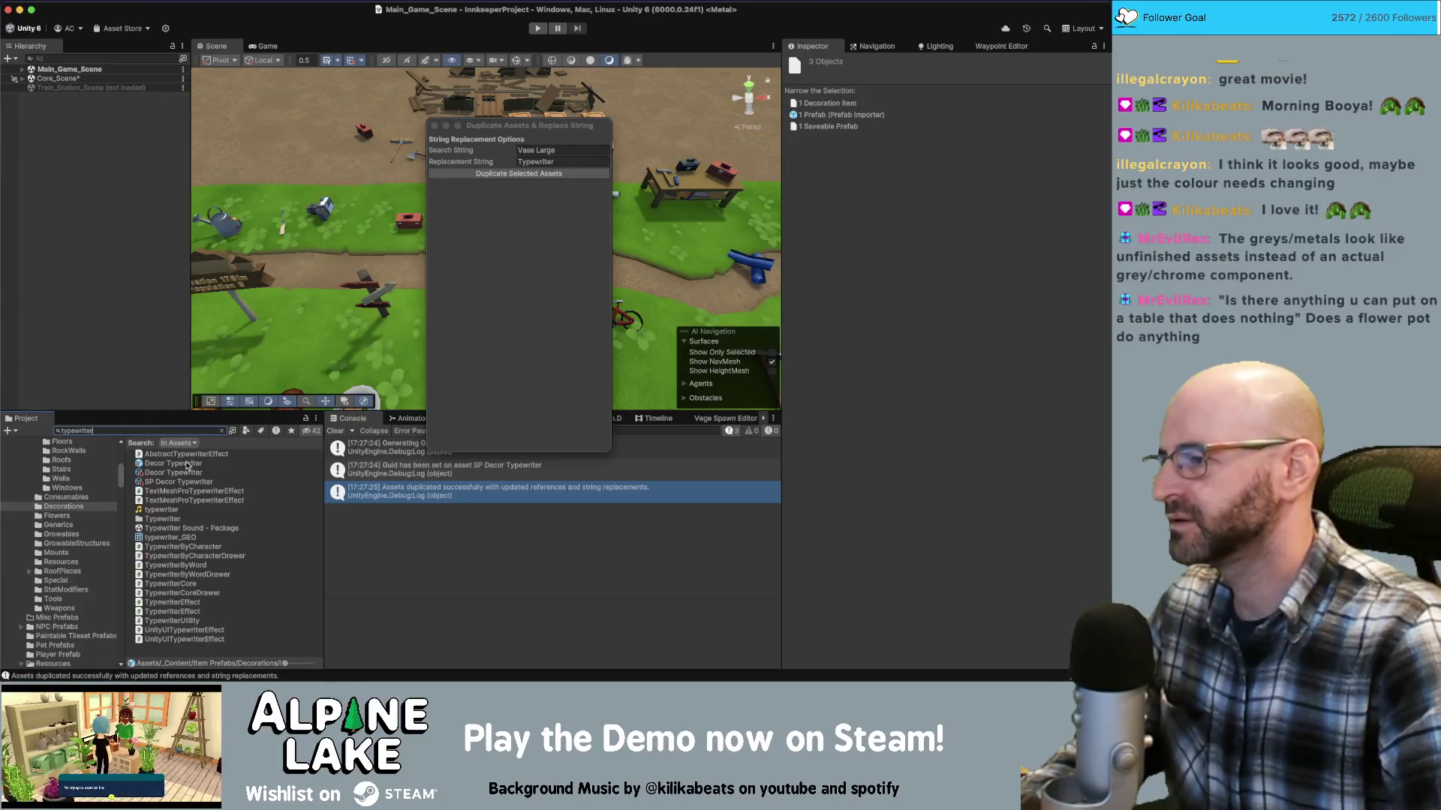
double_click(186, 464)
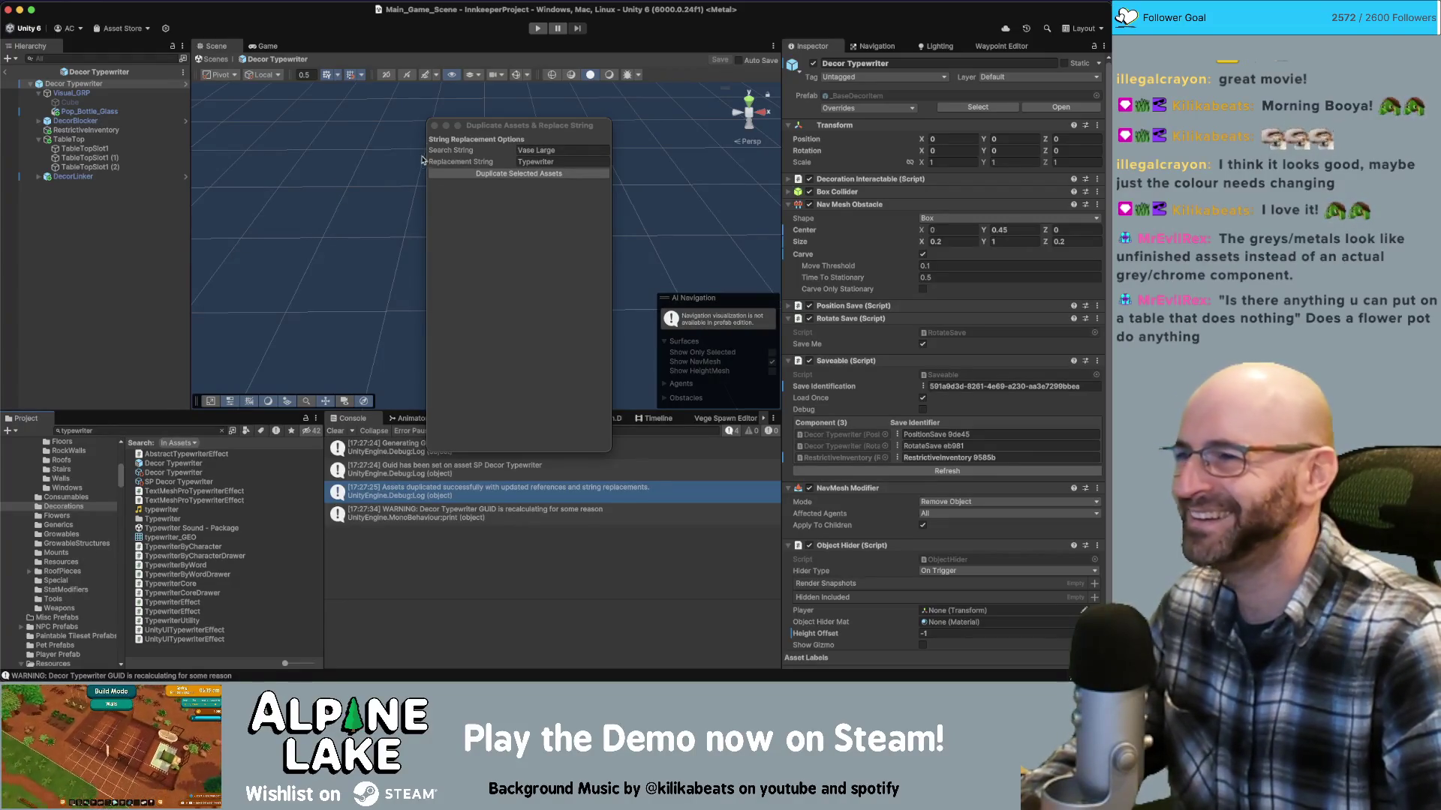
left_click(434, 126)
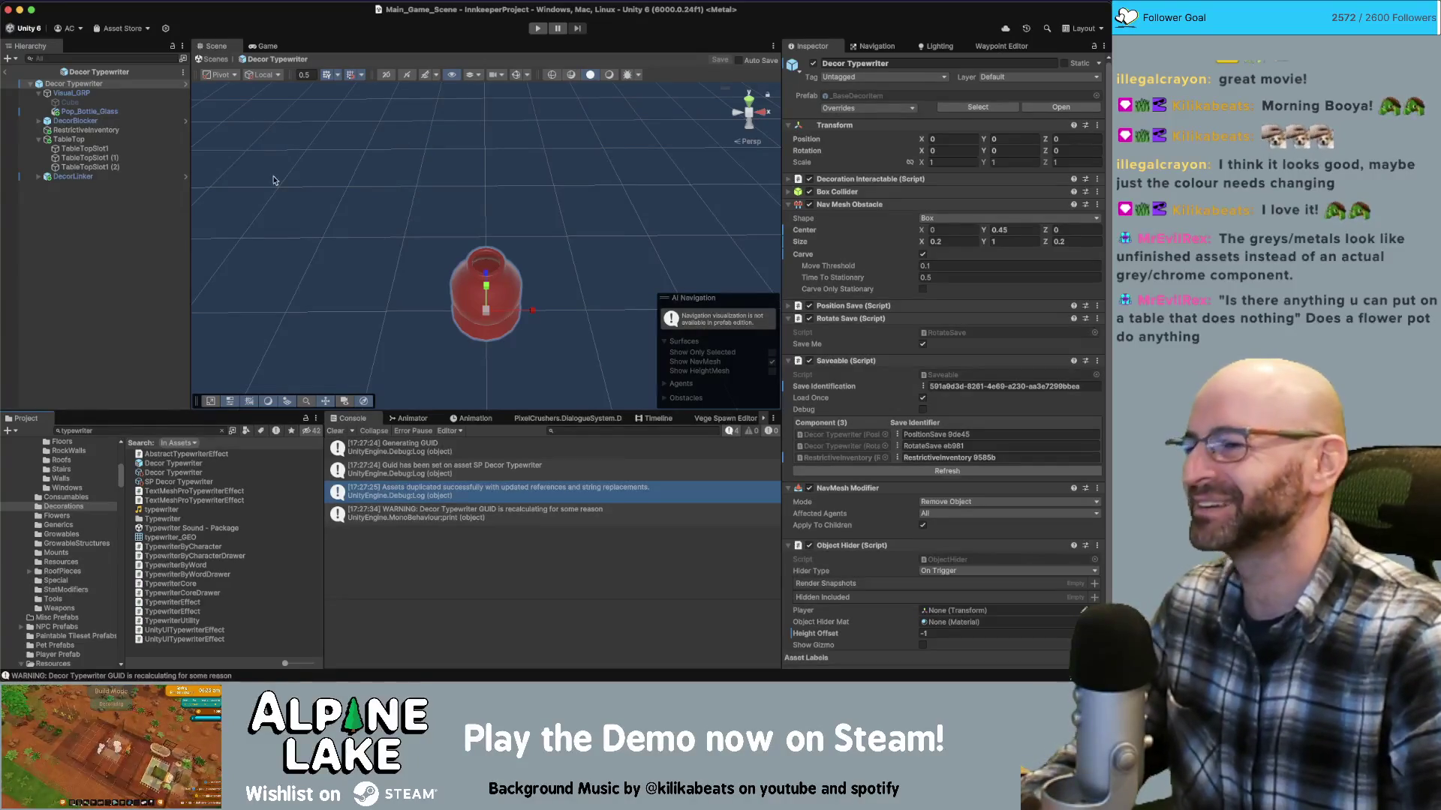
left_click(84, 140)
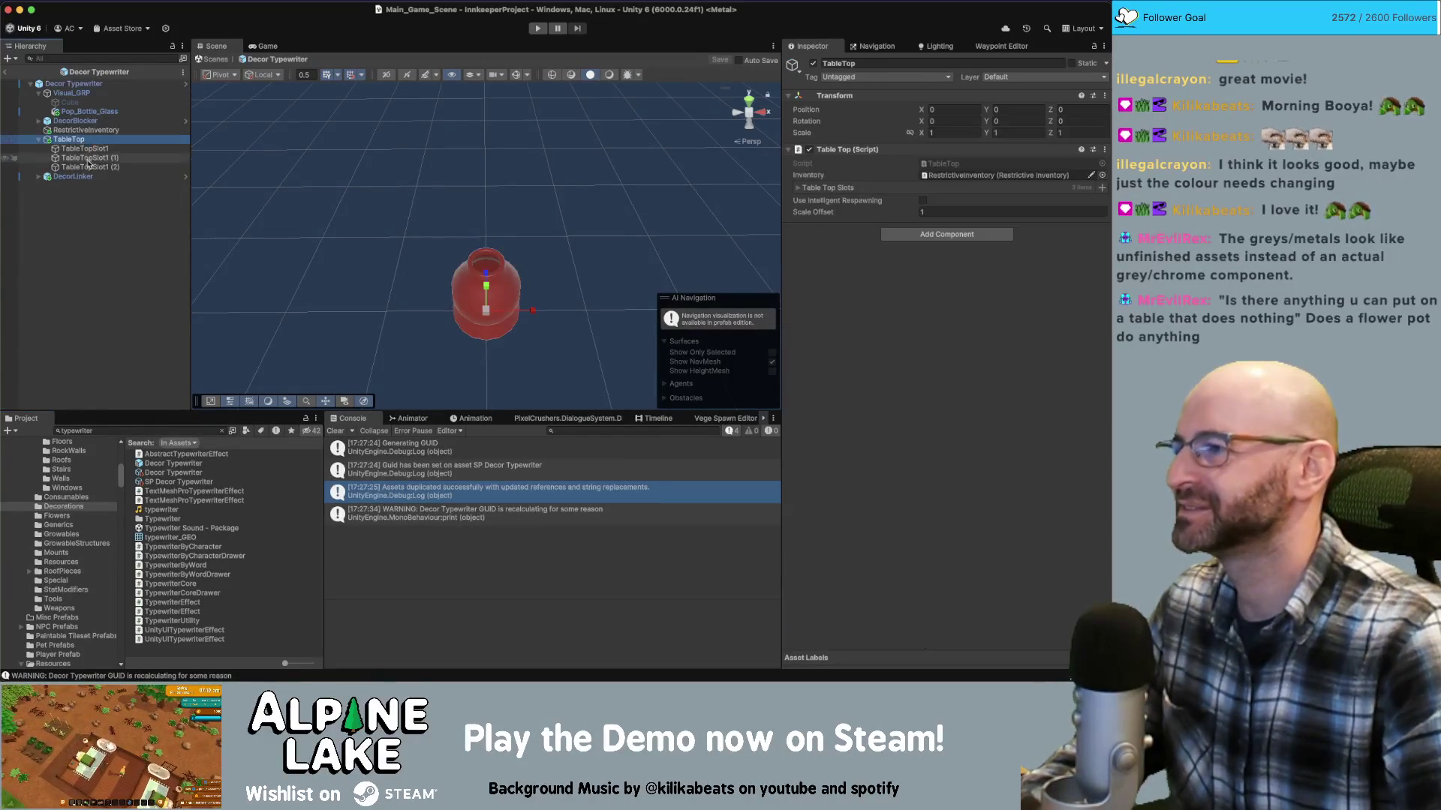
Delete the TableTop and RestrictiveInventory objects from the Decor Typewriter prefab
left_click_drag(436, 255, 499, 241, "alt")
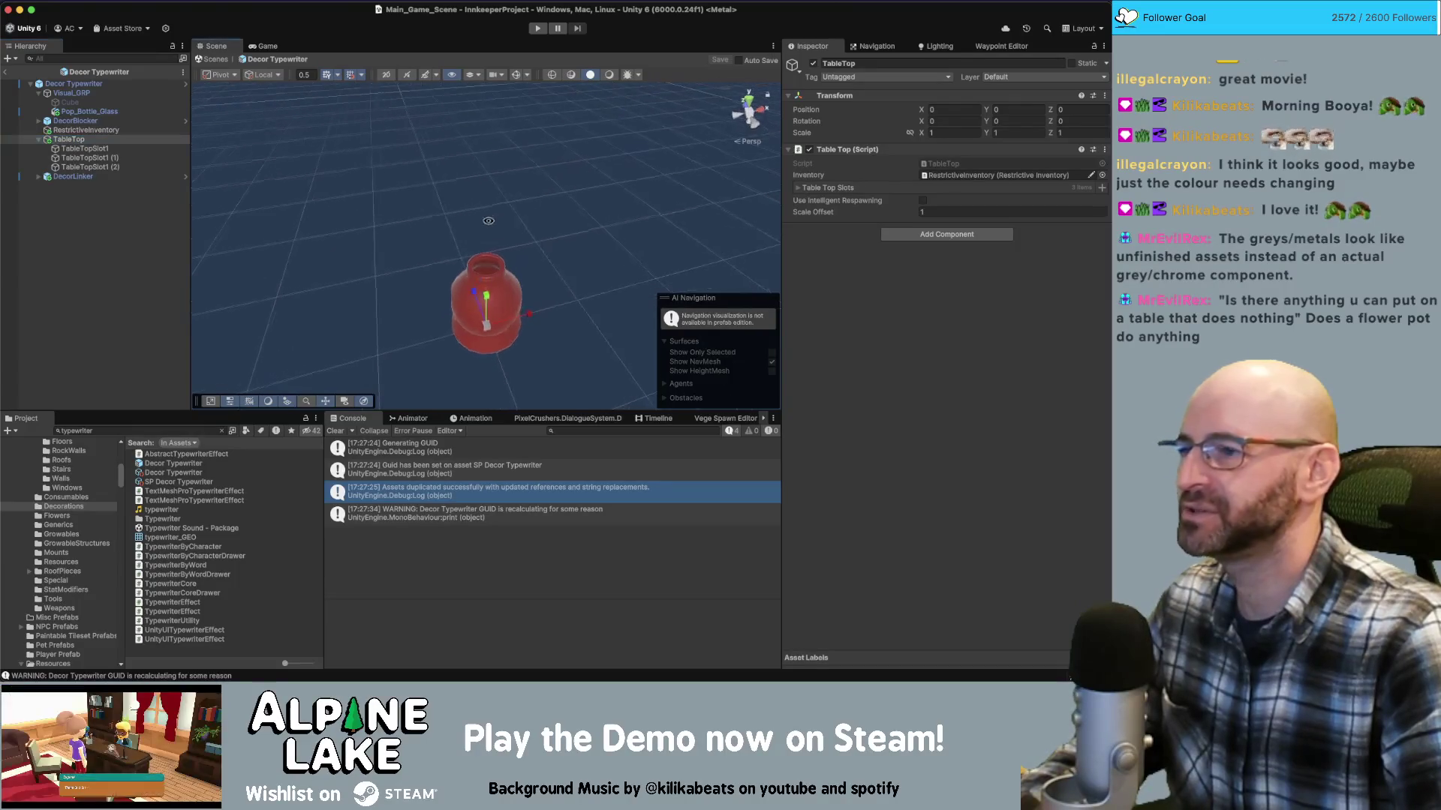
left_click(105, 148)
left_click(111, 138)
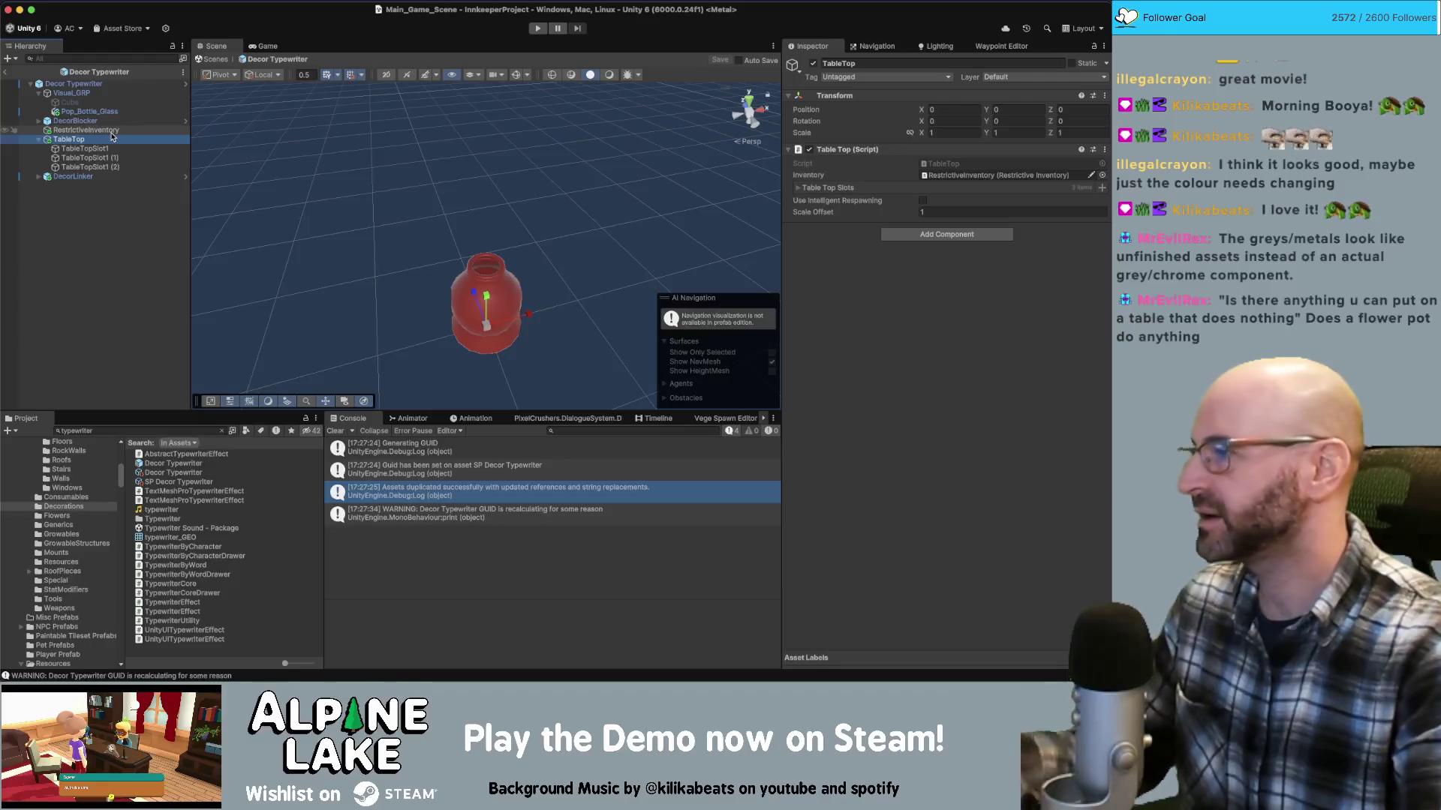
key("Delete")
left_click(109, 131)
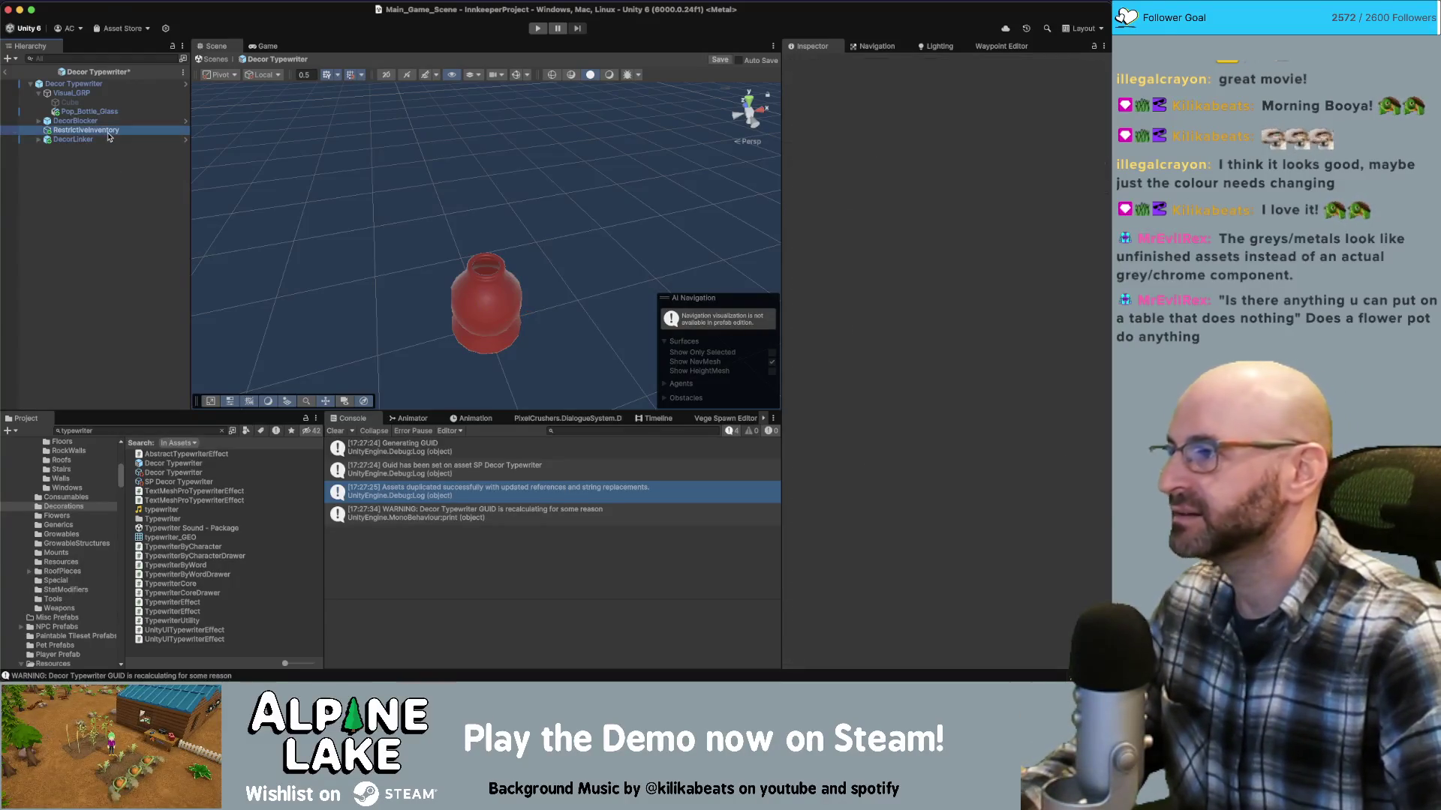
key("Delete")
On the root's Decoration Interactable, uncheck Show Player Interaction Help and clear its 'arrange flowers' text
left_click(73, 83)
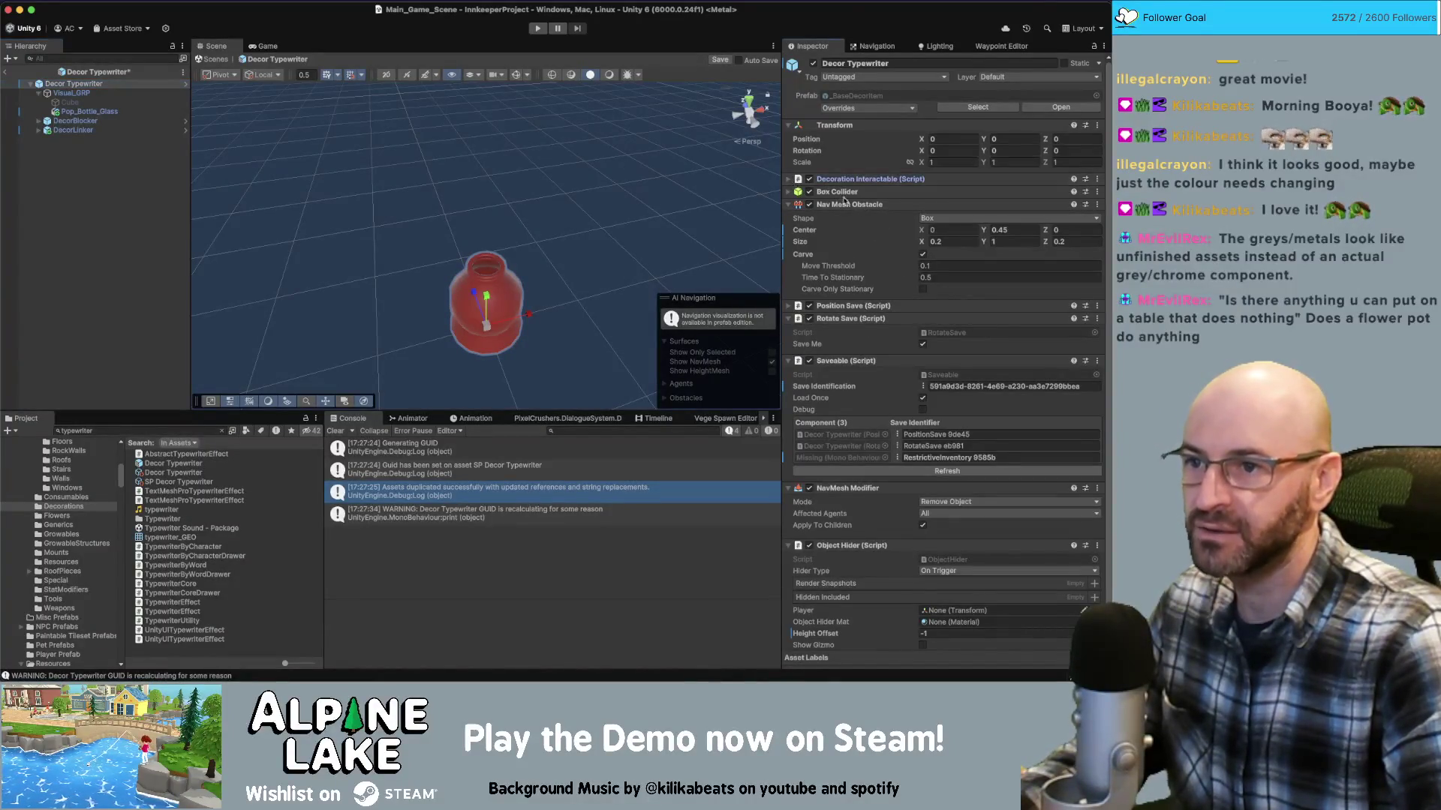
left_click(792, 180)
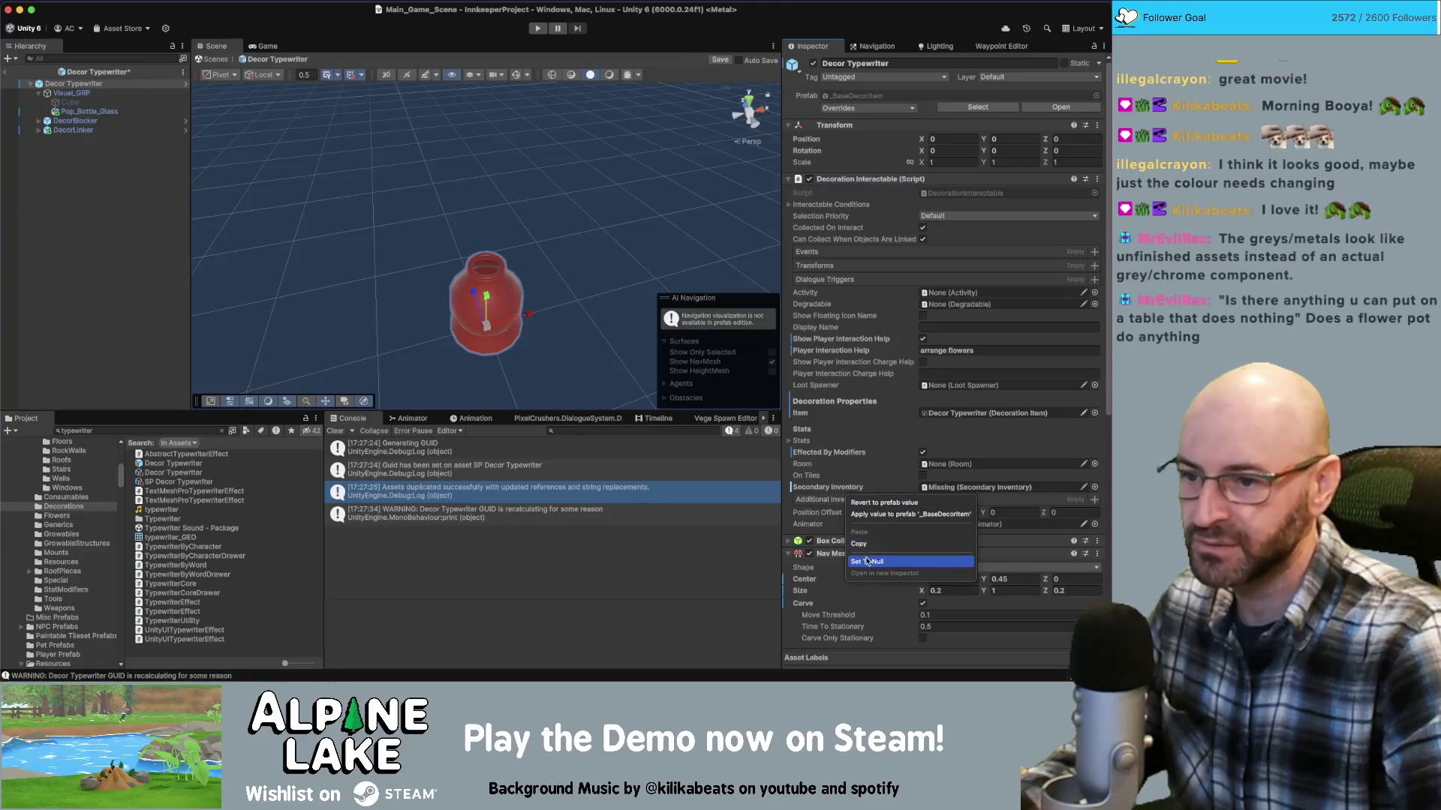
right_click(843, 492)
left_click(909, 541)
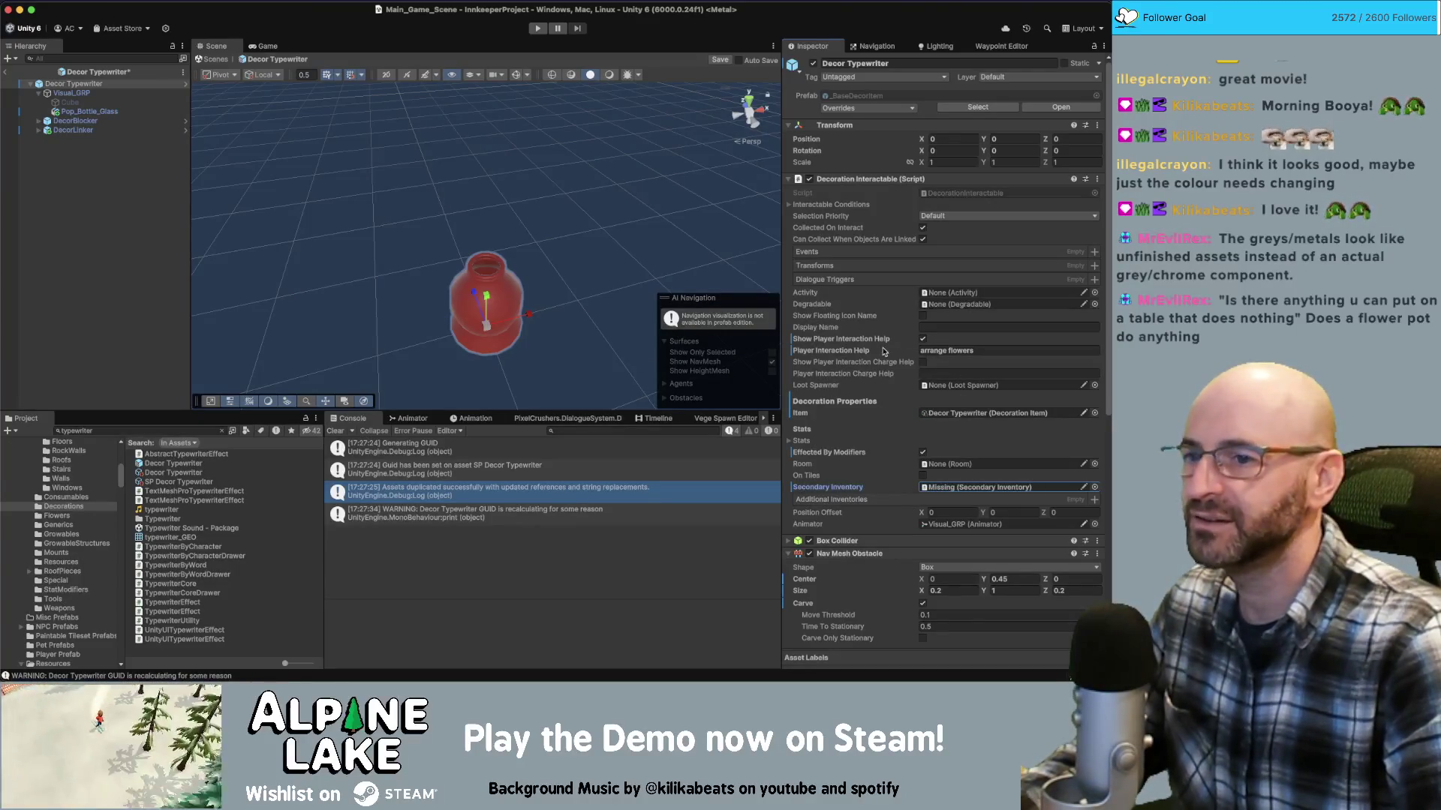
left_click(924, 340)
left_click(975, 349)
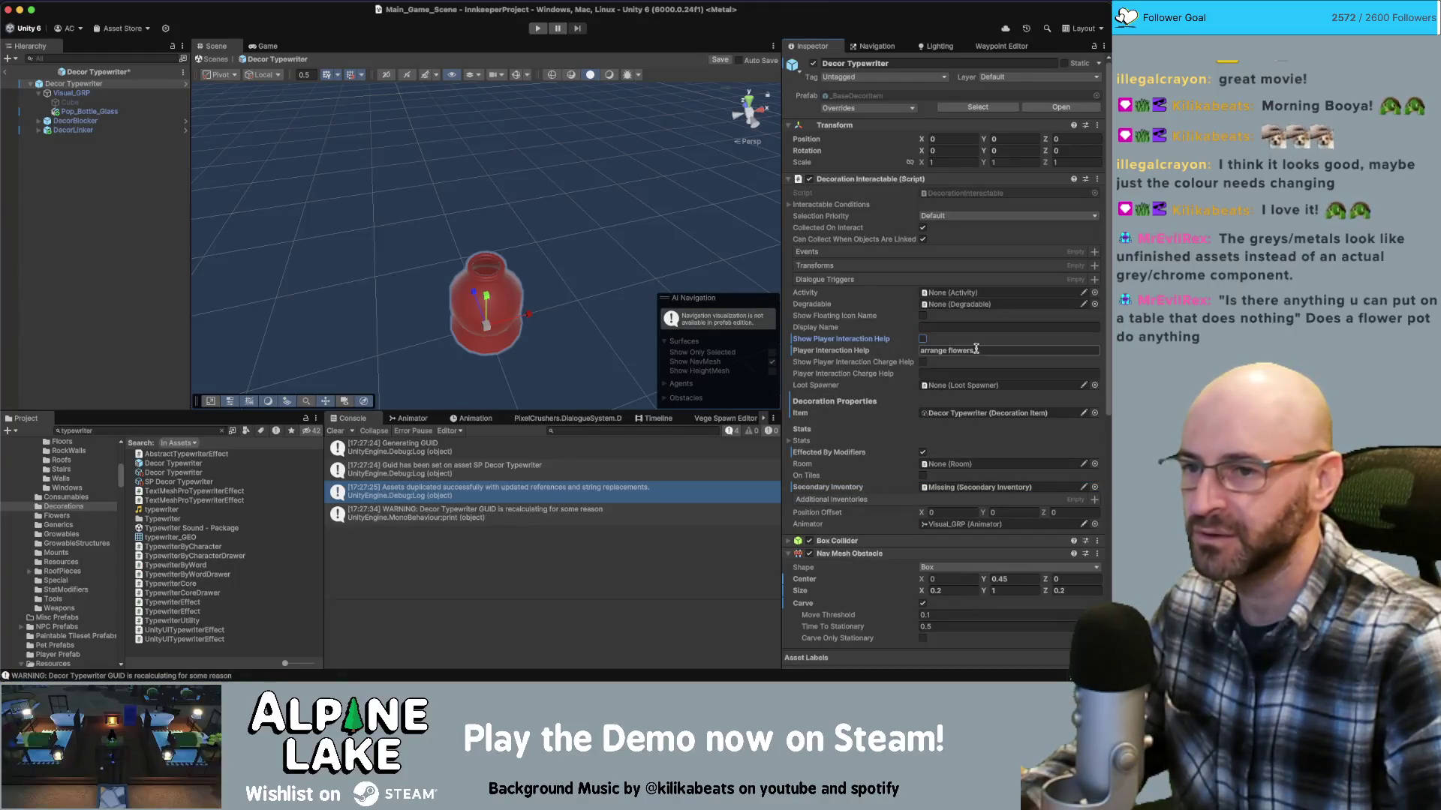
key("BackSpace")
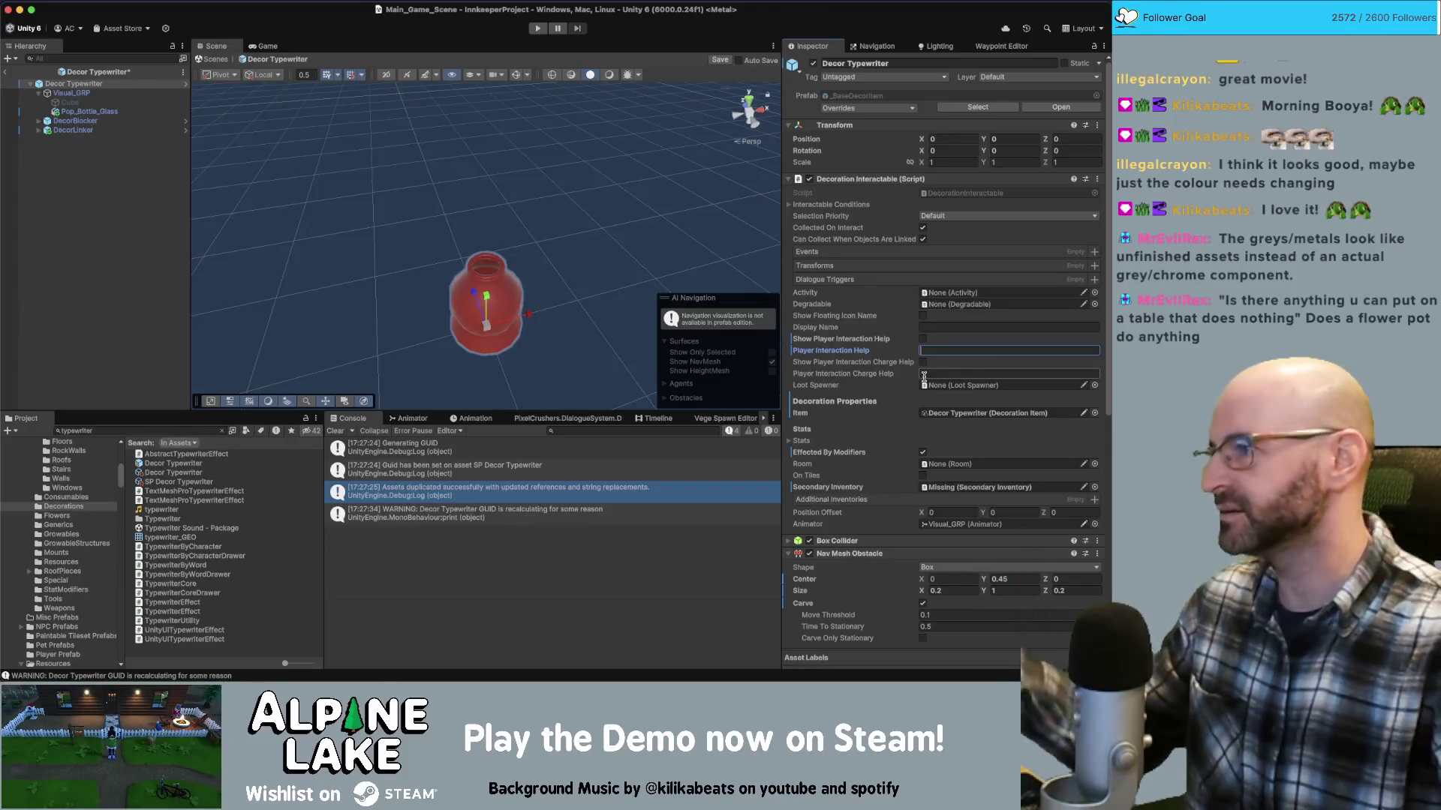
left_click(992, 413)
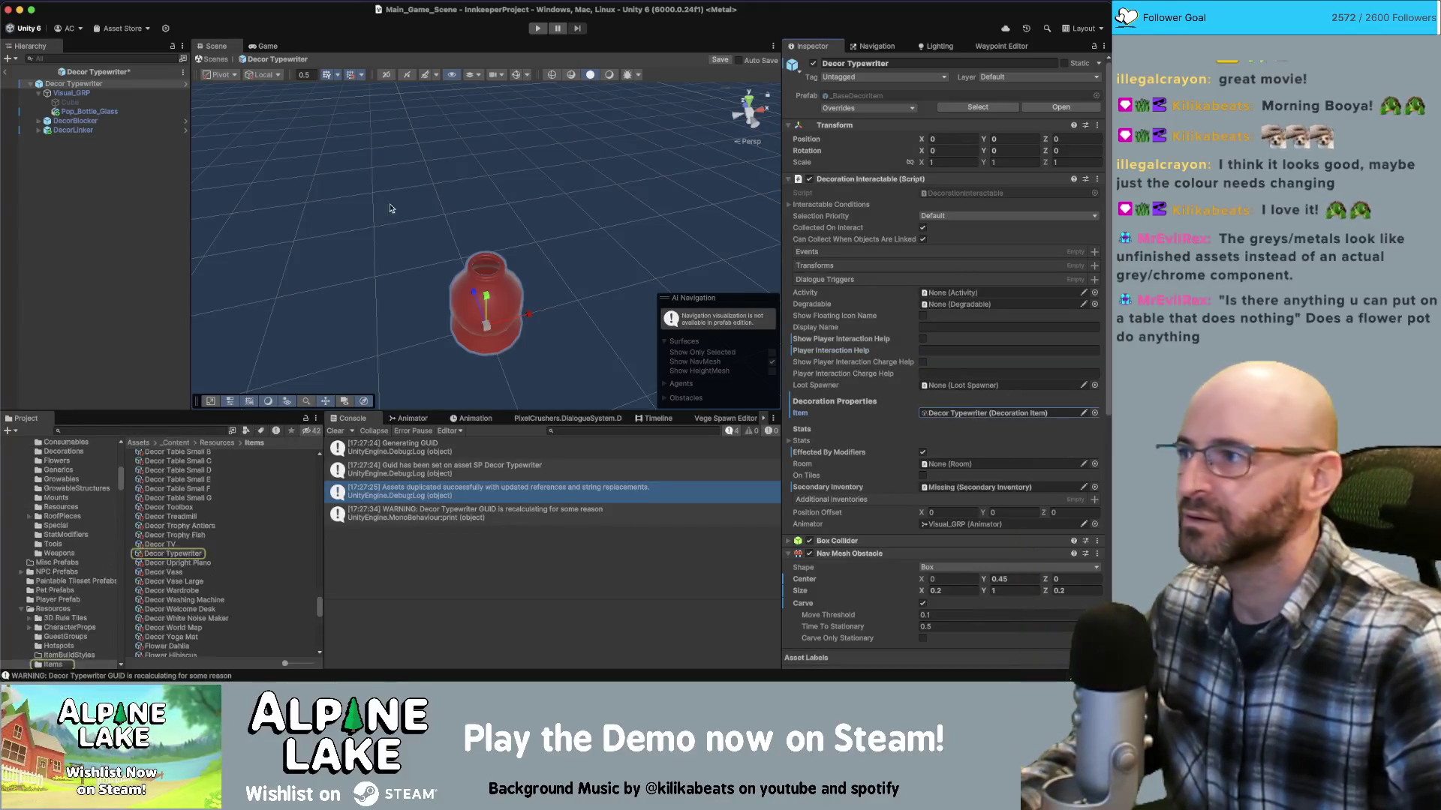
Search 'typewriter geo' and nest the typewriter_GEO model under the prefab's Visual_GRP
left_click(77, 113)
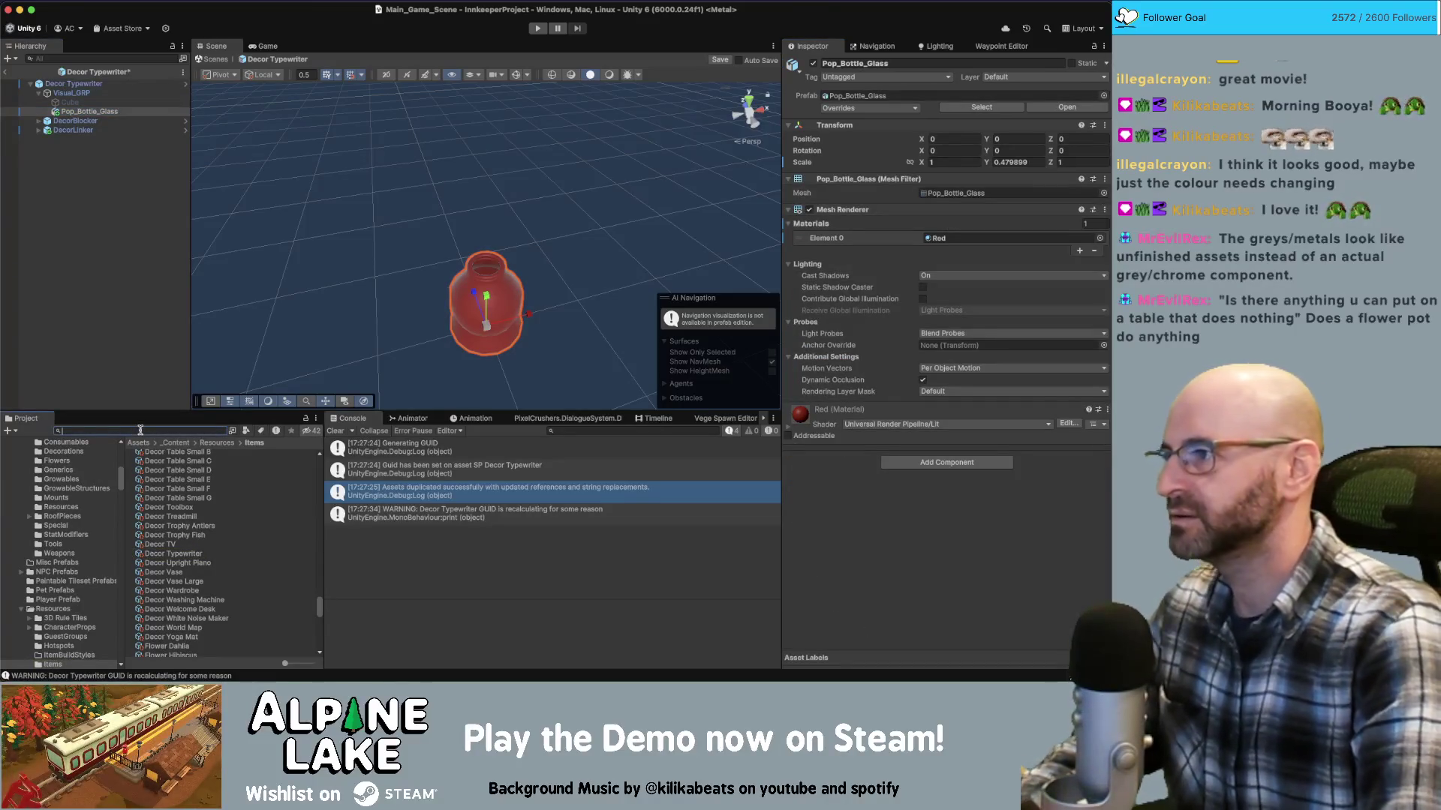
type("typewriter ")
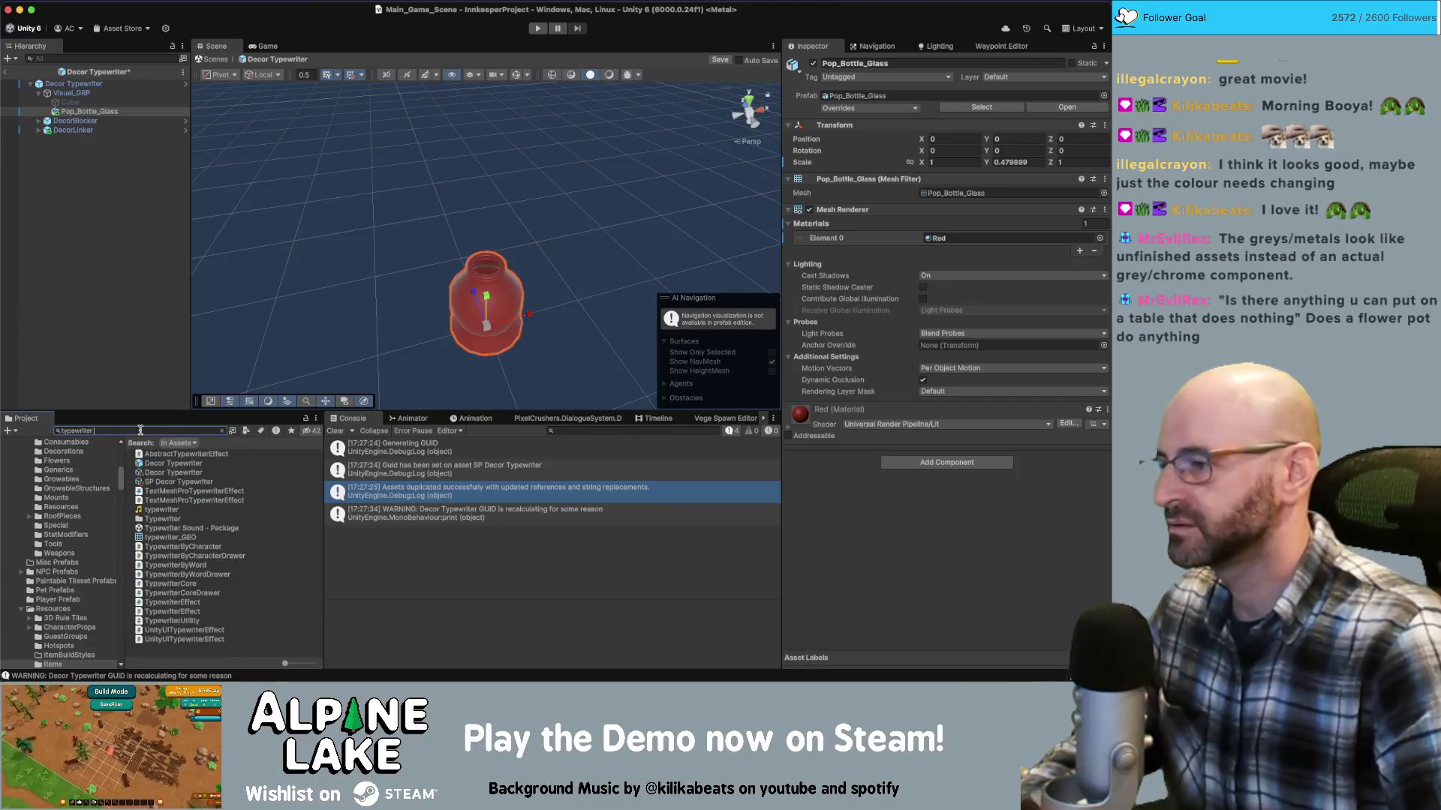
type("geo")
left_click_drag(179, 461, 88, 96)
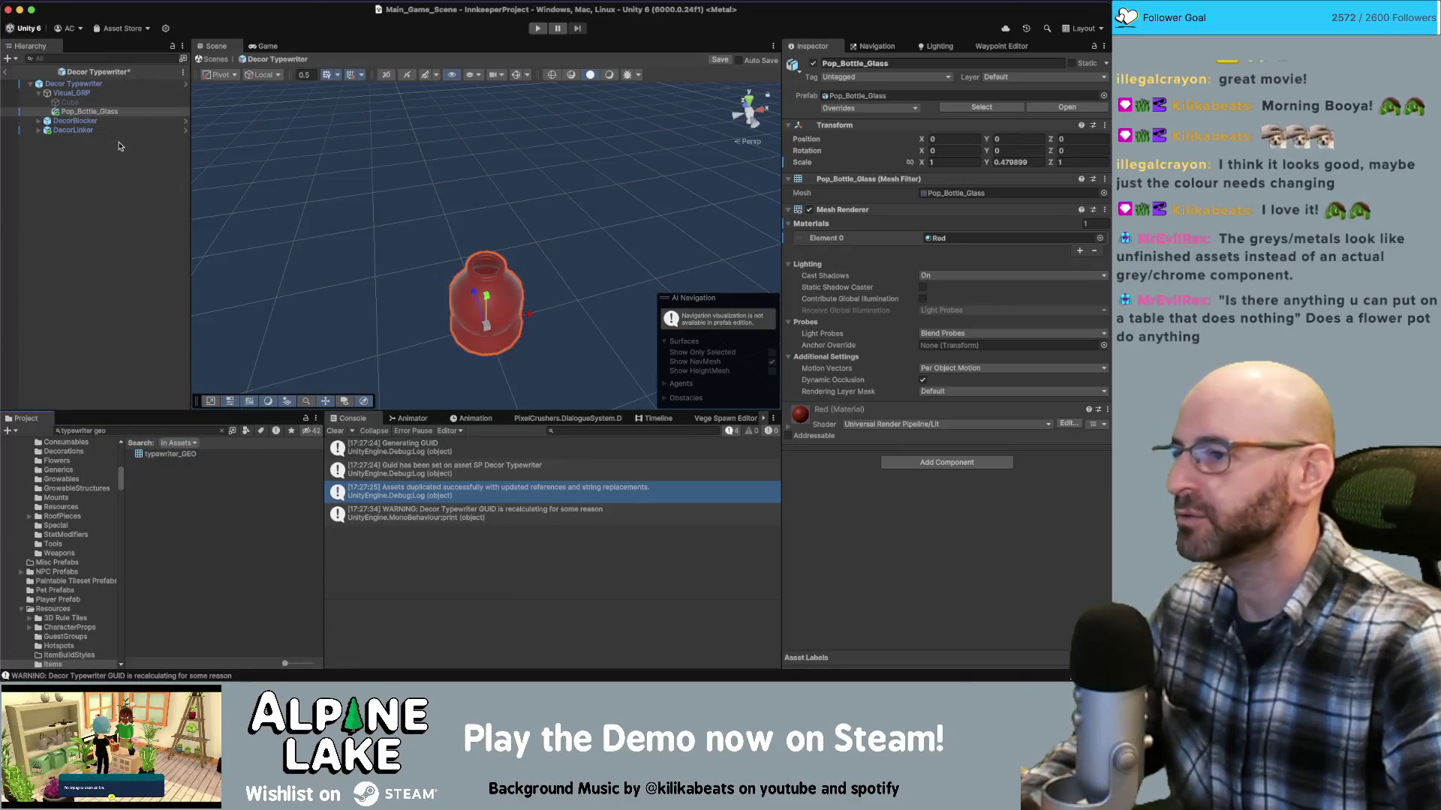
left_click(158, 450)
left_click_drag(158, 451, 115, 327)
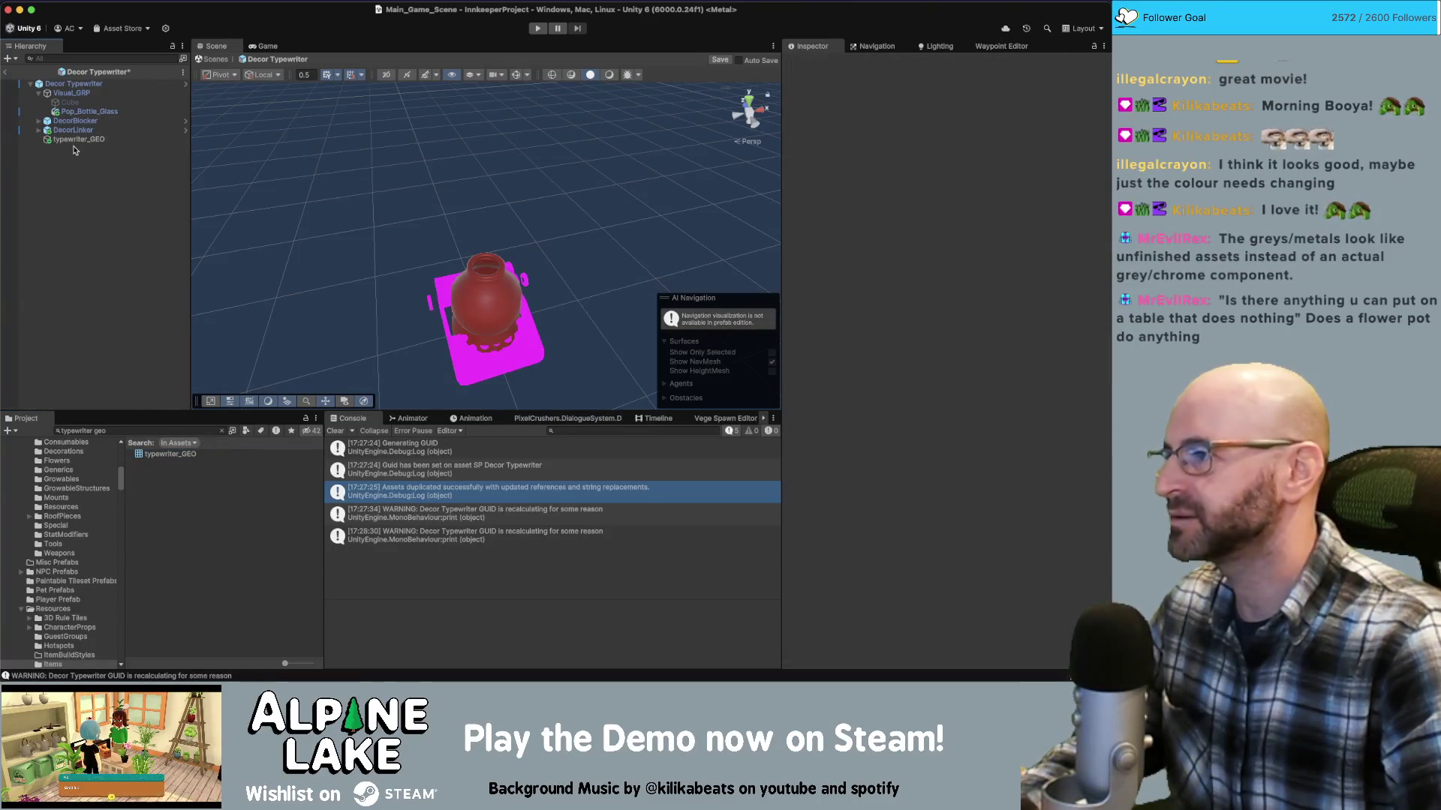
left_click_drag(75, 140, 73, 95)
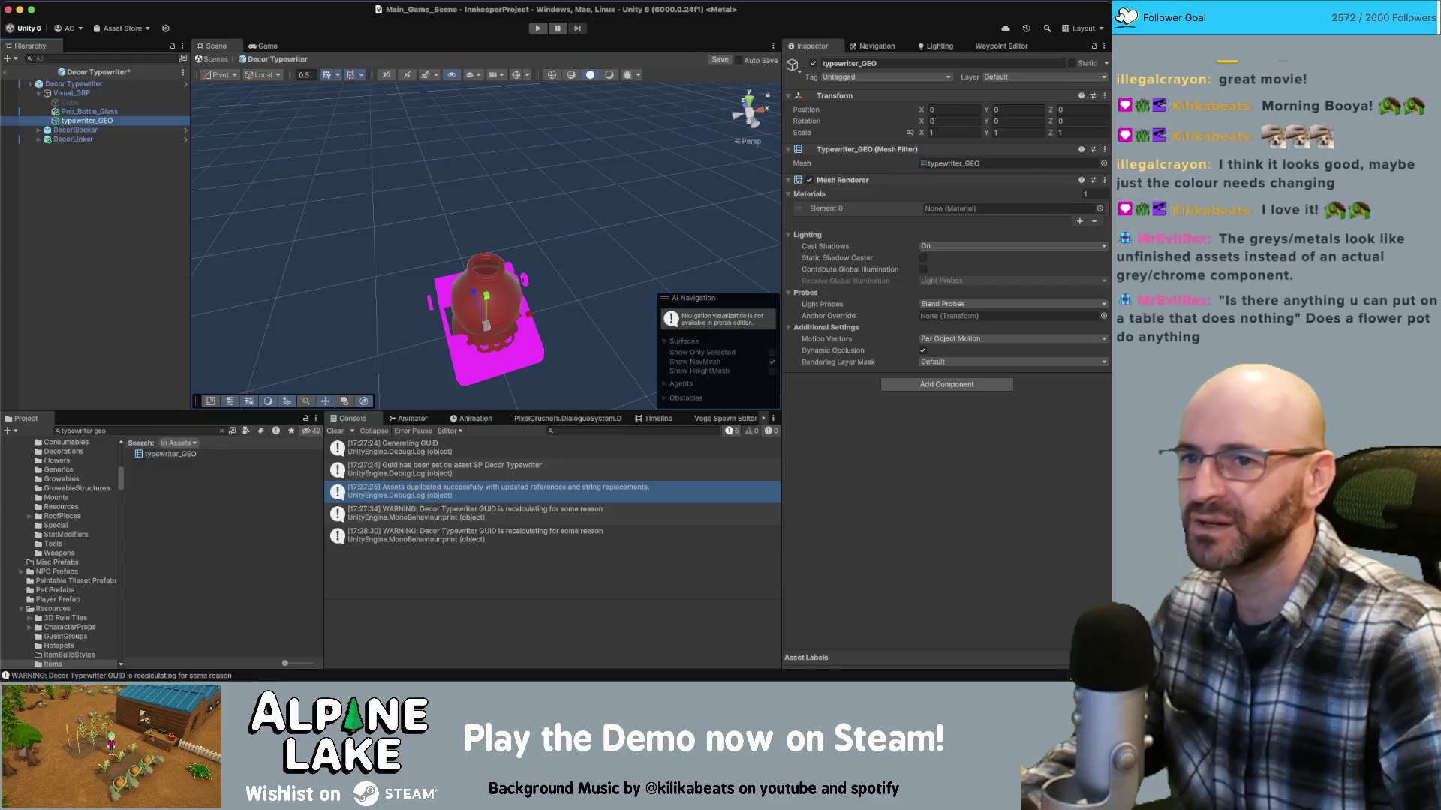
Assign Color Atlas Shiny Soft Mat to typewriter_GEO's Element 0 material slot
left_click(1094, 193)
left_click(1099, 209)
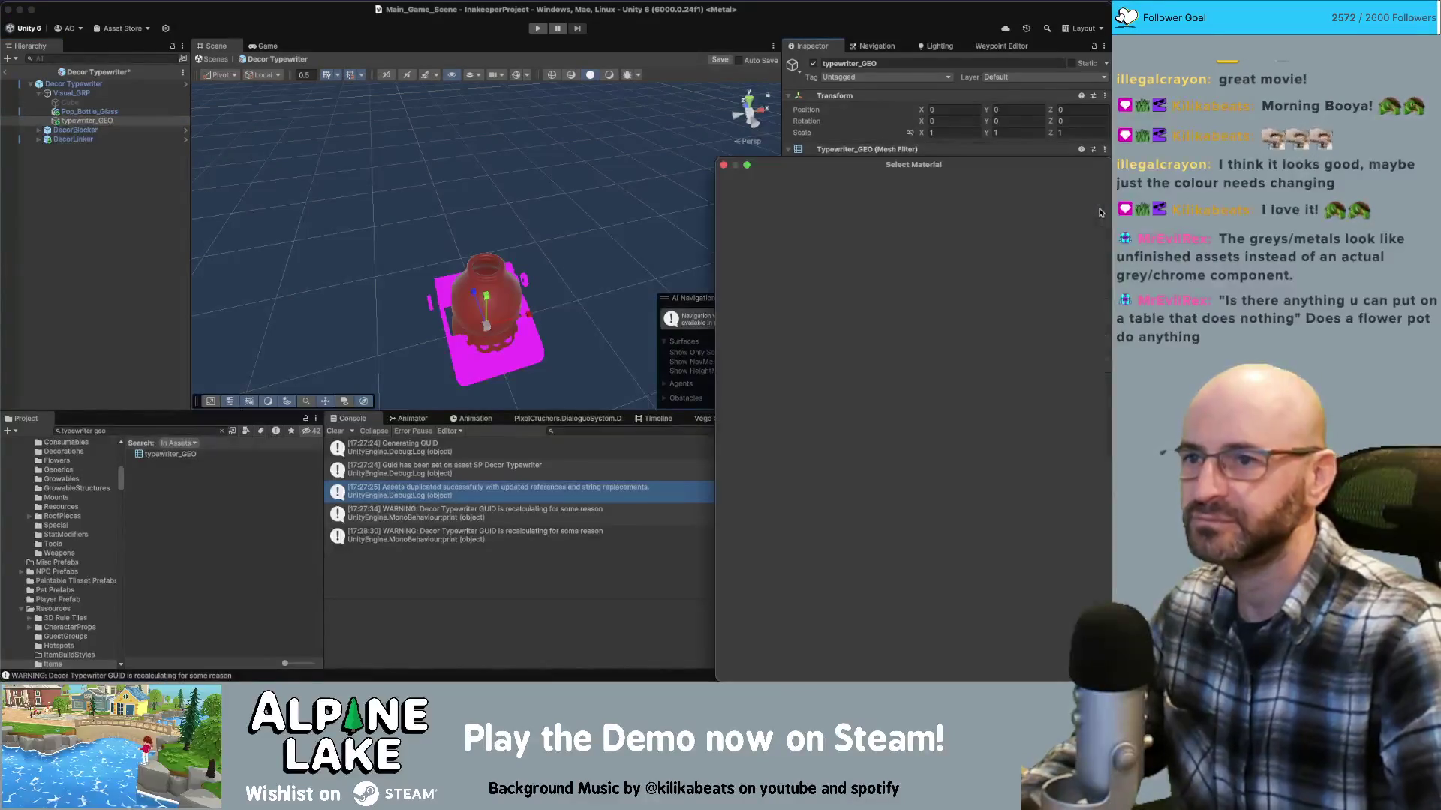
type("iney")
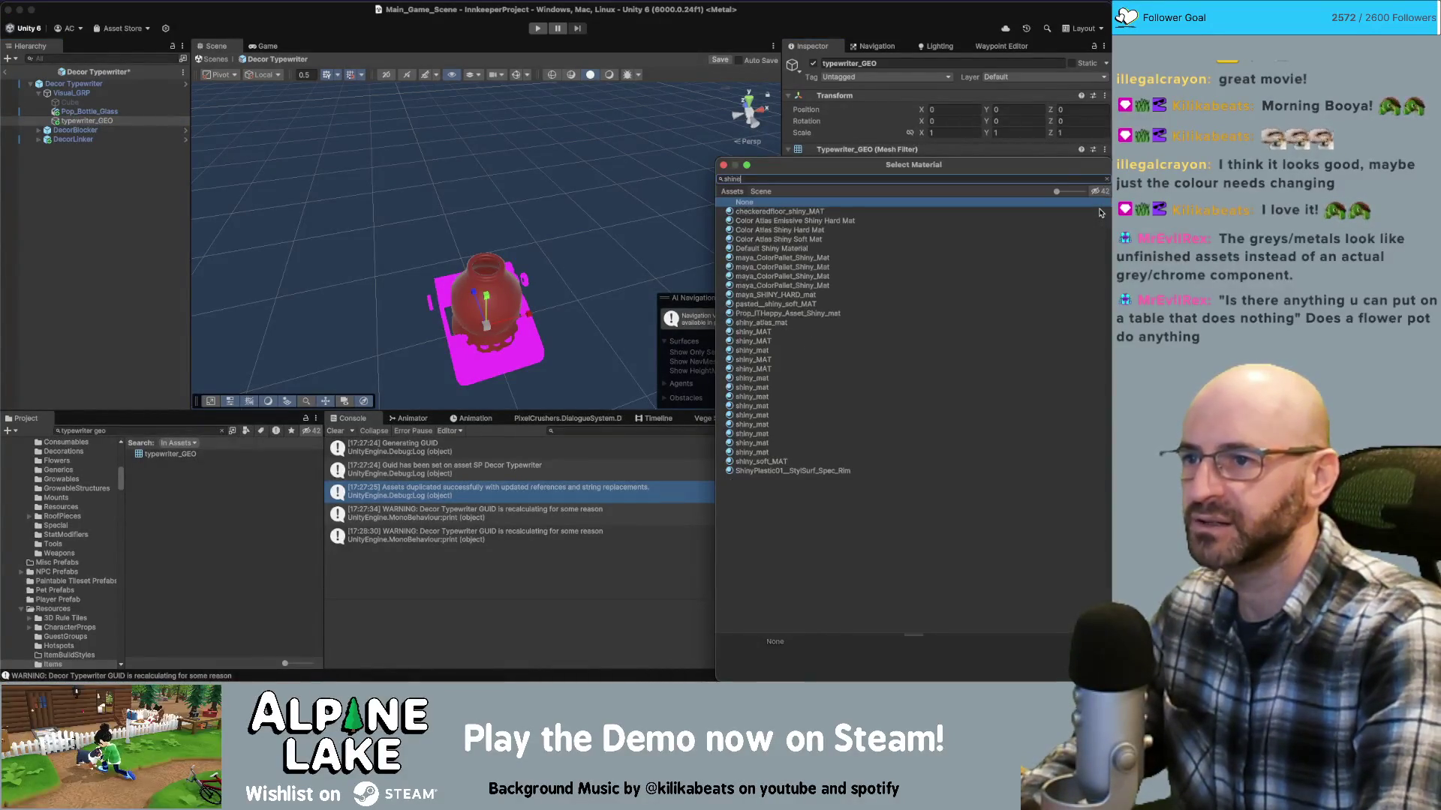
key("BackSpace")
type("soft")
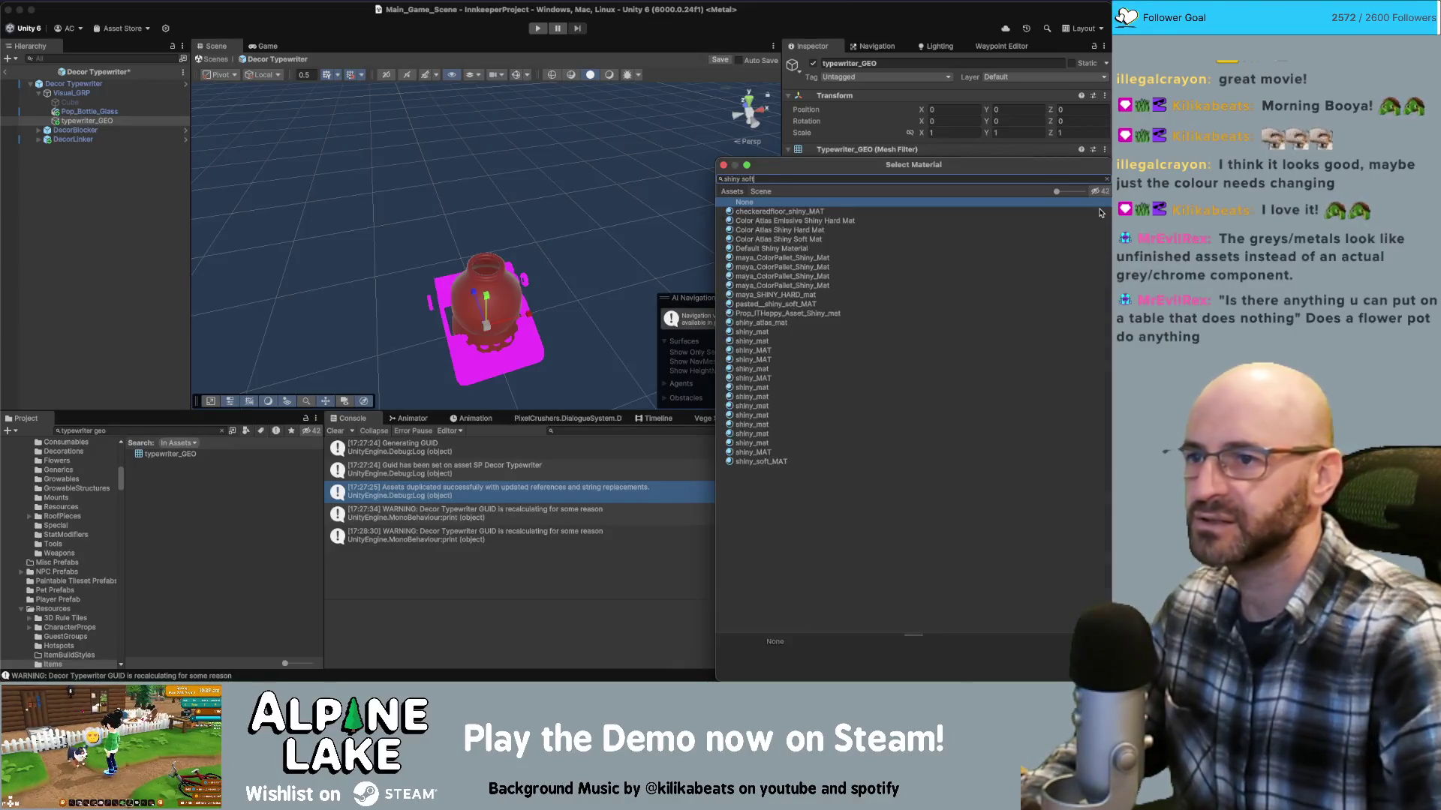
key("Down")
key("Down")
key("Down")
key("Up")
key("Up")
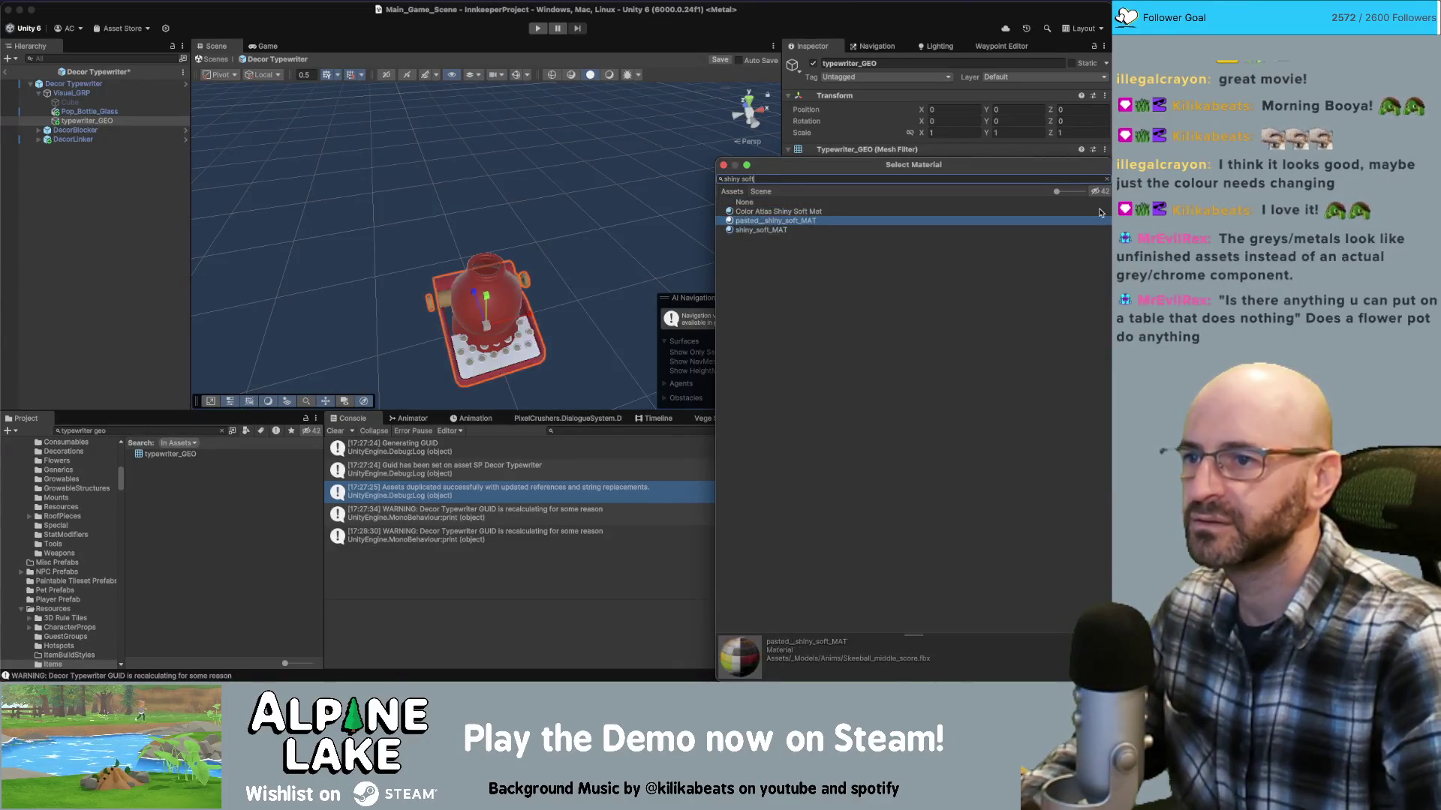
key("Return")
Set Materials size to 2 and assign Color Atlas Metal Mat to Element 1
left_click(1085, 194)
type("2")
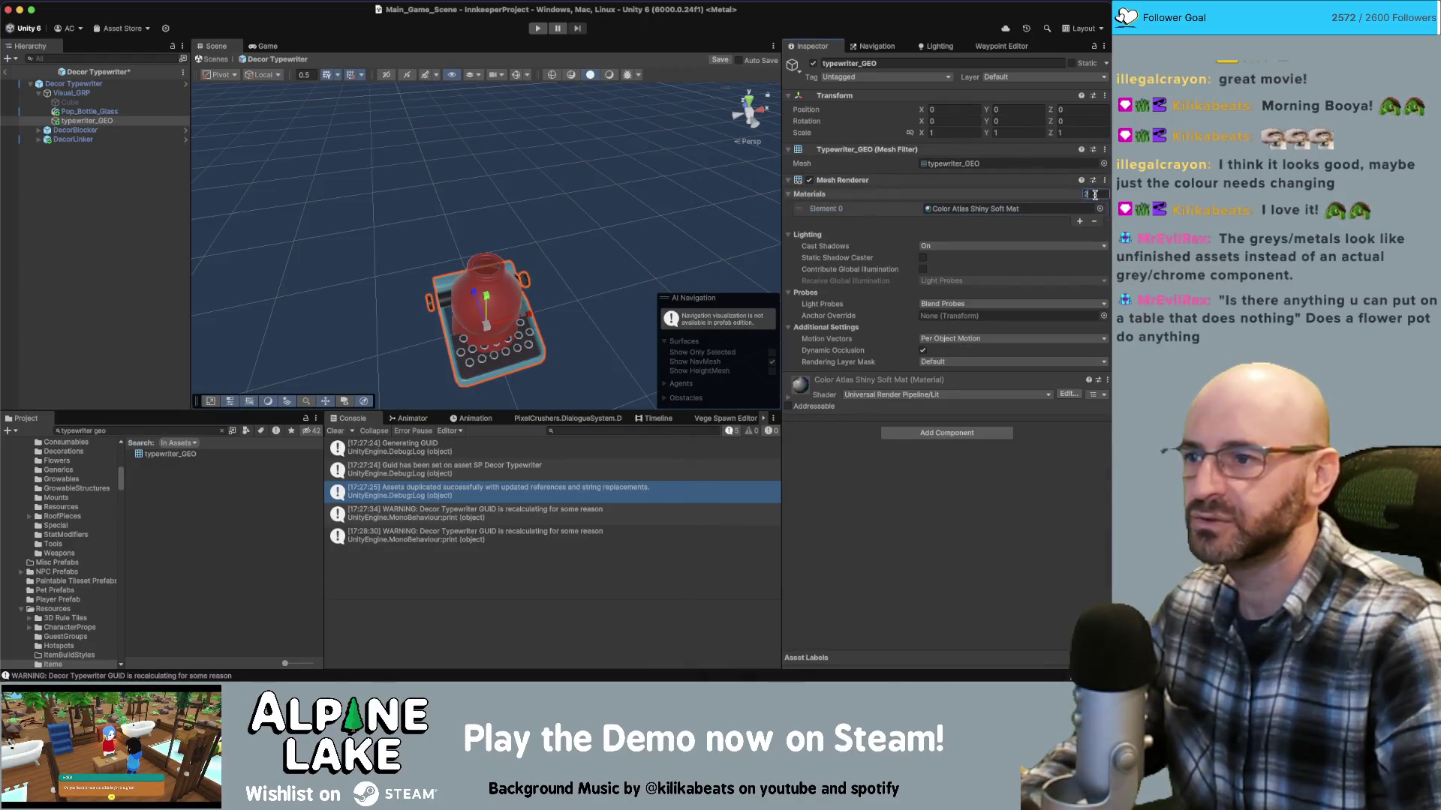
key("Return")
left_click(1099, 220)
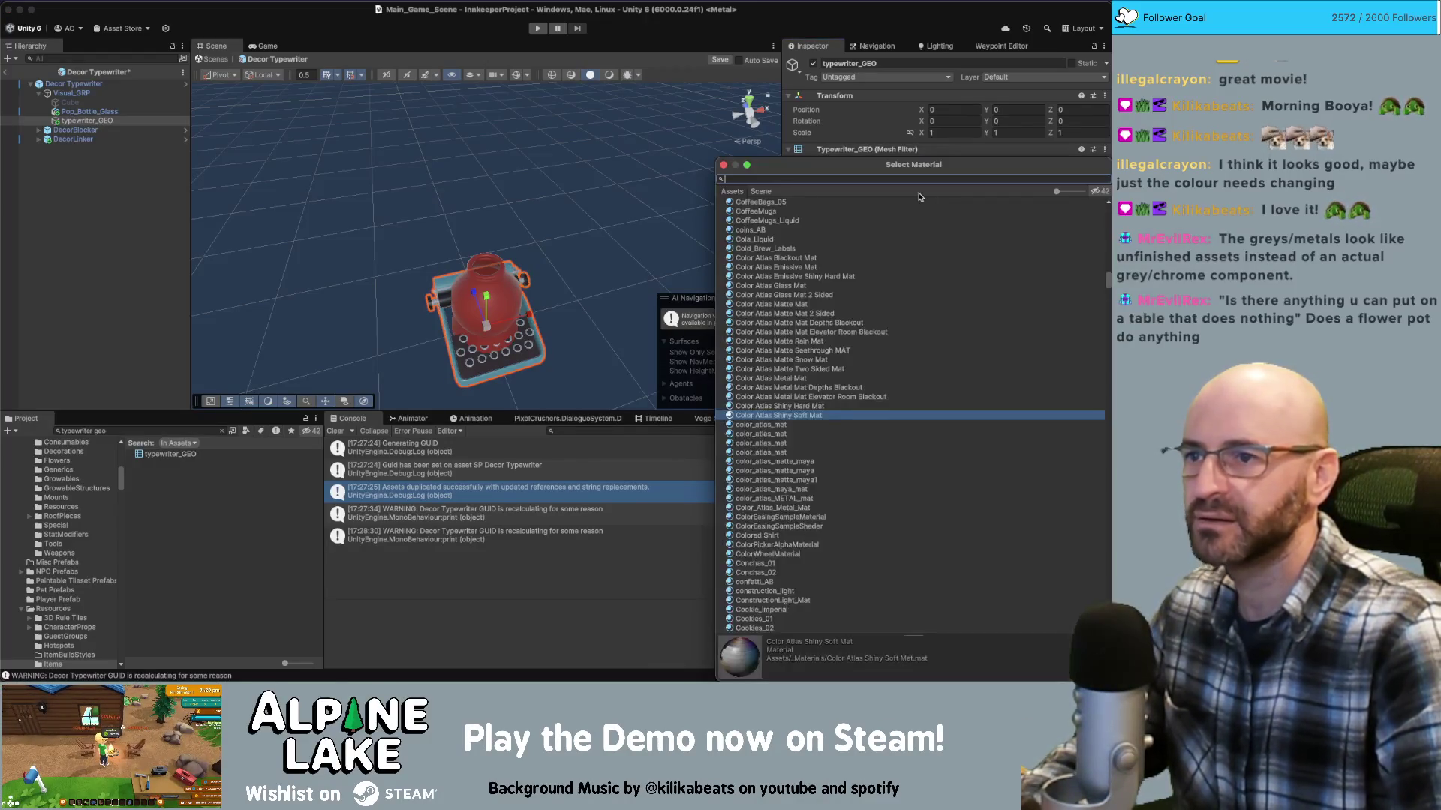
type("metal mat")
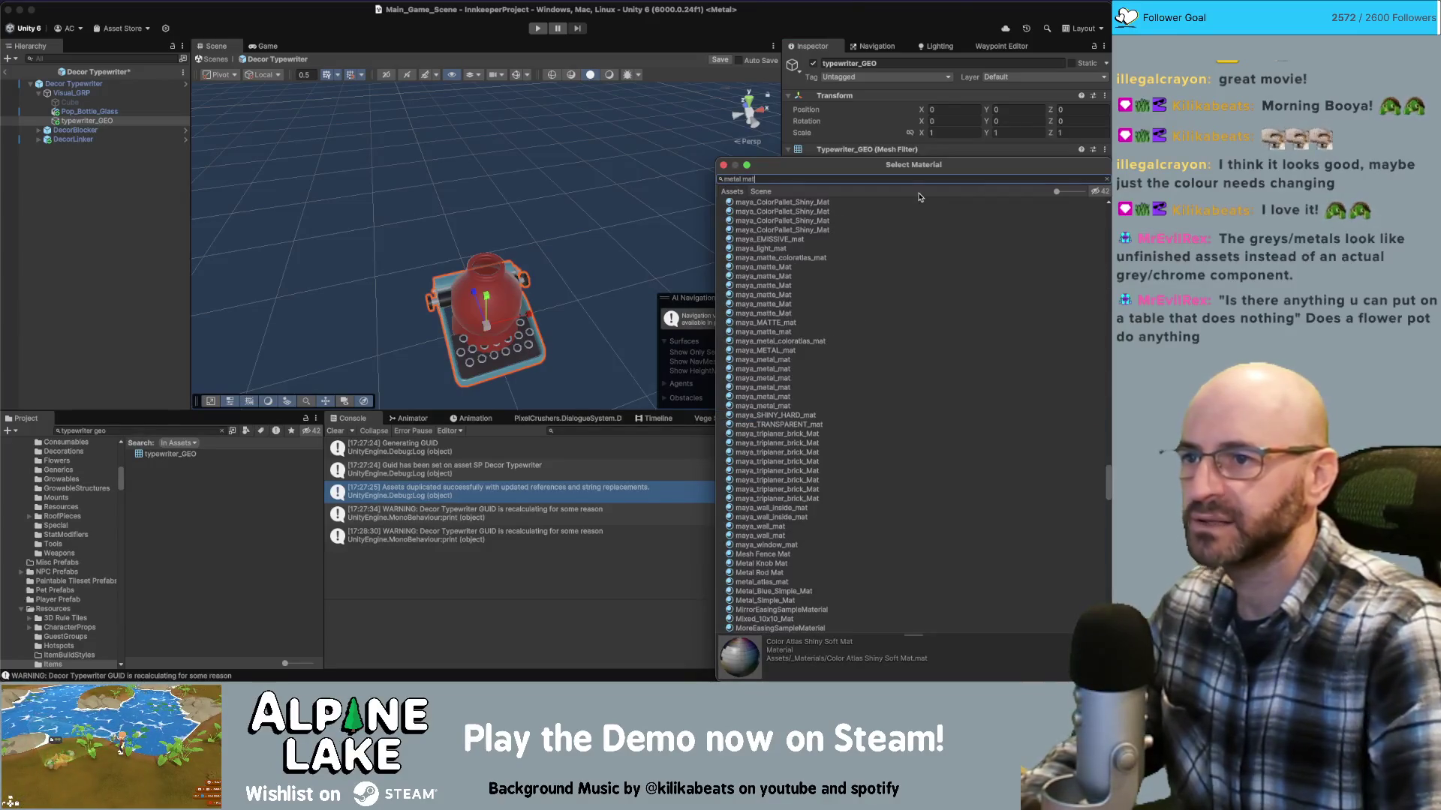
double_click(920, 211)
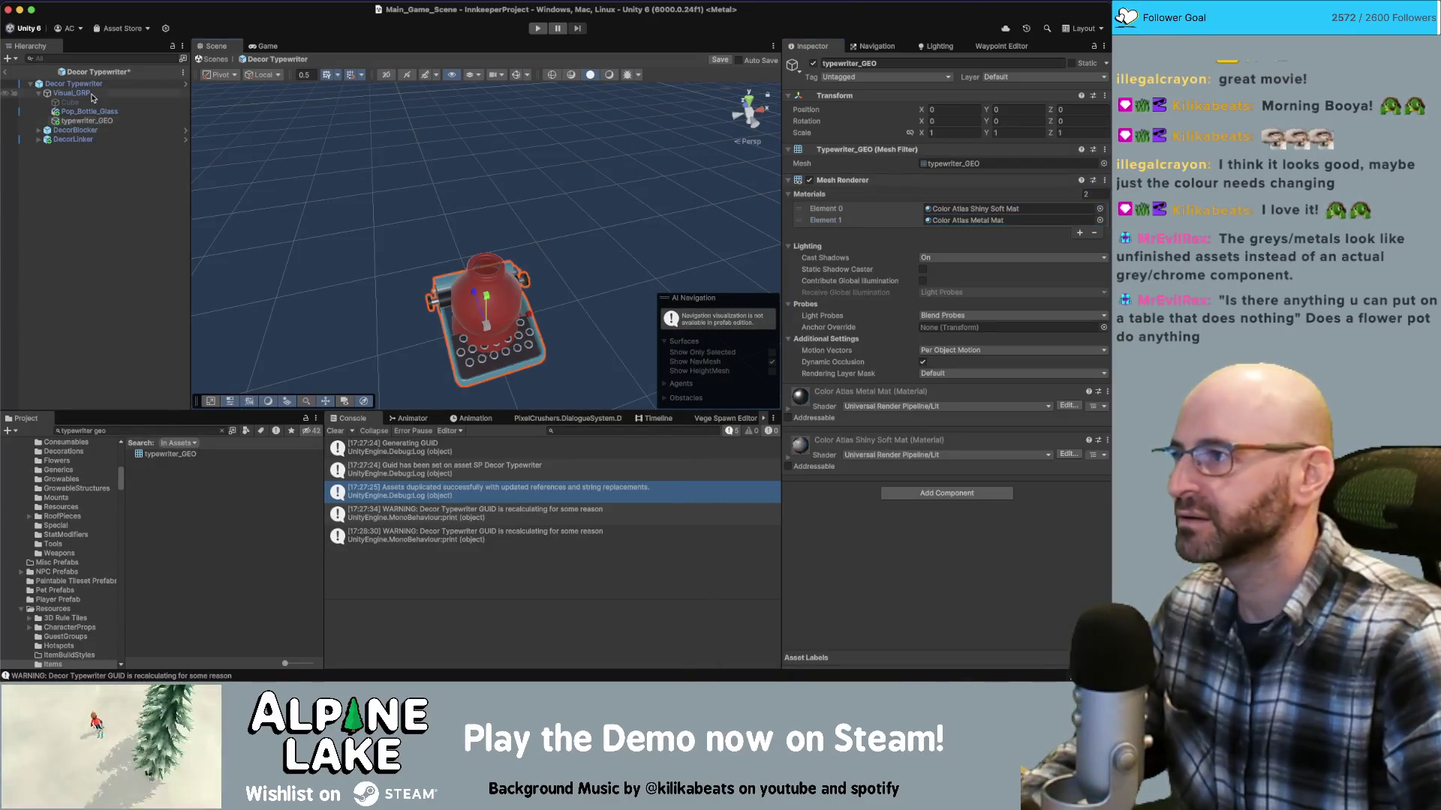
Delete the Pop_Bottle_Glass object from the typewriter prefab
left_click(480, 210)
left_click_drag(480, 210, 538, 213, "alt")
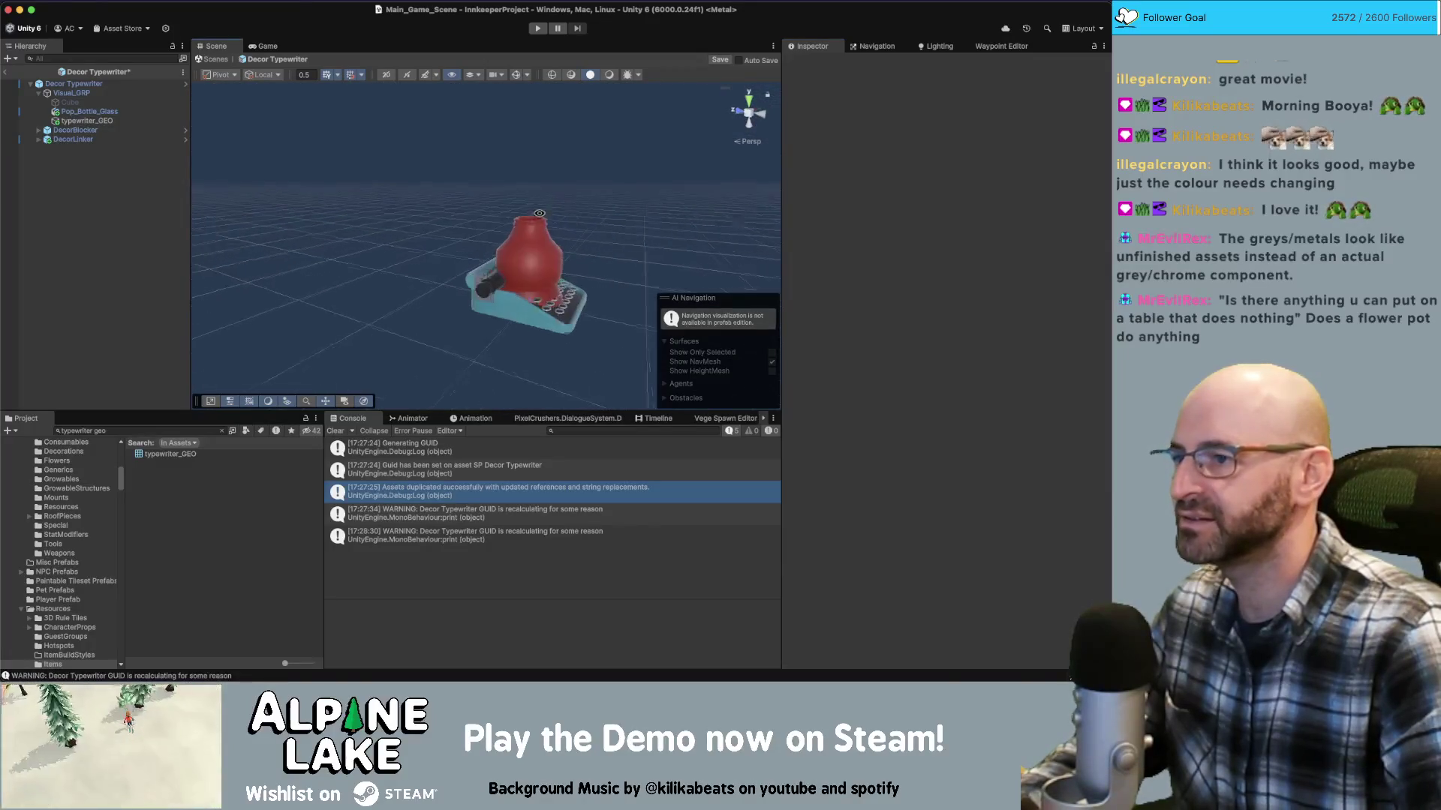
left_click(539, 215)
key("Delete")
mouse_move(638, 285)
left_mouse_down("alt")
mouse_move(663, 288)
mouse_move(679, 240)
mouse_move(447, 286)
left_mouse_up("alt")
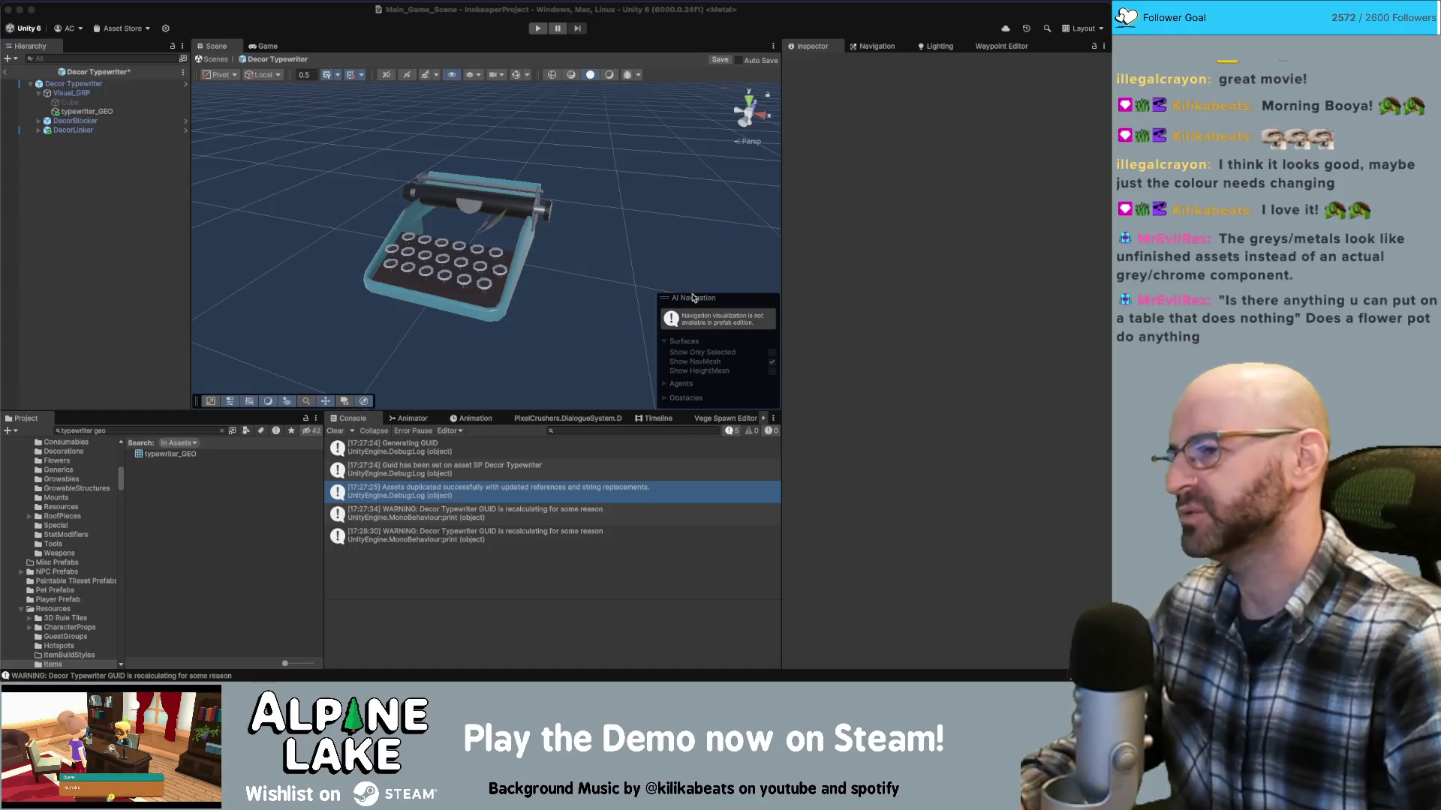
Orbit the Scene view to inspect the typewriter from the side, then switch to Maya
left_click(591, 186)
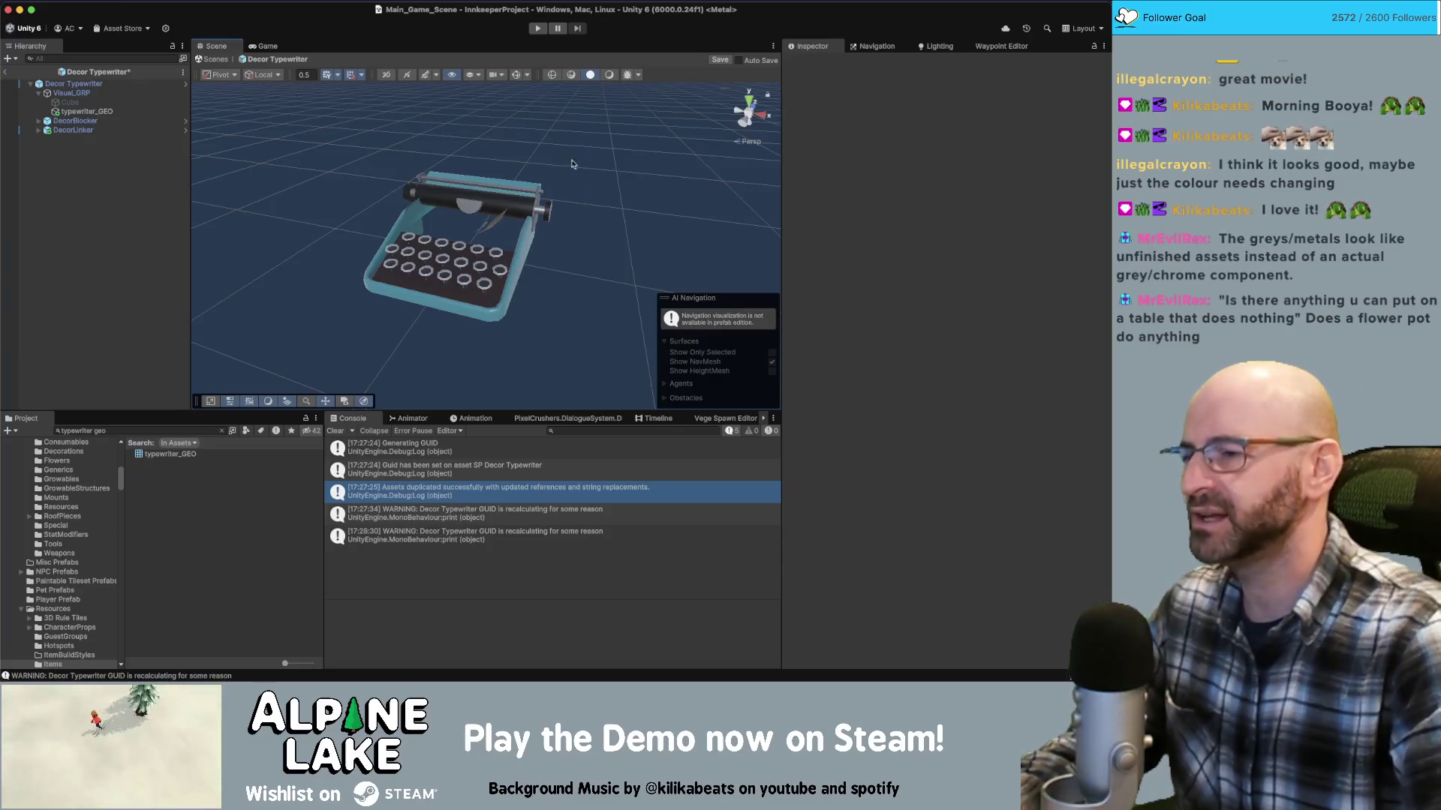
mouse_move(471, 165)
left_mouse_down("alt")
mouse_move(361, 209)
mouse_move(516, 206)
mouse_move(503, 199)
left_mouse_up("alt")
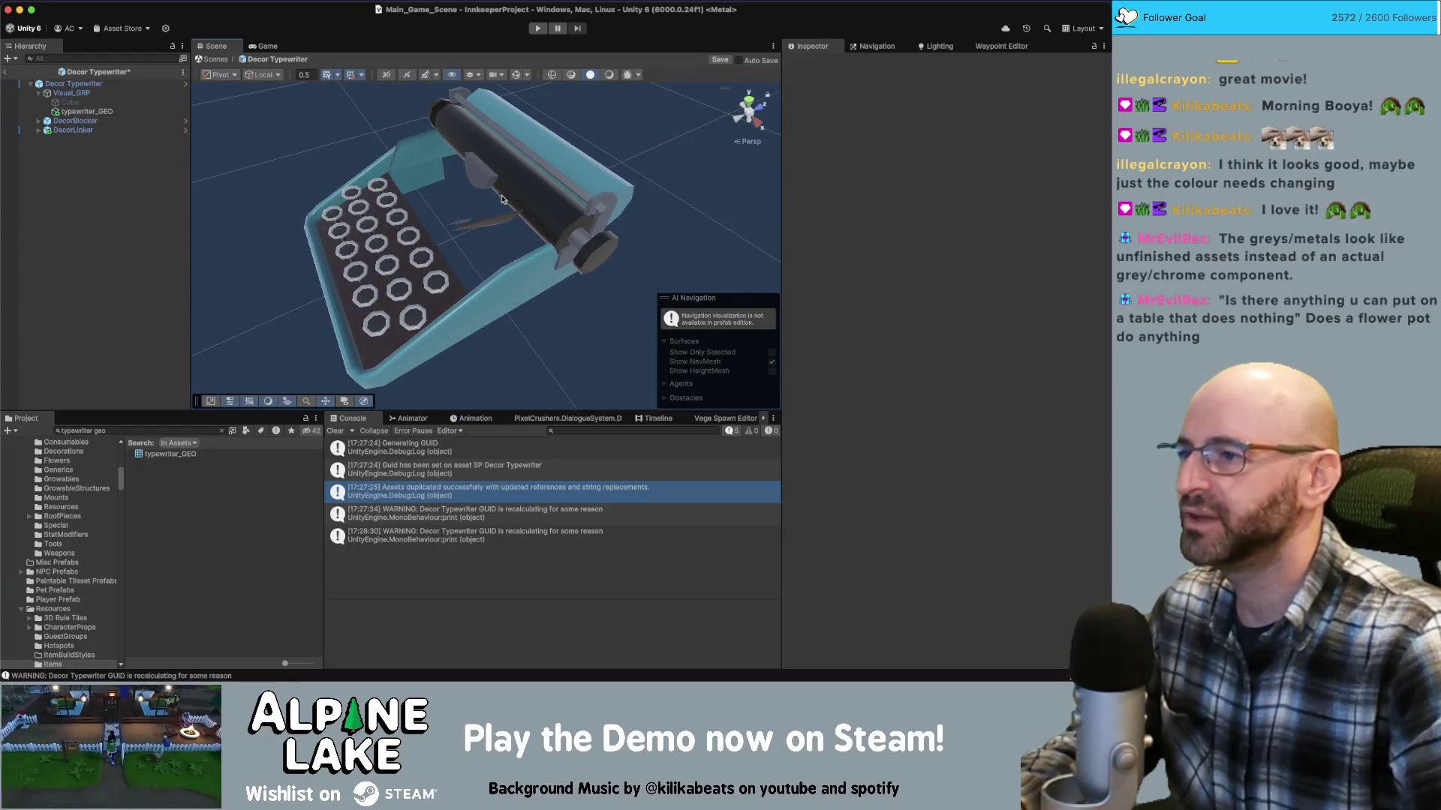
key("super+Tab")
key("super+Tab")
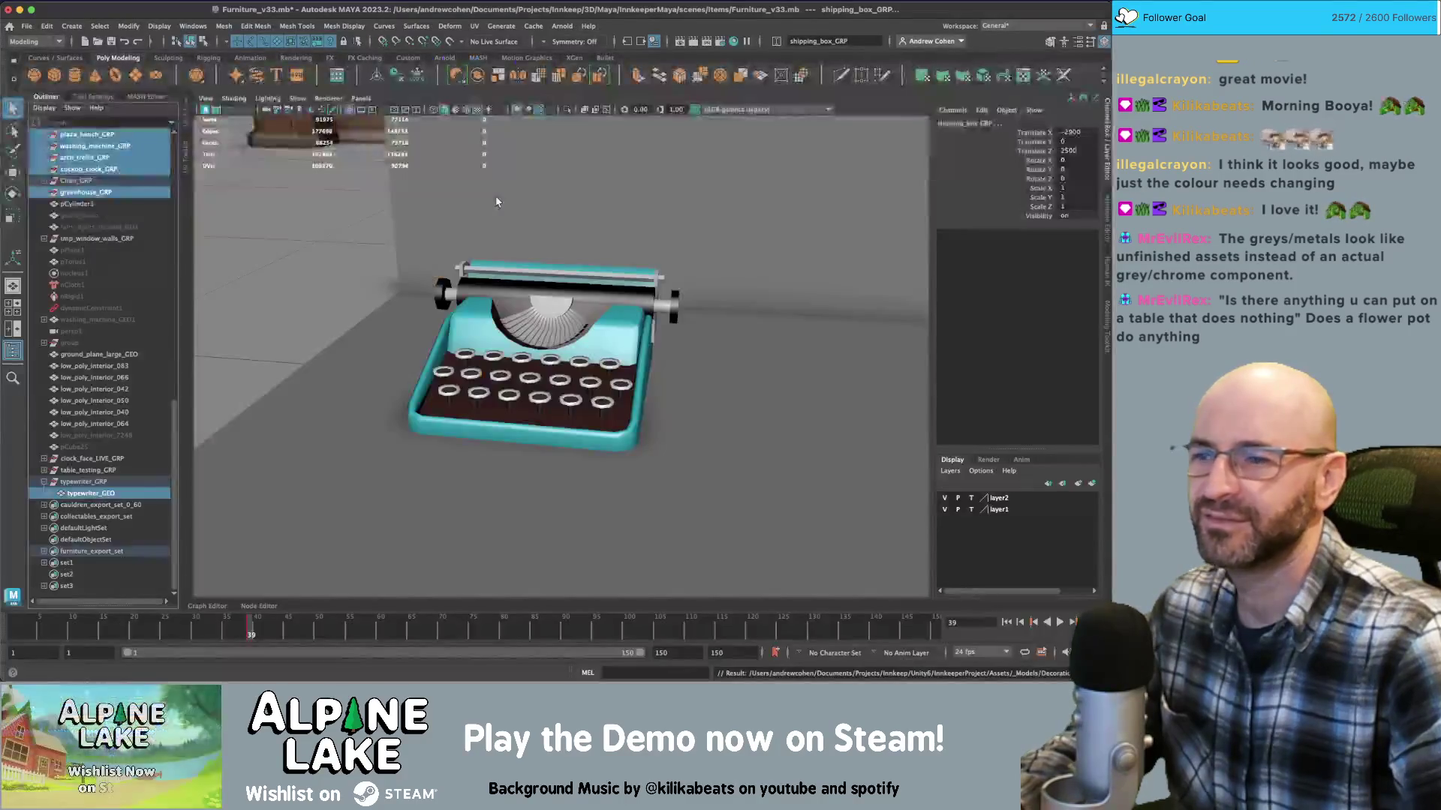
left_click(477, 316)
key("f")
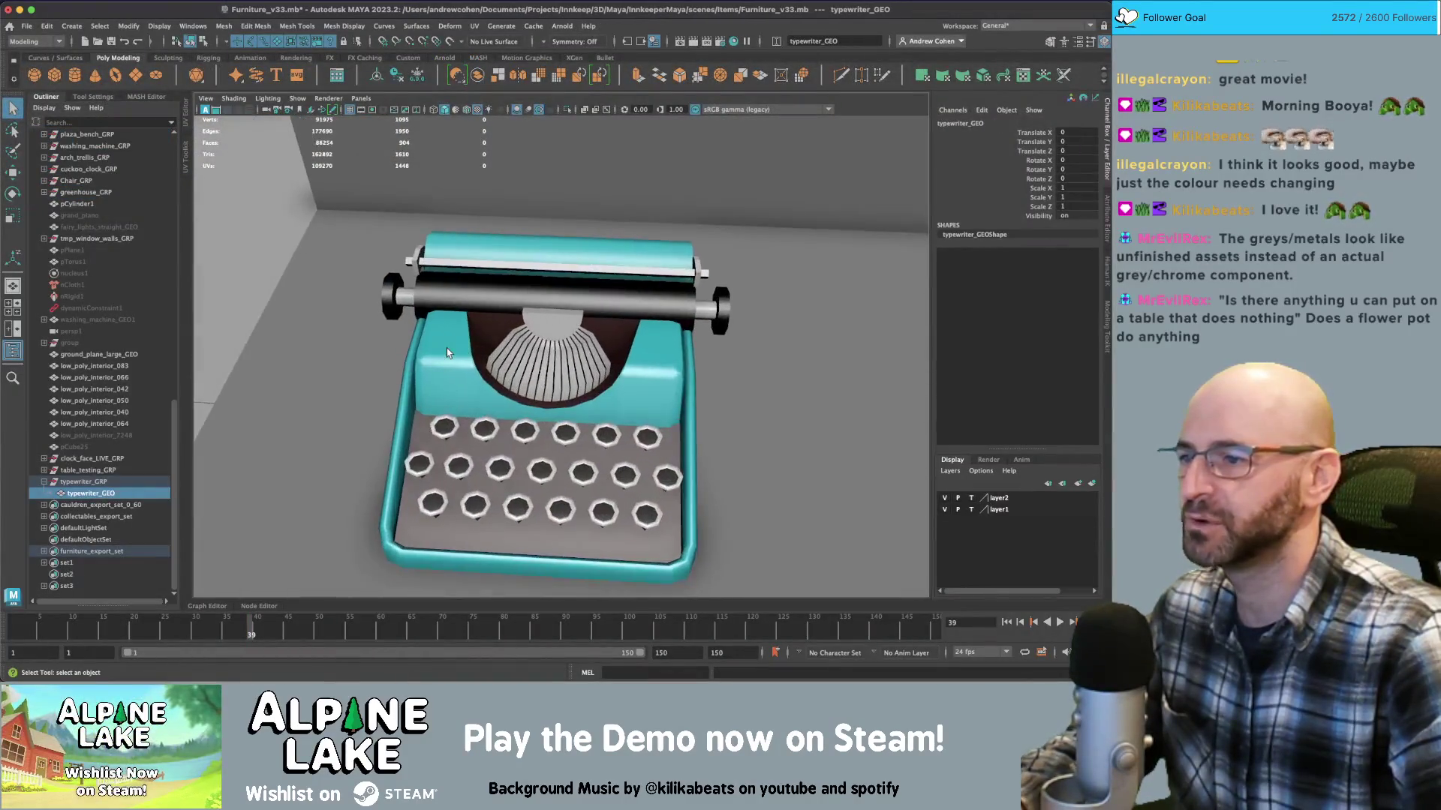
right_click_drag(453, 323, 450, 349)
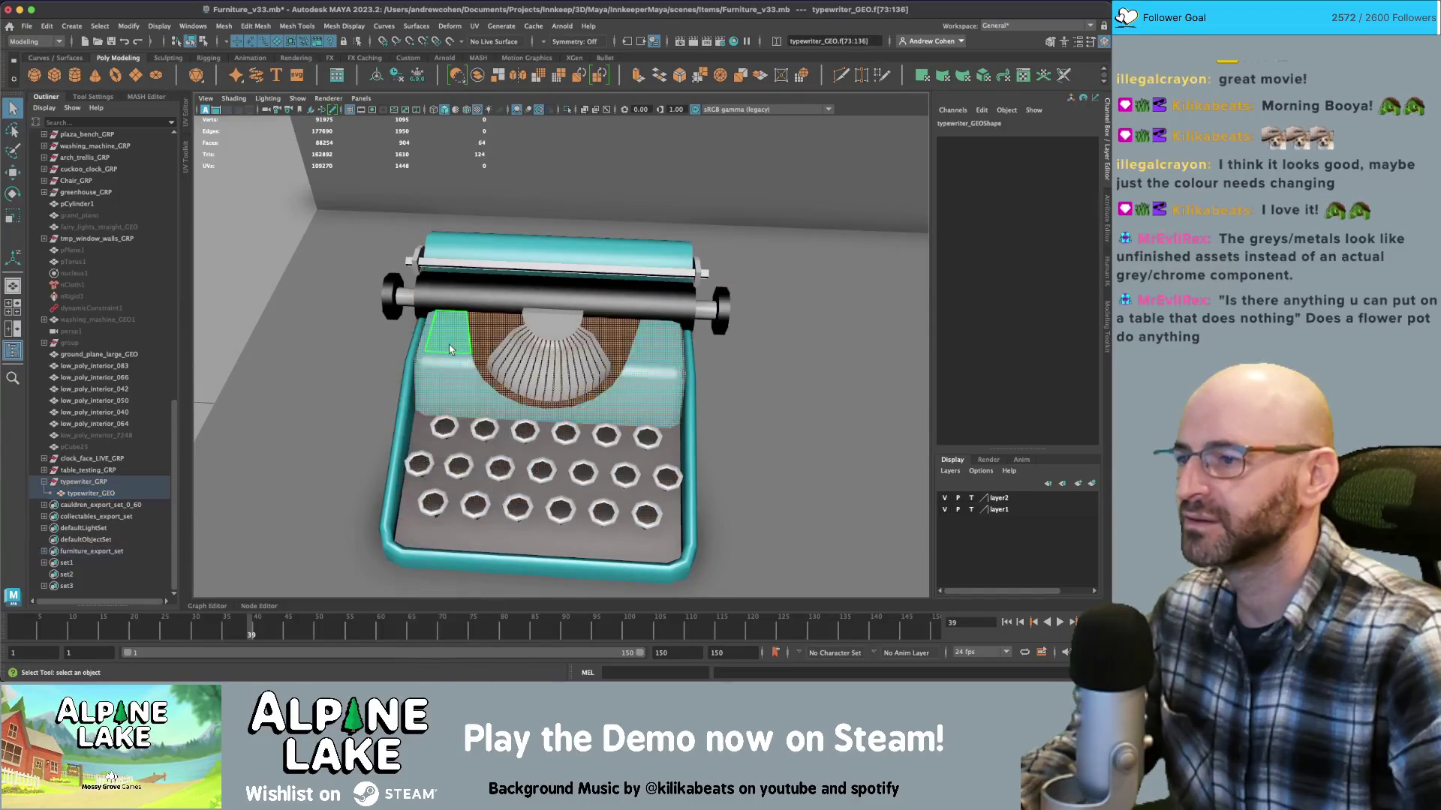
key("f")
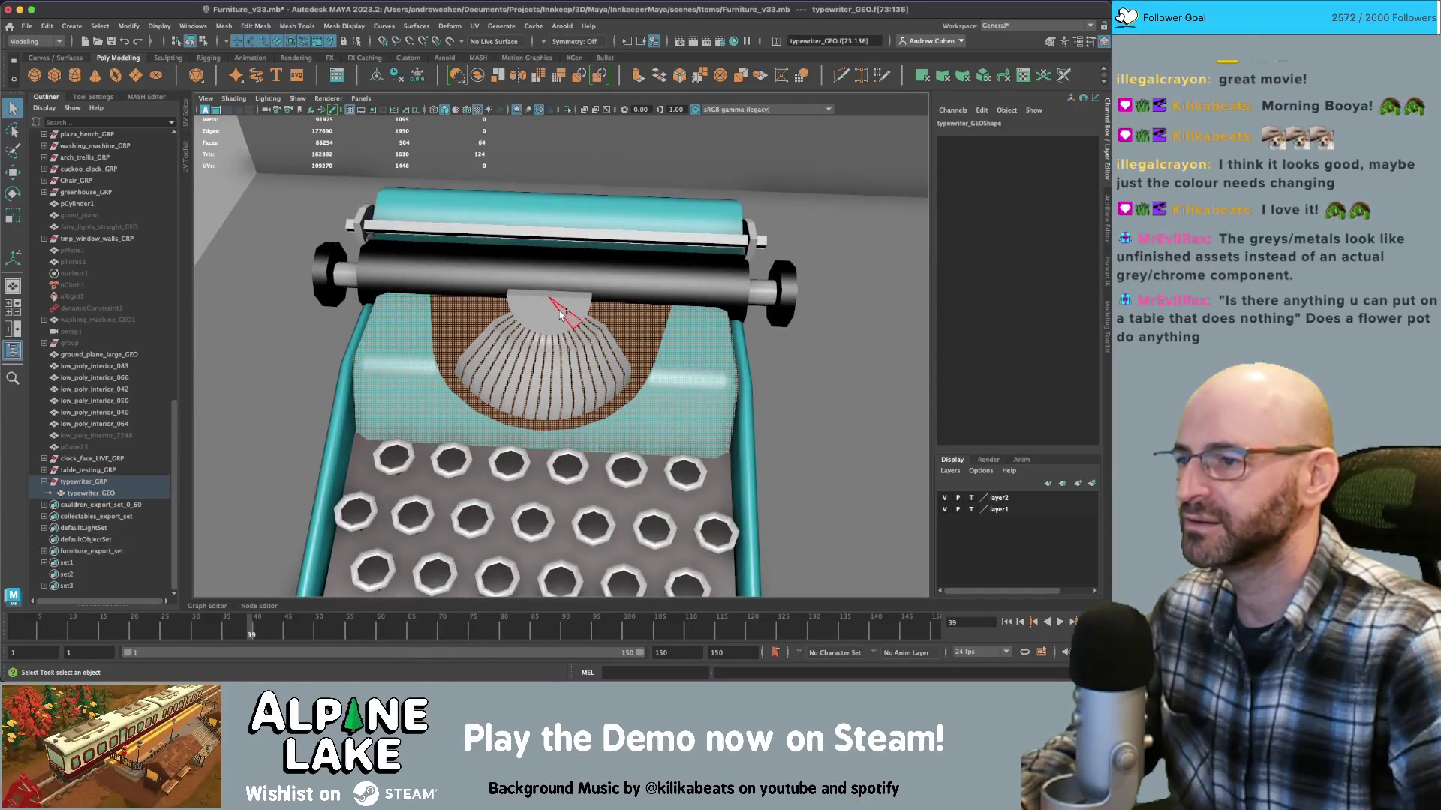
left_click(559, 314, "shift")
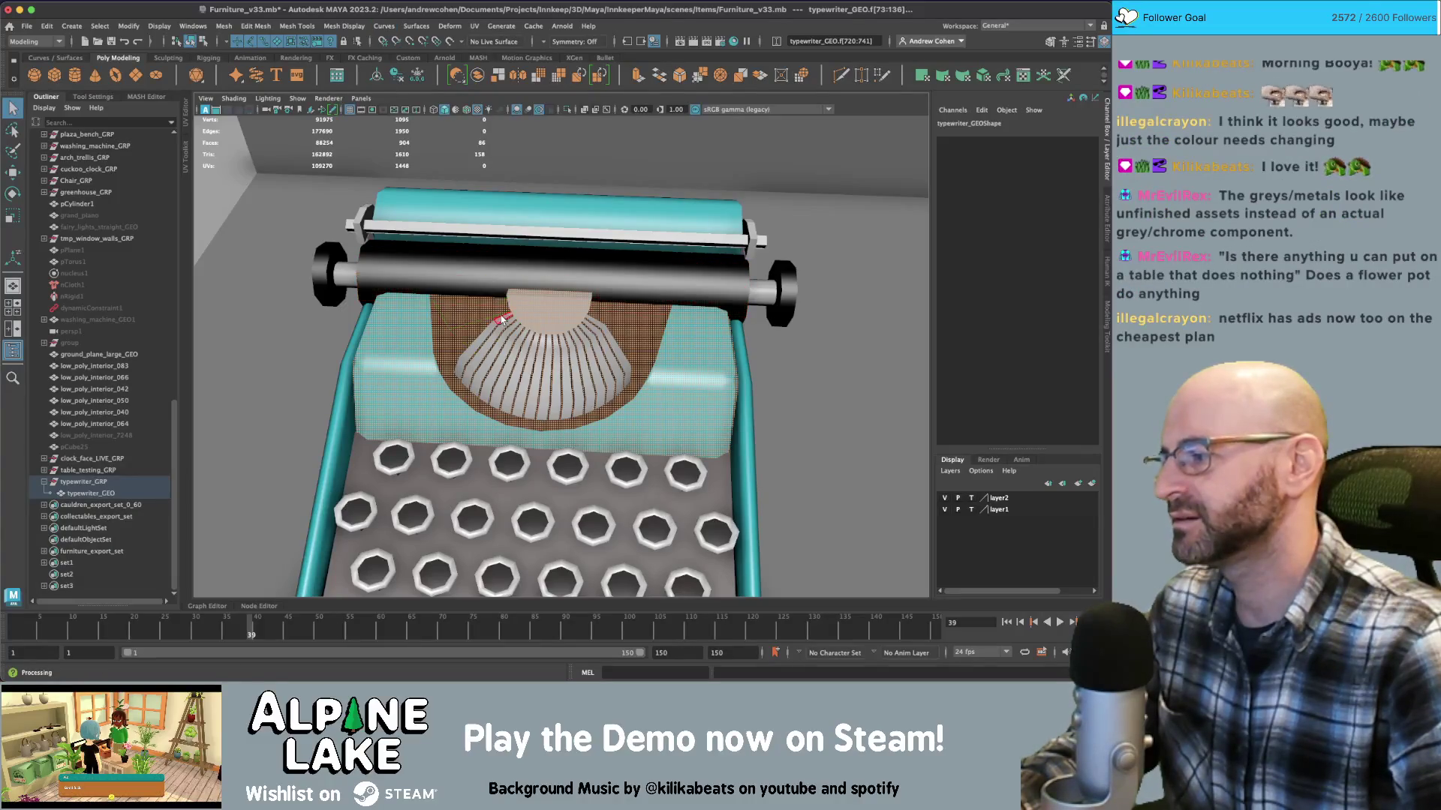
mouse_move(508, 313)
left_mouse_down("alt")
mouse_move(510, 376)
mouse_move(461, 405)
left_mouse_up("alt")
key("4")
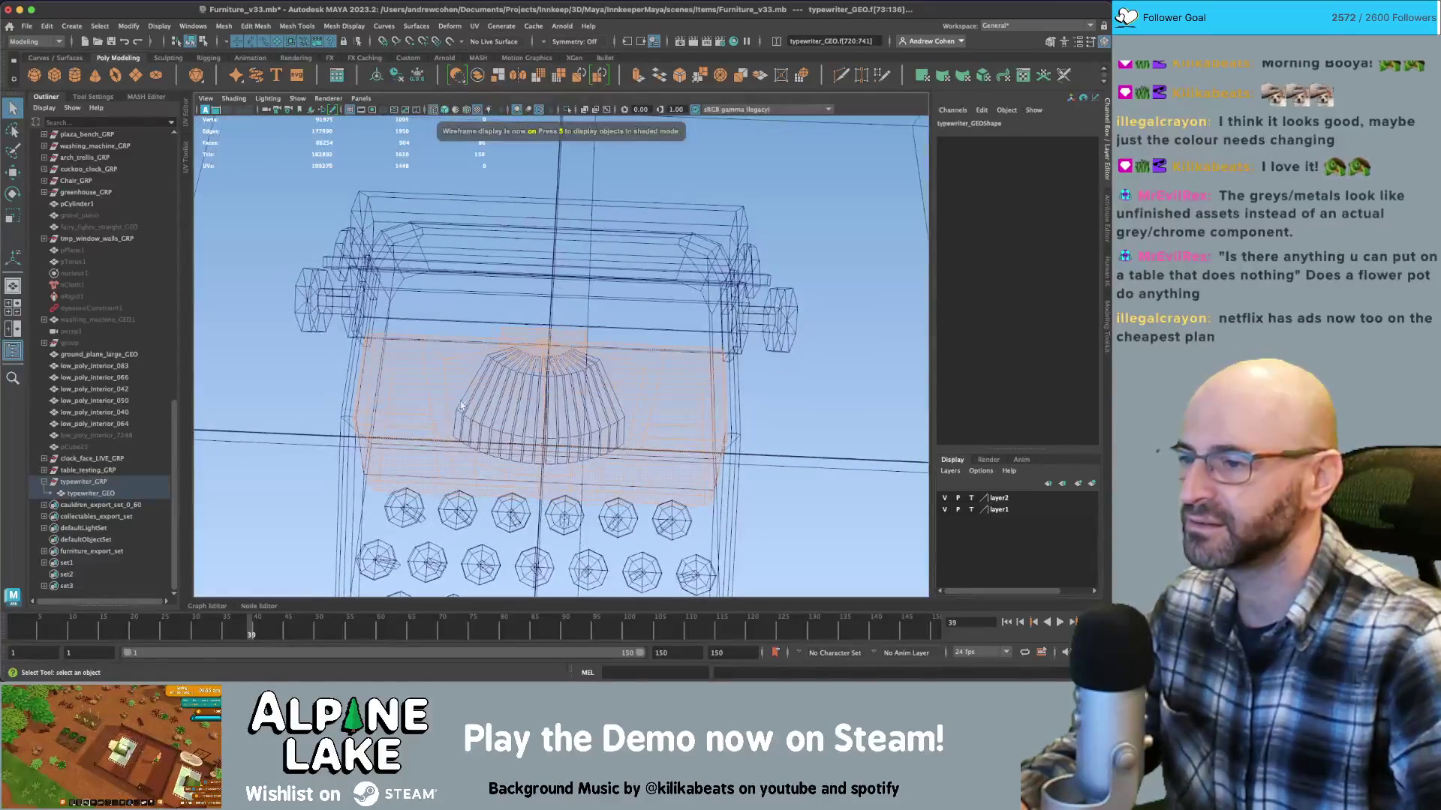
left_click(645, 457)
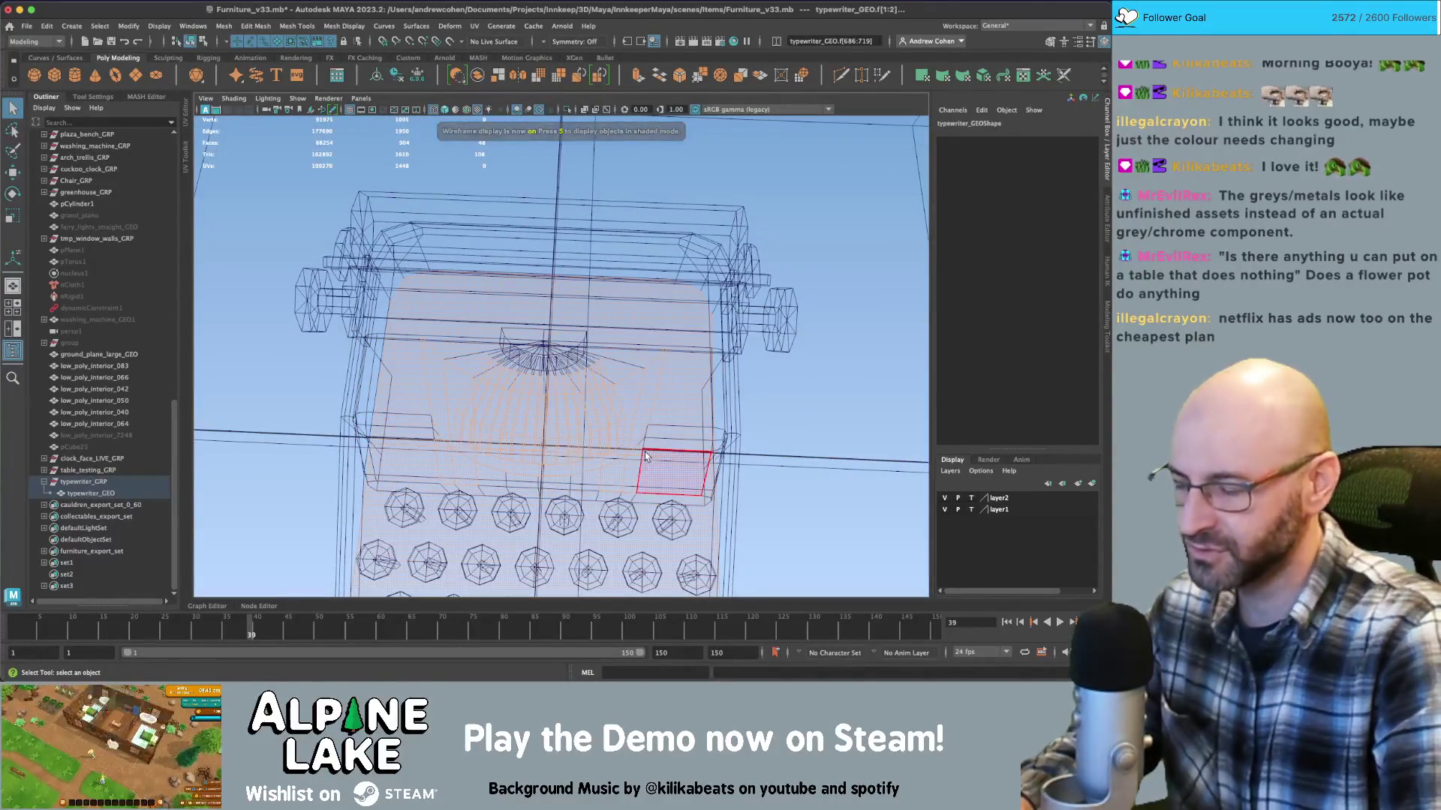
mouse_move(645, 452)
left_mouse_down("alt")
mouse_move(540, 290)
mouse_move(589, 311)
left_mouse_up("alt")
key("5")
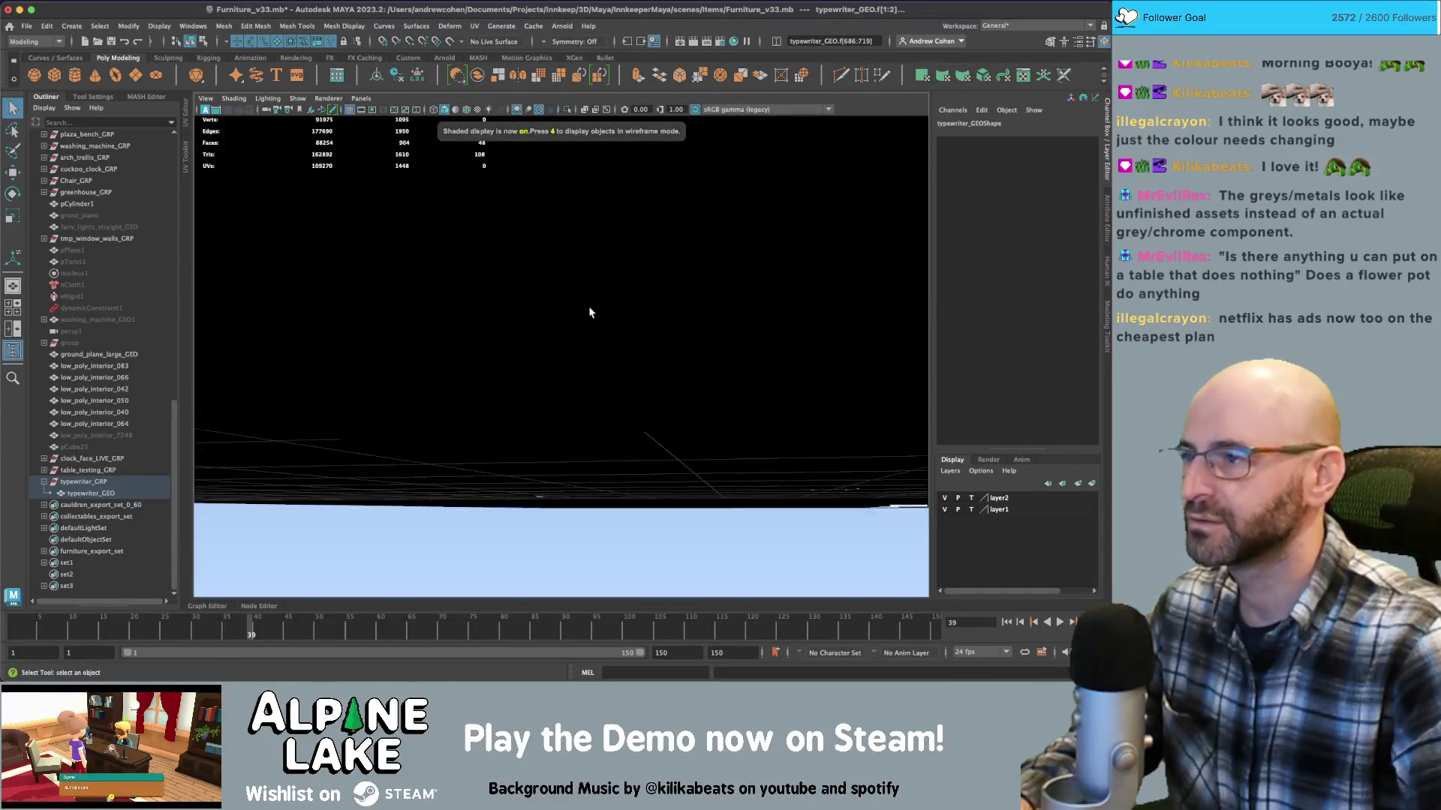
left_click(190, 41)
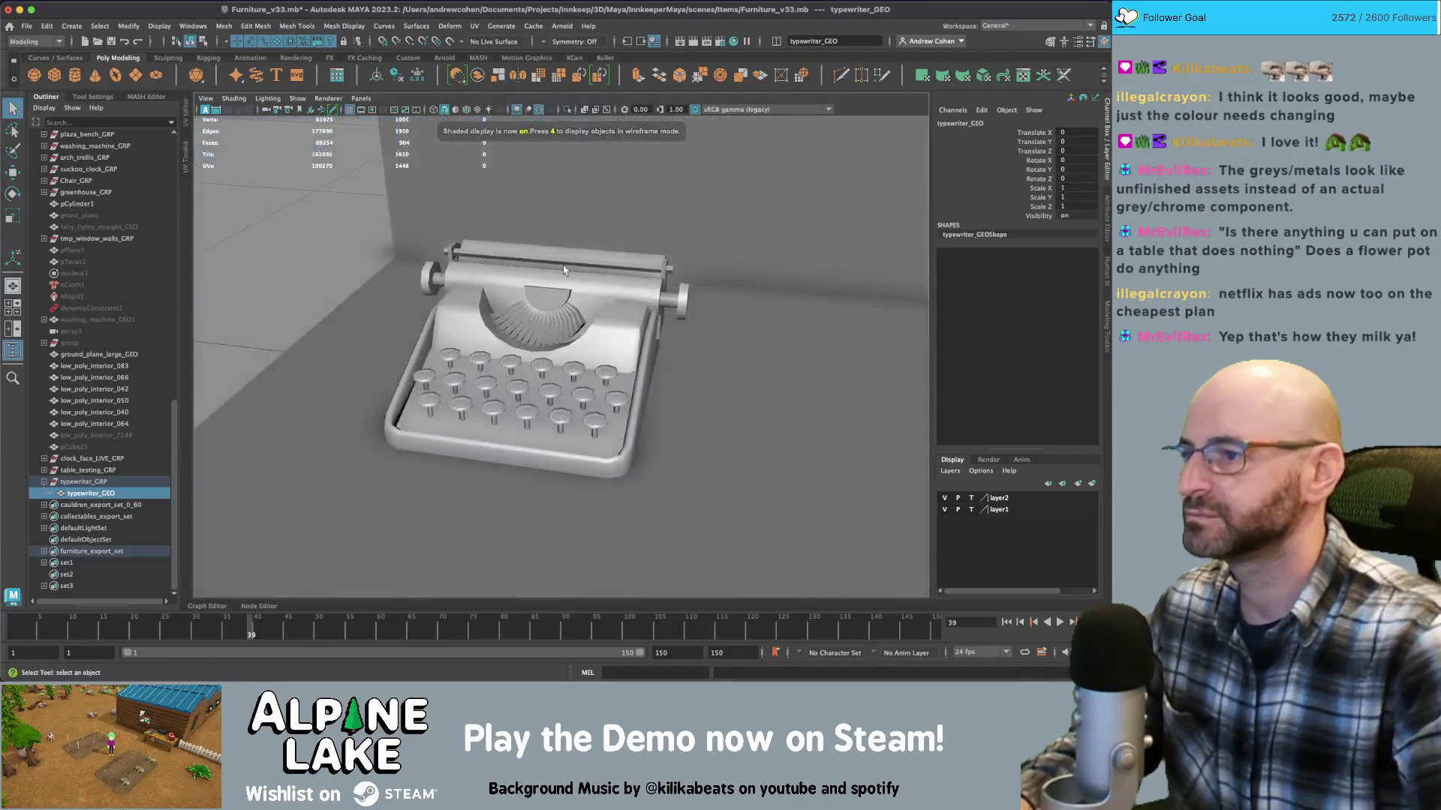
key("alt+b")
mouse_move(589, 301)
left_mouse_down("alt")
mouse_move(589, 278)
mouse_move(631, 333)
mouse_move(582, 285)
left_mouse_up("alt")
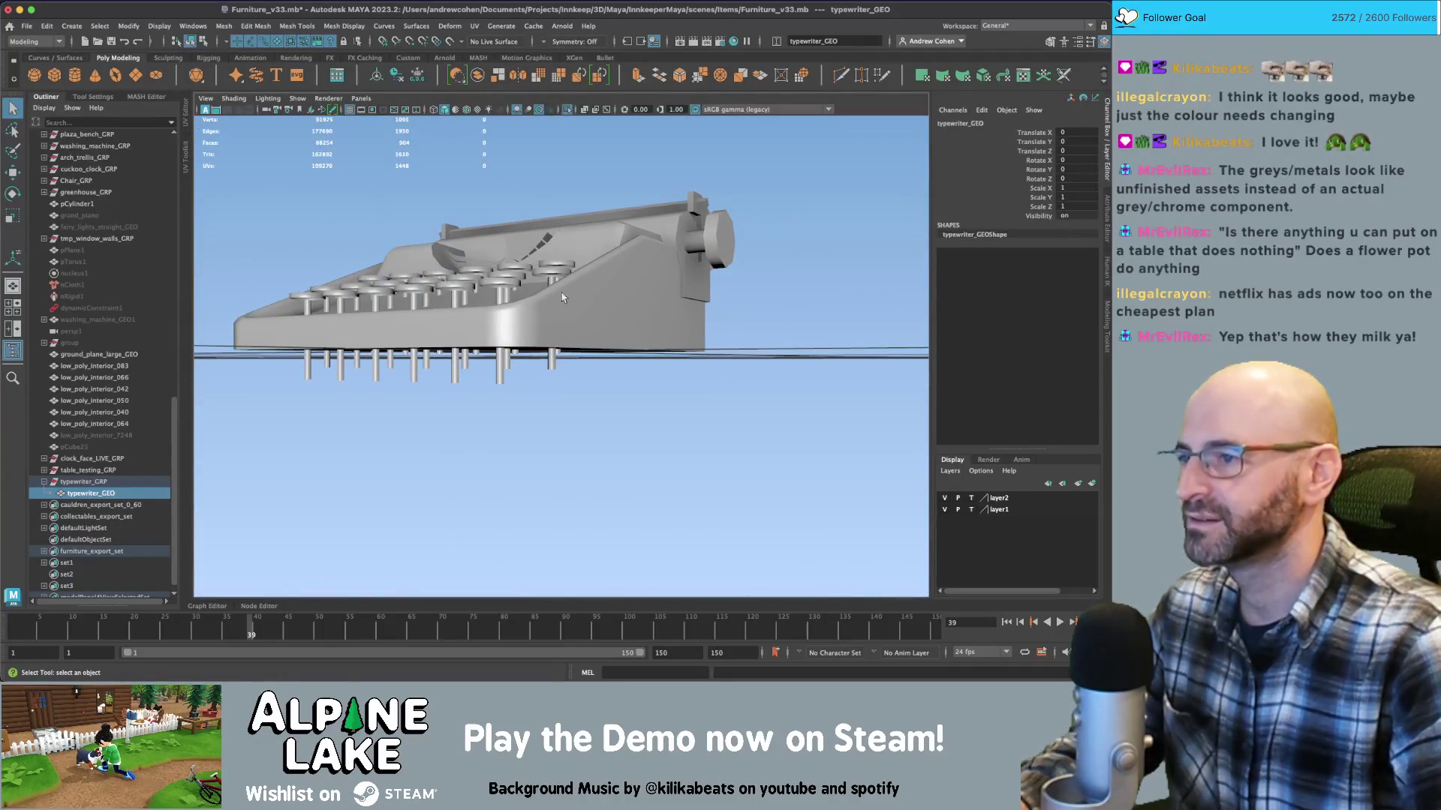
Turn on Selection Highlighting and box-select the key vertices in wireframe view
left_click(298, 98)
left_click(338, 606)
left_click_drag(520, 323, 586, 330, "alt")
right_click_drag(586, 331, 587, 304)
key("4")
mouse_move(420, 352)
left_mouse_down("alt")
mouse_move(405, 352)
mouse_move(726, 430)
left_mouse_up("alt")
mouse_move(726, 431)
left_mouse_down("alt")
mouse_move(718, 443)
mouse_move(717, 402)
mouse_move(823, 386)
left_mouse_up("alt")
right_click_drag(823, 386, 650, 341, "alt")
mouse_move(649, 341)
left_mouse_down("alt")
mouse_move(675, 353)
mouse_move(600, 337)
left_mouse_up("alt")
left_click_drag(411, 278, 717, 297)
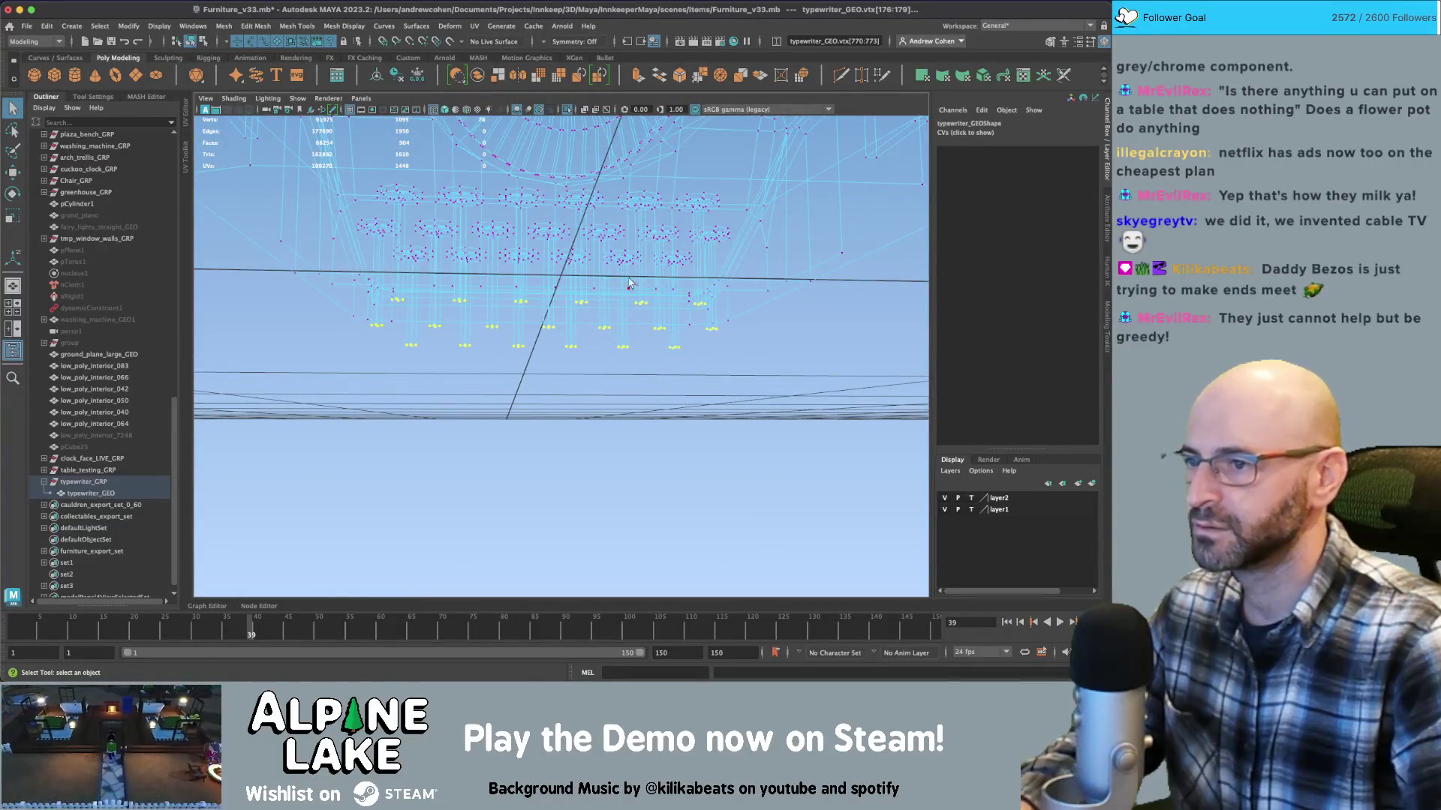
key("w")
key("5")
mouse_move(548, 283)
left_mouse_down("alt")
mouse_move(665, 312)
mouse_move(489, 268)
mouse_move(551, 292)
mouse_move(554, 262)
mouse_move(611, 250)
left_mouse_up("alt")
In Face mode, select the fan-shaped type-bar faces and grow the selection outward
right_click(617, 234)
right_click_drag(619, 248, 614, 262)
mouse_move(562, 292)
left_mouse_down("alt")
mouse_move(548, 267)
mouse_move(572, 322)
mouse_move(638, 332)
mouse_move(620, 315)
left_mouse_up("alt")
left_click(572, 321)
double_click(589, 242, "shift")
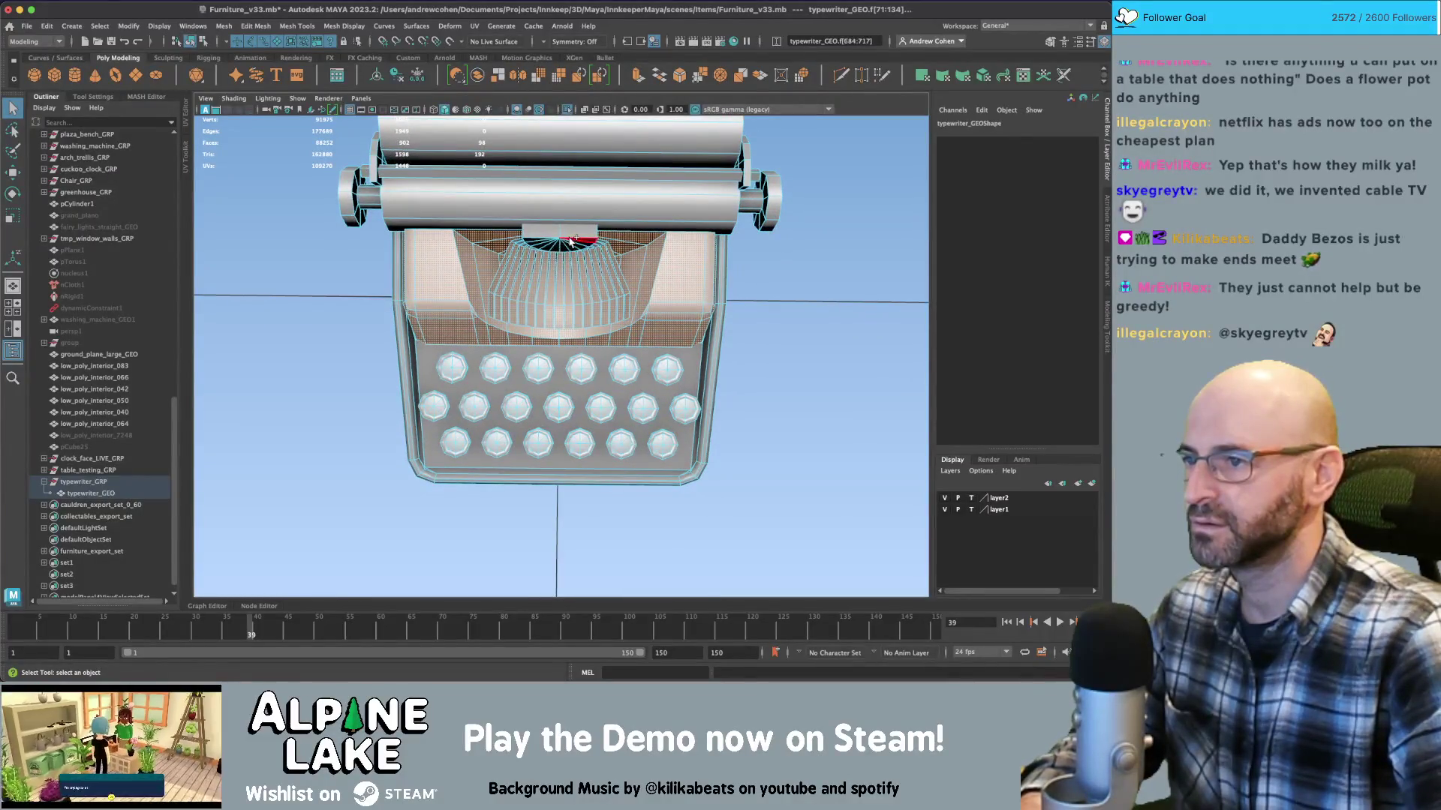
key("shift+period")
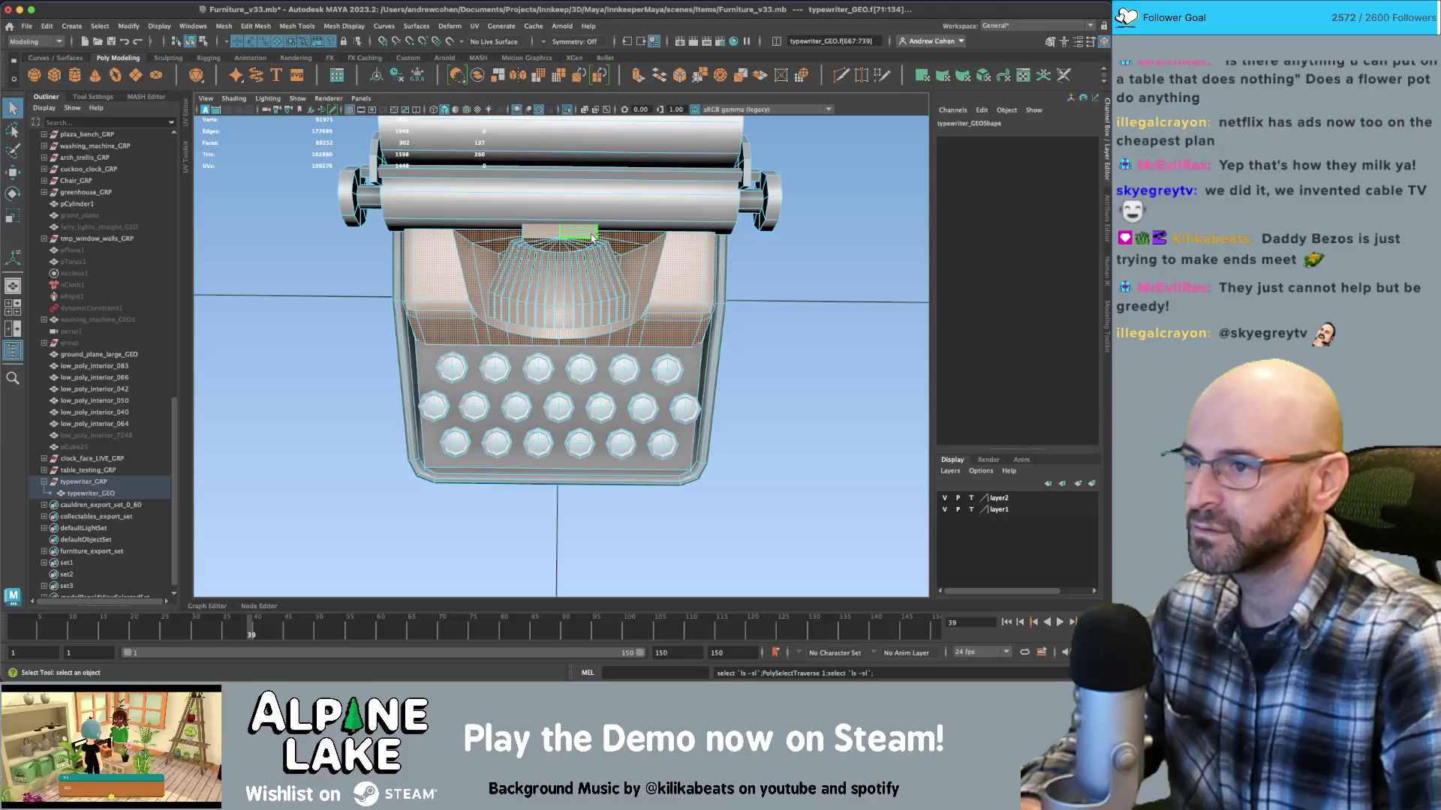
scroll(587, 237, "up", 3)
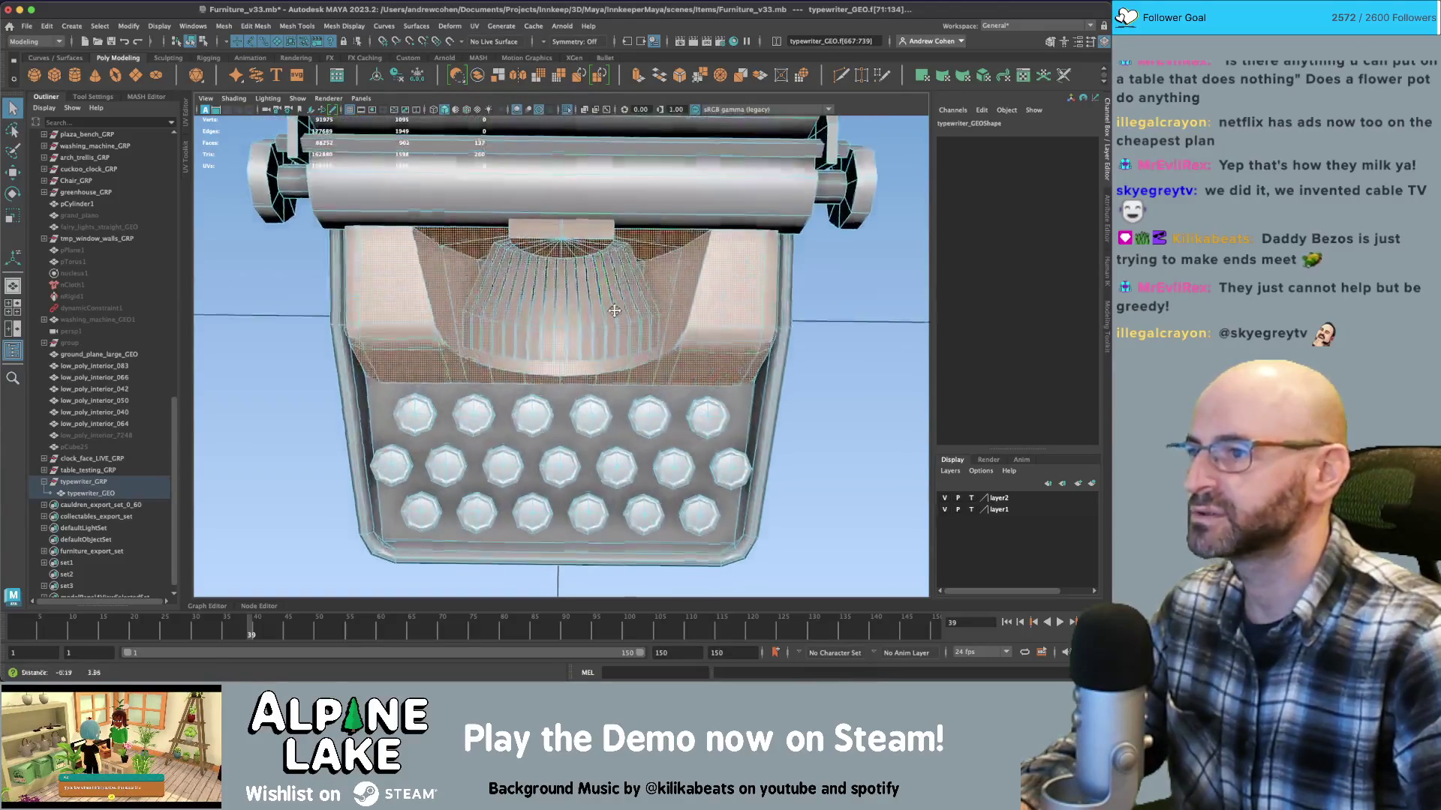
left_click_drag(587, 237, 630, 278, "alt")
left_click(284, 28)
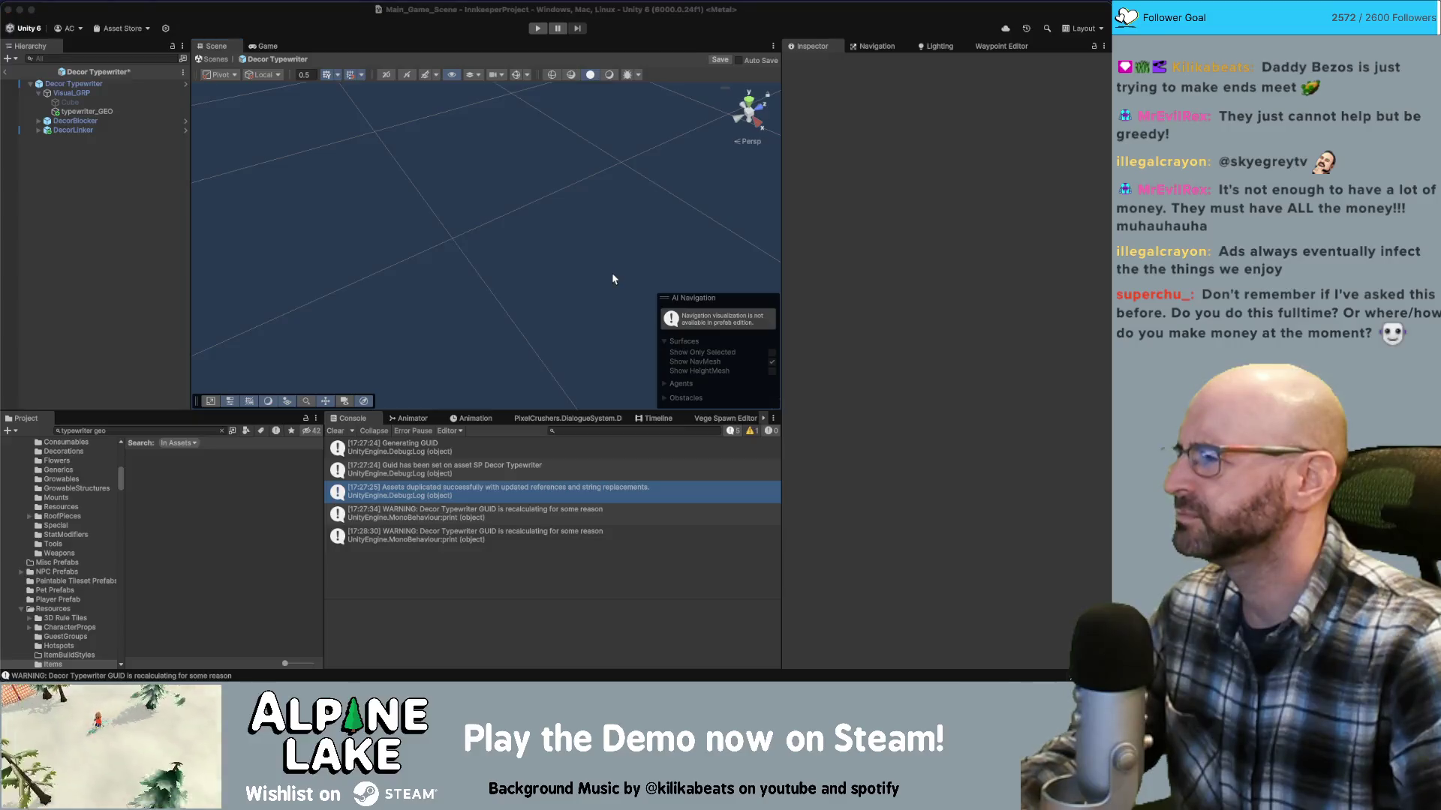
key("super+Tab")
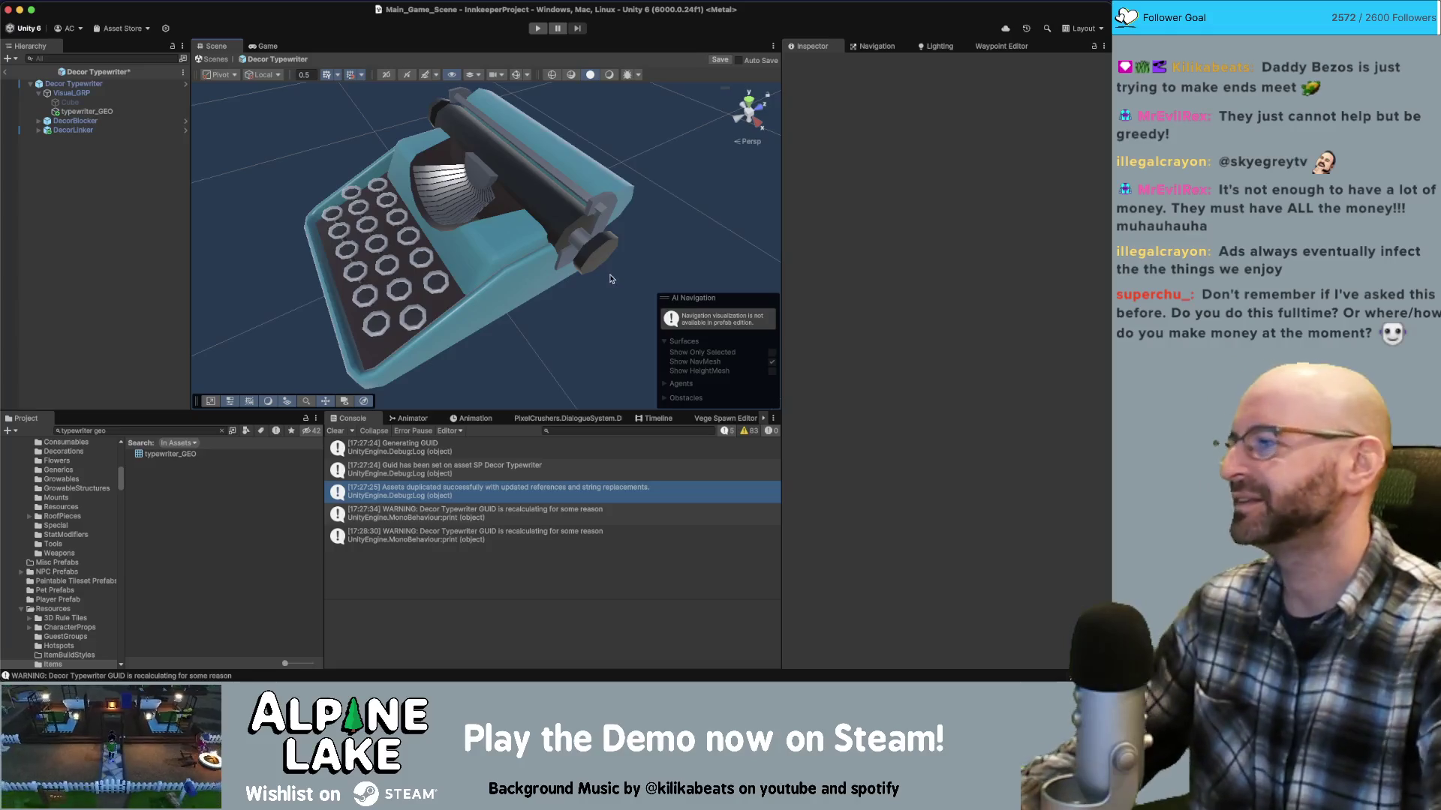
mouse_move(633, 263)
left_mouse_down("alt")
mouse_move(727, 252)
mouse_move(630, 178)
mouse_move(630, 201)
left_mouse_up("alt")
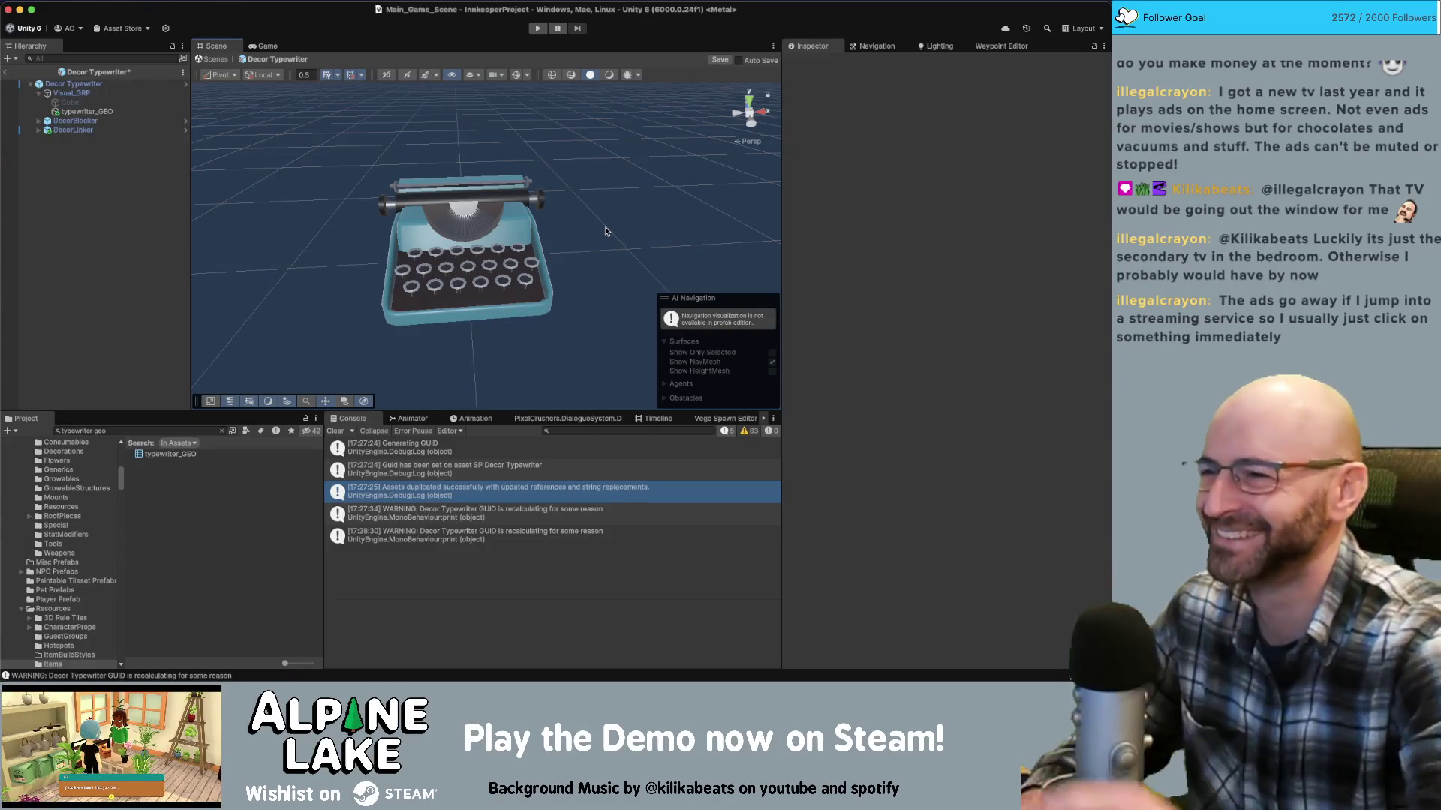
Save the Decor Typewriter prefab with Ctrl+S and orbit around it to inspect the result
left_click(76, 164)
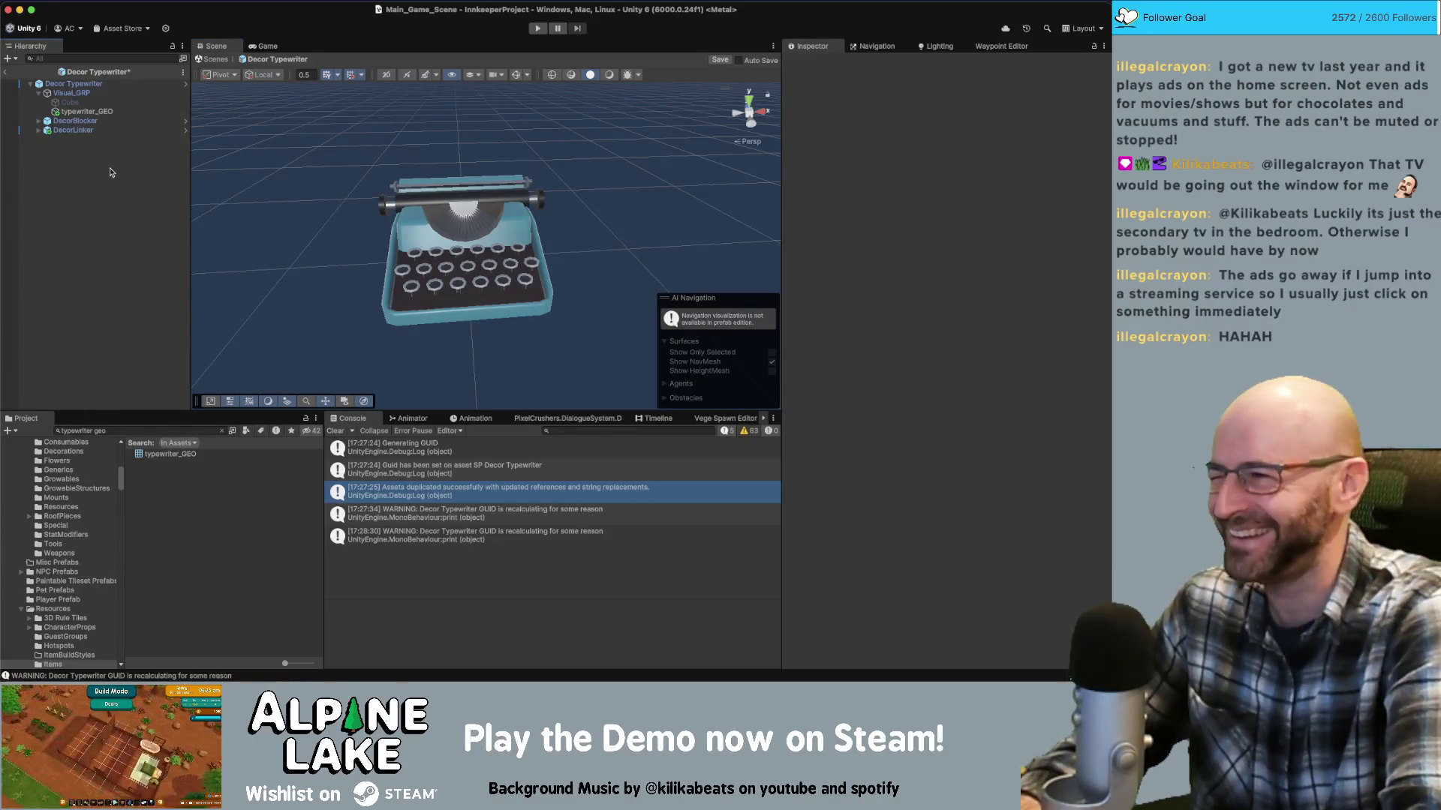
key("ctrl+s")
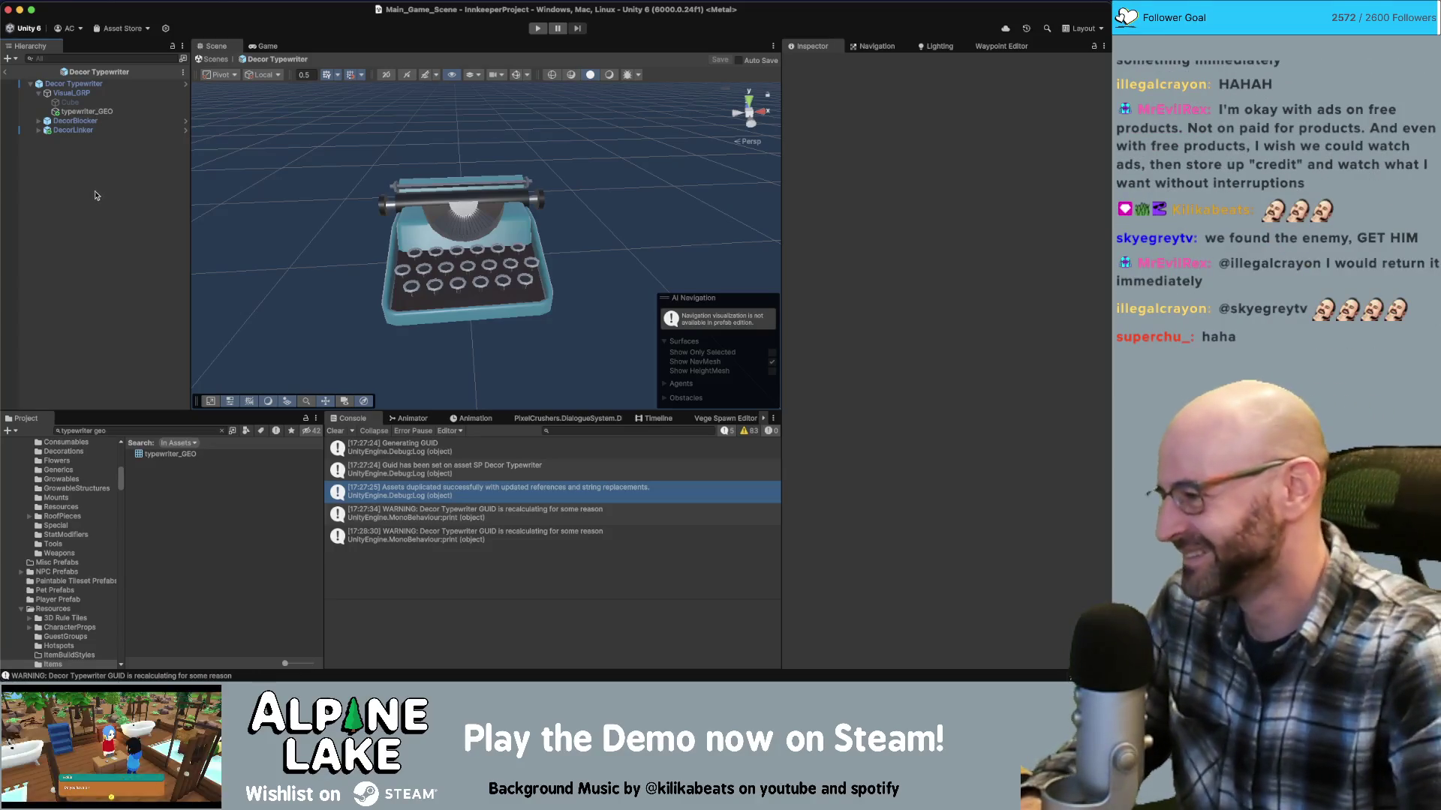
mouse_move(397, 186)
left_mouse_down("alt")
mouse_move(612, 207)
mouse_move(473, 201)
left_mouse_up("alt")
scroll(517, 193, "up", 10)
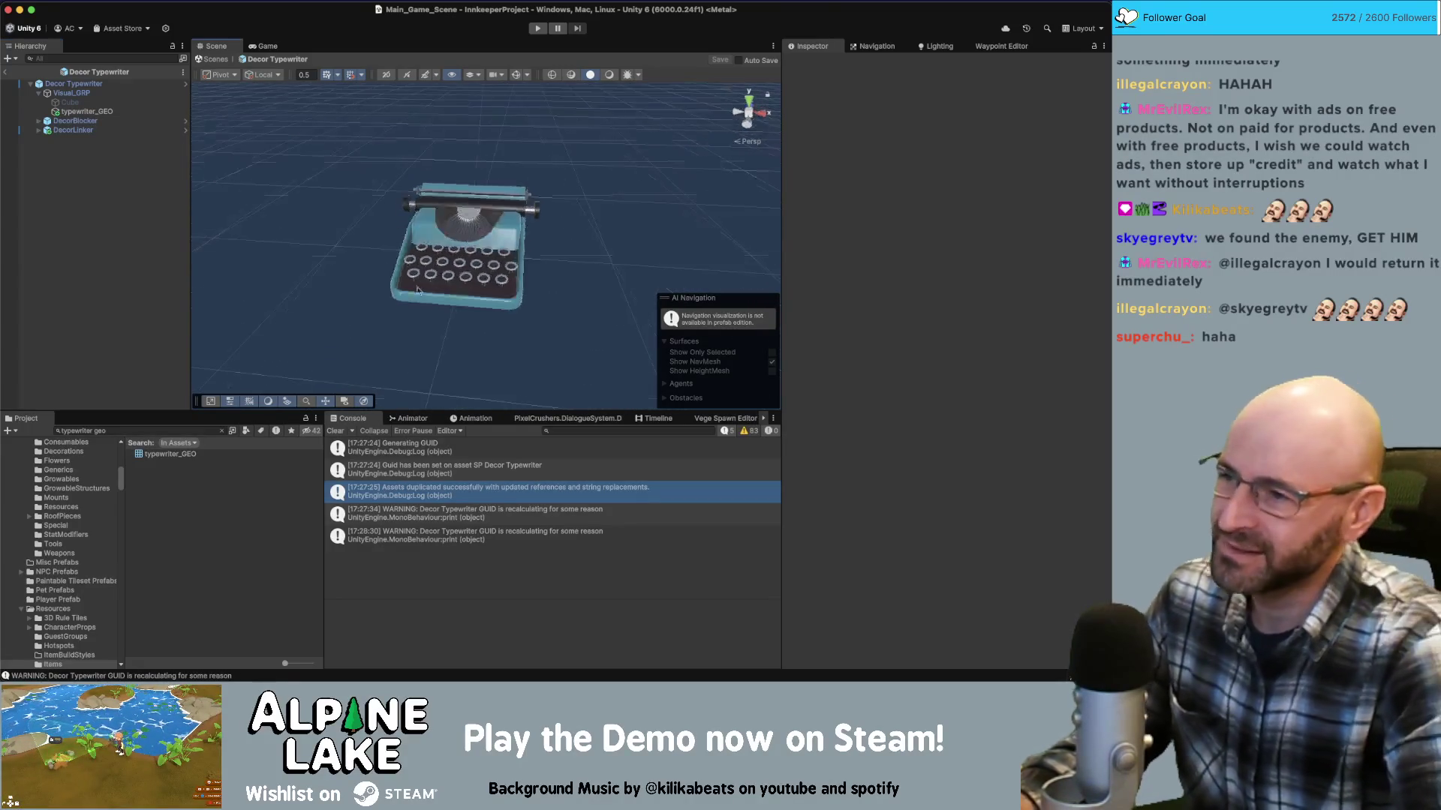
scroll(540, 202, "down", 10)
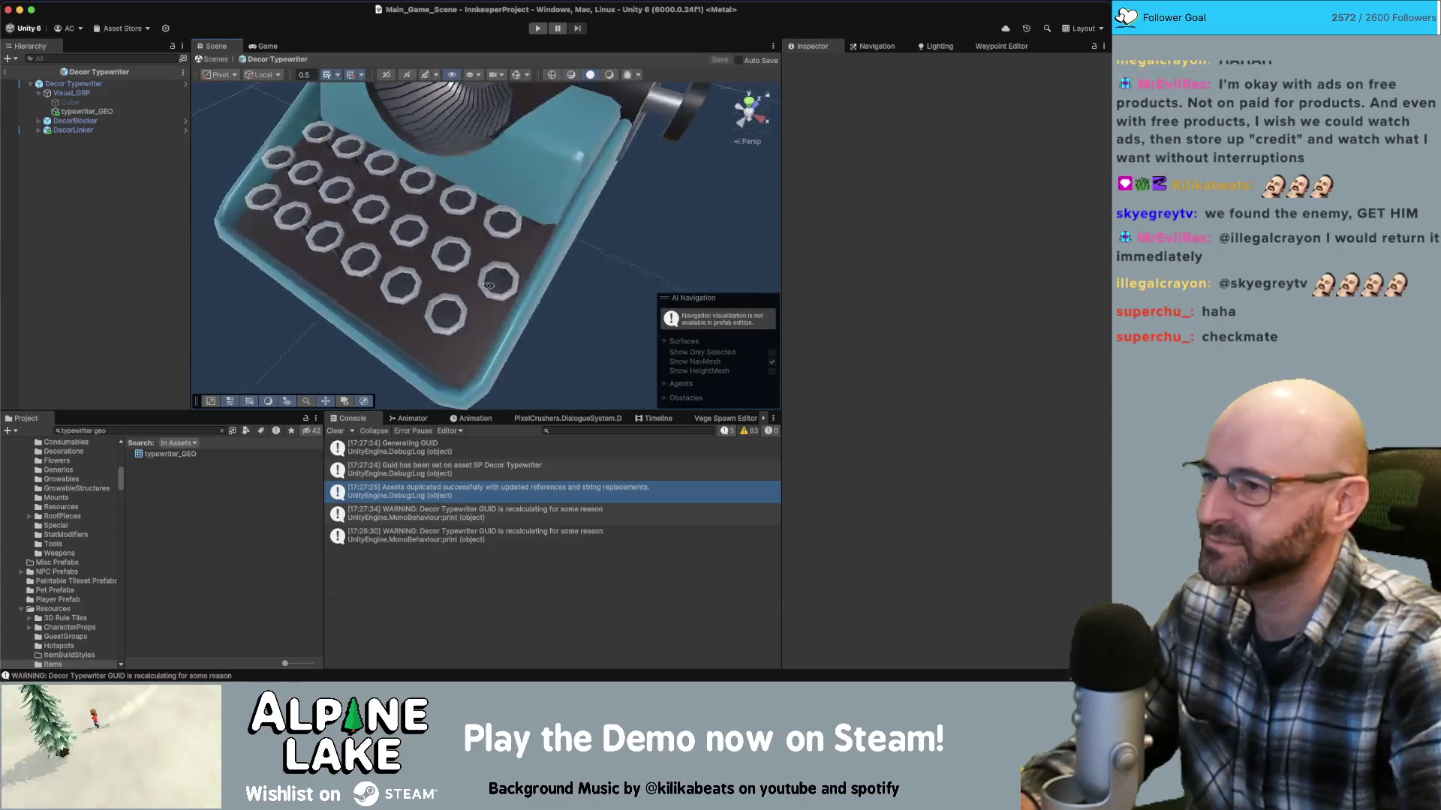
mouse_move(555, 196)
left_mouse_down("alt")
mouse_move(625, 182)
mouse_move(482, 173)
left_mouse_up("alt")
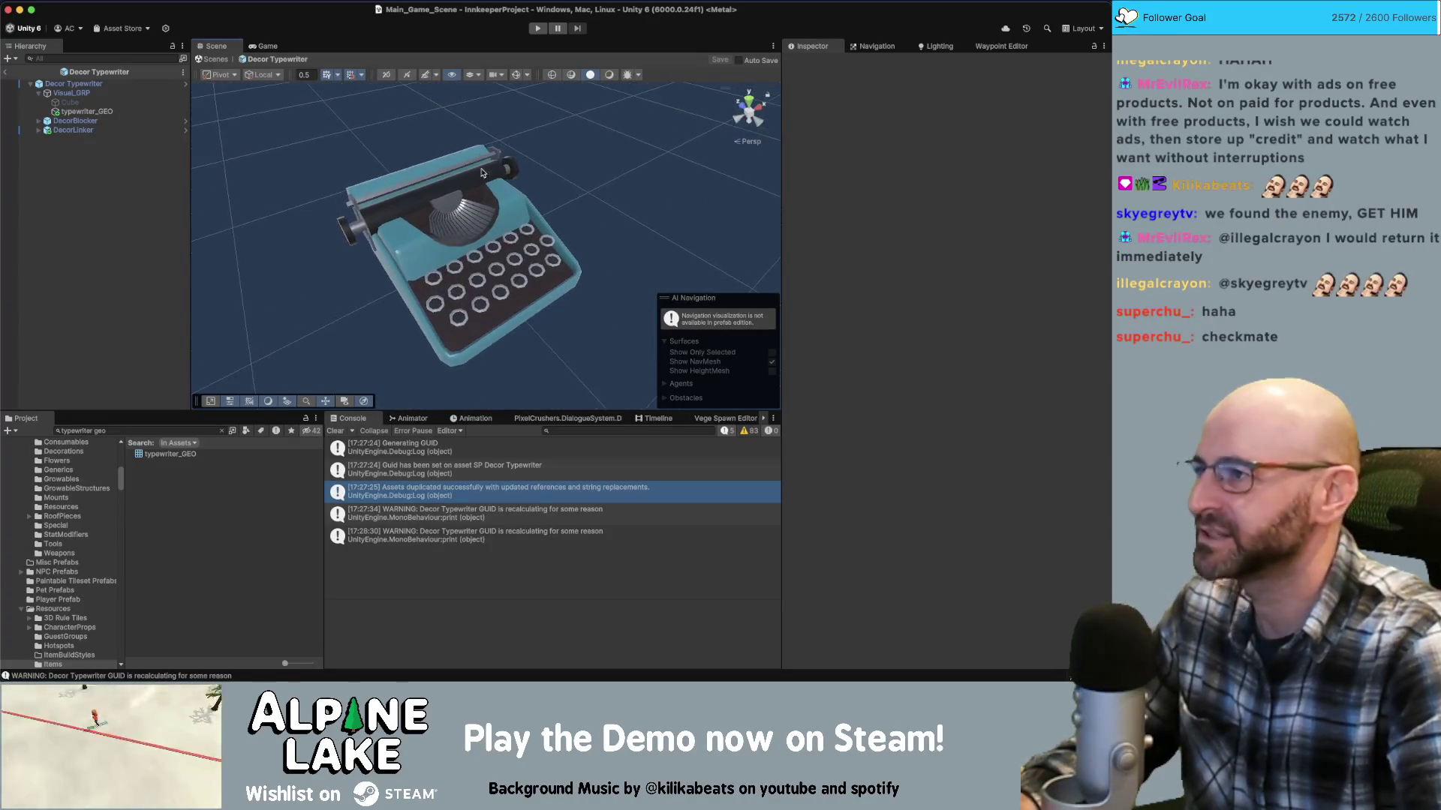
left_click(4, 72)
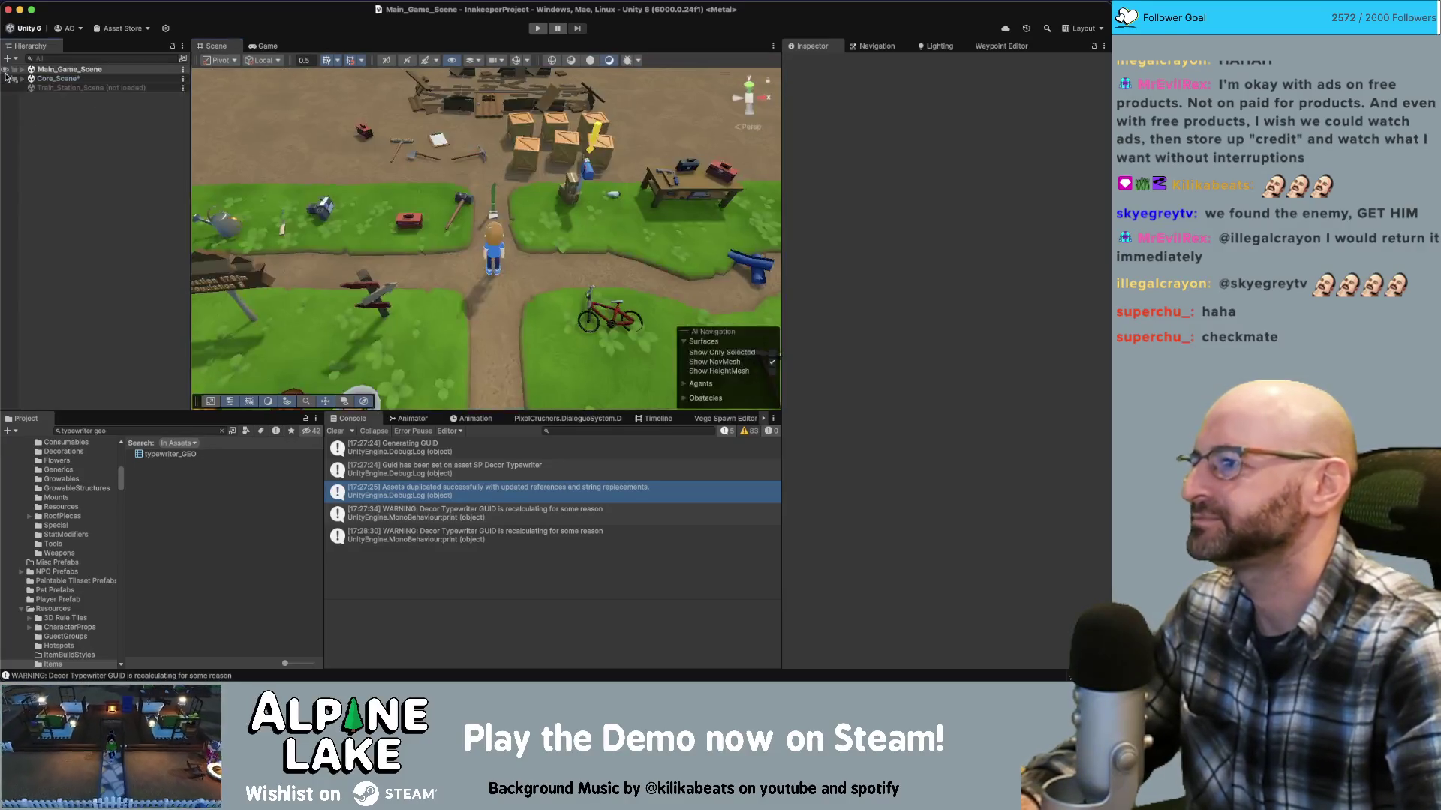
Search the Project for 'item screen' and open Item_Screenshot_Scene, saving the modified Core_Scene first
left_click(123, 429)
type("item screen")
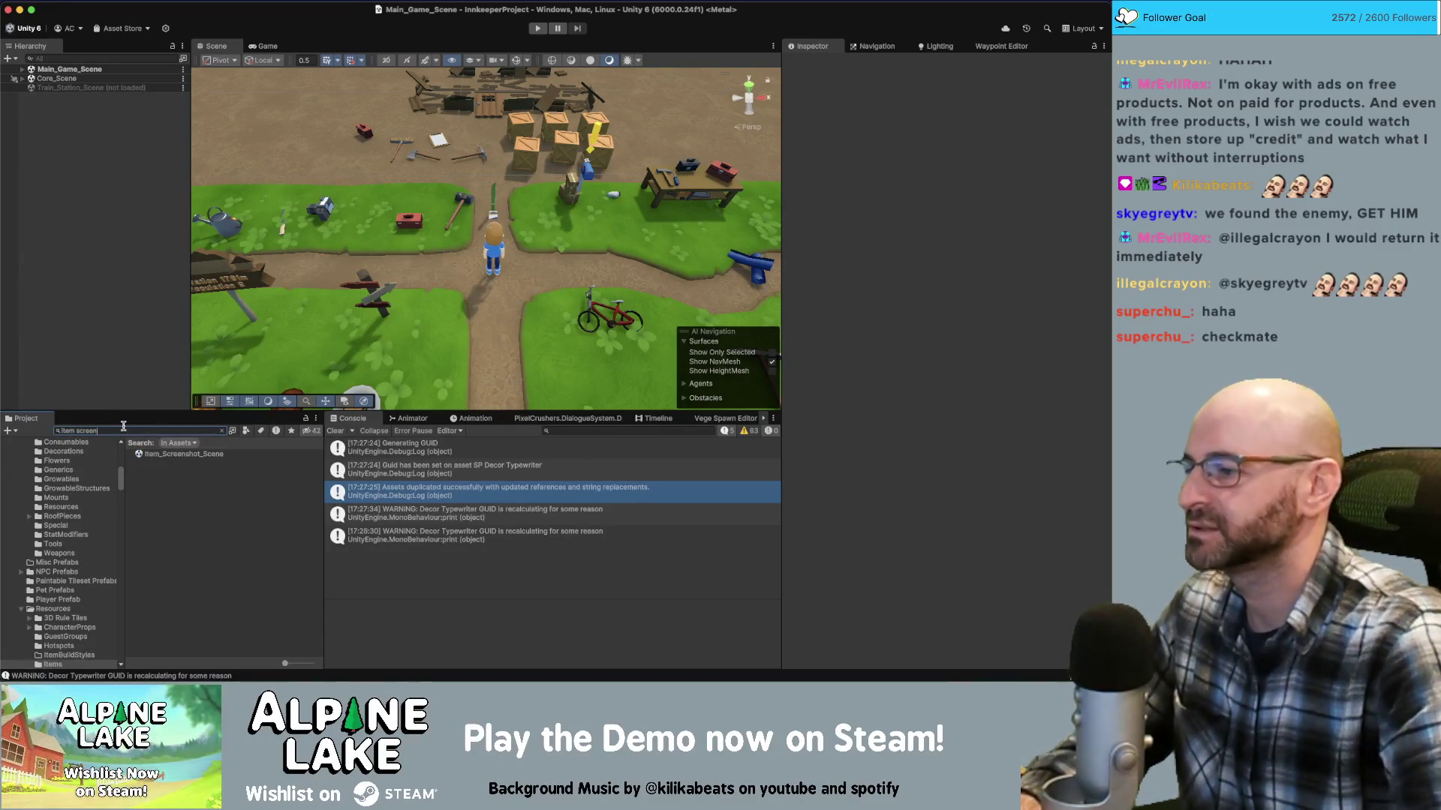
double_click(170, 454)
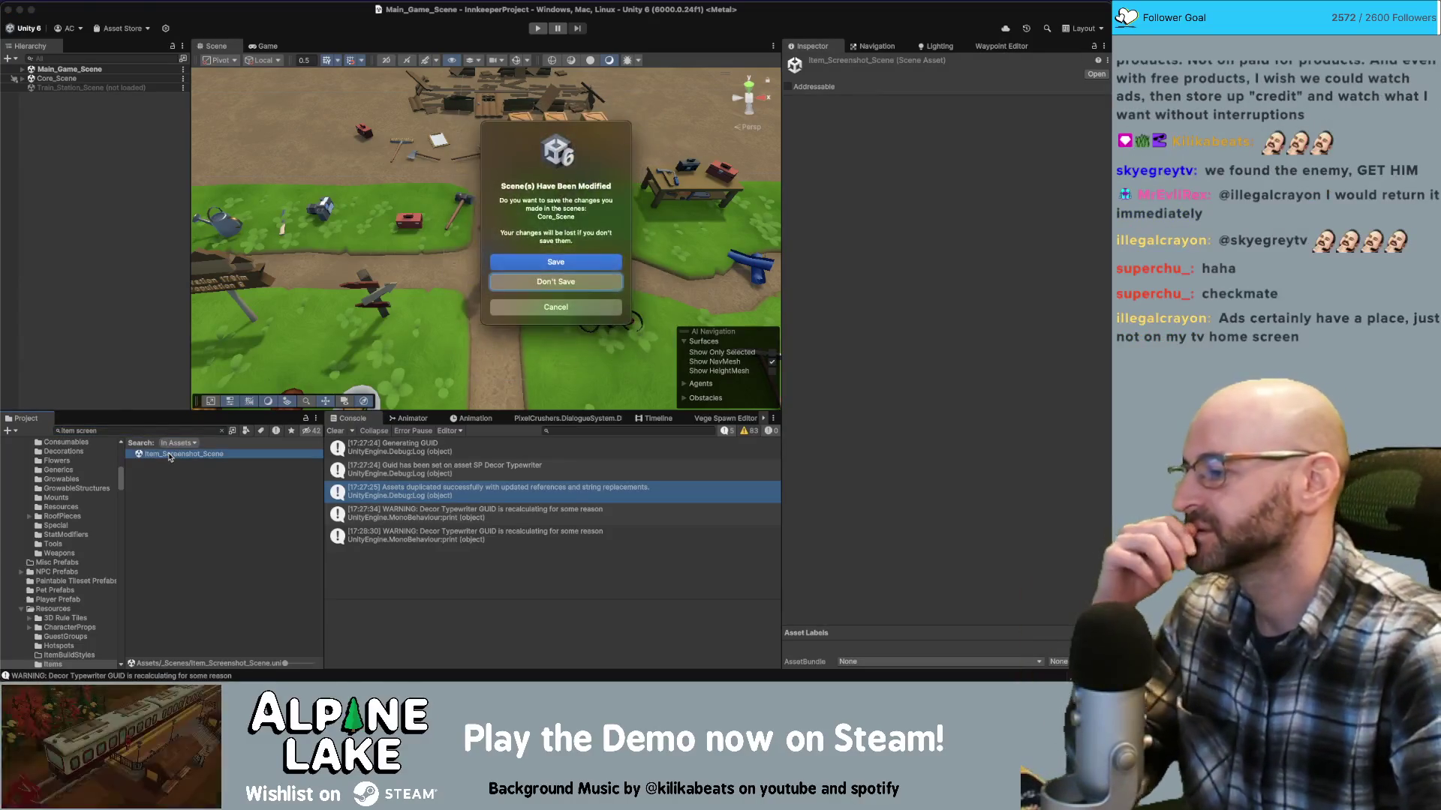
left_click(541, 264)
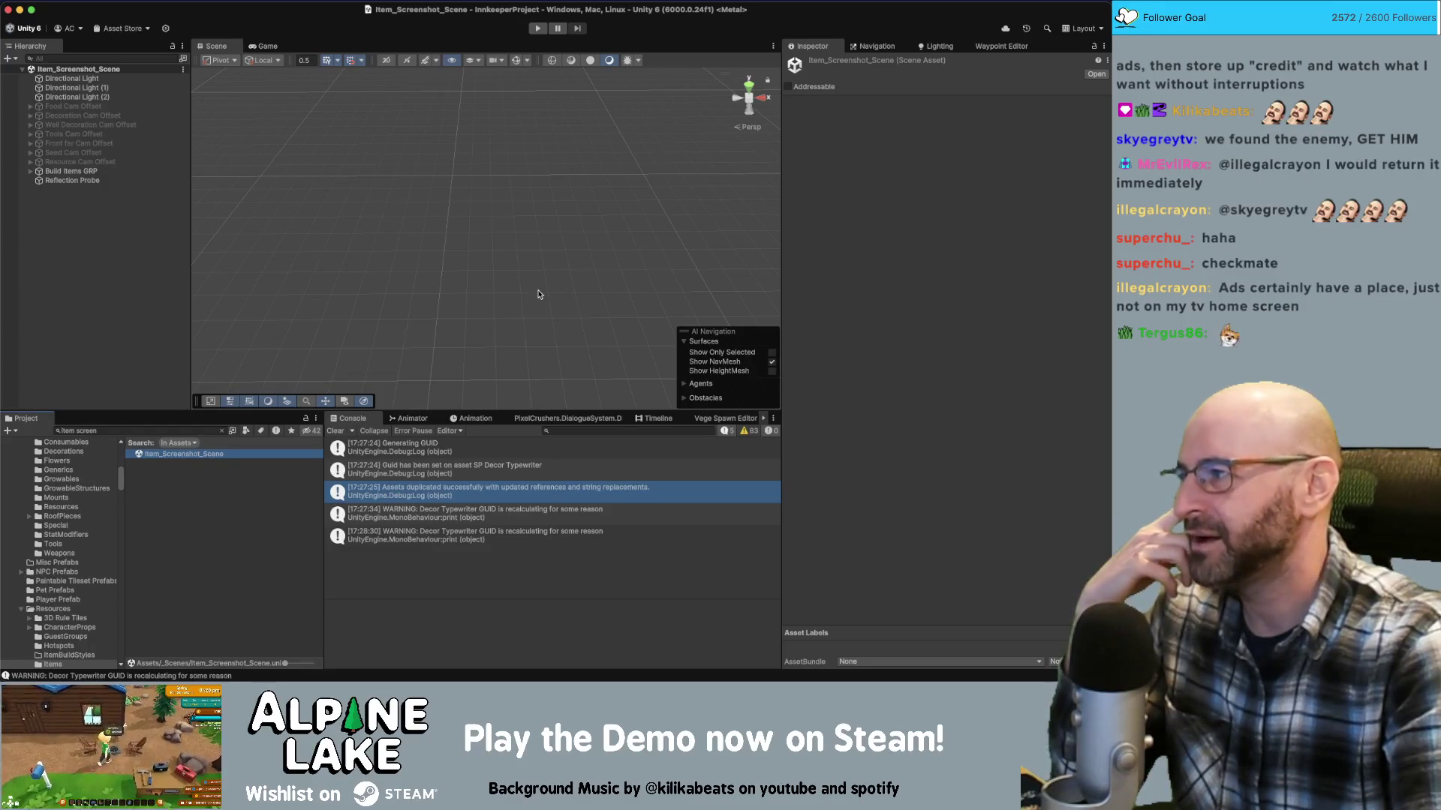
left_click(123, 306)
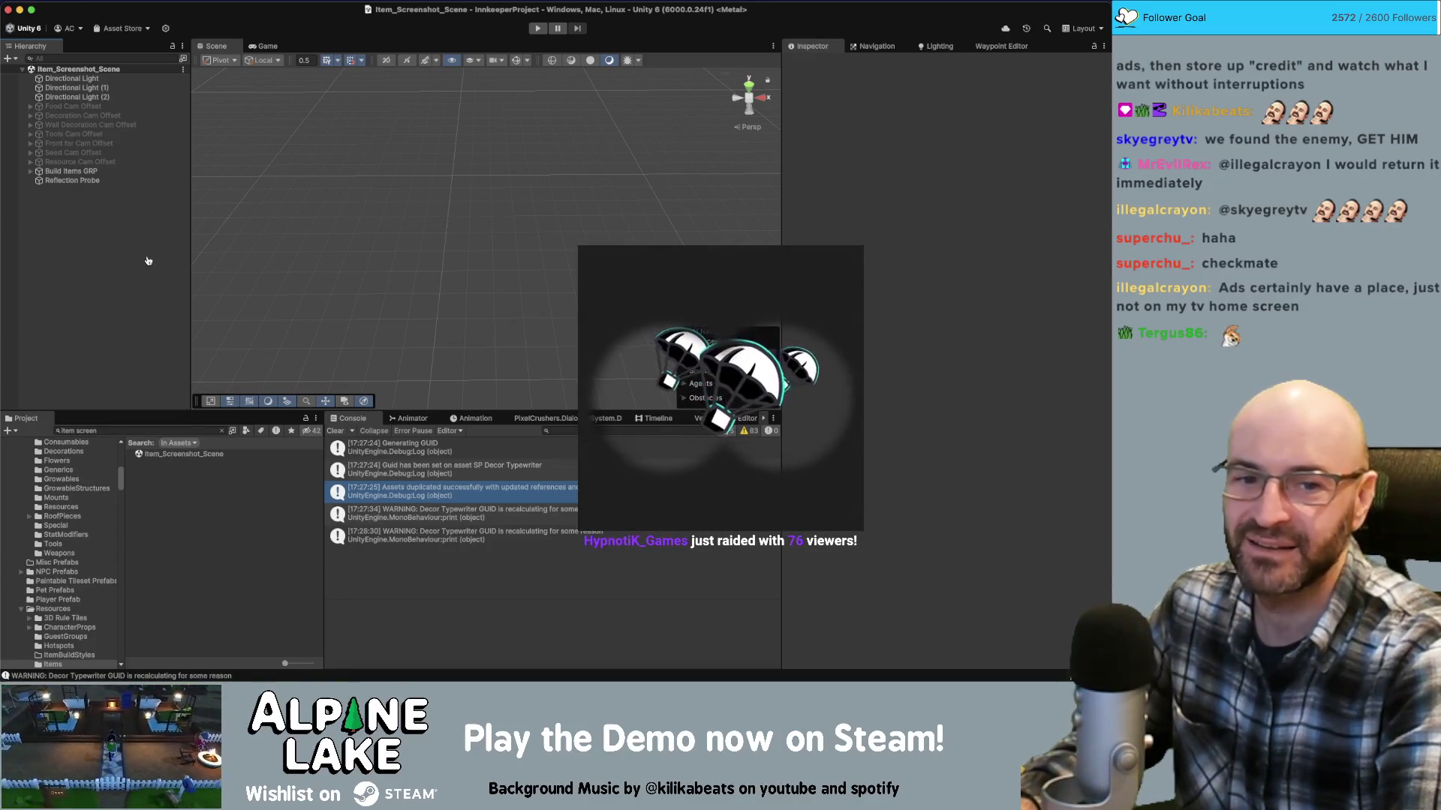
key("super+Tab")
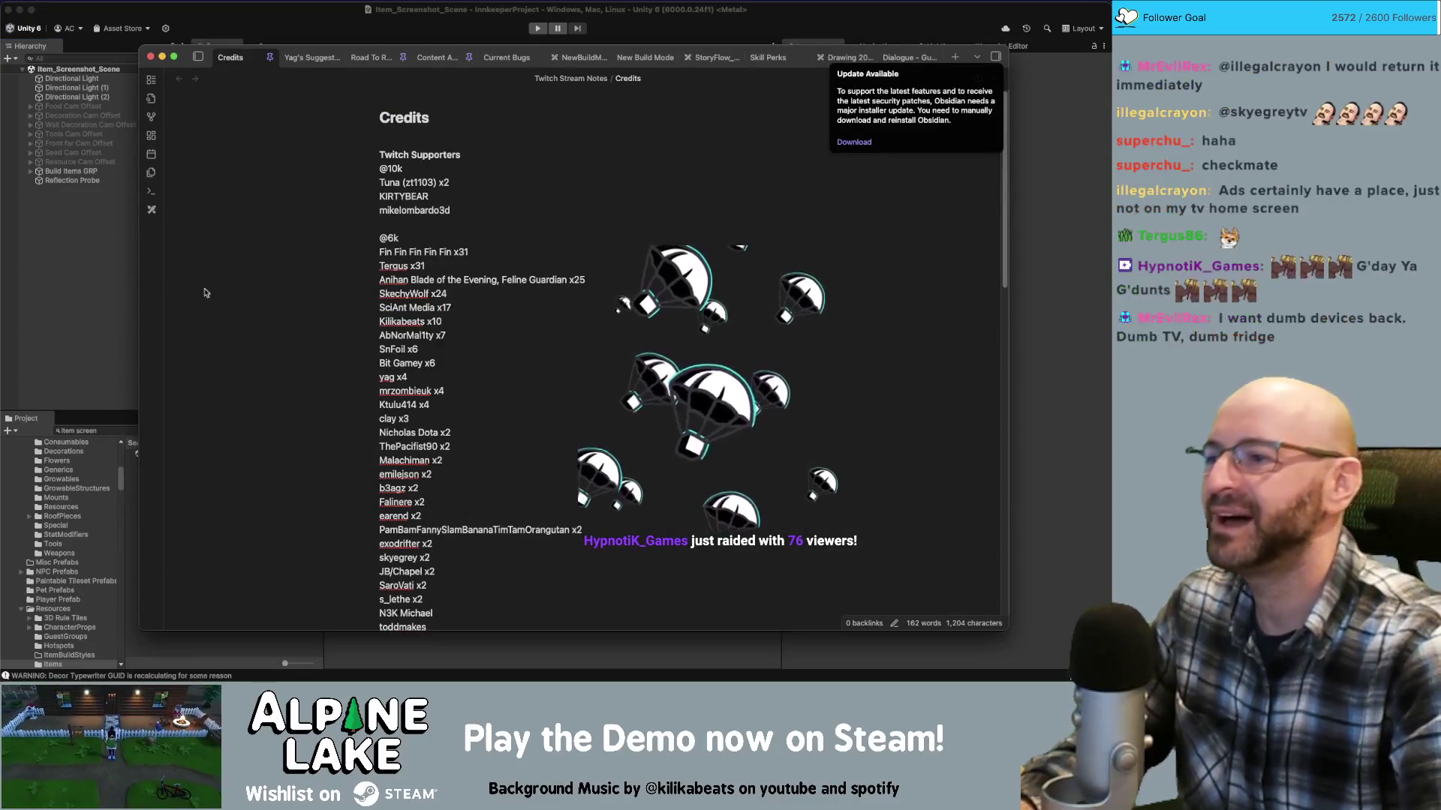
left_click(555, 270)
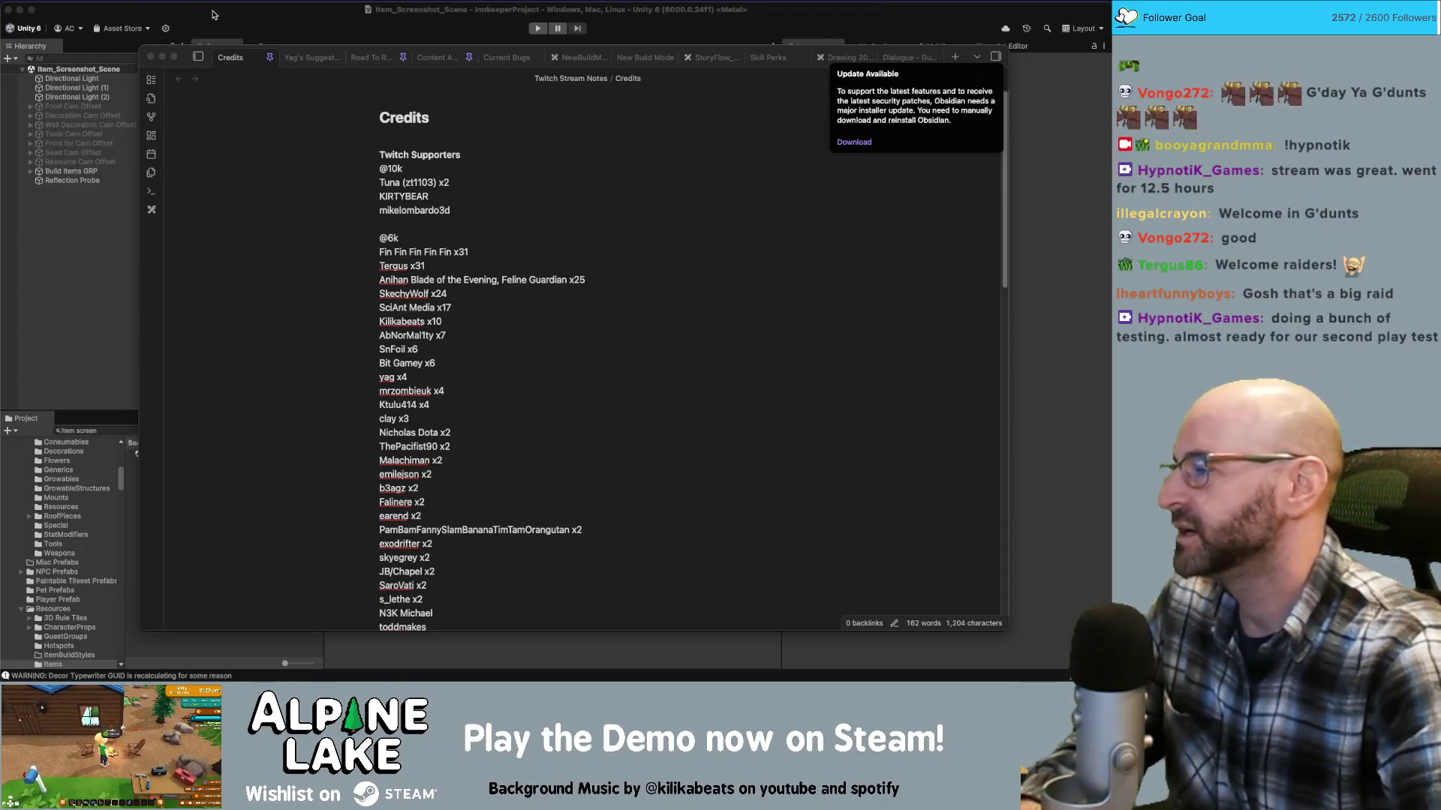
left_click(258, 17)
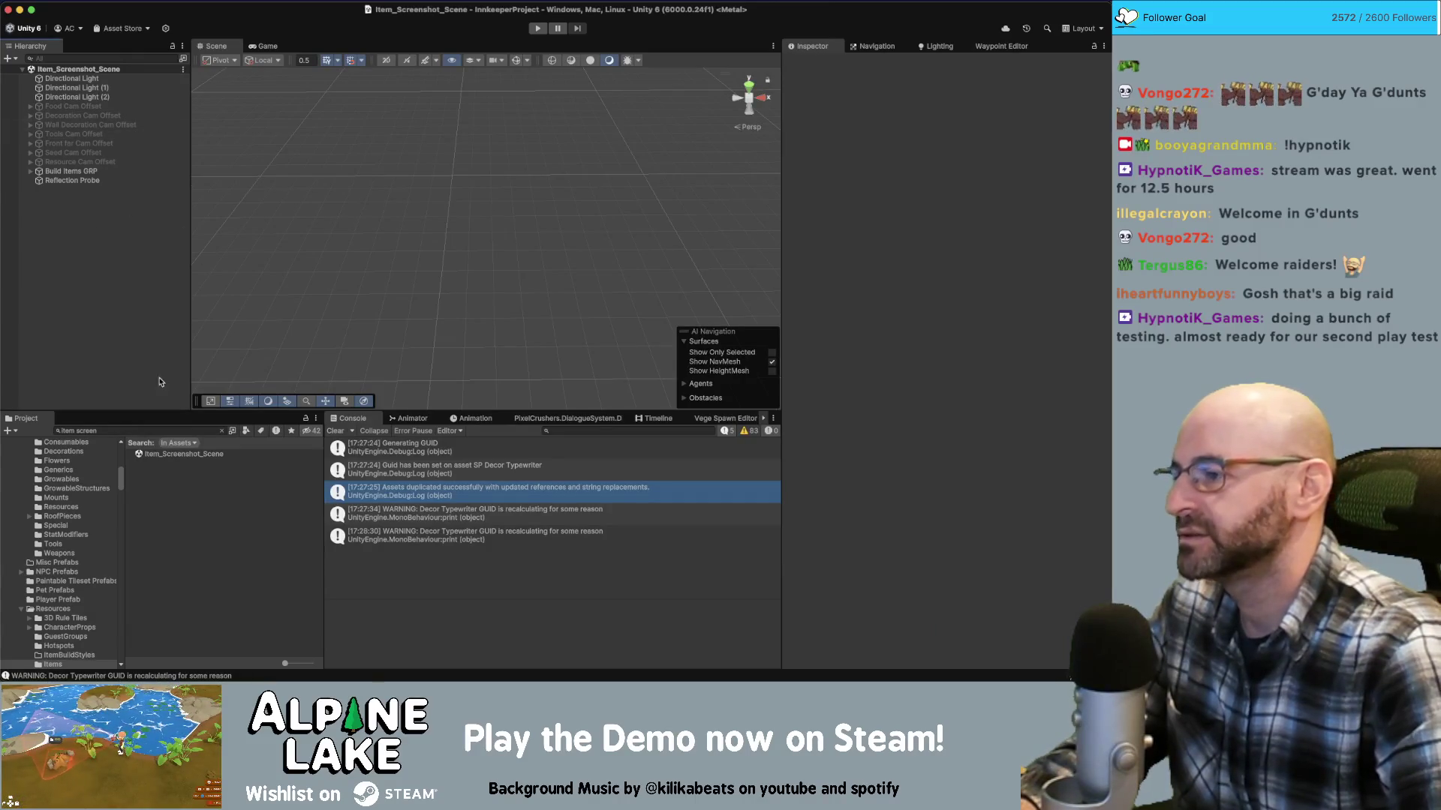
Orbit and dolly around the typewriter model in Maya's Furniture_v33 scene
key("super+Tab")
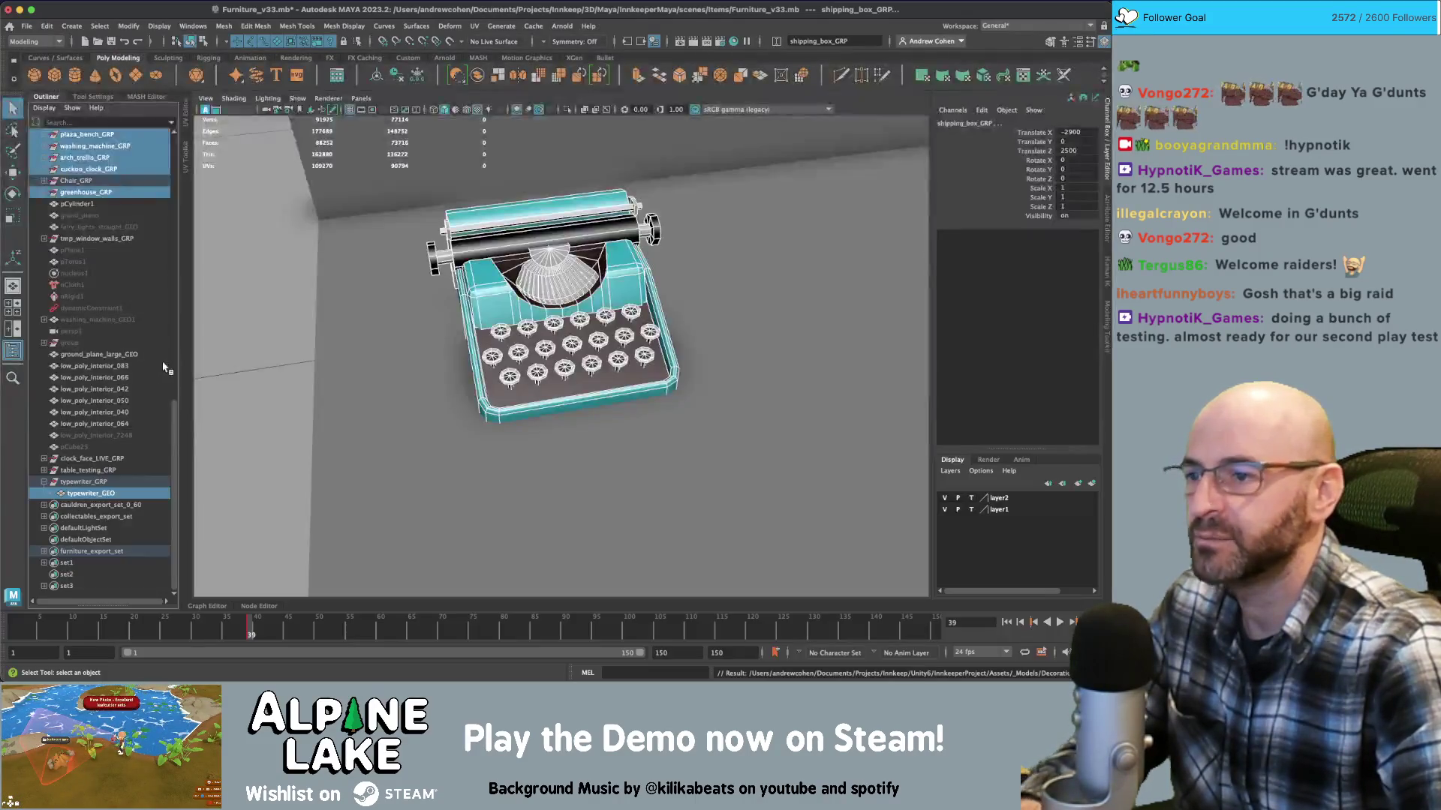
mouse_move(484, 314)
left_mouse_down("alt")
mouse_move(544, 279)
mouse_move(451, 285)
left_mouse_up("alt")
middle_click_drag(451, 285, 396, 273, "alt")
right_click_drag(396, 273, 480, 278, "alt")
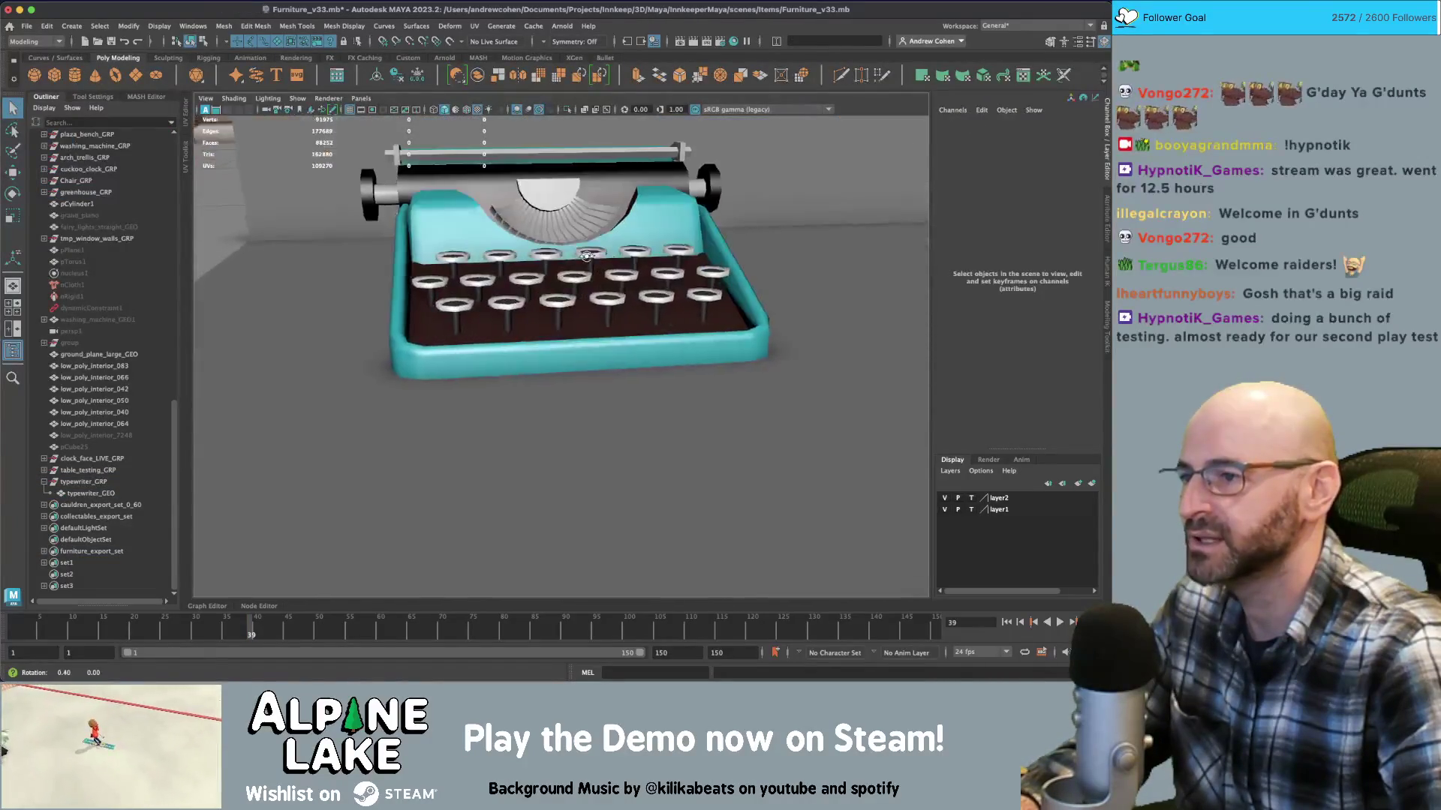
left_click_drag(480, 277, 520, 274, "alt")
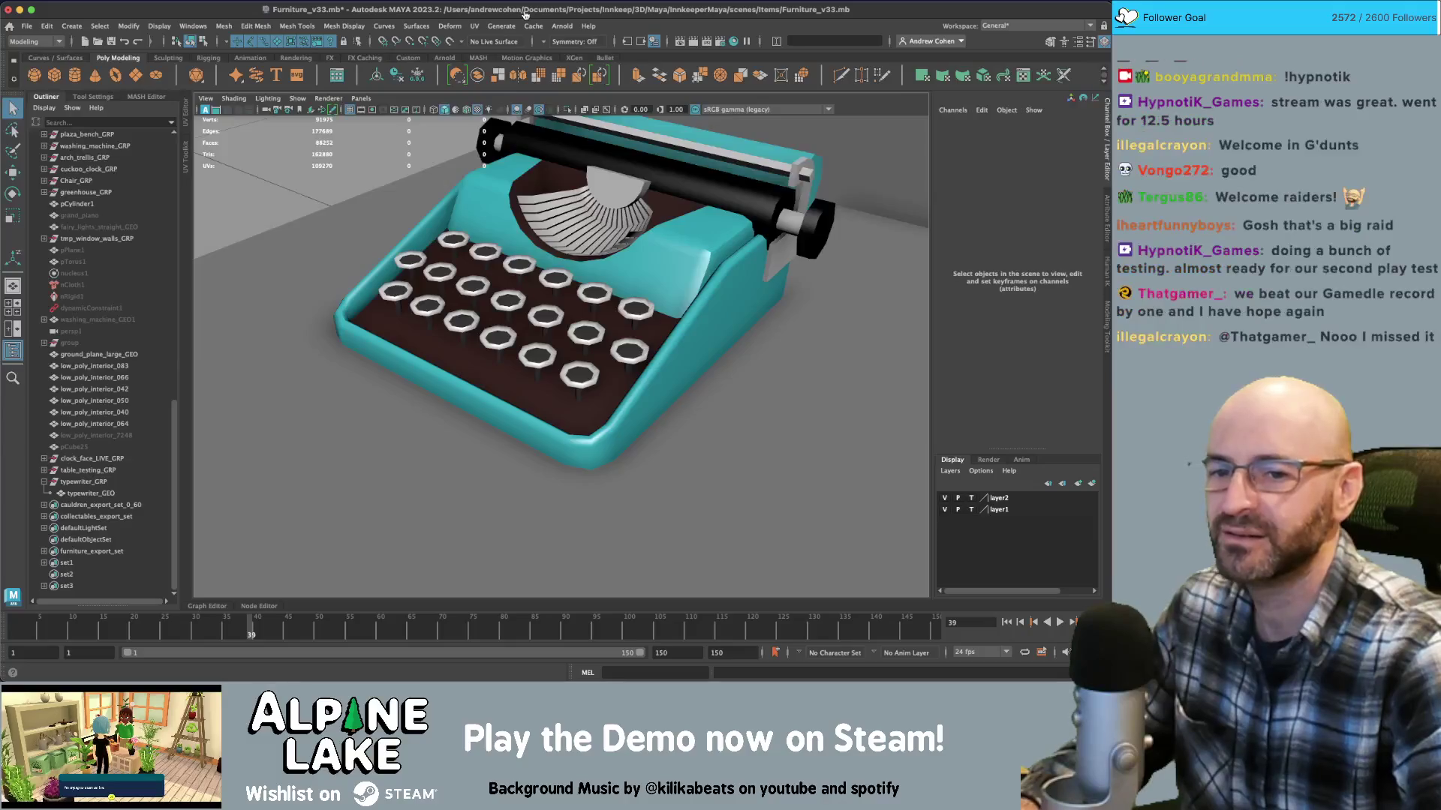
key("super+Tab")
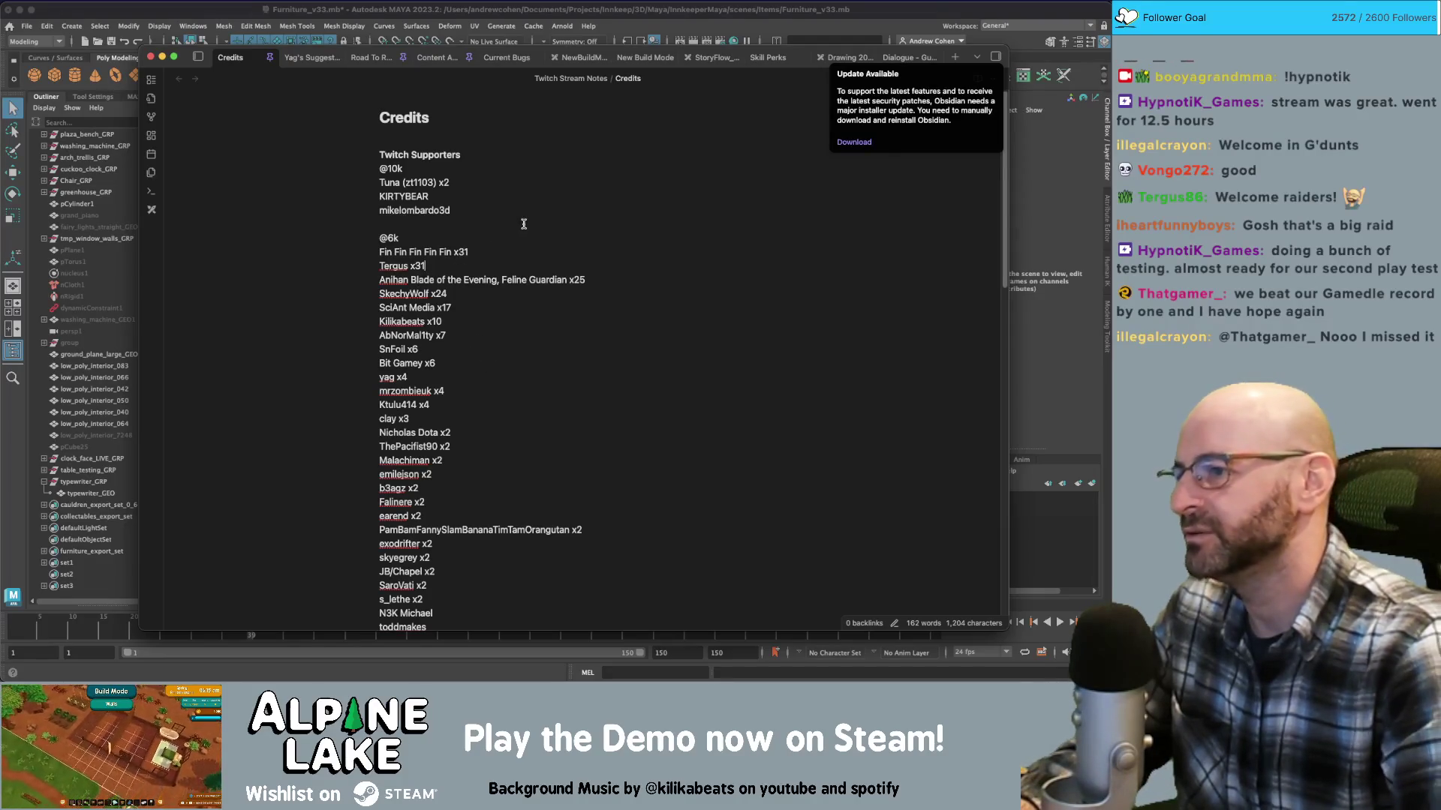
type("2")
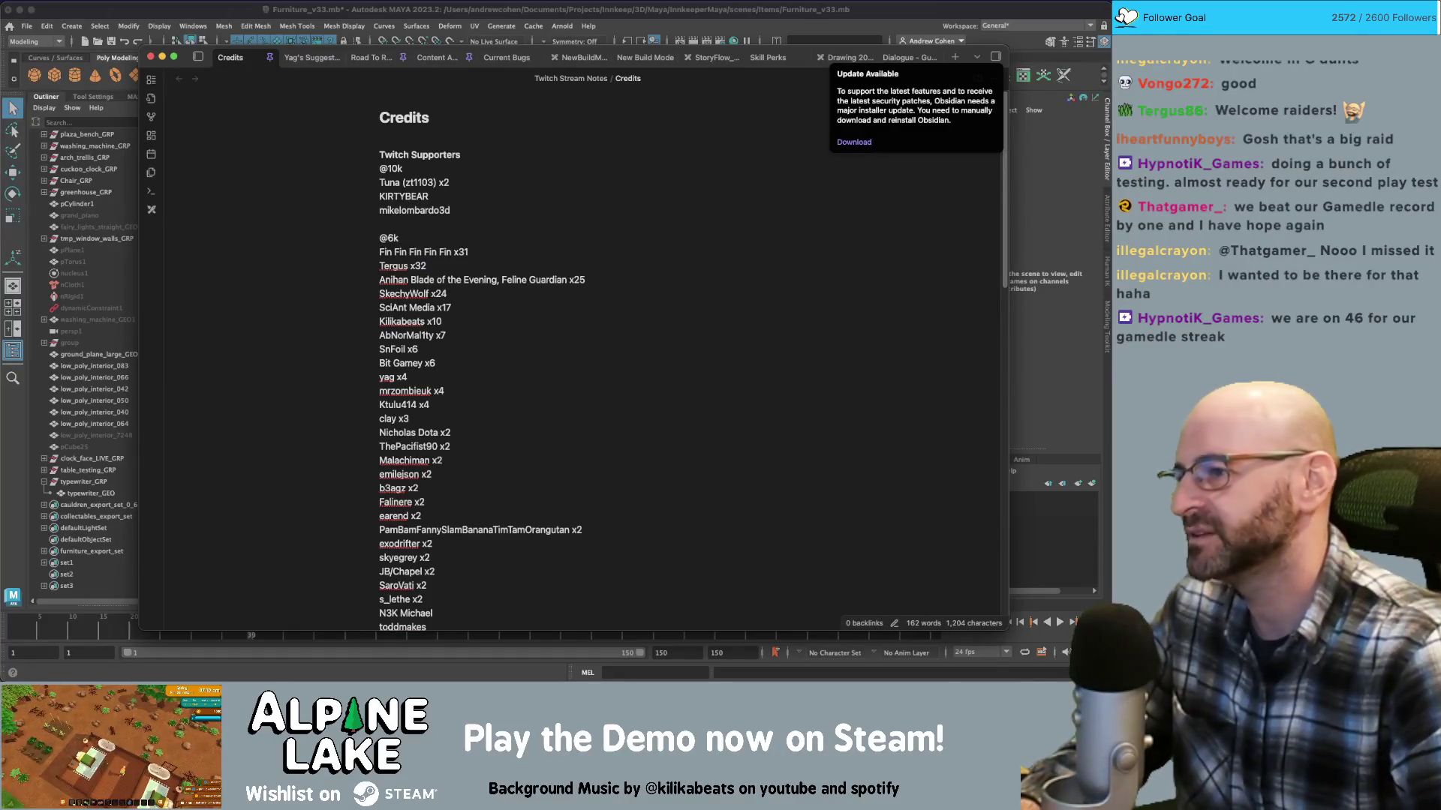
key("shift+Home")
key("BackSpace")
key("BackSpace")
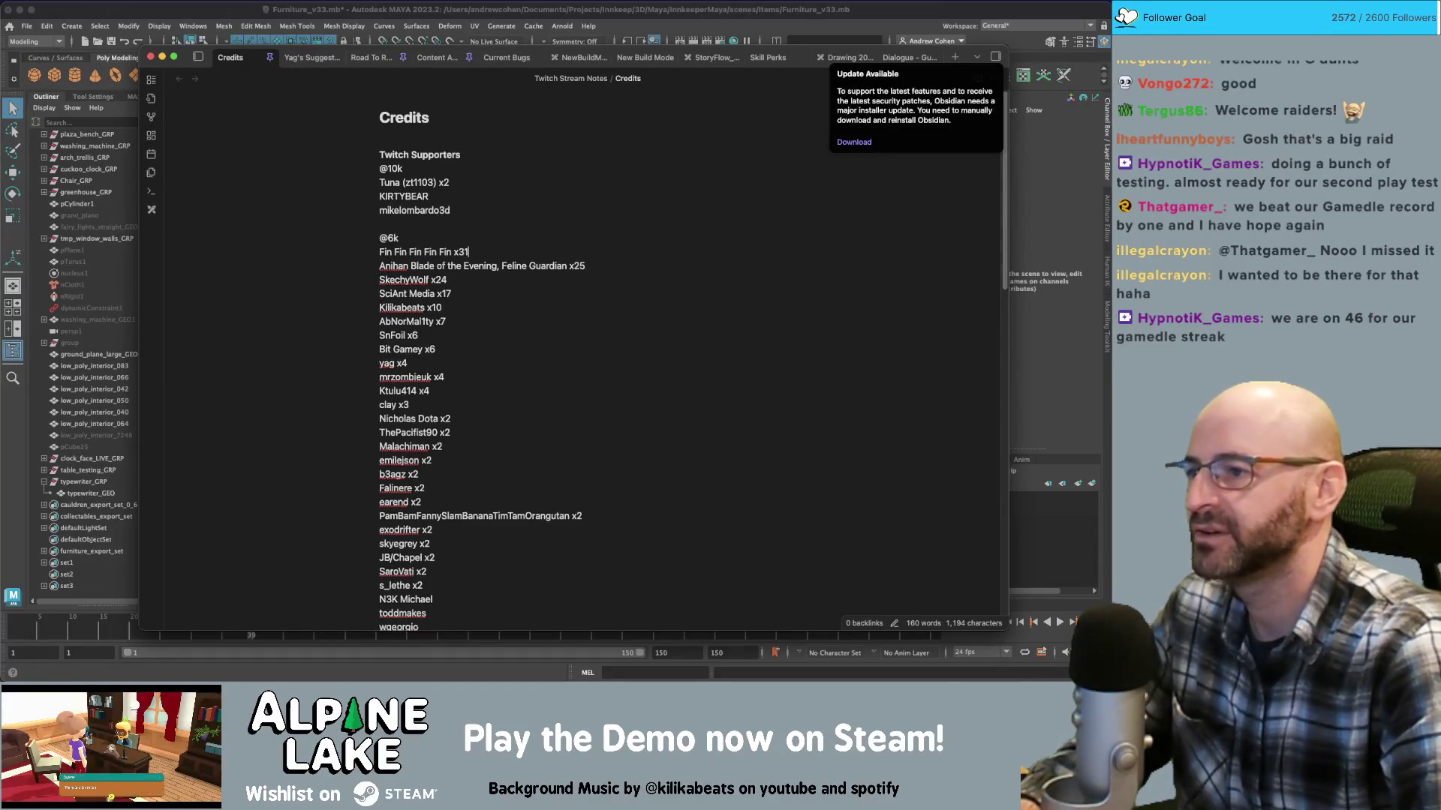
key("ctrl+z")
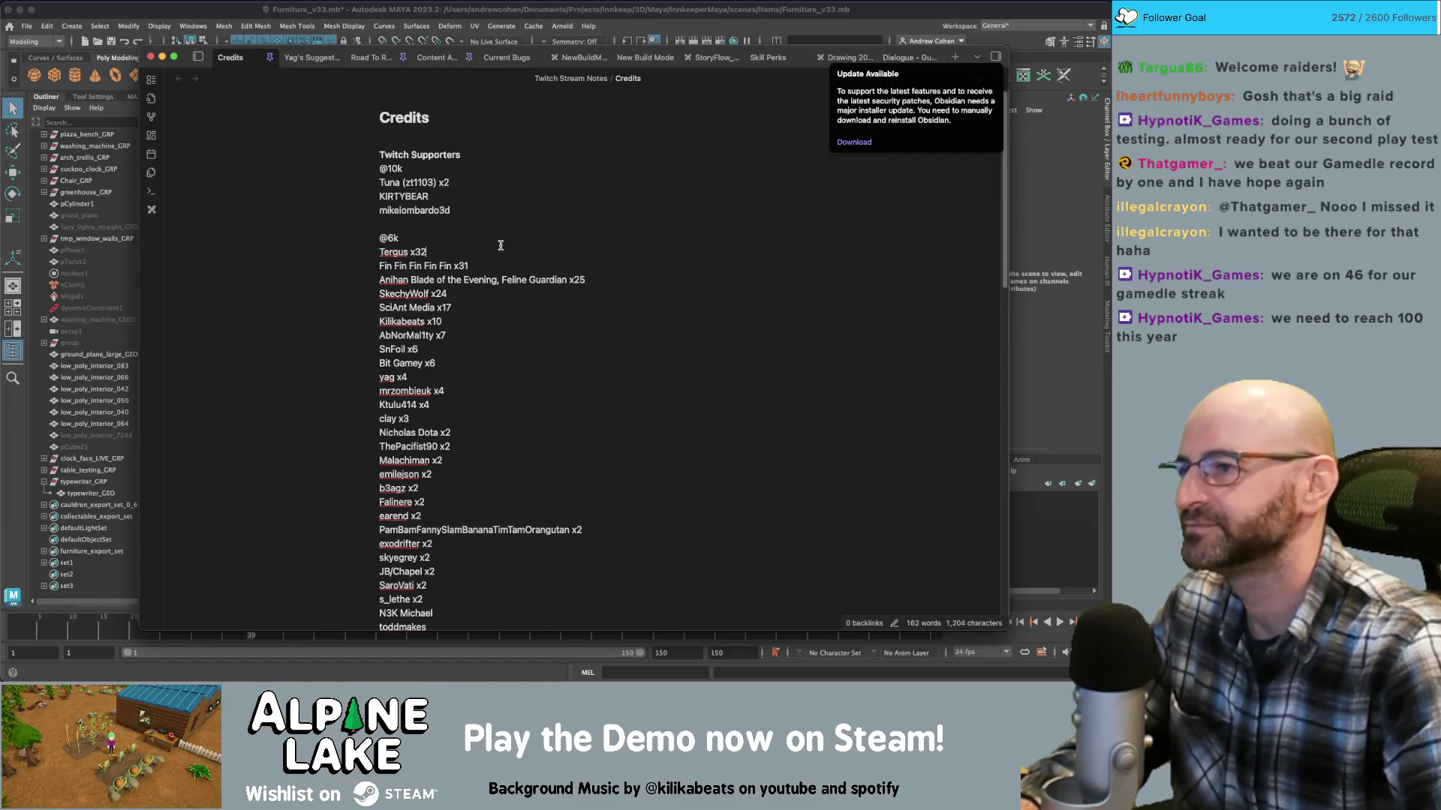
left_click(966, 69)
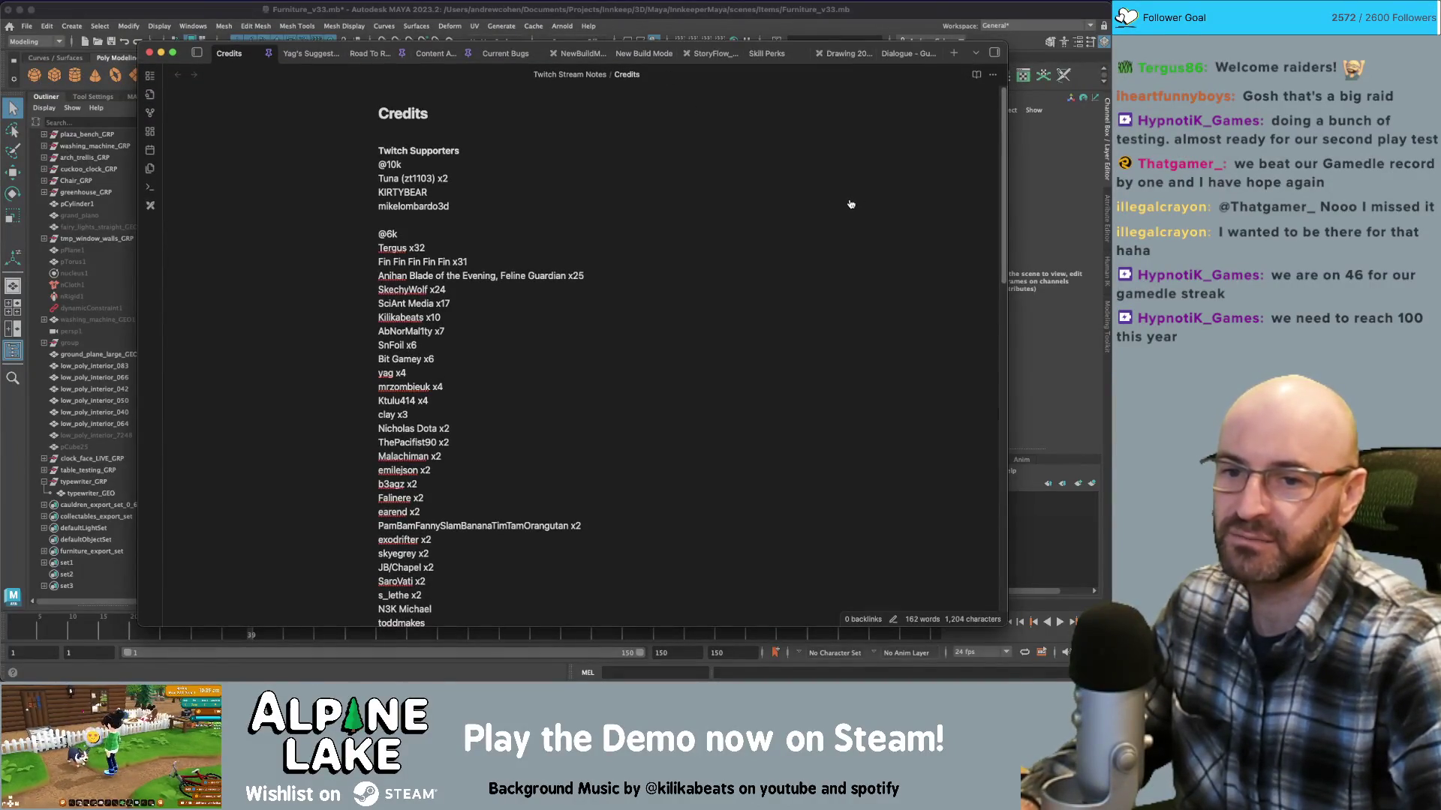
Start the Bobble Shop Simulator trailer on its Steam page and play it fullscreen
key("super+Tab")
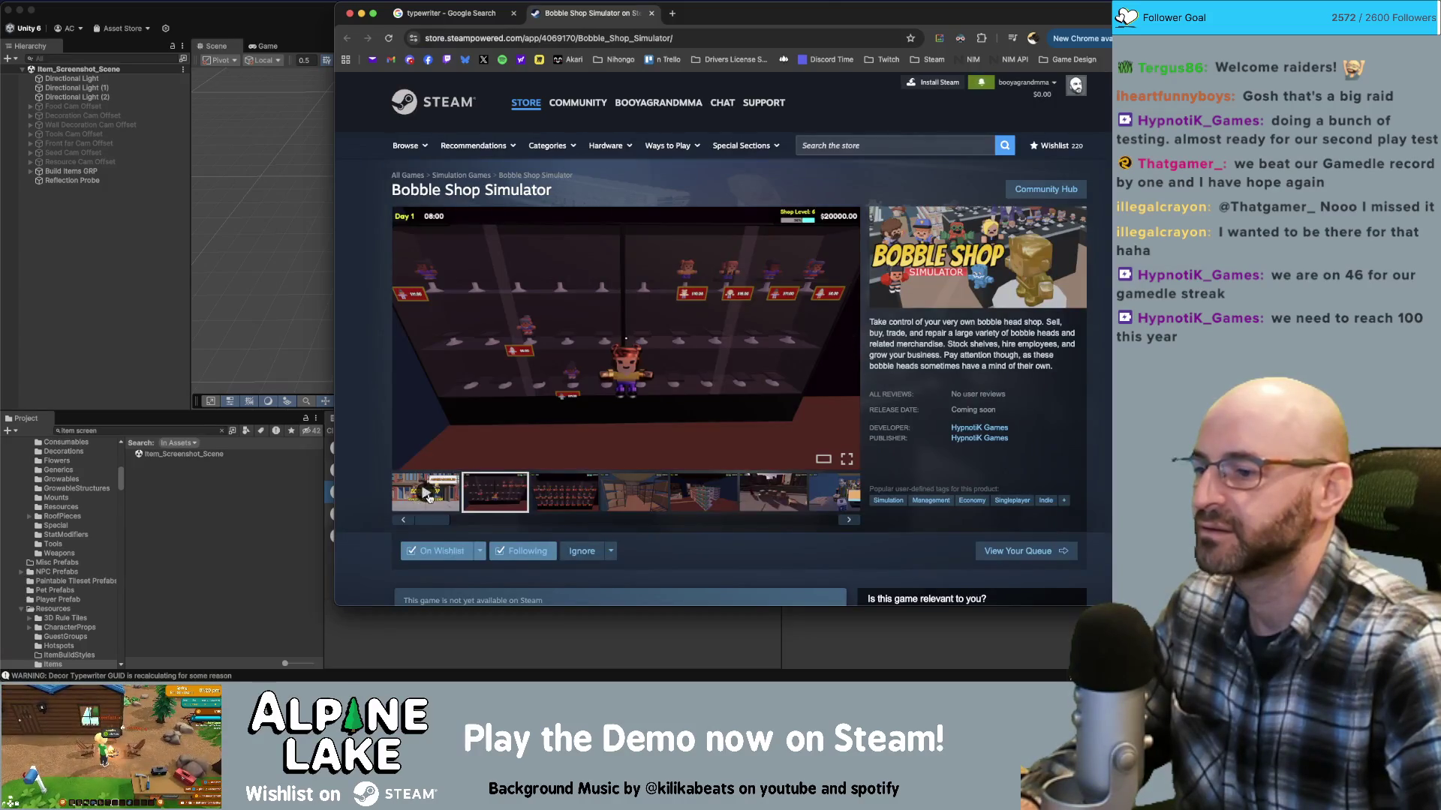
left_click(427, 495)
key("ctrl+alt+Return")
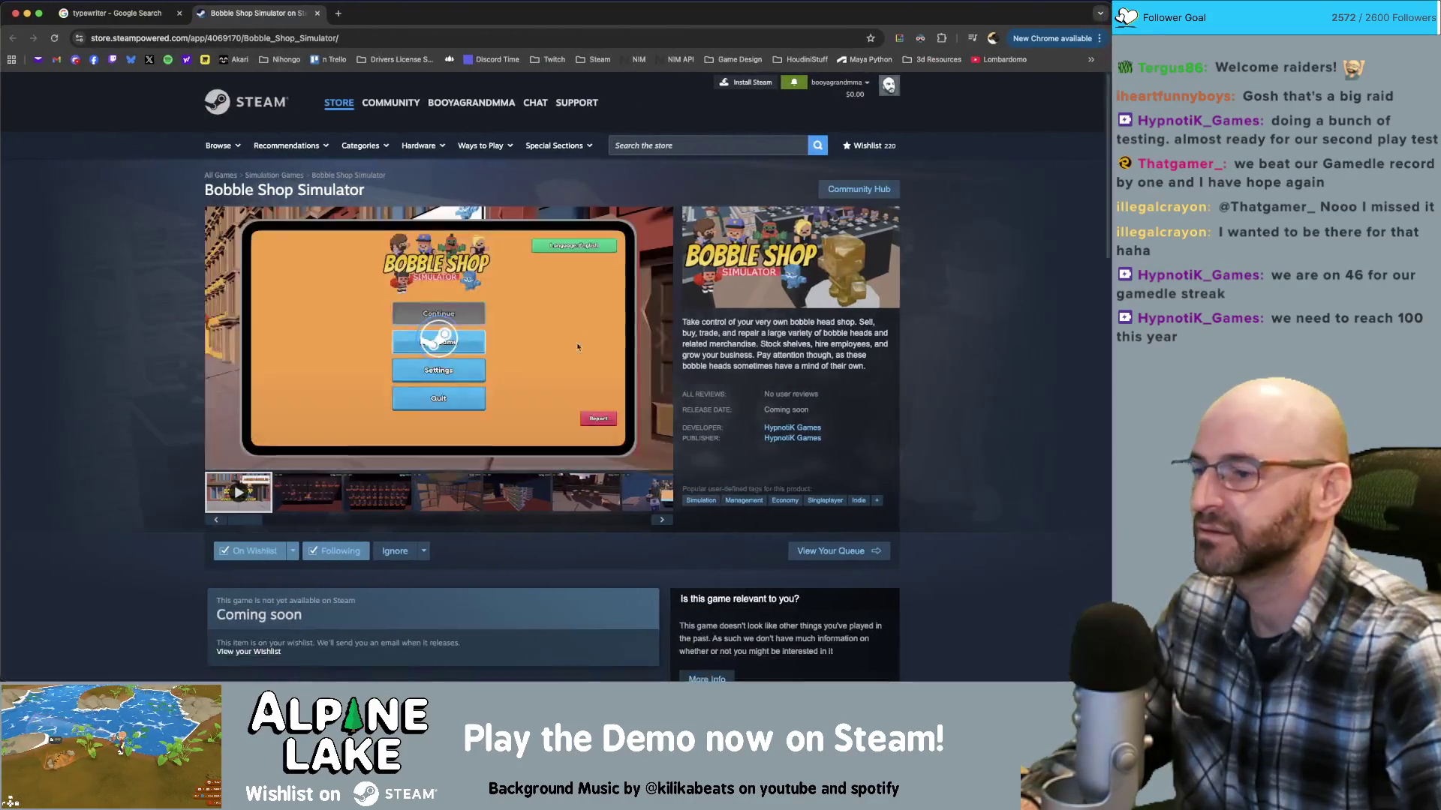
double_click(576, 345)
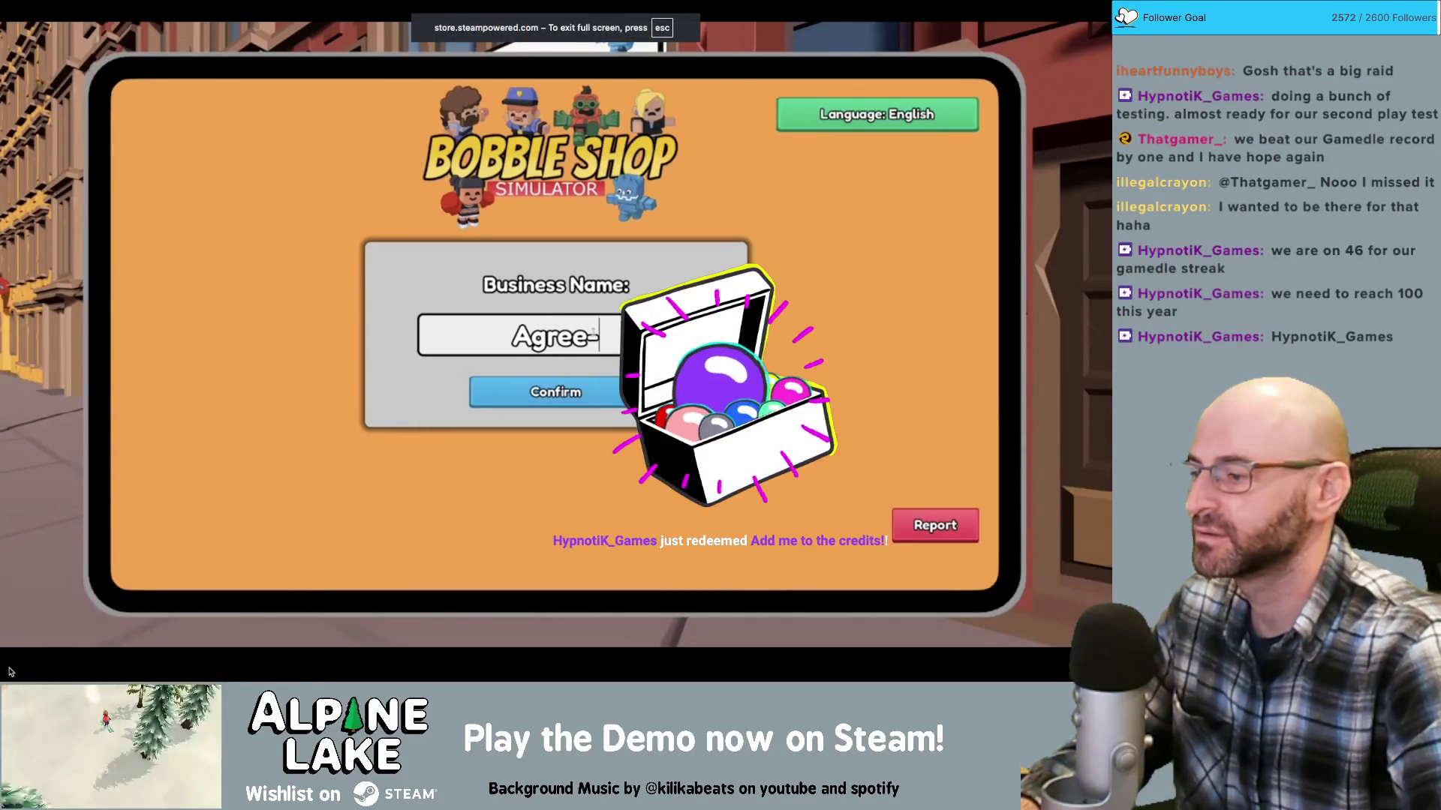
Watch the fullscreen Bobble Shop Simulator trailer through its mystery-box pricing scene
mouse_move(36, 670)
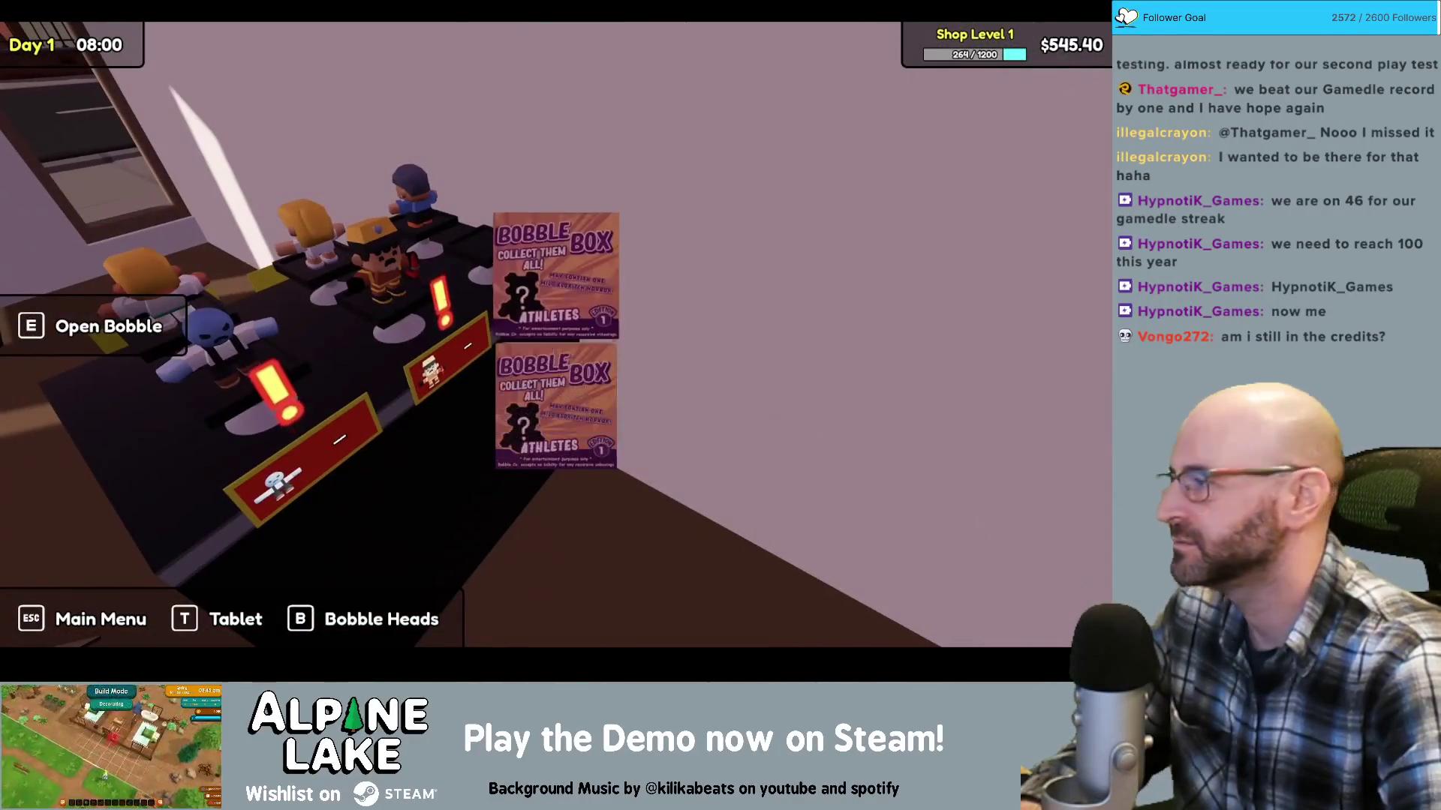
key("e")
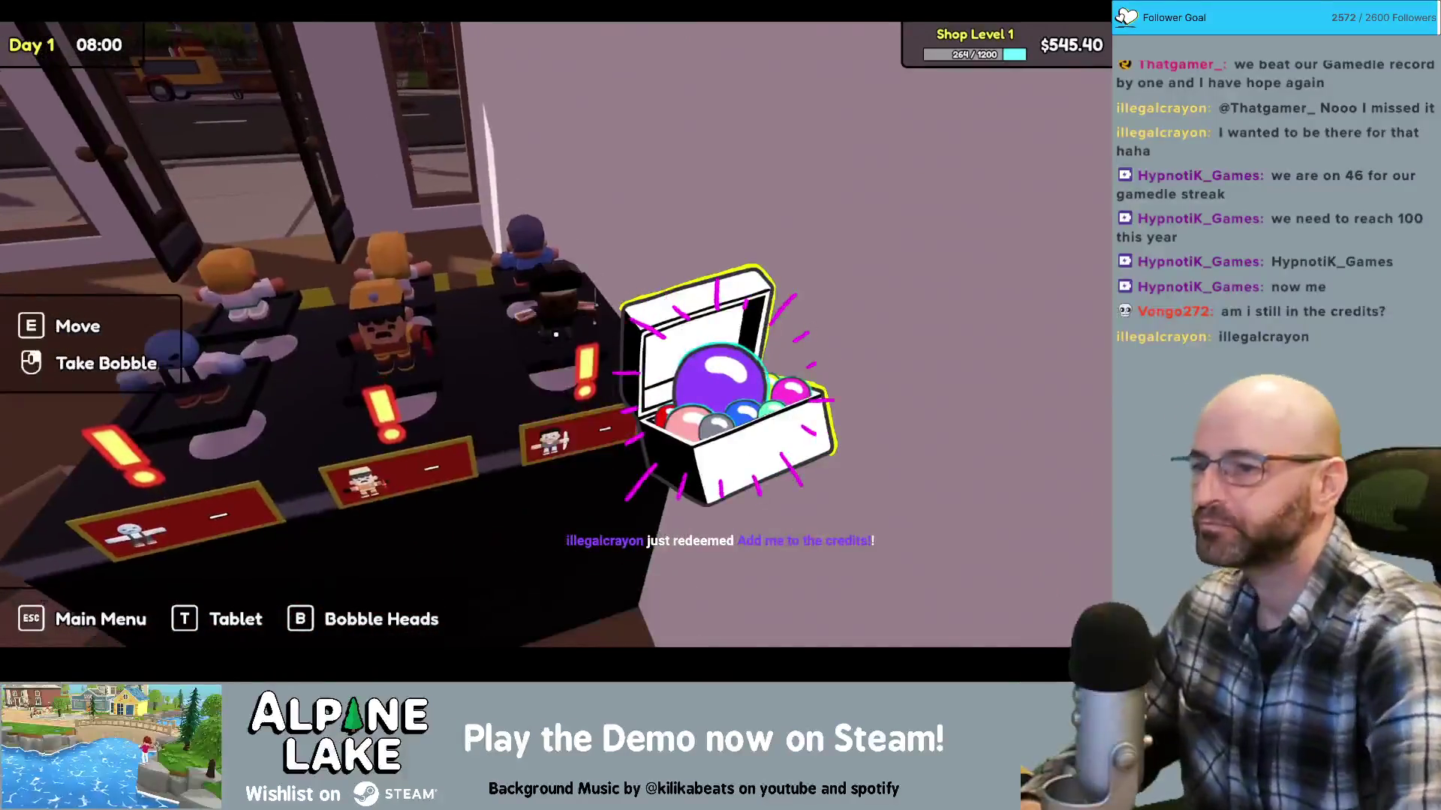
left_click(555, 335)
left_click(729, 450)
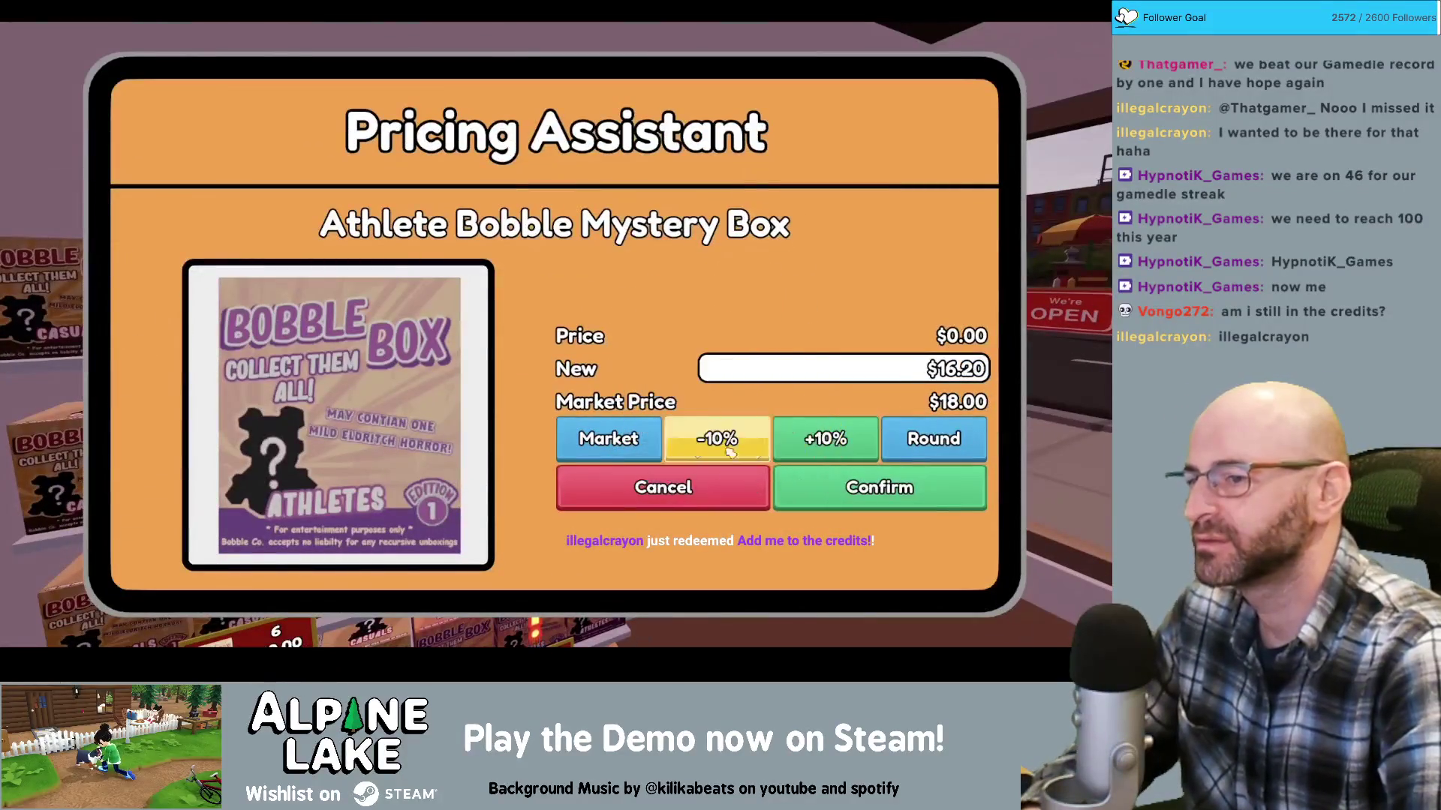
left_click(634, 439)
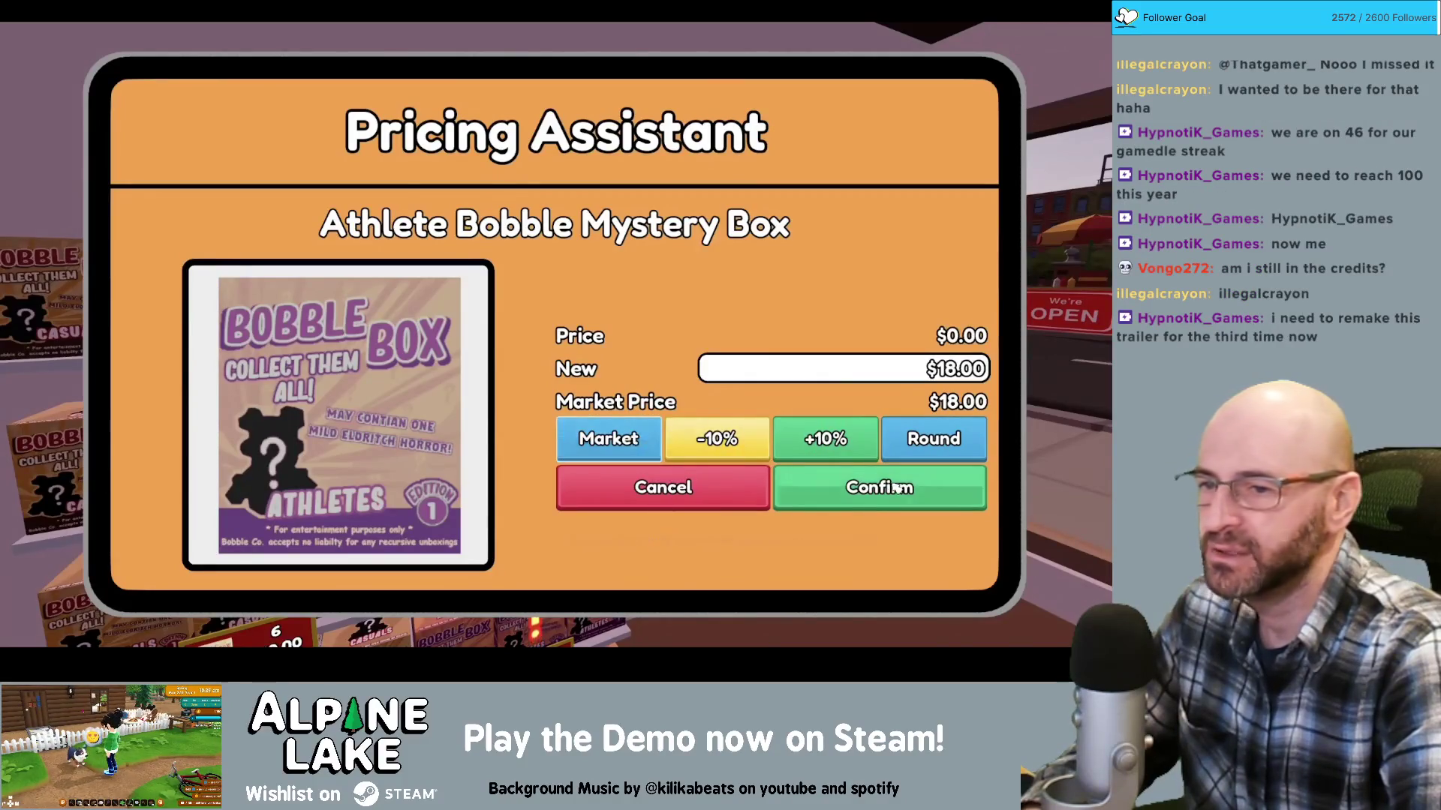
left_click(899, 490)
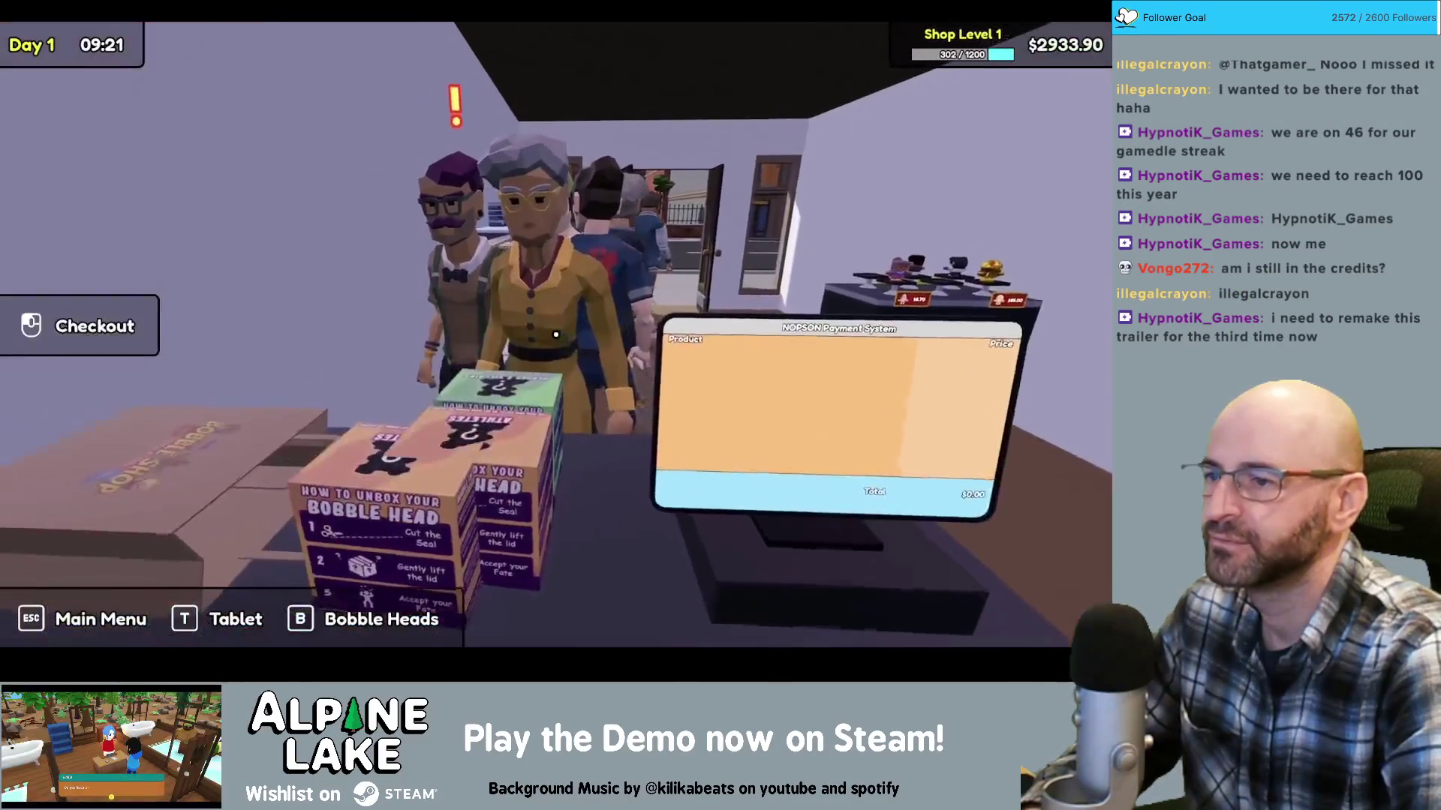
Let the trailer run on to its closing 'Wishlist & Follow on Steam' title card
left_click(556, 335)
left_click(555, 335)
left_click(556, 335)
left_click(555, 335)
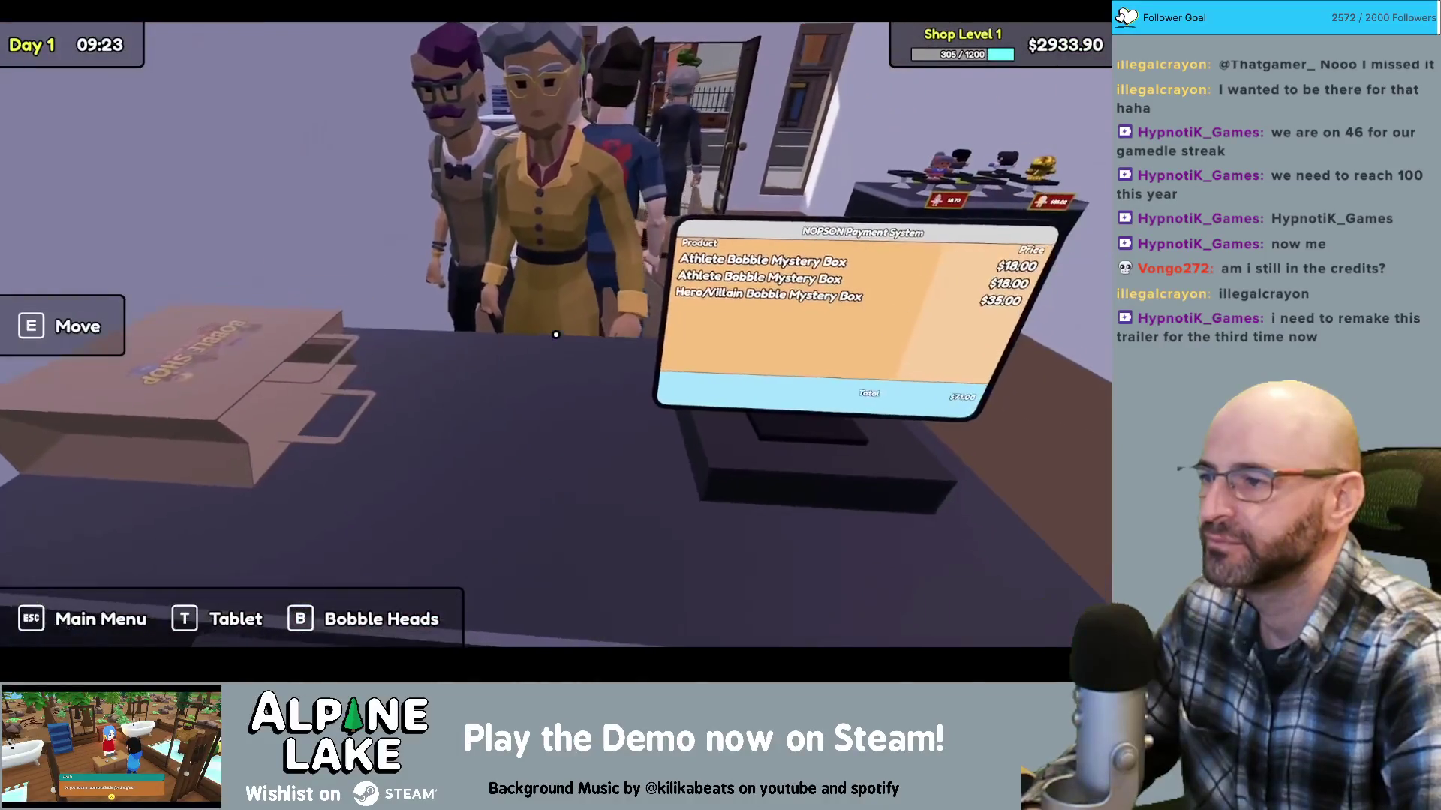
left_click(555, 335)
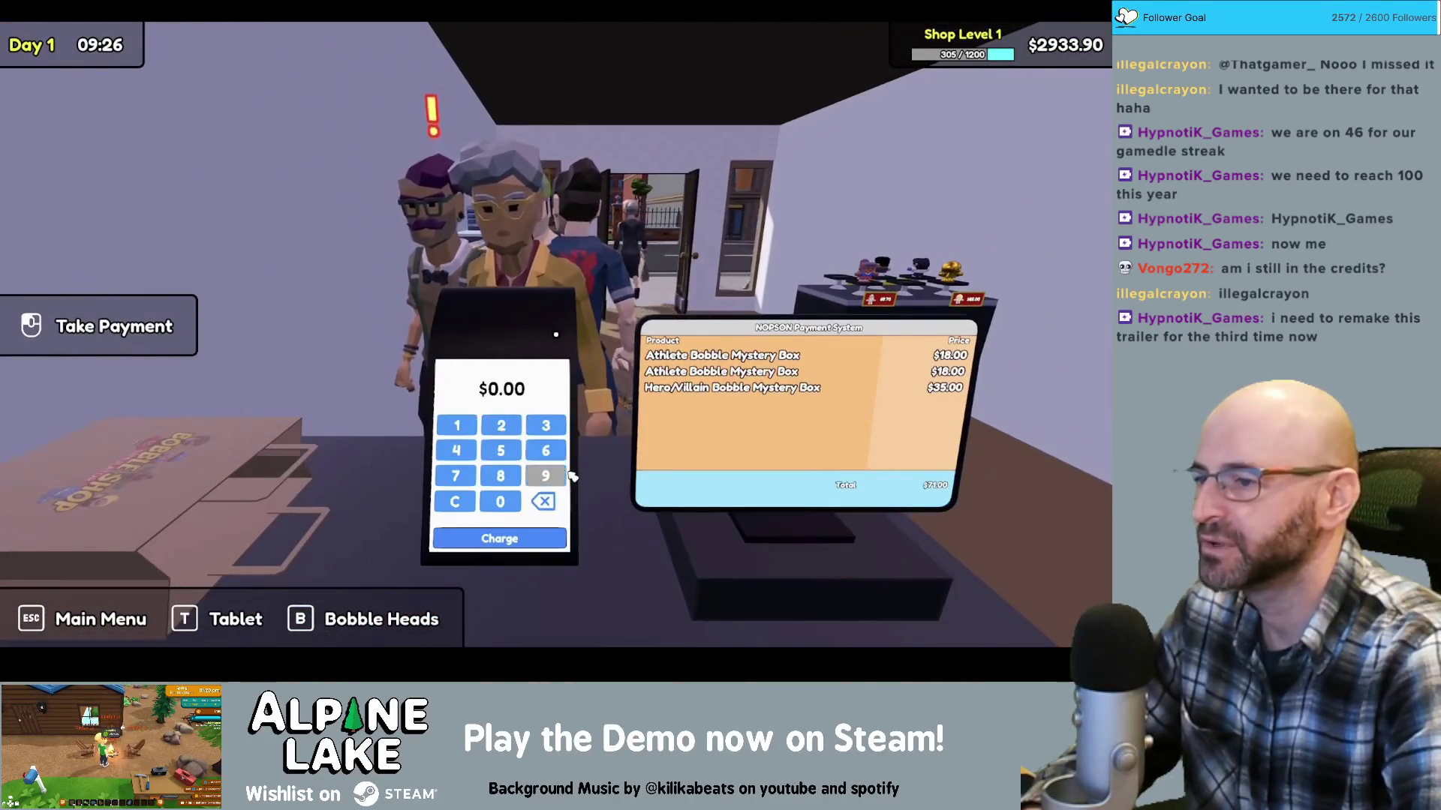
left_click(455, 476)
left_click(457, 425)
left_click(500, 501)
left_click(499, 502)
left_click(504, 546)
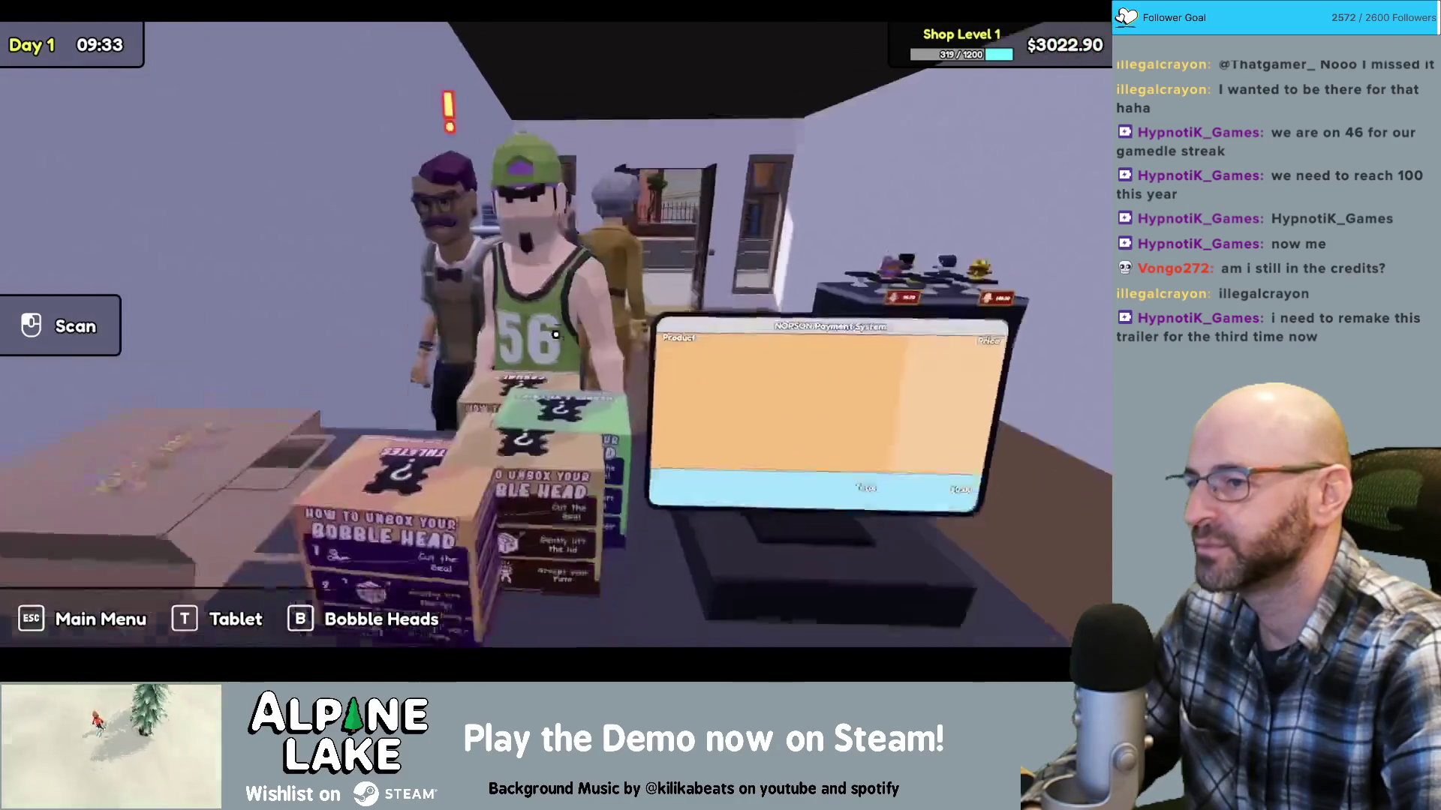
left_click(556, 334)
left_click(555, 334)
left_click(555, 334)
left_click(556, 335)
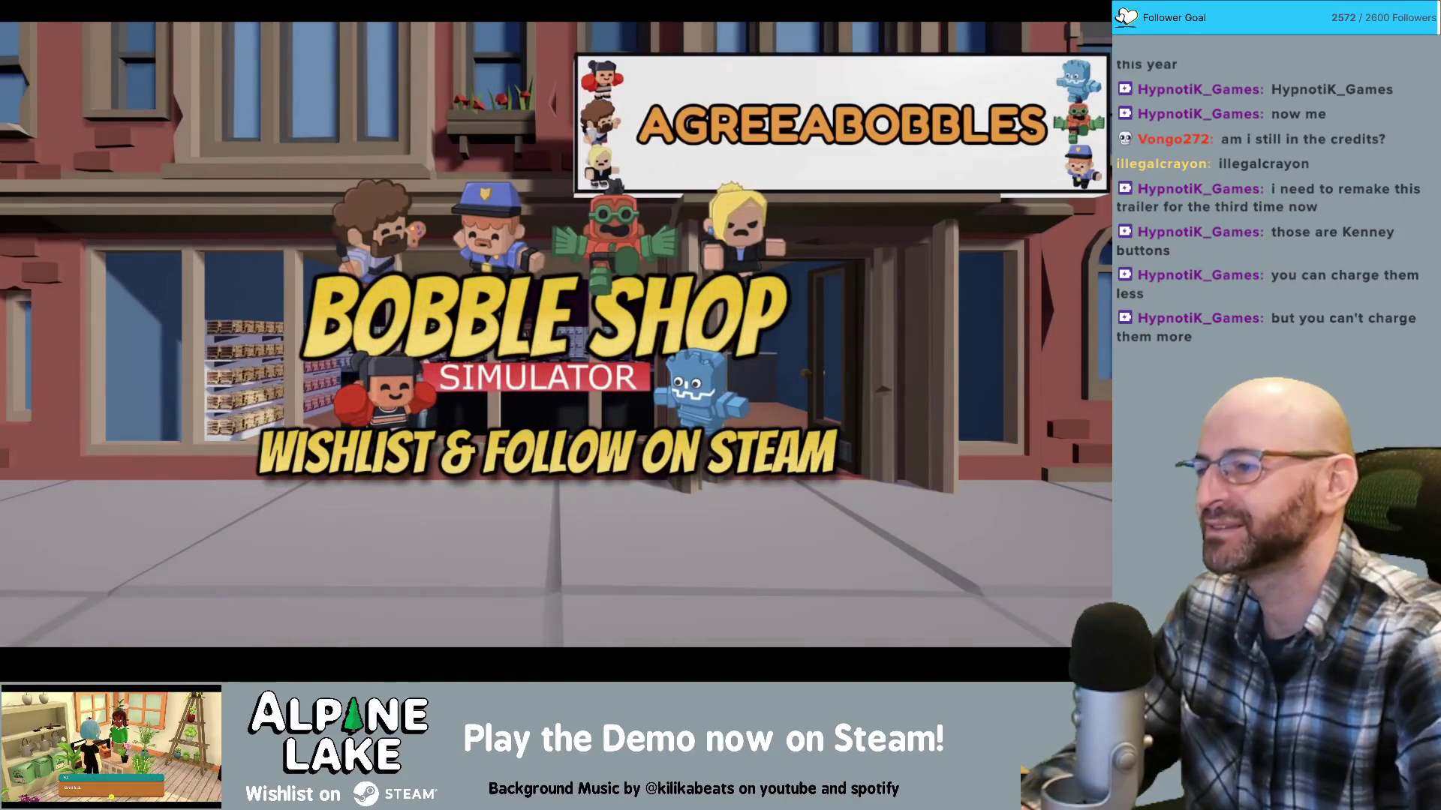
Exit the fullscreen trailer and shrink the Chrome window aside to reveal Unity's Item_Screenshot_Scene
mouse_move(252, 246)
key("Escape")
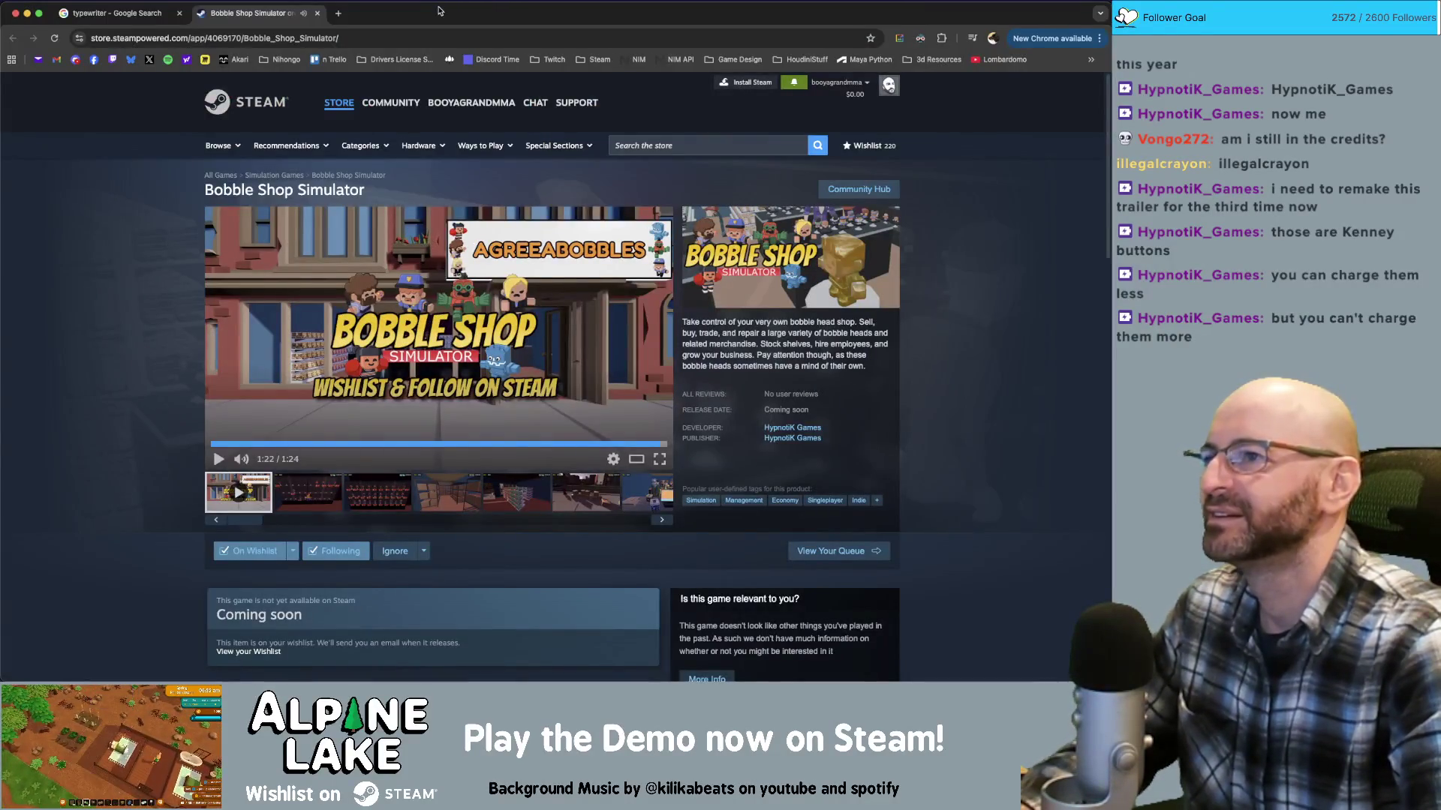
left_click_drag(440, 11, 533, 14)
key("super+Tab")
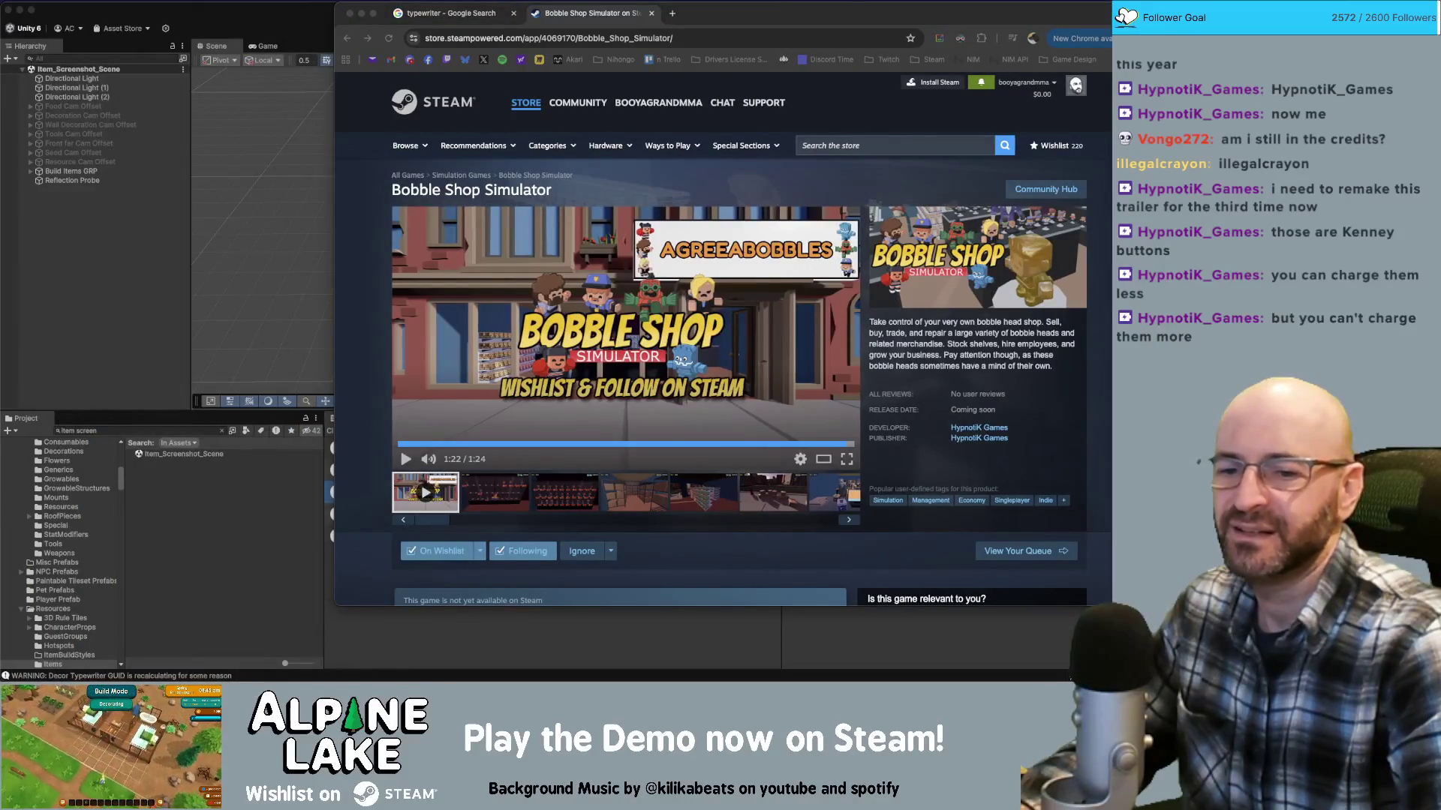
left_click_drag(715, 17, 615, 56)
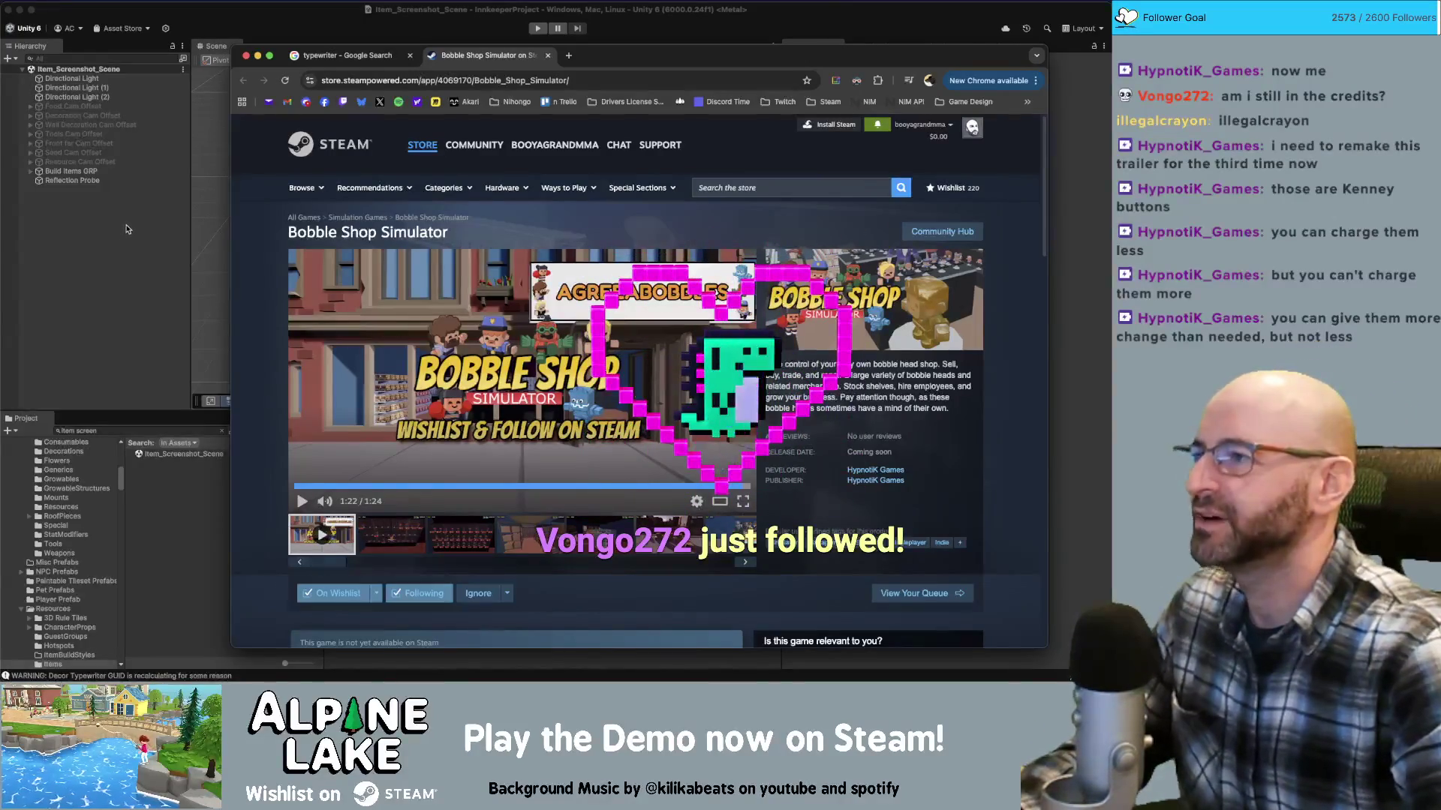
key("super+Tab")
key("super+Tab")
key("super+Tab")
key("super+Tab")
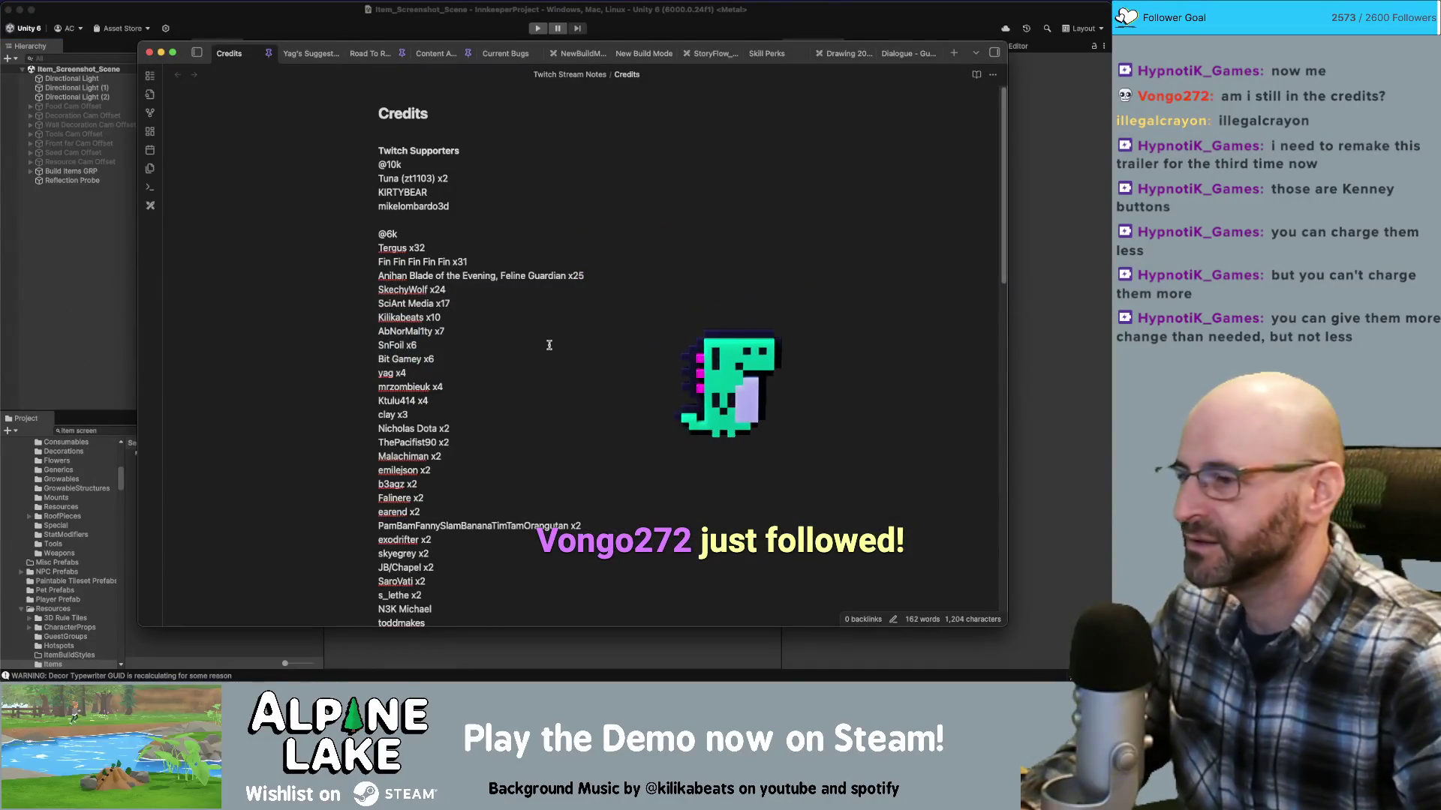
Search the Credits note for the new supporter's name
scroll(547, 343, "down", 10)
scroll(547, 343, "down", 3)
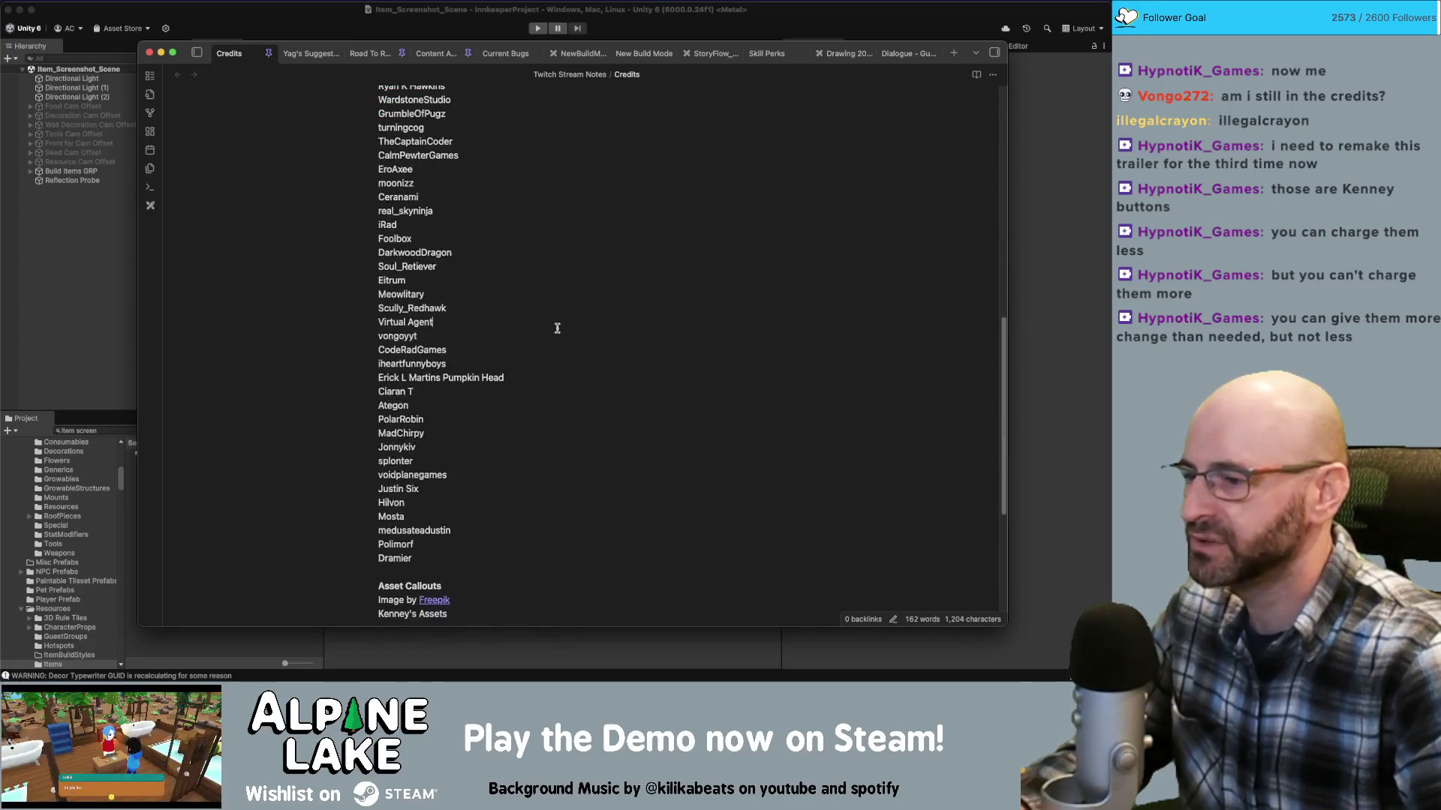
key("super+f")
type("cray")
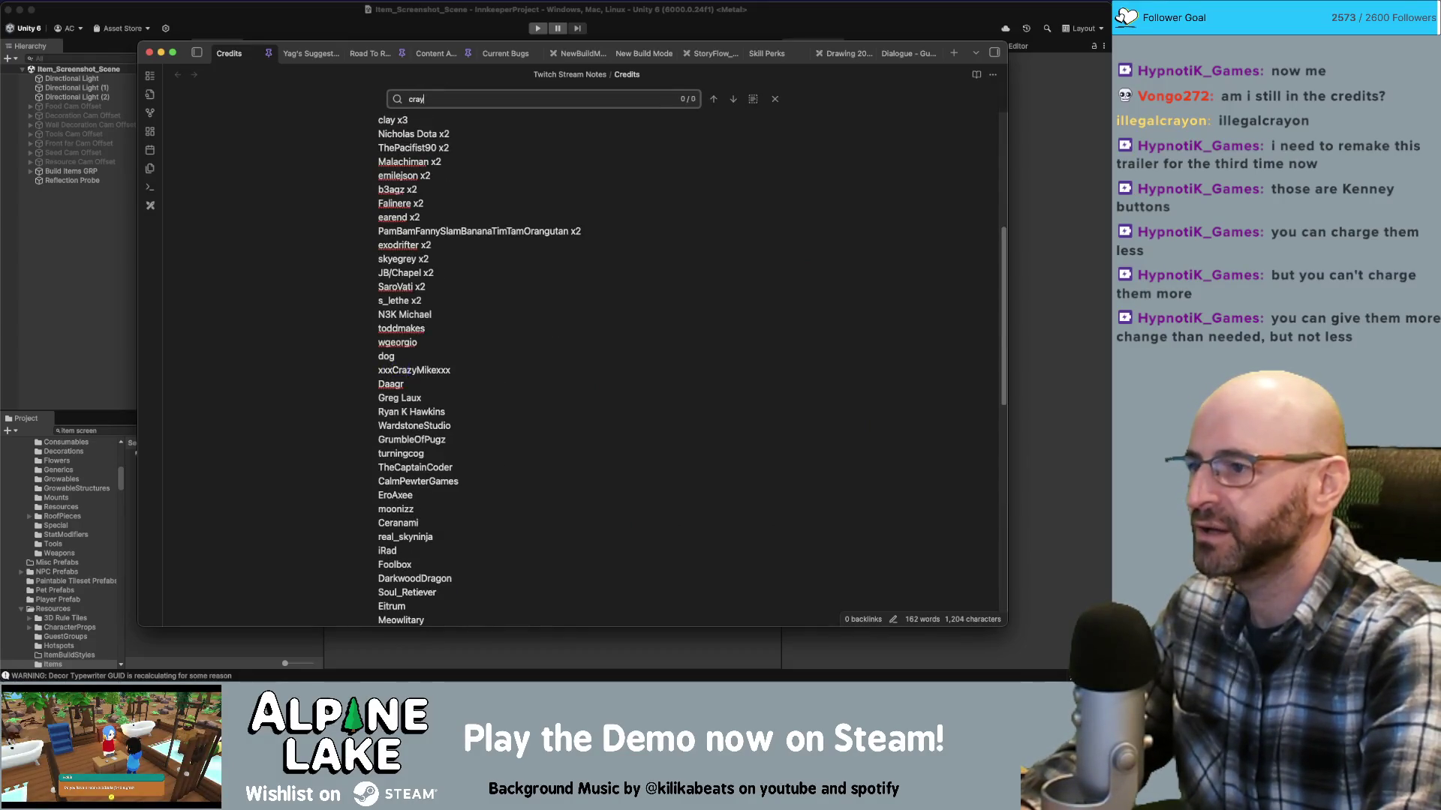
key("BackSpace")
key("BackSpace")
key("BackSpace")
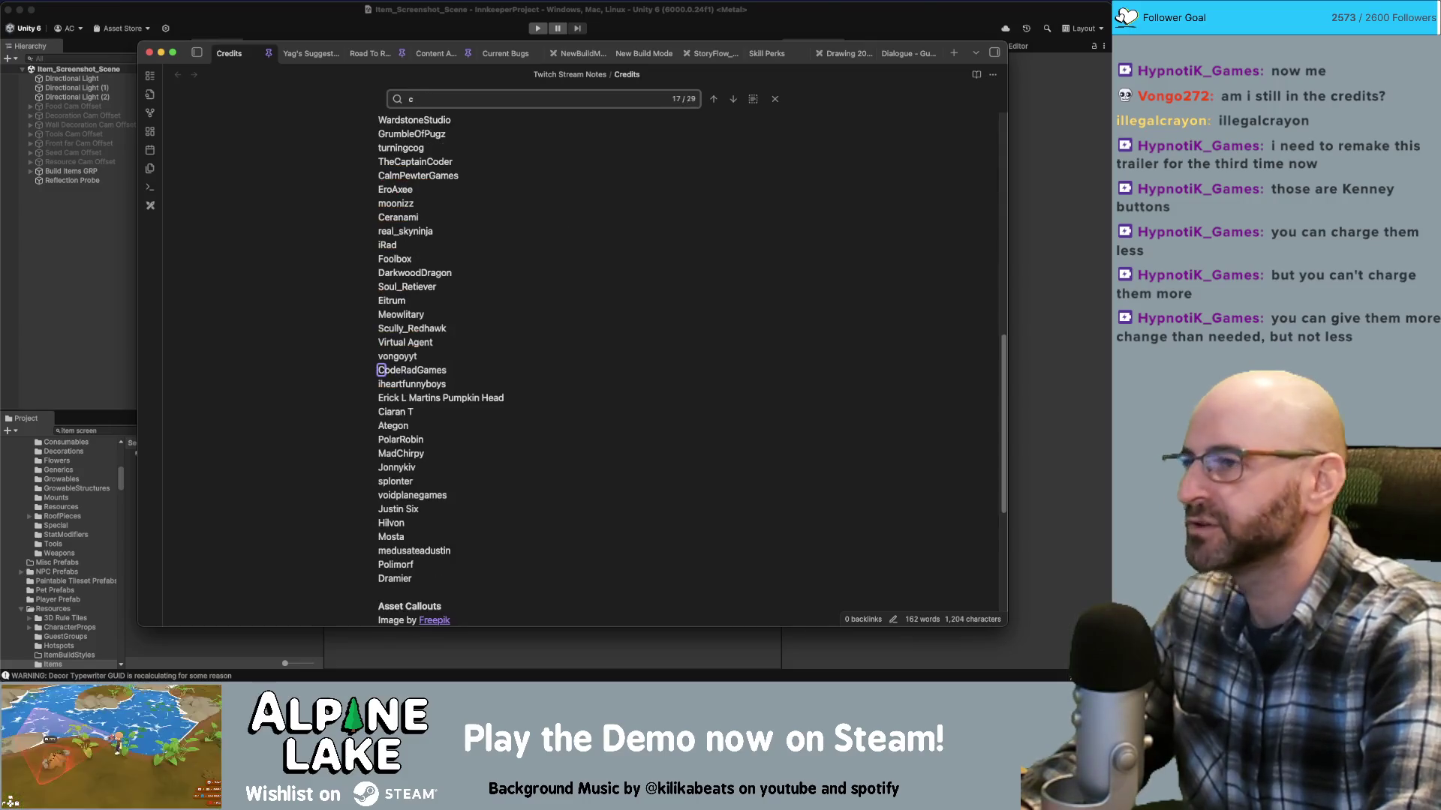
left_click(521, 576)
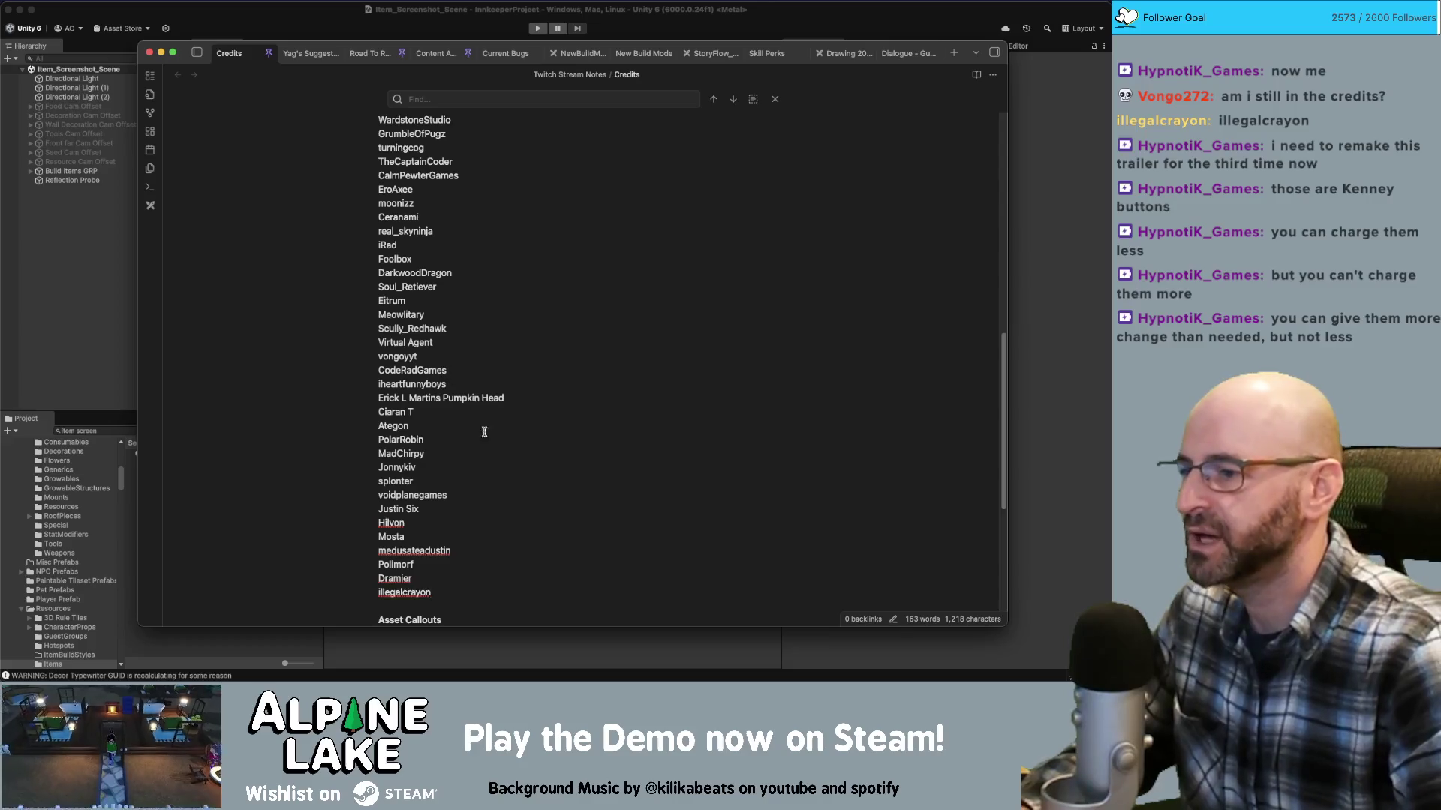
scroll(518, 420, "up", 10)
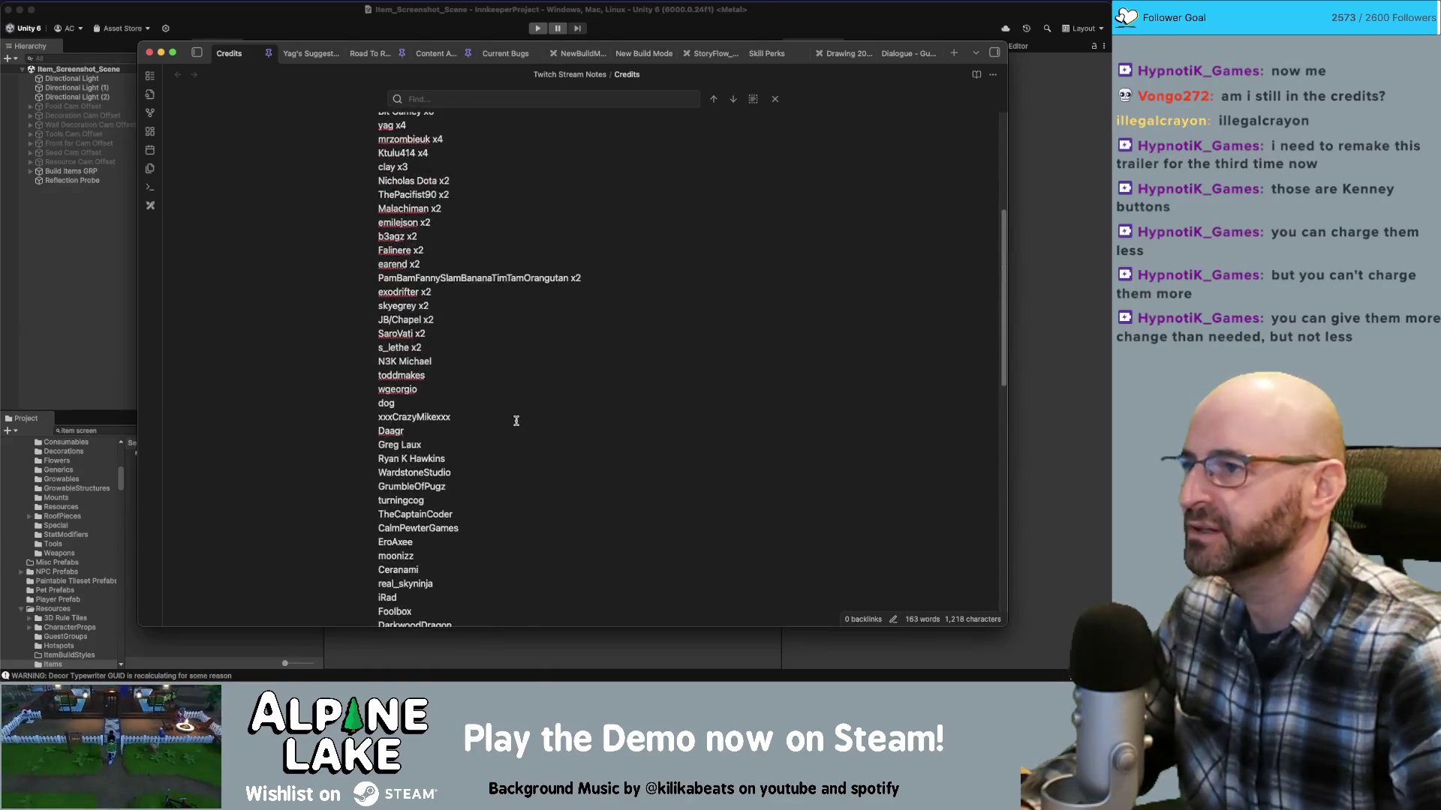
scroll(540, 394, "up", 1)
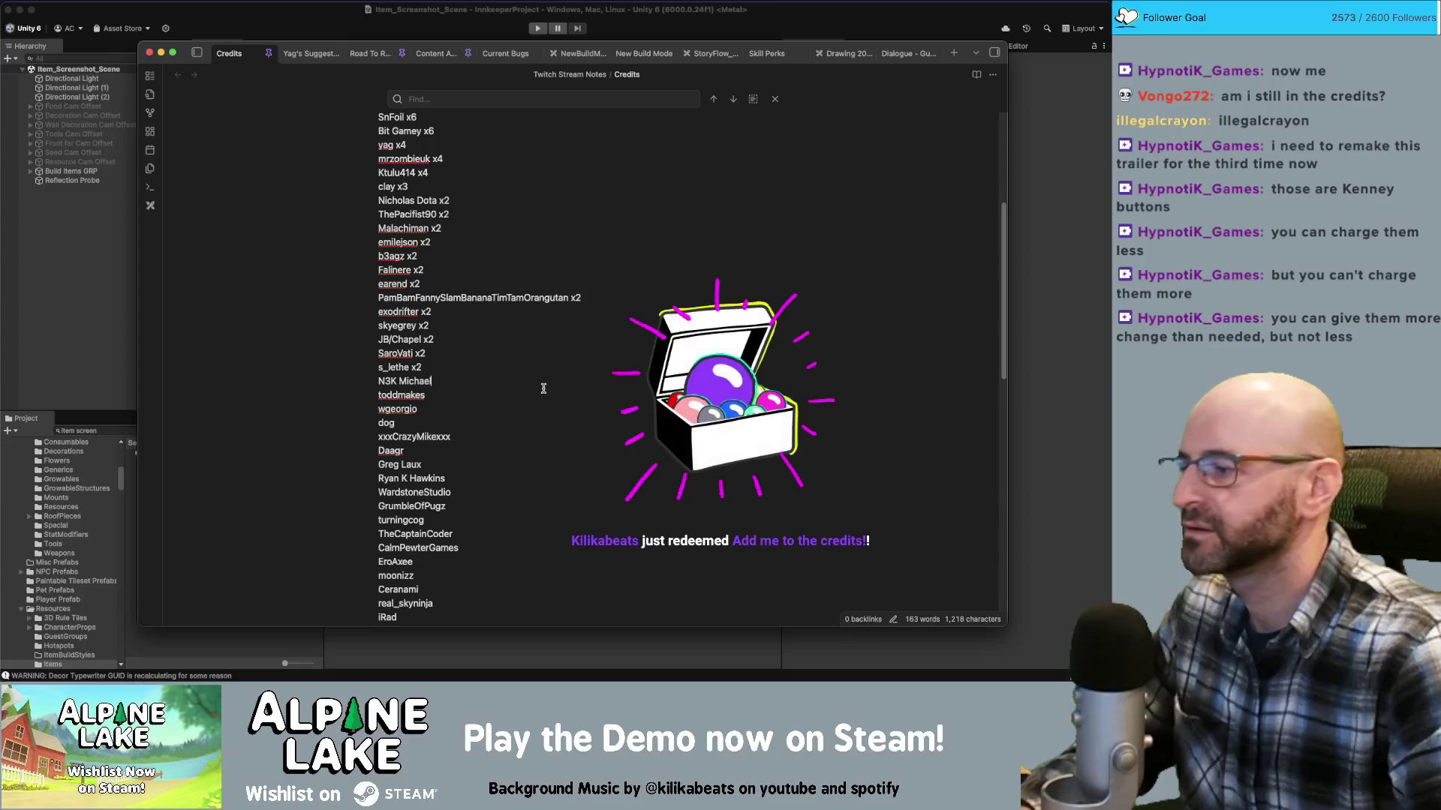
type("hyp")
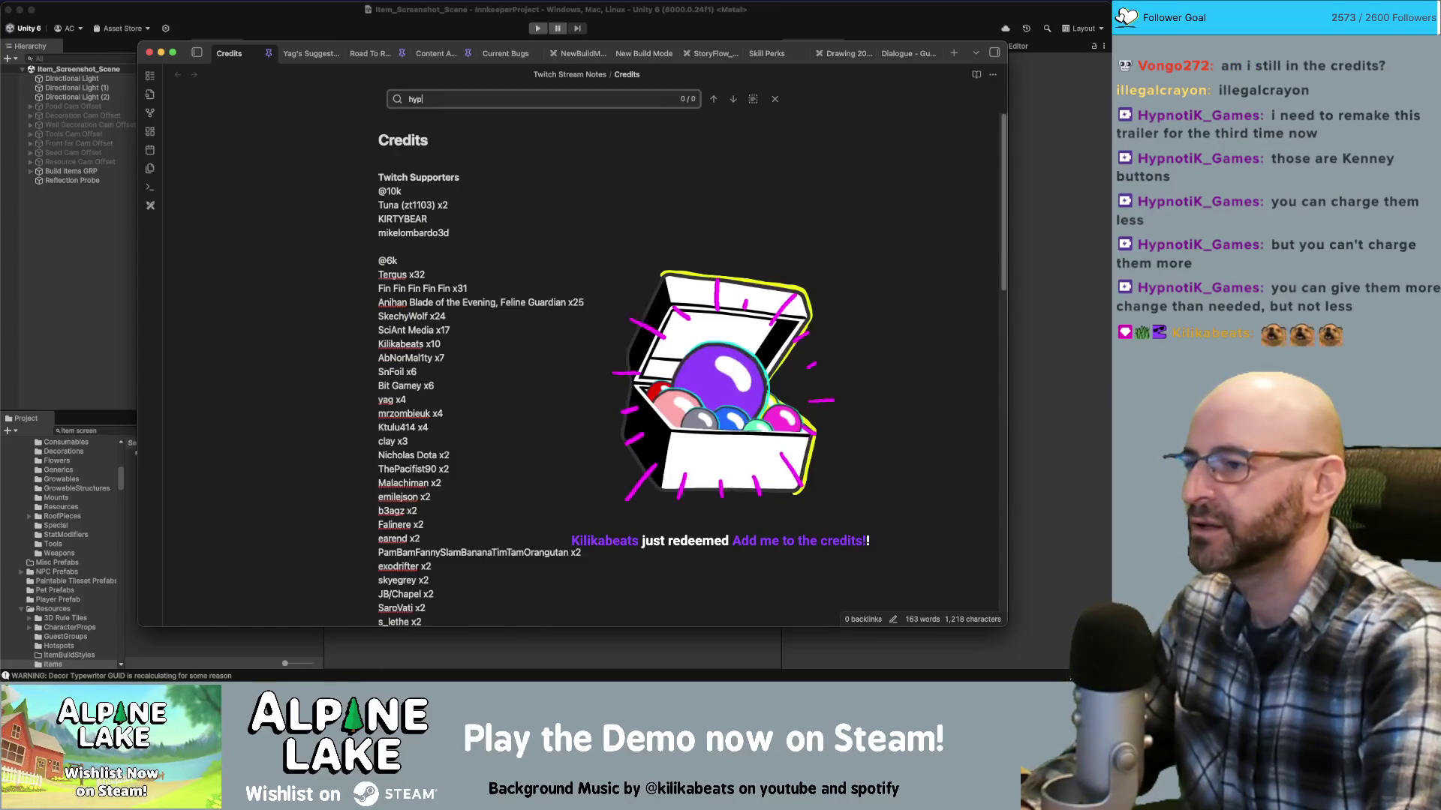
type("no")
scroll(476, 385, "down", 11)
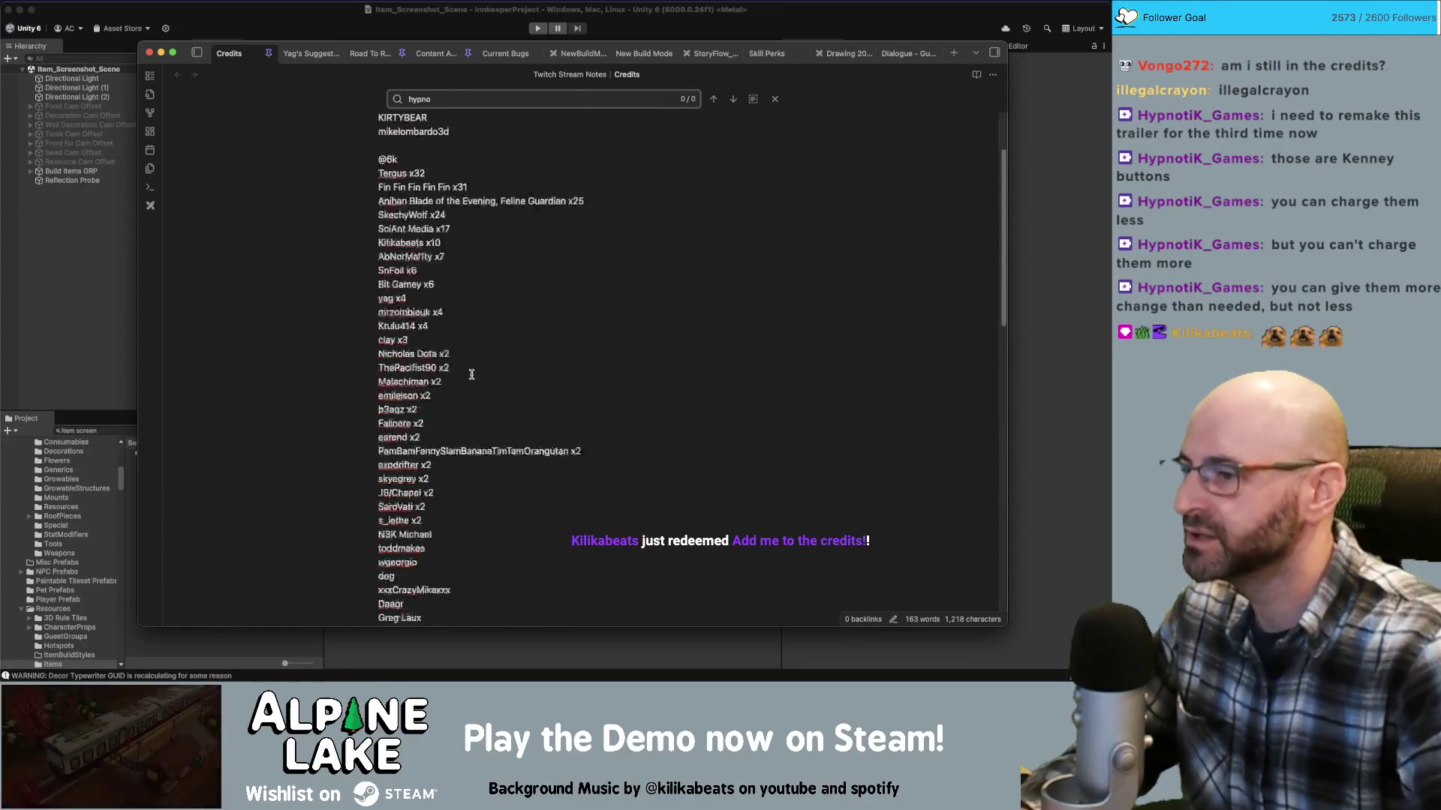
scroll(476, 385, "down", 3)
scroll(484, 495, "down", 3)
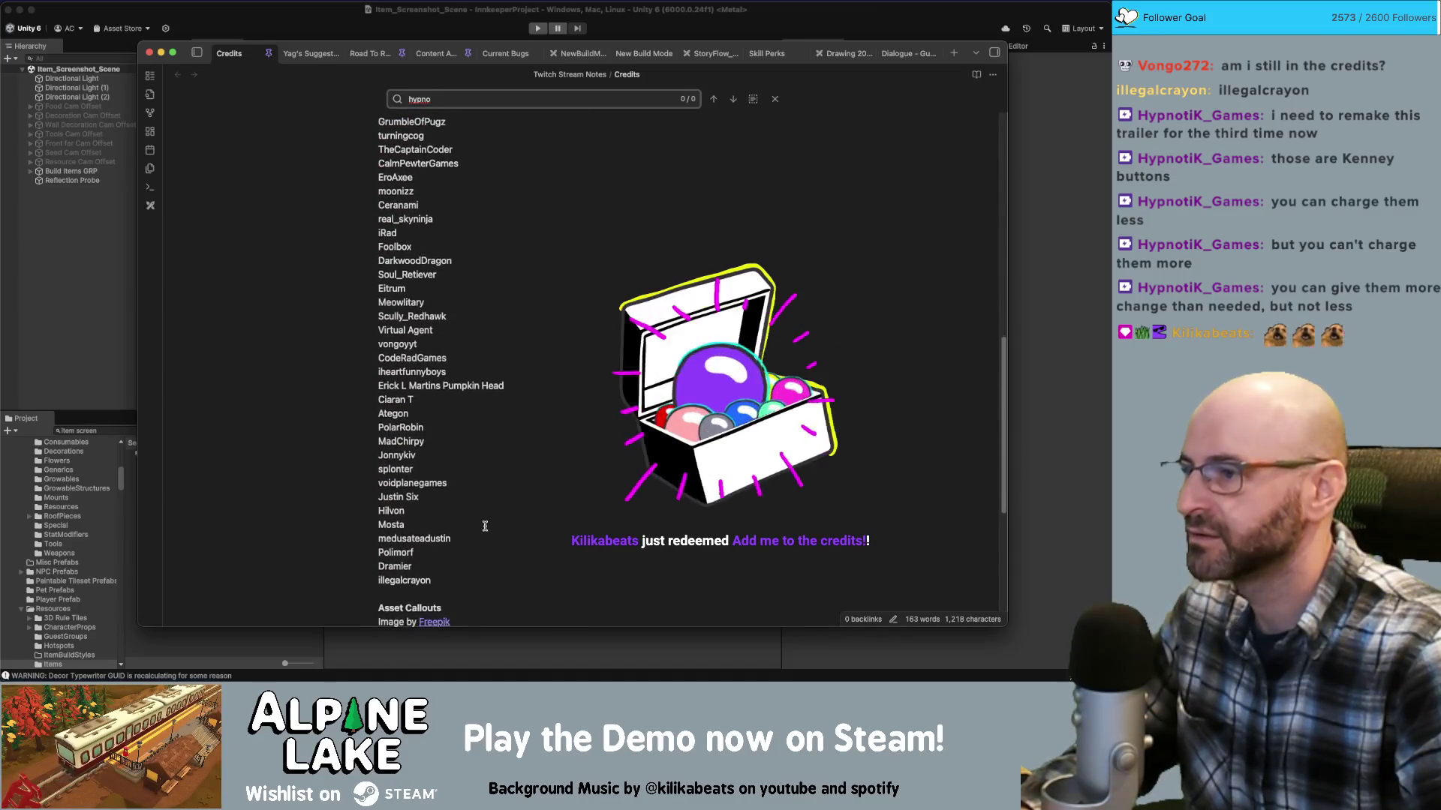
scroll(486, 509, "down", 1)
Start a new line after the last Twitch supporter name and search for the supporter again
left_click(471, 527)
left_click(472, 537)
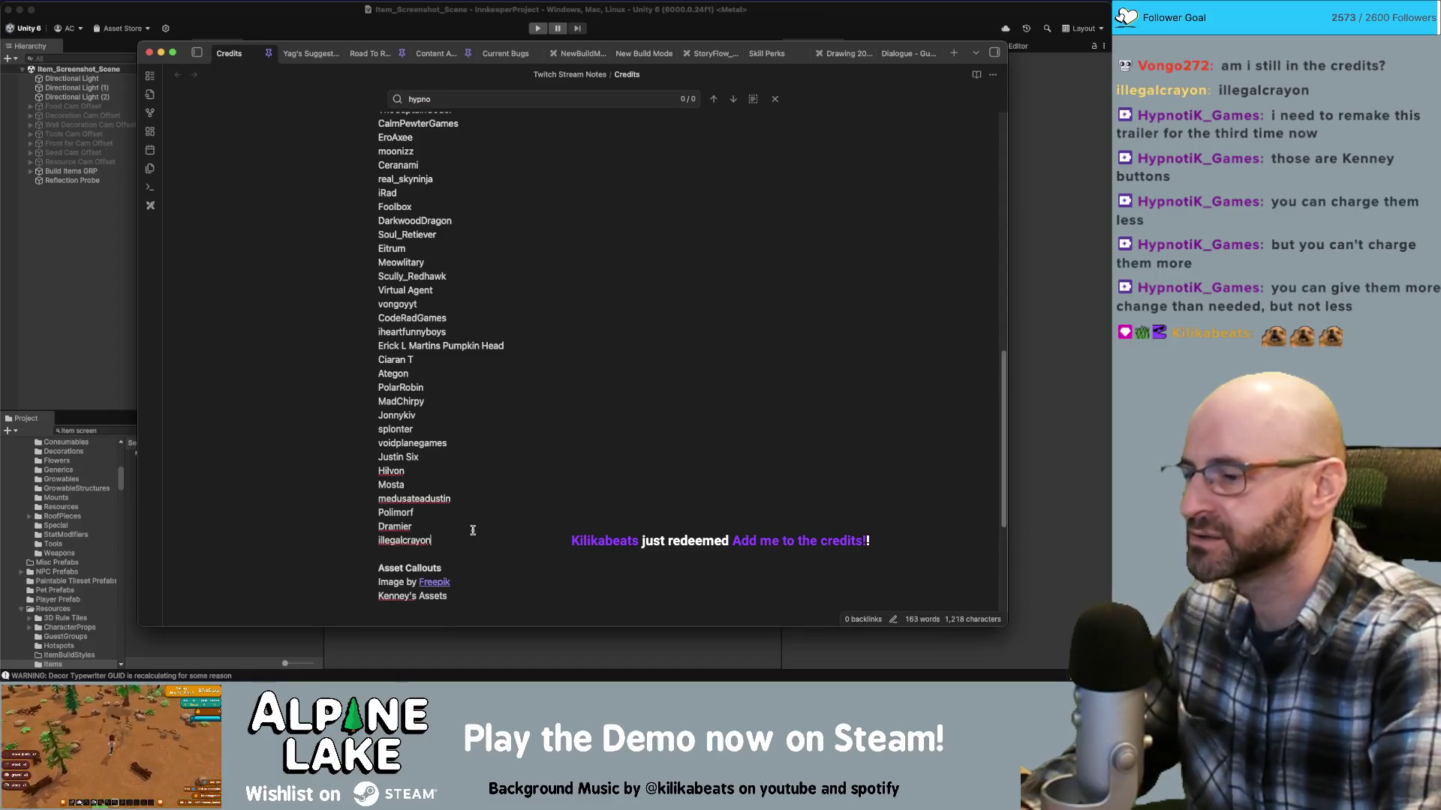
key("Return")
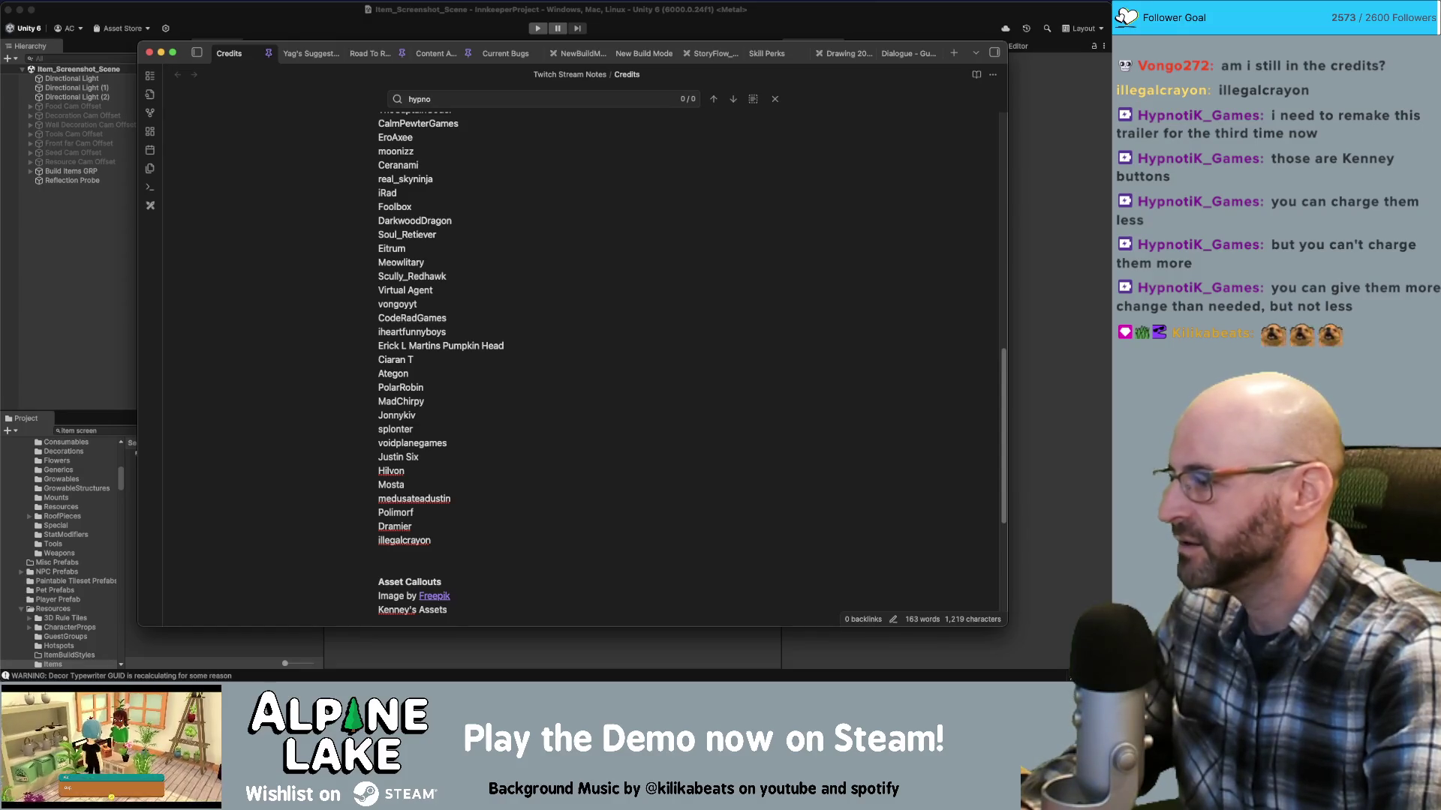
key("super+f")
type("hyp")
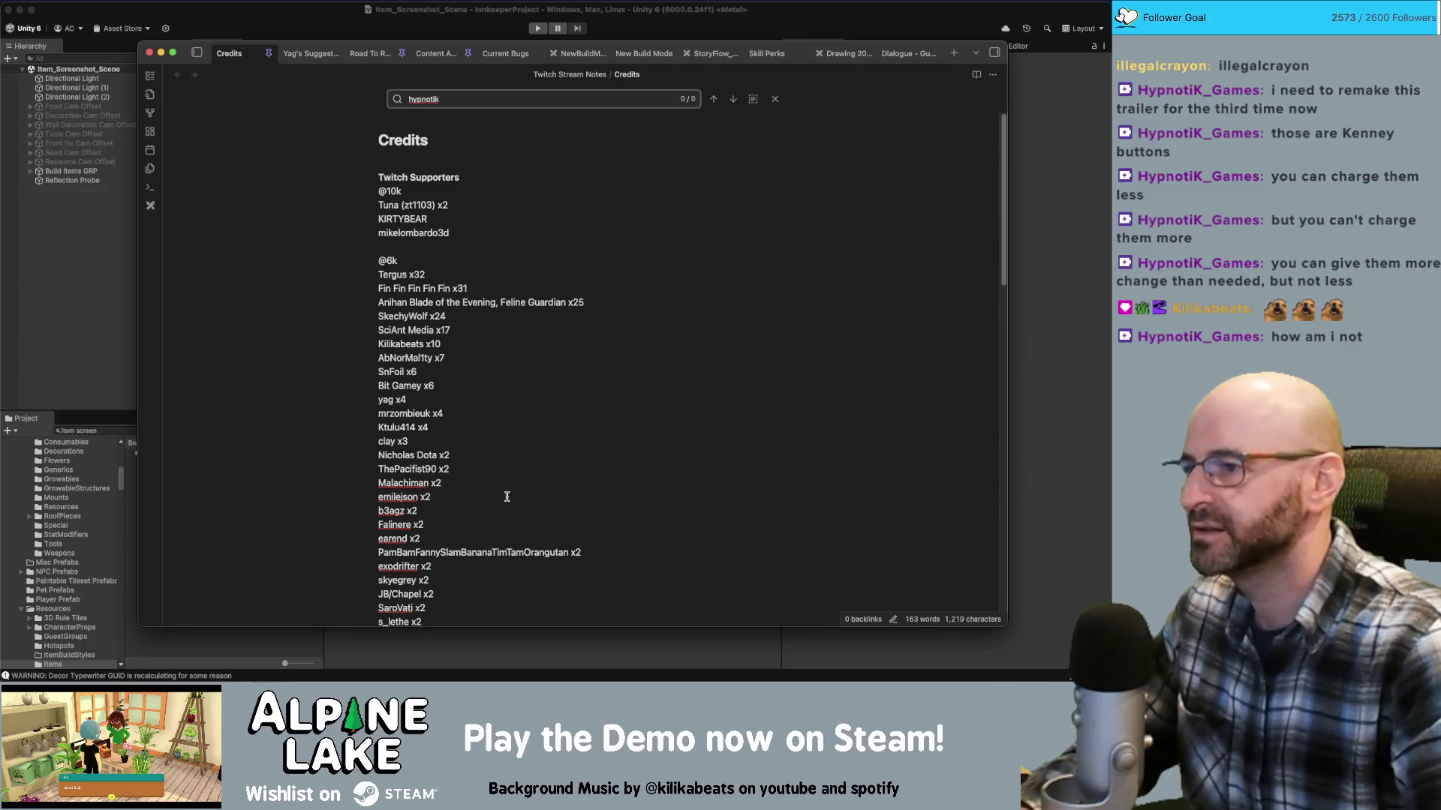
scroll(498, 498, "down", 10)
scroll(498, 498, "down", 6)
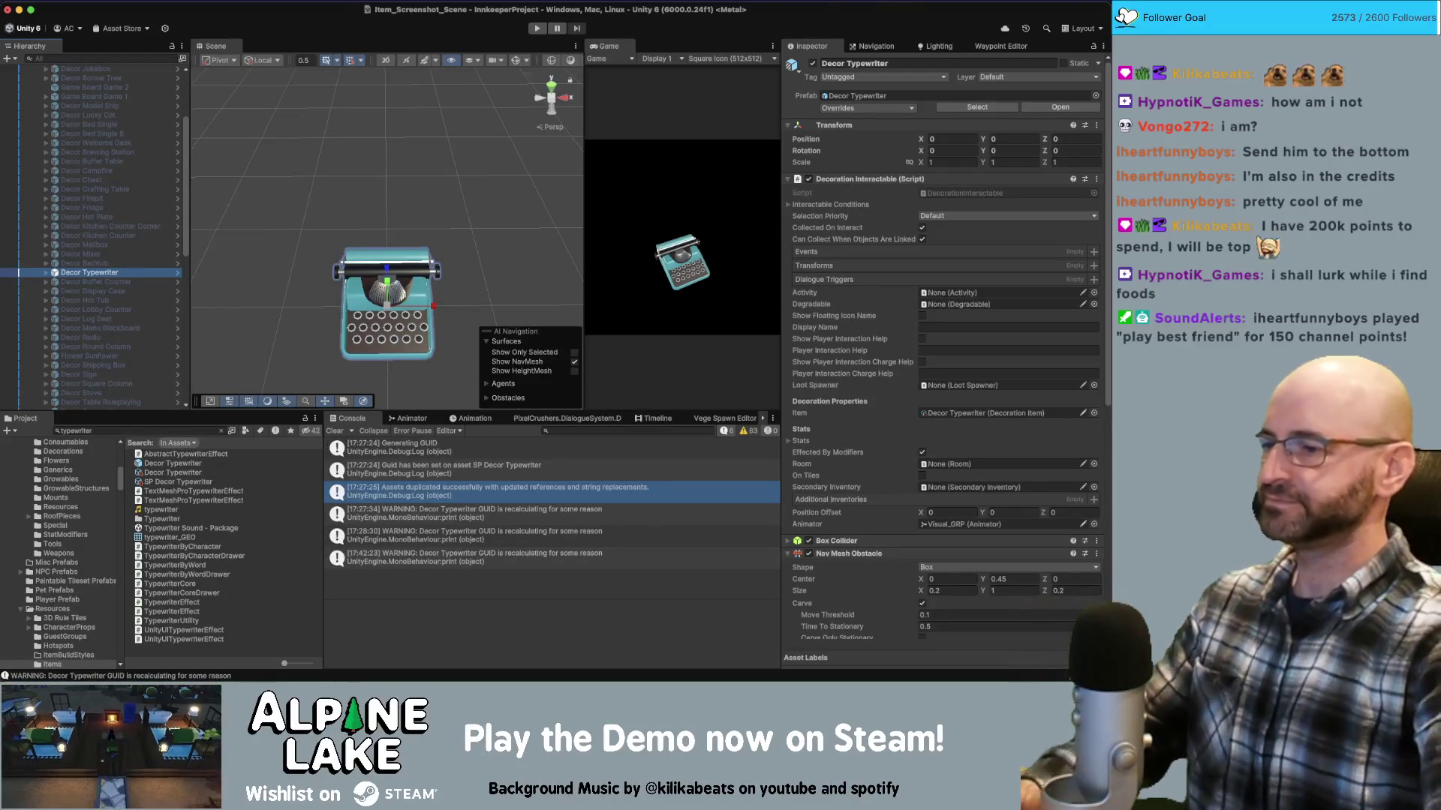
Enlarge Decor Typewriter from 2.442 to about 2.59 scale so it fills the Square Icon frame
left_click_drag(392, 307, 399, 295, "alt")
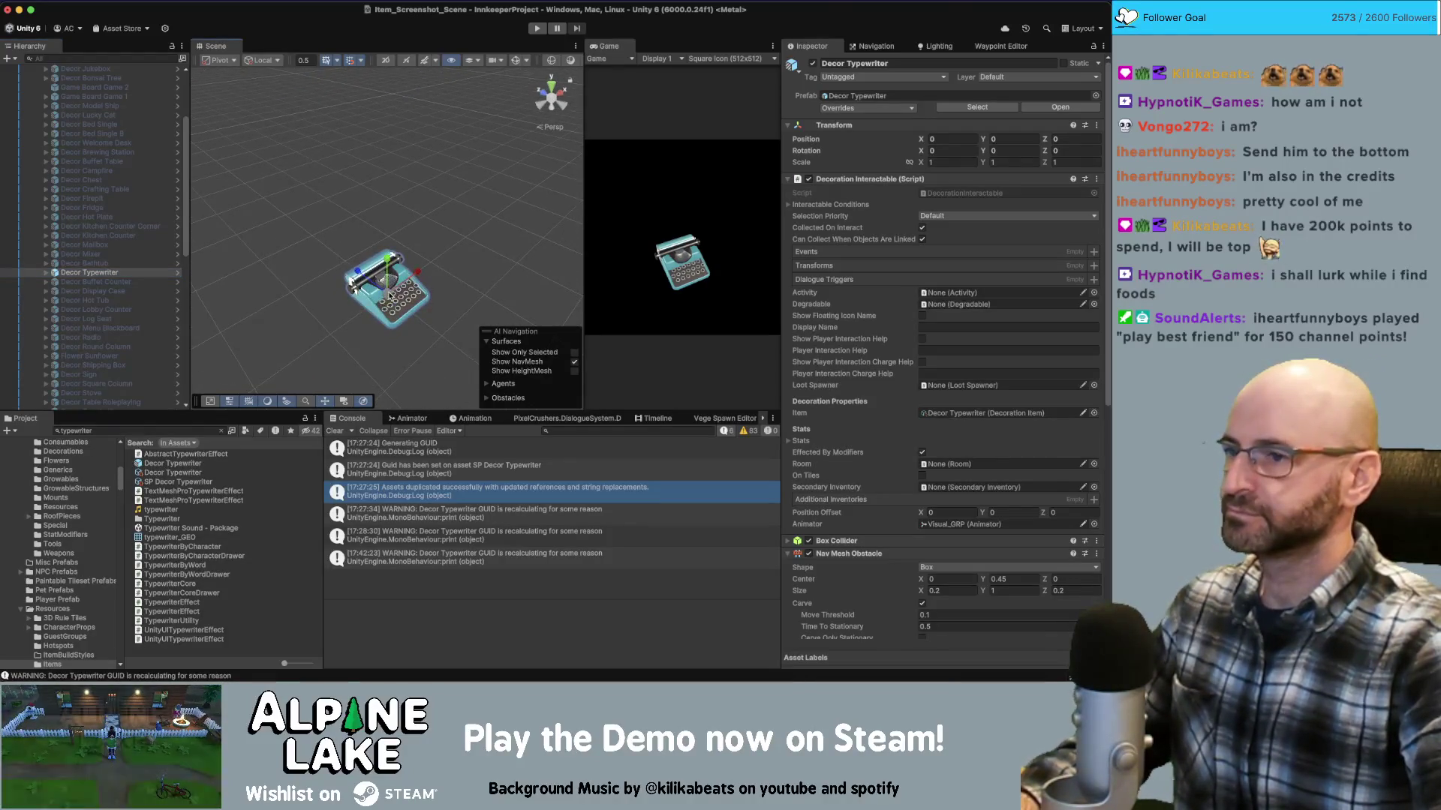
scroll(450, 292, "up", 3)
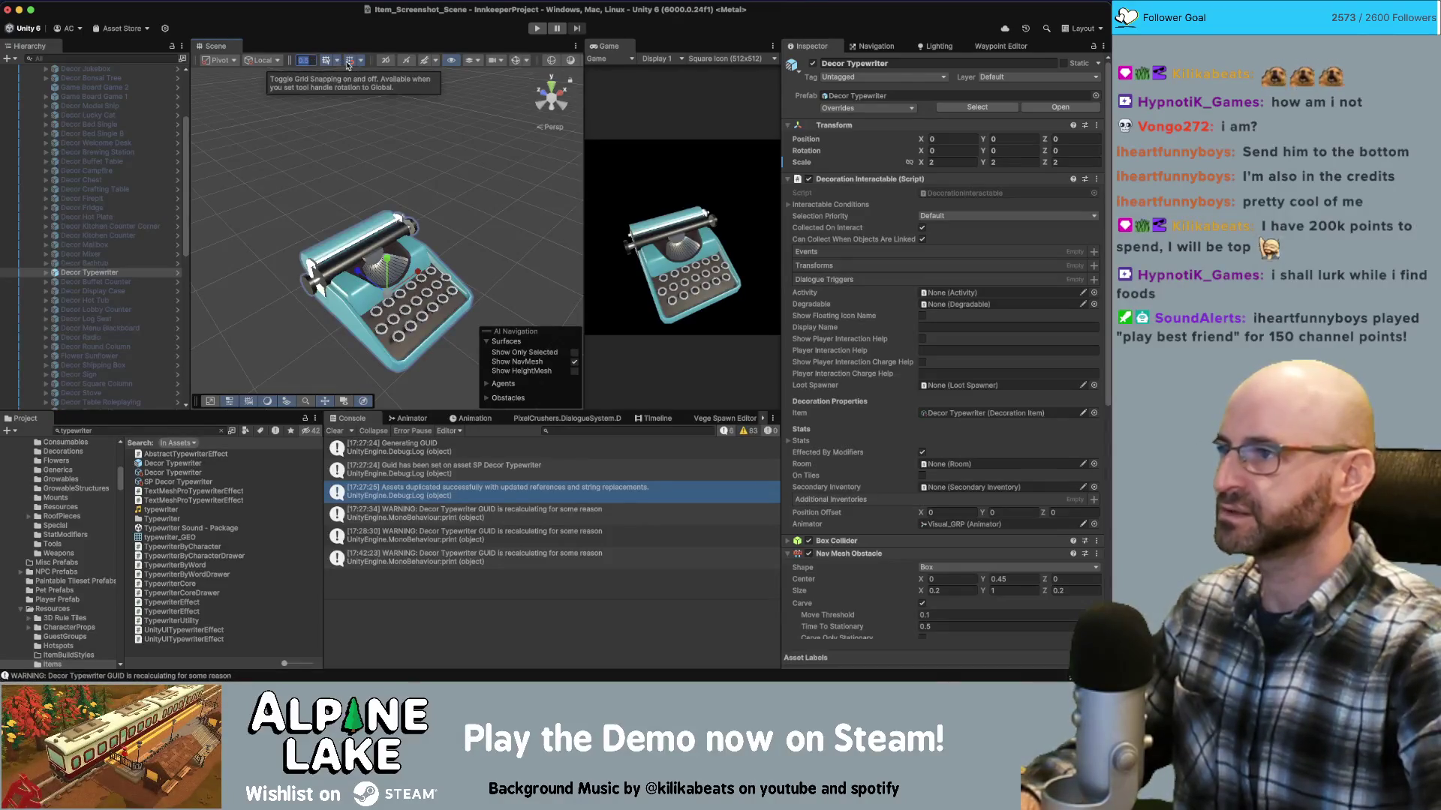
scroll(389, 288, "down", 2)
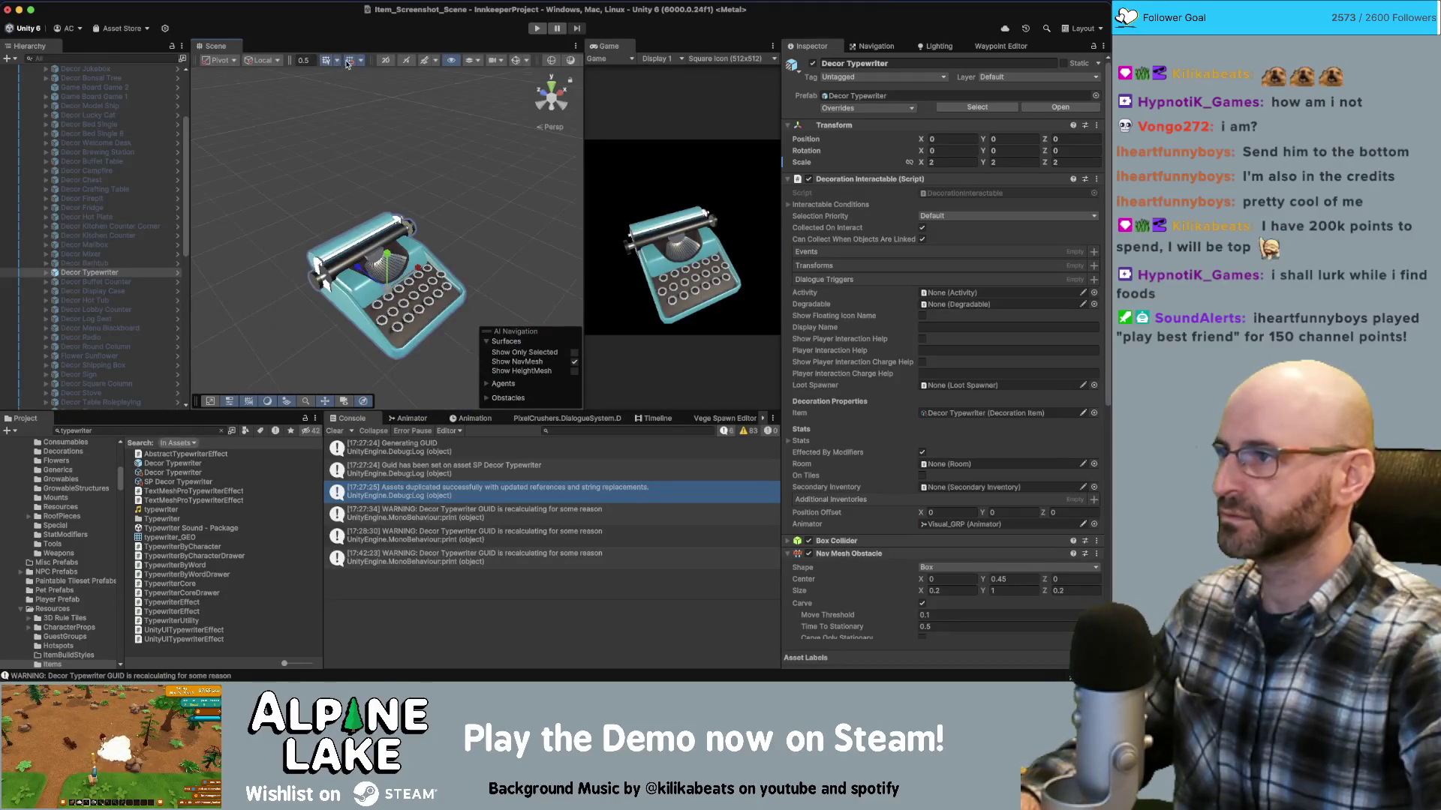
left_click_drag(380, 299, 330, 81)
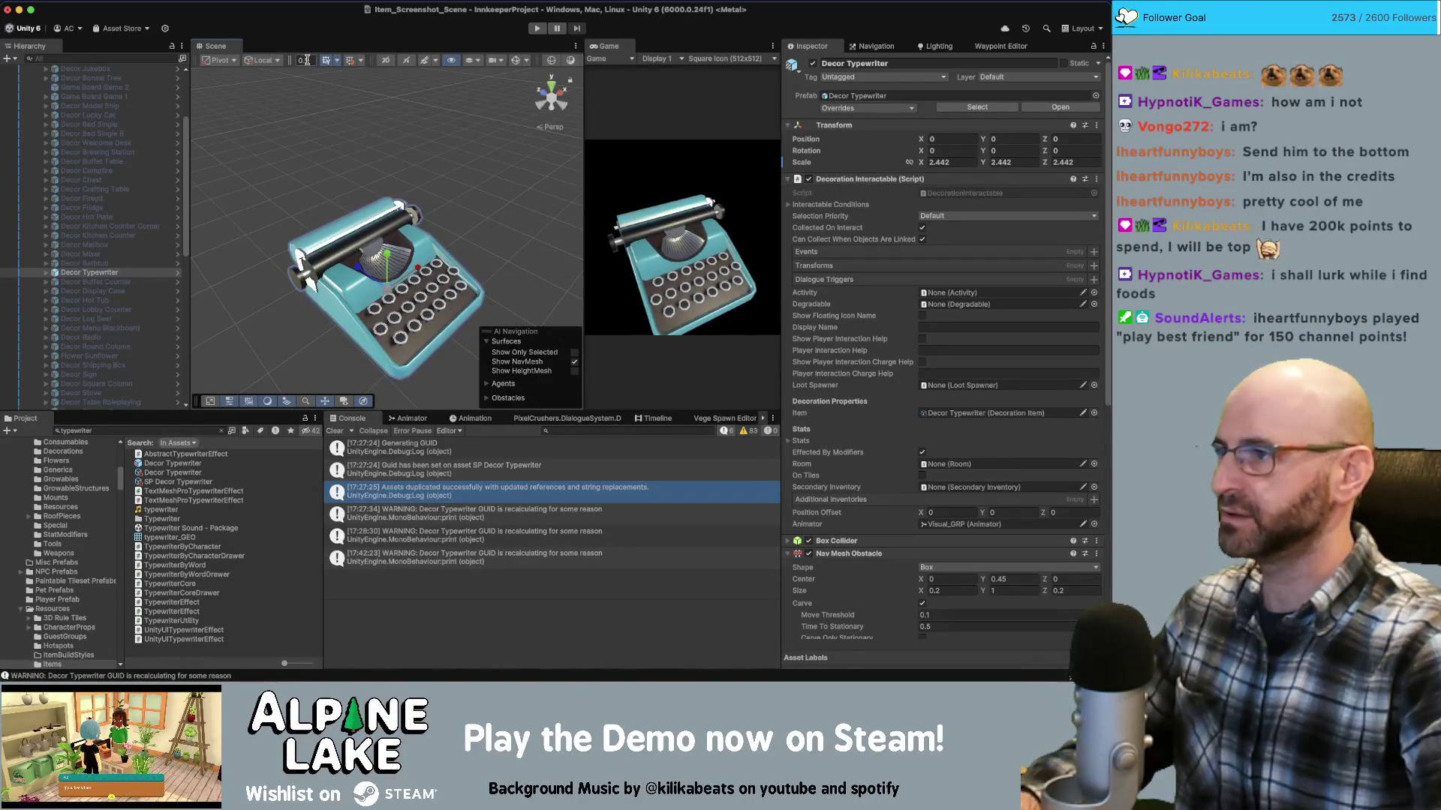
scroll(396, 215, "down", 4)
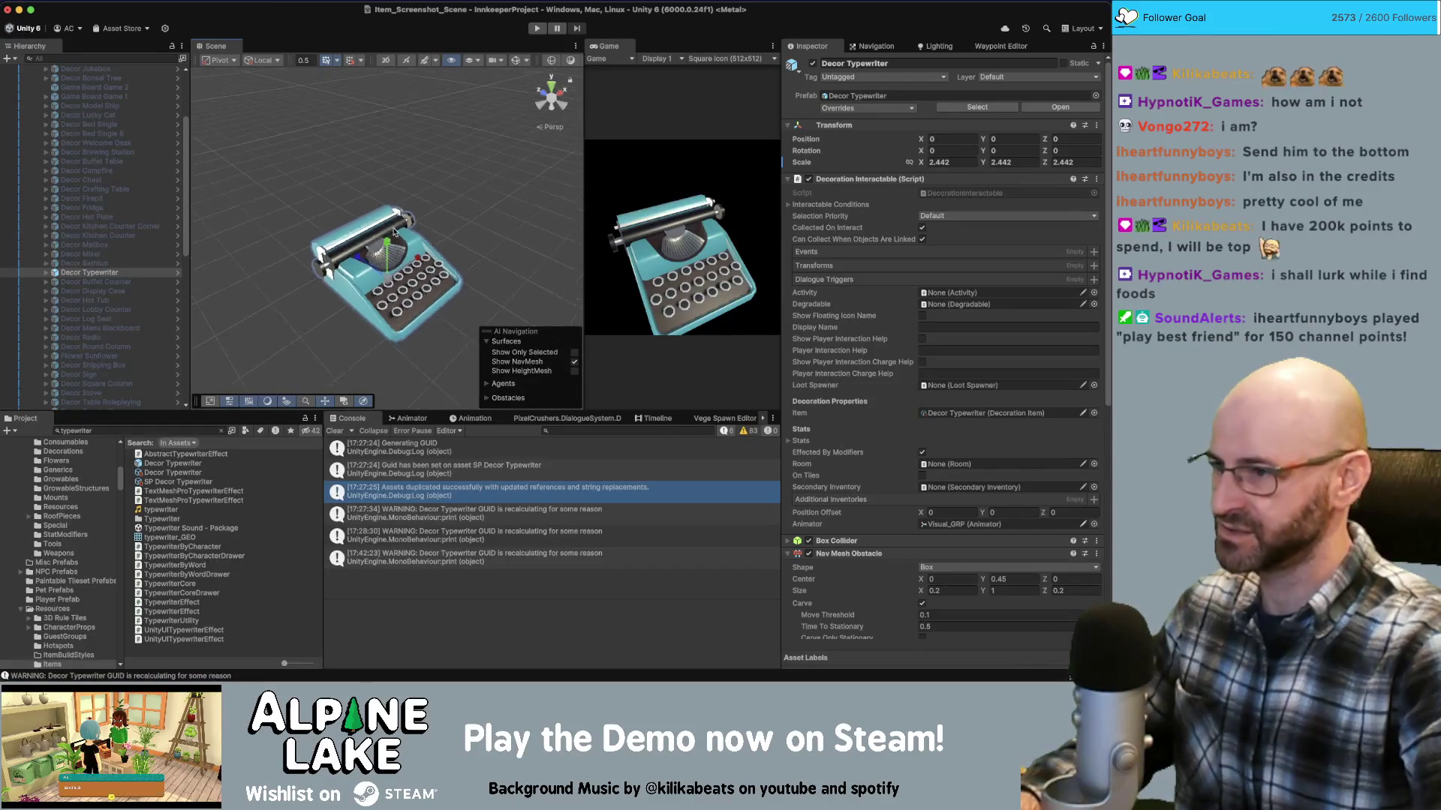
left_click_drag(382, 246, 382, 217)
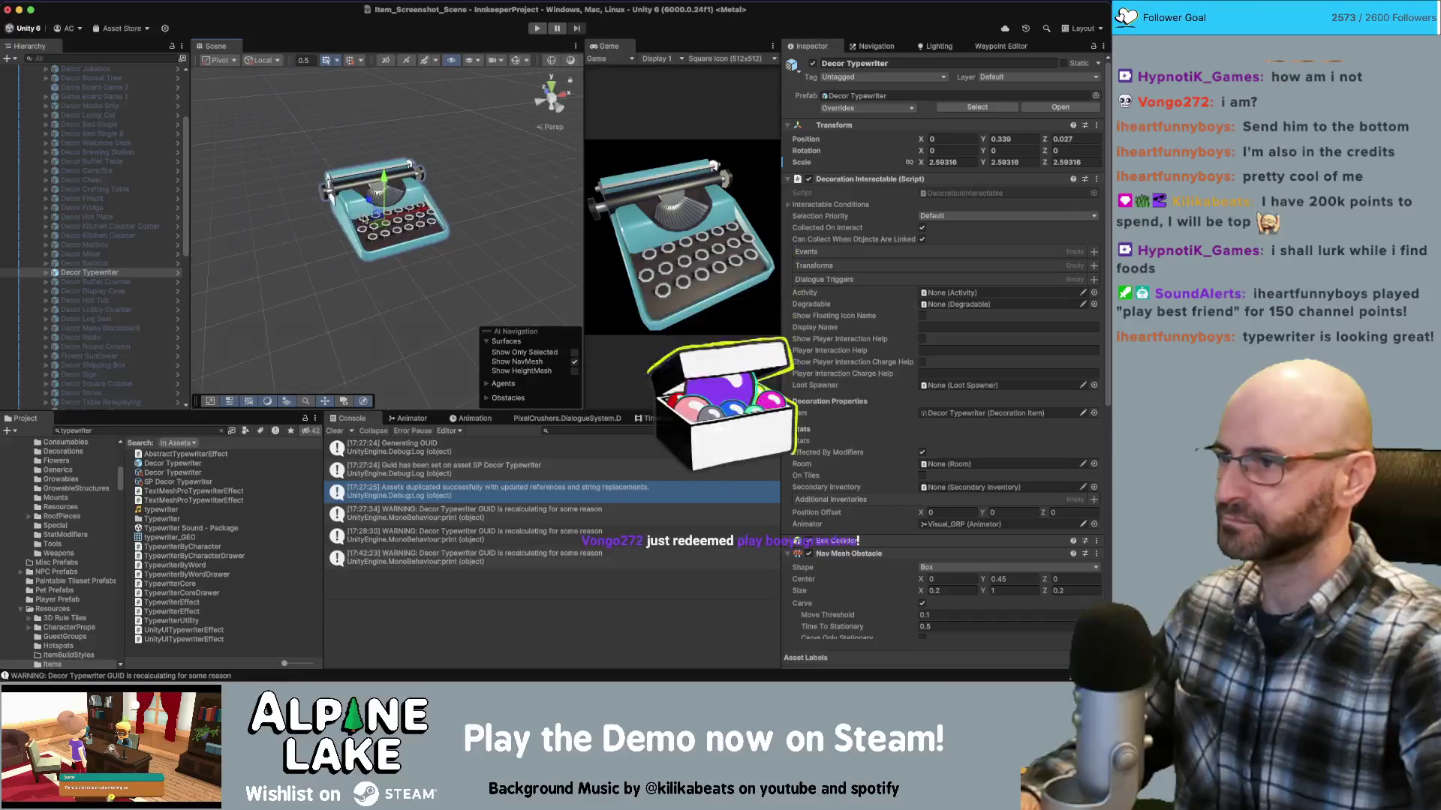
scroll(98, 151, "up", 5)
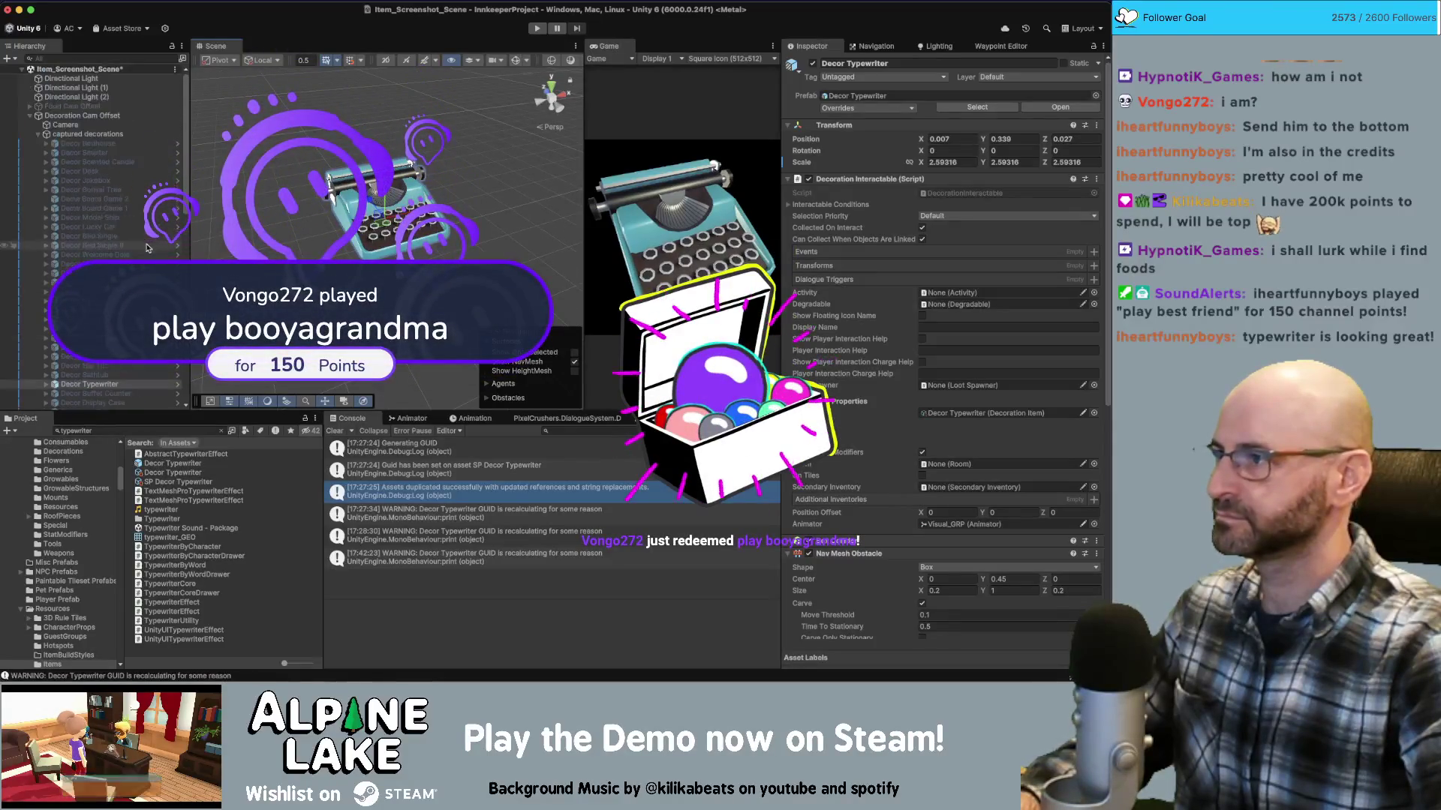
Set Decor Typewriter as the Camera's Auto Capture Group and run Auto Group Screenshots
left_click(99, 134)
left_click(98, 125)
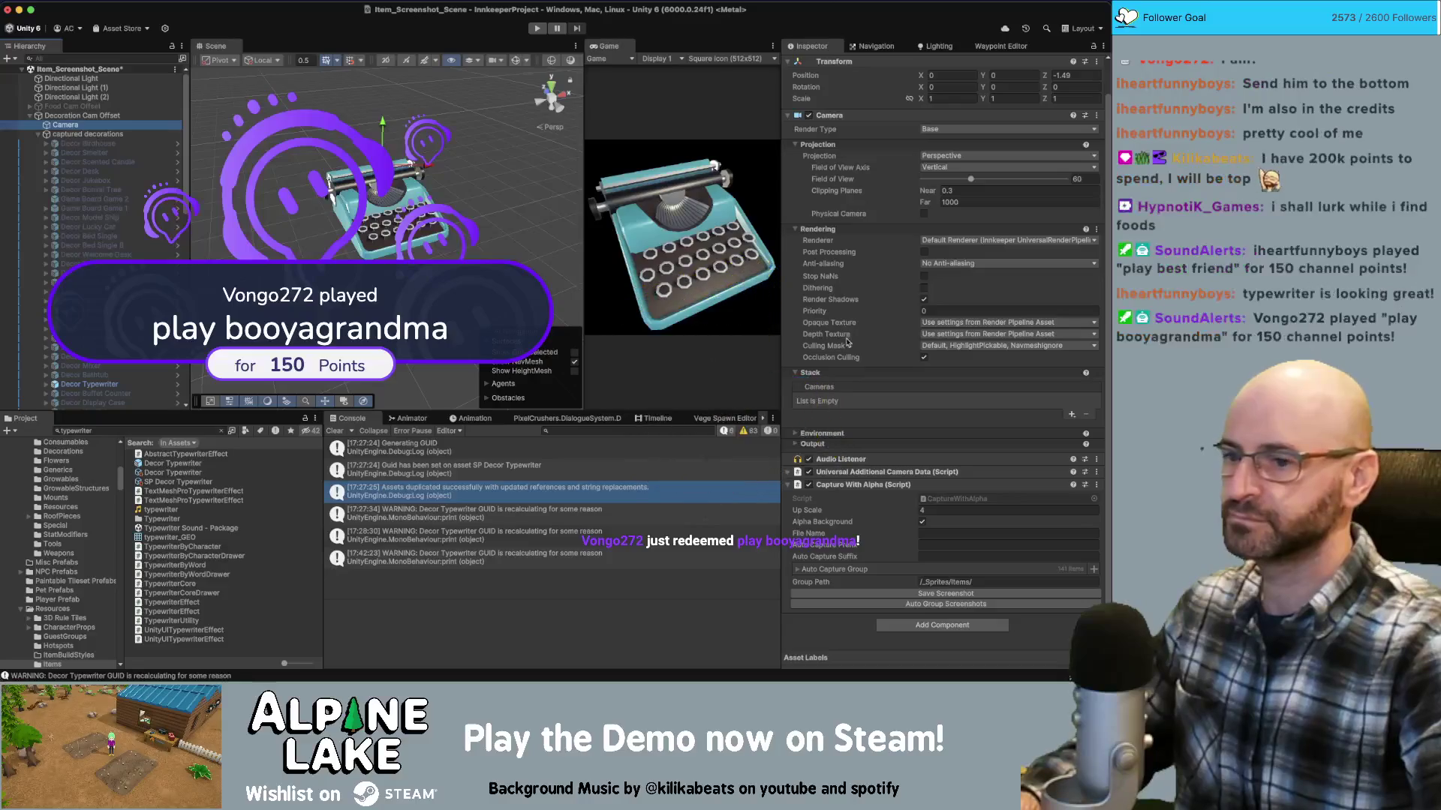
mouse_move(90, 375)
left_mouse_down()
mouse_move(868, 529)
mouse_move(838, 572)
left_mouse_up()
left_click(798, 570)
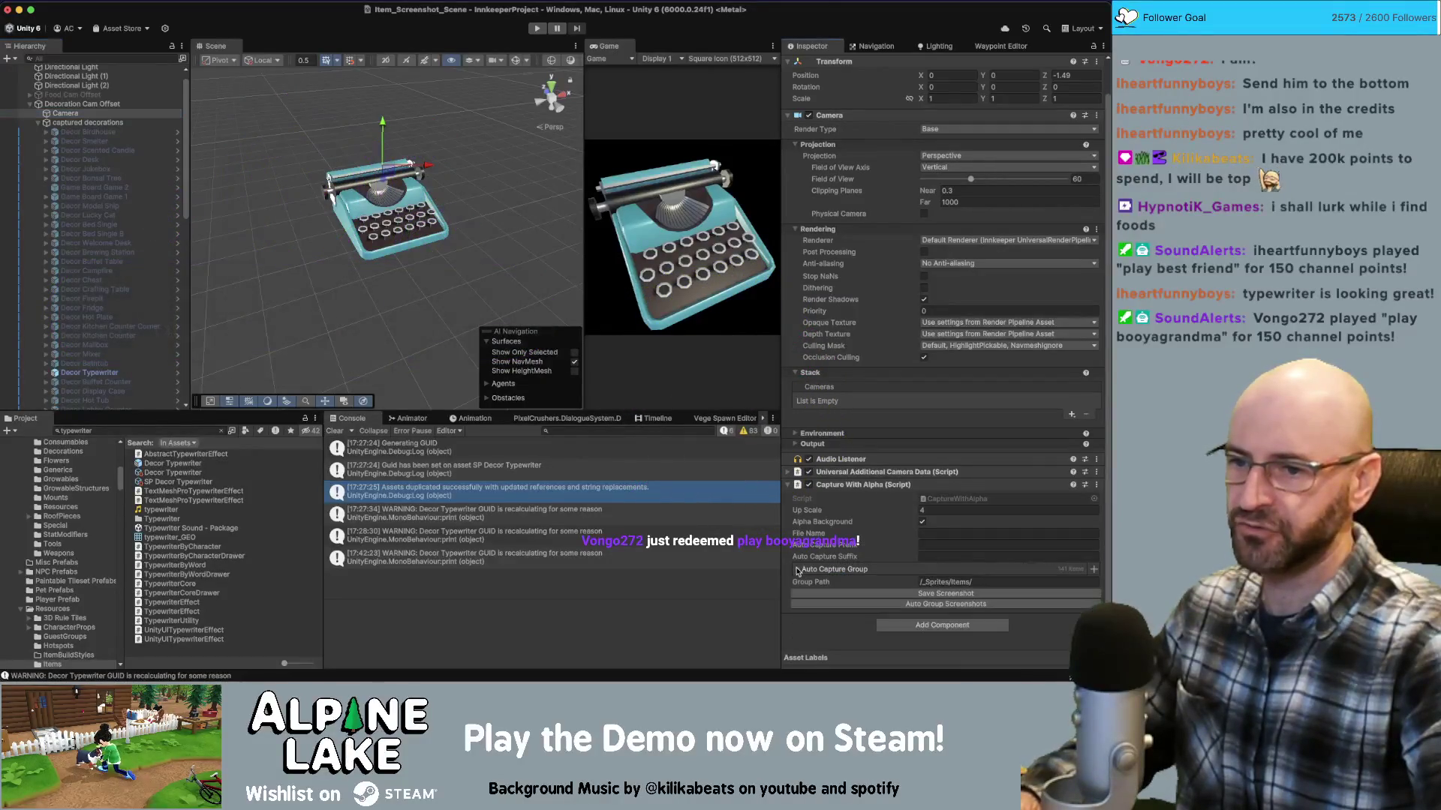
left_click_drag(90, 373, 830, 571)
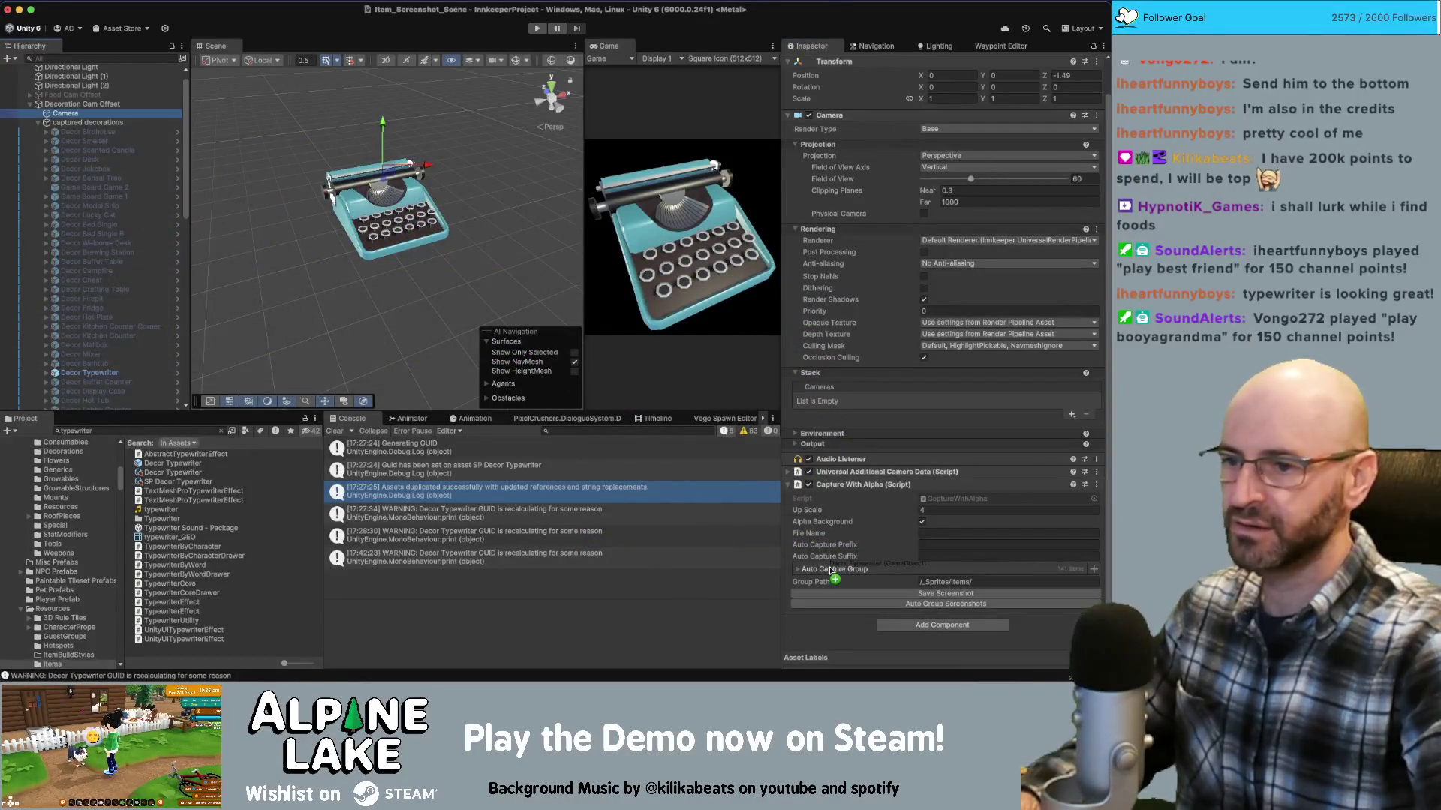
left_click(907, 605)
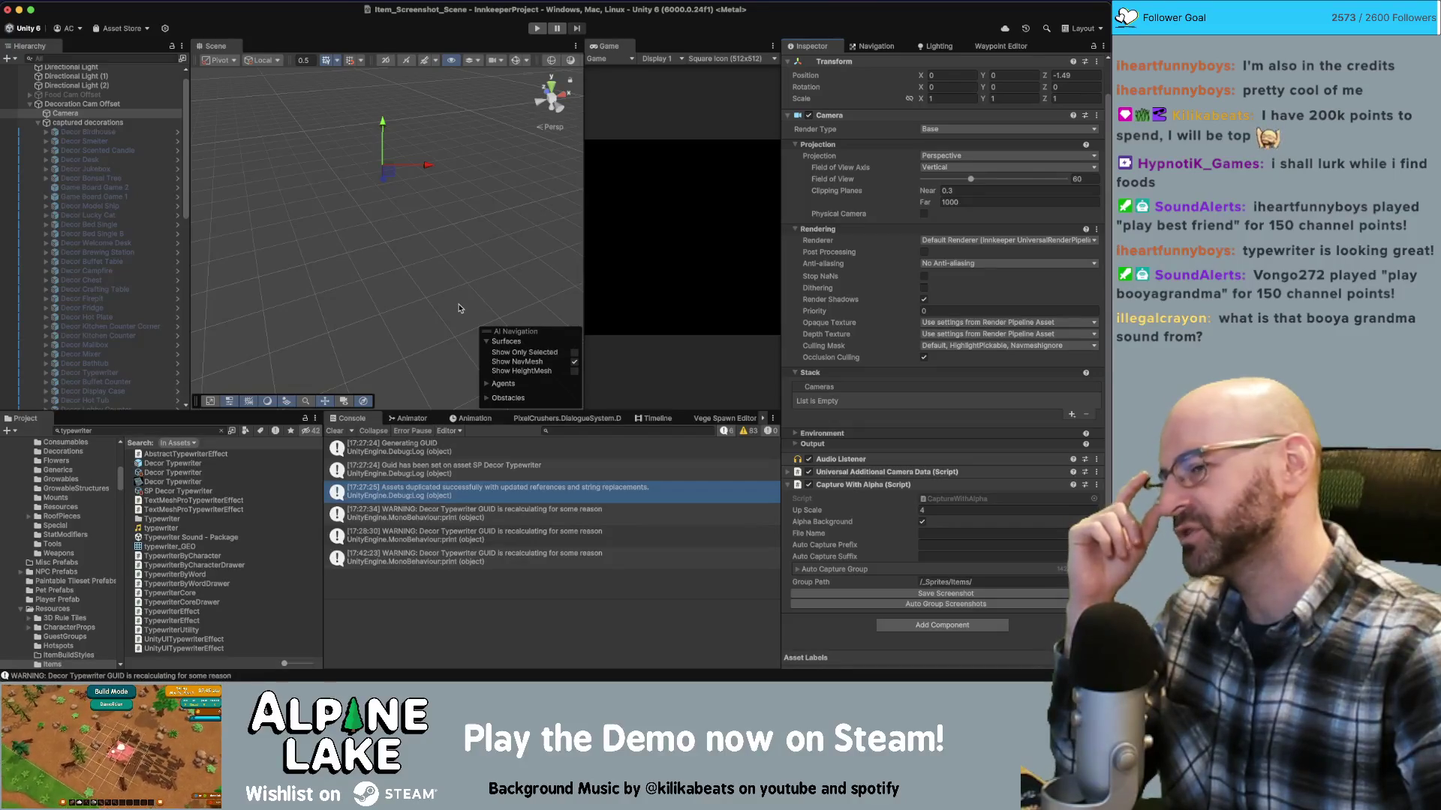
Import the Decor Typewriter image as a Single Sprite (2D and UI) with Generate Mipmap enabled
left_click(186, 483)
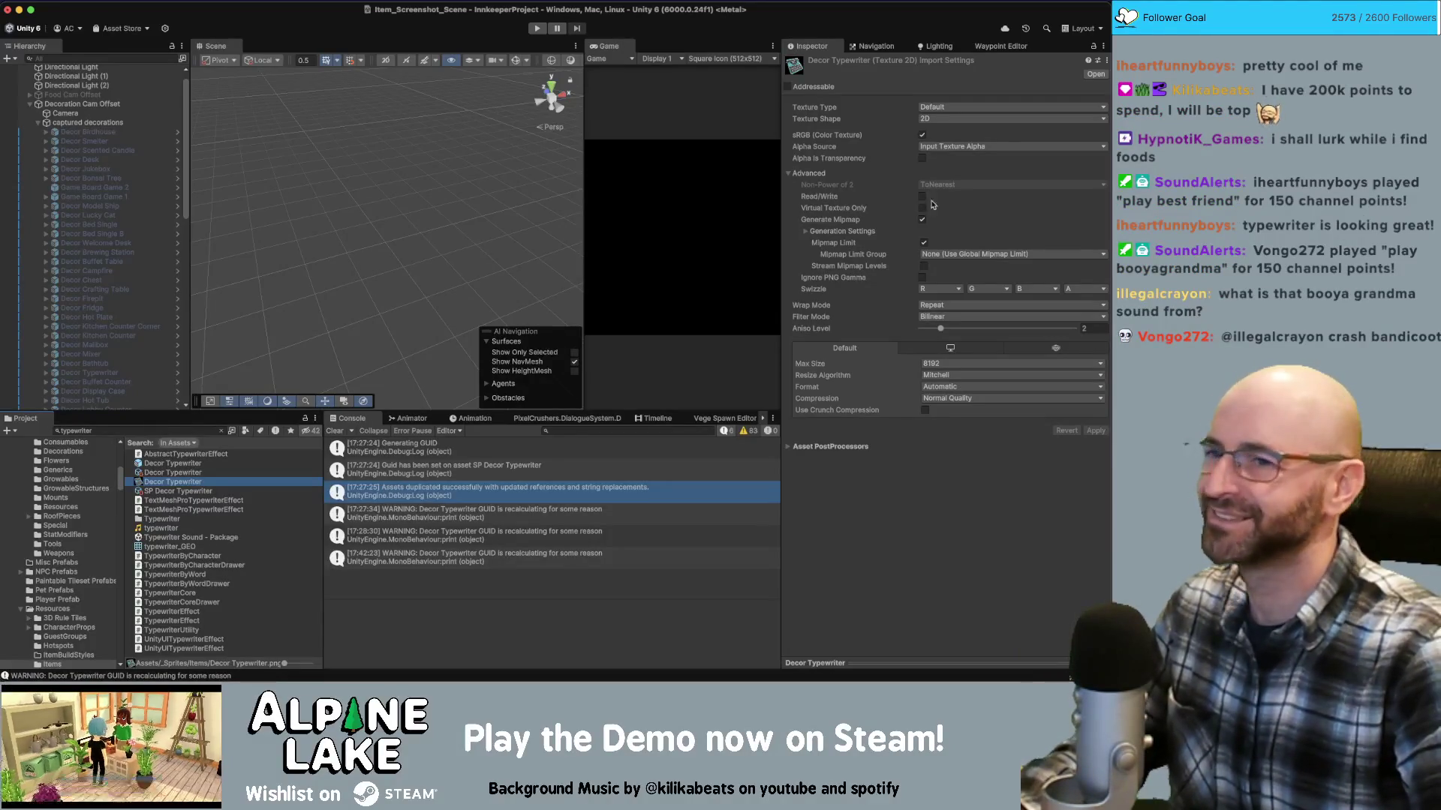
left_click(943, 111)
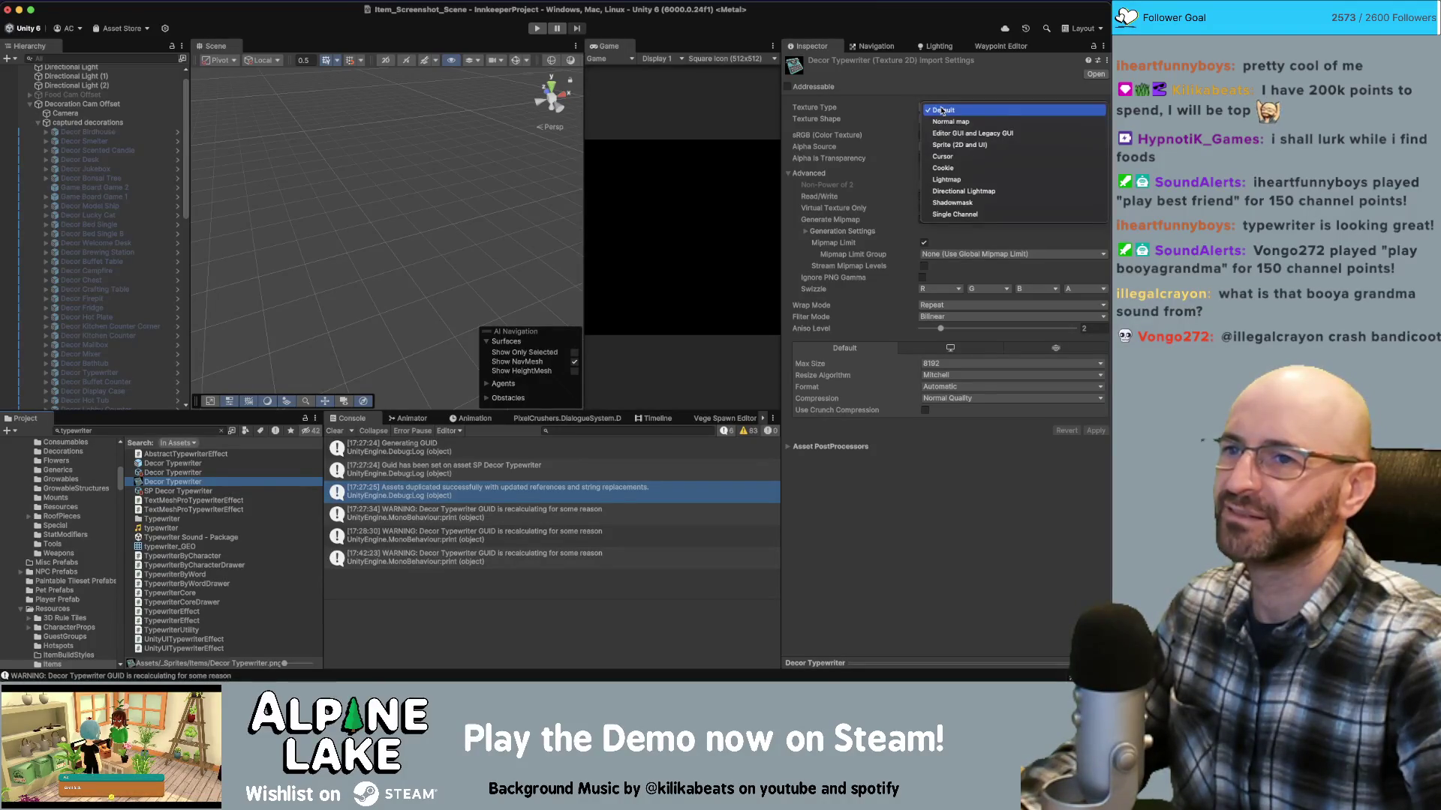
left_click(950, 143)
left_click(951, 135)
left_click(947, 124)
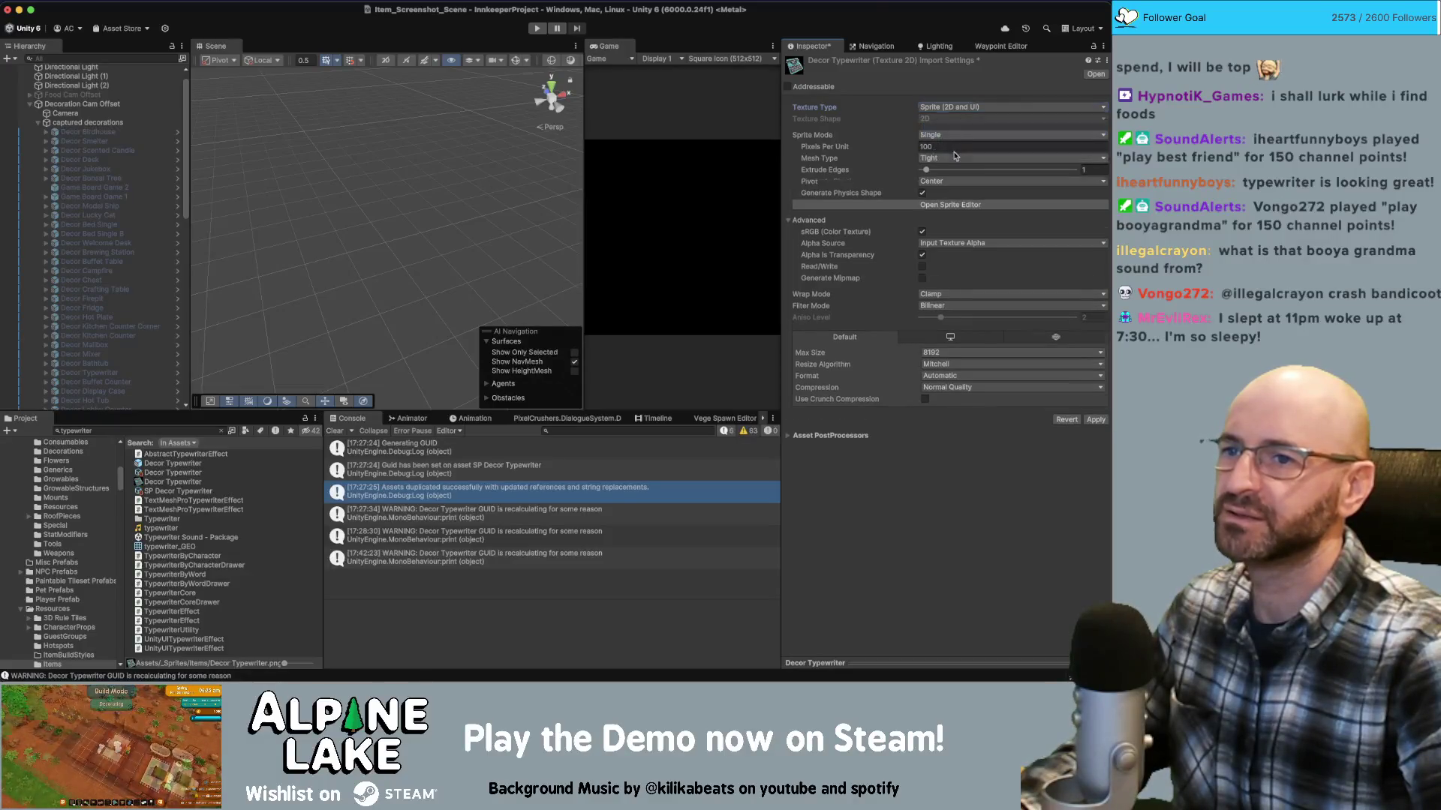
left_click(922, 279)
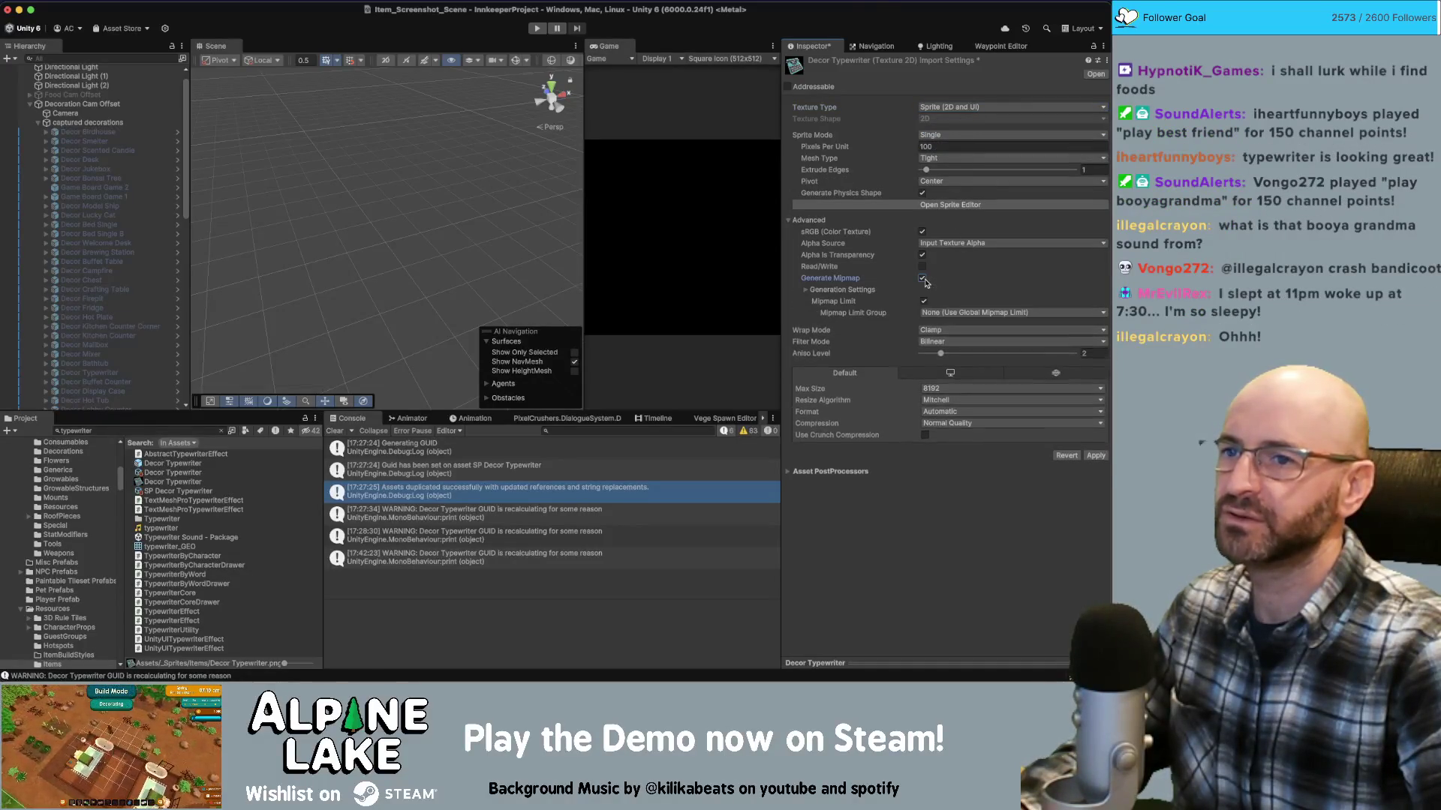
left_click(1095, 466)
left_click(187, 473)
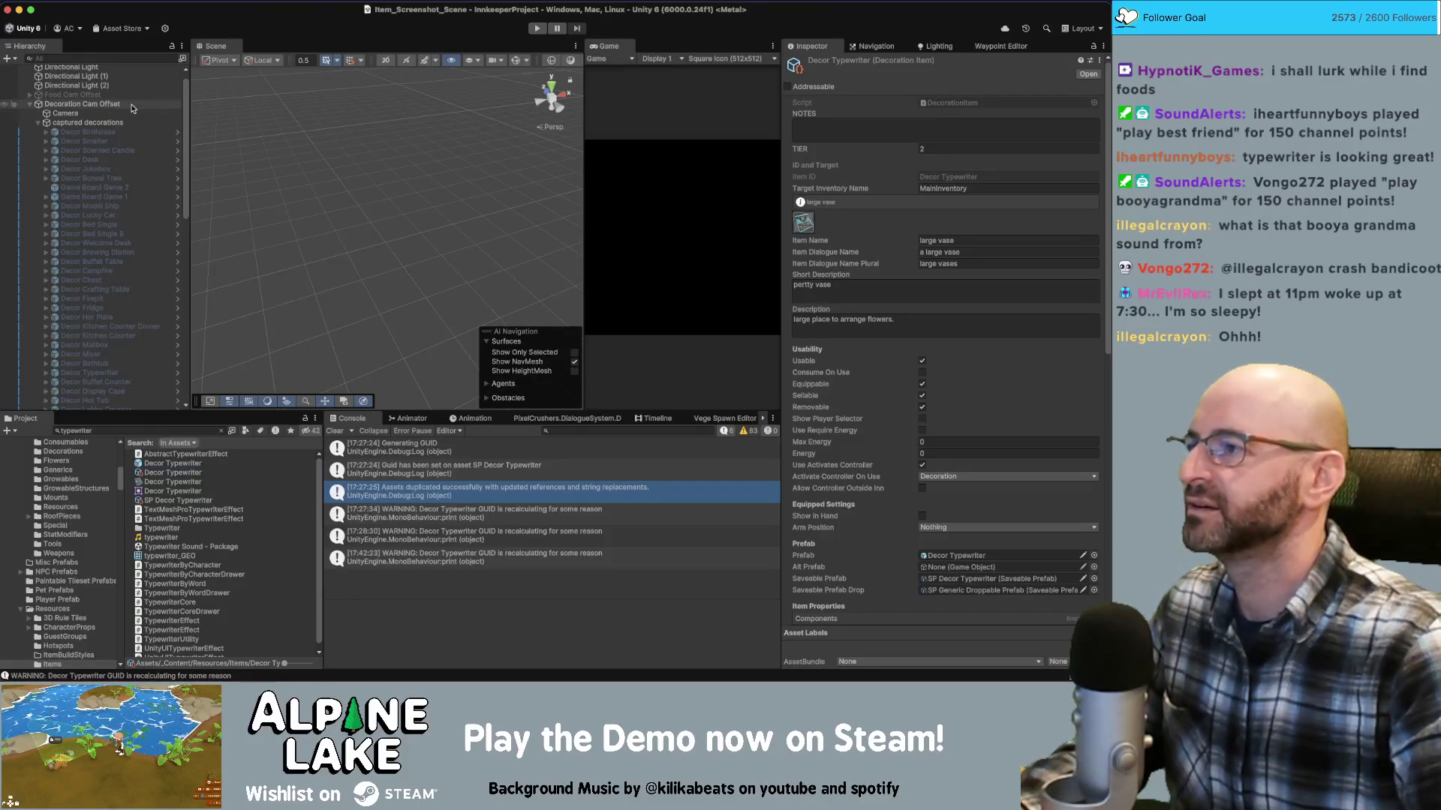
Collapse the captured decorations group in the Hierarchy and deselect the Decor Typewriter item
left_click(39, 123)
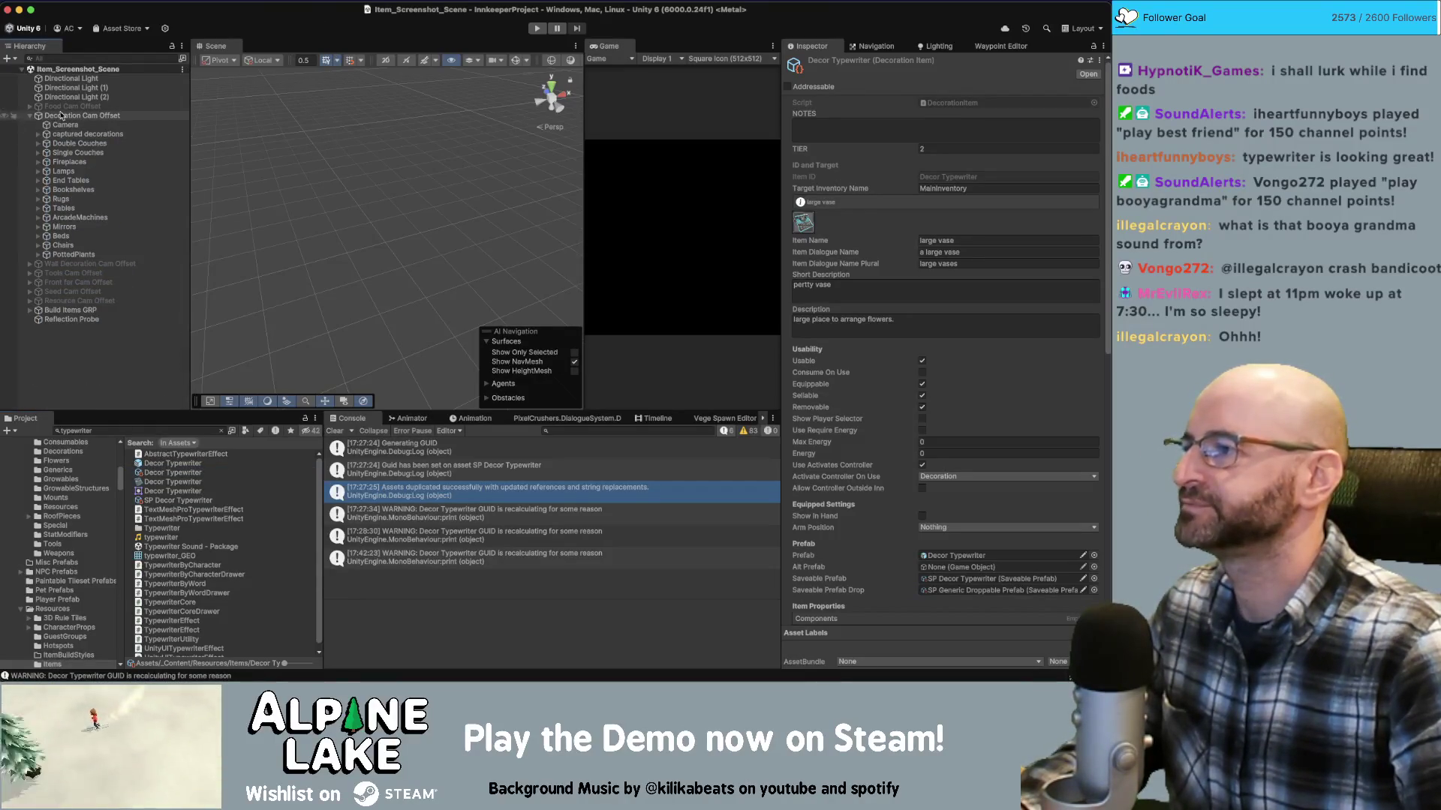
left_click(84, 431)
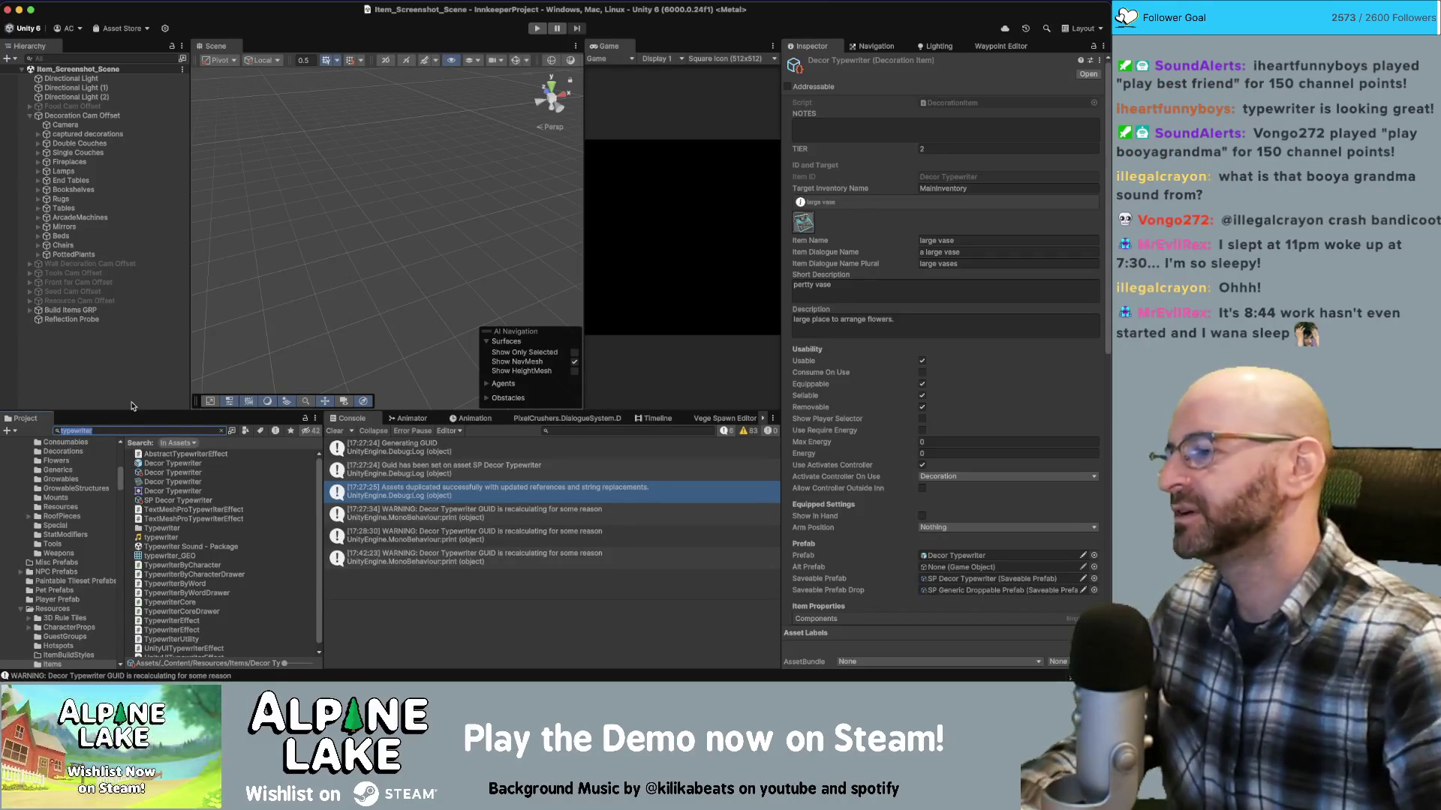
left_click(123, 429)
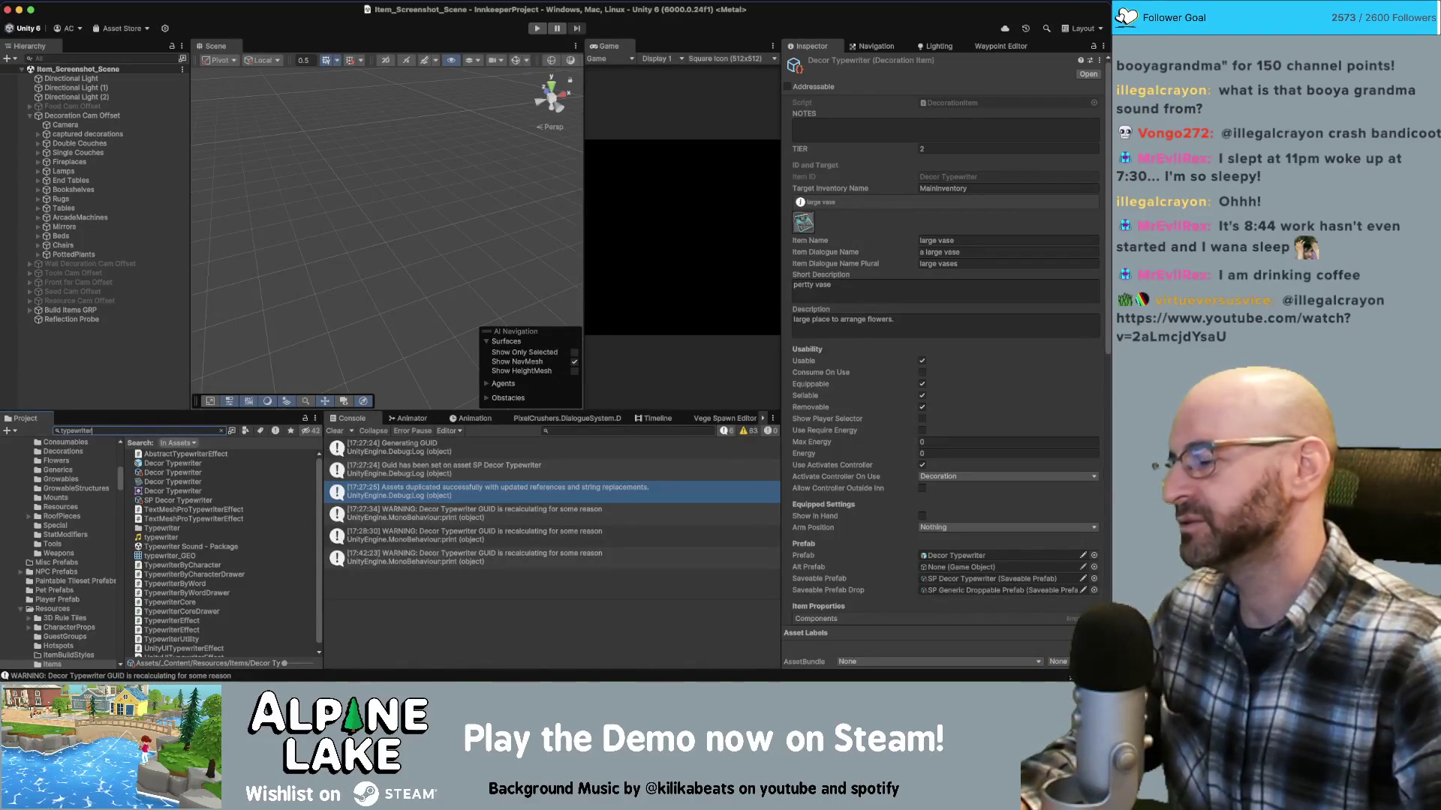
left_click(73, 340)
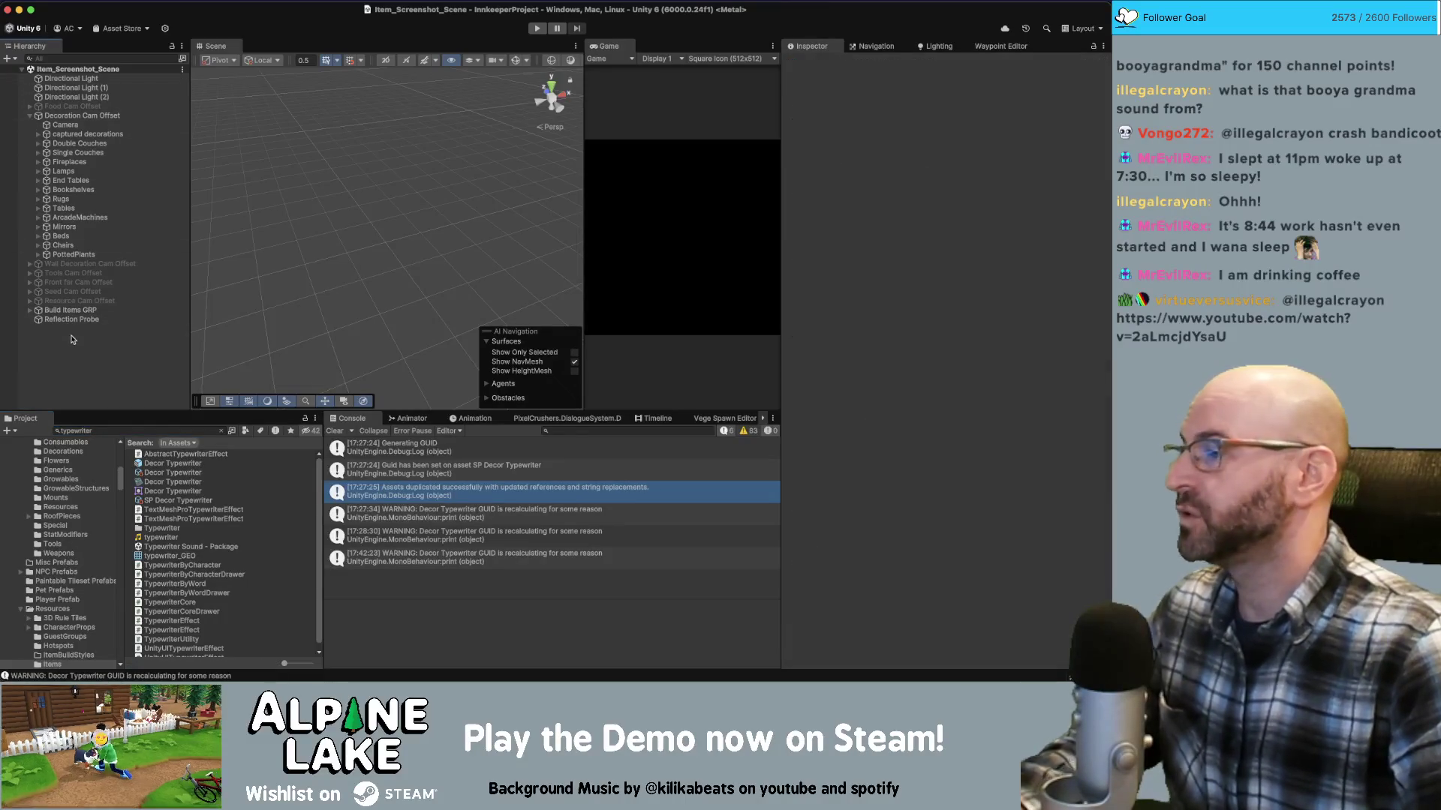
Collapse Decoration Cam Offset, then find and open Main_Game_Scene via a 'mane' project search
left_click(29, 116)
left_click(78, 431)
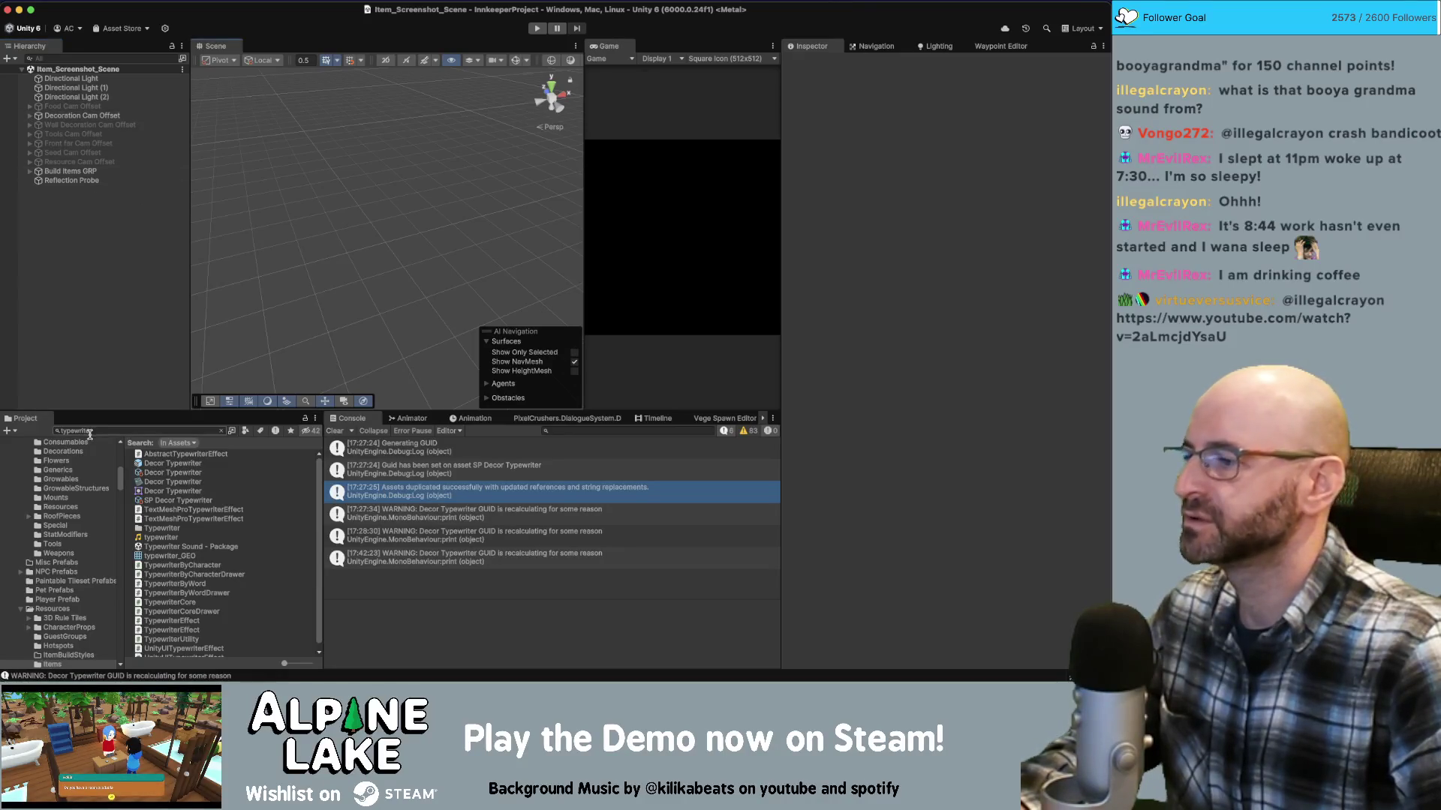
type("ma")
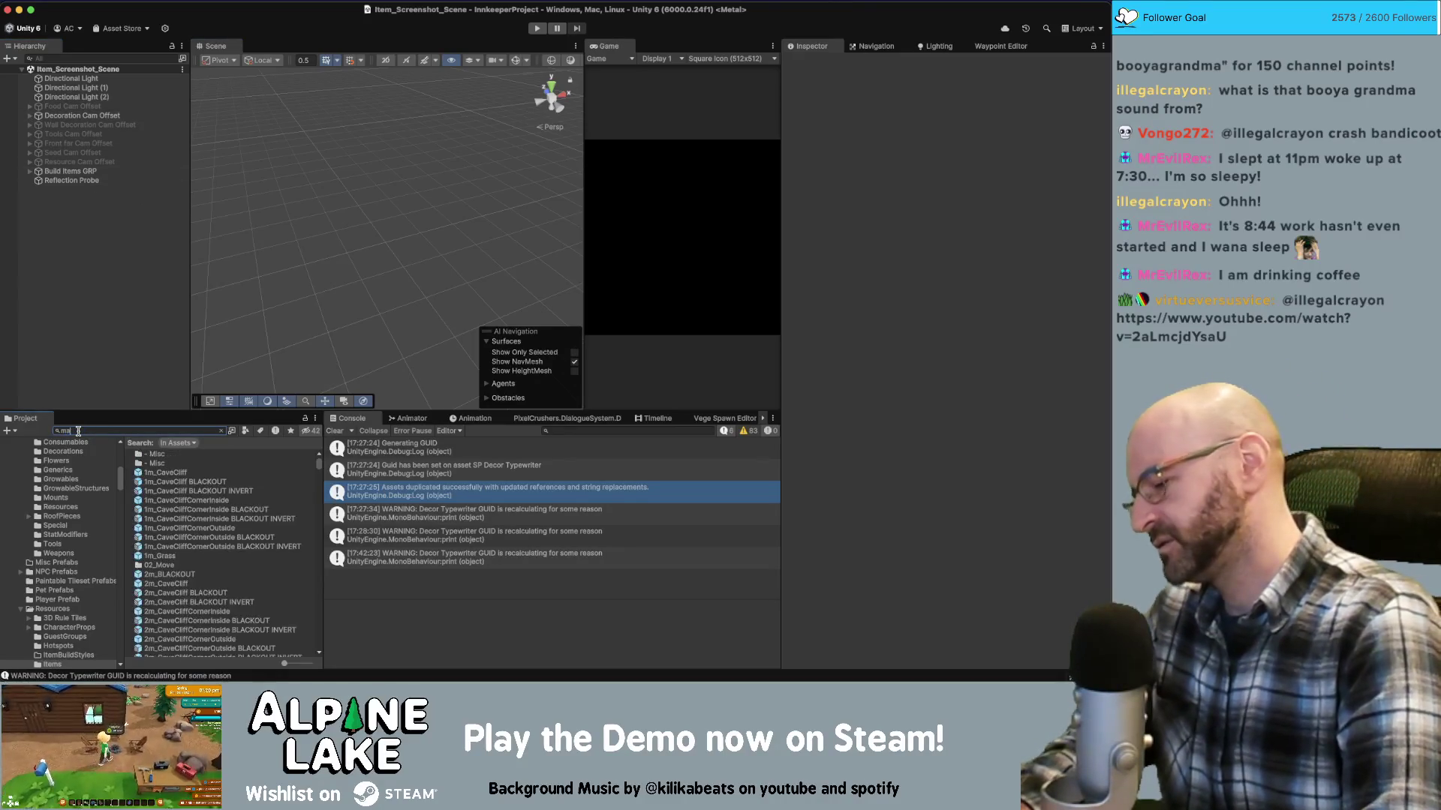
type("ne")
left_click(146, 473)
double_click(147, 473)
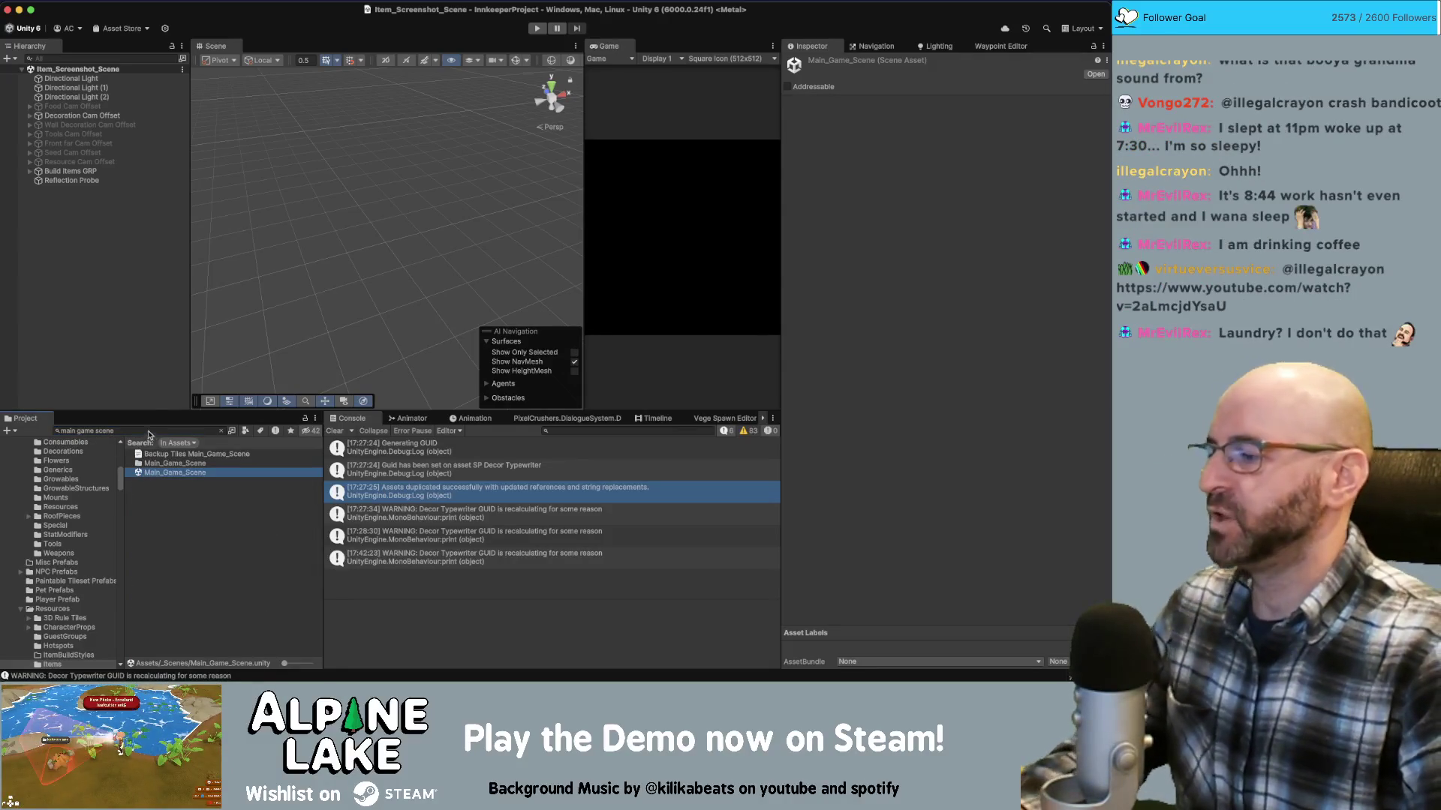
Search 'core' and load Core_Scene into the Hierarchy alongside the main scene
left_click(128, 430)
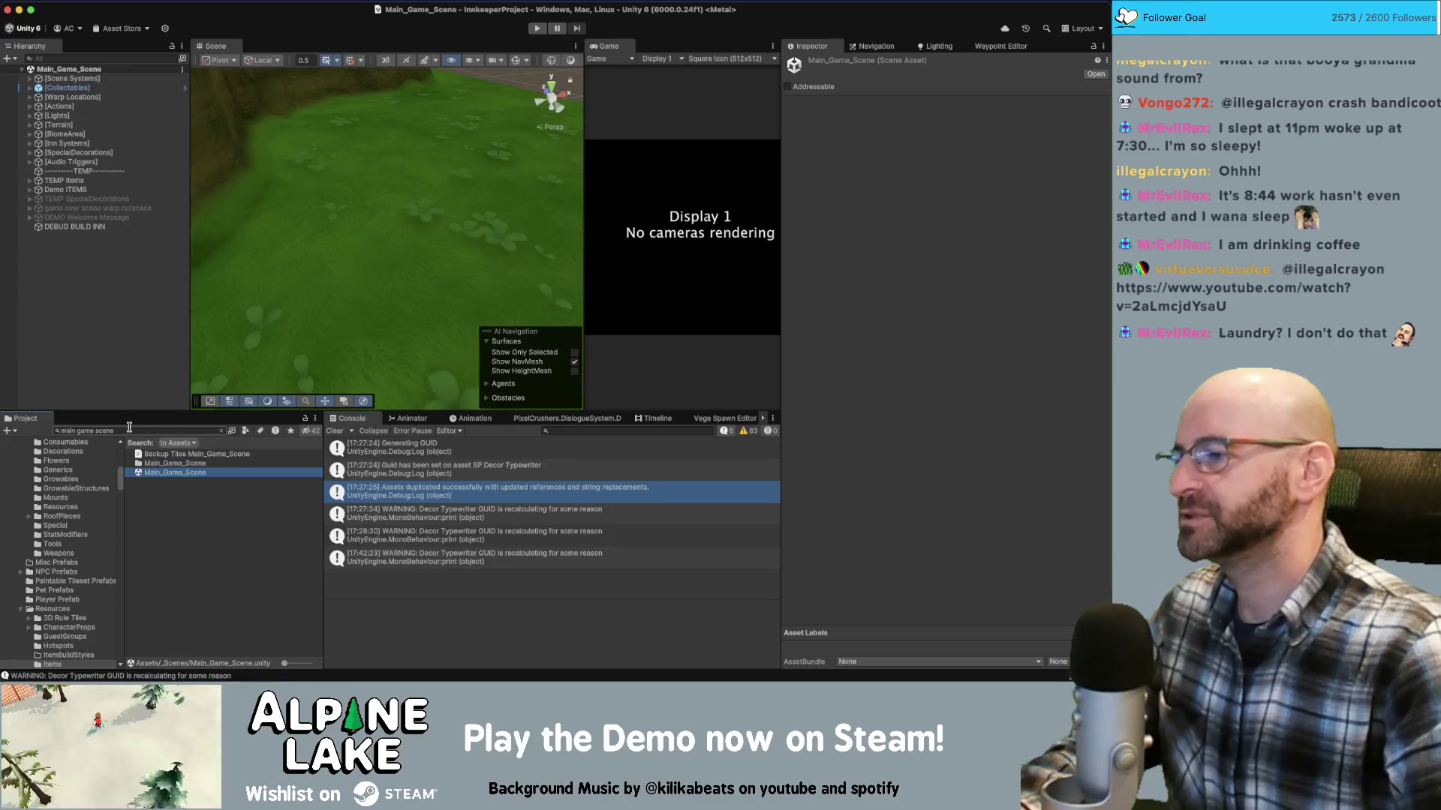
type("core")
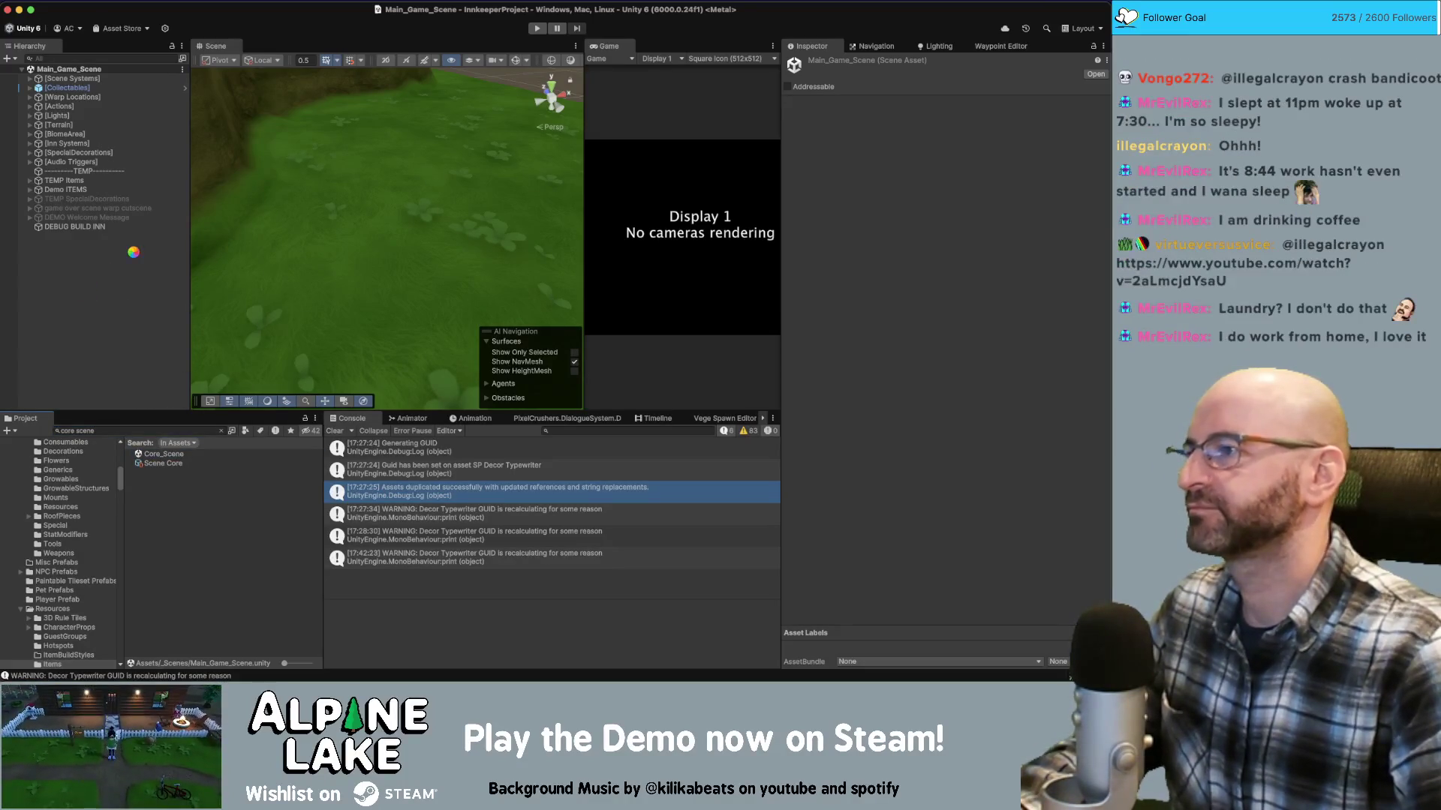
mouse_move(403, 195)
right_mouse_down()
mouse_move(399, 171)
mouse_move(409, 180)
right_mouse_up()
key("s")
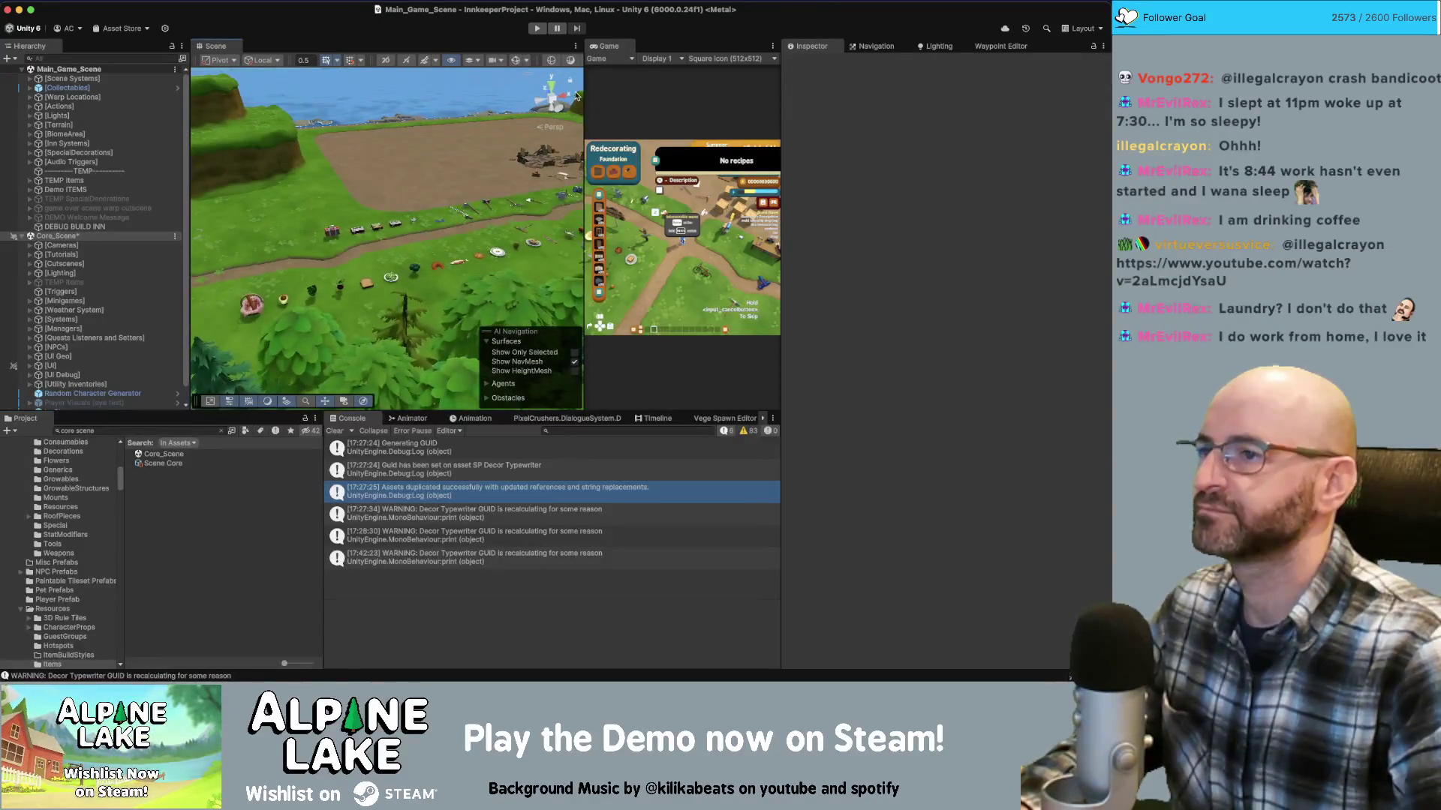
Set the Game view to 16:9 Aspect and dock it beside the Scene view
left_click(711, 59)
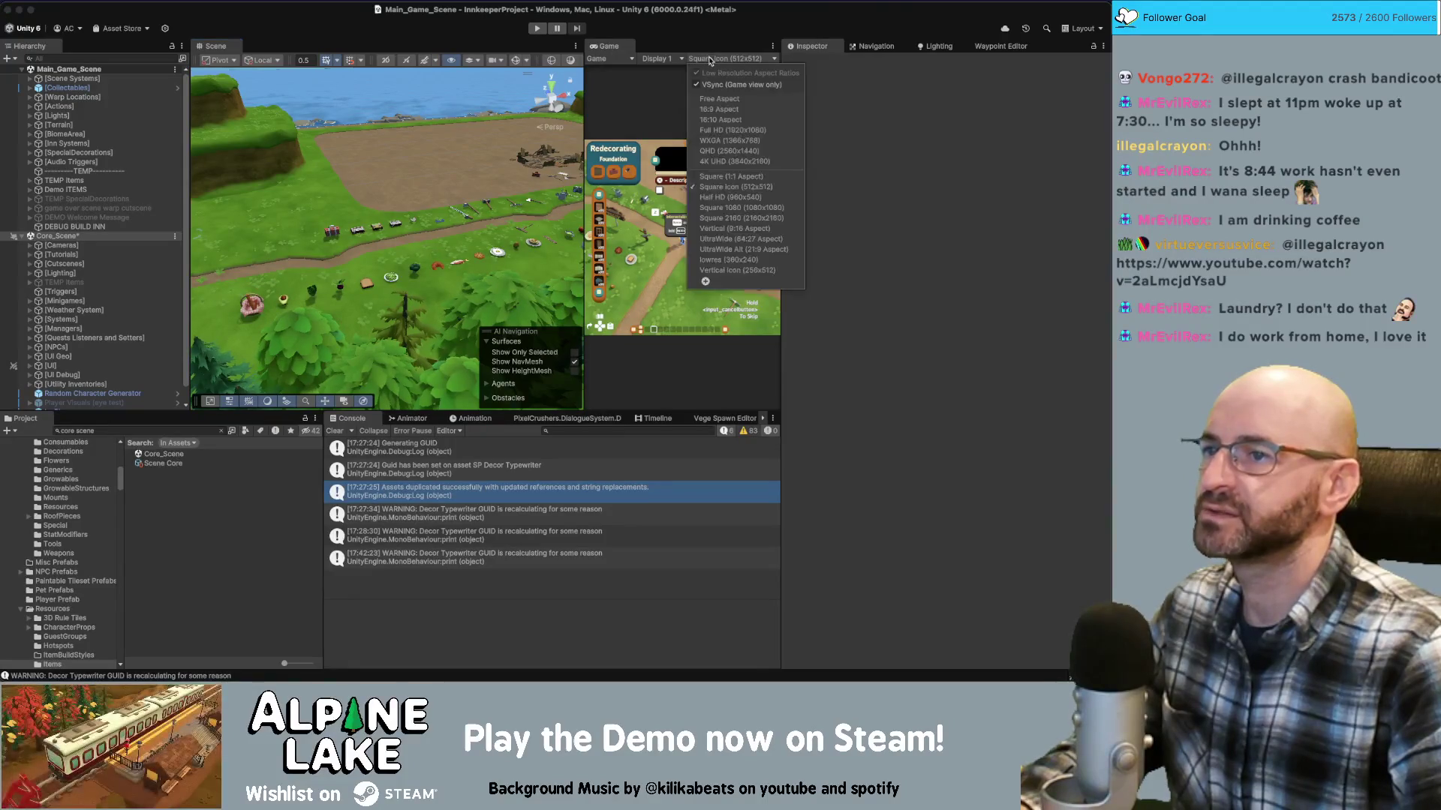
left_click(713, 111)
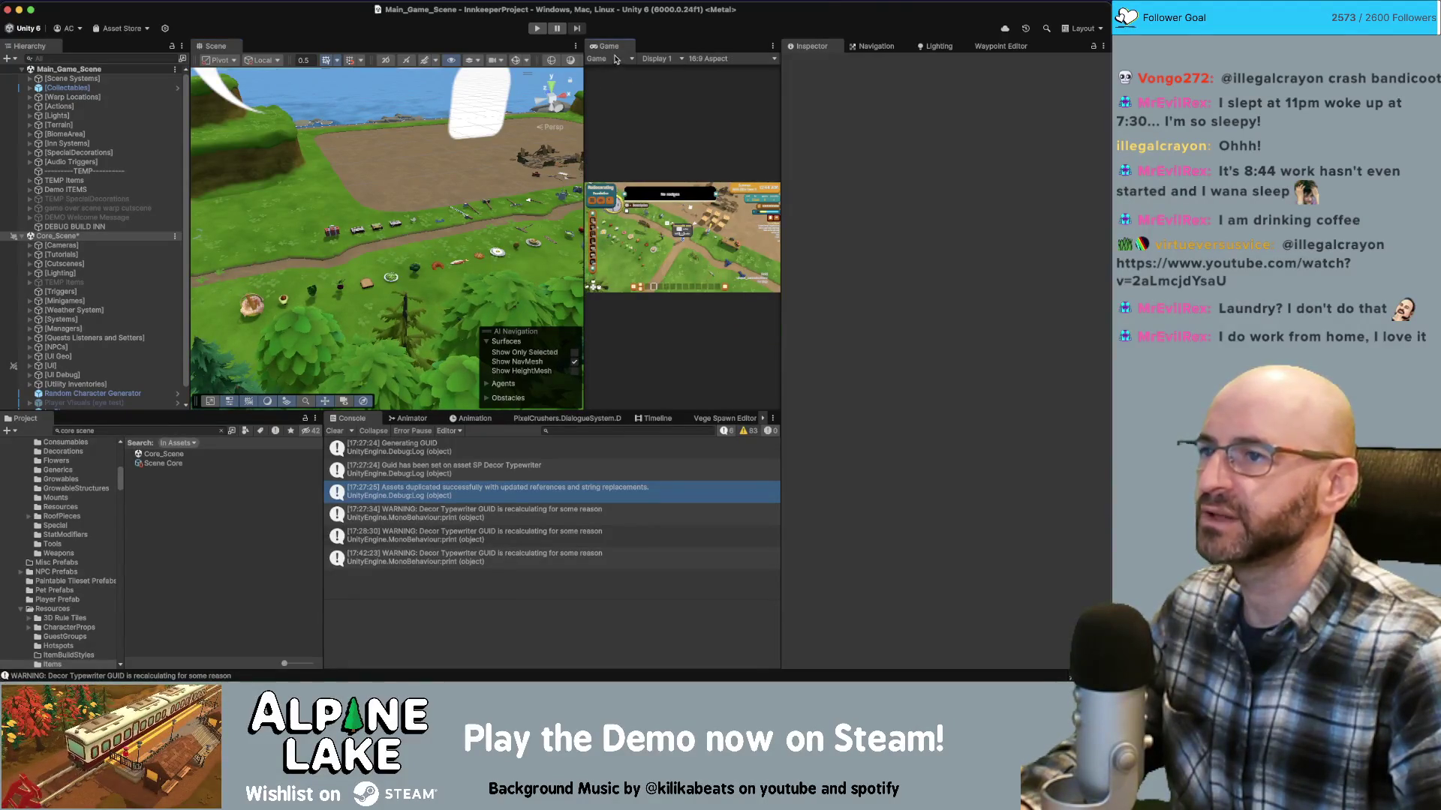
left_click_drag(612, 46, 499, 51)
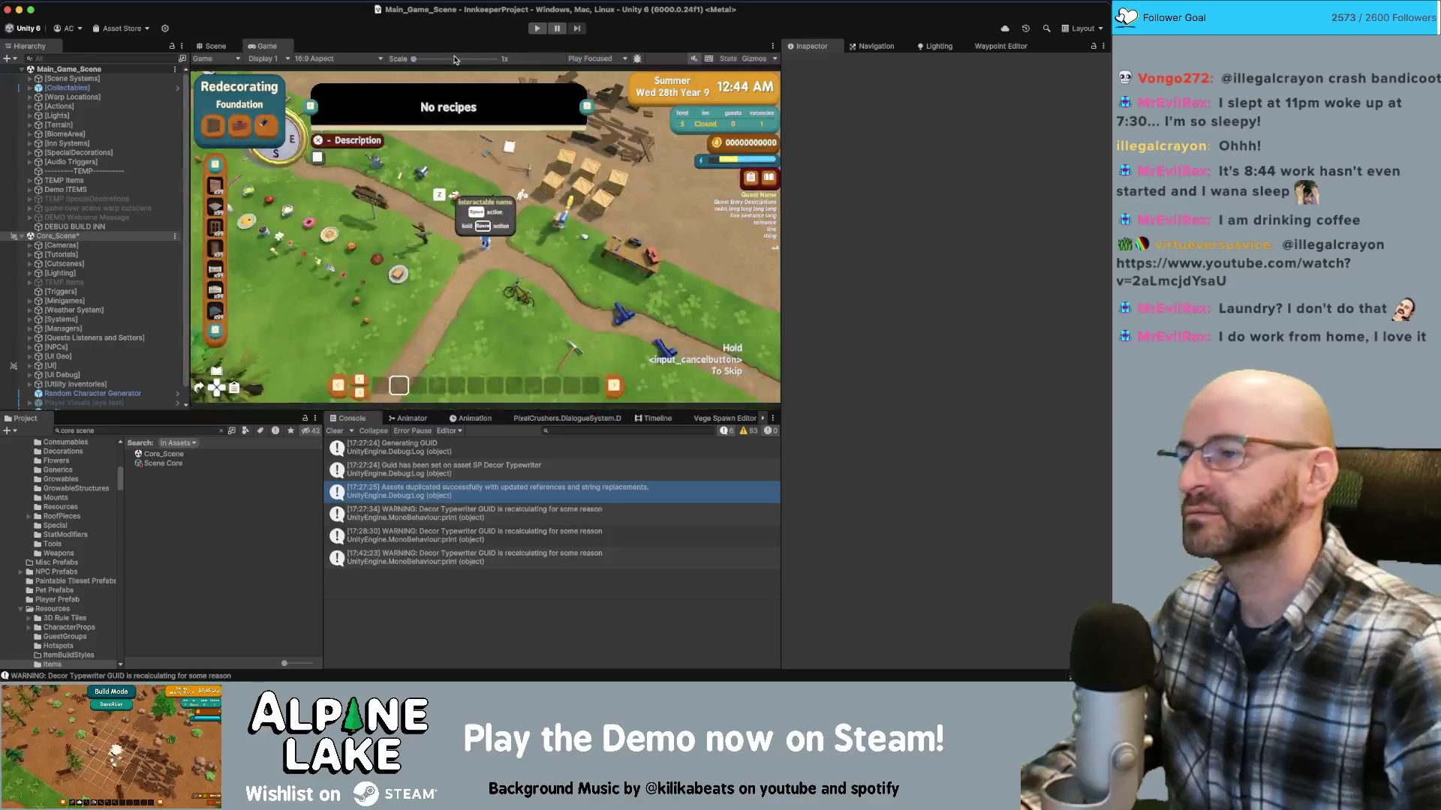